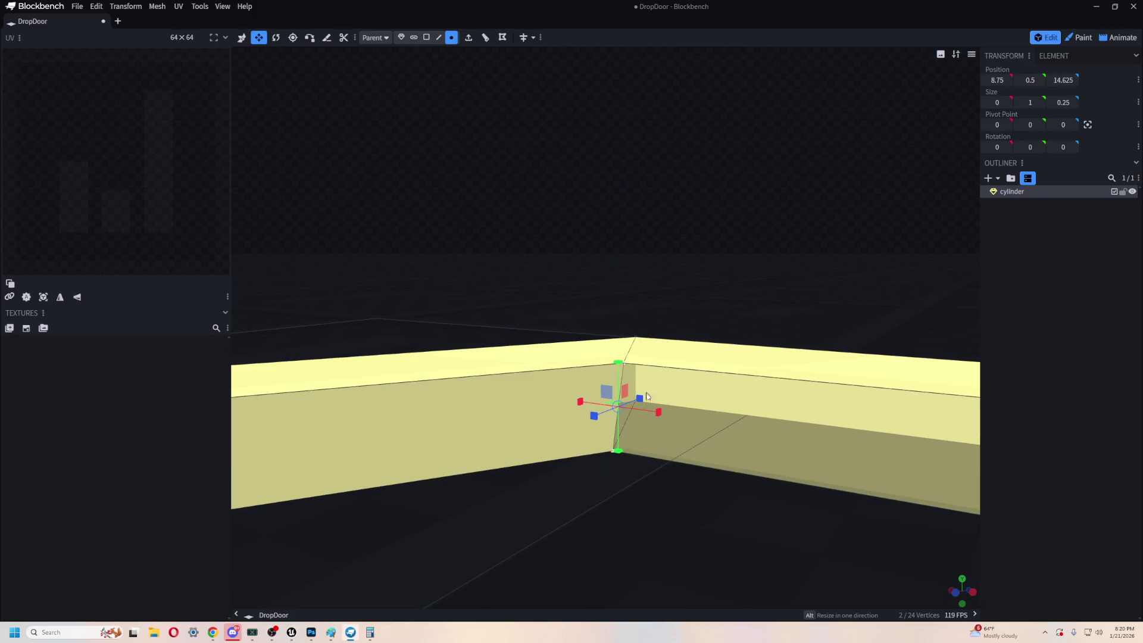
- Select a top corner vertex of the ring and add a second vertex of that side
{"action": "mouse_move", "coordinate": [636, 453]}
{"action": "left_mouse_down"}
{"action": "mouse_move", "coordinate": [766, 489]}
{"action": "mouse_move", "coordinate": [670, 490]}
{"action": "mouse_move", "coordinate": [691, 494]}
{"action": "mouse_move", "coordinate": [911, 489]}
{"action": "mouse_move", "coordinate": [875, 470]}
{"action": "left_mouse_up"}
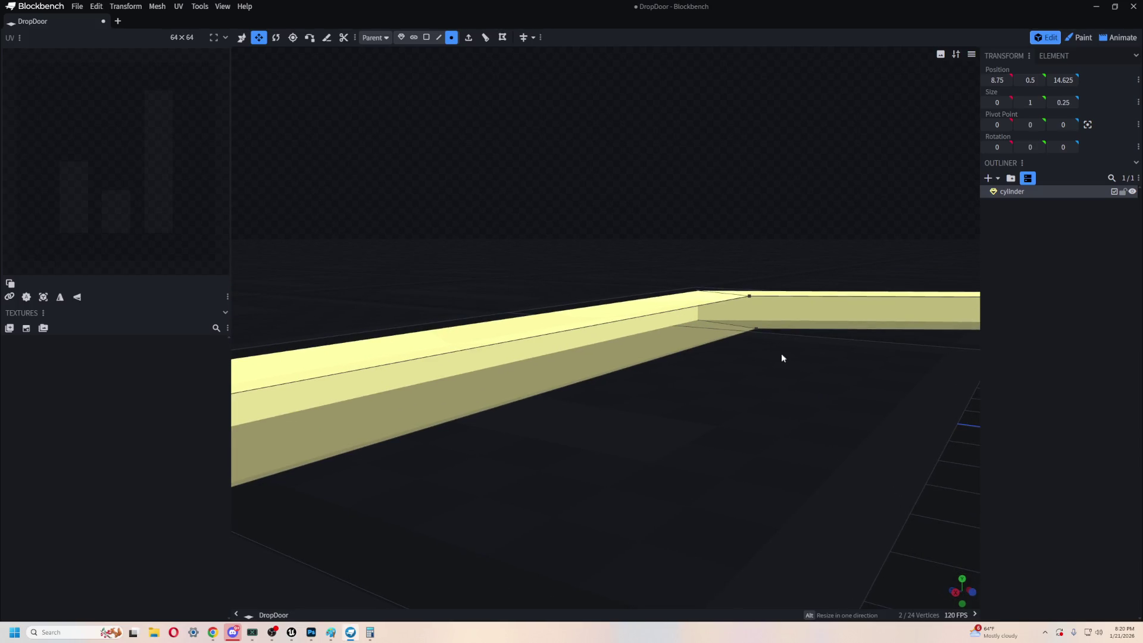
{"action": "left_click", "coordinate": [755, 329], "text": "shift"}
{"action": "left_click", "coordinate": [751, 300]}
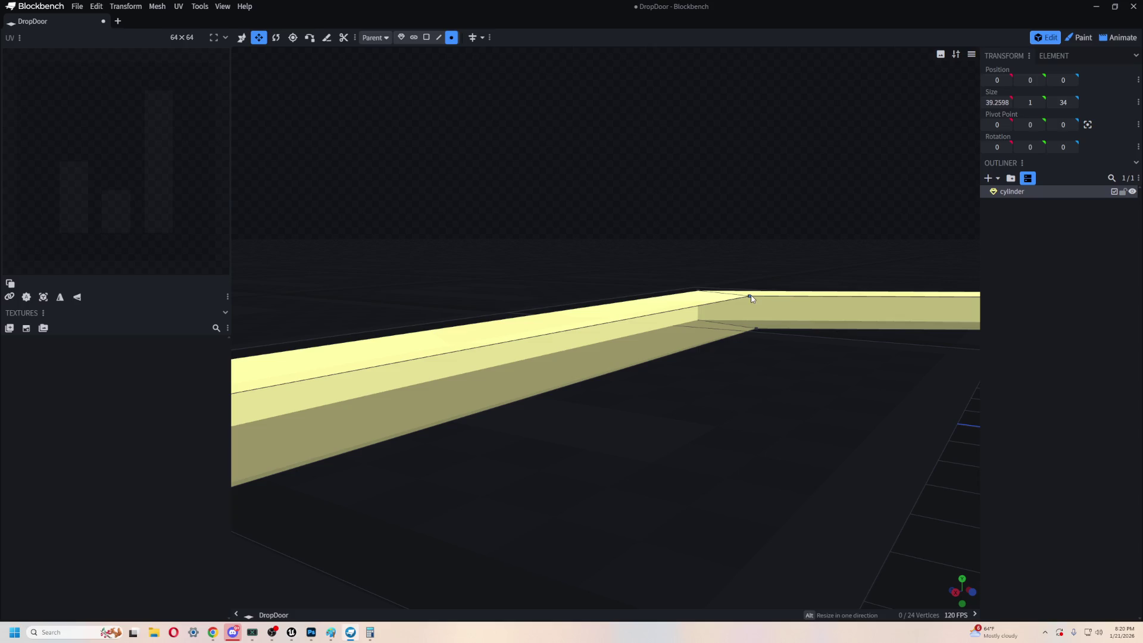
{"action": "left_click", "coordinate": [750, 296]}
{"action": "left_click", "coordinate": [755, 330], "text": "shift"}
{"action": "mouse_move", "coordinate": [744, 369]}
{"action": "left_mouse_down"}
{"action": "mouse_move", "coordinate": [686, 416]}
{"action": "mouse_move", "coordinate": [558, 407]}
{"action": "left_mouse_up"}
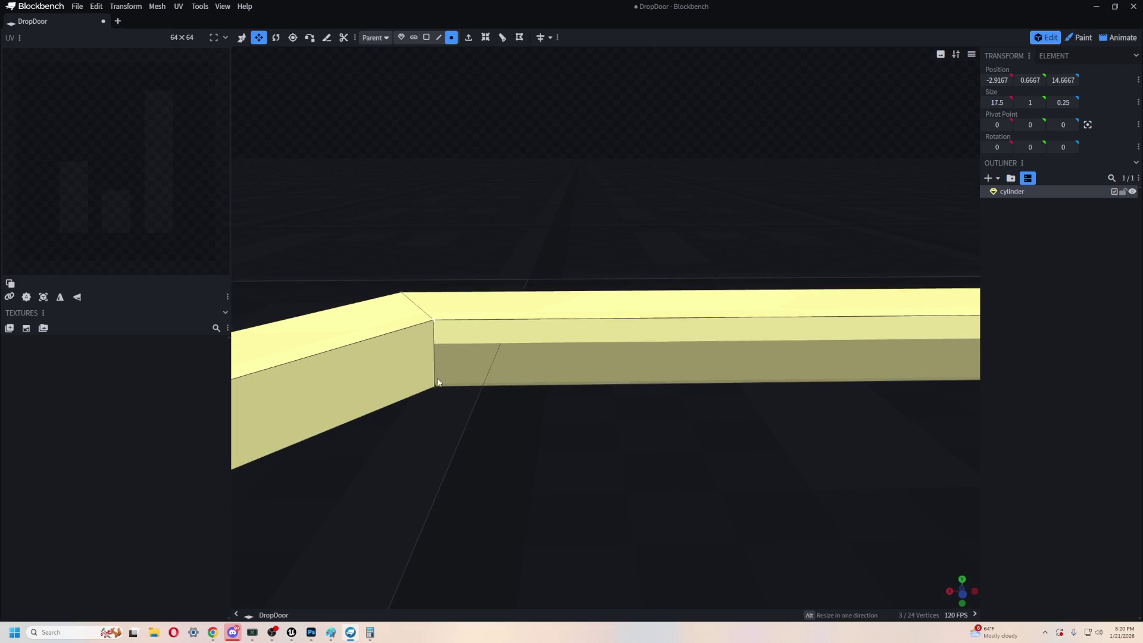
{"action": "mouse_move", "coordinate": [437, 390]}
{"action": "left_mouse_down"}
{"action": "mouse_move", "coordinate": [517, 420]}
{"action": "mouse_move", "coordinate": [602, 403]}
{"action": "left_mouse_up"}
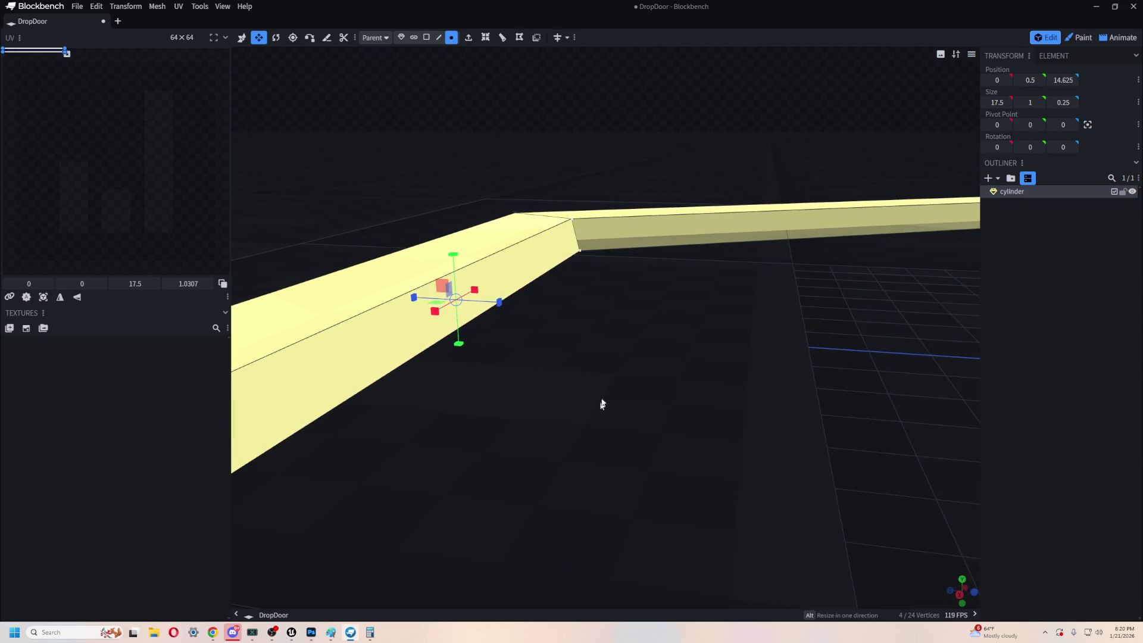
- Restart from the corner vertex where the sides meet and add the side's third and fourth vertices
{"action": "left_click", "coordinate": [574, 222]}
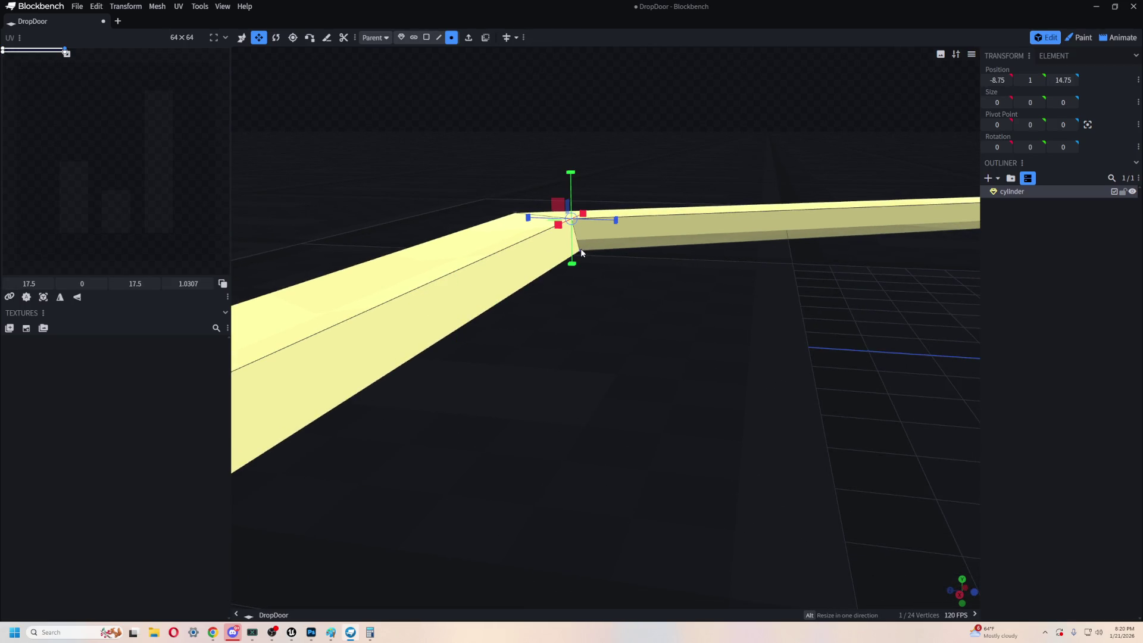
{"action": "mouse_move", "coordinate": [626, 308]}
{"action": "left_mouse_down"}
{"action": "mouse_move", "coordinate": [737, 308]}
{"action": "mouse_move", "coordinate": [693, 179]}
{"action": "left_mouse_up"}
{"action": "left_click", "coordinate": [678, 171], "text": "shift"}
{"action": "left_click", "coordinate": [673, 191], "text": "shift"}
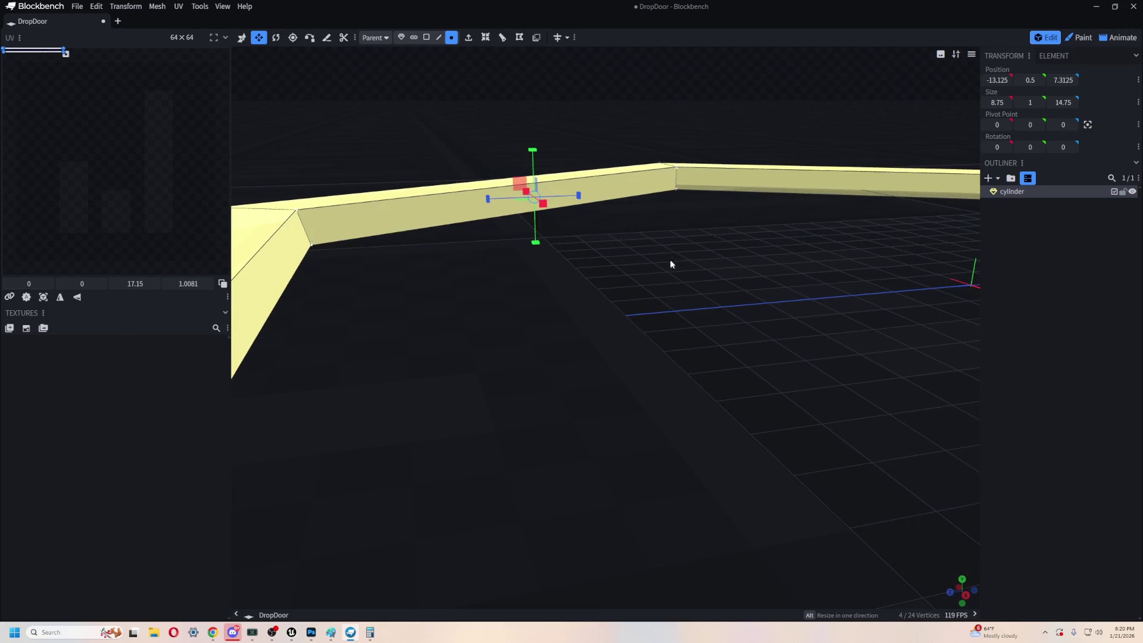
{"action": "left_click_drag", "start_coordinate": [670, 262], "coordinate": [614, 298]}
{"action": "scroll", "coordinate": [618, 316], "scroll_direction": "down", "scroll_amount": 5}
{"action": "scroll", "coordinate": [619, 315], "scroll_direction": "up", "scroll_amount": 8}
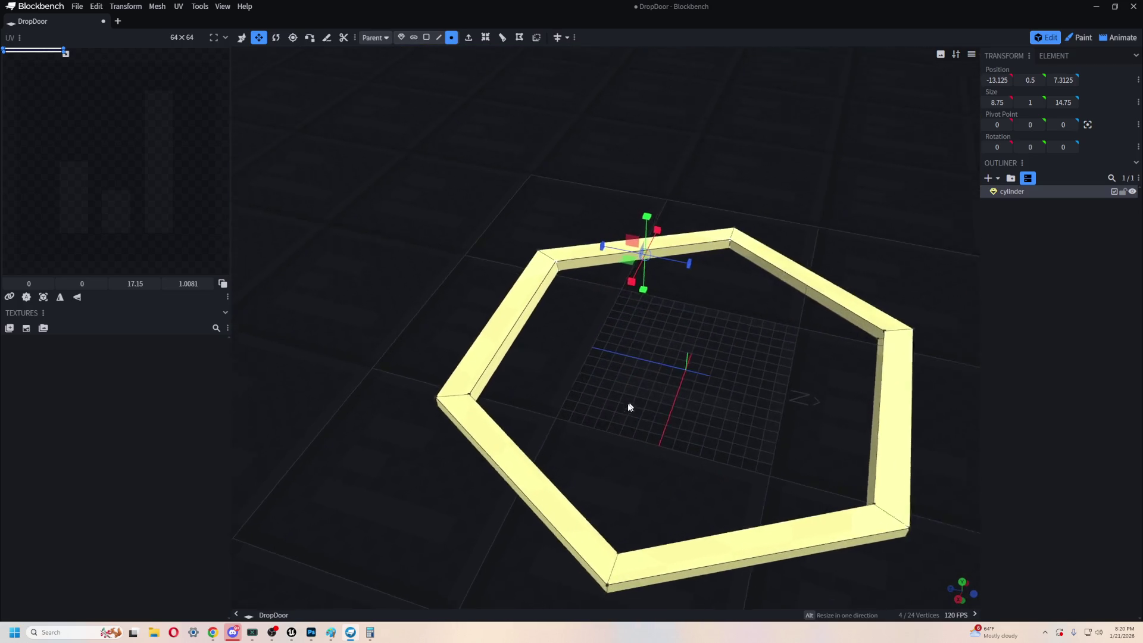
- Select a corner vertex and three more vertices along the hexagon's far side
{"action": "right_click_drag", "start_coordinate": [613, 513], "coordinate": [511, 461]}
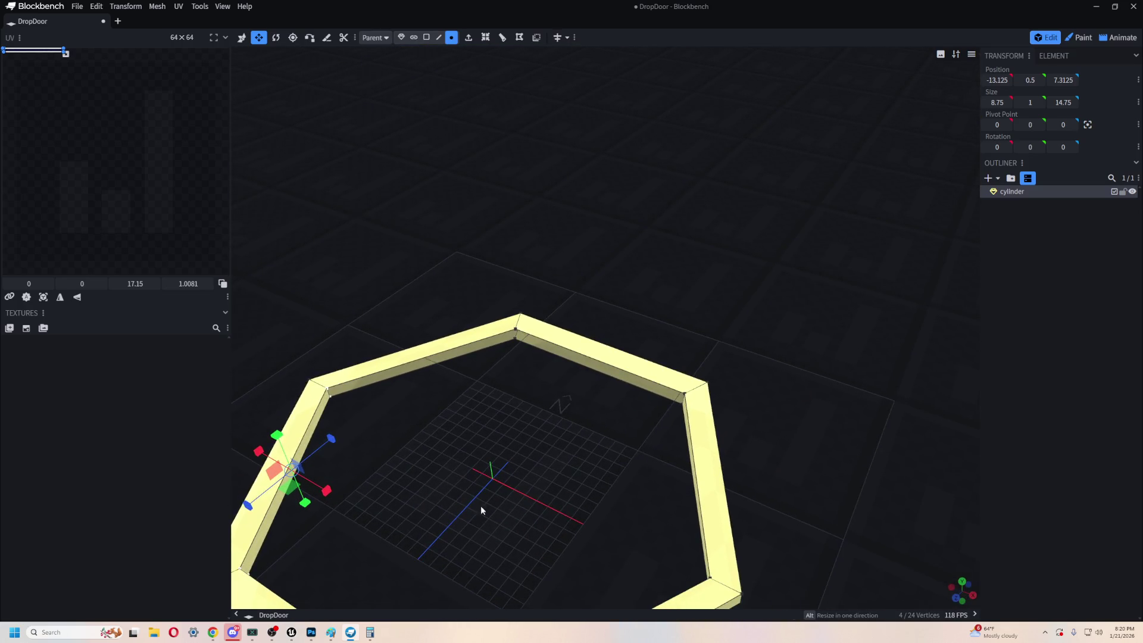
{"action": "right_click_drag", "start_coordinate": [461, 409], "coordinate": [577, 379]}
{"action": "mouse_move", "coordinate": [590, 313]}
{"action": "right_mouse_down"}
{"action": "mouse_move", "coordinate": [477, 420]}
{"action": "mouse_move", "coordinate": [443, 391]}
{"action": "right_mouse_up"}
{"action": "left_click", "coordinate": [420, 381]}
{"action": "mouse_move", "coordinate": [422, 393]}
{"action": "left_mouse_down"}
{"action": "mouse_move", "coordinate": [499, 424]}
{"action": "mouse_move", "coordinate": [499, 408]}
{"action": "left_mouse_up"}
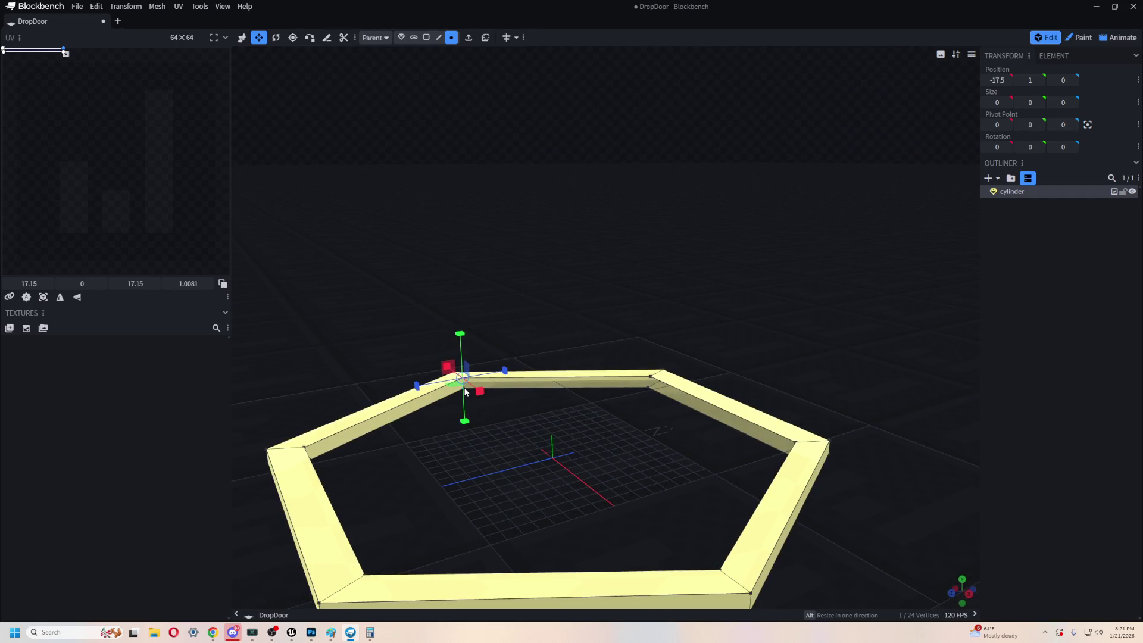
{"action": "left_click", "coordinate": [651, 377], "text": "shift"}
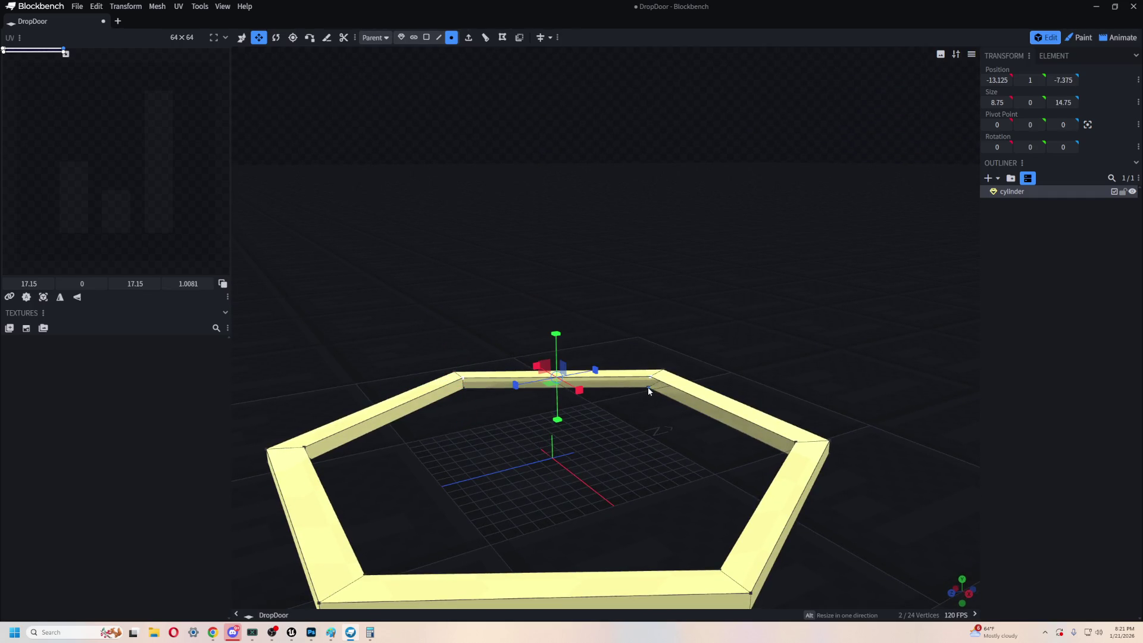
{"action": "left_click", "coordinate": [647, 387], "text": "shift"}
{"action": "left_click", "coordinate": [465, 388], "text": "shift"}
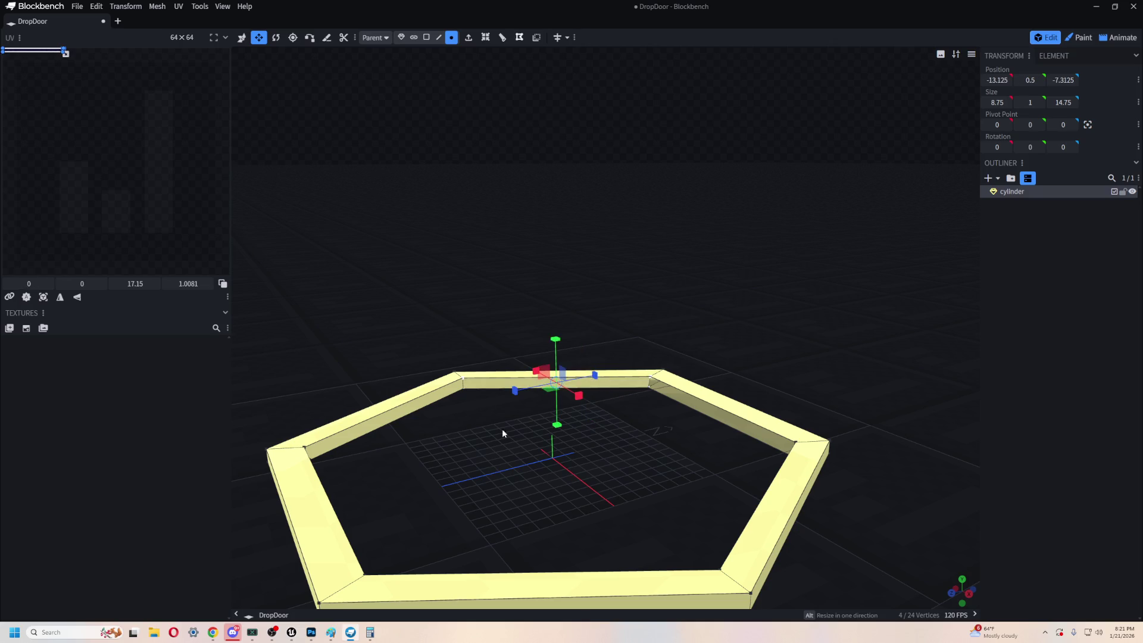
{"action": "left_click_drag", "start_coordinate": [498, 423], "coordinate": [592, 447]}
- Reselect the far side's four vertices, starting from its corner, then bring up the window switcher
{"action": "left_click", "coordinate": [574, 362]}
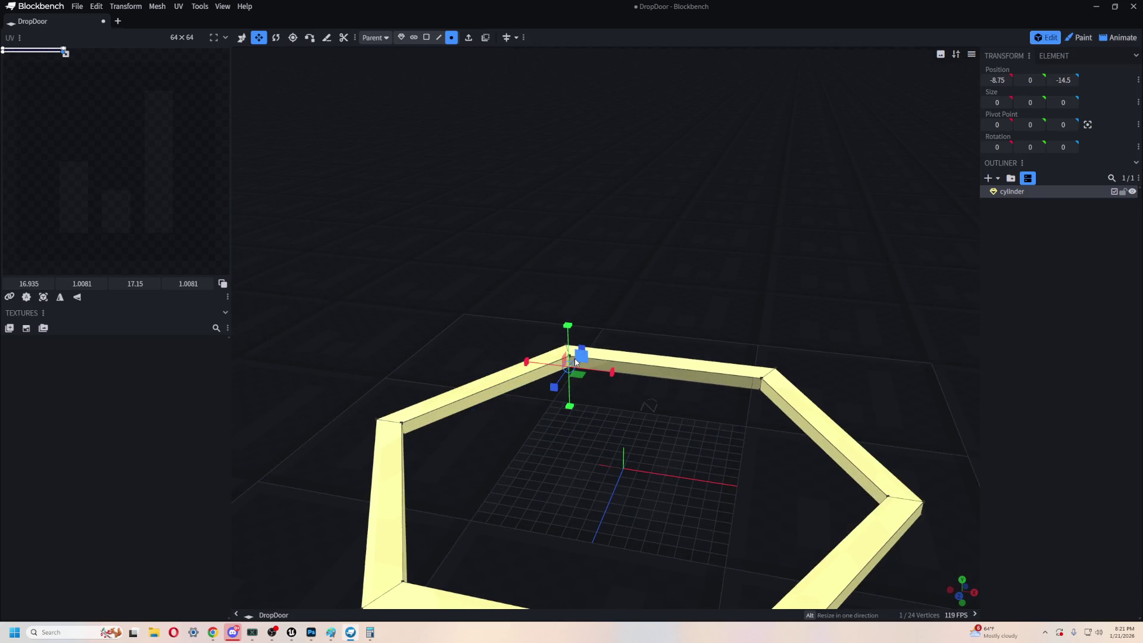
{"action": "left_click", "coordinate": [571, 360], "text": "shift"}
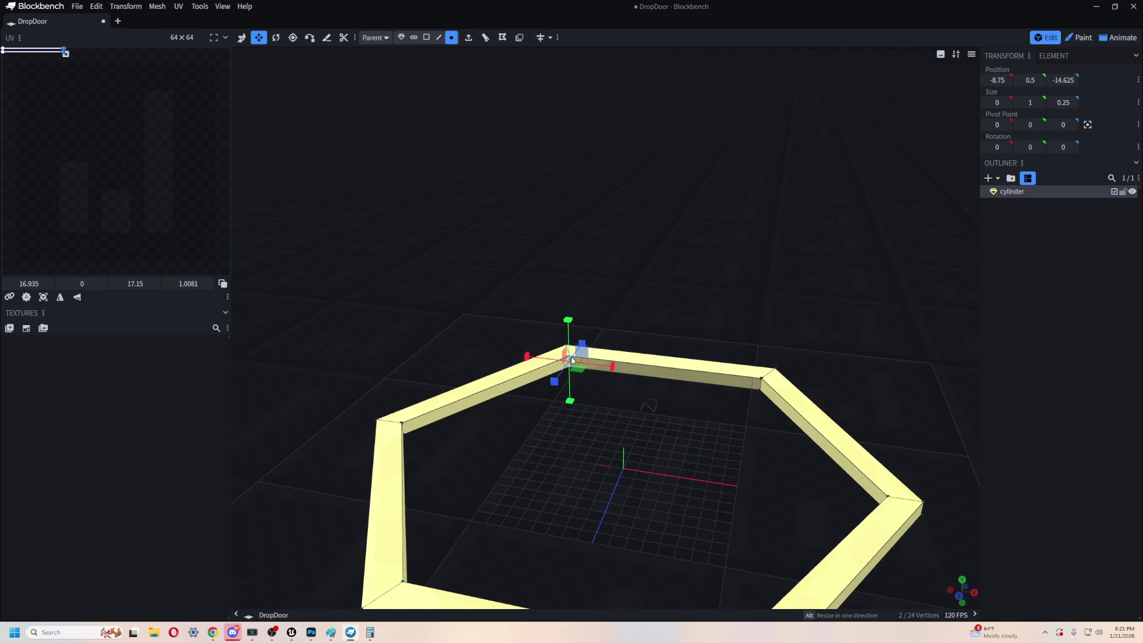
{"action": "left_click", "coordinate": [760, 381], "text": "shift"}
{"action": "left_click", "coordinate": [759, 390], "text": "shift"}
{"action": "mouse_move", "coordinate": [634, 437]}
{"action": "left_mouse_down"}
{"action": "mouse_move", "coordinate": [636, 505]}
{"action": "mouse_move", "coordinate": [688, 319]}
{"action": "mouse_move", "coordinate": [763, 403]}
{"action": "mouse_move", "coordinate": [646, 439]}
{"action": "mouse_move", "coordinate": [530, 425]}
{"action": "mouse_move", "coordinate": [826, 425]}
{"action": "mouse_move", "coordinate": [645, 427]}
{"action": "mouse_move", "coordinate": [587, 398]}
{"action": "left_mouse_up"}
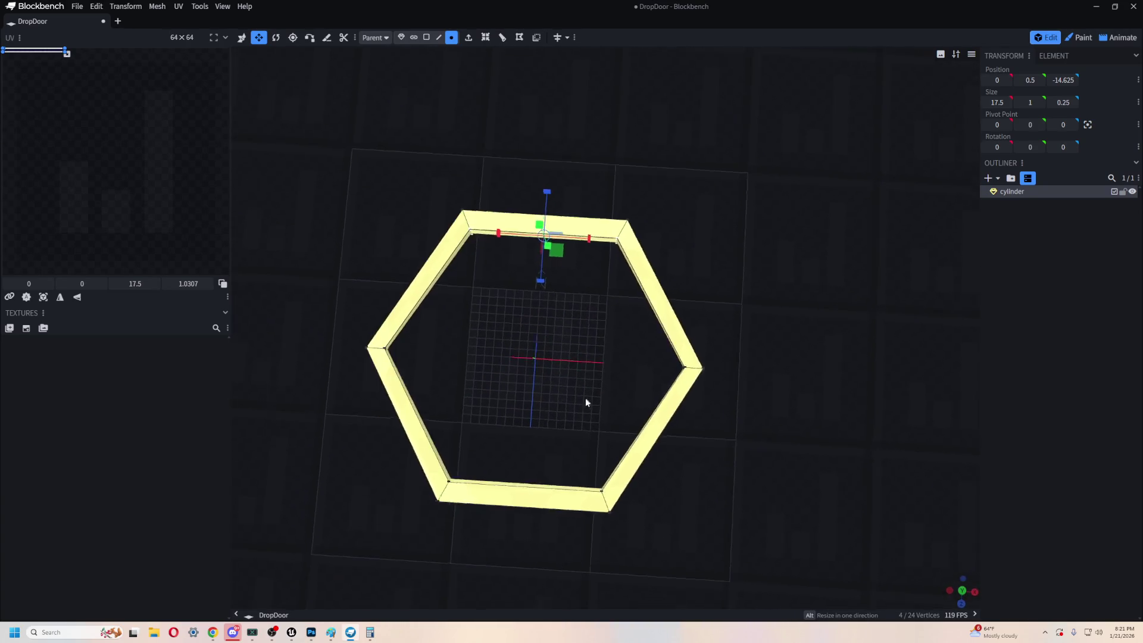
{"action": "key", "text": "alt+Tab"}
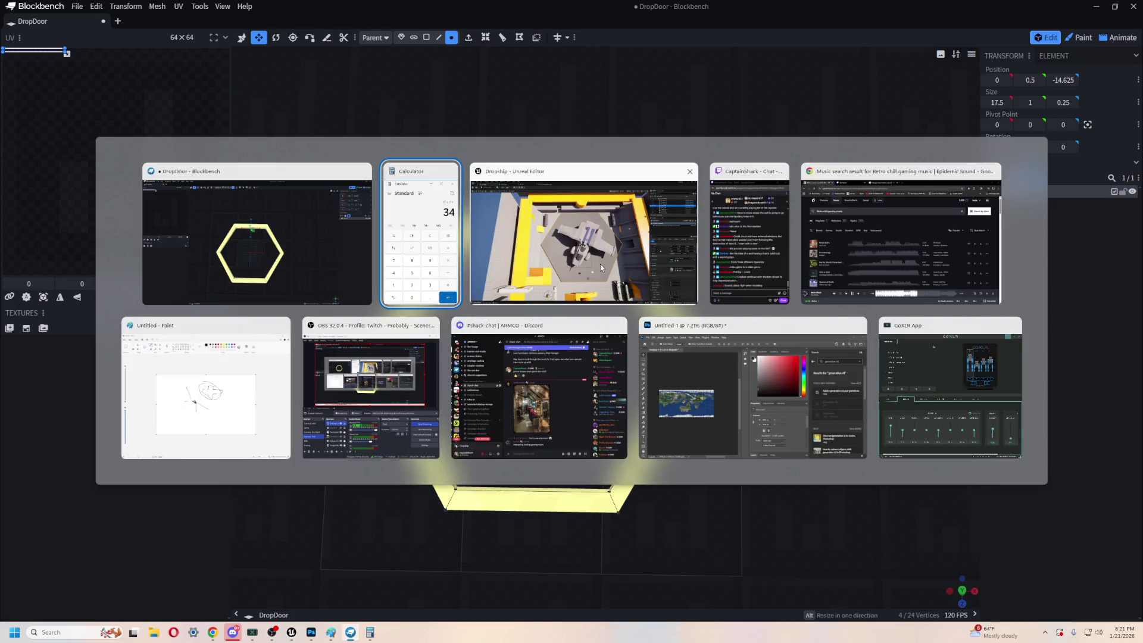
- Compare against Unreal Editor's hexagonal Cylinder2 platform, then return to the Blockbench ring
{"action": "left_click", "coordinate": [600, 263]}
{"action": "mouse_move", "coordinate": [600, 263]}
{"action": "right_mouse_down"}
{"action": "mouse_move", "coordinate": [660, 263]}
{"action": "mouse_move", "coordinate": [607, 262]}
{"action": "mouse_move", "coordinate": [601, 214]}
{"action": "mouse_move", "coordinate": [601, 262]}
{"action": "mouse_move", "coordinate": [589, 271]}
{"action": "right_mouse_up"}
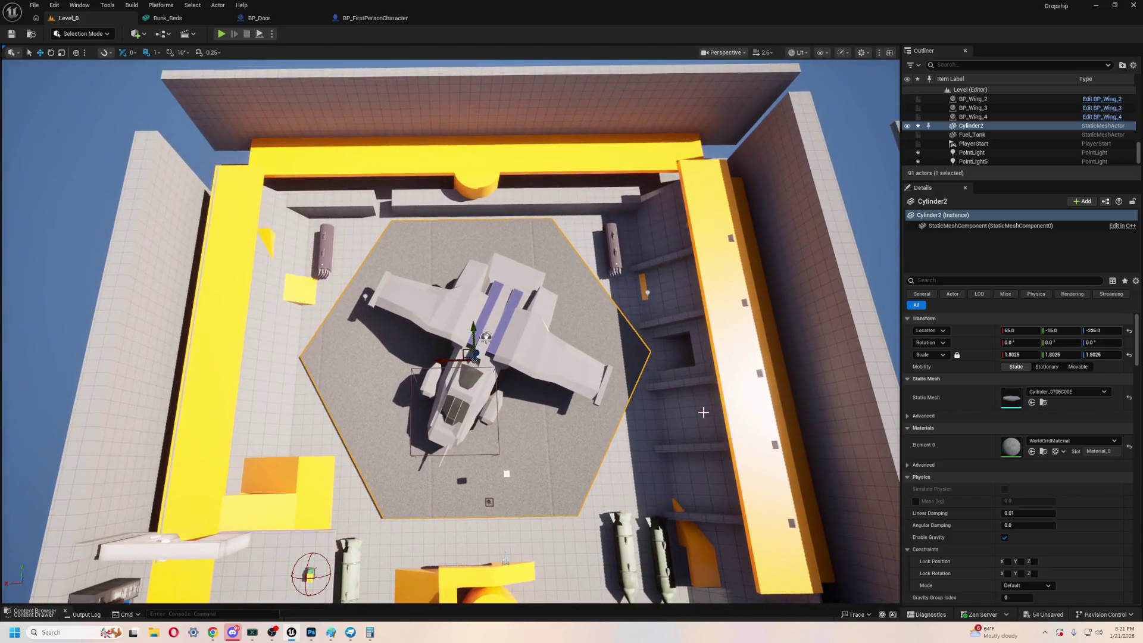
{"action": "key", "text": "alt+Tab"}
{"action": "mouse_move", "coordinate": [694, 430]}
{"action": "right_mouse_down"}
{"action": "mouse_move", "coordinate": [693, 441]}
{"action": "mouse_move", "coordinate": [678, 349]}
{"action": "right_mouse_up"}
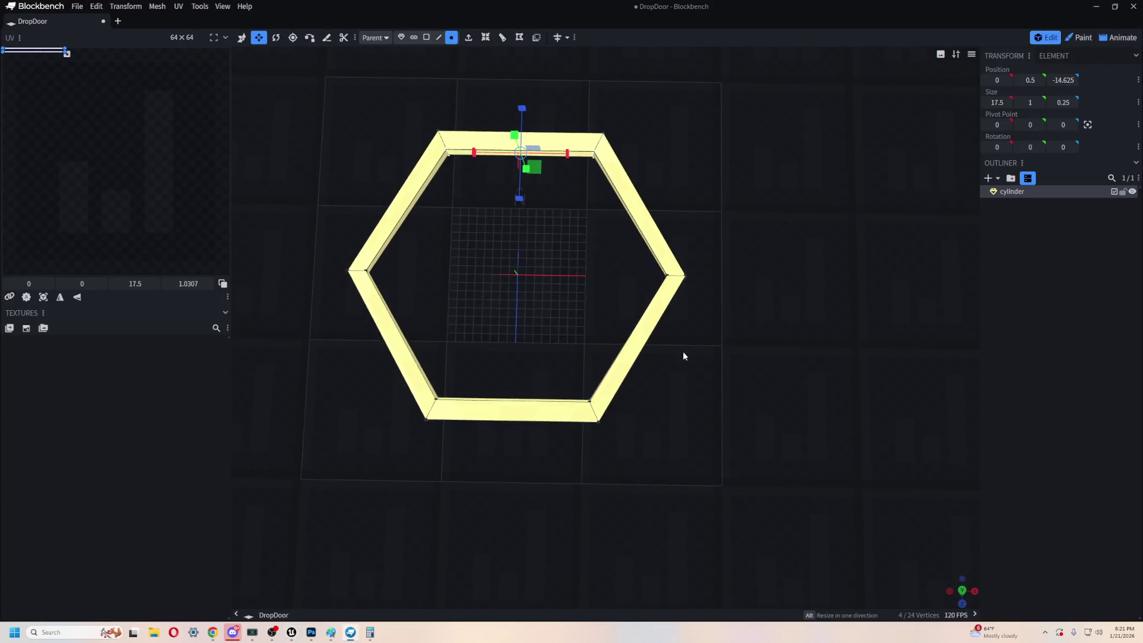
- Select the near side's inner face, revert the concave-face edit, and inset the face into a smaller panel
{"action": "scroll", "coordinate": [689, 383], "scroll_direction": "up", "scroll_amount": 5}
{"action": "scroll", "coordinate": [589, 386], "scroll_direction": "down", "scroll_amount": 5}
{"action": "mouse_move", "coordinate": [612, 347]}
{"action": "left_mouse_down"}
{"action": "mouse_move", "coordinate": [462, 380]}
{"action": "mouse_move", "coordinate": [670, 381]}
{"action": "mouse_move", "coordinate": [594, 390]}
{"action": "left_mouse_up"}
{"action": "scroll", "coordinate": [519, 382], "scroll_direction": "up", "scroll_amount": 3}
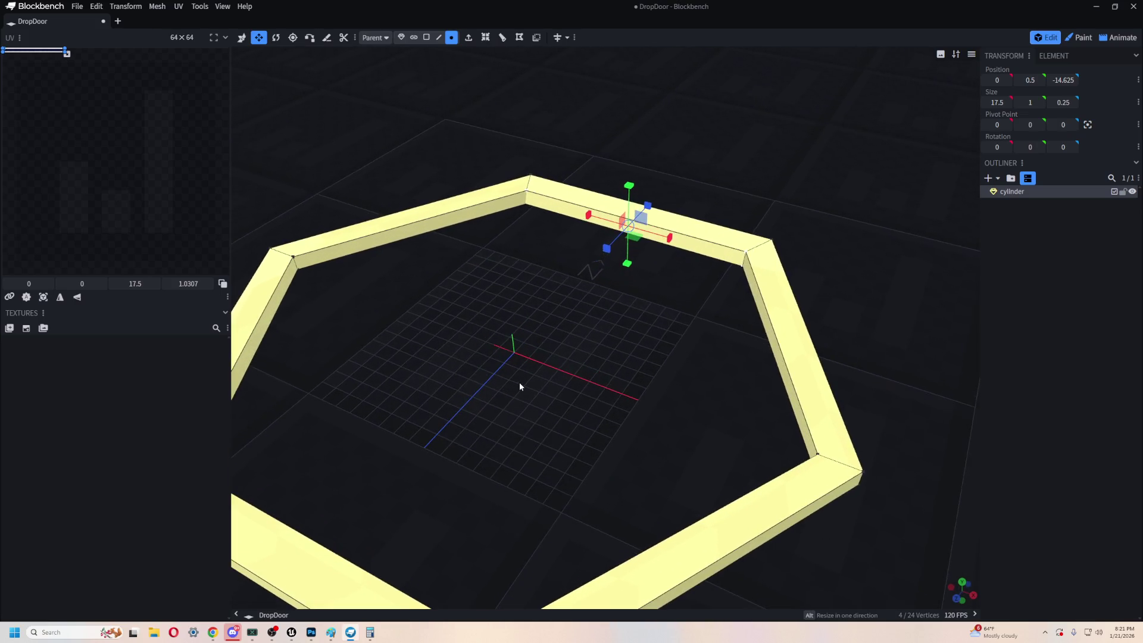
{"action": "mouse_move", "coordinate": [519, 381]}
{"action": "left_mouse_down"}
{"action": "mouse_move", "coordinate": [427, 308]}
{"action": "mouse_move", "coordinate": [536, 299]}
{"action": "mouse_move", "coordinate": [462, 244]}
{"action": "mouse_move", "coordinate": [638, 280]}
{"action": "mouse_move", "coordinate": [619, 247]}
{"action": "left_mouse_up"}
{"action": "left_click", "coordinate": [684, 285]}
{"action": "mouse_move", "coordinate": [683, 284]}
{"action": "left_mouse_down"}
{"action": "mouse_move", "coordinate": [615, 324]}
{"action": "mouse_move", "coordinate": [421, 89]}
{"action": "left_mouse_up"}
{"action": "left_click", "coordinate": [426, 37]}
{"action": "left_click", "coordinate": [494, 198]}
{"action": "mouse_move", "coordinate": [533, 327]}
{"action": "left_mouse_down"}
{"action": "mouse_move", "coordinate": [620, 334]}
{"action": "mouse_move", "coordinate": [607, 329]}
{"action": "left_mouse_up"}
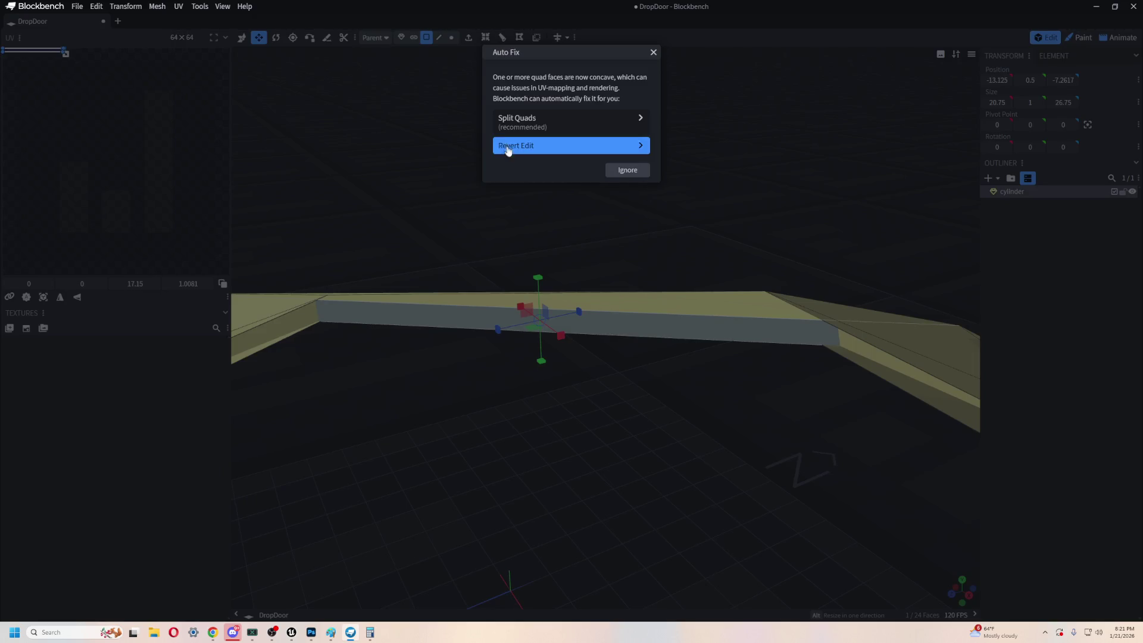
{"action": "left_click", "coordinate": [524, 145]}
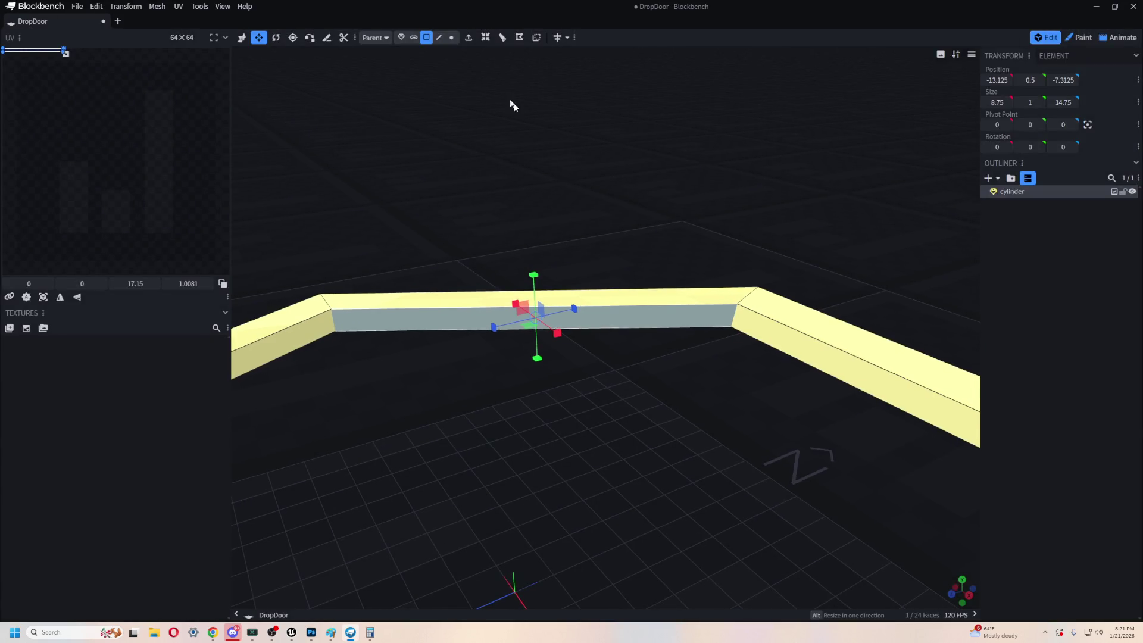
{"action": "left_click", "coordinate": [485, 37]}
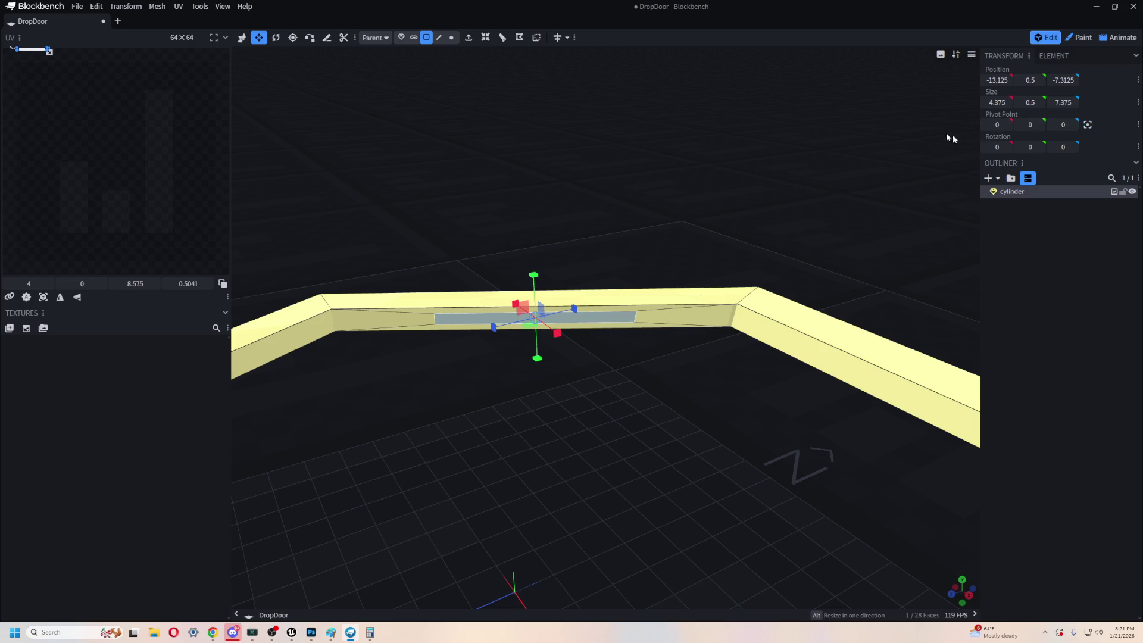
{"action": "mouse_move", "coordinate": [613, 325]}
{"action": "left_mouse_down"}
{"action": "mouse_move", "coordinate": [540, 254]}
{"action": "mouse_move", "coordinate": [477, 398]}
{"action": "mouse_move", "coordinate": [546, 403]}
{"action": "mouse_move", "coordinate": [476, 390]}
{"action": "mouse_move", "coordinate": [690, 352]}
{"action": "mouse_move", "coordinate": [656, 347]}
{"action": "mouse_move", "coordinate": [578, 382]}
{"action": "mouse_move", "coordinate": [373, 325]}
{"action": "left_mouse_up"}
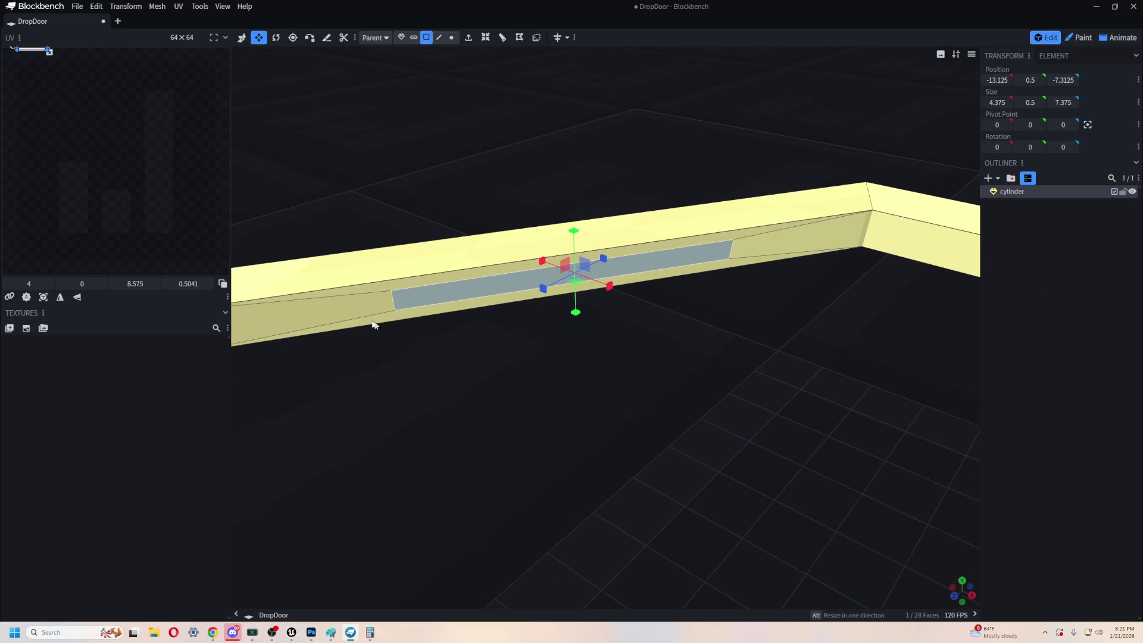
- Widen two opposite panel edges to 5.375, undo it, and select a single panel edge
{"action": "left_click", "coordinate": [440, 38]}
{"action": "left_click", "coordinate": [392, 301]}
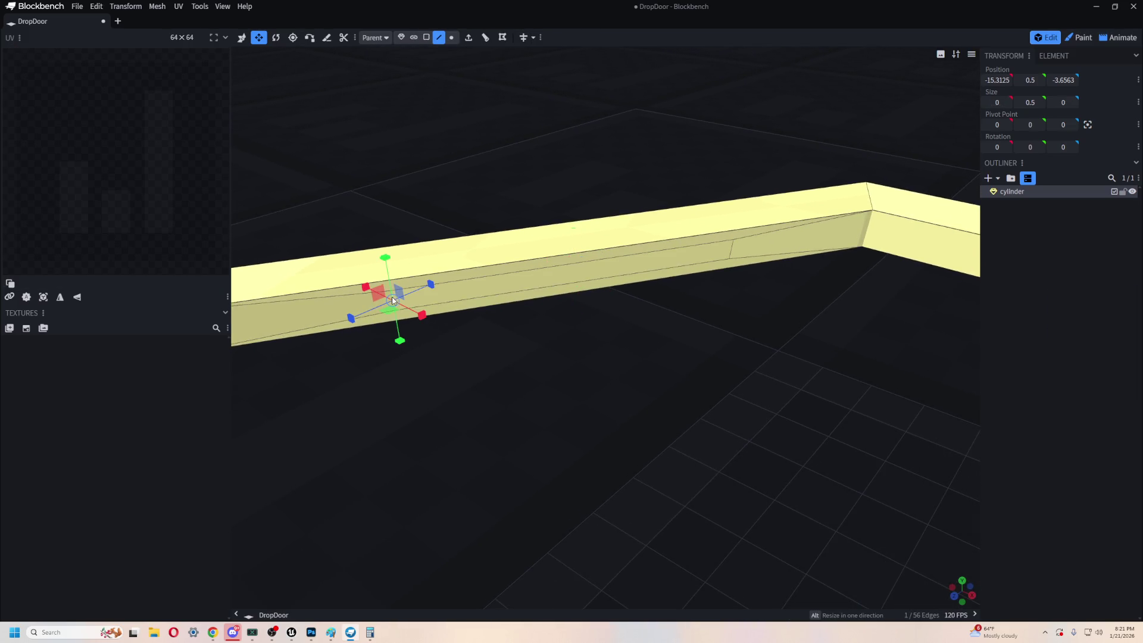
{"action": "left_click", "coordinate": [729, 246], "text": "shift"}
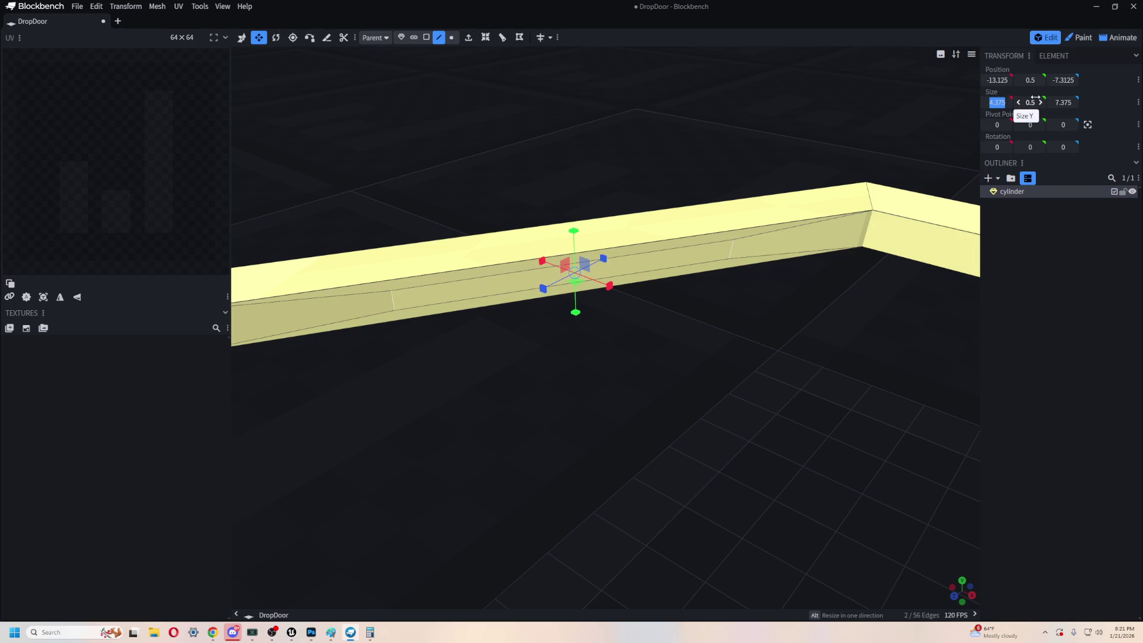
{"action": "left_click", "coordinate": [1008, 102]}
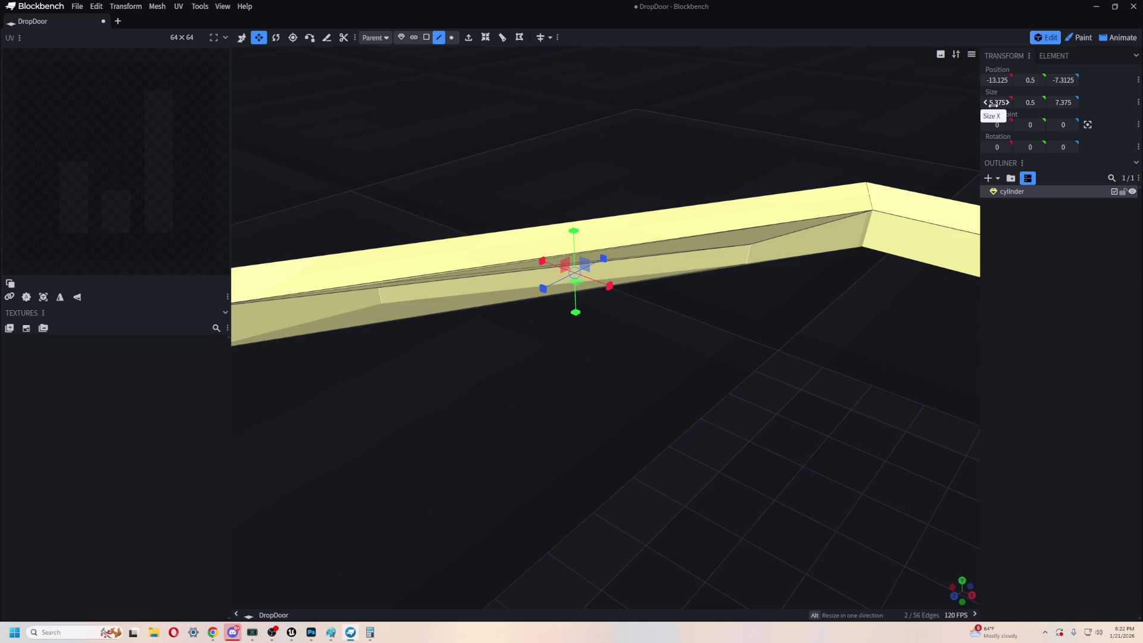
{"action": "key", "text": "ctrl+z"}
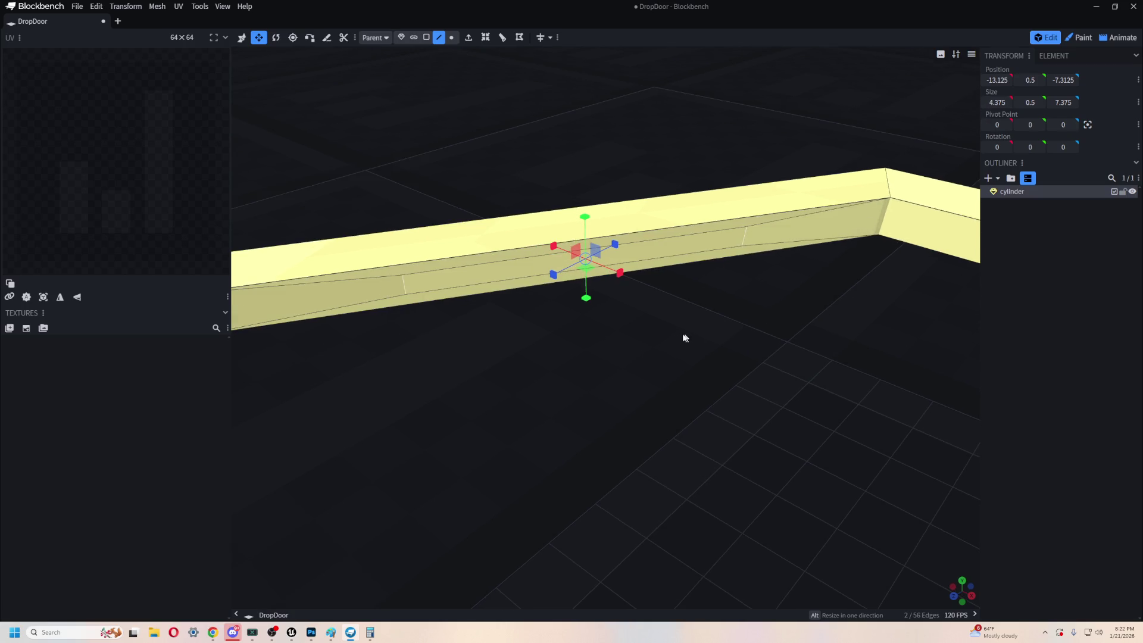
{"action": "left_click", "coordinate": [427, 281]}
{"action": "mouse_move", "coordinate": [427, 281]}
{"action": "left_mouse_down"}
{"action": "mouse_move", "coordinate": [766, 373]}
{"action": "mouse_move", "coordinate": [665, 393]}
{"action": "mouse_move", "coordinate": [516, 389]}
{"action": "mouse_move", "coordinate": [691, 395]}
{"action": "mouse_move", "coordinate": [712, 337]}
{"action": "mouse_move", "coordinate": [719, 440]}
{"action": "mouse_move", "coordinate": [651, 390]}
{"action": "mouse_move", "coordinate": [648, 454]}
{"action": "mouse_move", "coordinate": [570, 331]}
{"action": "left_mouse_up"}
- Inset the selected inner faces in face mode, then select a face of the ring
{"action": "scroll", "coordinate": [711, 336], "scroll_direction": "down", "scroll_amount": 5}
{"action": "scroll", "coordinate": [719, 440], "scroll_direction": "up", "scroll_amount": 5}
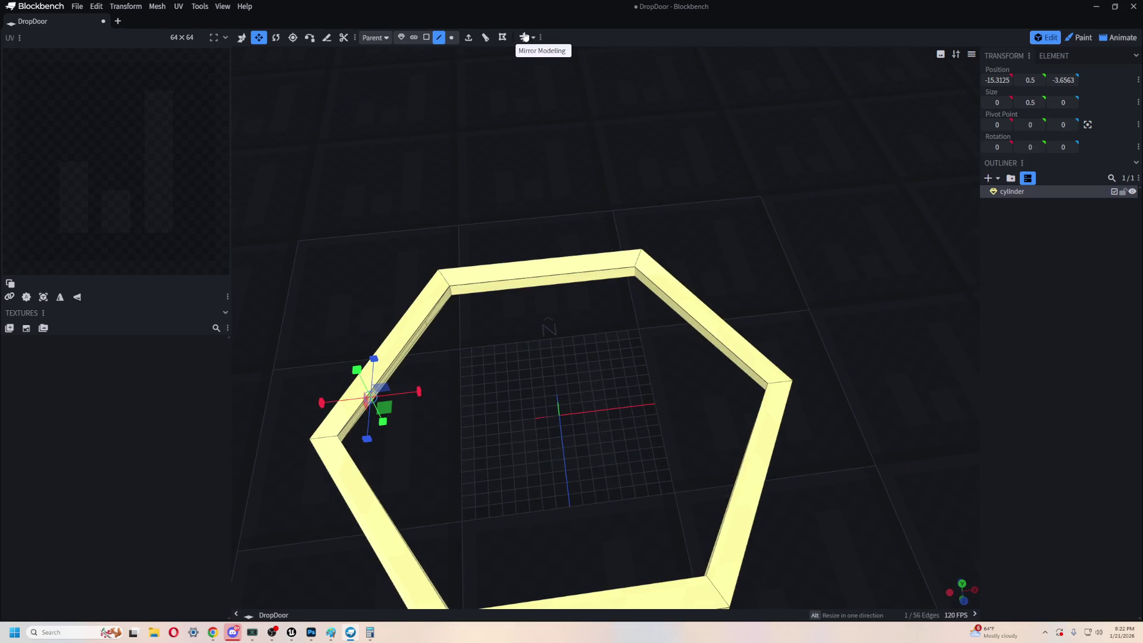
{"action": "mouse_move", "coordinate": [527, 80]}
{"action": "left_mouse_down"}
{"action": "mouse_move", "coordinate": [439, 279]}
{"action": "mouse_move", "coordinate": [502, 311]}
{"action": "mouse_move", "coordinate": [640, 304]}
{"action": "mouse_move", "coordinate": [669, 341]}
{"action": "mouse_move", "coordinate": [786, 280]}
{"action": "mouse_move", "coordinate": [488, 102]}
{"action": "left_mouse_up"}
{"action": "scroll", "coordinate": [472, 280], "scroll_direction": "up", "scroll_amount": 3}
{"action": "key", "text": "3"}
{"action": "scroll", "coordinate": [488, 101], "scroll_direction": "down", "scroll_amount": 3}
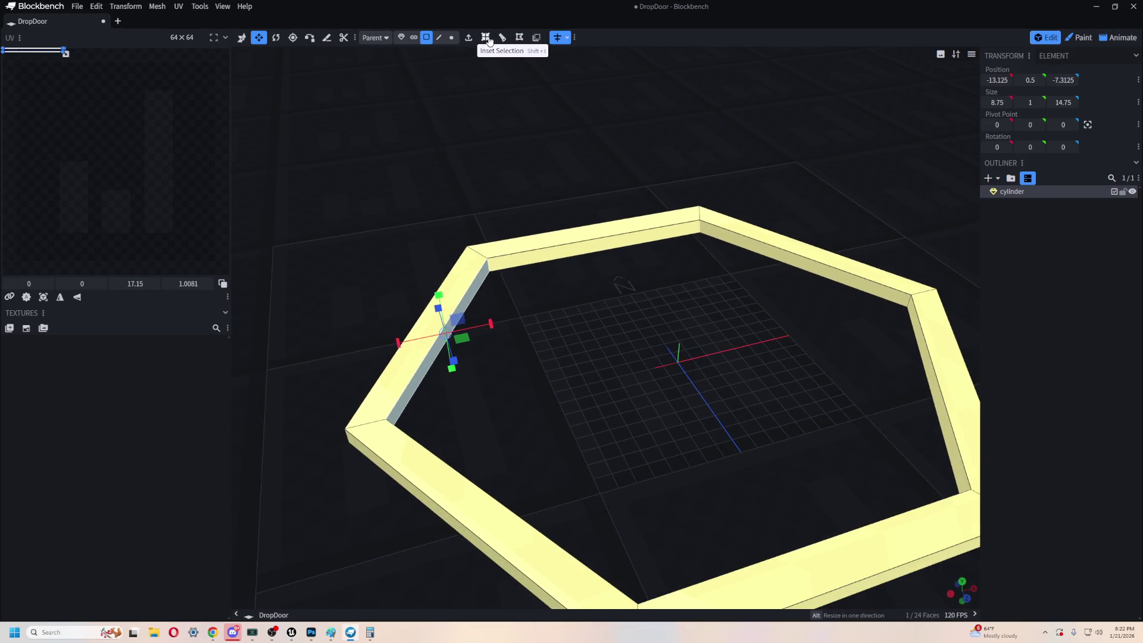
{"action": "left_click", "coordinate": [487, 38]}
{"action": "mouse_move", "coordinate": [694, 327]}
{"action": "left_mouse_down"}
{"action": "mouse_move", "coordinate": [617, 308]}
{"action": "mouse_move", "coordinate": [694, 305]}
{"action": "mouse_move", "coordinate": [541, 362]}
{"action": "mouse_move", "coordinate": [579, 357]}
{"action": "mouse_move", "coordinate": [509, 332]}
{"action": "mouse_move", "coordinate": [666, 352]}
{"action": "mouse_move", "coordinate": [642, 380]}
{"action": "mouse_move", "coordinate": [510, 388]}
{"action": "mouse_move", "coordinate": [687, 288]}
{"action": "left_mouse_up"}
{"action": "left_click", "coordinate": [666, 311]}
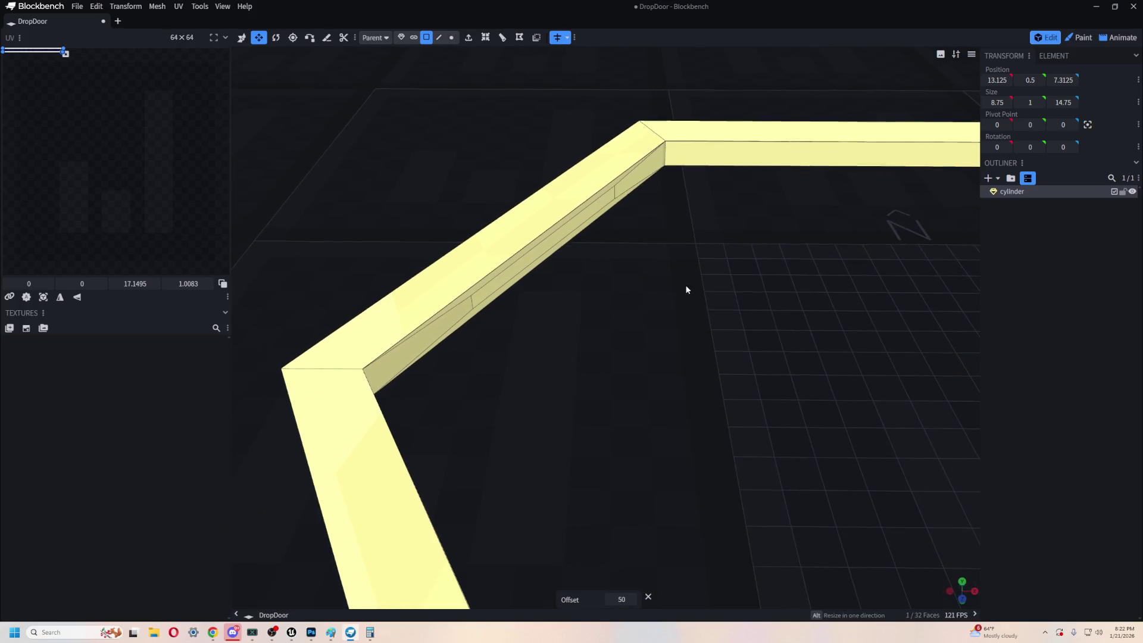
- Select an edge on the frame's inner side, toggle rotate and move, and search actions for 'fv'
{"action": "left_click", "coordinate": [438, 37]}
{"action": "left_click", "coordinate": [470, 309]}
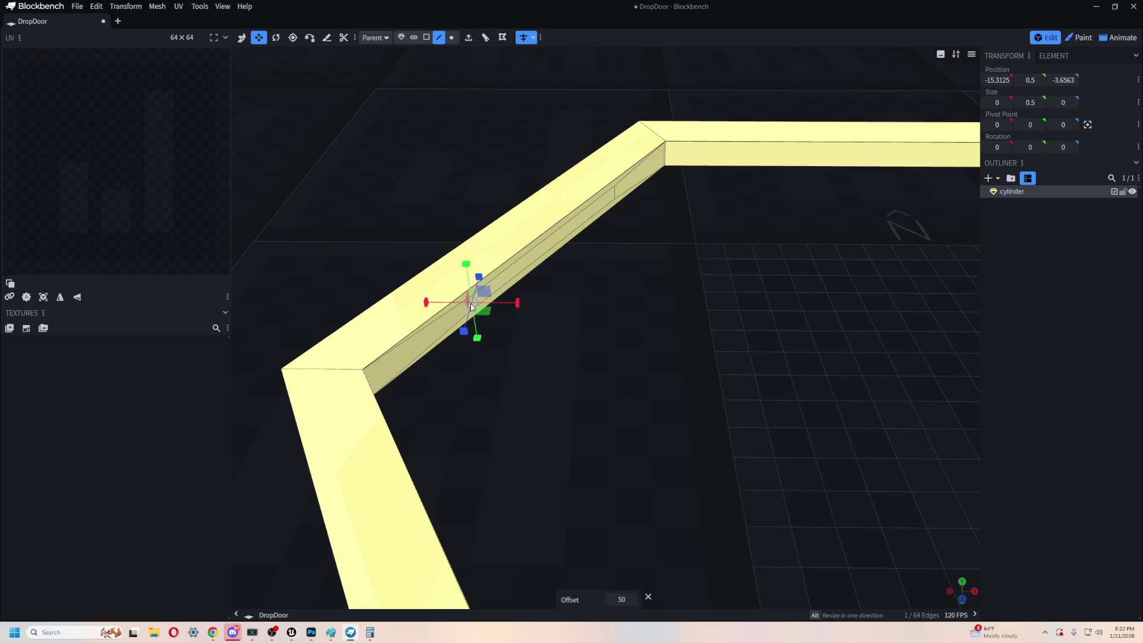
{"action": "key", "text": "r"}
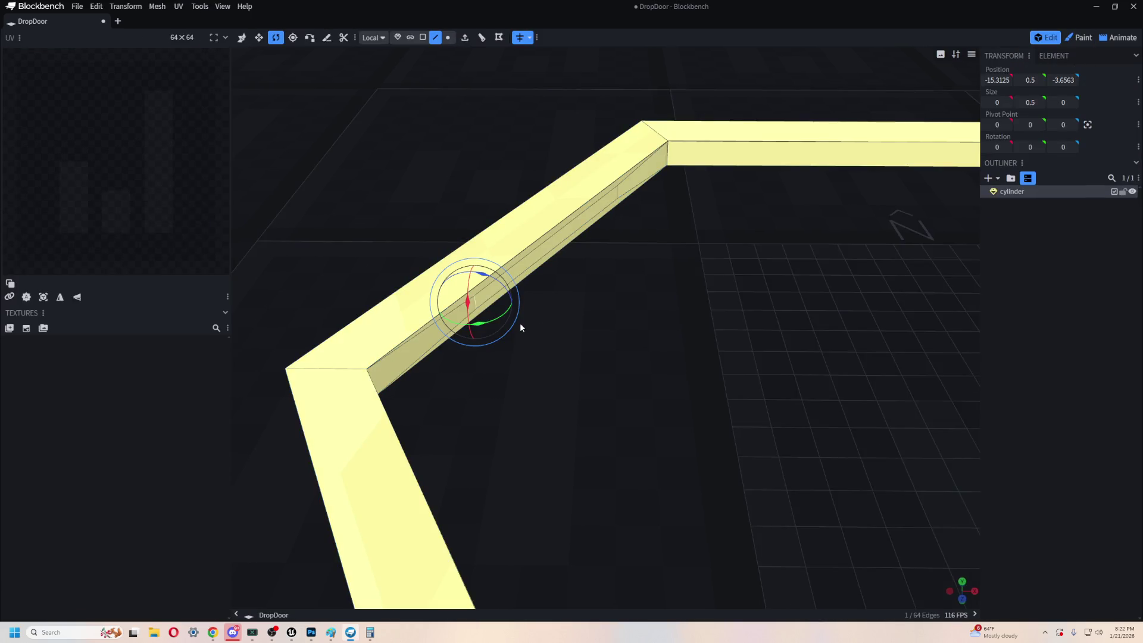
{"action": "key", "text": "v"}
{"action": "key", "text": "r"}
{"action": "key", "text": "ctrl+p"}
{"action": "type", "text": "f"}
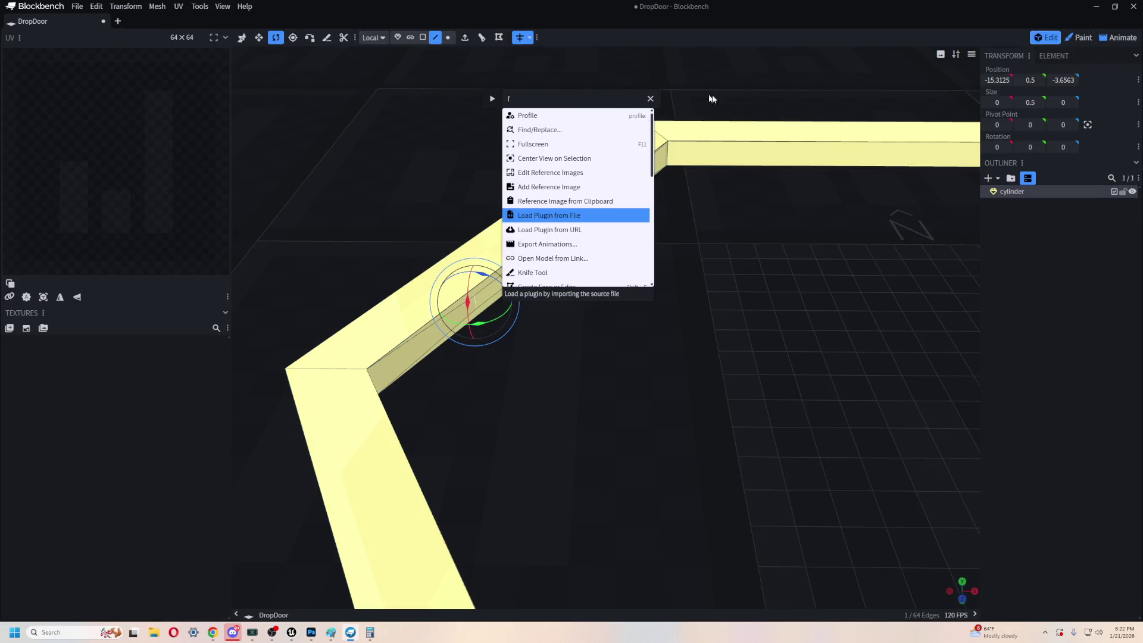
{"action": "type", "text": "v"}
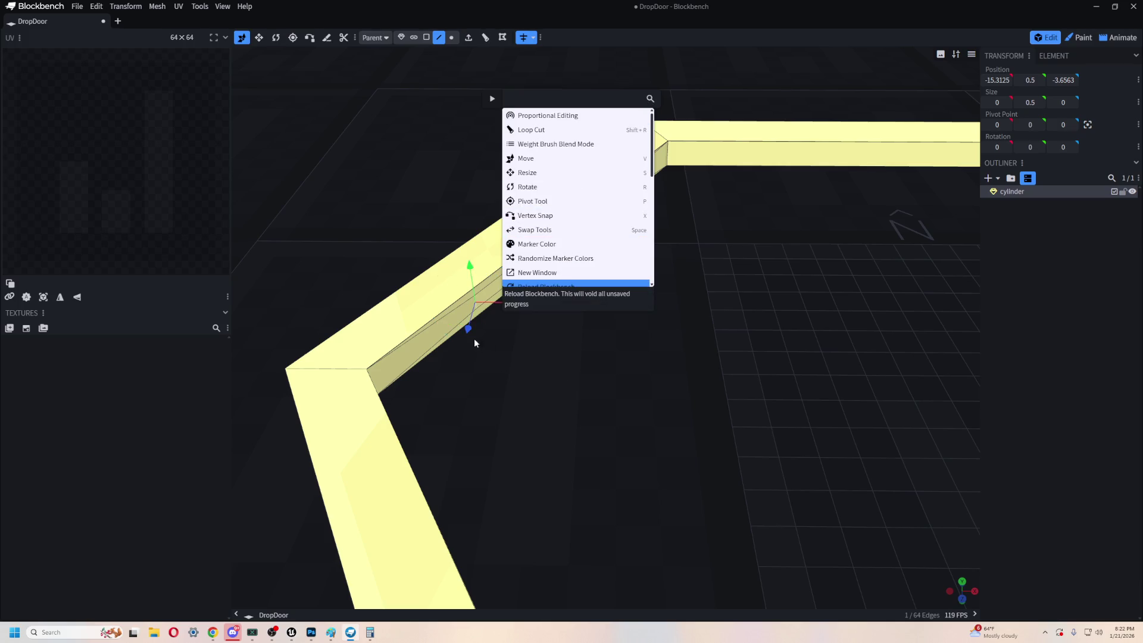
- Move the selected edge 2 units along Z, reverting the concave result both times
{"action": "left_click", "coordinate": [467, 331]}
{"action": "mouse_move", "coordinate": [468, 330]}
{"action": "left_mouse_down"}
{"action": "mouse_move", "coordinate": [446, 418]}
{"action": "mouse_move", "coordinate": [458, 408]}
{"action": "left_mouse_up"}
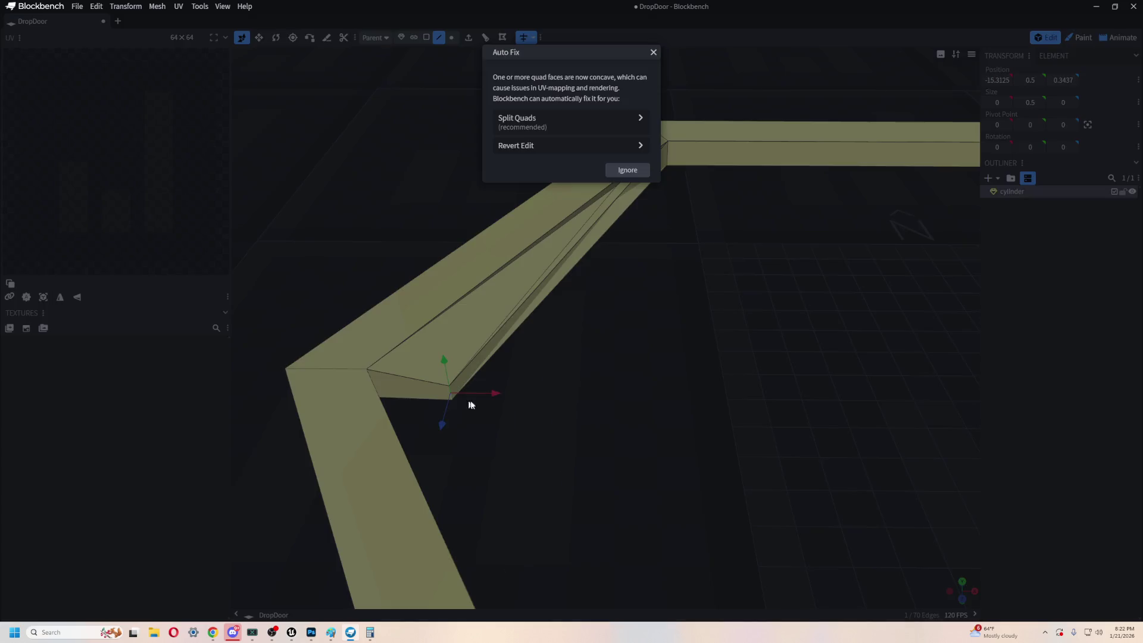
{"action": "left_click", "coordinate": [527, 150]}
{"action": "left_click_drag", "start_coordinate": [467, 327], "coordinate": [452, 395]}
{"action": "left_click", "coordinate": [527, 148]}
- Add a second edge, shift both edges along X, then undo the shift
{"action": "mouse_move", "coordinate": [512, 304]}
{"action": "left_mouse_down"}
{"action": "mouse_move", "coordinate": [540, 337]}
{"action": "mouse_move", "coordinate": [584, 319]}
{"action": "mouse_move", "coordinate": [859, 380]}
{"action": "mouse_move", "coordinate": [548, 363]}
{"action": "mouse_move", "coordinate": [610, 364]}
{"action": "mouse_move", "coordinate": [604, 321]}
{"action": "mouse_move", "coordinate": [583, 315]}
{"action": "mouse_move", "coordinate": [725, 352]}
{"action": "mouse_move", "coordinate": [224, 464]}
{"action": "mouse_move", "coordinate": [523, 398]}
{"action": "mouse_move", "coordinate": [758, 324]}
{"action": "left_mouse_up"}
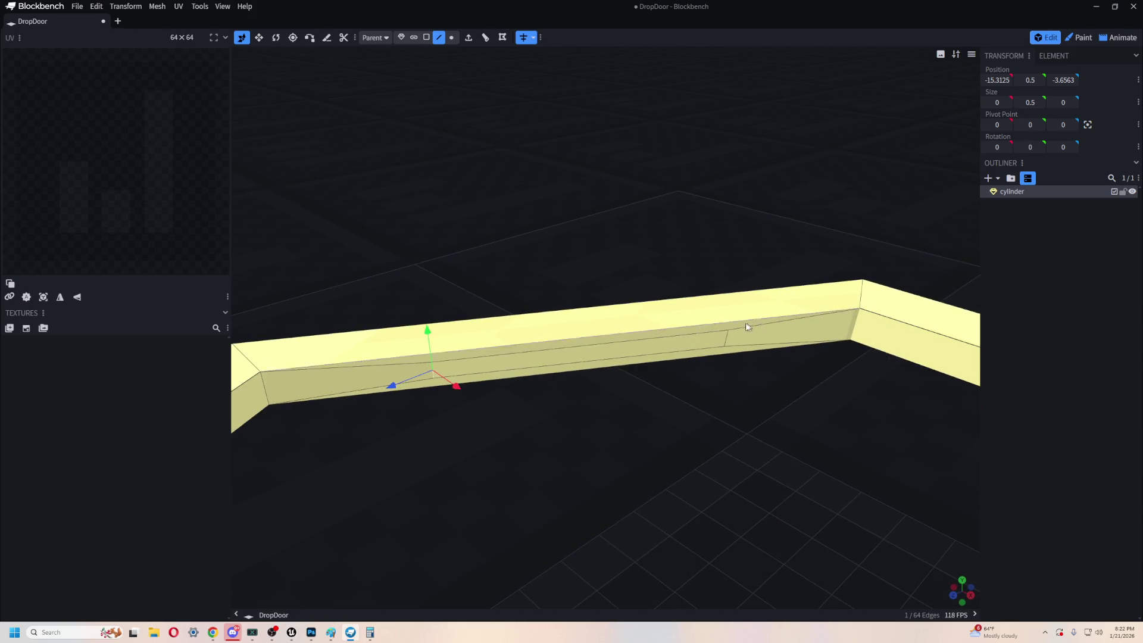
{"action": "left_click", "coordinate": [724, 343], "text": "shift"}
{"action": "mouse_move", "coordinate": [615, 370]}
{"action": "left_mouse_down"}
{"action": "mouse_move", "coordinate": [592, 373]}
{"action": "mouse_move", "coordinate": [640, 395]}
{"action": "mouse_move", "coordinate": [589, 334]}
{"action": "mouse_move", "coordinate": [537, 211]}
{"action": "mouse_move", "coordinate": [566, 283]}
{"action": "mouse_move", "coordinate": [543, 288]}
{"action": "mouse_move", "coordinate": [572, 350]}
{"action": "mouse_move", "coordinate": [689, 332]}
{"action": "mouse_move", "coordinate": [606, 269]}
{"action": "mouse_move", "coordinate": [572, 266]}
{"action": "left_mouse_up"}
{"action": "key", "text": "ctrl+z"}
- Clear the edge selection and bring the hexagon into a top-down view
{"action": "mouse_move", "coordinate": [635, 349]}
{"action": "left_mouse_down"}
{"action": "mouse_move", "coordinate": [494, 359]}
{"action": "mouse_move", "coordinate": [746, 350]}
{"action": "mouse_move", "coordinate": [679, 286]}
{"action": "left_mouse_up"}
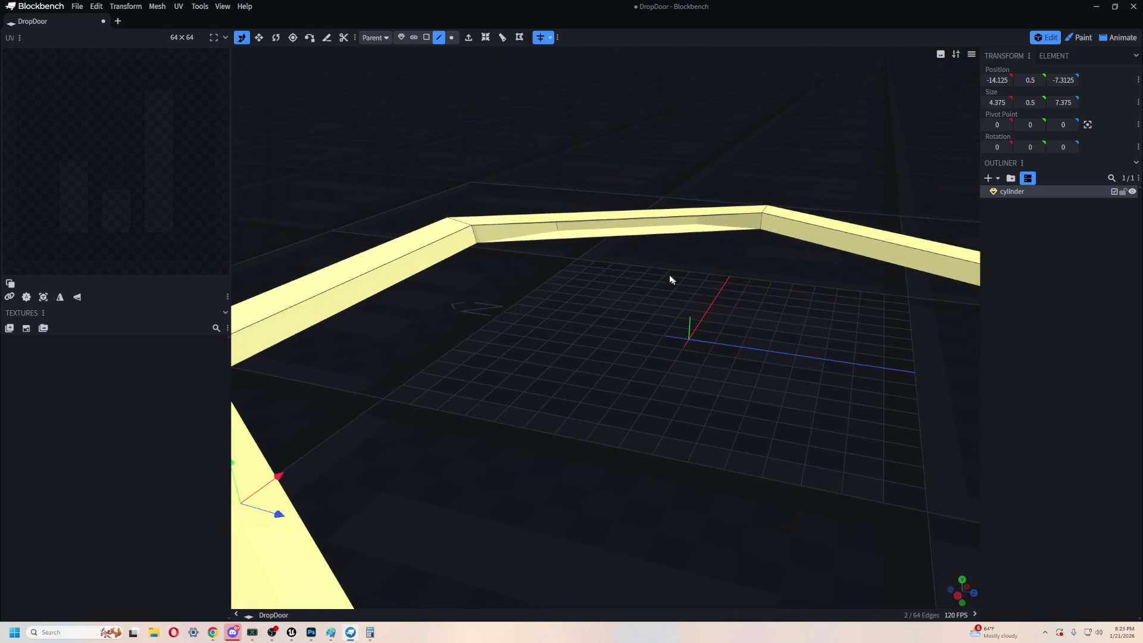
{"action": "left_click", "coordinate": [634, 226]}
{"action": "mouse_move", "coordinate": [552, 298]}
{"action": "left_mouse_down"}
{"action": "mouse_move", "coordinate": [548, 401]}
{"action": "mouse_move", "coordinate": [620, 400]}
{"action": "mouse_move", "coordinate": [523, 365]}
{"action": "mouse_move", "coordinate": [576, 439]}
{"action": "mouse_move", "coordinate": [640, 363]}
{"action": "mouse_move", "coordinate": [532, 352]}
{"action": "left_mouse_up"}
{"action": "scroll", "coordinate": [642, 431], "scroll_direction": "up", "scroll_amount": 5}
{"action": "scroll", "coordinate": [637, 387], "scroll_direction": "down", "scroll_amount": 5}
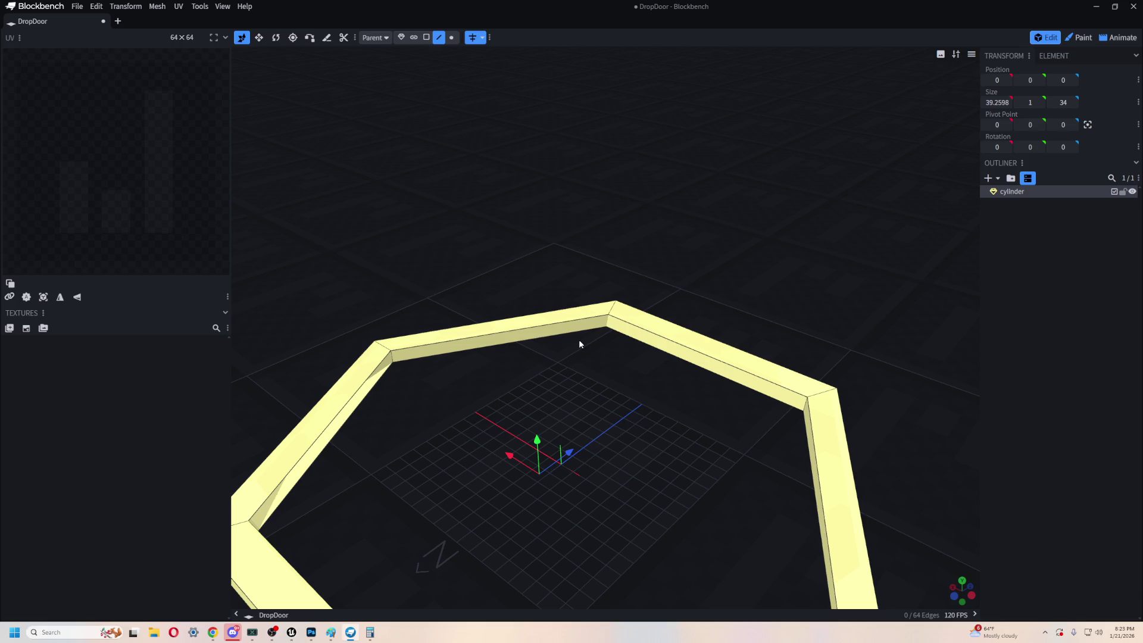
{"action": "scroll", "coordinate": [580, 344], "scroll_direction": "down", "scroll_amount": 5}
{"action": "mouse_move", "coordinate": [637, 434]}
{"action": "right_mouse_down"}
{"action": "mouse_move", "coordinate": [651, 293]}
{"action": "mouse_move", "coordinate": [594, 447]}
{"action": "right_mouse_up"}
{"action": "scroll", "coordinate": [635, 316], "scroll_direction": "up", "scroll_amount": 10}
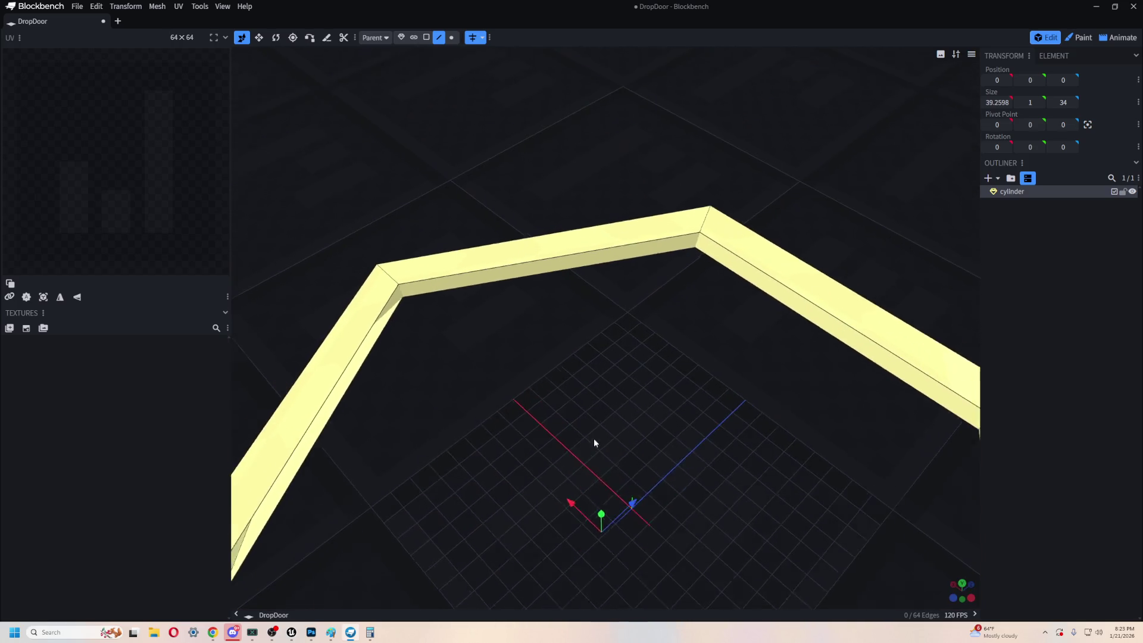
{"action": "scroll", "coordinate": [591, 387], "scroll_direction": "up", "scroll_amount": 3}
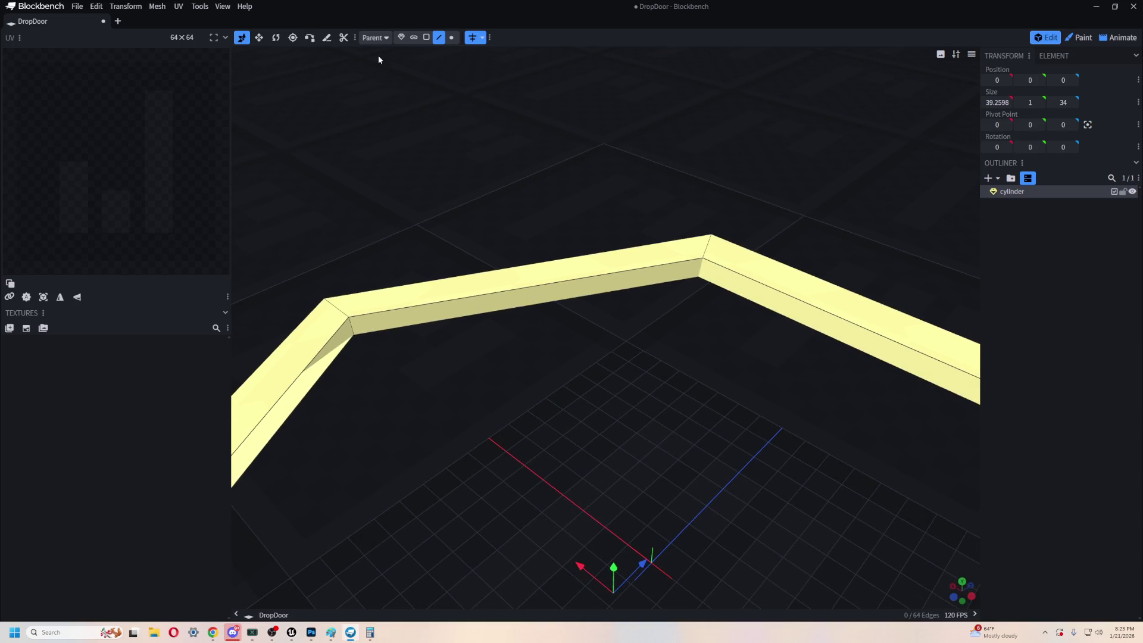
- Select the middle inner face of the frame side in face mode and inset it
{"action": "left_click", "coordinate": [420, 38]}
{"action": "left_click", "coordinate": [427, 39]}
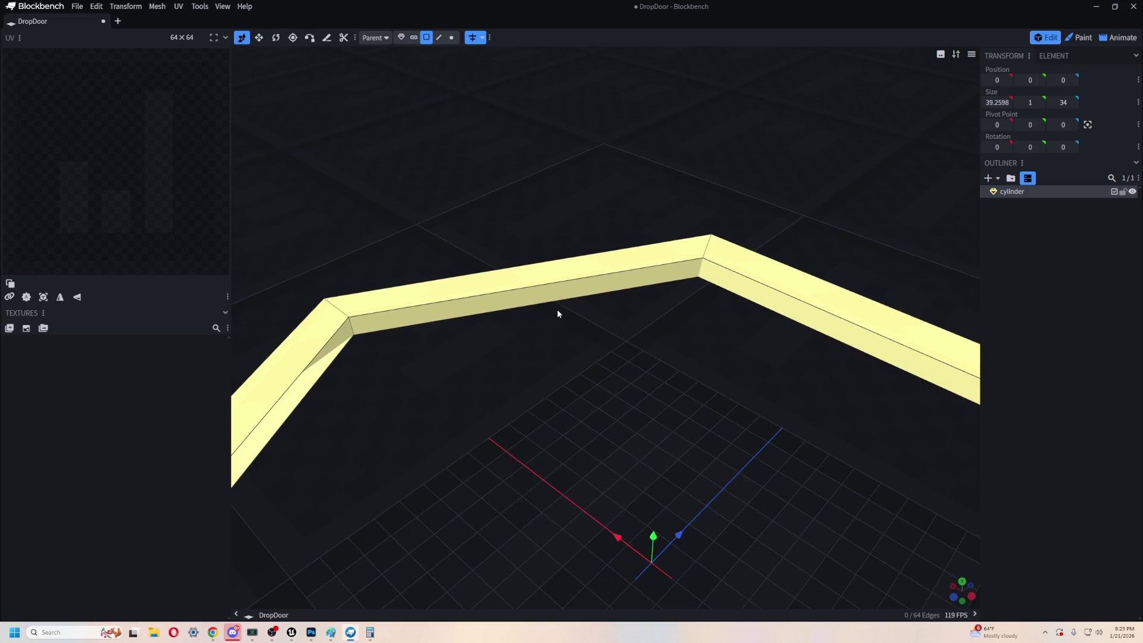
{"action": "left_click", "coordinate": [556, 311]}
{"action": "left_click", "coordinate": [485, 38]}
- Inset the middle segment's front face and push it along Z from 14.625 to 16.625
{"action": "mouse_move", "coordinate": [653, 500]}
{"action": "left_mouse_down"}
{"action": "mouse_move", "coordinate": [681, 401]}
{"action": "mouse_move", "coordinate": [624, 345]}
{"action": "left_mouse_up"}
{"action": "left_click", "coordinate": [561, 292]}
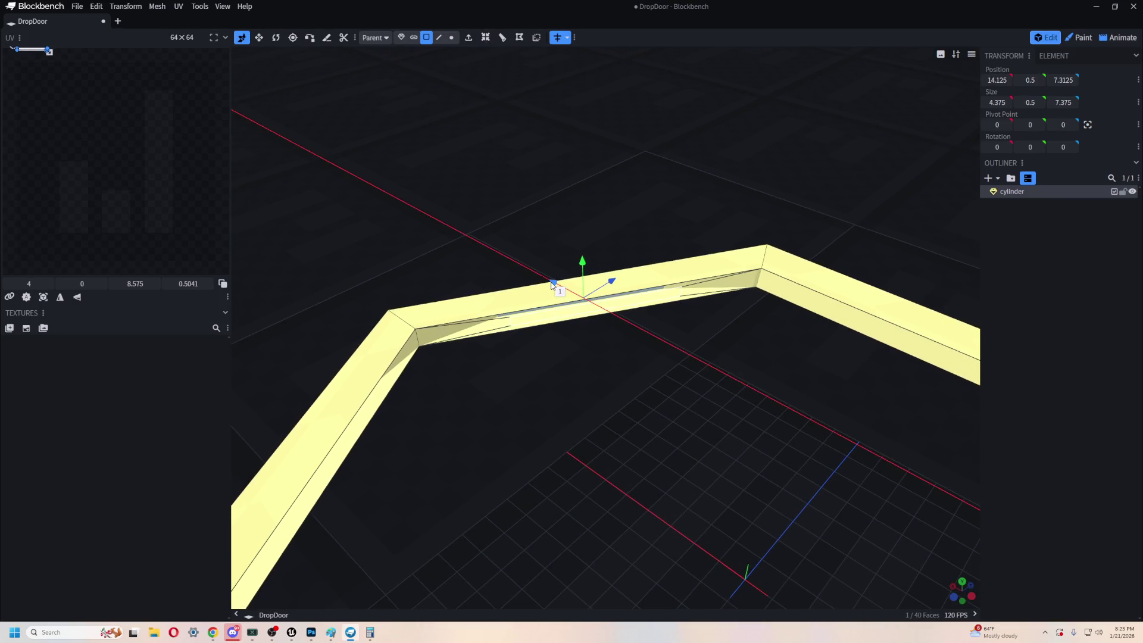
{"action": "mouse_move", "coordinate": [760, 420]}
{"action": "left_mouse_down"}
{"action": "mouse_move", "coordinate": [640, 419]}
{"action": "mouse_move", "coordinate": [692, 340]}
{"action": "left_mouse_up"}
{"action": "left_click", "coordinate": [629, 332]}
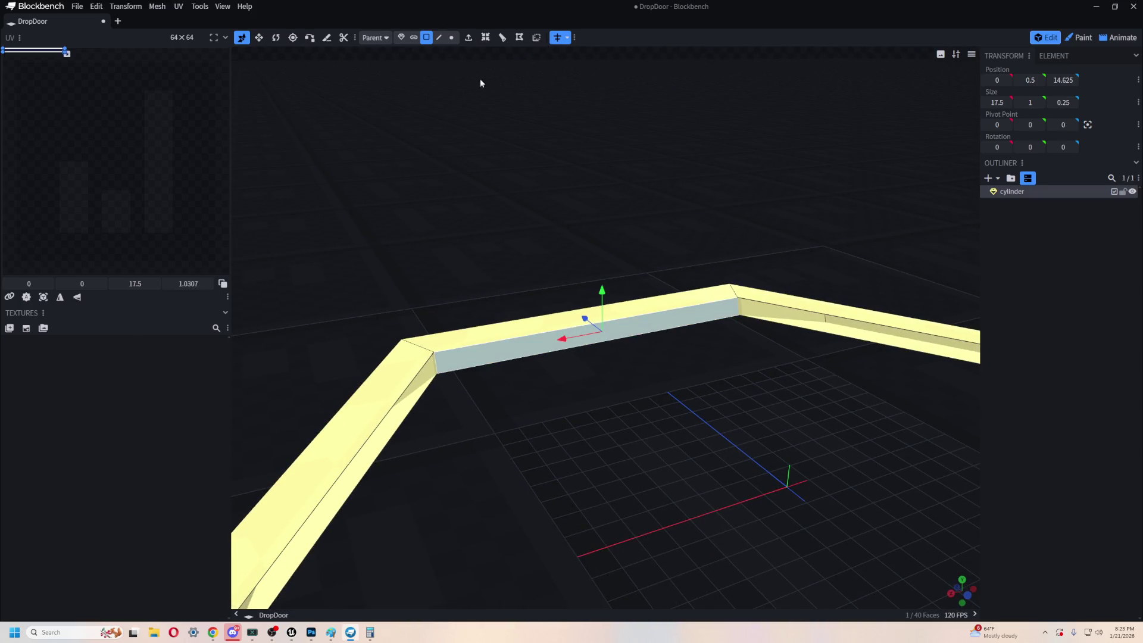
{"action": "left_click", "coordinate": [486, 39]}
{"action": "mouse_move", "coordinate": [585, 320]}
{"action": "left_mouse_down"}
{"action": "mouse_move", "coordinate": [620, 434]}
{"action": "mouse_move", "coordinate": [580, 378]}
{"action": "mouse_move", "coordinate": [697, 421]}
{"action": "mouse_move", "coordinate": [685, 384]}
{"action": "mouse_move", "coordinate": [849, 383]}
{"action": "mouse_move", "coordinate": [850, 413]}
{"action": "left_mouse_up"}
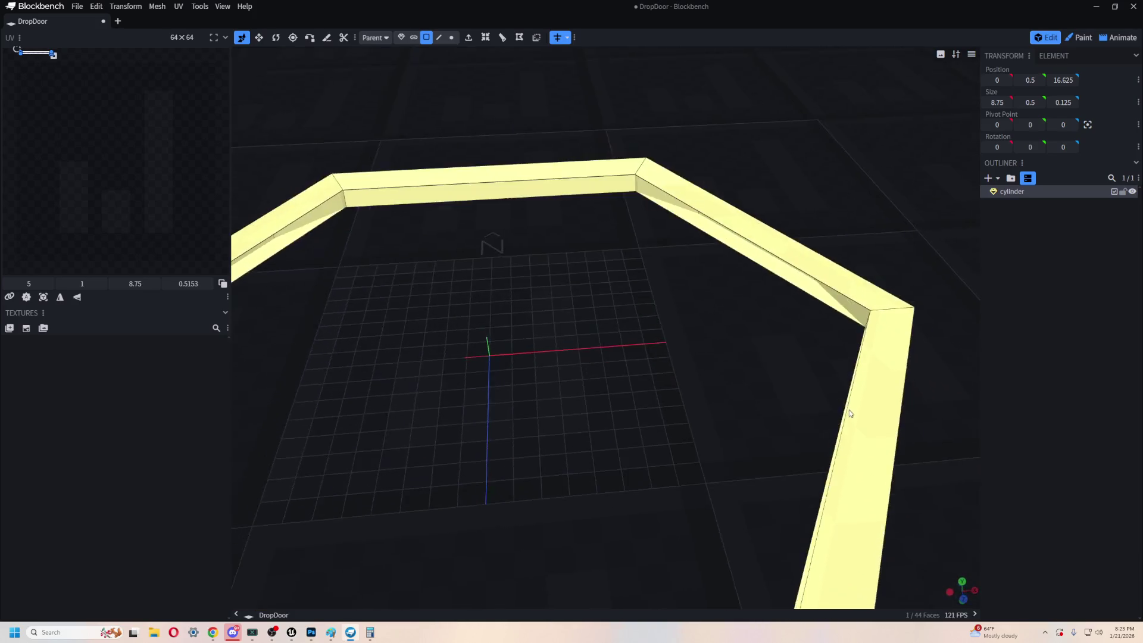
- Zoom out to view the whole ring and open the frame mesh's context menu
{"action": "scroll", "coordinate": [850, 413], "scroll_direction": "down", "scroll_amount": 6}
{"action": "mouse_move", "coordinate": [708, 485]}
{"action": "left_mouse_down"}
{"action": "mouse_move", "coordinate": [737, 352]}
{"action": "mouse_move", "coordinate": [675, 339]}
{"action": "mouse_move", "coordinate": [436, 428]}
{"action": "mouse_move", "coordinate": [454, 413]}
{"action": "mouse_move", "coordinate": [734, 431]}
{"action": "mouse_move", "coordinate": [770, 360]}
{"action": "mouse_move", "coordinate": [788, 481]}
{"action": "mouse_move", "coordinate": [808, 394]}
{"action": "mouse_move", "coordinate": [827, 419]}
{"action": "left_mouse_up"}
{"action": "scroll", "coordinate": [549, 248], "scroll_direction": "down", "scroll_amount": 2}
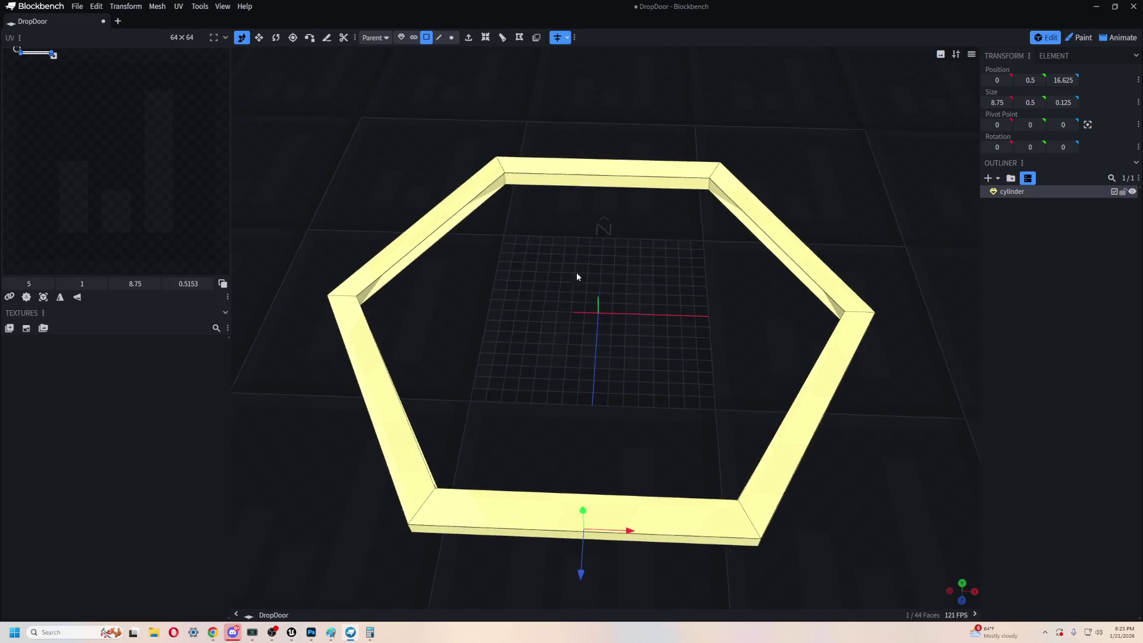
{"action": "scroll", "coordinate": [391, 141], "scroll_direction": "up", "scroll_amount": 5}
{"action": "scroll", "coordinate": [372, 135], "scroll_direction": "down", "scroll_amount": 5}
{"action": "scroll", "coordinate": [582, 171], "scroll_direction": "up", "scroll_amount": 3}
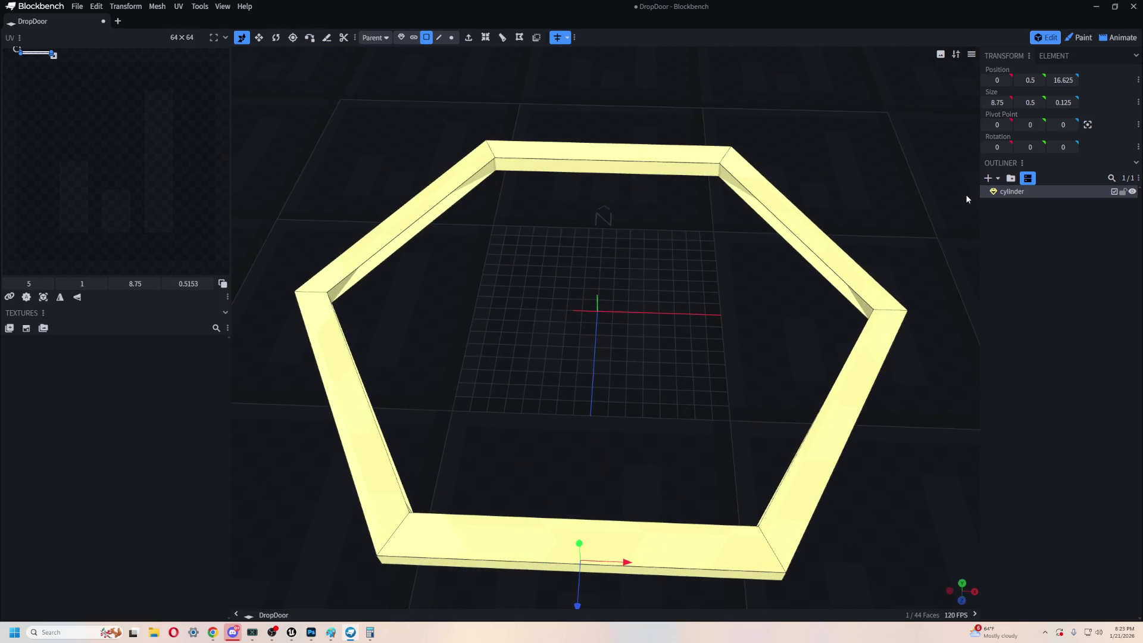
{"action": "right_click", "coordinate": [1015, 193]}
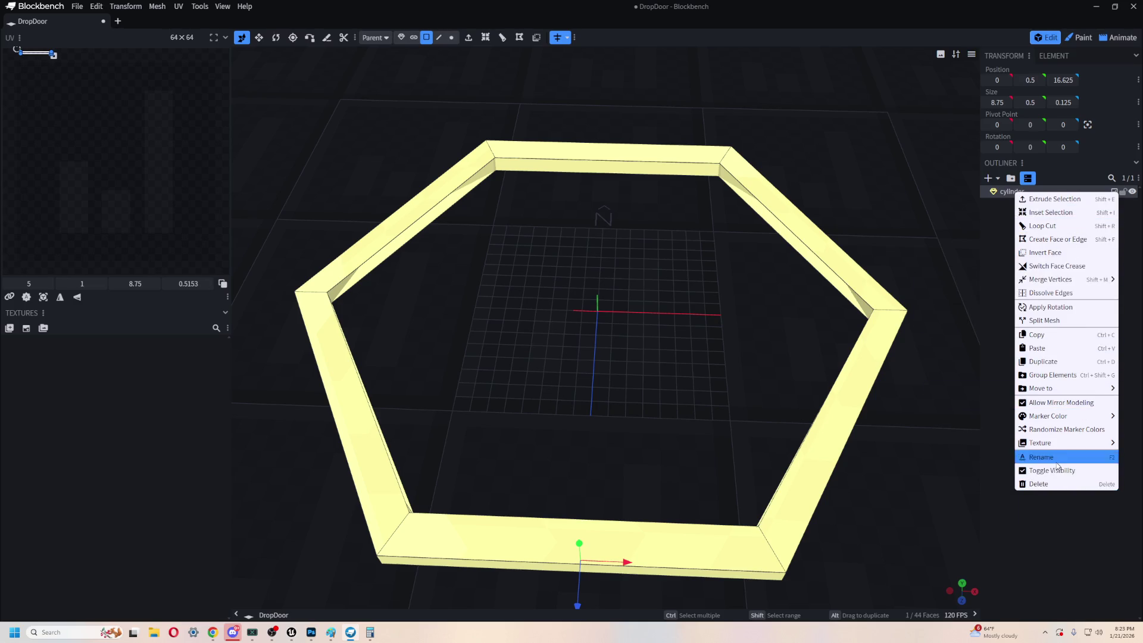
- Rename the cylinder mesh in the Outliner to 'Door Frame'
{"action": "key", "text": "Escape"}
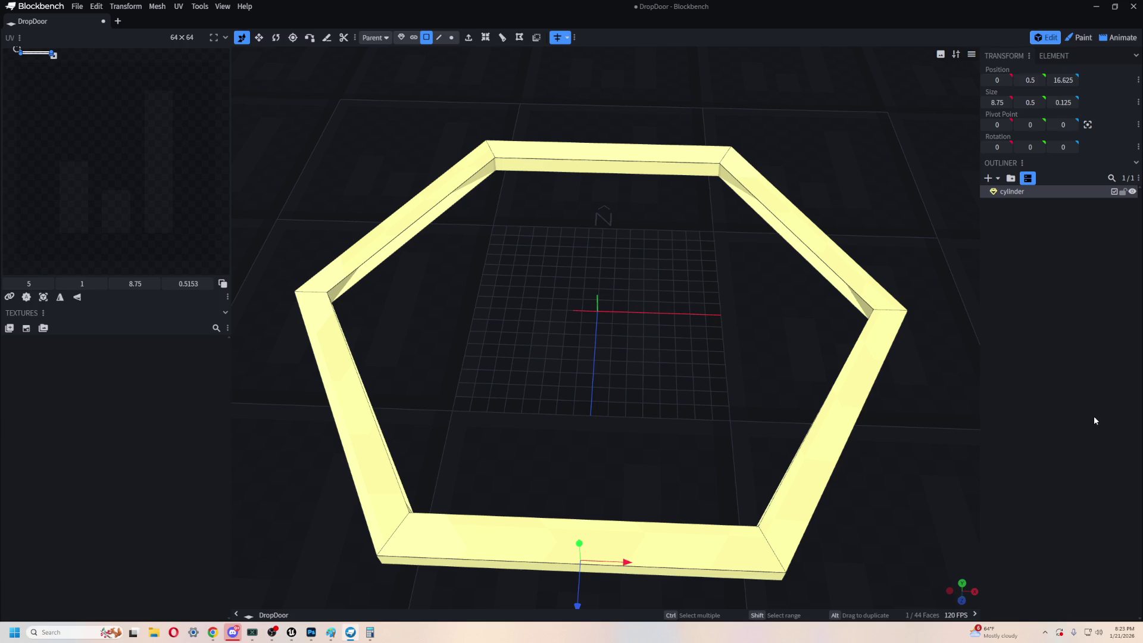
{"action": "left_click", "coordinate": [1011, 191]}
{"action": "right_click", "coordinate": [1012, 191]}
{"action": "left_click", "coordinate": [1061, 331]}
{"action": "type", "text": "Door"}
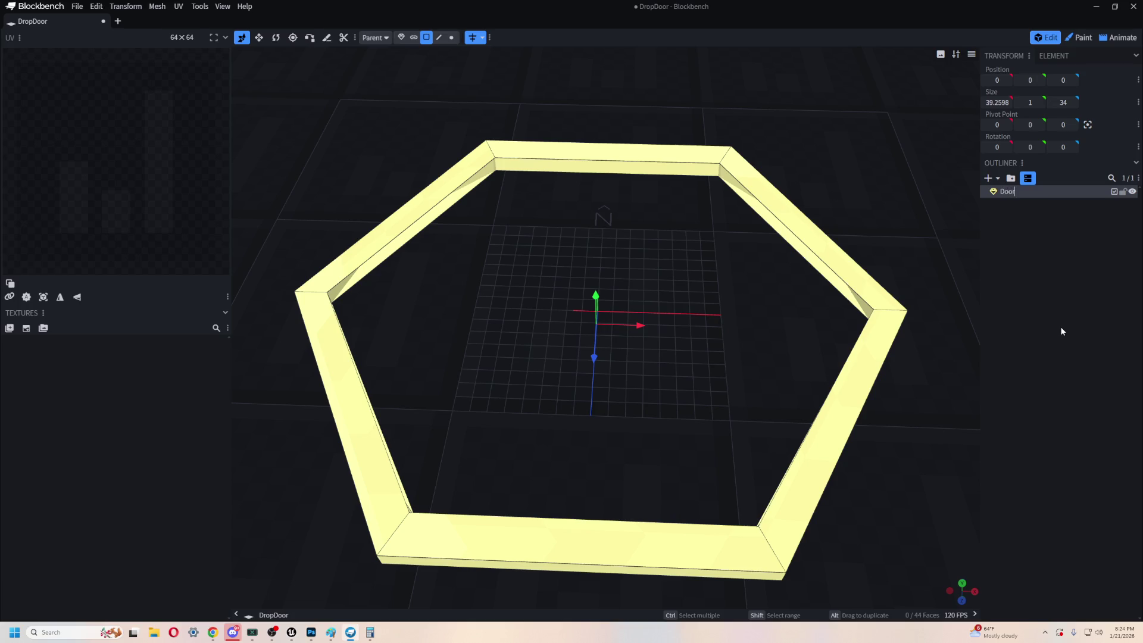
{"action": "type", "text": " Frame"}
{"action": "left_click", "coordinate": [259, 38]}
{"action": "mouse_move", "coordinate": [536, 215]}
{"action": "left_mouse_down"}
{"action": "mouse_move", "coordinate": [469, 236]}
{"action": "mouse_move", "coordinate": [732, 232]}
{"action": "mouse_move", "coordinate": [620, 349]}
{"action": "mouse_move", "coordinate": [630, 323]}
{"action": "mouse_move", "coordinate": [681, 337]}
{"action": "mouse_move", "coordinate": [669, 320]}
{"action": "left_mouse_up"}
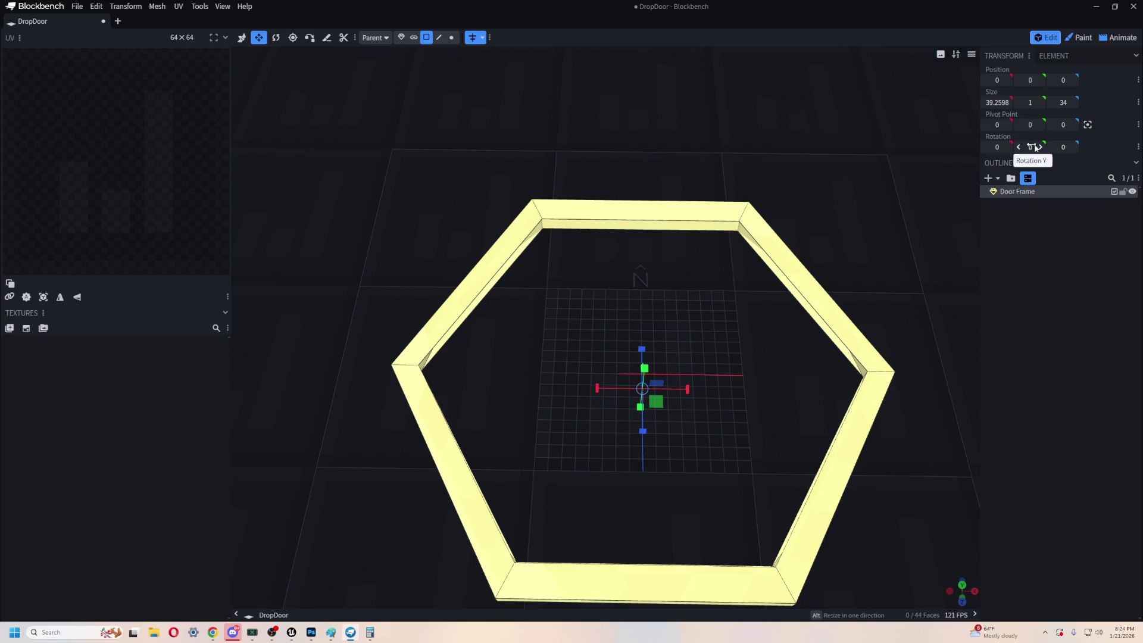
- Open the Add Mesh dialog from the Outliner, preset to a 6-sided cylinder of height 1
{"action": "left_click", "coordinate": [988, 178]}
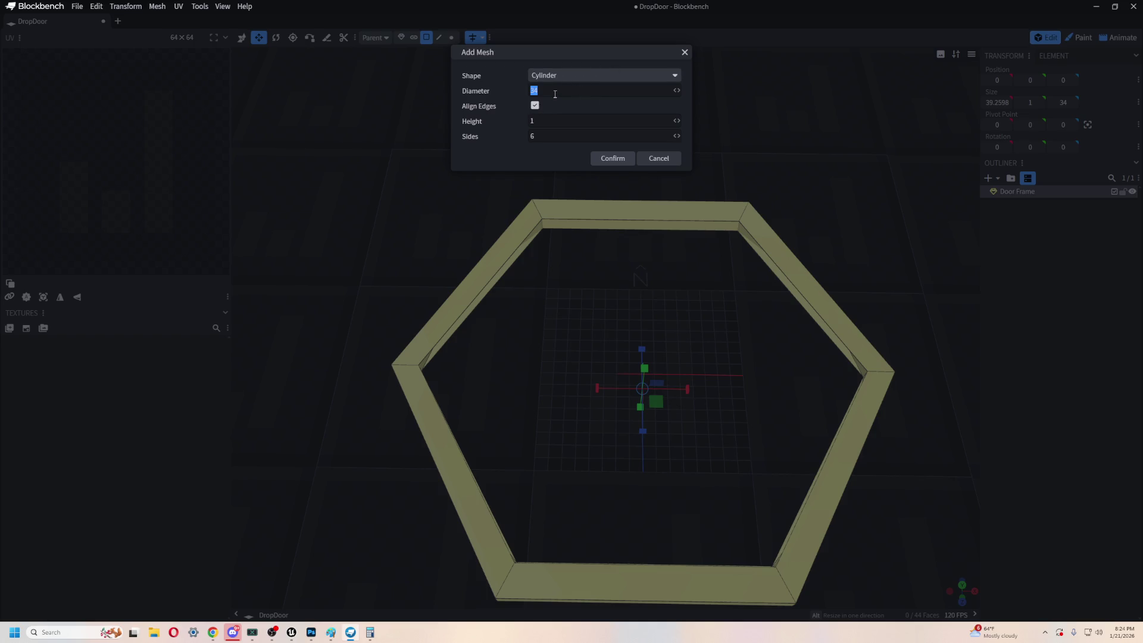
- Add the six-sided cylinder mesh with diameter 34 and height 1
{"action": "left_click", "coordinate": [620, 157]}
{"action": "mouse_move", "coordinate": [704, 348]}
{"action": "left_mouse_down"}
{"action": "mouse_move", "coordinate": [711, 289]}
{"action": "mouse_move", "coordinate": [833, 339]}
{"action": "mouse_move", "coordinate": [839, 462]}
{"action": "mouse_move", "coordinate": [811, 362]}
{"action": "left_mouse_up"}
{"action": "key", "text": "r"}
{"action": "key", "text": "2"}
{"action": "key", "text": "1"}
{"action": "key", "text": "v"}
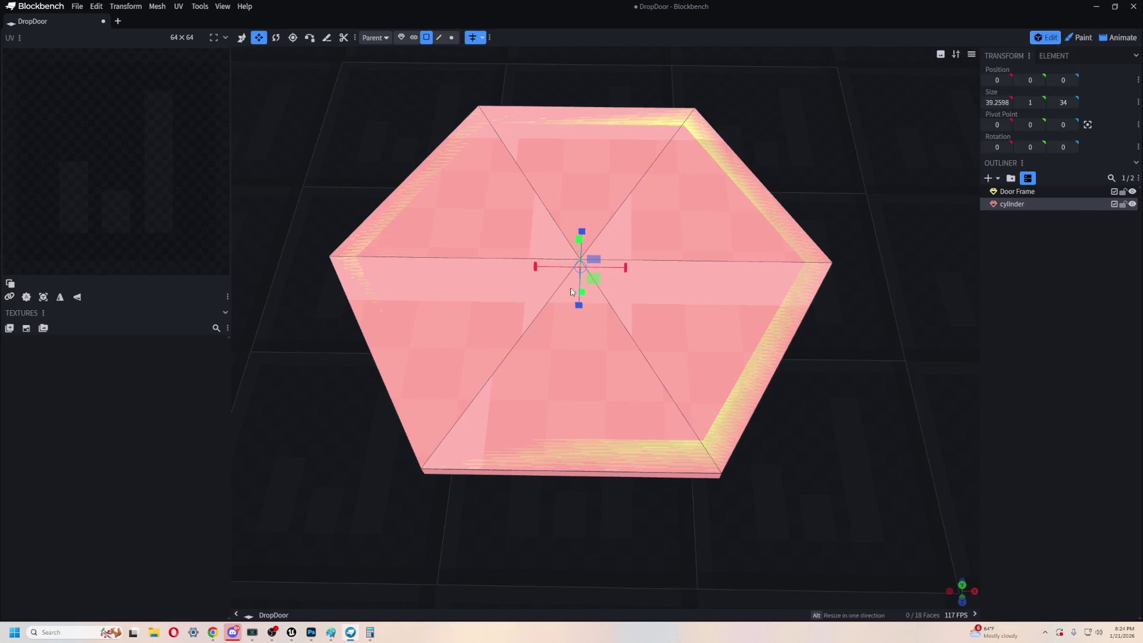
- Raise the cylinder 4 units above the Door Frame and select its bottom face
{"action": "key", "text": "2"}
{"action": "key", "text": "1"}
{"action": "key", "text": "v"}
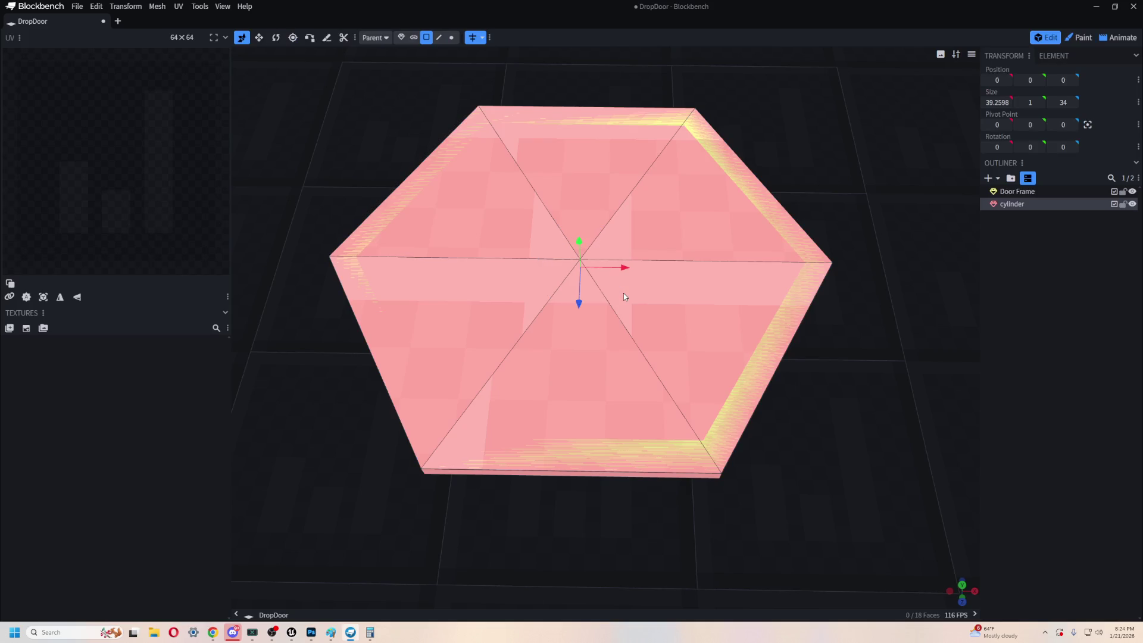
{"action": "left_click_drag", "start_coordinate": [580, 241], "coordinate": [586, 191]}
{"action": "mouse_move", "coordinate": [684, 349]}
{"action": "left_mouse_down"}
{"action": "mouse_move", "coordinate": [827, 373]}
{"action": "mouse_move", "coordinate": [829, 340]}
{"action": "mouse_move", "coordinate": [842, 446]}
{"action": "mouse_move", "coordinate": [831, 309]}
{"action": "mouse_move", "coordinate": [821, 316]}
{"action": "mouse_move", "coordinate": [841, 363]}
{"action": "mouse_move", "coordinate": [849, 345]}
{"action": "mouse_move", "coordinate": [825, 358]}
{"action": "left_mouse_up"}
{"action": "left_click", "coordinate": [589, 434]}
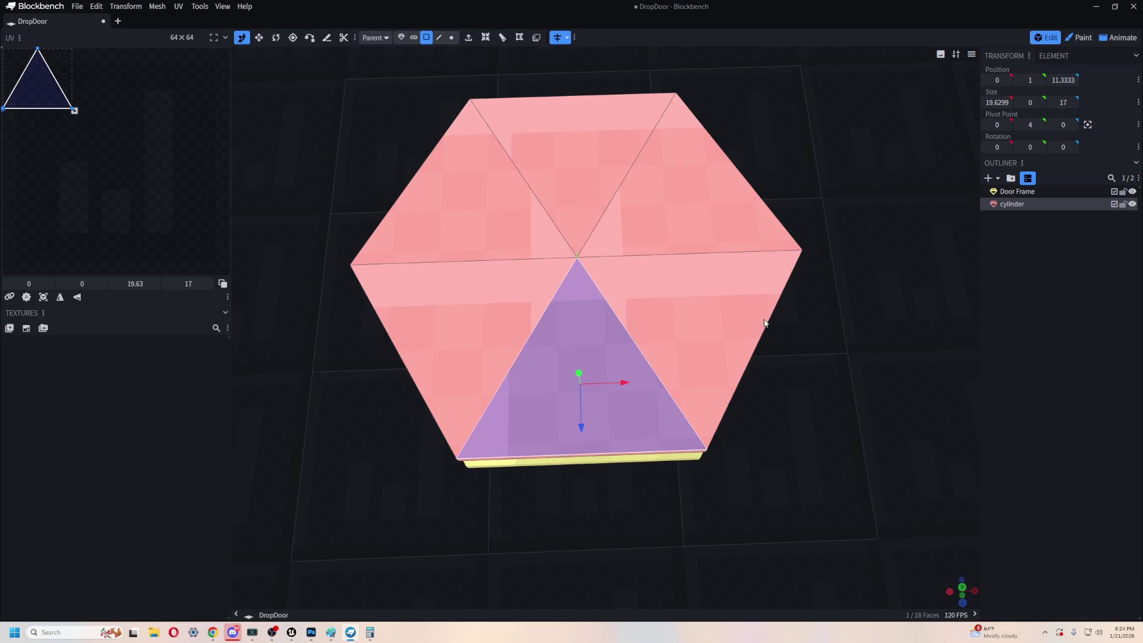
- Lock the Door Frame, then box-select and delete the cylinder's right-half vertices
{"action": "mouse_move", "coordinate": [679, 356]}
{"action": "left_mouse_down"}
{"action": "mouse_move", "coordinate": [791, 426]}
{"action": "mouse_move", "coordinate": [816, 357]}
{"action": "mouse_move", "coordinate": [815, 369]}
{"action": "left_mouse_up"}
{"action": "mouse_move", "coordinate": [643, 357]}
{"action": "left_mouse_down"}
{"action": "mouse_move", "coordinate": [635, 408]}
{"action": "mouse_move", "coordinate": [607, 426]}
{"action": "mouse_move", "coordinate": [533, 529]}
{"action": "mouse_move", "coordinate": [824, 392]}
{"action": "left_mouse_up"}
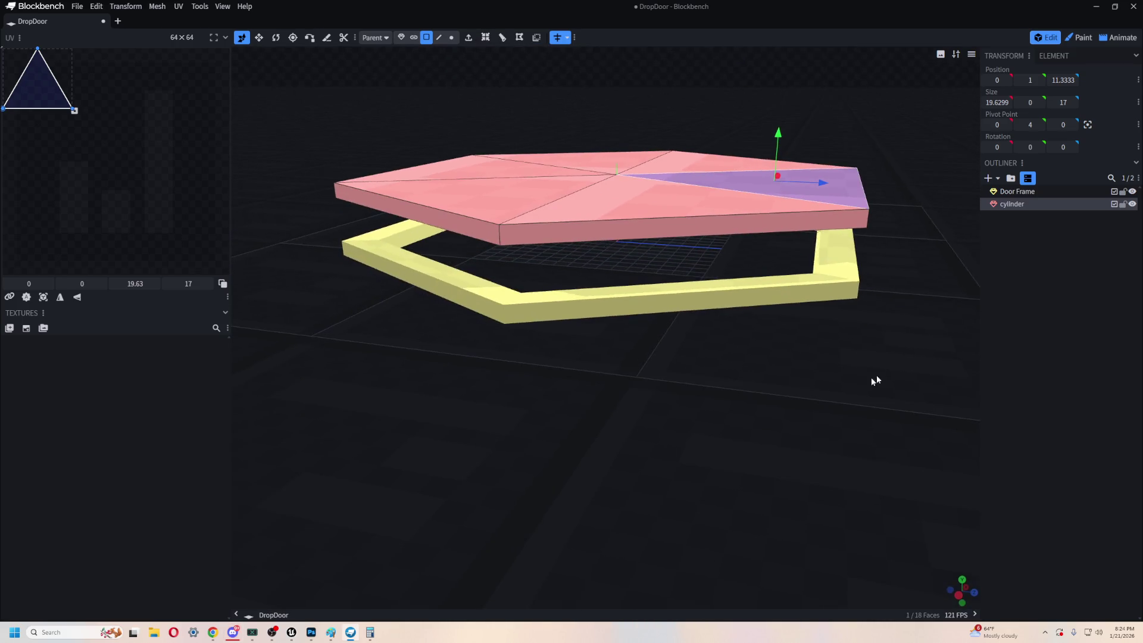
{"action": "left_click", "coordinate": [1123, 193]}
{"action": "mouse_move", "coordinate": [949, 331]}
{"action": "left_mouse_down"}
{"action": "mouse_move", "coordinate": [836, 370]}
{"action": "mouse_move", "coordinate": [855, 378]}
{"action": "left_mouse_up"}
{"action": "left_click", "coordinate": [452, 37]}
{"action": "mouse_move", "coordinate": [654, 137]}
{"action": "left_mouse_down"}
{"action": "mouse_move", "coordinate": [731, 116]}
{"action": "mouse_move", "coordinate": [670, 183]}
{"action": "mouse_move", "coordinate": [727, 138]}
{"action": "left_mouse_up"}
{"action": "mouse_move", "coordinate": [634, 118]}
{"action": "left_mouse_down"}
{"action": "mouse_move", "coordinate": [834, 440]}
{"action": "mouse_move", "coordinate": [847, 358]}
{"action": "mouse_move", "coordinate": [738, 447]}
{"action": "mouse_move", "coordinate": [632, 447]}
{"action": "mouse_move", "coordinate": [875, 426]}
{"action": "left_mouse_up"}
{"action": "key", "text": "Delete"}
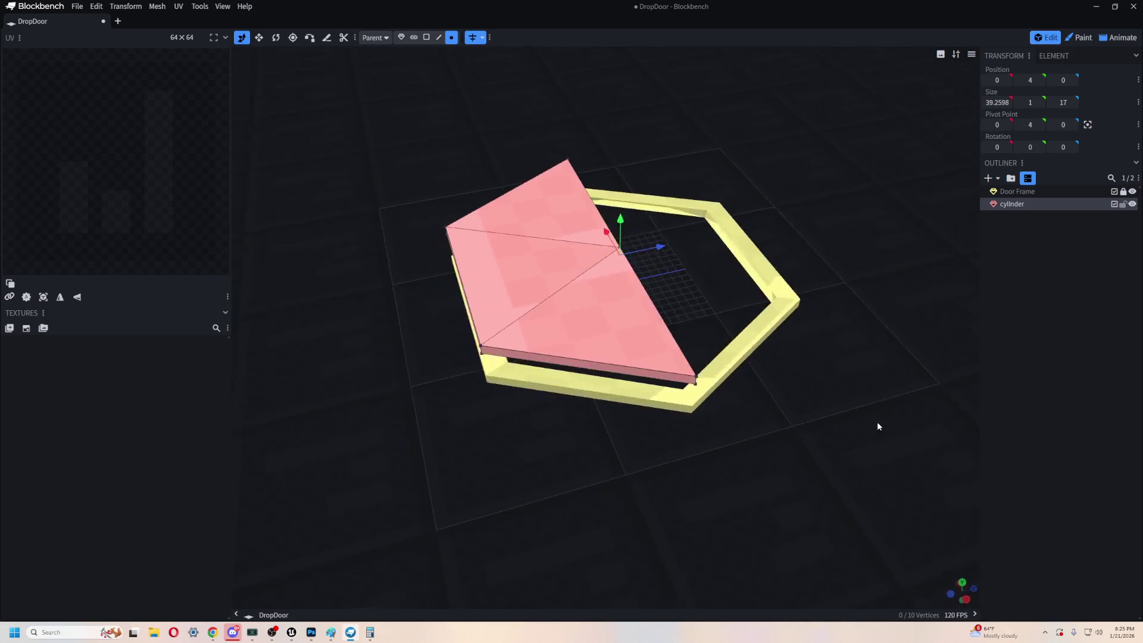
- Return the half panel to height 4 and resize its Y thickness to 0.4
{"action": "mouse_move", "coordinate": [621, 219]}
{"action": "left_mouse_down"}
{"action": "mouse_move", "coordinate": [624, 258]}
{"action": "mouse_move", "coordinate": [714, 216]}
{"action": "mouse_move", "coordinate": [656, 375]}
{"action": "mouse_move", "coordinate": [633, 288]}
{"action": "left_mouse_up"}
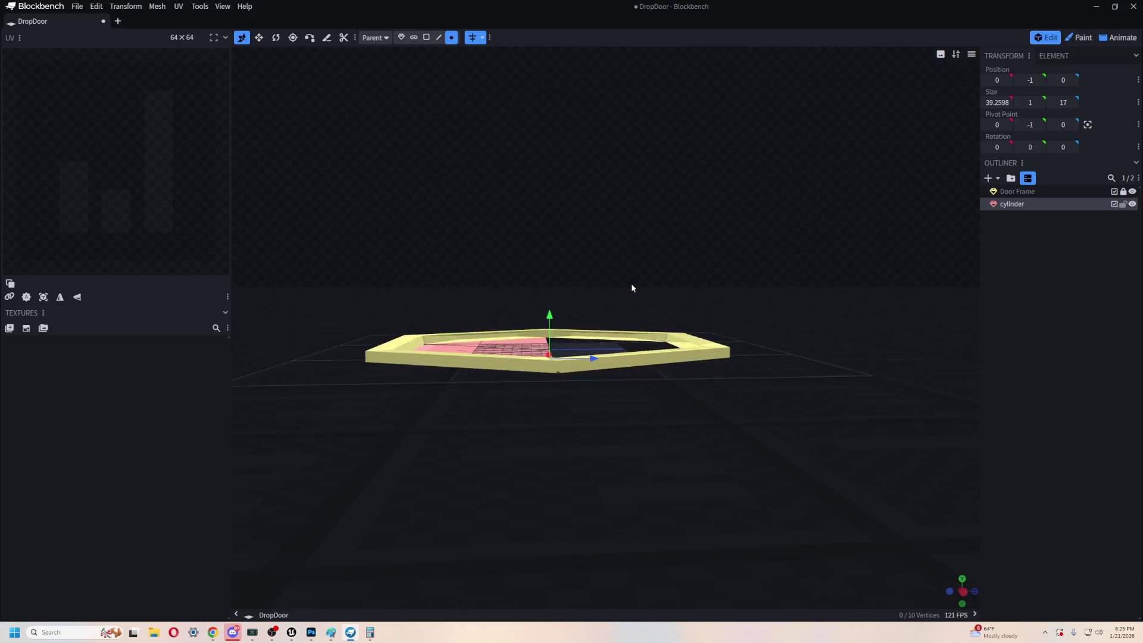
{"action": "left_click_drag", "start_coordinate": [546, 315], "coordinate": [552, 281]}
{"action": "mouse_move", "coordinate": [617, 202]}
{"action": "left_mouse_down"}
{"action": "mouse_move", "coordinate": [652, 186]}
{"action": "mouse_move", "coordinate": [563, 152]}
{"action": "mouse_move", "coordinate": [617, 136]}
{"action": "left_mouse_up"}
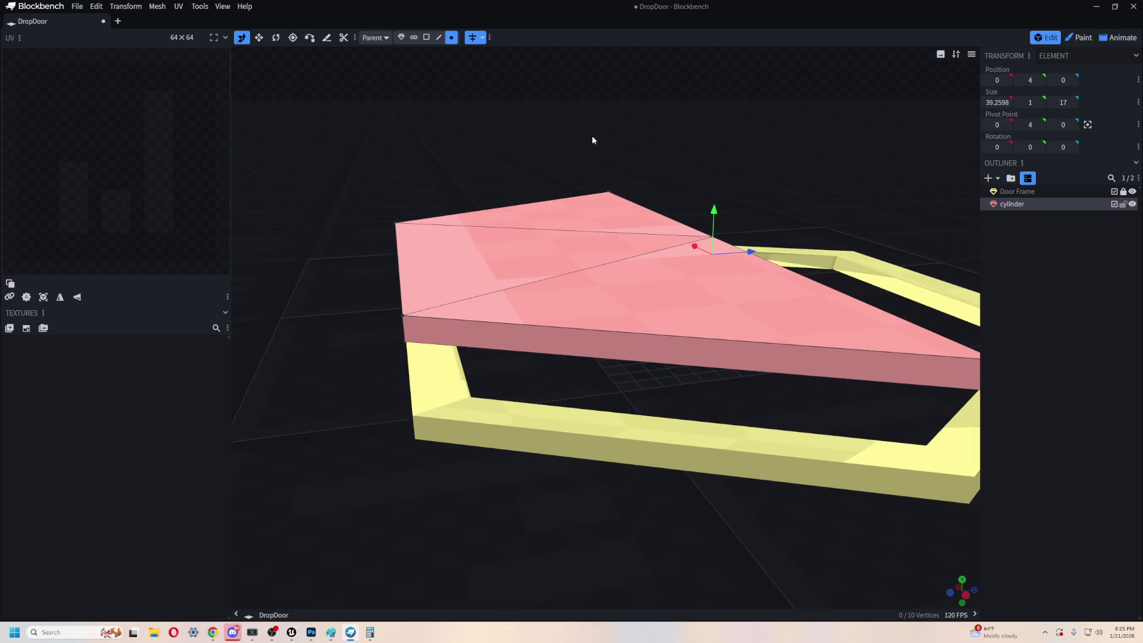
{"action": "mouse_move", "coordinate": [714, 136]}
{"action": "left_mouse_down"}
{"action": "mouse_move", "coordinate": [706, 121]}
{"action": "mouse_move", "coordinate": [697, 148]}
{"action": "mouse_move", "coordinate": [564, 233]}
{"action": "left_mouse_up"}
{"action": "key", "text": "s"}
{"action": "left_click", "coordinate": [1029, 102]}
{"action": "key", "text": "BackSpace"}
{"action": "type", "text": "0.4"}
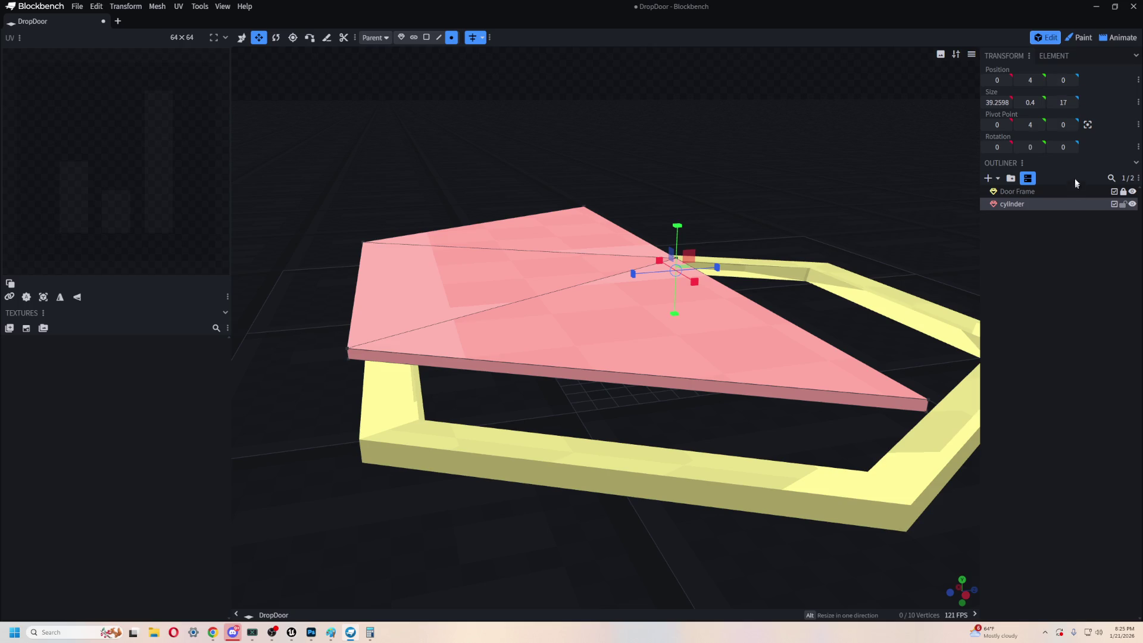
{"action": "key", "text": "BackSpace"}
- Lower the panel along Y until Position Y reads 4.025
{"action": "mouse_move", "coordinate": [762, 173]}
{"action": "left_mouse_down"}
{"action": "mouse_move", "coordinate": [755, 132]}
{"action": "mouse_move", "coordinate": [712, 137]}
{"action": "mouse_move", "coordinate": [760, 134]}
{"action": "mouse_move", "coordinate": [738, 159]}
{"action": "left_mouse_up"}
{"action": "key", "text": "r"}
{"action": "key", "text": "v"}
{"action": "mouse_move", "coordinate": [632, 262]}
{"action": "left_mouse_down"}
{"action": "mouse_move", "coordinate": [632, 323]}
{"action": "mouse_move", "coordinate": [632, 219]}
{"action": "mouse_move", "coordinate": [634, 321]}
{"action": "left_mouse_up"}
{"action": "mouse_move", "coordinate": [683, 360]}
{"action": "left_mouse_down"}
{"action": "mouse_move", "coordinate": [747, 357]}
{"action": "mouse_move", "coordinate": [725, 375]}
{"action": "mouse_move", "coordinate": [728, 394]}
{"action": "mouse_move", "coordinate": [670, 219]}
{"action": "mouse_move", "coordinate": [669, 260]}
{"action": "mouse_move", "coordinate": [635, 272]}
{"action": "mouse_move", "coordinate": [582, 267]}
{"action": "mouse_move", "coordinate": [547, 232]}
{"action": "mouse_move", "coordinate": [709, 175]}
{"action": "mouse_move", "coordinate": [600, 253]}
{"action": "mouse_move", "coordinate": [780, 369]}
{"action": "mouse_move", "coordinate": [747, 278]}
{"action": "mouse_move", "coordinate": [776, 362]}
{"action": "mouse_move", "coordinate": [946, 174]}
{"action": "left_mouse_up"}
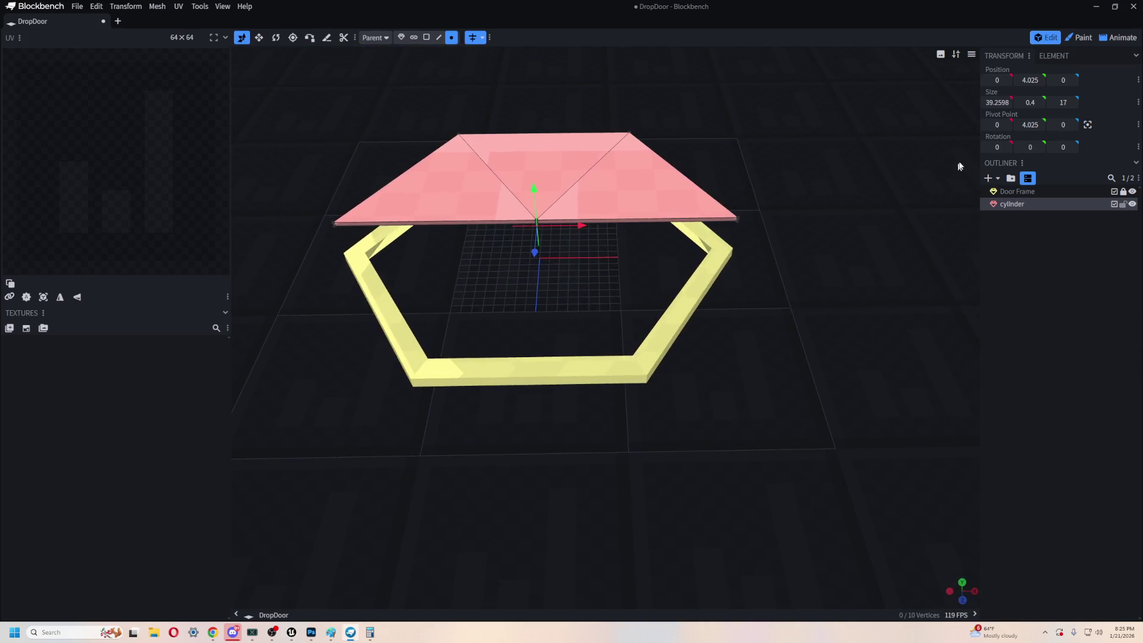
- Rotate the half panel 90° on Y and duplicate it
{"action": "left_click", "coordinate": [1063, 147]}
{"action": "type", "text": "90"}
{"action": "key", "text": "Return"}
{"action": "key", "text": "ctrl+d"}
{"action": "key", "text": "ctrl+z"}
{"action": "key", "text": "ctrl+z"}
{"action": "mouse_move", "coordinate": [808, 260]}
{"action": "left_mouse_down"}
{"action": "mouse_move", "coordinate": [801, 212]}
{"action": "mouse_move", "coordinate": [810, 250]}
{"action": "left_mouse_up"}
{"action": "left_click", "coordinate": [1029, 147]}
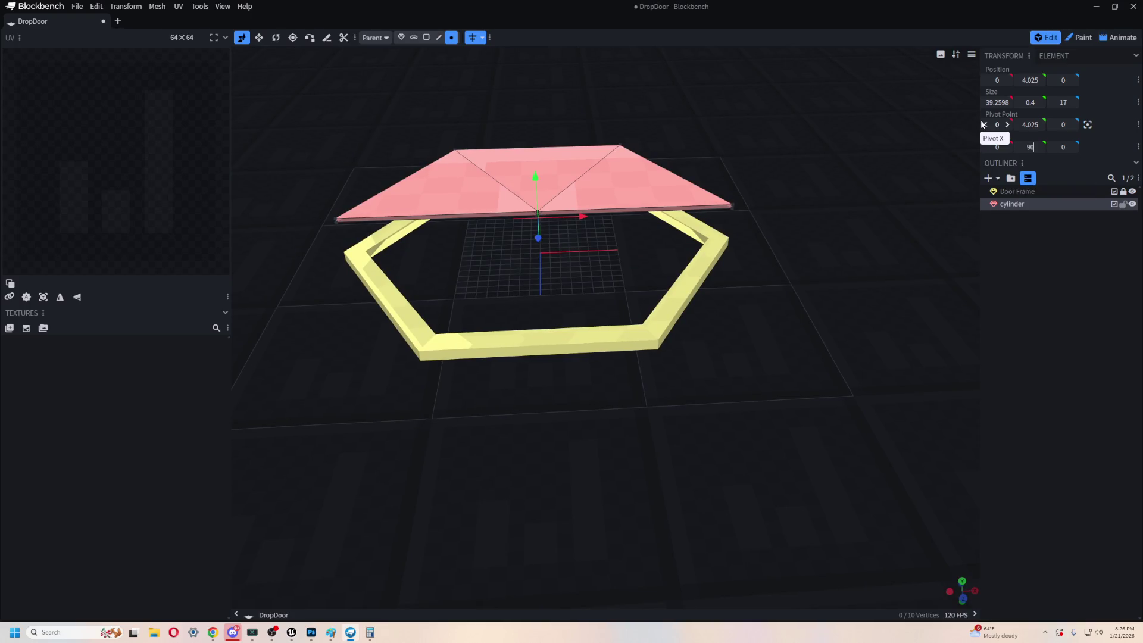
{"action": "key", "text": "Return"}
{"action": "key", "text": "ctrl+d"}
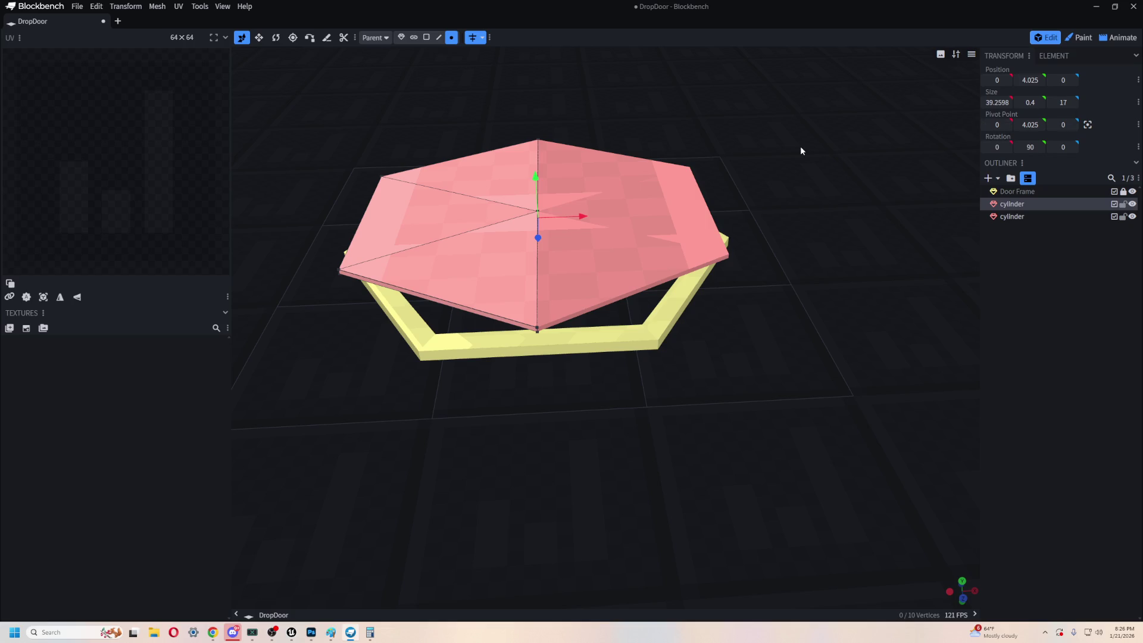
- Try and undo a sideways move and a -180° rotation, then set the copy's Rotation Y to 45
{"action": "mouse_move", "coordinate": [673, 114]}
{"action": "left_mouse_down"}
{"action": "mouse_move", "coordinate": [679, 229]}
{"action": "mouse_move", "coordinate": [892, 194]}
{"action": "mouse_move", "coordinate": [892, 205]}
{"action": "left_mouse_up"}
{"action": "scroll", "coordinate": [734, 378], "scroll_direction": "up", "scroll_amount": 5}
{"action": "mouse_move", "coordinate": [535, 241]}
{"action": "left_mouse_down"}
{"action": "mouse_move", "coordinate": [439, 242]}
{"action": "mouse_move", "coordinate": [709, 301]}
{"action": "mouse_move", "coordinate": [630, 319]}
{"action": "mouse_move", "coordinate": [609, 282]}
{"action": "left_mouse_up"}
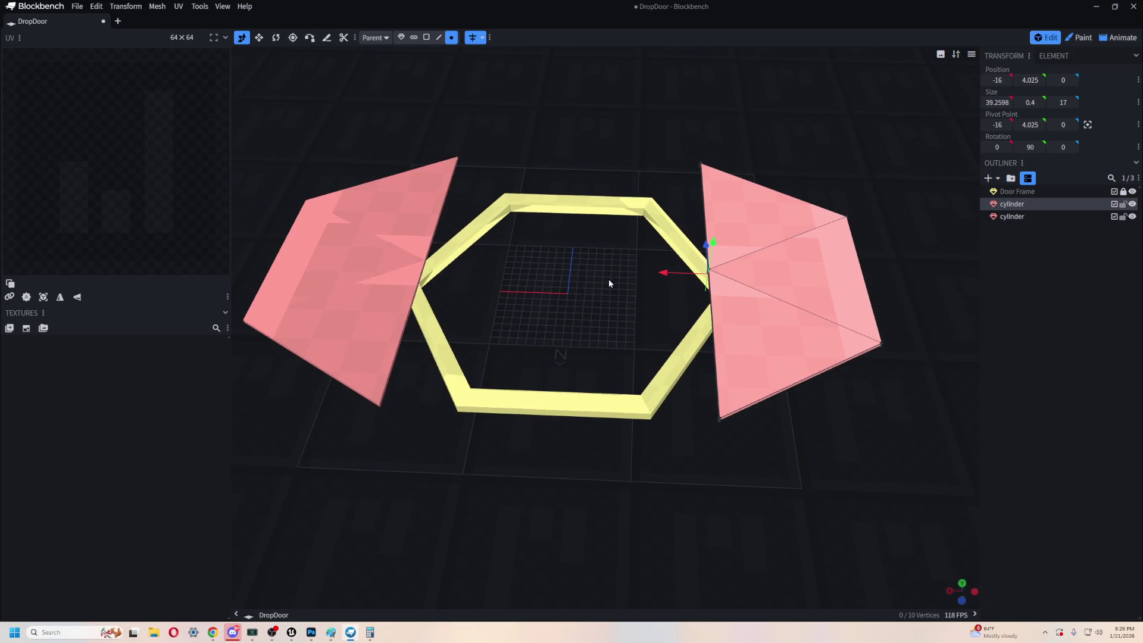
{"action": "key", "text": "ctrl+z"}
{"action": "left_click", "coordinate": [1033, 147]}
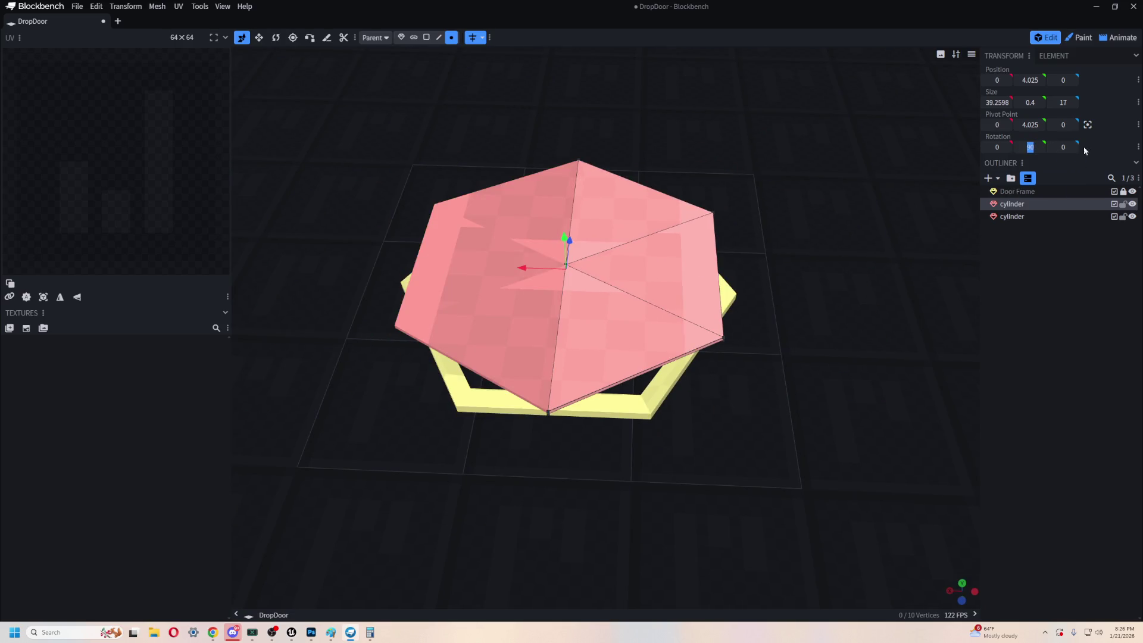
{"action": "type", "text": "-180"}
{"action": "key", "text": "Return"}
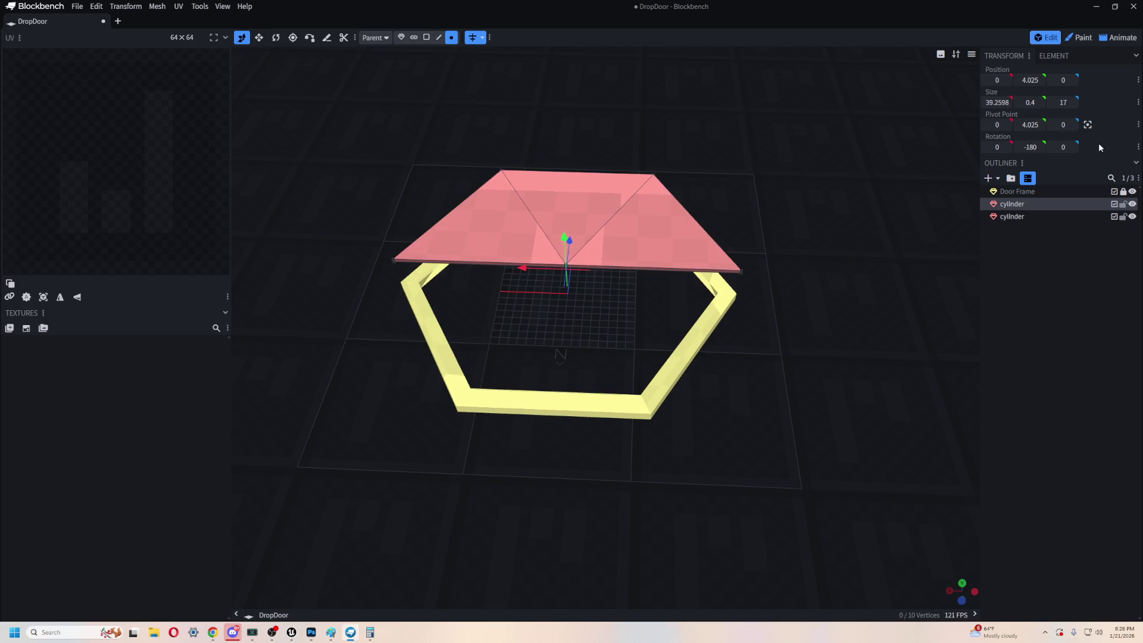
{"action": "key", "text": "ctrl+z"}
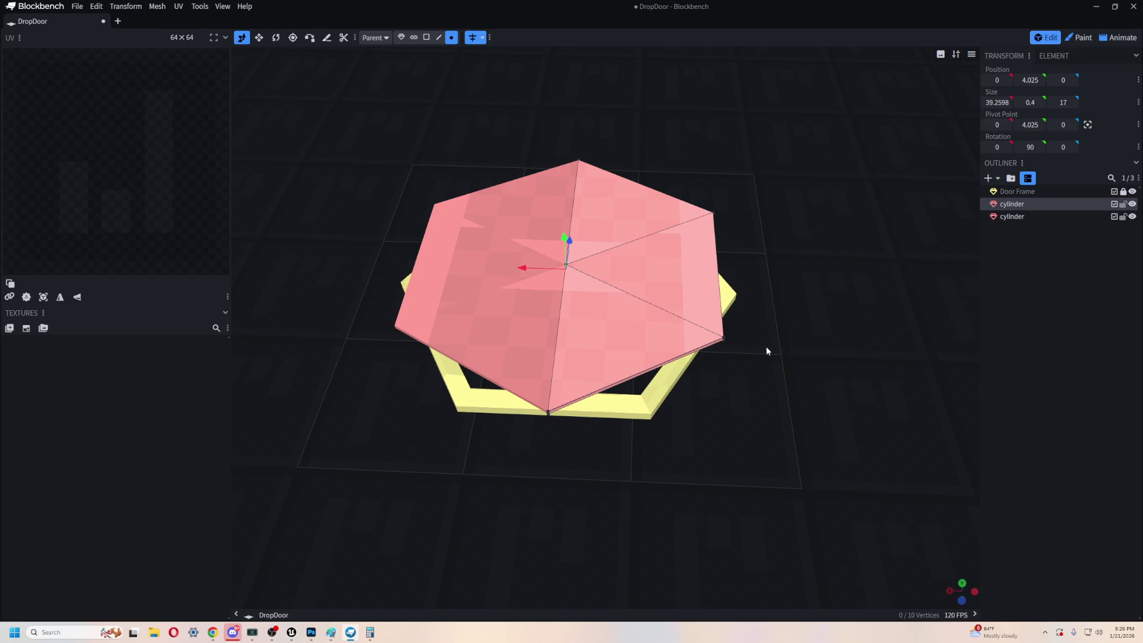
{"action": "left_click", "coordinate": [1042, 145]}
{"action": "type", "text": "45"}
{"action": "key", "text": "Return"}
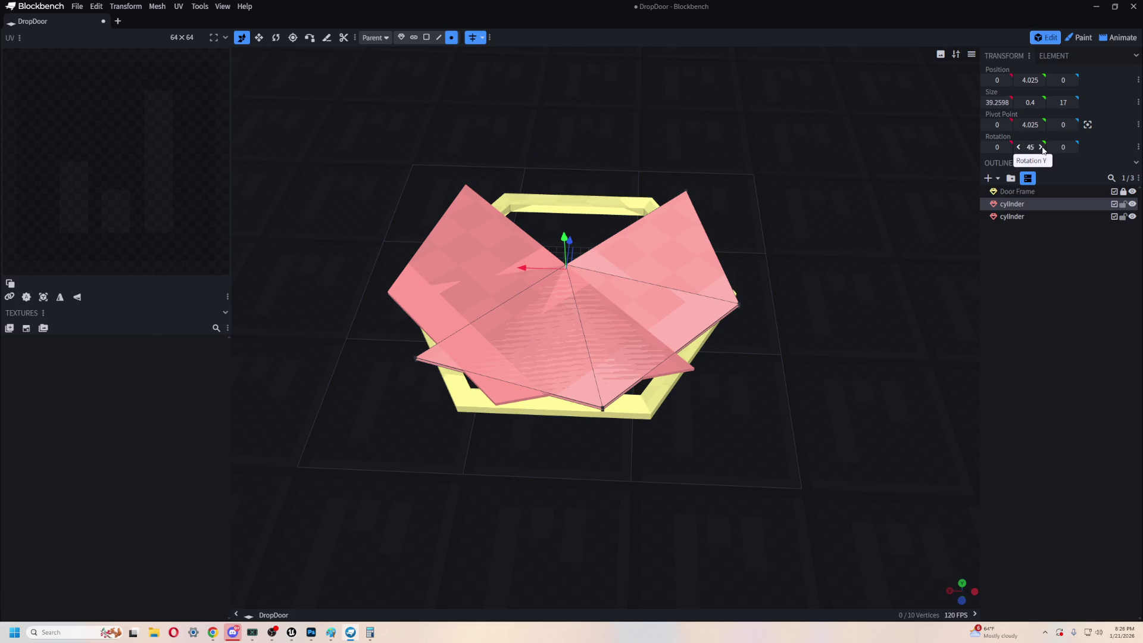
- Work out 180 + 45 in the Calculator
{"action": "left_click", "coordinate": [369, 633]}
{"action": "type", "text": "180"}
{"action": "key", "text": "BackSpace"}
{"action": "key", "text": "BackSpace"}
{"action": "key", "text": "BackSpace"}
{"action": "type", "text": "180"}
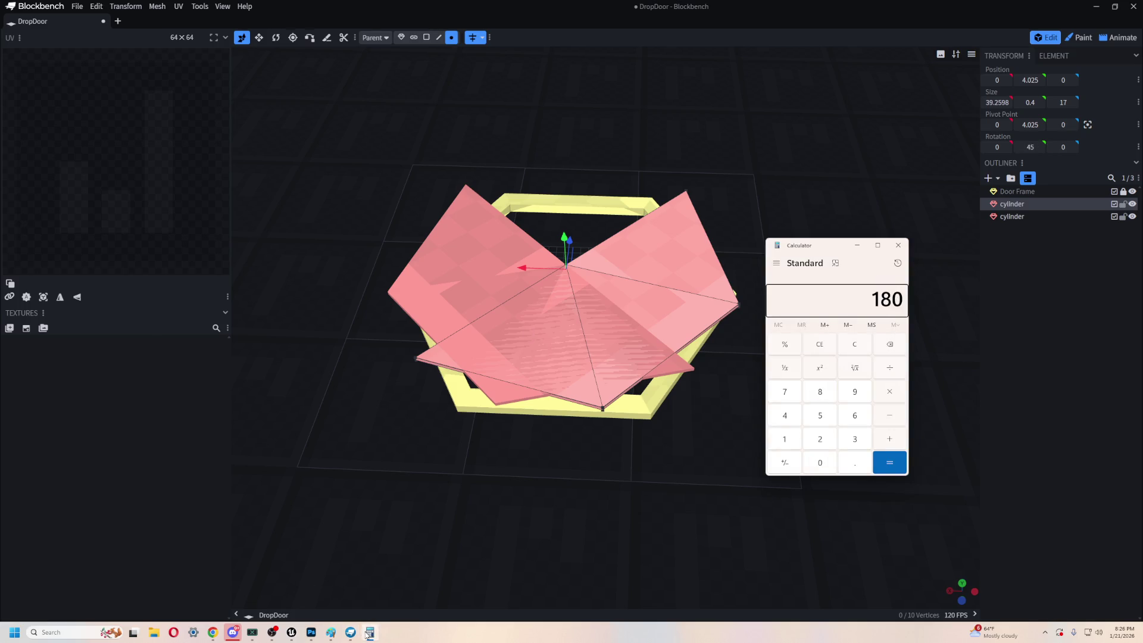
{"action": "type", "text": " + 45"}
{"action": "key", "text": "Return"}
- Try and undo a zero width on the copy, then rotate its vertices 45° on Y
{"action": "left_click", "coordinate": [1022, 205]}
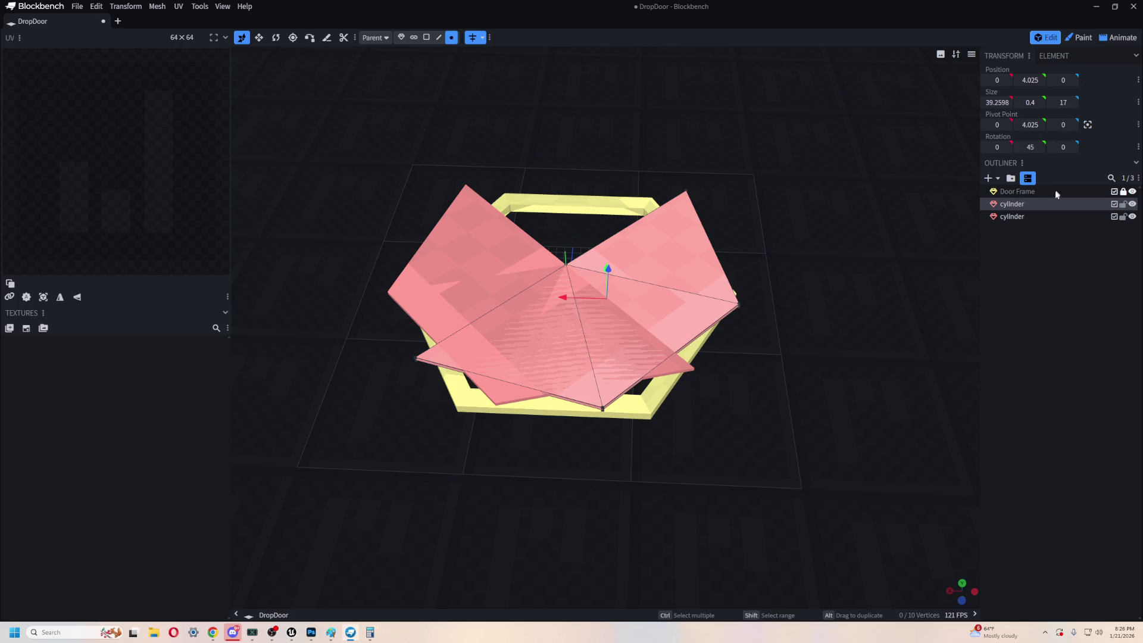
{"action": "left_click", "coordinate": [997, 103]}
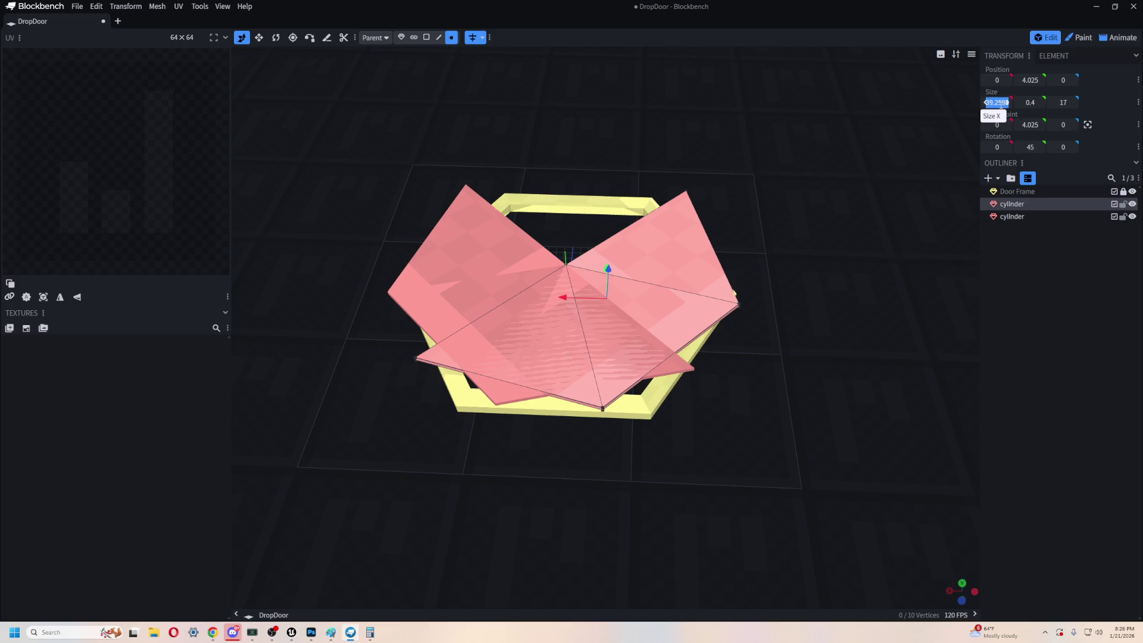
{"action": "type", "text": "0"}
{"action": "key", "text": "Return"}
{"action": "key", "text": "ctrl+z"}
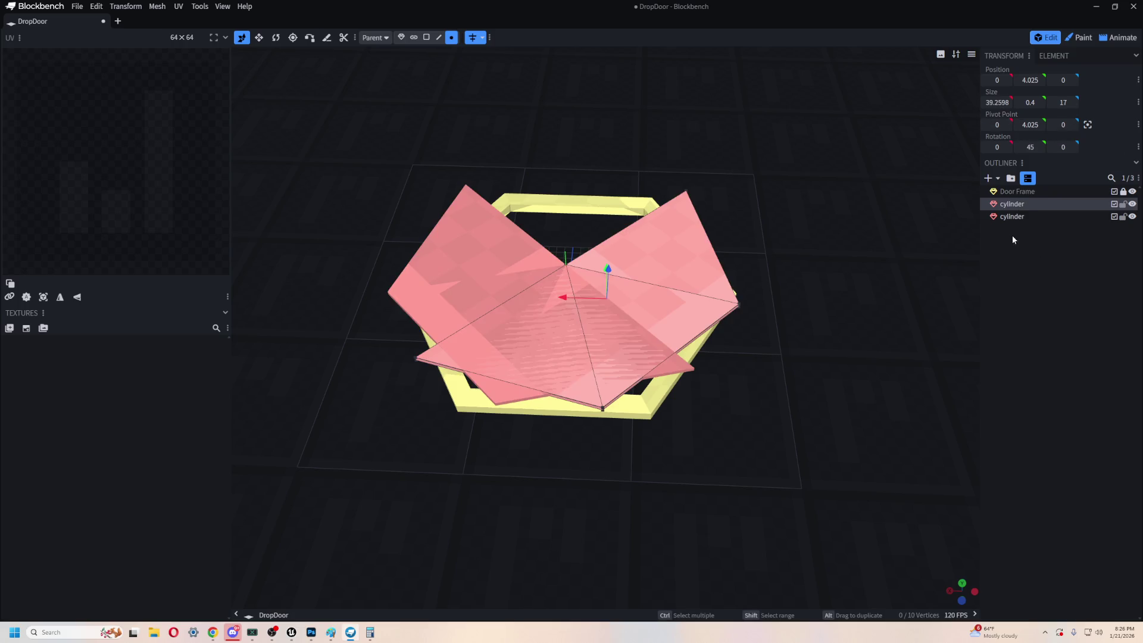
{"action": "key", "text": "ctrl+z"}
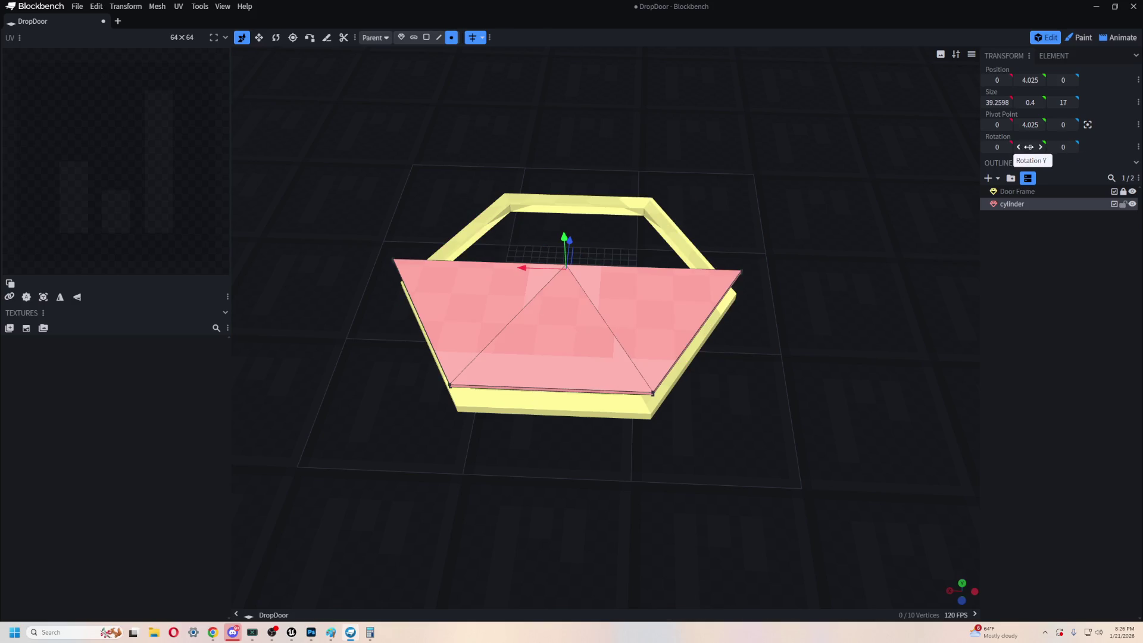
{"action": "key", "text": "ctrl+y"}
{"action": "left_click", "coordinate": [1028, 147]}
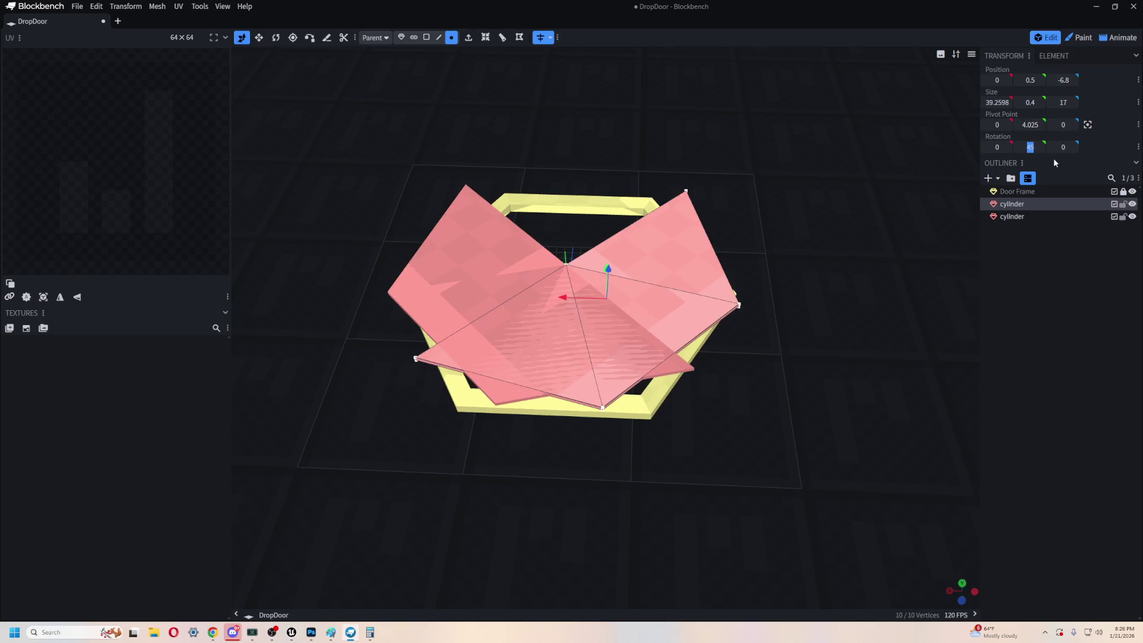
{"action": "key", "text": "Return"}
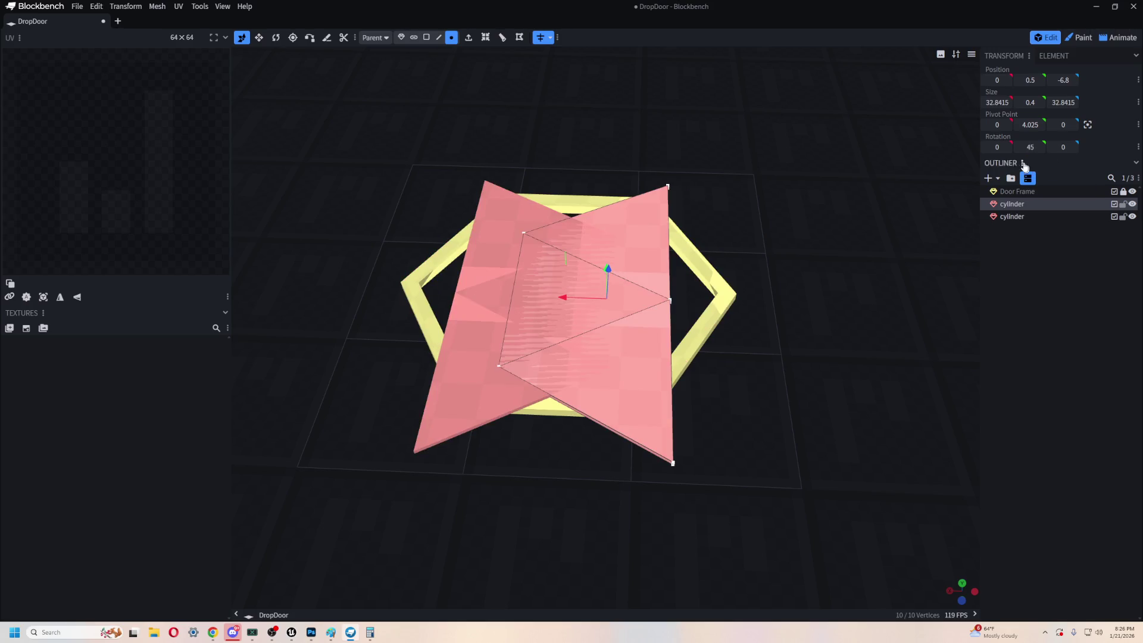
- Leave X rotation unchanged and try, then undo, a 180° Z rotation on the copy
{"action": "key", "text": "shift+Tab"}
{"action": "key", "text": "Return"}
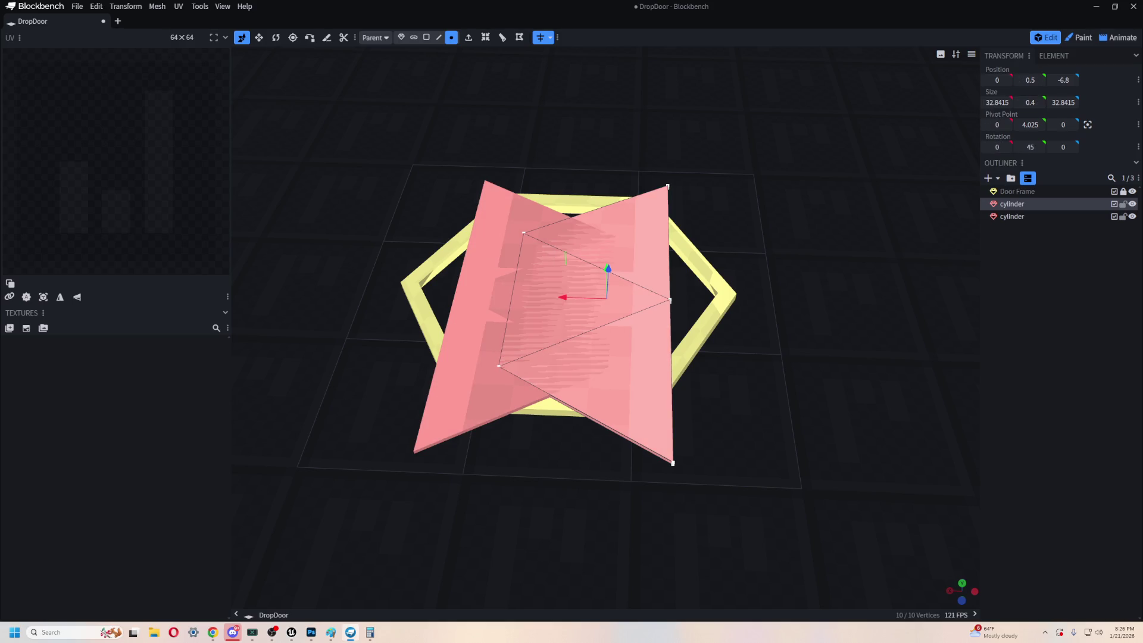
{"action": "left_click", "coordinate": [1009, 146]}
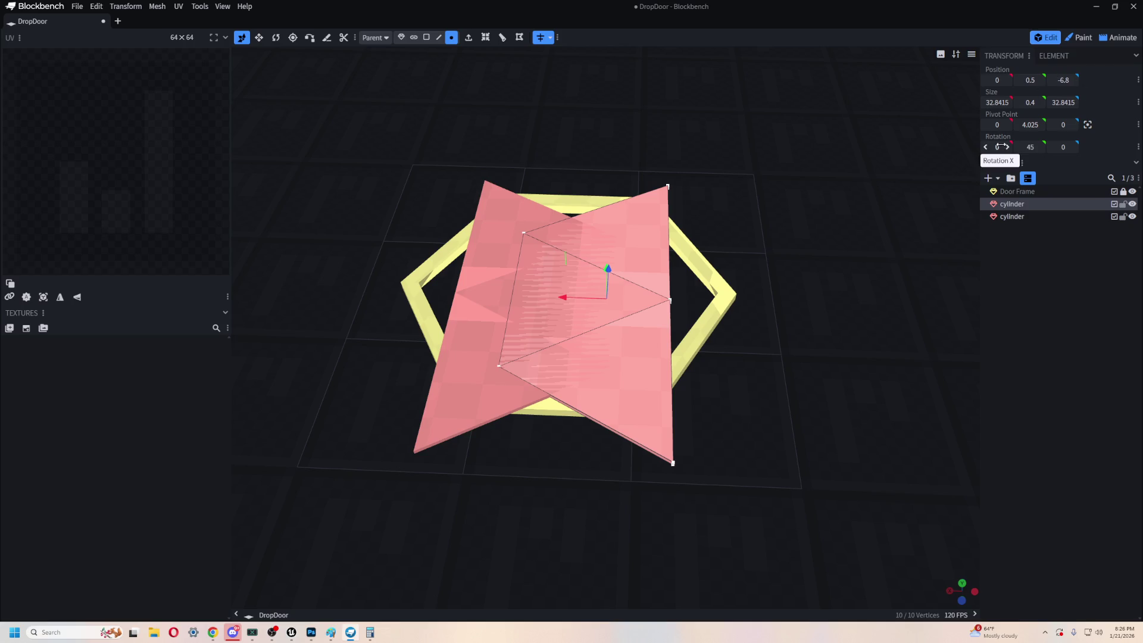
{"action": "key", "text": "Return"}
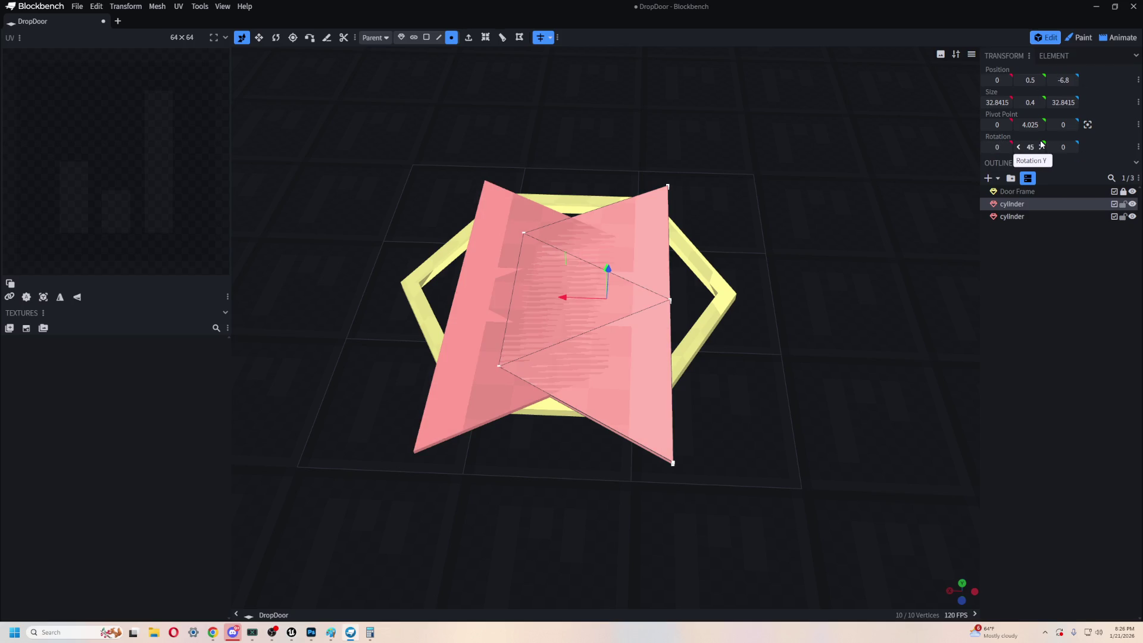
{"action": "left_click", "coordinate": [1062, 146]}
{"action": "type", "text": "180"}
{"action": "key", "text": "Return"}
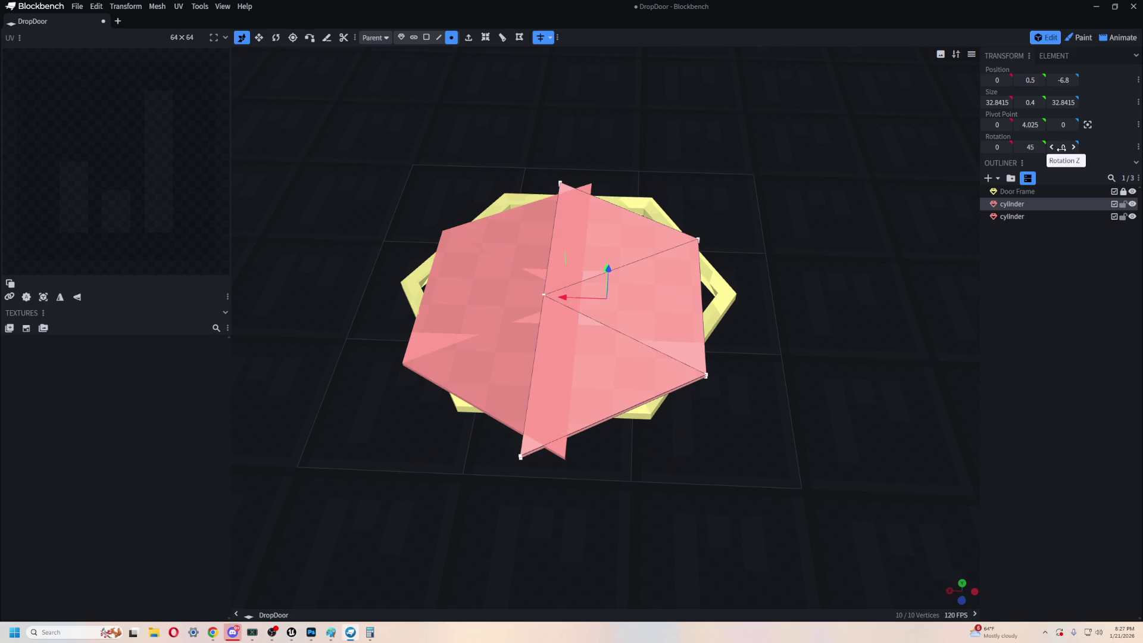
{"action": "key", "text": "ctrl+z"}
- Try a 90° Z rotation and a 90° X rotation on the copy, undoing both
{"action": "left_click", "coordinate": [1063, 147]}
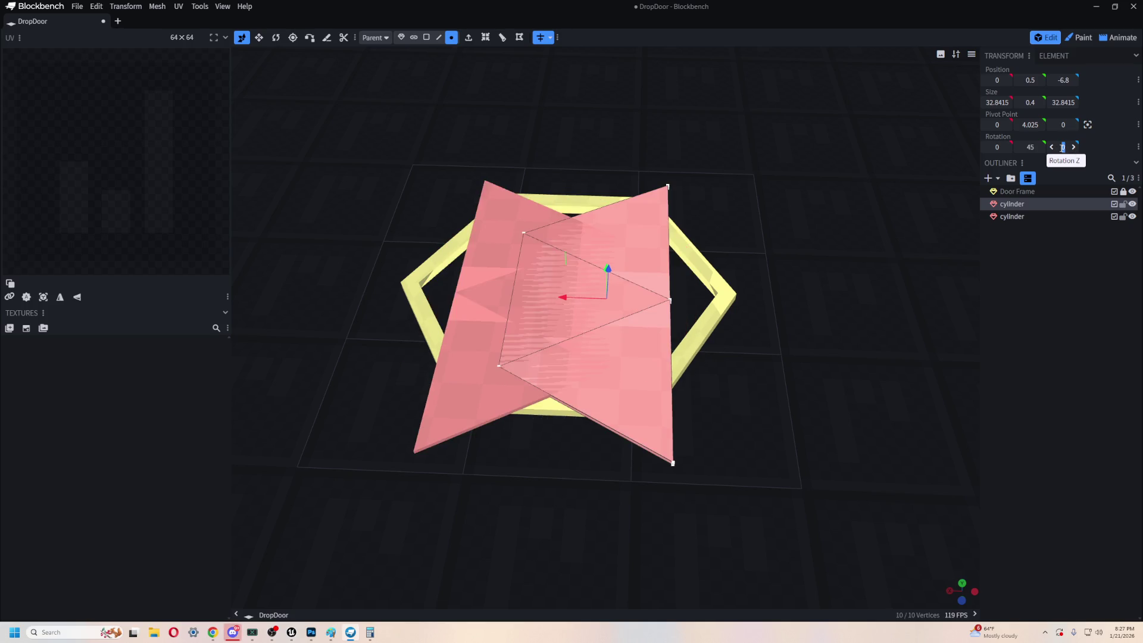
{"action": "type", "text": "90"}
{"action": "key", "text": "Return"}
{"action": "key", "text": "ctrl+z"}
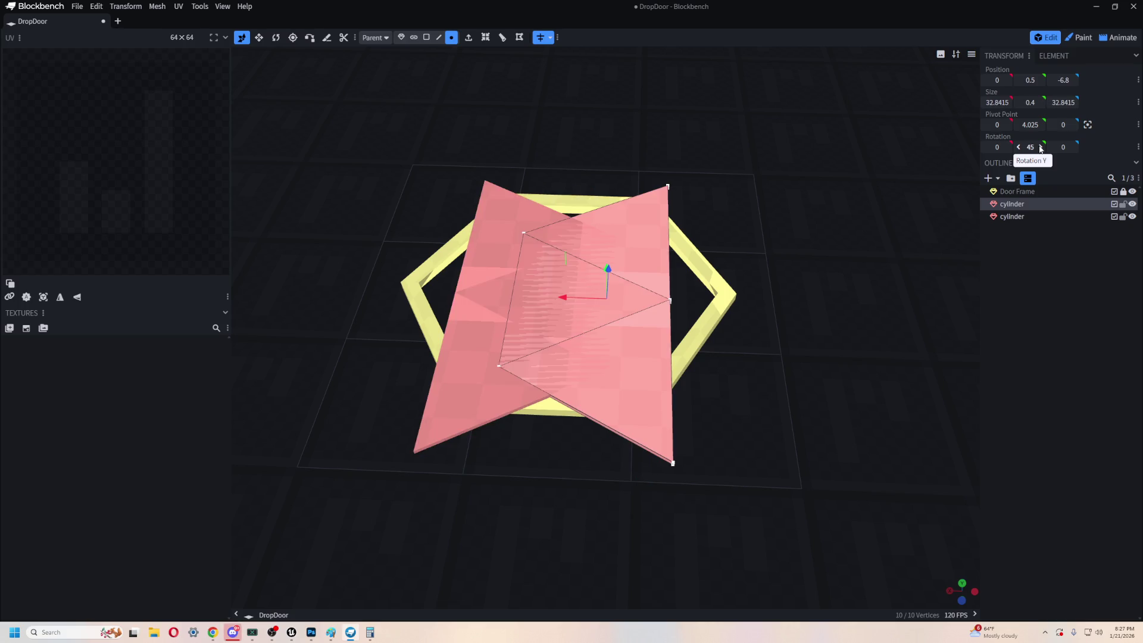
{"action": "left_click", "coordinate": [1002, 146]}
{"action": "type", "text": "90"}
{"action": "key", "text": "Return"}
{"action": "key", "text": "ctrl+z"}
{"action": "key", "text": "r"}
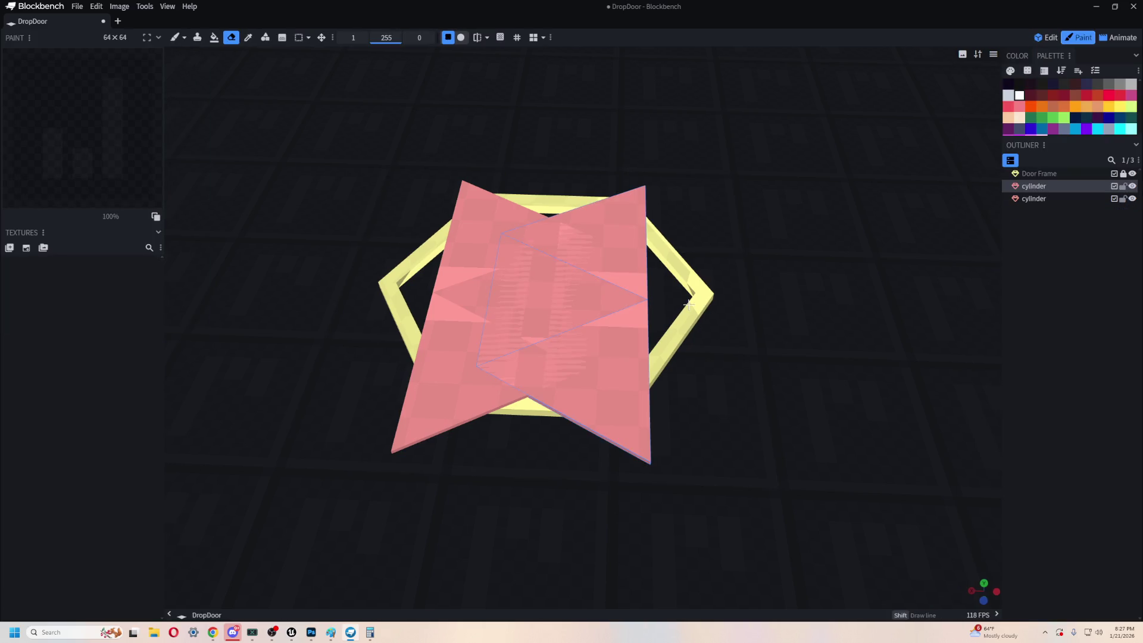
- Spin the copied half-hexagon around Y until the pink halves nearly cover the frame
{"action": "mouse_move", "coordinate": [602, 329]}
{"action": "left_mouse_down"}
{"action": "mouse_move", "coordinate": [631, 330]}
{"action": "mouse_move", "coordinate": [742, 284]}
{"action": "mouse_move", "coordinate": [683, 222]}
{"action": "left_mouse_up"}
{"action": "left_click_drag", "start_coordinate": [670, 222], "coordinate": [682, 224]}
{"action": "right_click_drag", "start_coordinate": [773, 113], "coordinate": [774, 211]}
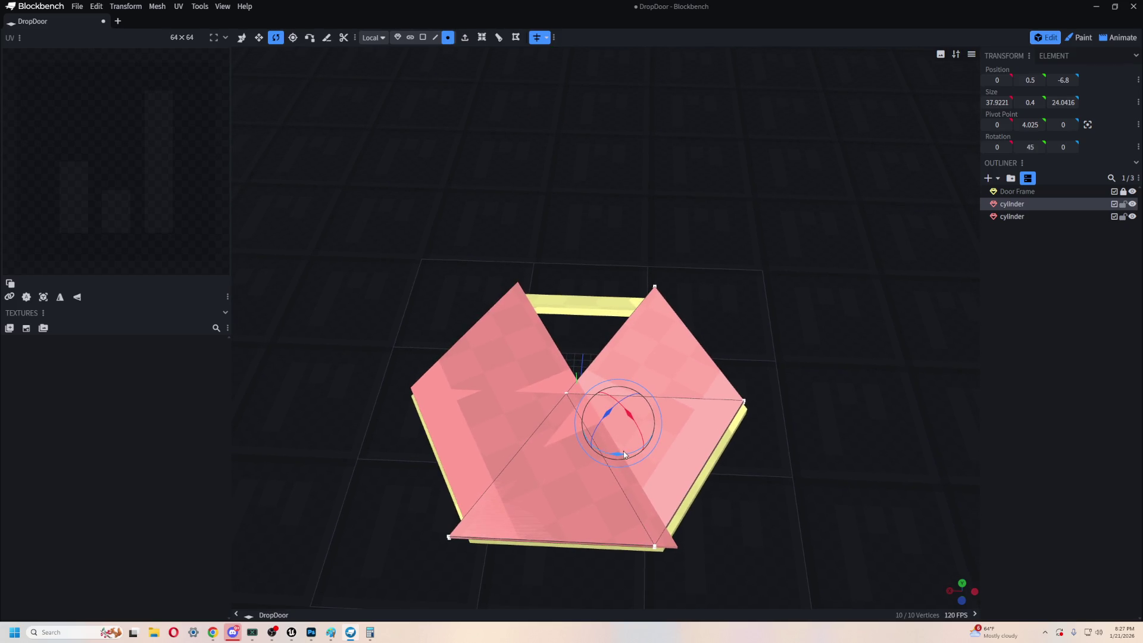
{"action": "left_click_drag", "start_coordinate": [619, 457], "coordinate": [702, 428]}
{"action": "mouse_move", "coordinate": [715, 284]}
{"action": "right_mouse_down"}
{"action": "mouse_move", "coordinate": [835, 317]}
{"action": "mouse_move", "coordinate": [752, 242]}
{"action": "mouse_move", "coordinate": [683, 247]}
{"action": "right_mouse_up"}
{"action": "scroll", "coordinate": [770, 268], "scroll_direction": "down", "scroll_amount": 2}
{"action": "scroll", "coordinate": [770, 265], "scroll_direction": "up", "scroll_amount": 3}
{"action": "key", "text": "ctrl+z"}
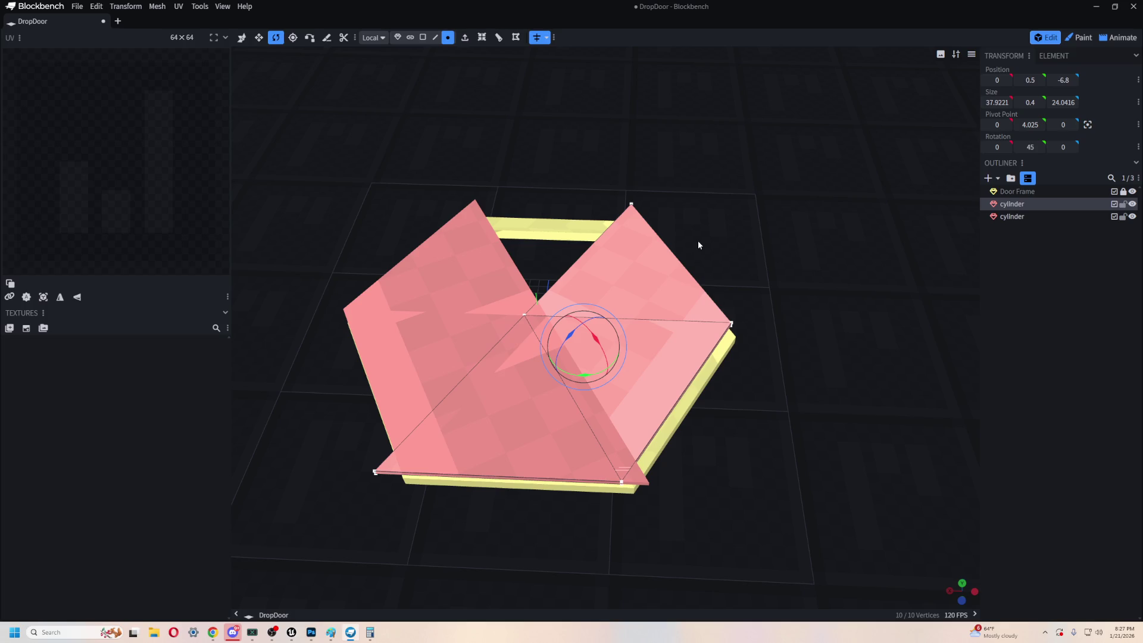
{"action": "mouse_move", "coordinate": [745, 248]}
{"action": "left_mouse_down"}
{"action": "mouse_move", "coordinate": [758, 269]}
{"action": "mouse_move", "coordinate": [709, 237]}
{"action": "mouse_move", "coordinate": [515, 219]}
{"action": "left_mouse_up"}
{"action": "right_click_drag", "start_coordinate": [787, 506], "coordinate": [710, 437]}
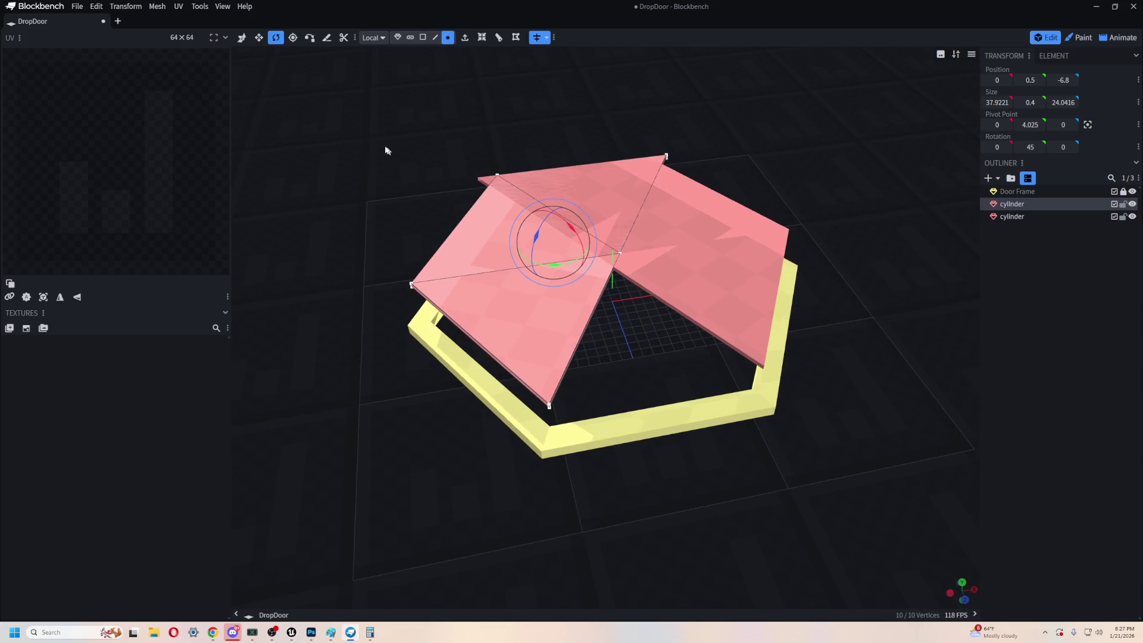
{"action": "left_click", "coordinate": [258, 36]}
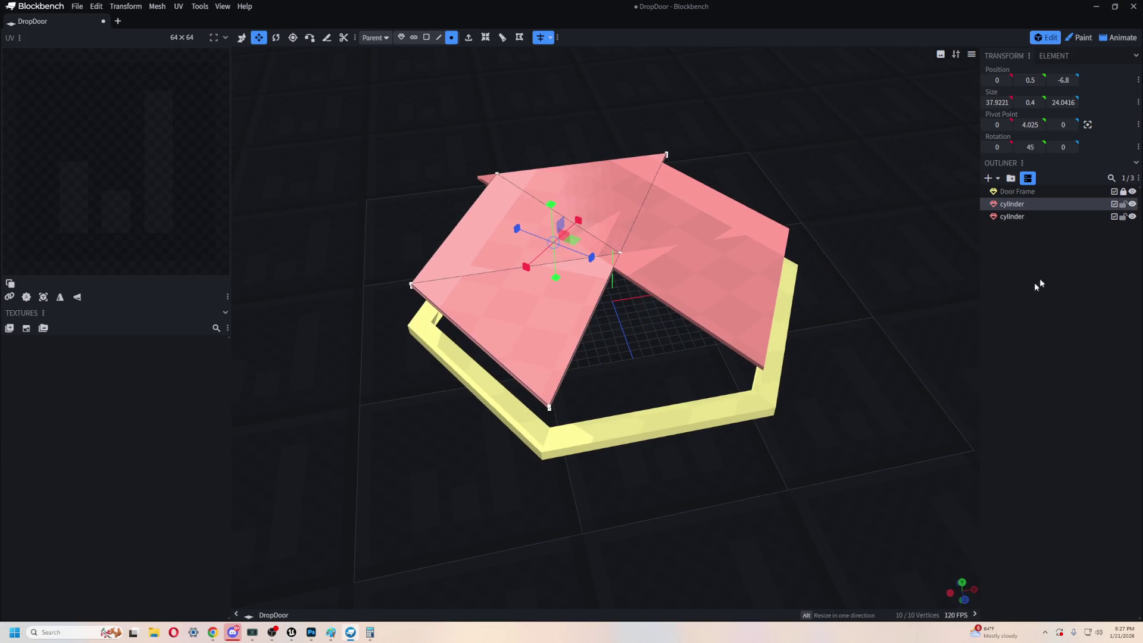
- Select the second half-hexagon and undo its recent rotation changes
{"action": "left_click", "coordinate": [1018, 192]}
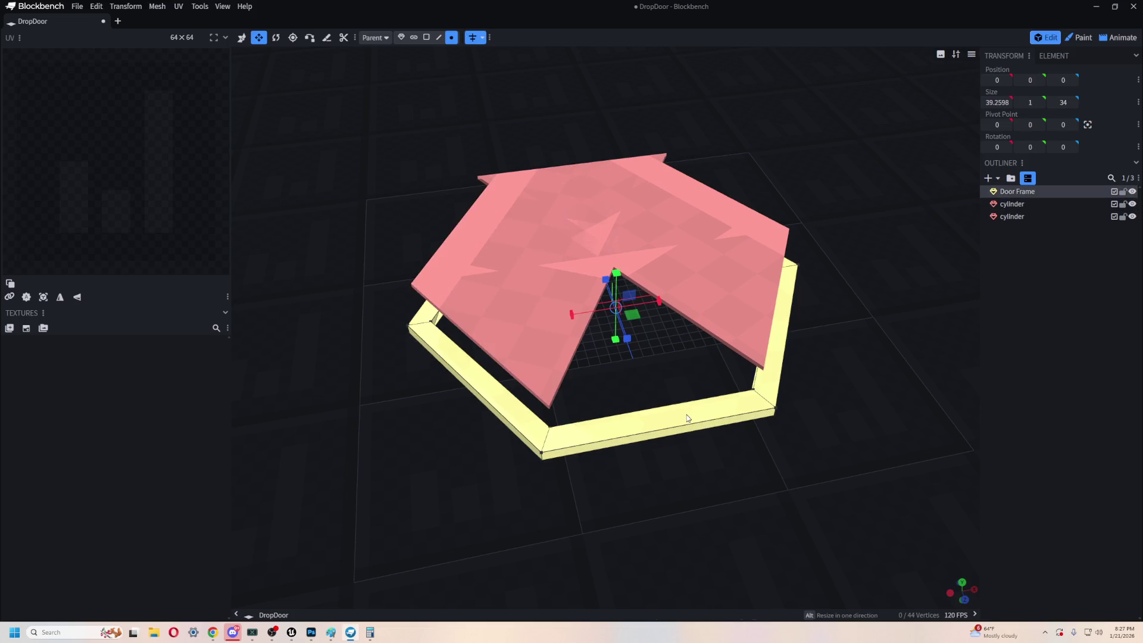
{"action": "mouse_move", "coordinate": [712, 441]}
{"action": "left_mouse_down"}
{"action": "mouse_move", "coordinate": [781, 472]}
{"action": "mouse_move", "coordinate": [777, 492]}
{"action": "mouse_move", "coordinate": [835, 432]}
{"action": "left_mouse_up"}
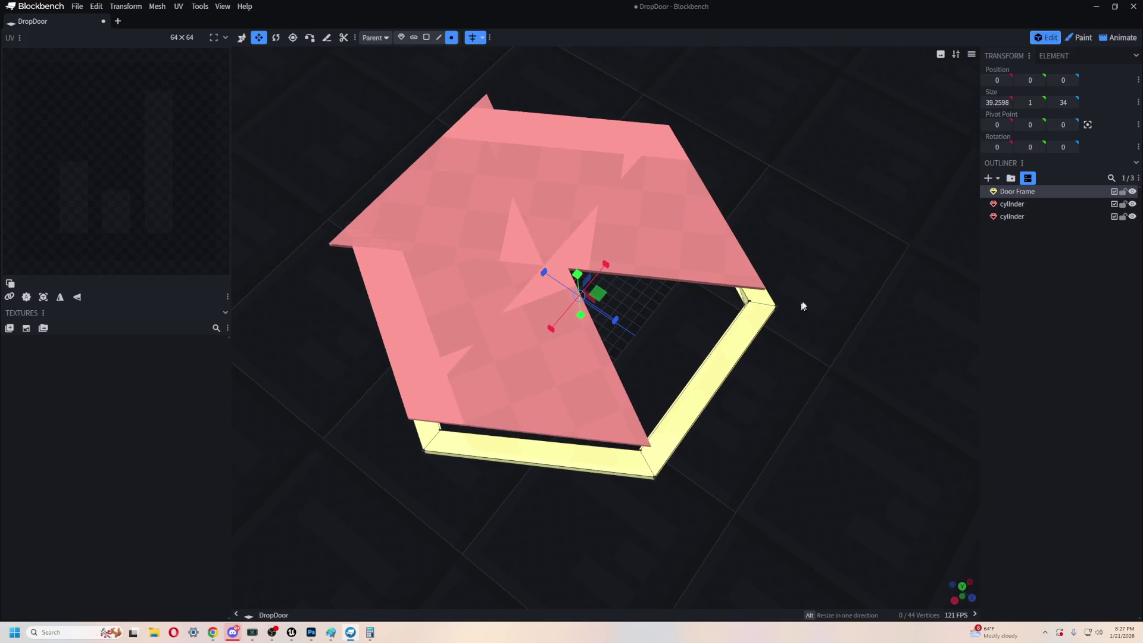
{"action": "left_click", "coordinate": [1033, 219]}
{"action": "key", "text": "ctrl+z"}
{"action": "key", "text": "ctrl+z"}
{"action": "key", "text": "ctrl+z"}
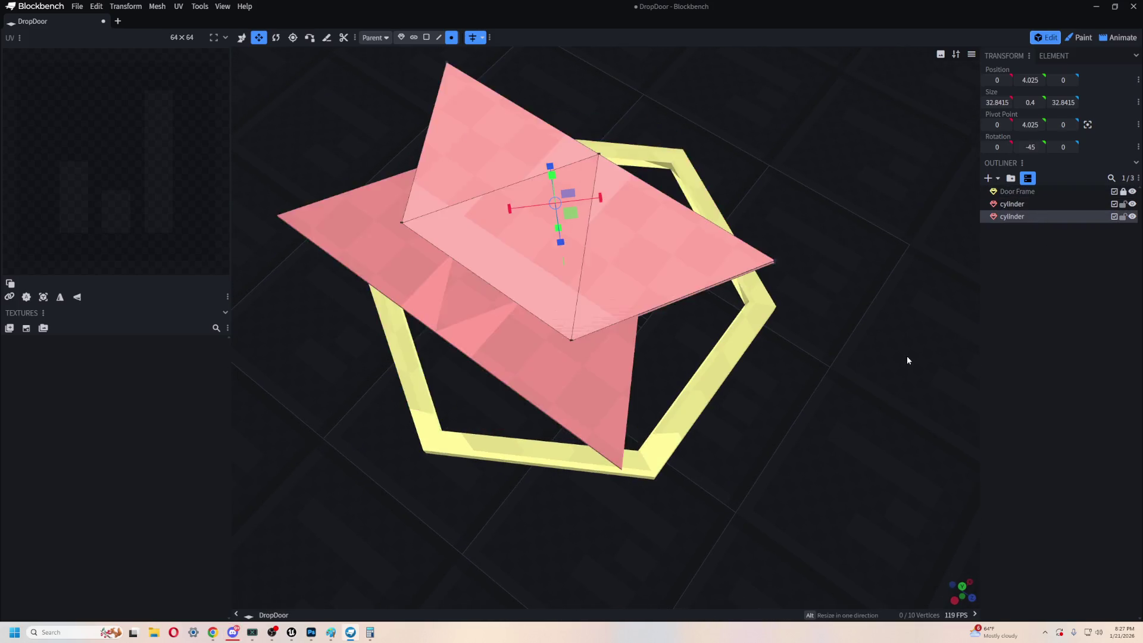
{"action": "mouse_move", "coordinate": [907, 360]}
{"action": "left_mouse_down"}
{"action": "mouse_move", "coordinate": [811, 360]}
{"action": "mouse_move", "coordinate": [632, 404]}
{"action": "left_mouse_up"}
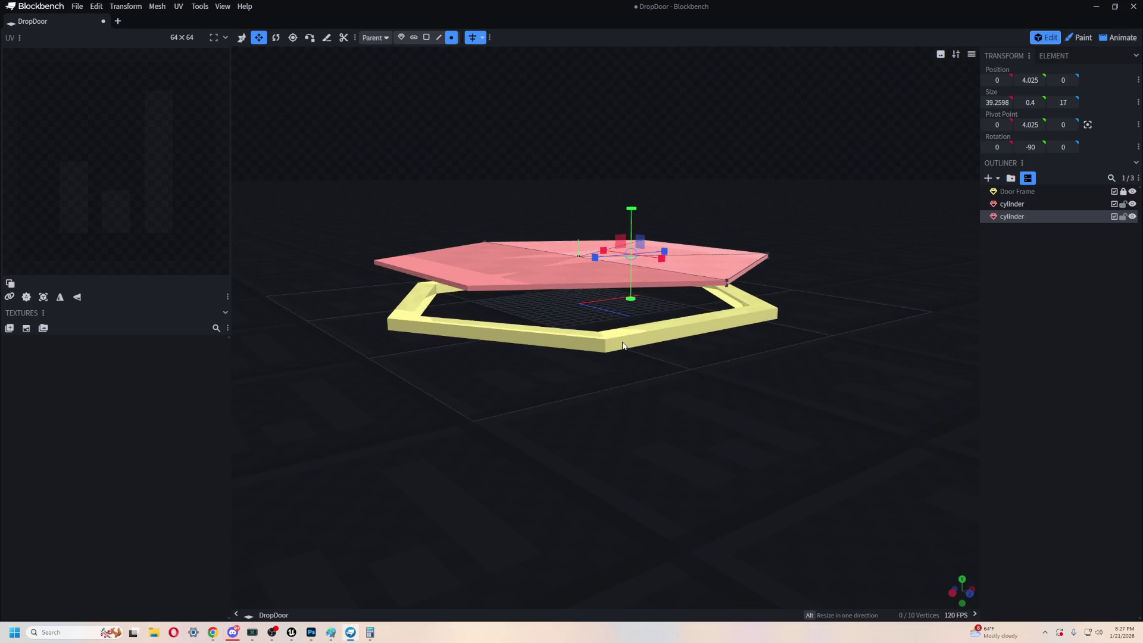
- Unlock the Door Frame and rotate it on Y to about -32.5°
{"action": "left_click", "coordinate": [1122, 191]}
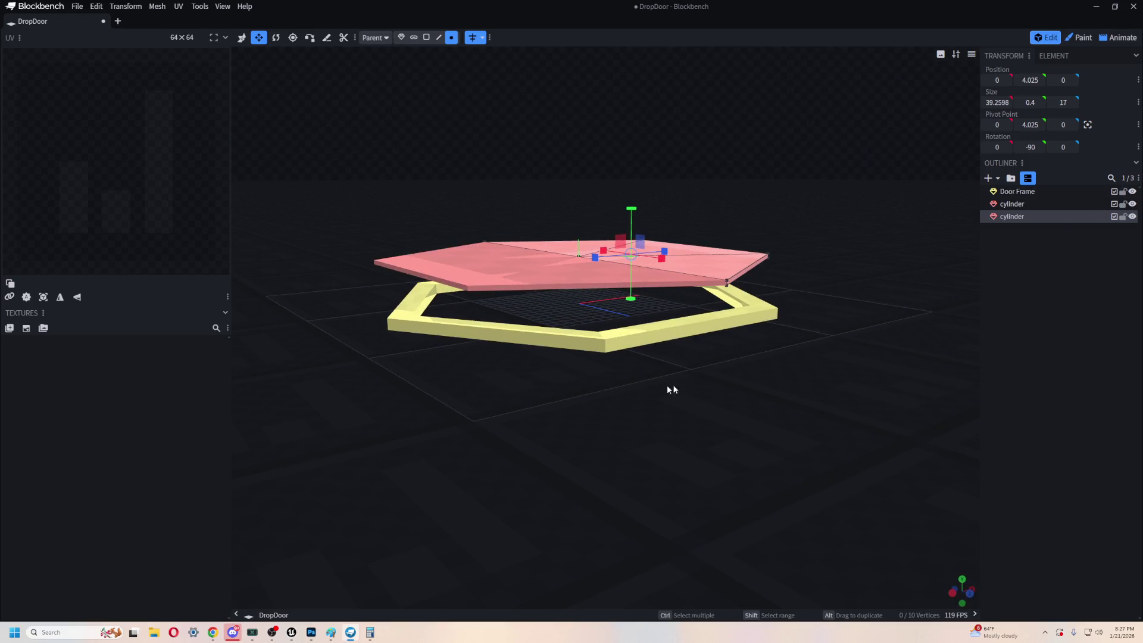
{"action": "left_click", "coordinate": [625, 346]}
{"action": "mouse_move", "coordinate": [553, 418]}
{"action": "left_mouse_down"}
{"action": "mouse_move", "coordinate": [601, 482]}
{"action": "mouse_move", "coordinate": [710, 484]}
{"action": "left_mouse_up"}
{"action": "key", "text": "r"}
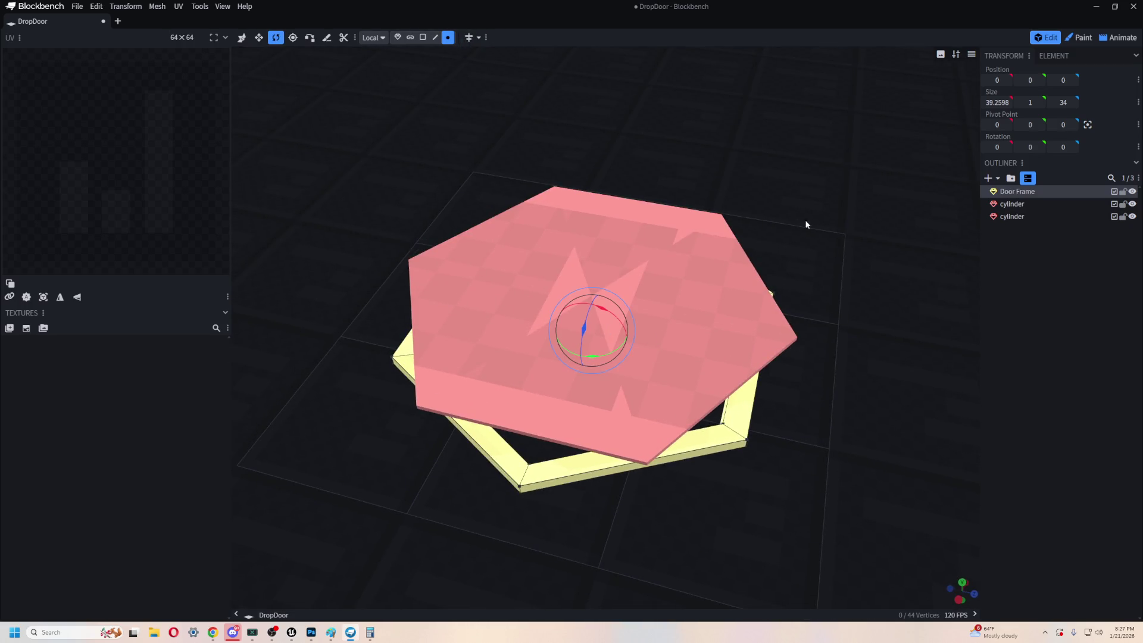
{"action": "right_click_drag", "start_coordinate": [799, 213], "coordinate": [763, 128]}
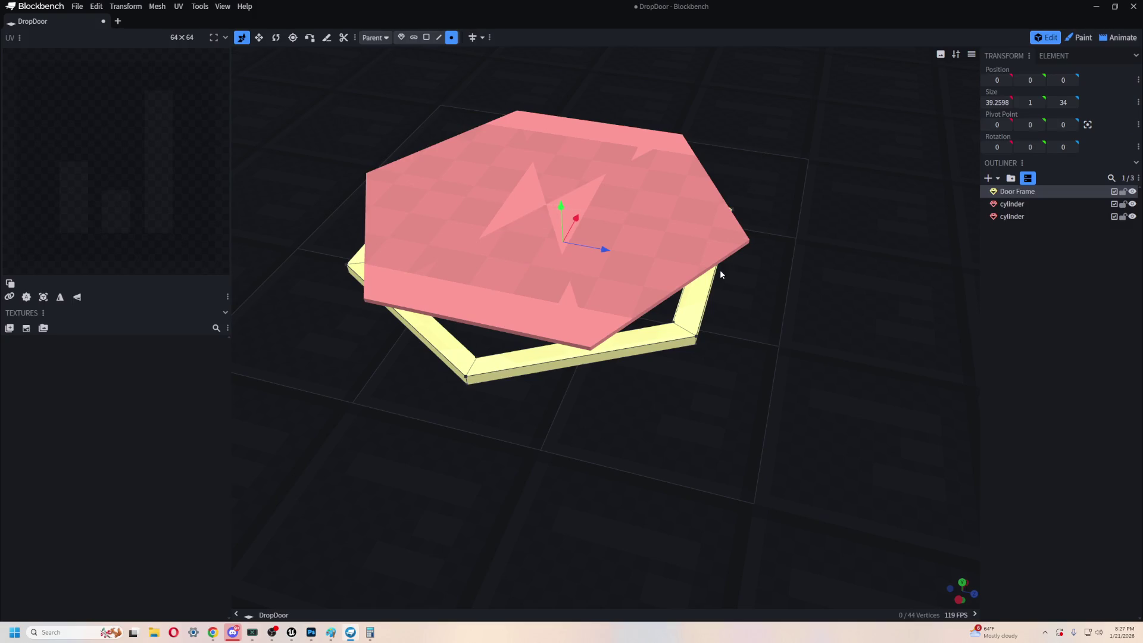
{"action": "mouse_move", "coordinate": [551, 271]}
{"action": "left_mouse_down"}
{"action": "mouse_move", "coordinate": [536, 244]}
{"action": "mouse_move", "coordinate": [556, 264]}
{"action": "mouse_move", "coordinate": [524, 276]}
{"action": "mouse_move", "coordinate": [534, 270]}
{"action": "left_mouse_up"}
{"action": "mouse_move", "coordinate": [675, 337]}
{"action": "left_mouse_down"}
{"action": "mouse_move", "coordinate": [764, 405]}
{"action": "mouse_move", "coordinate": [788, 474]}
{"action": "mouse_move", "coordinate": [806, 316]}
{"action": "mouse_move", "coordinate": [780, 288]}
{"action": "mouse_move", "coordinate": [785, 229]}
{"action": "mouse_move", "coordinate": [774, 315]}
{"action": "left_mouse_up"}
- Set the Door Frame's Rotation Y to 45, reset it to 0, then turn it again
{"action": "left_click", "coordinate": [1028, 148]}
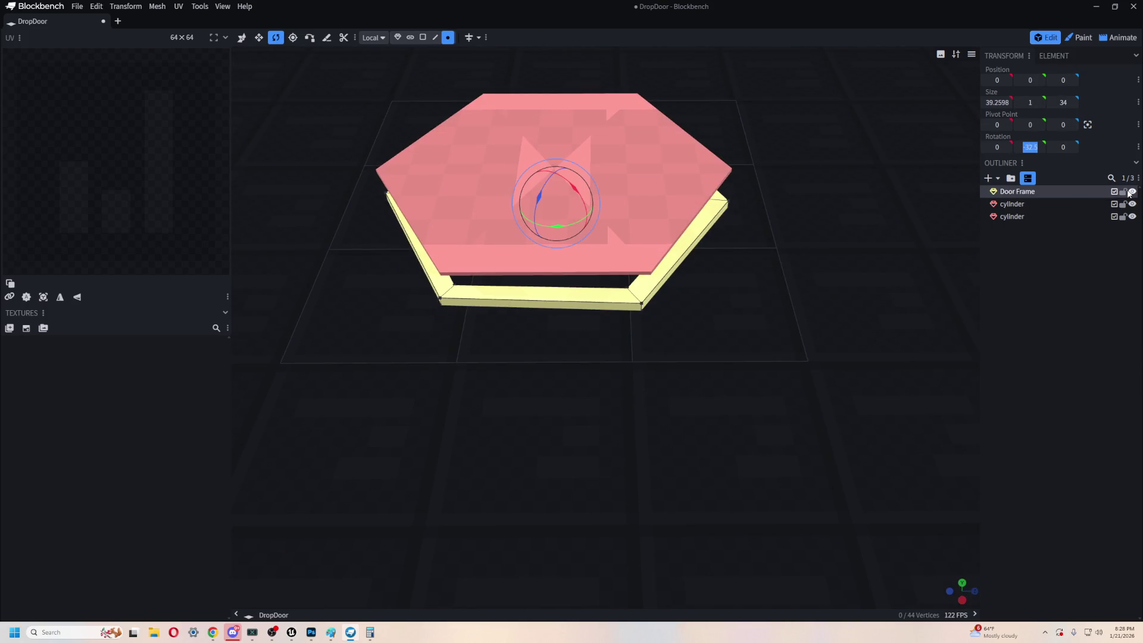
{"action": "type", "text": "45"}
{"action": "key", "text": "Return"}
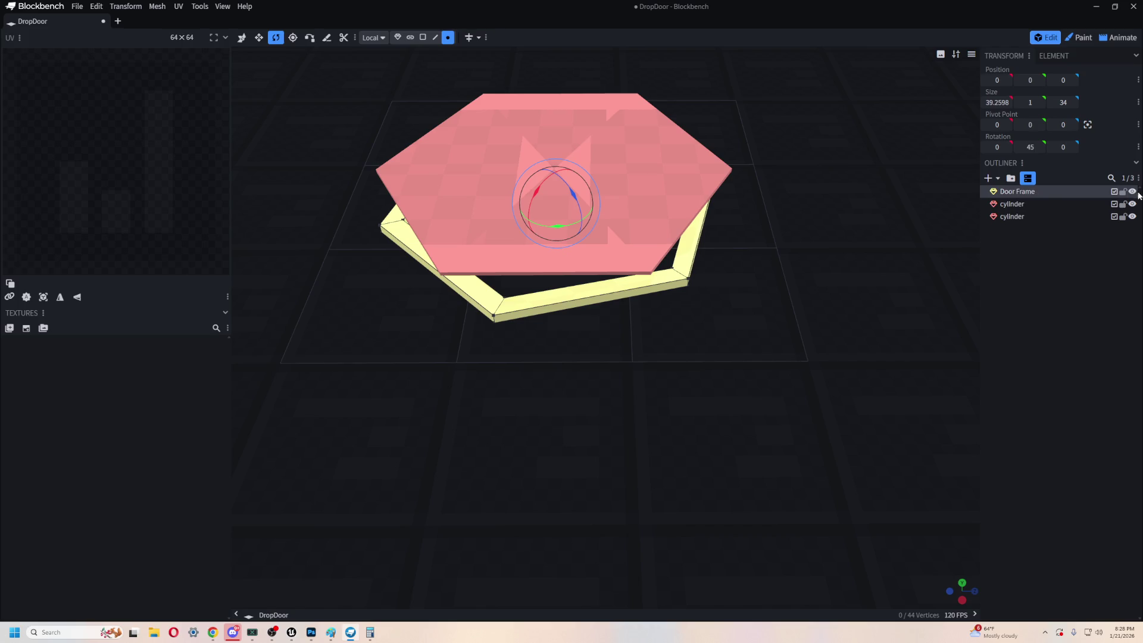
{"action": "type", "text": "0"}
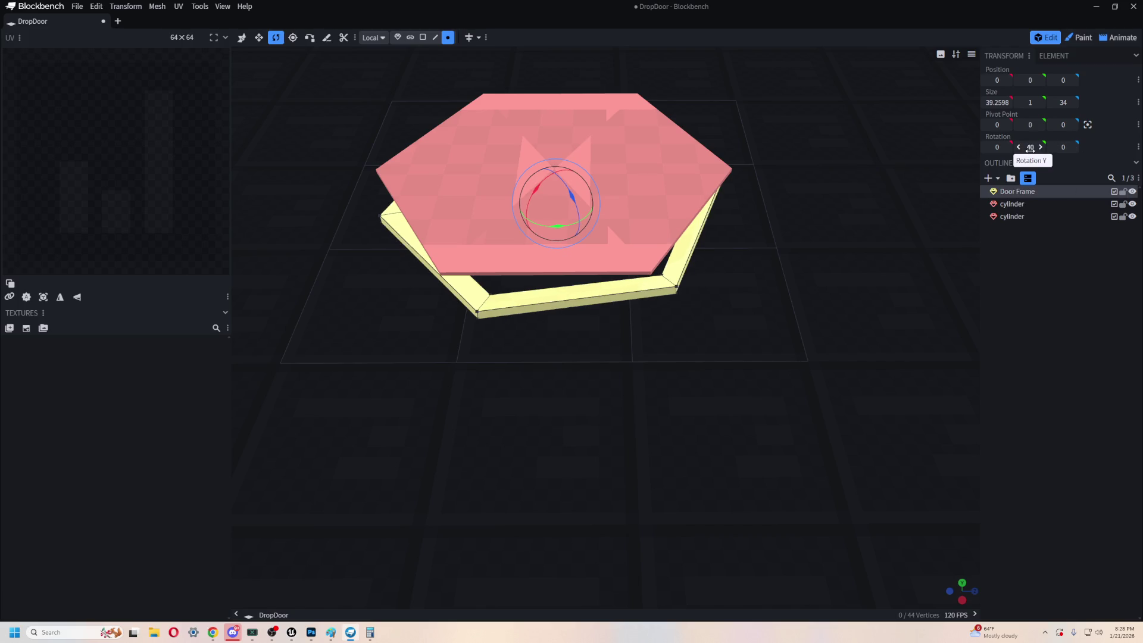
{"action": "key", "text": "BackSpace"}
{"action": "key", "text": "BackSpace"}
{"action": "type", "text": "0"}
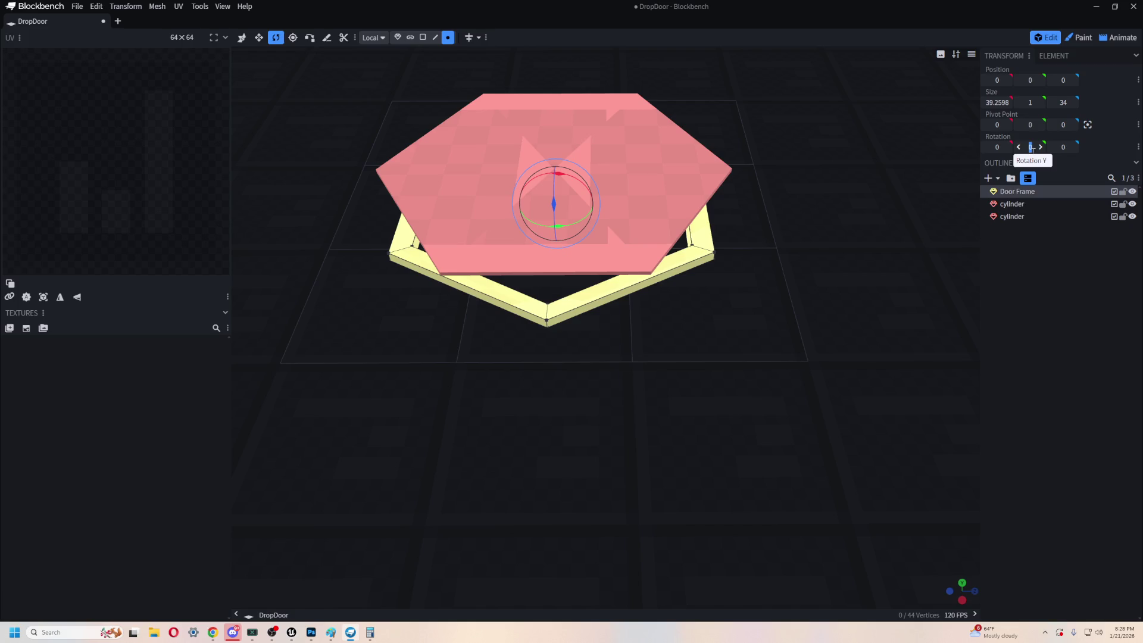
{"action": "right_click_drag", "start_coordinate": [685, 323], "coordinate": [663, 365]}
{"action": "left_click_drag", "start_coordinate": [542, 273], "coordinate": [556, 266]}
- Settle the Door Frame at 30°, lock it, and lower both pink cylinders to 0.025
{"action": "mouse_move", "coordinate": [737, 294]}
{"action": "left_mouse_down"}
{"action": "mouse_move", "coordinate": [802, 297]}
{"action": "mouse_move", "coordinate": [801, 368]}
{"action": "mouse_move", "coordinate": [806, 263]}
{"action": "mouse_move", "coordinate": [801, 367]}
{"action": "mouse_move", "coordinate": [819, 326]}
{"action": "left_mouse_up"}
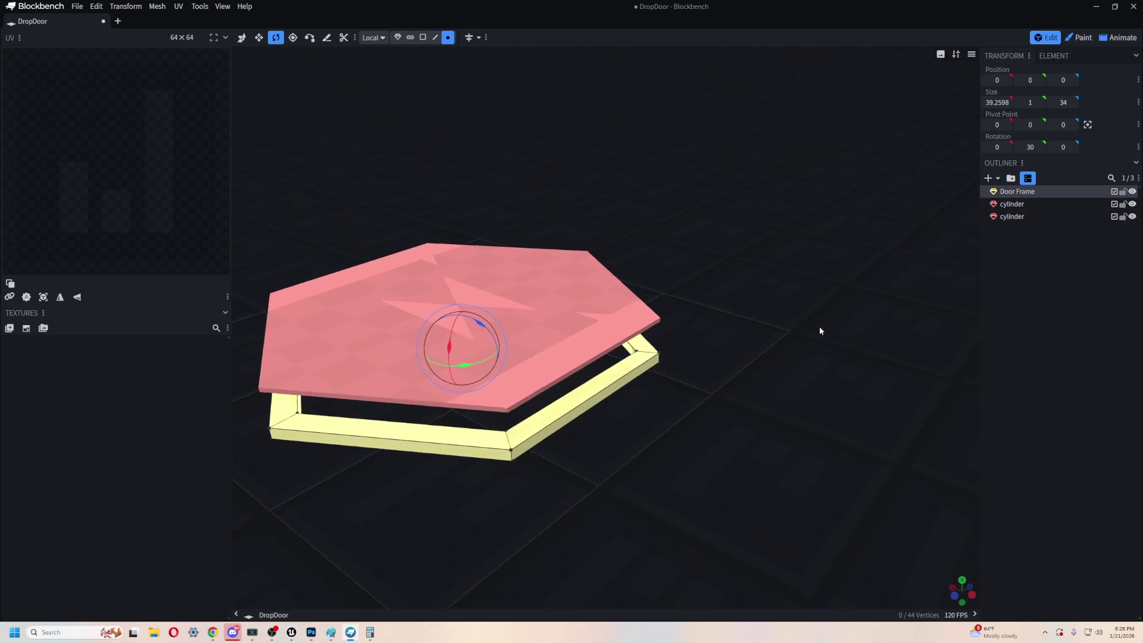
{"action": "left_click", "coordinate": [1123, 191]}
{"action": "left_click", "coordinate": [1029, 203]}
{"action": "left_click", "coordinate": [1038, 216], "text": "ctrl"}
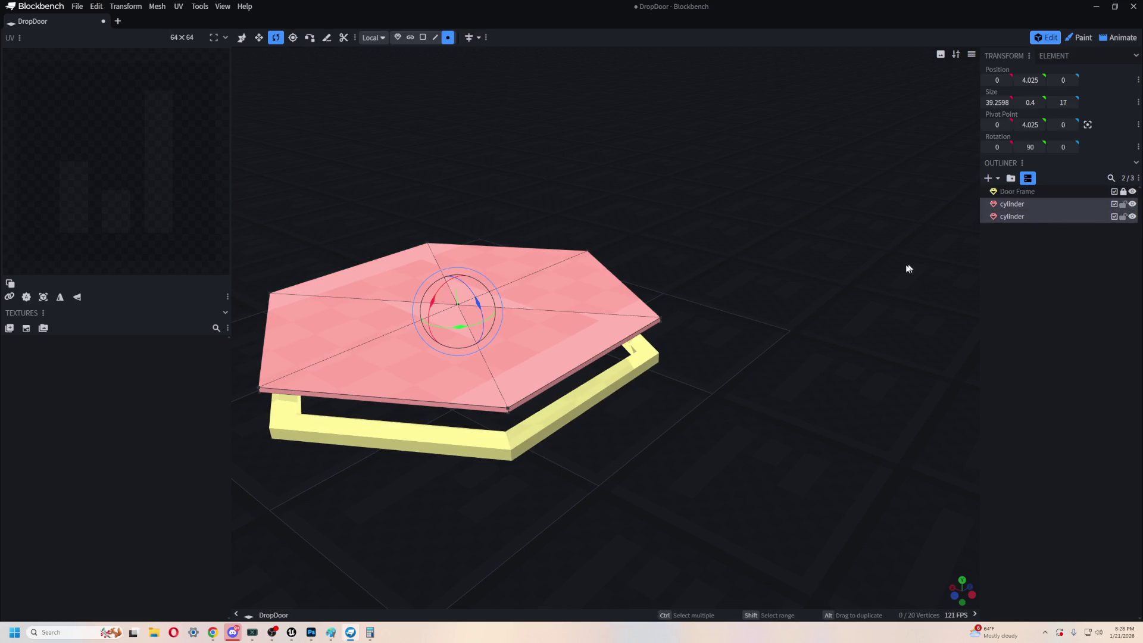
{"action": "key", "text": "v"}
{"action": "left_click_drag", "start_coordinate": [454, 264], "coordinate": [464, 307]}
- Narrow both cylinders by 2 units along X and clear the selection
{"action": "mouse_move", "coordinate": [699, 242]}
{"action": "left_mouse_down"}
{"action": "mouse_move", "coordinate": [798, 369]}
{"action": "mouse_move", "coordinate": [751, 369]}
{"action": "mouse_move", "coordinate": [779, 415]}
{"action": "mouse_move", "coordinate": [806, 349]}
{"action": "mouse_move", "coordinate": [806, 377]}
{"action": "mouse_move", "coordinate": [810, 365]}
{"action": "left_mouse_up"}
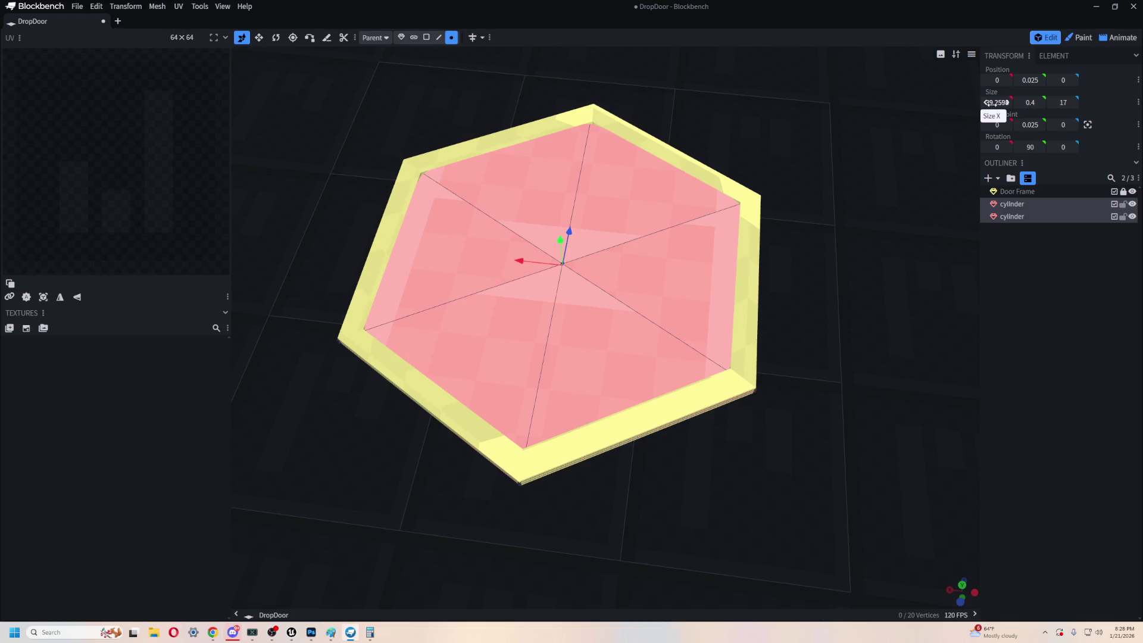
{"action": "mouse_move", "coordinate": [986, 103]}
{"action": "left_mouse_down"}
{"action": "mouse_move", "coordinate": [976, 102]}
{"action": "mouse_move", "coordinate": [996, 102]}
{"action": "left_mouse_up"}
{"action": "mouse_move", "coordinate": [965, 205]}
{"action": "left_mouse_down"}
{"action": "mouse_move", "coordinate": [868, 223]}
{"action": "mouse_move", "coordinate": [868, 183]}
{"action": "mouse_move", "coordinate": [934, 187]}
{"action": "mouse_move", "coordinate": [941, 240]}
{"action": "mouse_move", "coordinate": [1084, 204]}
{"action": "left_mouse_up"}
{"action": "left_click", "coordinate": [1056, 198]}
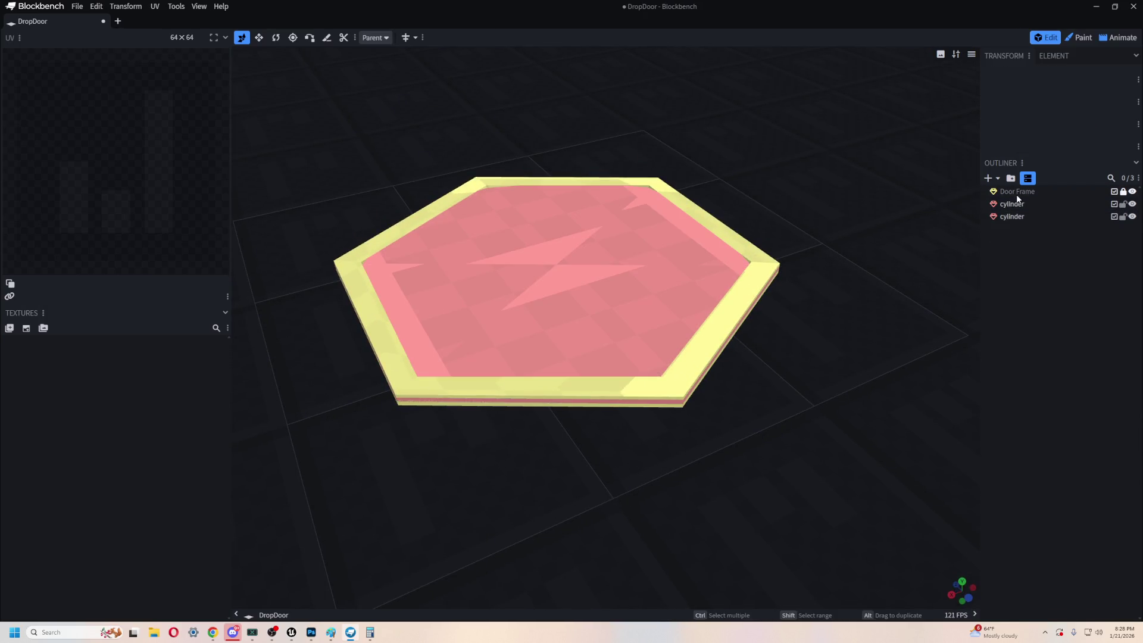
- Select both pink cylinders and narrow them by 2 units along X
{"action": "left_click_drag", "start_coordinate": [779, 413], "coordinate": [768, 415]}
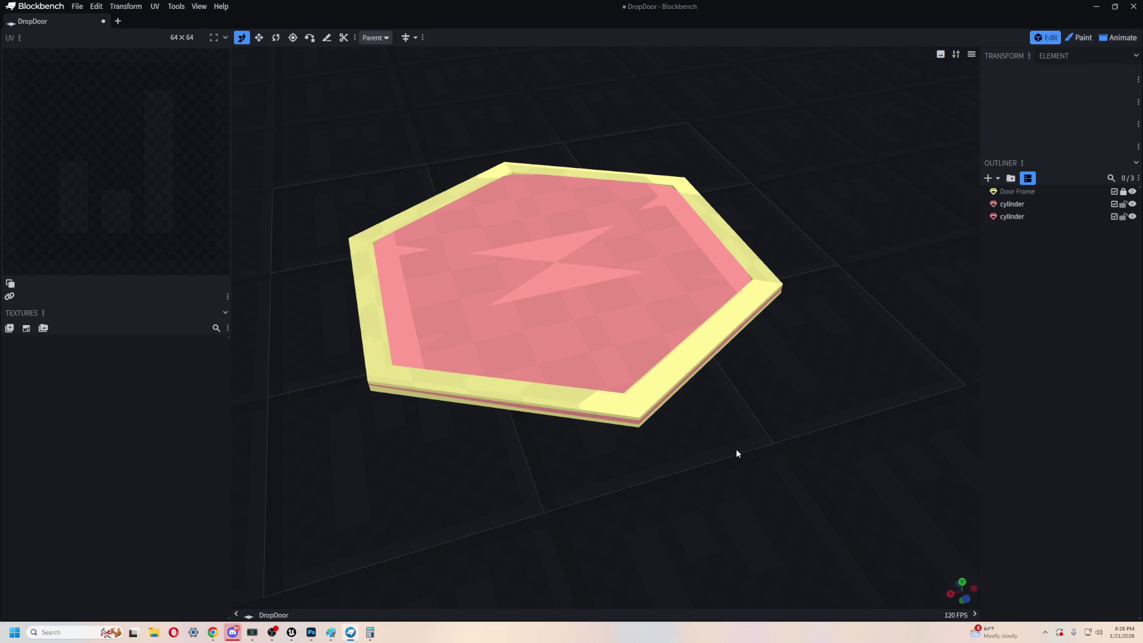
{"action": "left_click_drag", "start_coordinate": [615, 271], "coordinate": [744, 277]}
{"action": "left_click", "coordinate": [1012, 216]}
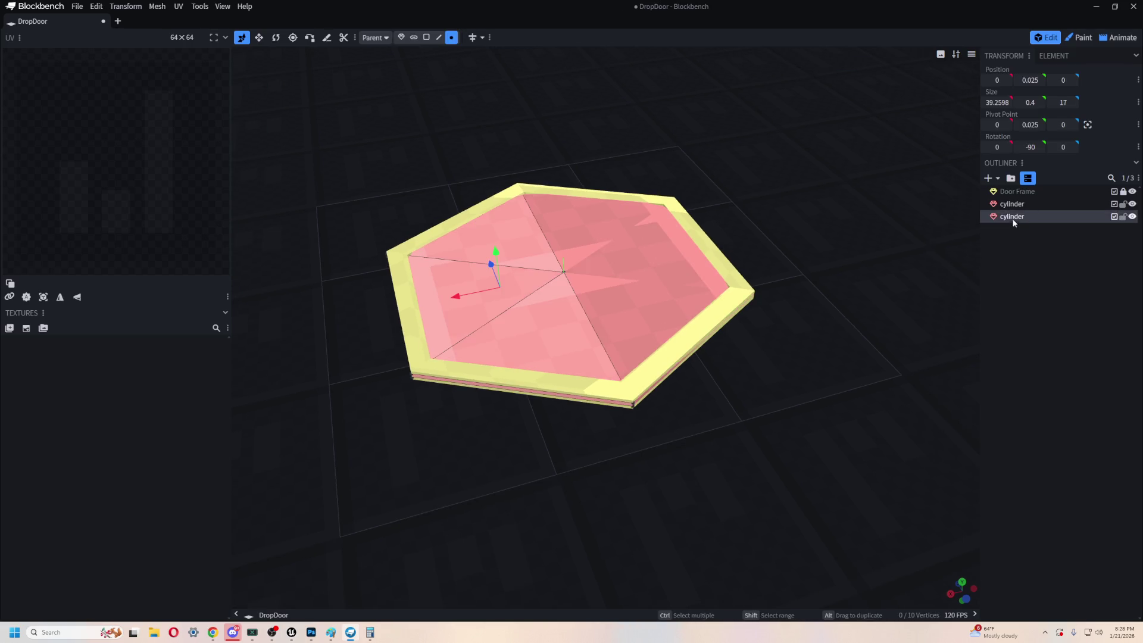
{"action": "left_click", "coordinate": [1012, 203]}
{"action": "scroll", "coordinate": [689, 444], "scroll_direction": "up", "scroll_amount": 3}
{"action": "mouse_move", "coordinate": [689, 444]}
{"action": "left_mouse_down"}
{"action": "mouse_move", "coordinate": [755, 495]}
{"action": "mouse_move", "coordinate": [813, 385]}
{"action": "mouse_move", "coordinate": [808, 400]}
{"action": "mouse_move", "coordinate": [913, 285]}
{"action": "left_mouse_up"}
{"action": "left_click", "coordinate": [1011, 197]}
{"action": "left_click", "coordinate": [1013, 205]}
{"action": "left_click", "coordinate": [1011, 216], "text": "shift"}
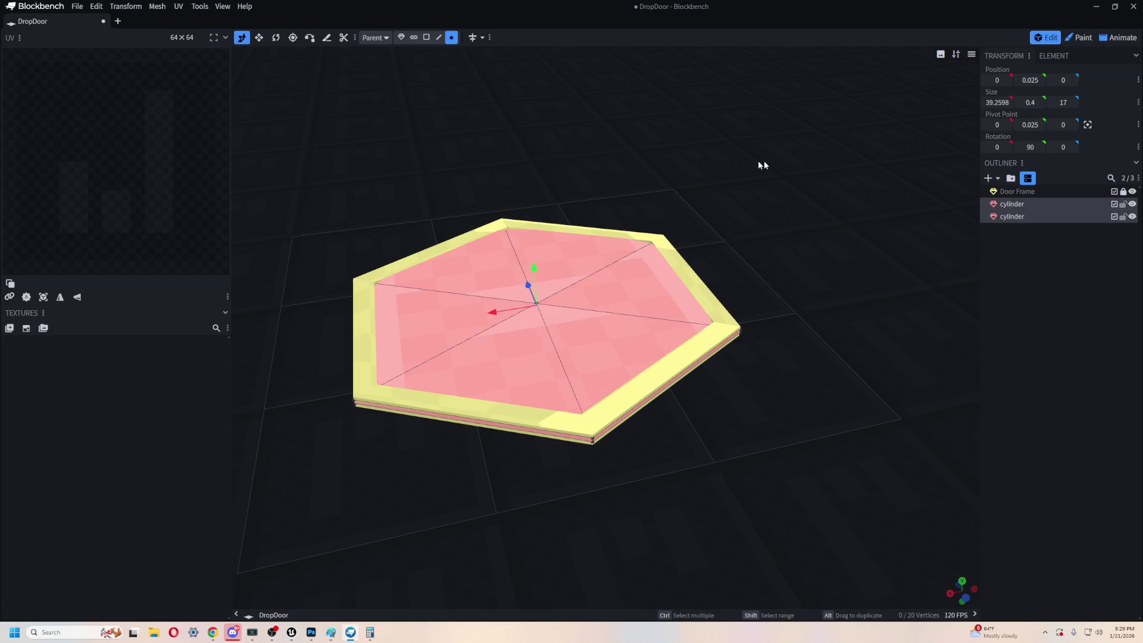
{"action": "left_click_drag", "start_coordinate": [986, 102], "coordinate": [992, 102]}
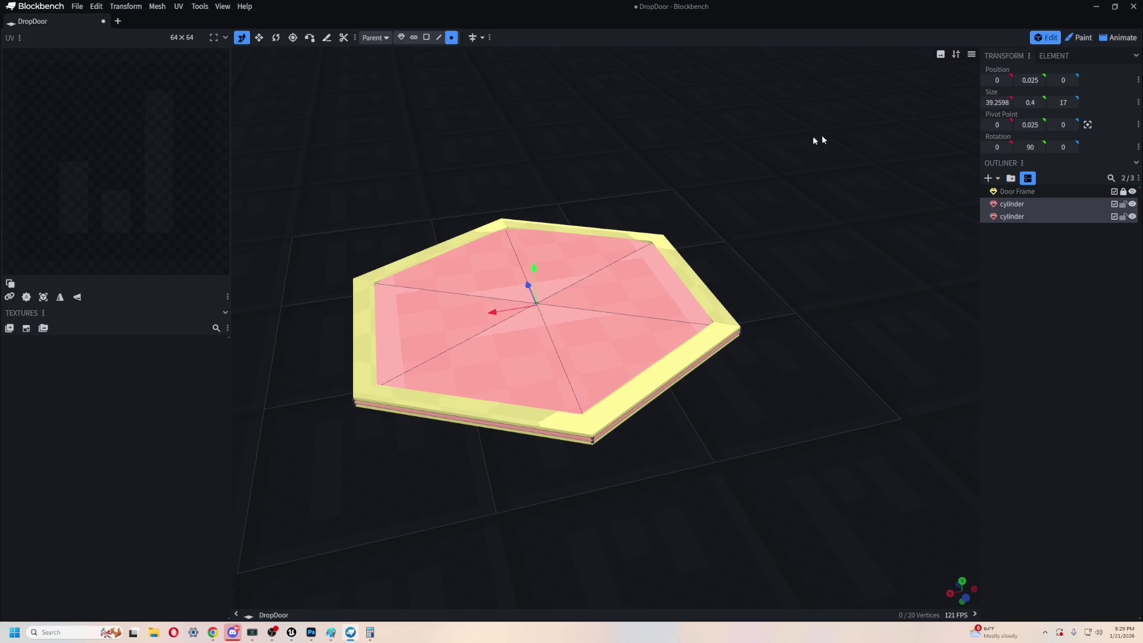
- Raise the two cylinders above the frame, then lower them back onto it
{"action": "left_click_drag", "start_coordinate": [764, 135], "coordinate": [742, 171]}
{"action": "key", "text": "Page_Up"}
{"action": "key", "text": "Page_Up"}
{"action": "key", "text": "Page_Up"}
{"action": "left_click_drag", "start_coordinate": [800, 329], "coordinate": [707, 229]}
{"action": "left_click_drag", "start_coordinate": [539, 209], "coordinate": [539, 248]}
{"action": "left_click_drag", "start_coordinate": [684, 143], "coordinate": [702, 250]}
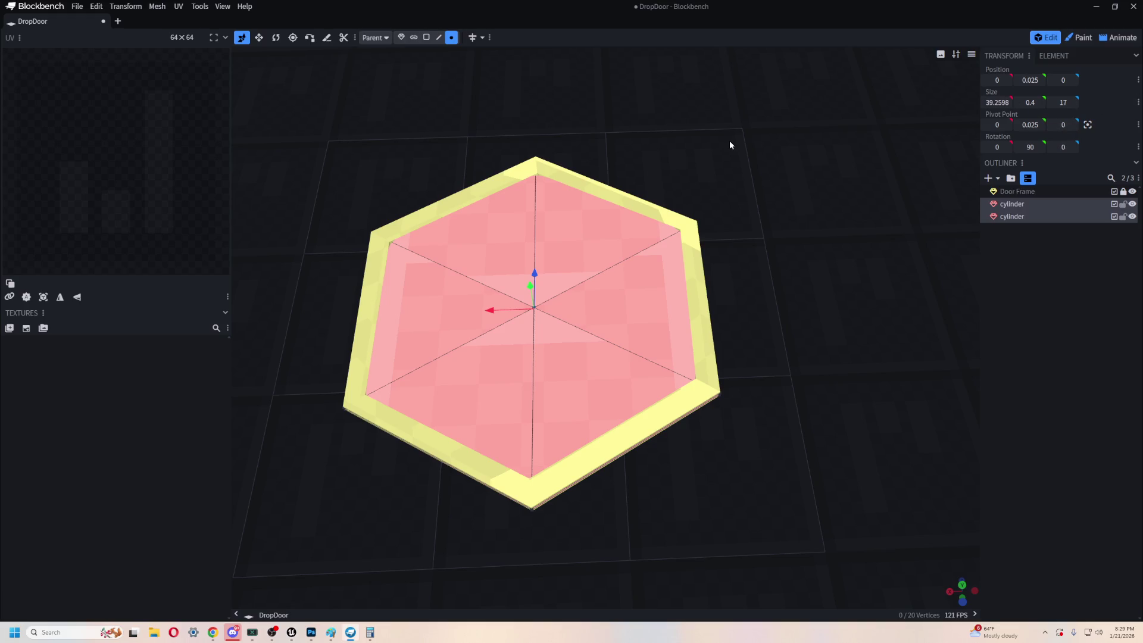
- Select one pink half alone and slide it along X to -16, clear of the frame
{"action": "left_click", "coordinate": [619, 284]}
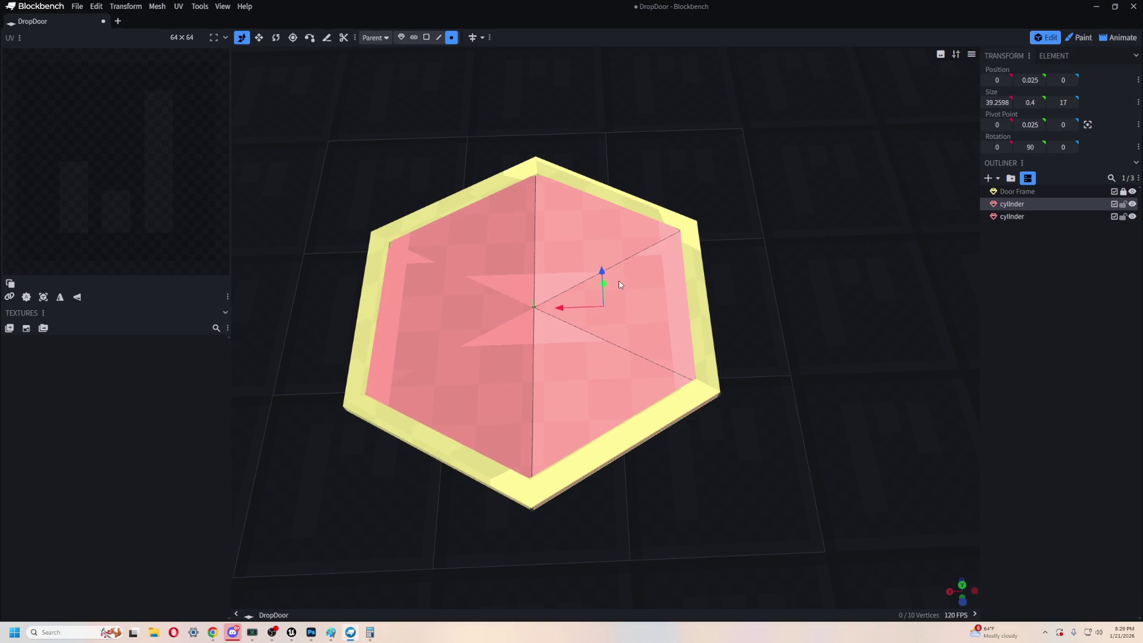
{"action": "mouse_move", "coordinate": [661, 461]}
{"action": "left_mouse_down"}
{"action": "mouse_move", "coordinate": [684, 375]}
{"action": "mouse_move", "coordinate": [837, 372]}
{"action": "mouse_move", "coordinate": [714, 388]}
{"action": "mouse_move", "coordinate": [711, 431]}
{"action": "mouse_move", "coordinate": [725, 445]}
{"action": "mouse_move", "coordinate": [642, 339]}
{"action": "left_mouse_up"}
{"action": "left_click_drag", "start_coordinate": [625, 416], "coordinate": [640, 324]}
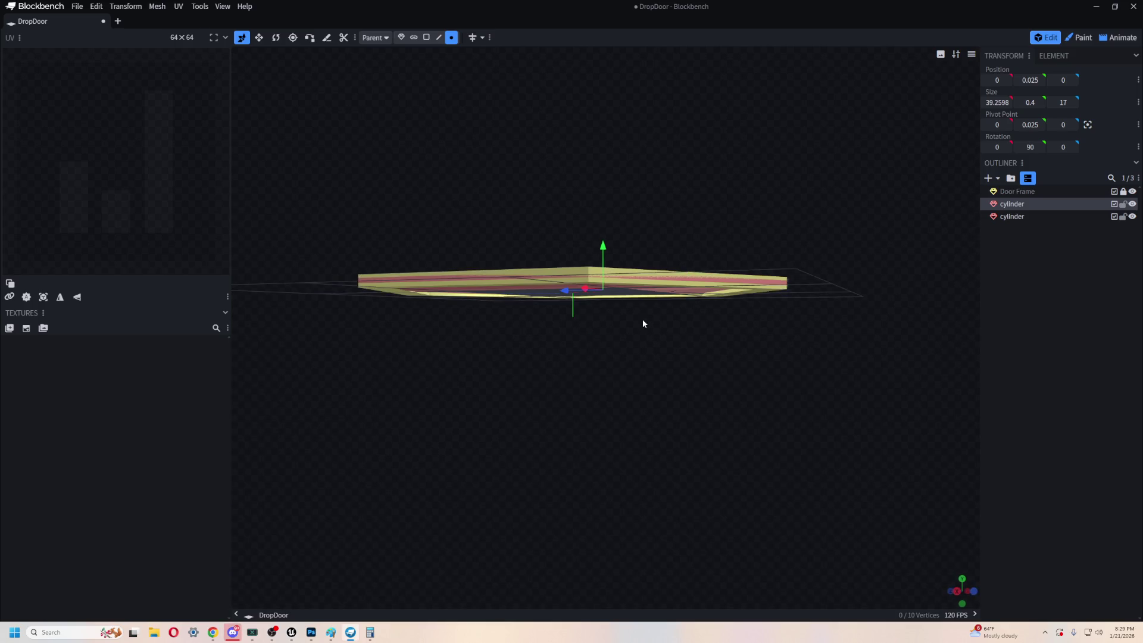
{"action": "left_click_drag", "start_coordinate": [494, 297], "coordinate": [506, 381]}
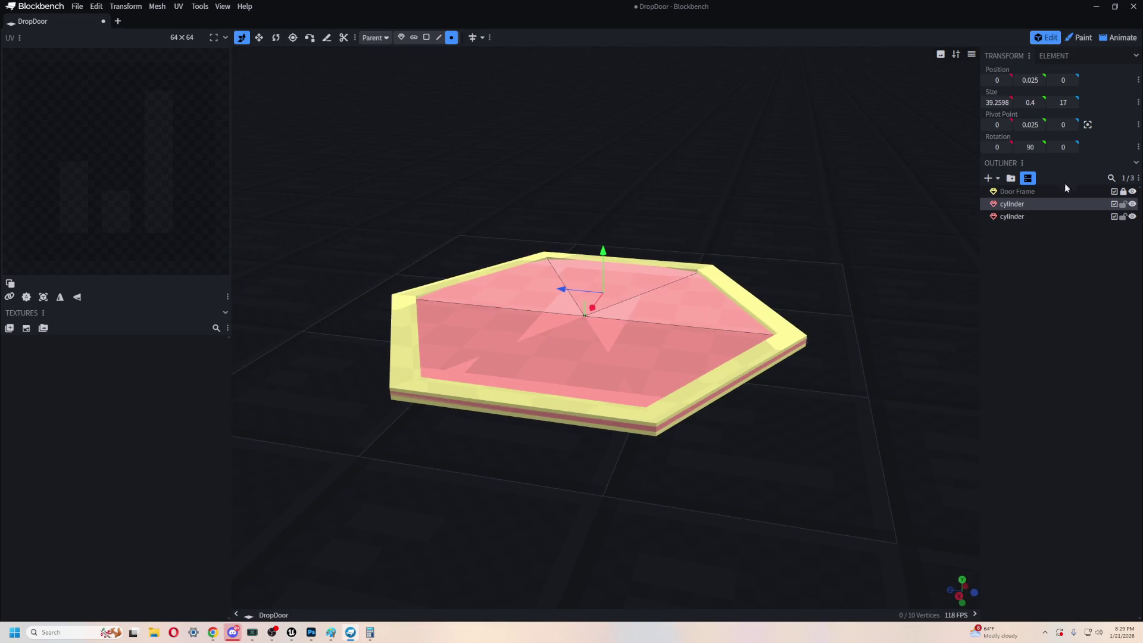
{"action": "left_click", "coordinate": [1019, 200], "text": "ctrl"}
{"action": "left_click", "coordinate": [1033, 204]}
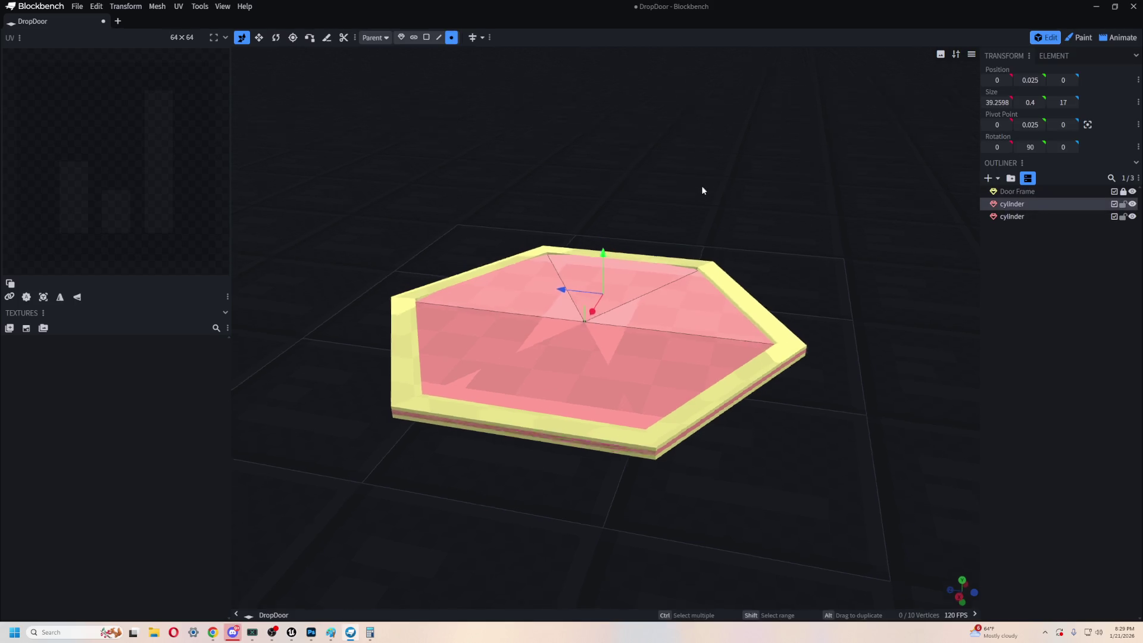
{"action": "left_click_drag", "start_coordinate": [701, 183], "coordinate": [583, 236]}
{"action": "left_click_drag", "start_coordinate": [559, 310], "coordinate": [747, 305]}
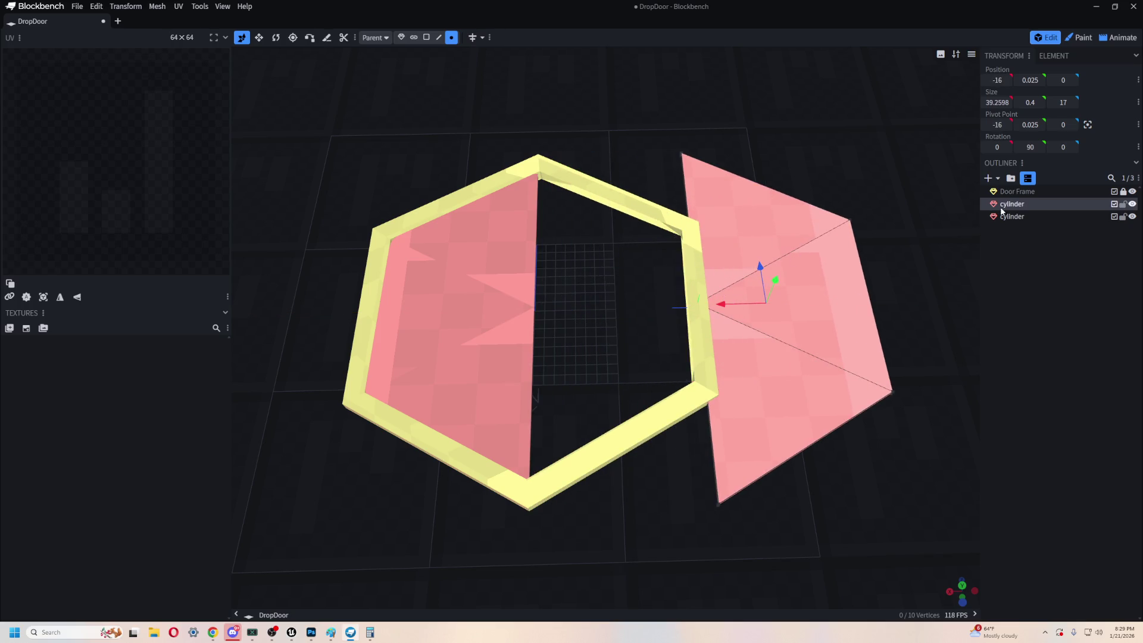
- Slide the other pink half outward to X 15, then switch to Unreal Editor
{"action": "left_click", "coordinate": [1011, 216]}
{"action": "left_click_drag", "start_coordinate": [428, 314], "coordinate": [275, 327]}
{"action": "key", "text": "alt+Tab"}
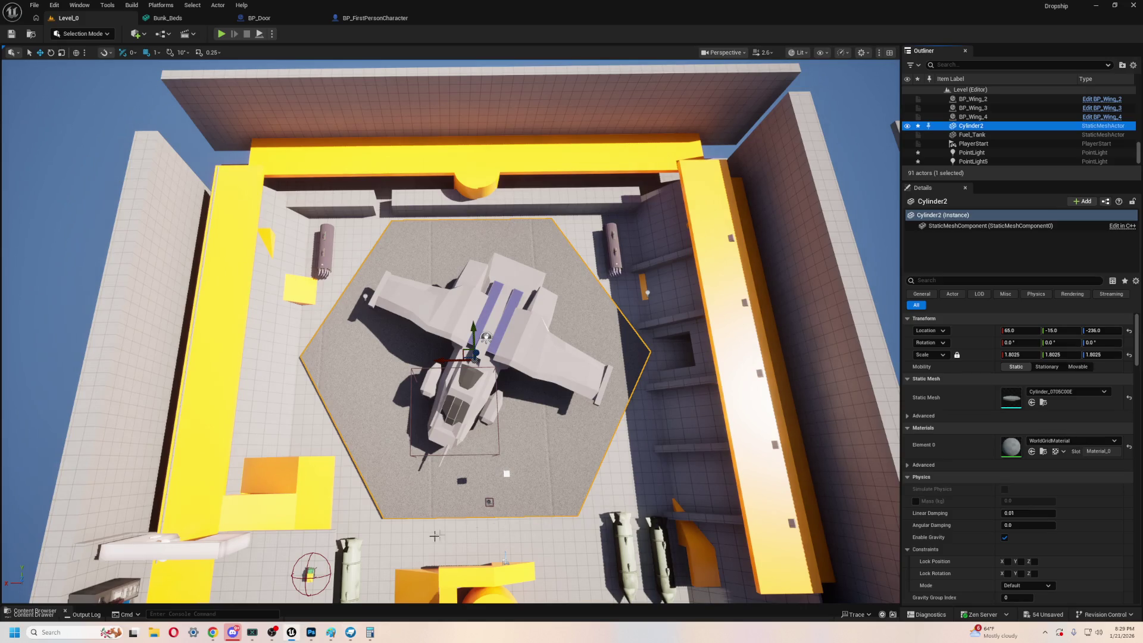
- Glance at the Unreal viewport, dismiss its popup, and return to orbit the parted Blockbench door
{"action": "right_click", "coordinate": [534, 524]}
{"action": "key", "text": "Escape"}
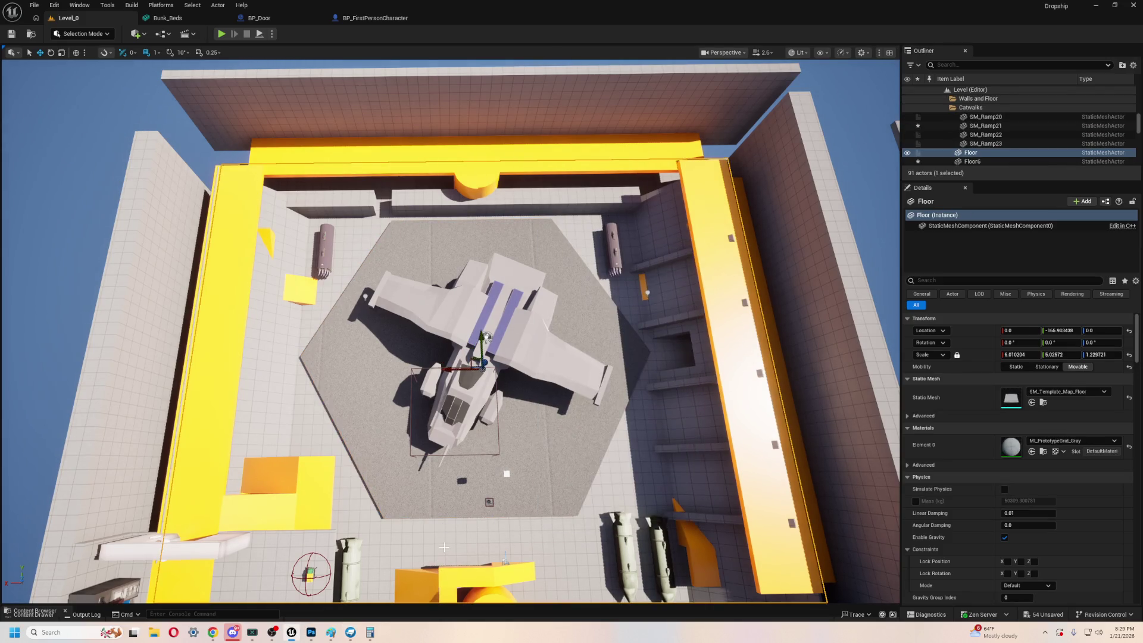
{"action": "key", "text": "alt+Tab"}
{"action": "mouse_move", "coordinate": [552, 505]}
{"action": "left_mouse_down"}
{"action": "mouse_move", "coordinate": [612, 536]}
{"action": "mouse_move", "coordinate": [625, 522]}
{"action": "mouse_move", "coordinate": [682, 519]}
{"action": "mouse_move", "coordinate": [664, 531]}
{"action": "mouse_move", "coordinate": [758, 488]}
{"action": "mouse_move", "coordinate": [739, 481]}
{"action": "left_mouse_up"}
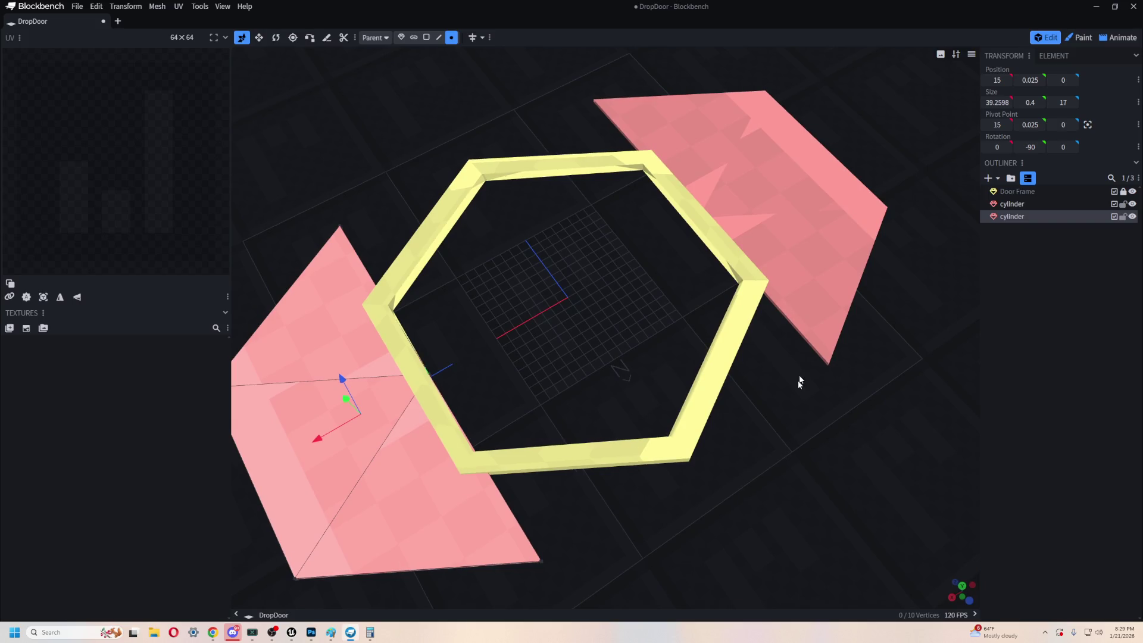
- Slide the right and left pink halves back into the hexagonal frame
{"action": "left_click", "coordinate": [1043, 205]}
{"action": "mouse_move", "coordinate": [720, 198]}
{"action": "left_mouse_down"}
{"action": "mouse_move", "coordinate": [594, 273]}
{"action": "mouse_move", "coordinate": [570, 315]}
{"action": "left_mouse_up"}
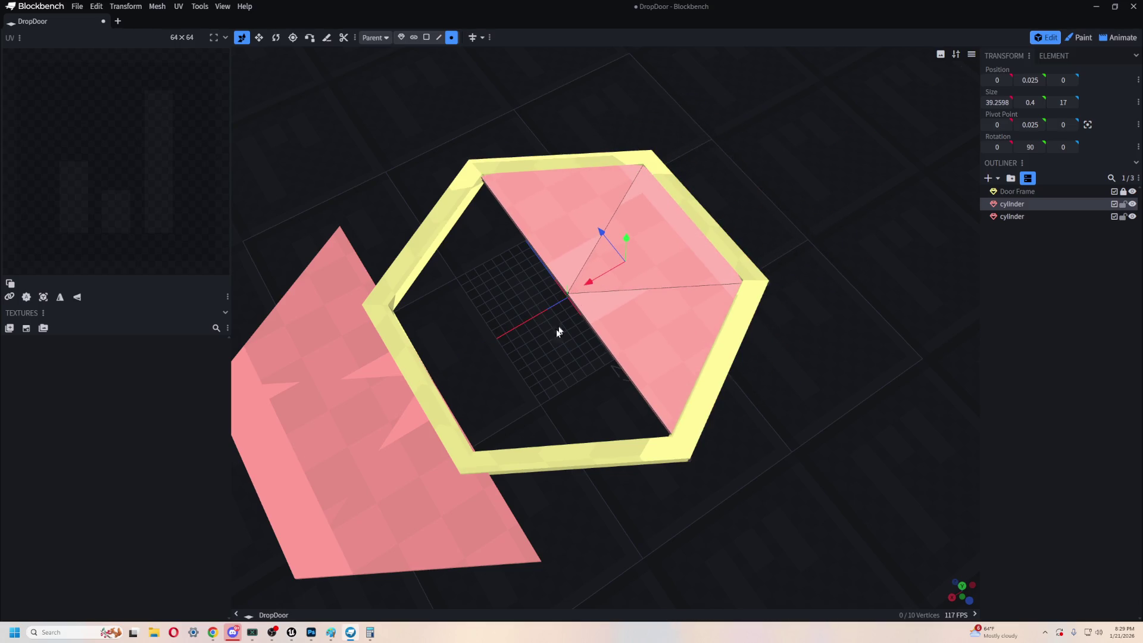
{"action": "left_click", "coordinate": [325, 455]}
{"action": "left_click_drag", "start_coordinate": [313, 440], "coordinate": [474, 372]}
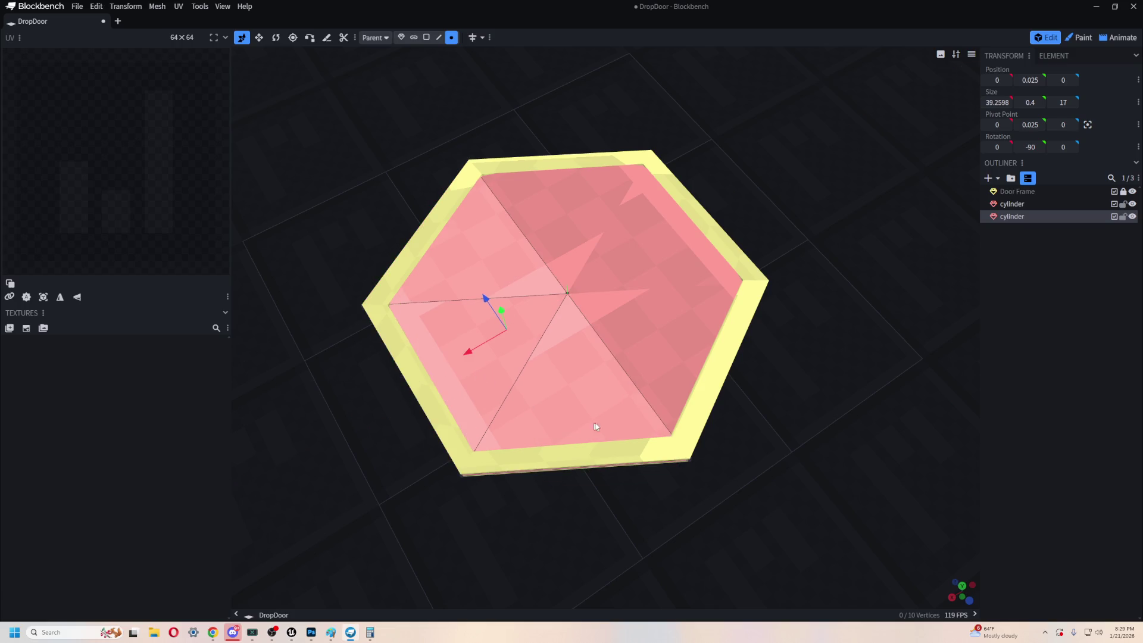
- Move one half down and the upper half up, out of the frame
{"action": "key", "text": "alt+Tab"}
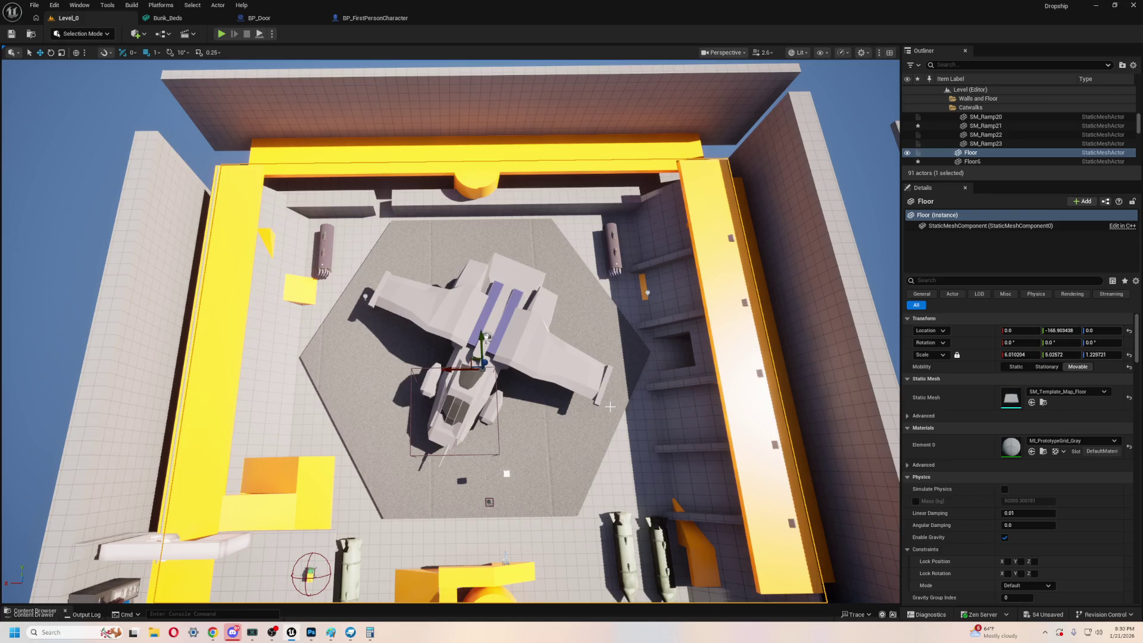
{"action": "key", "text": "alt+Tab"}
{"action": "mouse_move", "coordinate": [455, 478]}
{"action": "left_mouse_down"}
{"action": "mouse_move", "coordinate": [516, 504]}
{"action": "mouse_move", "coordinate": [831, 448]}
{"action": "left_mouse_up"}
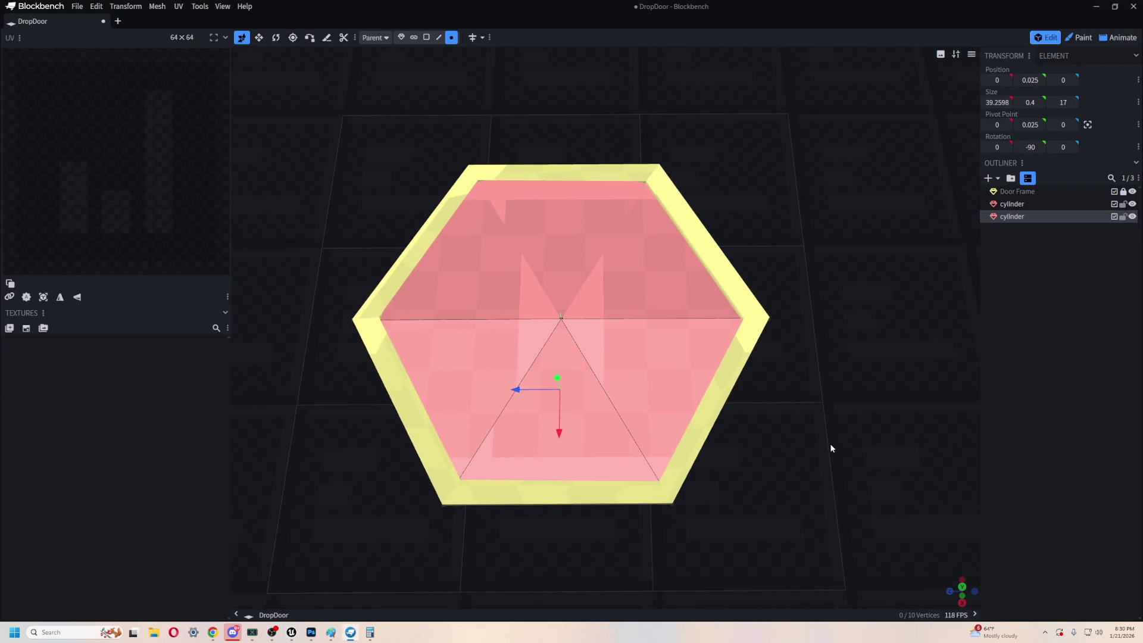
{"action": "left_click_drag", "start_coordinate": [558, 438], "coordinate": [567, 612]}
{"action": "left_click", "coordinate": [580, 257]}
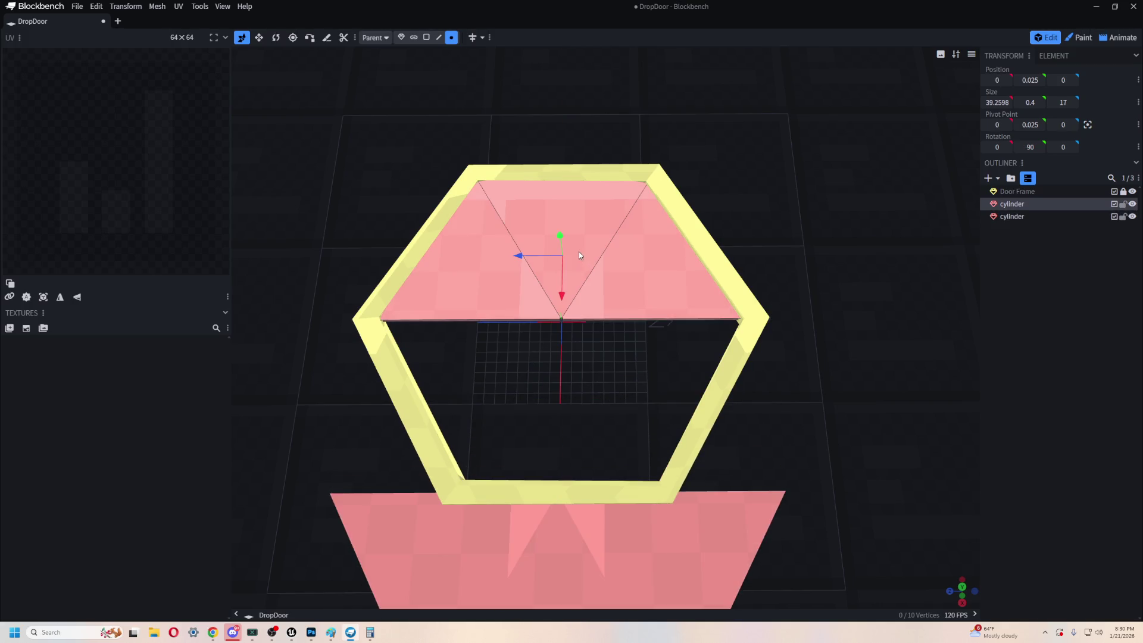
{"action": "left_click_drag", "start_coordinate": [558, 292], "coordinate": [573, 156]}
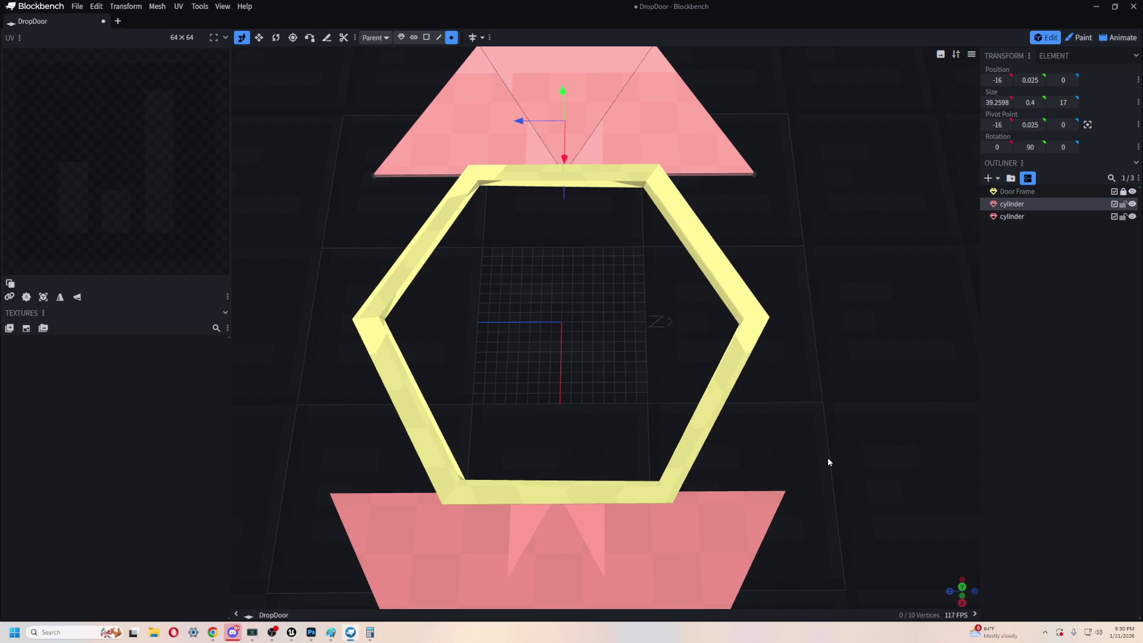
- Tilt the view of the frame, then flip between Blockbench and Unreal, ending in Unreal
{"action": "left_click_drag", "start_coordinate": [826, 457], "coordinate": [807, 395]}
{"action": "key", "text": "alt+Tab"}
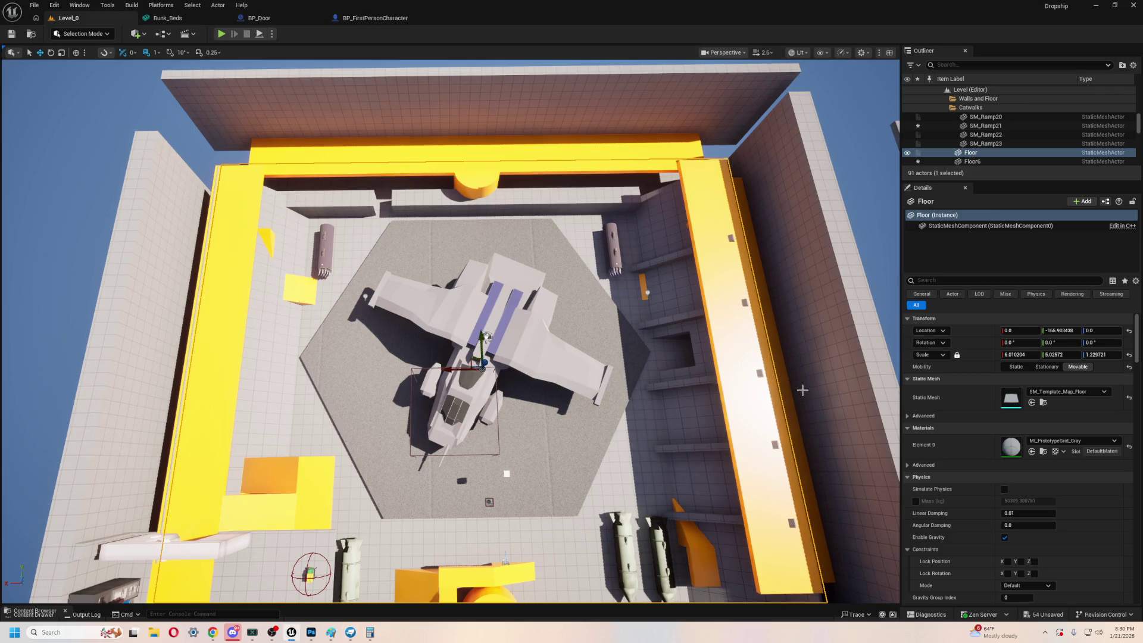
{"action": "key", "text": "alt+Tab"}
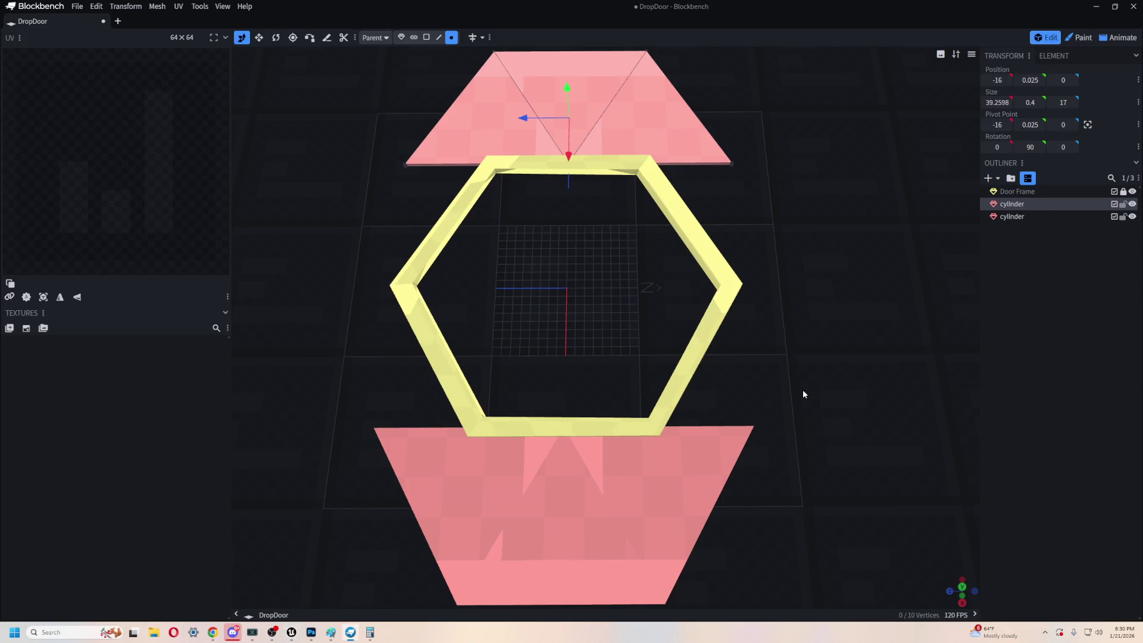
{"action": "key", "text": "alt+Tab"}
{"action": "key", "text": "alt+Tab"}
{"action": "key", "text": "alt+Tab"}
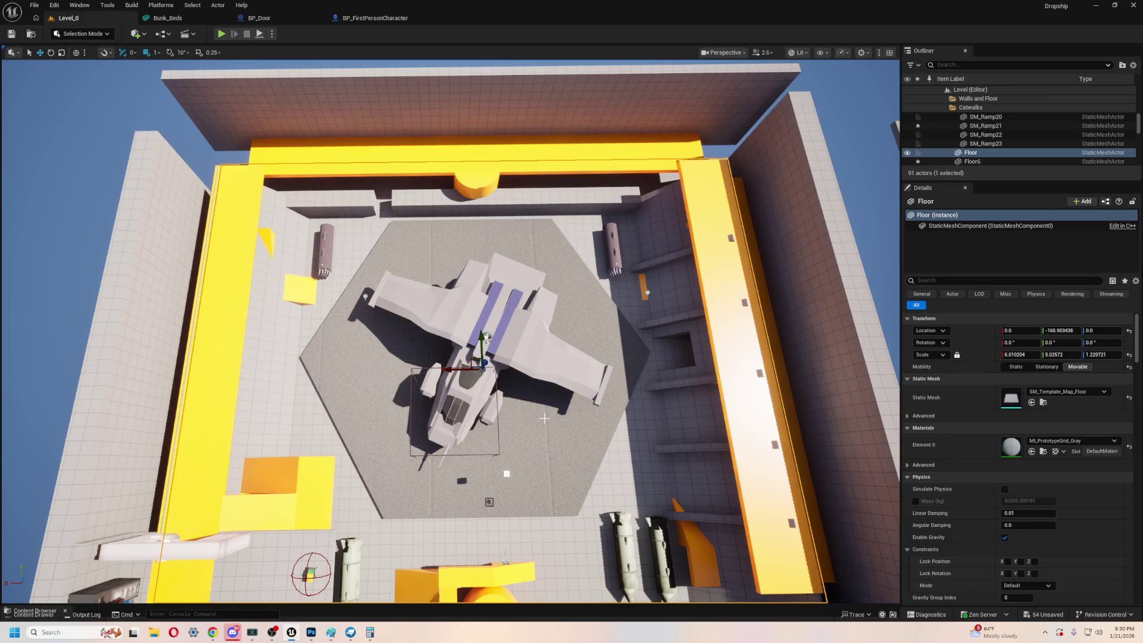
- Back in Blockbench, trial-slide a panel along X and return it, viewing the frame tilted
{"action": "key", "text": "alt+Tab"}
{"action": "mouse_move", "coordinate": [683, 369]}
{"action": "left_mouse_down"}
{"action": "mouse_move", "coordinate": [788, 339]}
{"action": "mouse_move", "coordinate": [735, 338]}
{"action": "mouse_move", "coordinate": [732, 250]}
{"action": "mouse_move", "coordinate": [724, 341]}
{"action": "mouse_move", "coordinate": [717, 322]}
{"action": "left_mouse_up"}
{"action": "mouse_move", "coordinate": [667, 132]}
{"action": "left_mouse_down"}
{"action": "mouse_move", "coordinate": [610, 233]}
{"action": "mouse_move", "coordinate": [571, 262]}
{"action": "mouse_move", "coordinate": [718, 133]}
{"action": "mouse_move", "coordinate": [694, 162]}
{"action": "left_mouse_up"}
{"action": "right_click_drag", "start_coordinate": [694, 162], "coordinate": [647, 398]}
{"action": "mouse_move", "coordinate": [597, 354]}
{"action": "left_mouse_down"}
{"action": "mouse_move", "coordinate": [637, 398]}
{"action": "mouse_move", "coordinate": [619, 403]}
{"action": "mouse_move", "coordinate": [760, 457]}
{"action": "left_mouse_up"}
{"action": "mouse_move", "coordinate": [759, 457]}
{"action": "right_mouse_down"}
{"action": "mouse_move", "coordinate": [831, 459]}
{"action": "mouse_move", "coordinate": [748, 454]}
{"action": "right_mouse_up"}
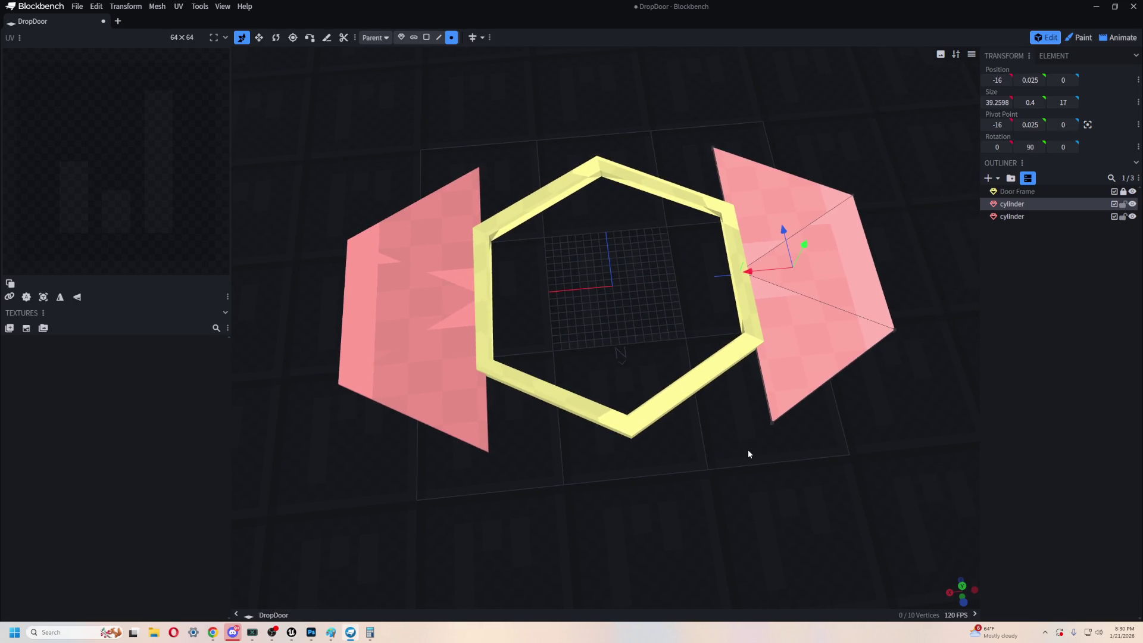
- Check Unreal, then orbit and zoom the Blockbench door from low and top-down angles
{"action": "scroll", "coordinate": [747, 454], "scroll_direction": "up", "scroll_amount": 3}
{"action": "key", "text": "alt+Tab"}
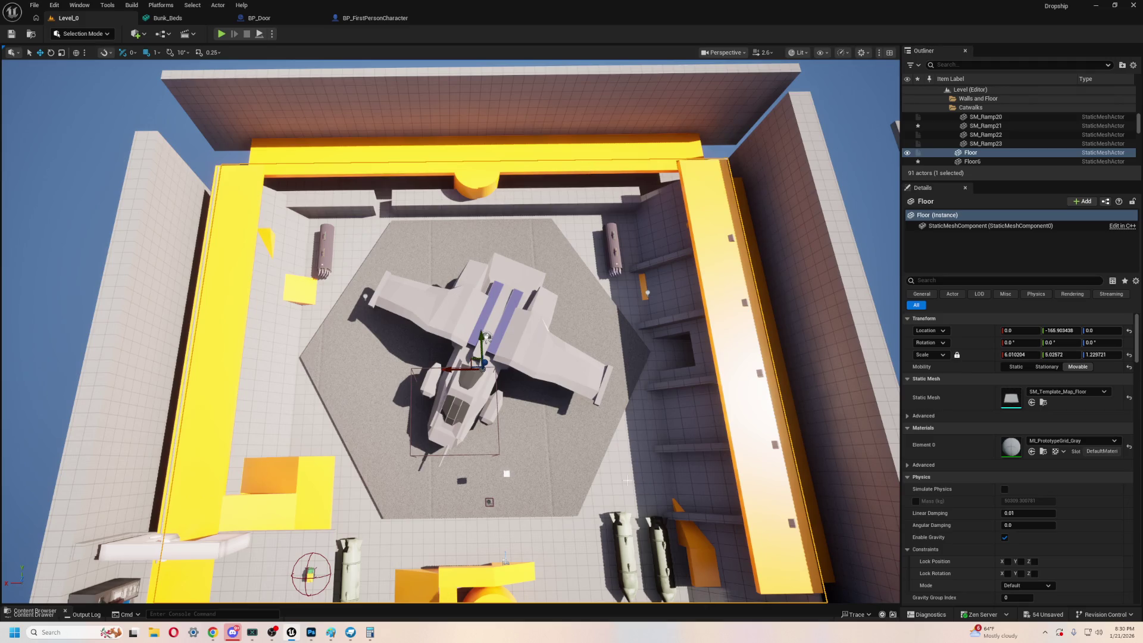
{"action": "key", "text": "alt+Tab"}
{"action": "scroll", "coordinate": [626, 438], "scroll_direction": "down", "scroll_amount": 2}
{"action": "scroll", "coordinate": [626, 438], "scroll_direction": "up", "scroll_amount": 3}
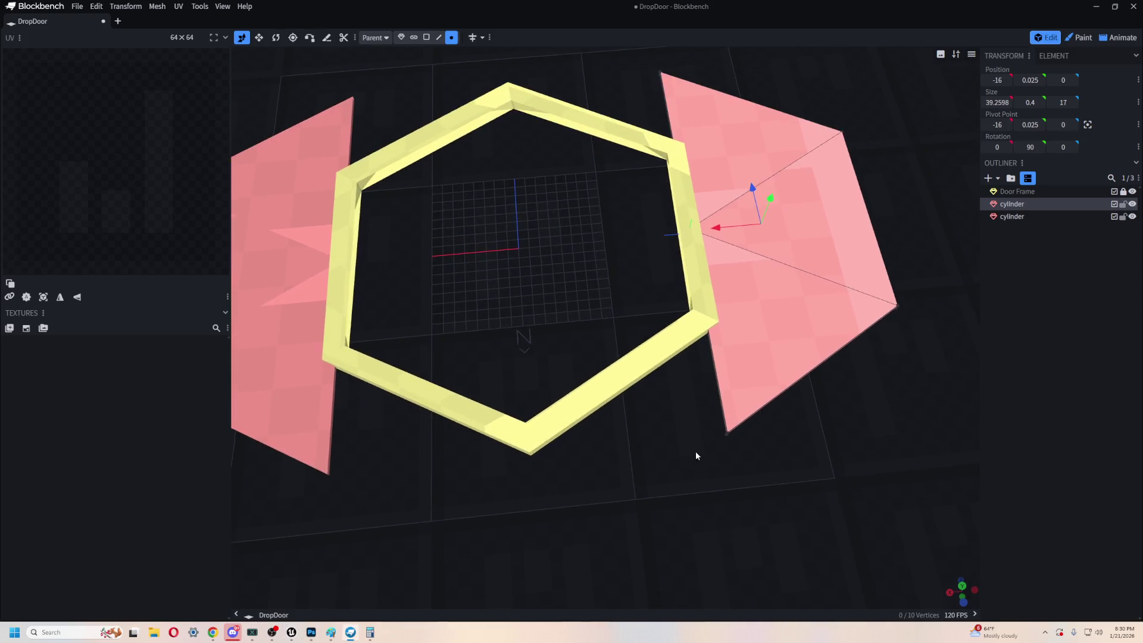
{"action": "left_click_drag", "start_coordinate": [695, 455], "coordinate": [683, 411]}
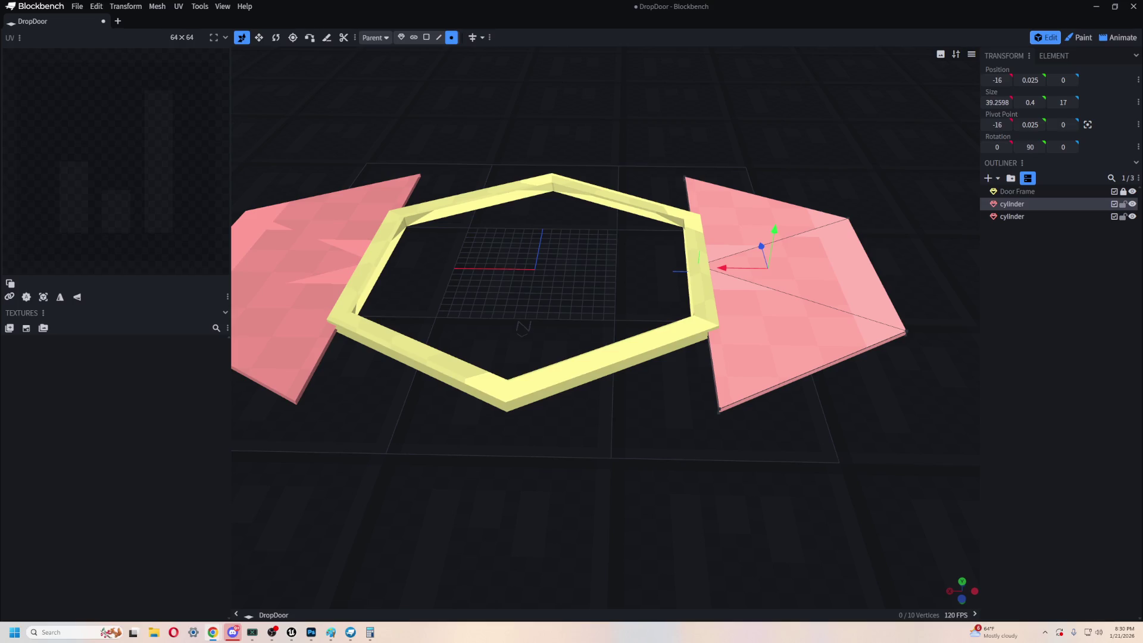
{"action": "scroll", "coordinate": [596, 388], "scroll_direction": "down", "scroll_amount": 2}
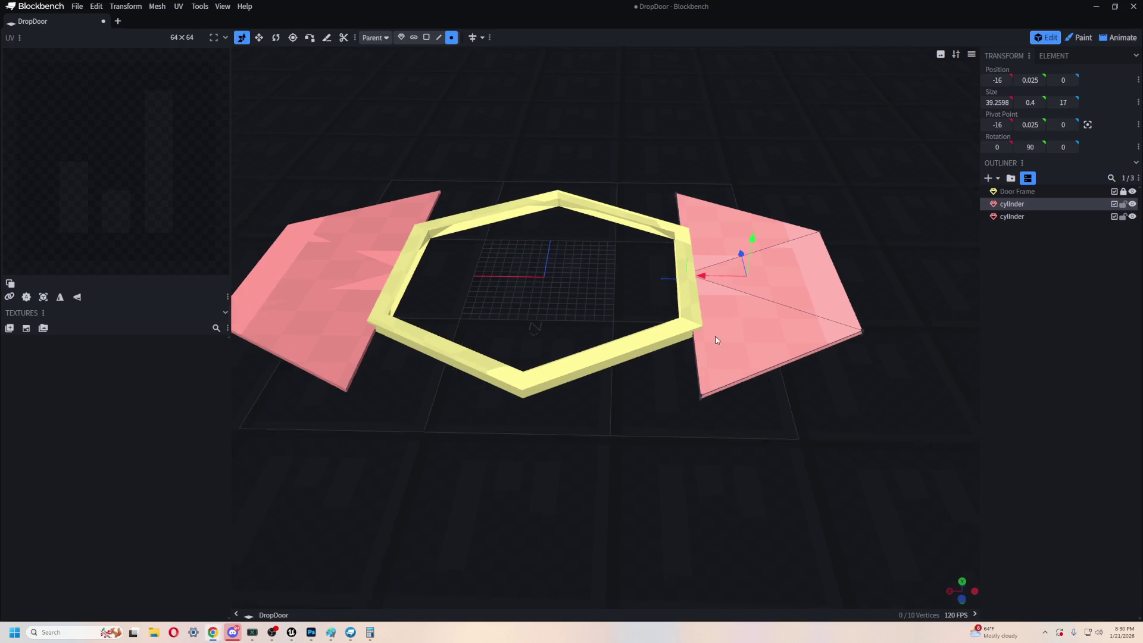
{"action": "mouse_move", "coordinate": [597, 388]}
{"action": "left_mouse_down"}
{"action": "mouse_move", "coordinate": [622, 410]}
{"action": "mouse_move", "coordinate": [621, 439]}
{"action": "mouse_move", "coordinate": [633, 434]}
{"action": "left_mouse_up"}
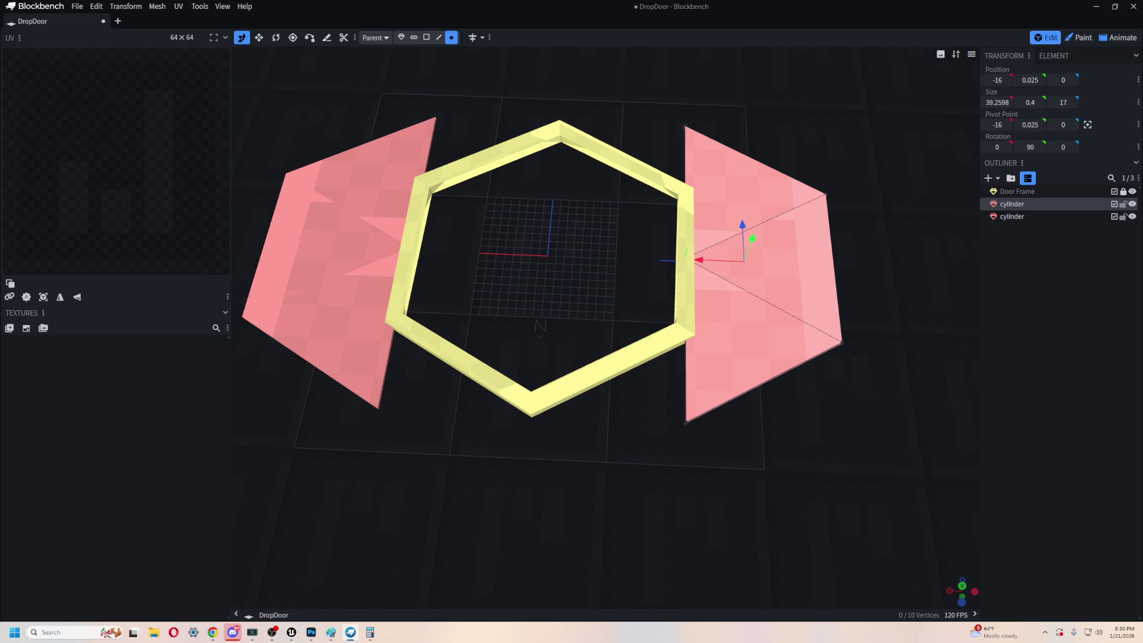
{"action": "key", "text": "alt+Tab"}
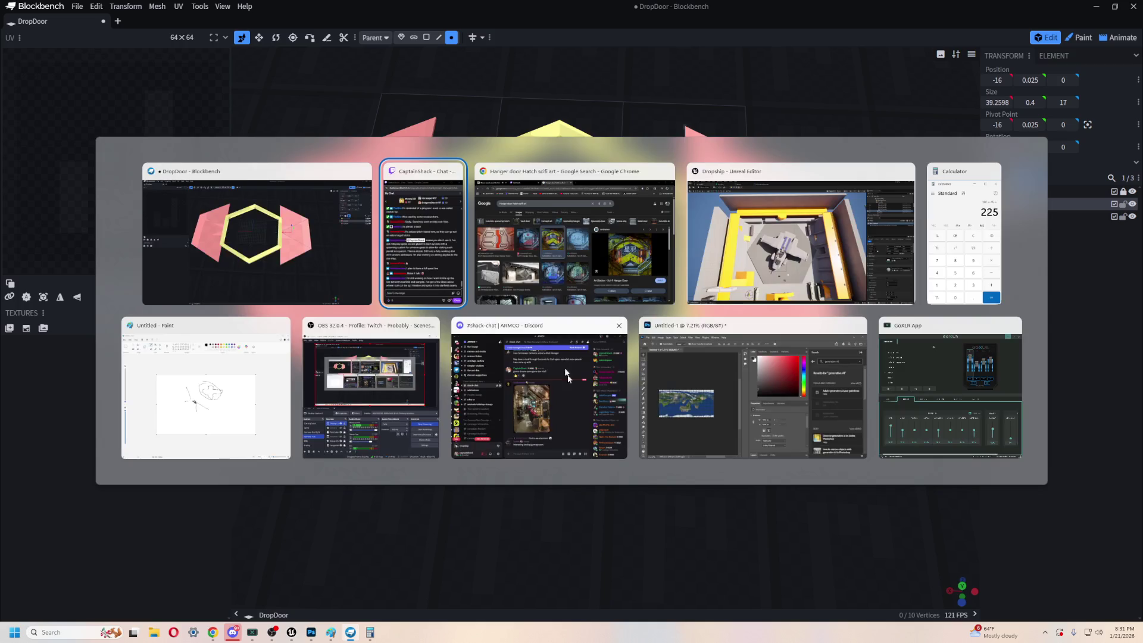
- Narrow Unreal's Cylinder2 floor piece along X, giving scale 1.76429 × 1.593921 × 1.8025
{"action": "left_click", "coordinate": [775, 239]}
{"action": "left_click_drag", "start_coordinate": [562, 405], "coordinate": [562, 503]}
{"action": "left_click", "coordinate": [561, 417]}
{"action": "left_click_drag", "start_coordinate": [443, 313], "coordinate": [476, 284]}
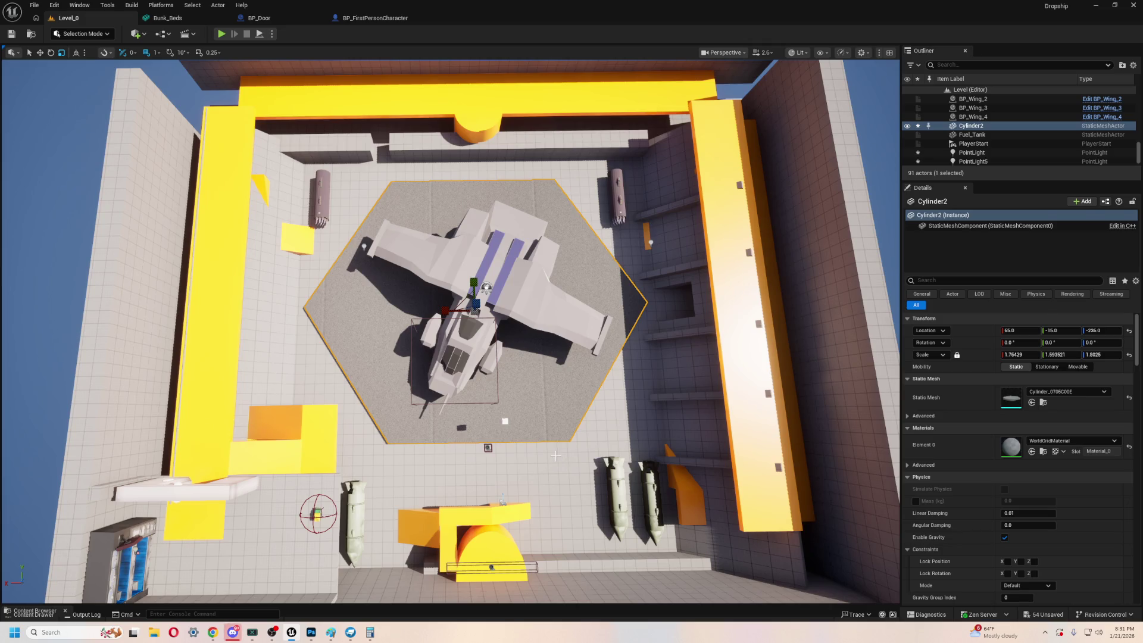
{"action": "key", "text": "alt+Tab"}
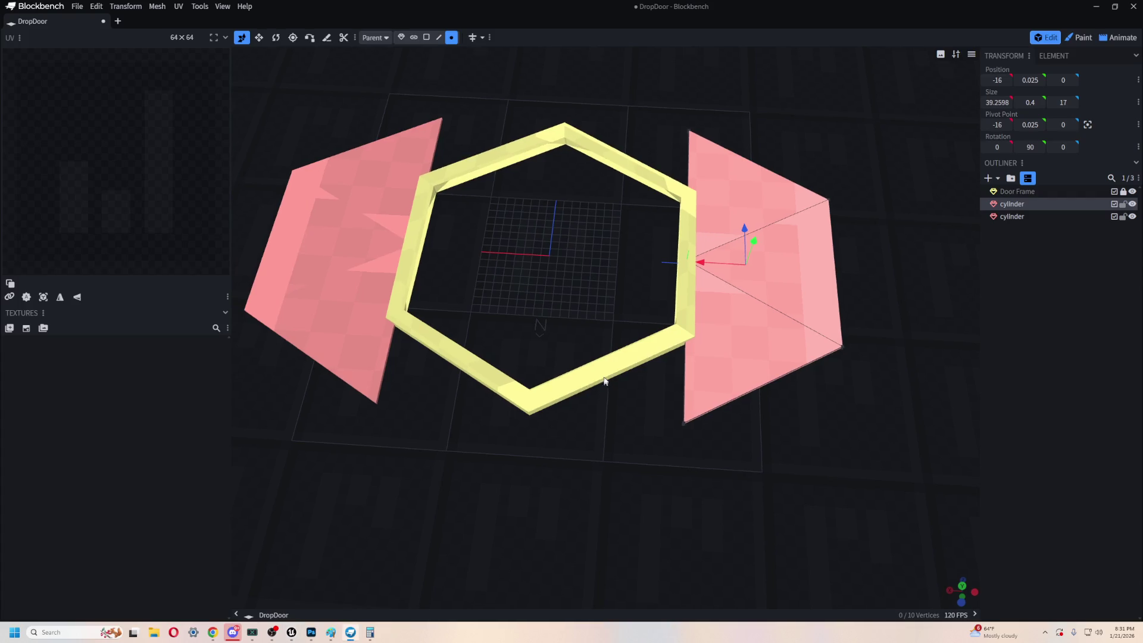
- Move the right and left pink panels to X 0 in the frame's centre
{"action": "left_click", "coordinate": [1075, 192]}
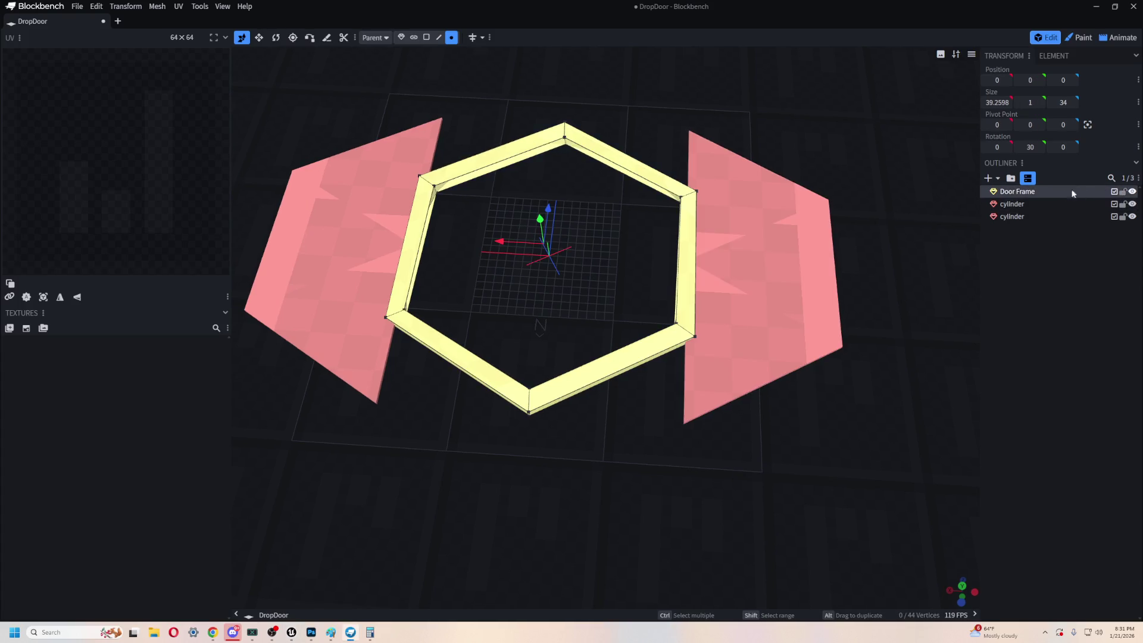
{"action": "left_click", "coordinate": [1034, 205], "text": "ctrl"}
{"action": "left_click", "coordinate": [1017, 218], "text": "ctrl"}
{"action": "left_click", "coordinate": [1004, 299]}
{"action": "left_click", "coordinate": [1022, 204]}
{"action": "left_click_drag", "start_coordinate": [701, 263], "coordinate": [572, 263]}
{"action": "left_click", "coordinate": [407, 254]}
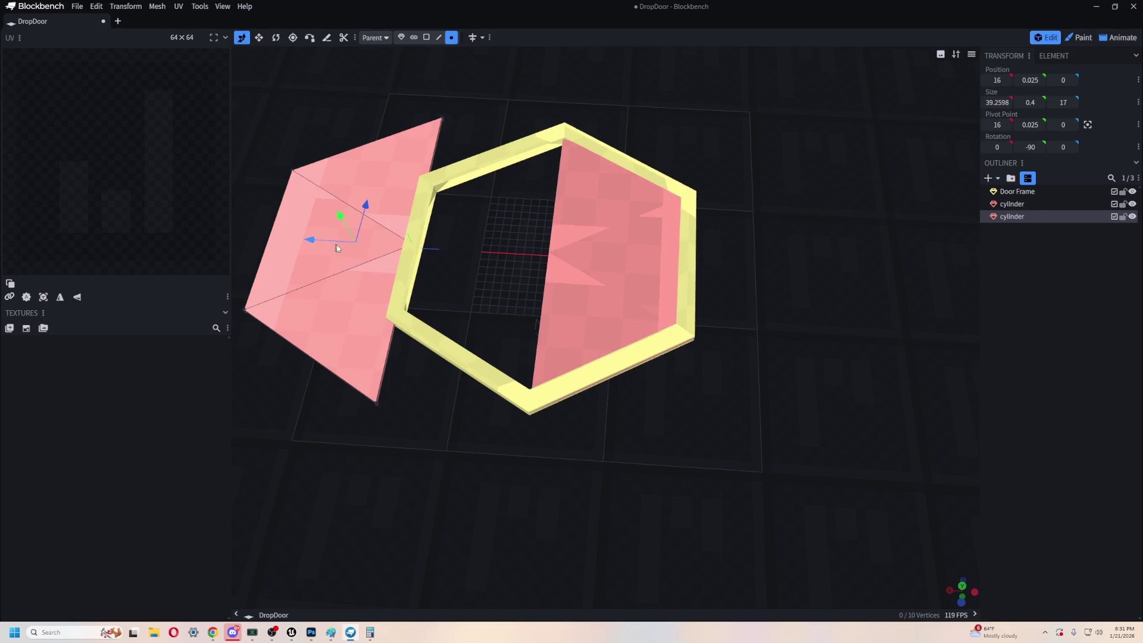
{"action": "left_click_drag", "start_coordinate": [313, 241], "coordinate": [449, 250]}
- Select both panels plus the Door Frame and switch to resize mode
{"action": "left_click", "coordinate": [1030, 202]}
{"action": "left_click", "coordinate": [1018, 216]}
{"action": "left_click", "coordinate": [1020, 205], "text": "ctrl"}
{"action": "left_click", "coordinate": [1017, 191], "text": "ctrl"}
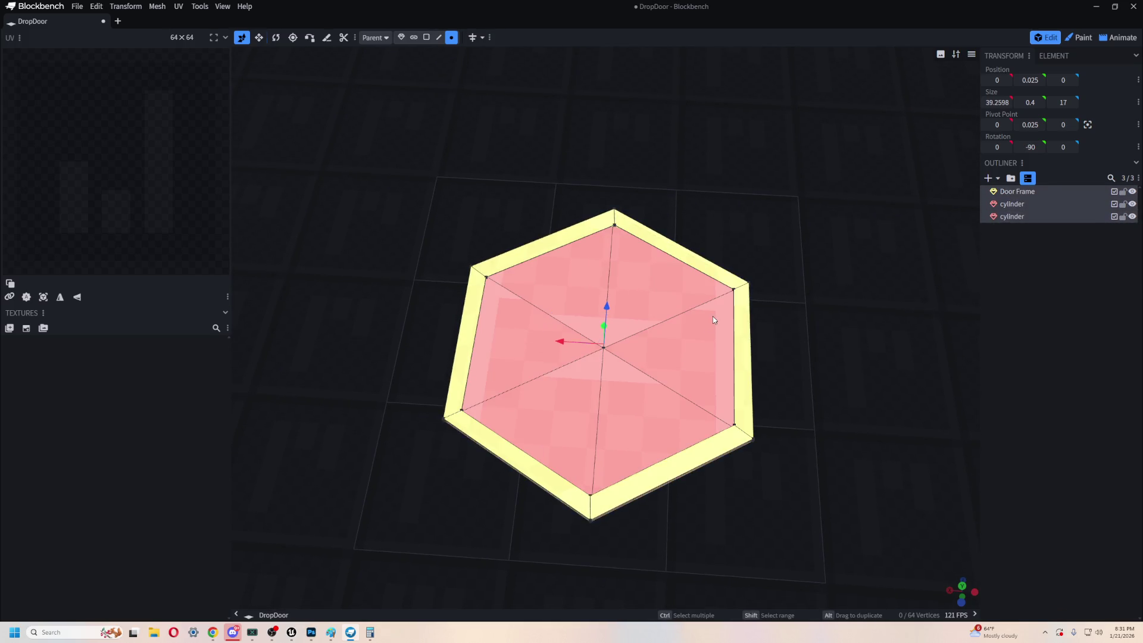
{"action": "key", "text": "s"}
{"action": "key", "text": "alt+Tab"}
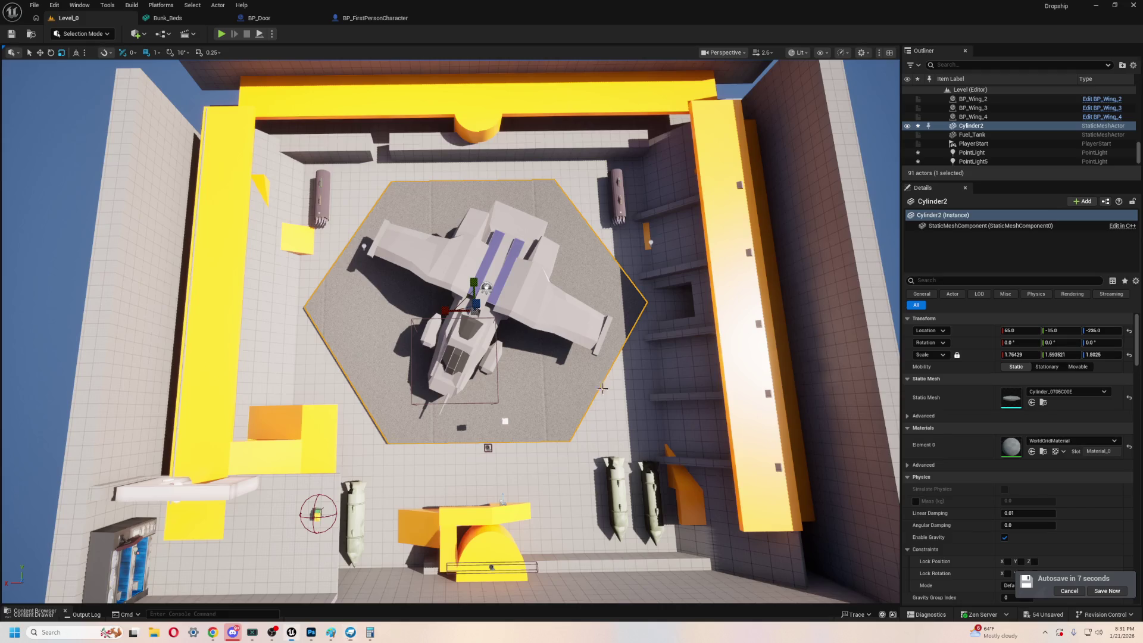
- Flip to the Unreal hangar and back, then orbit the closed door model
{"action": "key", "text": "alt+Tab"}
{"action": "key", "text": "alt+Tab"}
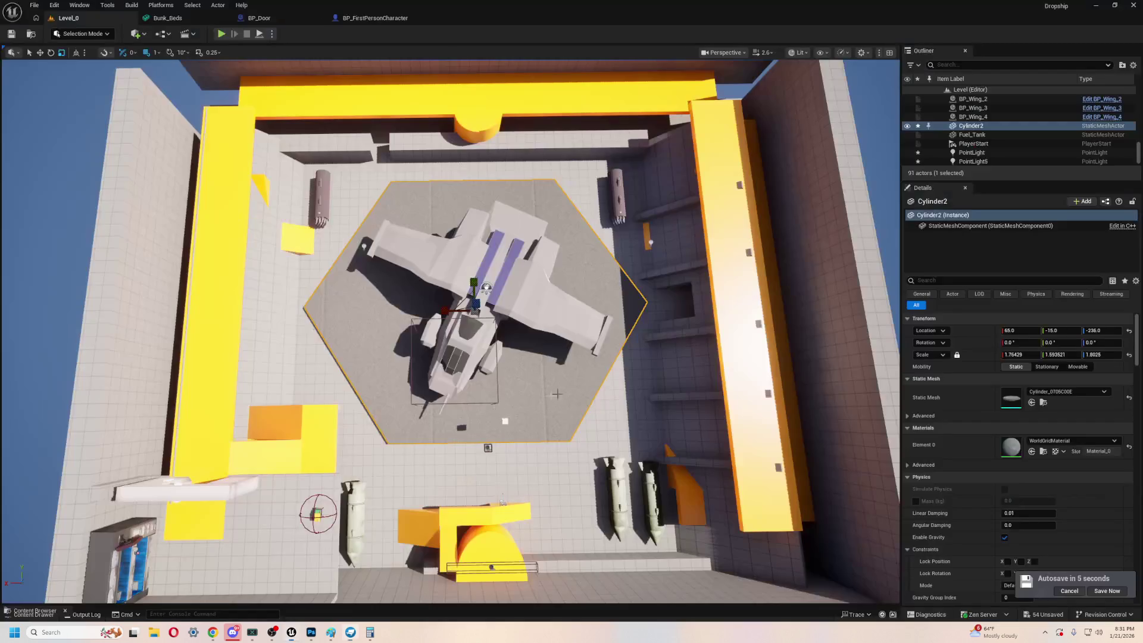
{"action": "key", "text": "alt+Tab"}
{"action": "mouse_move", "coordinate": [594, 441]}
{"action": "left_mouse_down"}
{"action": "mouse_move", "coordinate": [647, 451]}
{"action": "mouse_move", "coordinate": [635, 452]}
{"action": "mouse_move", "coordinate": [777, 429]}
{"action": "mouse_move", "coordinate": [785, 449]}
{"action": "mouse_move", "coordinate": [755, 401]}
{"action": "mouse_move", "coordinate": [510, 379]}
{"action": "mouse_move", "coordinate": [548, 373]}
{"action": "mouse_move", "coordinate": [535, 360]}
{"action": "mouse_move", "coordinate": [576, 313]}
{"action": "mouse_move", "coordinate": [531, 379]}
{"action": "left_mouse_up"}
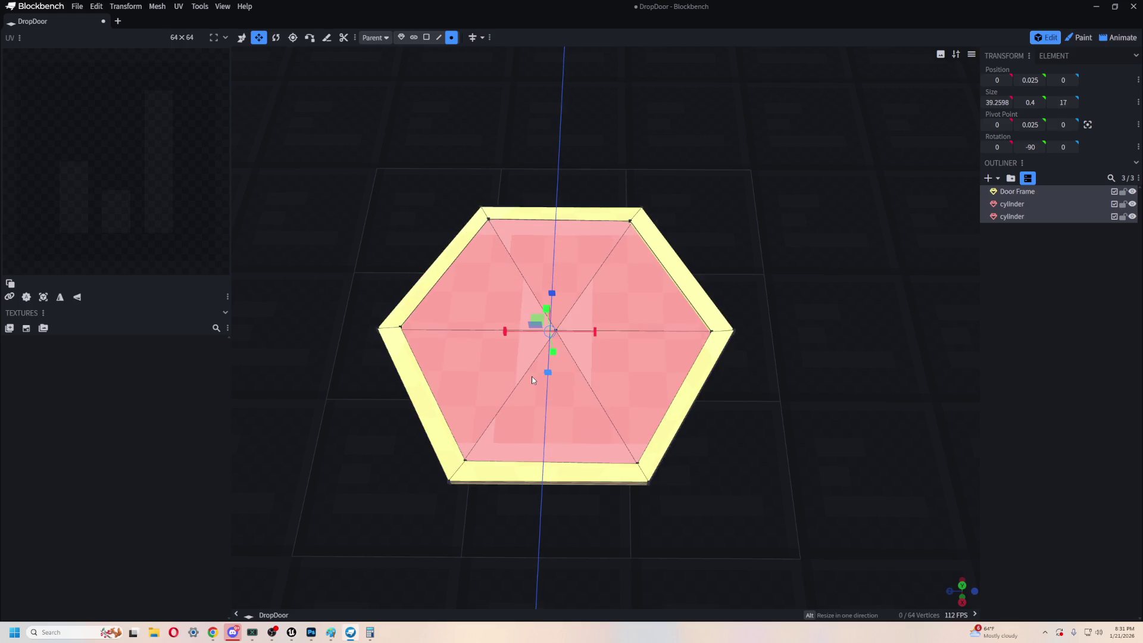
- Select the Door Frame and both panels, then pick a single panel in move mode
{"action": "mouse_move", "coordinate": [515, 514]}
{"action": "left_mouse_down"}
{"action": "mouse_move", "coordinate": [789, 319]}
{"action": "mouse_move", "coordinate": [742, 326]}
{"action": "mouse_move", "coordinate": [737, 341]}
{"action": "mouse_move", "coordinate": [829, 351]}
{"action": "mouse_move", "coordinate": [954, 239]}
{"action": "left_mouse_up"}
{"action": "key", "text": "ctrl+z"}
{"action": "left_click", "coordinate": [1029, 216]}
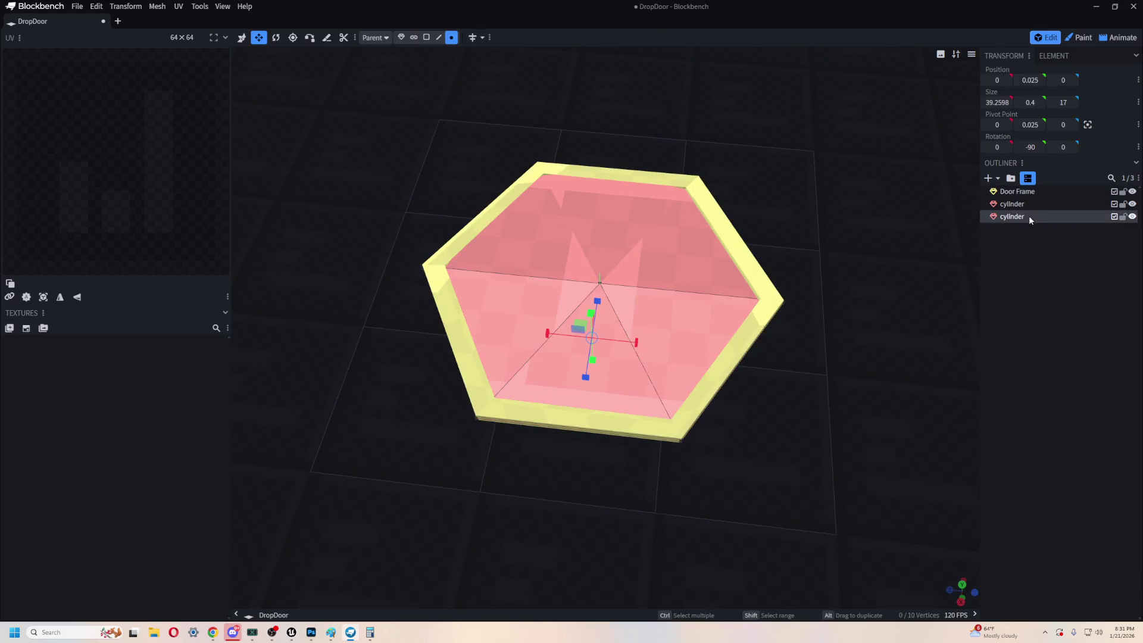
{"action": "left_click", "coordinate": [1024, 204], "text": "ctrl"}
{"action": "left_click", "coordinate": [1021, 191], "text": "ctrl"}
{"action": "mouse_move", "coordinate": [913, 267]}
{"action": "left_mouse_down"}
{"action": "mouse_move", "coordinate": [829, 306]}
{"action": "mouse_move", "coordinate": [796, 304]}
{"action": "mouse_move", "coordinate": [833, 276]}
{"action": "mouse_move", "coordinate": [740, 301]}
{"action": "left_mouse_up"}
{"action": "left_click", "coordinate": [592, 335]}
{"action": "key", "text": "Tab"}
{"action": "key", "text": "Tab"}
{"action": "mouse_move", "coordinate": [557, 327]}
{"action": "left_mouse_down"}
{"action": "mouse_move", "coordinate": [502, 326]}
{"action": "mouse_move", "coordinate": [553, 325]}
{"action": "left_mouse_up"}
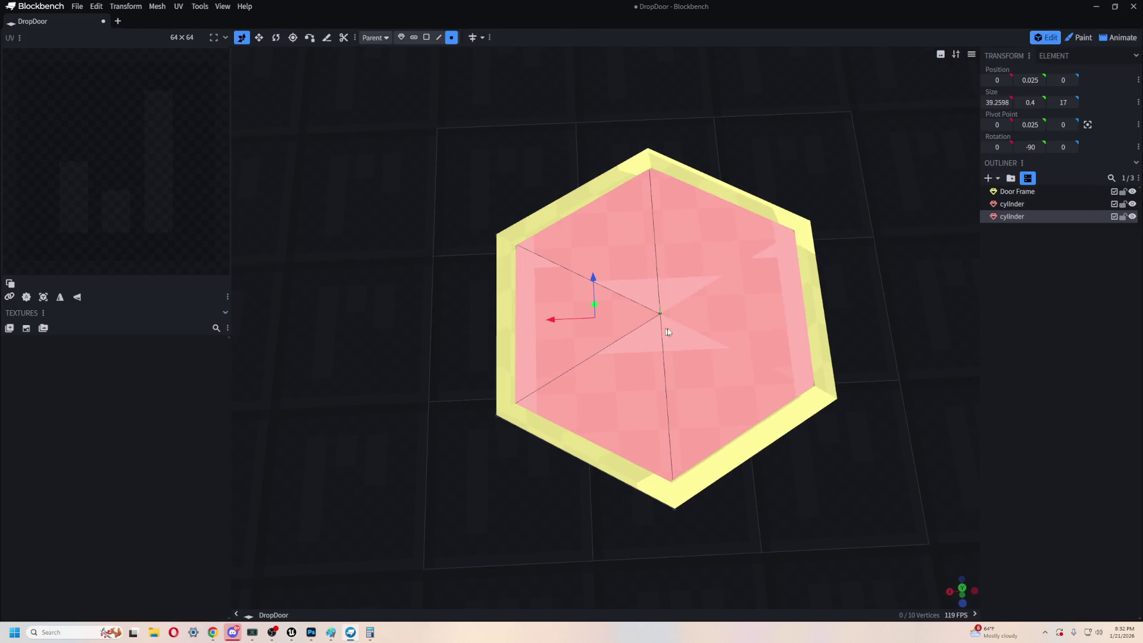
- Slightly shrink the whole door assembly along X, then select only the Door Frame
{"action": "left_click", "coordinate": [1051, 191]}
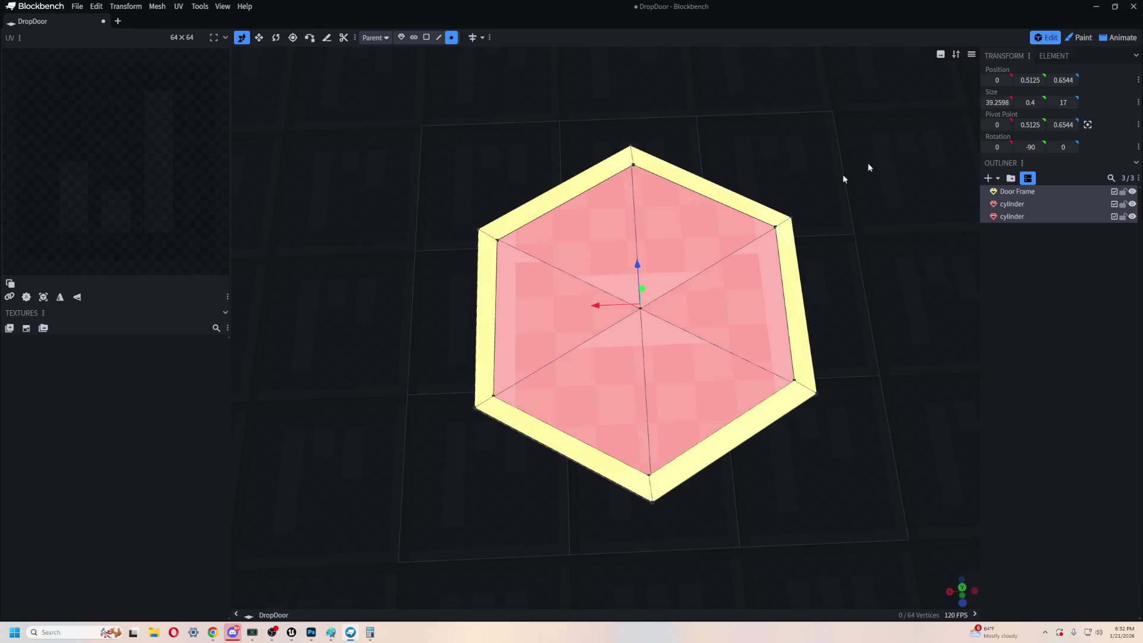
{"action": "left_click_drag", "start_coordinate": [988, 102], "coordinate": [986, 103]}
{"action": "mouse_move", "coordinate": [913, 312]}
{"action": "left_mouse_down"}
{"action": "mouse_move", "coordinate": [898, 265]}
{"action": "mouse_move", "coordinate": [908, 373]}
{"action": "mouse_move", "coordinate": [811, 212]}
{"action": "mouse_move", "coordinate": [829, 169]}
{"action": "mouse_move", "coordinate": [821, 142]}
{"action": "mouse_move", "coordinate": [794, 219]}
{"action": "left_mouse_up"}
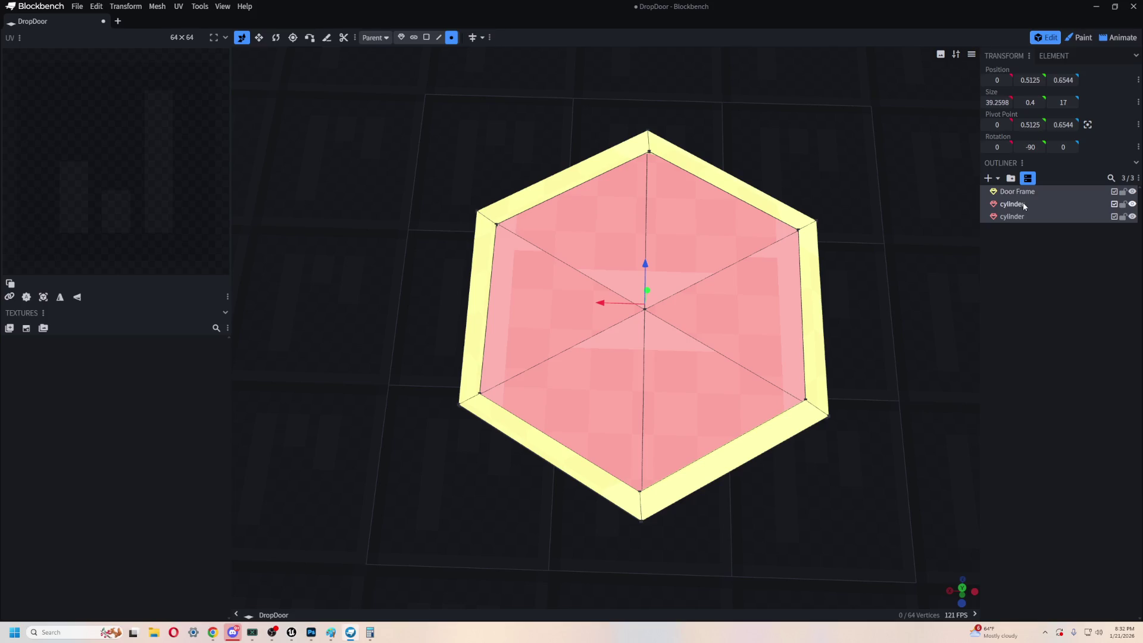
{"action": "left_click", "coordinate": [1017, 191]}
{"action": "left_click_drag", "start_coordinate": [860, 282], "coordinate": [874, 273]}
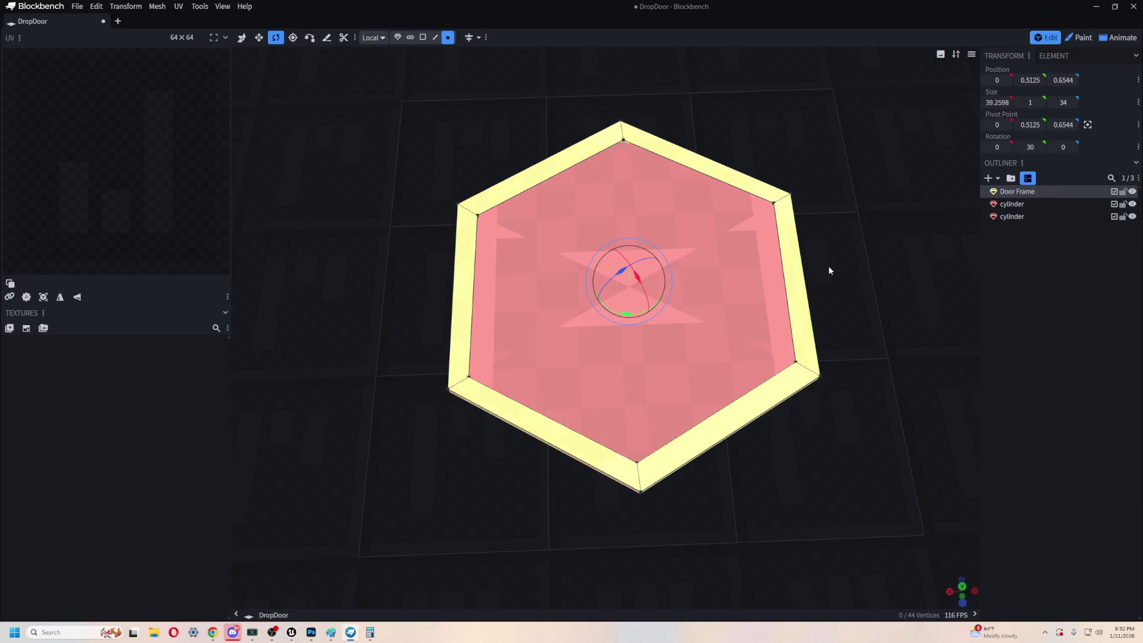
- Set the second door panel's marker colour to blue, replacing an interim yellow
{"action": "left_click", "coordinate": [1011, 218]}
{"action": "right_click", "coordinate": [691, 316]}
{"action": "mouse_move", "coordinate": [767, 403]}
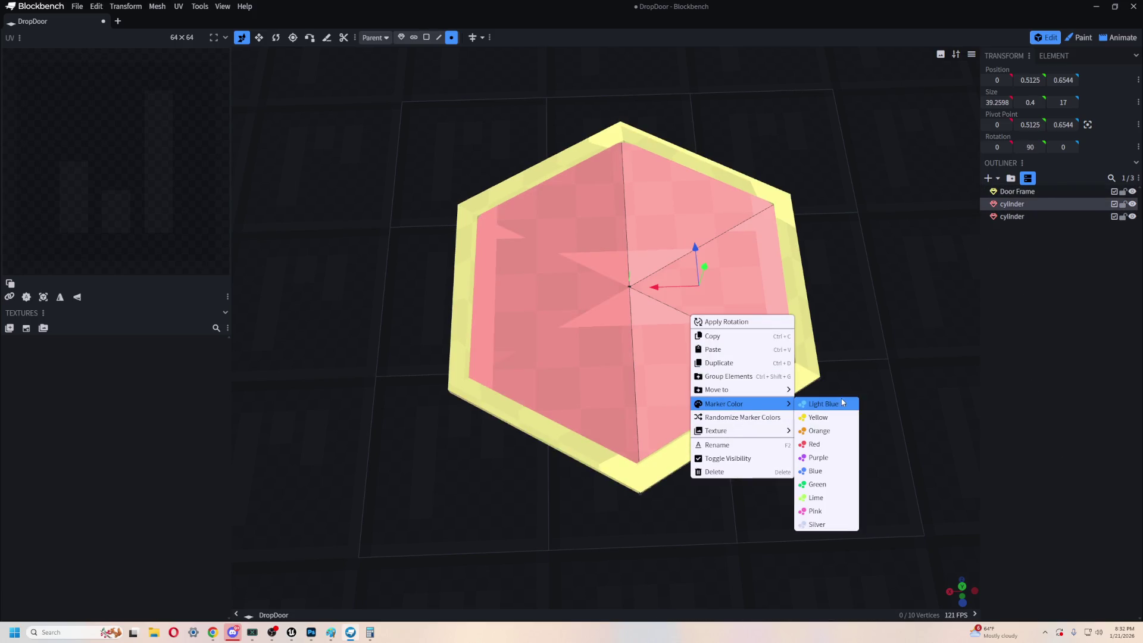
{"action": "left_click", "coordinate": [839, 417]}
{"action": "right_click", "coordinate": [748, 361]}
{"action": "mouse_move", "coordinate": [791, 443]}
{"action": "left_click", "coordinate": [886, 510]}
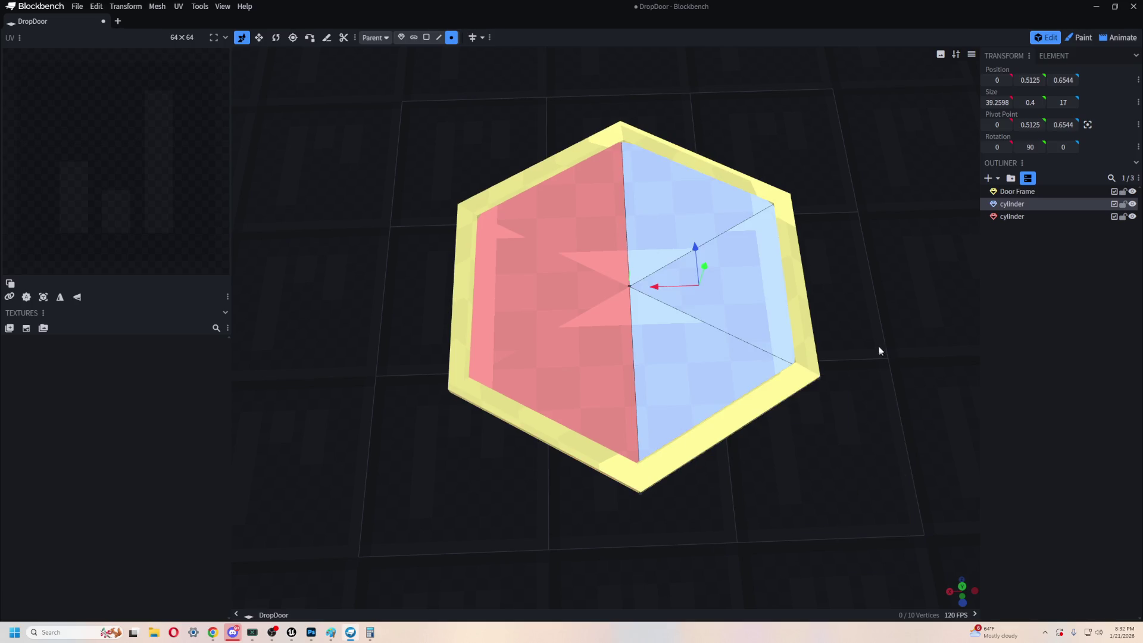
- Select the red half, toggle into Paint mode and back to Edit, and orbit so the blue half sits on top
{"action": "left_click", "coordinate": [628, 360]}
{"action": "key", "text": "s"}
{"action": "key", "text": "Tab"}
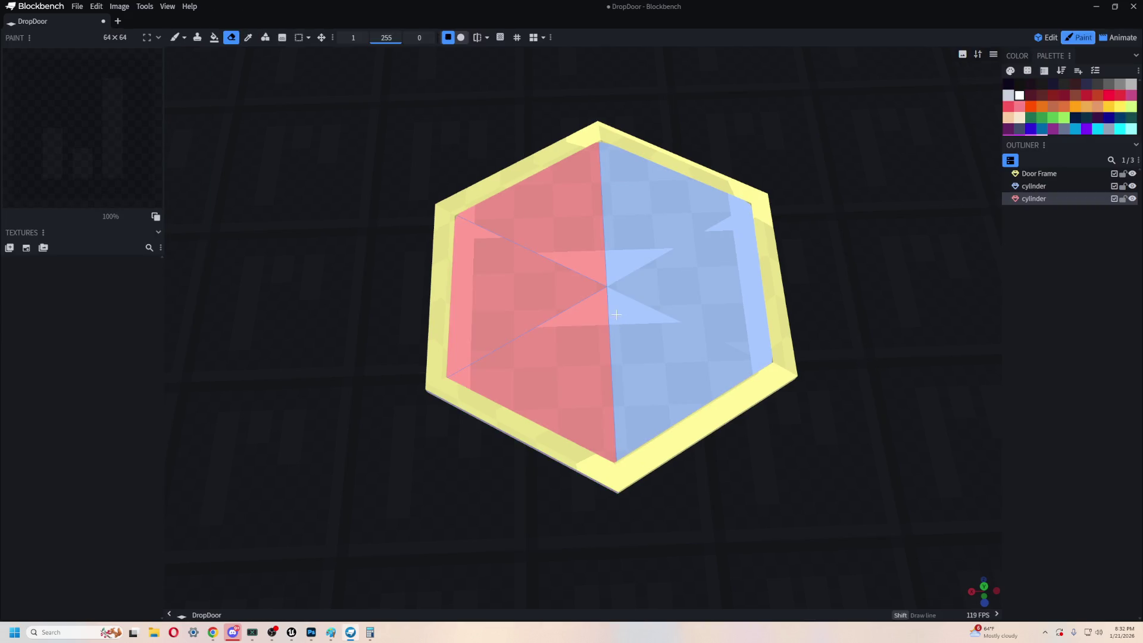
{"action": "key", "text": "Tab"}
{"action": "mouse_move", "coordinate": [472, 415]}
{"action": "left_mouse_down"}
{"action": "mouse_move", "coordinate": [391, 462]}
{"action": "mouse_move", "coordinate": [553, 417]}
{"action": "mouse_move", "coordinate": [563, 385]}
{"action": "left_mouse_up"}
- Centre the Door Frame's pivot and shorten the red panel along Z to 13
{"action": "left_click", "coordinate": [564, 381]}
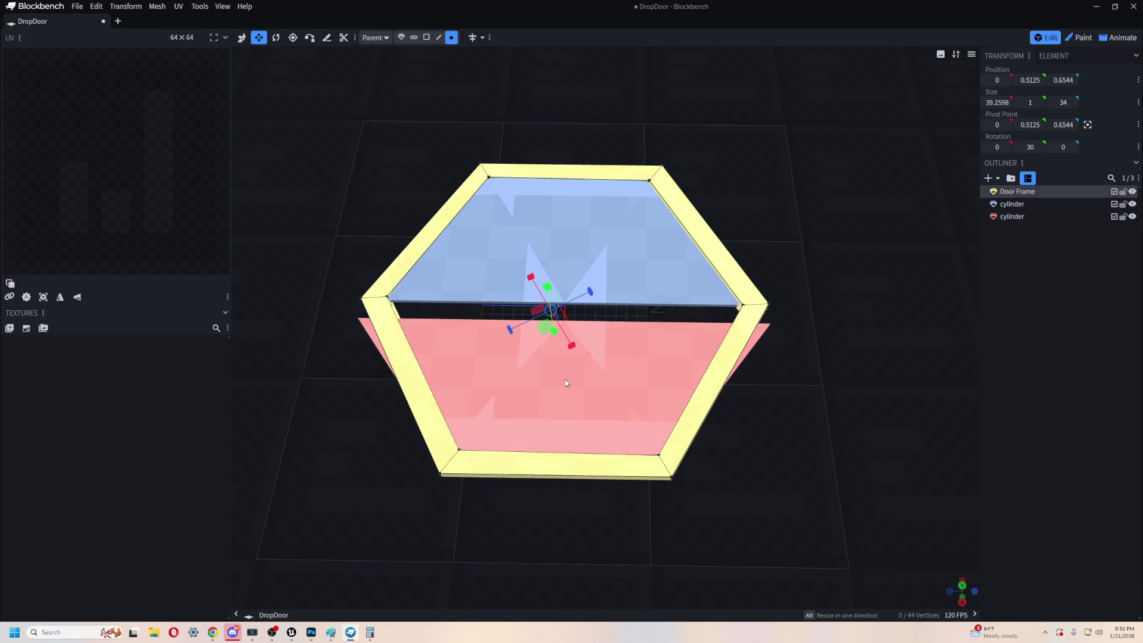
{"action": "left_click", "coordinate": [1087, 125]}
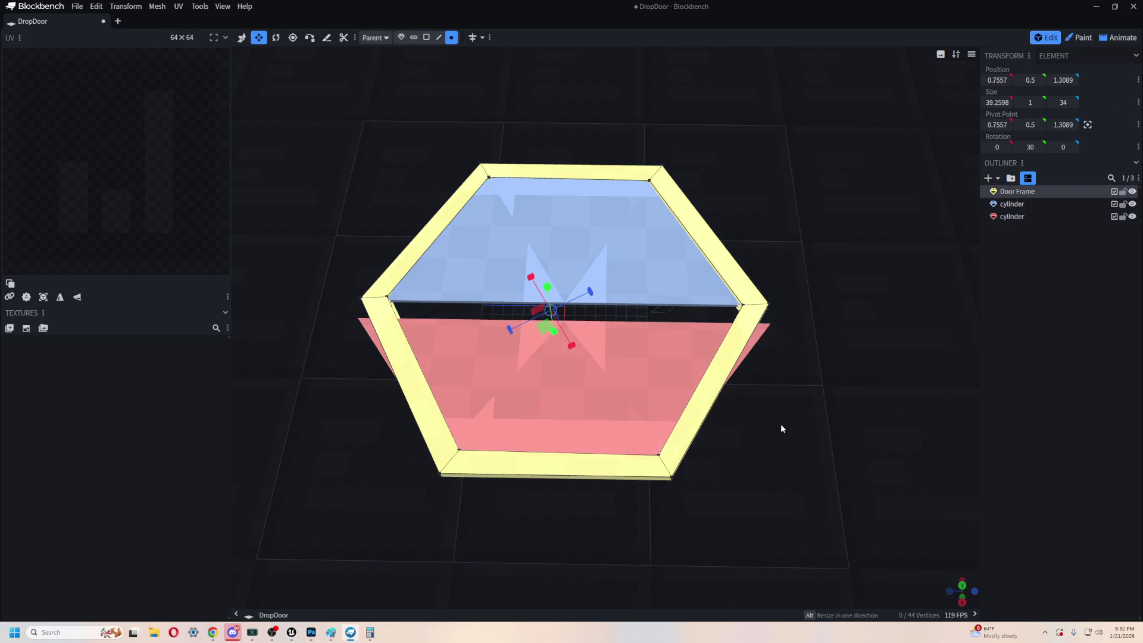
{"action": "right_click_drag", "start_coordinate": [780, 424], "coordinate": [800, 401]}
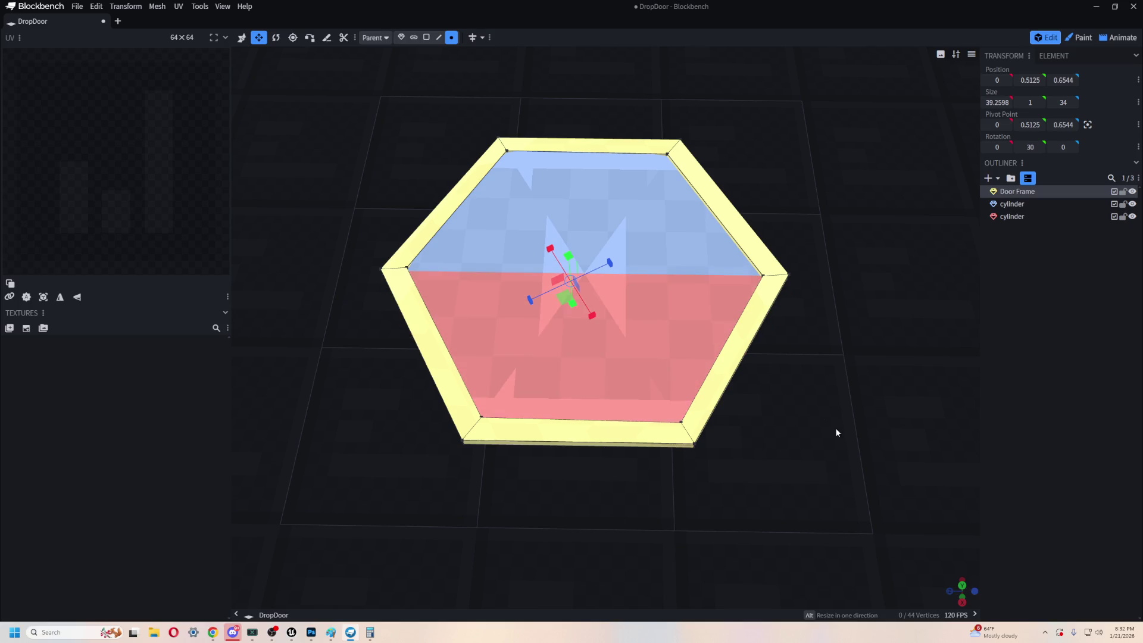
{"action": "left_click", "coordinate": [574, 394]}
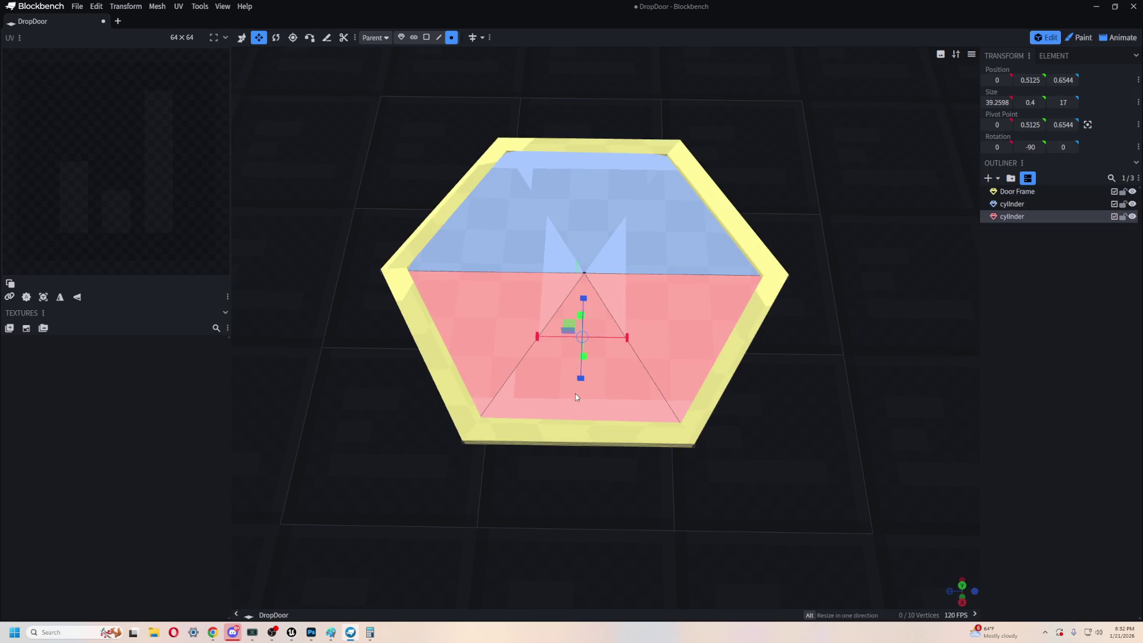
{"action": "left_click_drag", "start_coordinate": [583, 383], "coordinate": [587, 372]}
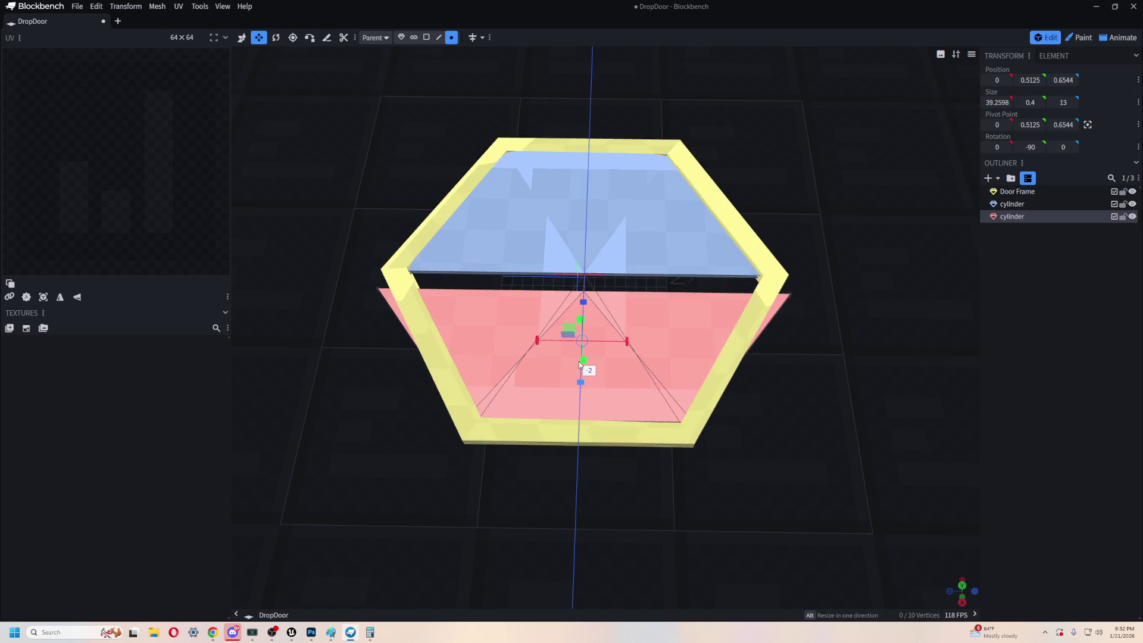
- Trial-narrow the Door Frame's width with the Resize tool from a low viewing angle
{"action": "left_click", "coordinate": [600, 442]}
{"action": "mouse_move", "coordinate": [597, 518]}
{"action": "left_mouse_down"}
{"action": "mouse_move", "coordinate": [602, 423]}
{"action": "mouse_move", "coordinate": [660, 417]}
{"action": "mouse_move", "coordinate": [566, 447]}
{"action": "mouse_move", "coordinate": [551, 462]}
{"action": "mouse_move", "coordinate": [555, 482]}
{"action": "left_mouse_up"}
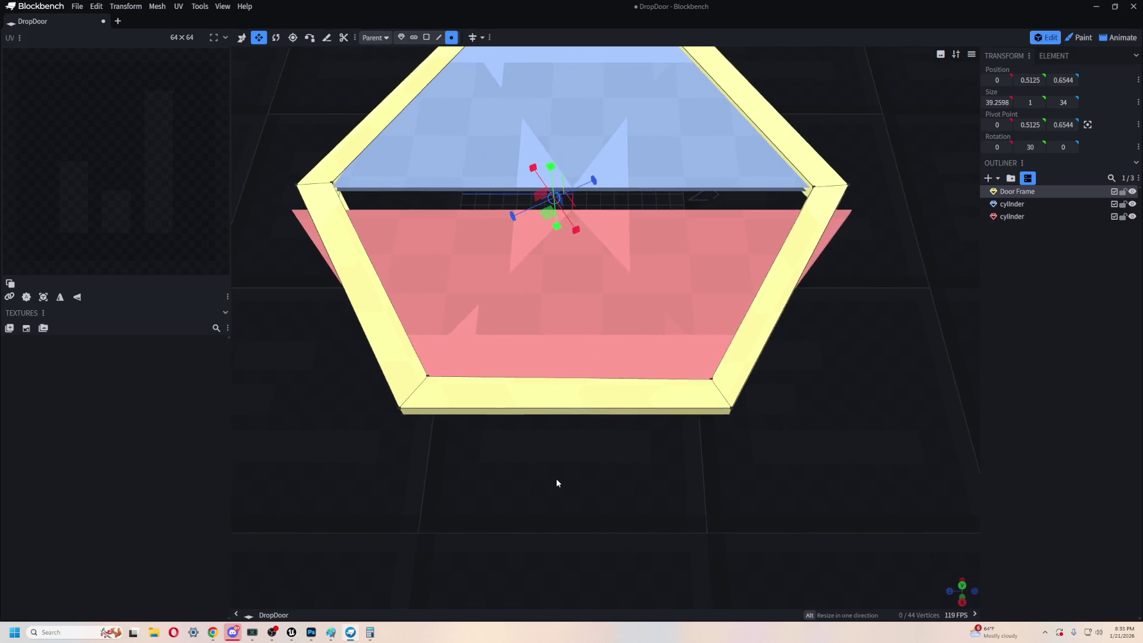
{"action": "mouse_move", "coordinate": [580, 233]}
{"action": "left_mouse_down"}
{"action": "mouse_move", "coordinate": [525, 213]}
{"action": "mouse_move", "coordinate": [573, 226]}
{"action": "left_mouse_up"}
{"action": "scroll", "coordinate": [616, 275], "scroll_direction": "down", "scroll_amount": 5}
{"action": "mouse_move", "coordinate": [615, 275]}
{"action": "left_mouse_down"}
{"action": "mouse_move", "coordinate": [796, 270]}
{"action": "mouse_move", "coordinate": [760, 354]}
{"action": "mouse_move", "coordinate": [668, 373]}
{"action": "left_mouse_up"}
- Undo the frame resizes, restoring it to 39.2598 by 1 by 34, and return to Move
{"action": "key", "text": "ctrl+z"}
{"action": "key", "text": "ctrl+z"}
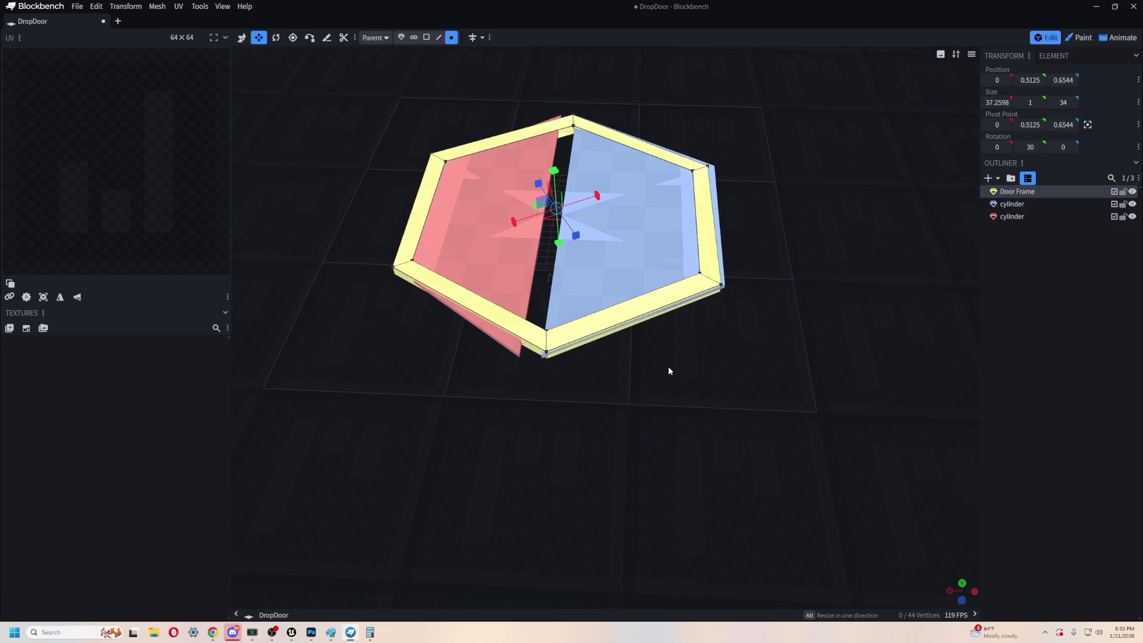
{"action": "key", "text": "ctrl+z"}
{"action": "mouse_move", "coordinate": [683, 470]}
{"action": "left_mouse_down"}
{"action": "mouse_move", "coordinate": [657, 454]}
{"action": "mouse_move", "coordinate": [646, 414]}
{"action": "left_mouse_up"}
{"action": "key", "text": "r"}
{"action": "key", "text": "v"}
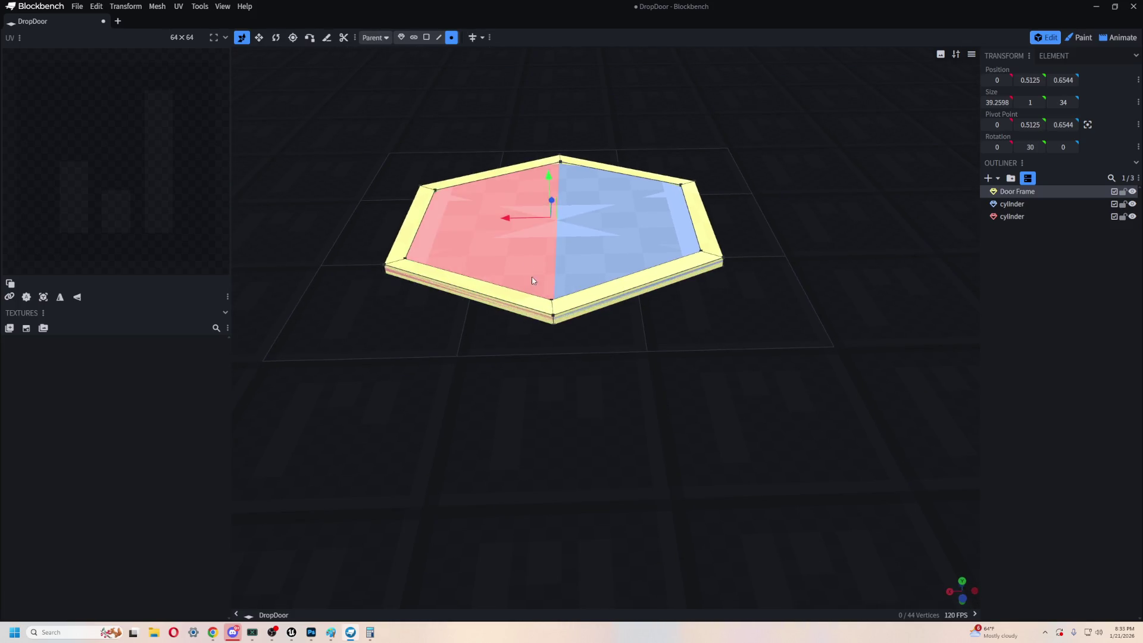
{"action": "left_click", "coordinate": [539, 198]}
{"action": "left_click_drag", "start_coordinate": [491, 181], "coordinate": [487, 122]}
{"action": "mouse_move", "coordinate": [624, 109]}
{"action": "left_mouse_down"}
{"action": "mouse_move", "coordinate": [699, 367]}
{"action": "mouse_move", "coordinate": [607, 294]}
{"action": "mouse_move", "coordinate": [633, 316]}
{"action": "mouse_move", "coordinate": [734, 319]}
{"action": "mouse_move", "coordinate": [698, 326]}
{"action": "mouse_move", "coordinate": [694, 309]}
{"action": "mouse_move", "coordinate": [687, 326]}
{"action": "mouse_move", "coordinate": [692, 311]}
{"action": "mouse_move", "coordinate": [660, 329]}
{"action": "left_mouse_up"}
{"action": "mouse_move", "coordinate": [563, 345]}
{"action": "left_mouse_down", "text": "ctrl"}
{"action": "mouse_move", "coordinate": [668, 440]}
{"action": "mouse_move", "coordinate": [713, 375]}
{"action": "mouse_move", "coordinate": [696, 340]}
{"action": "left_mouse_up", "text": "ctrl"}
{"action": "left_click_drag", "start_coordinate": [482, 217], "coordinate": [465, 216]}
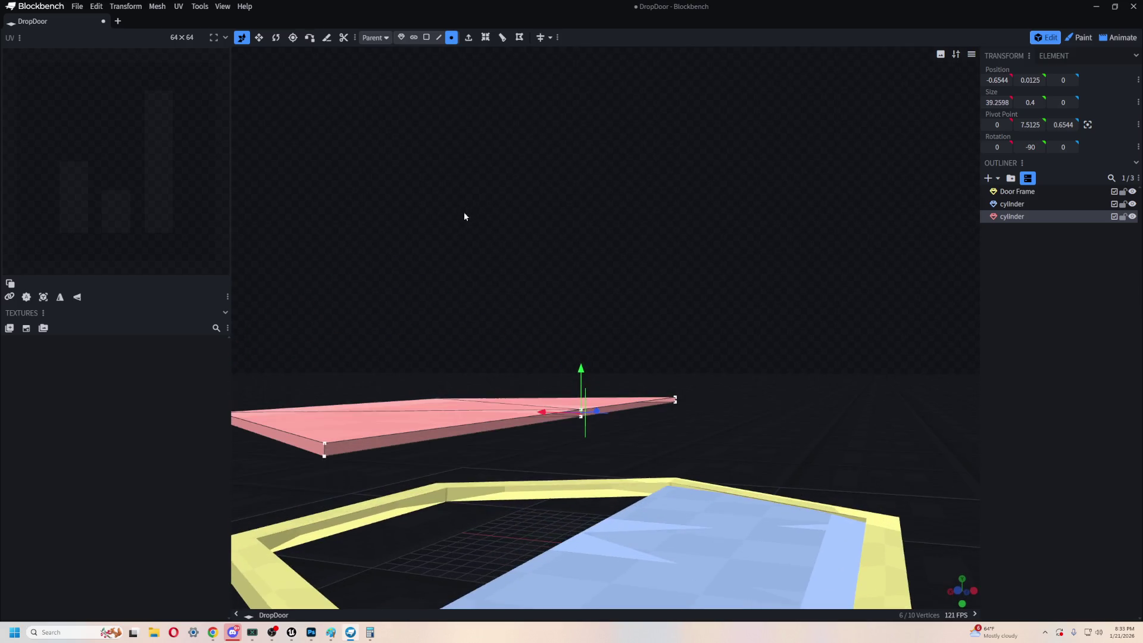
{"action": "mouse_move", "coordinate": [706, 166]}
{"action": "left_mouse_down"}
{"action": "mouse_move", "coordinate": [661, 186]}
{"action": "mouse_move", "coordinate": [752, 398]}
{"action": "mouse_move", "coordinate": [699, 535]}
{"action": "left_mouse_up"}
{"action": "left_click", "coordinate": [698, 535]}
{"action": "left_click_drag", "start_coordinate": [748, 485], "coordinate": [661, 255]}
{"action": "mouse_move", "coordinate": [661, 255]}
{"action": "left_mouse_down"}
{"action": "mouse_move", "coordinate": [495, 225]}
{"action": "mouse_move", "coordinate": [615, 197]}
{"action": "mouse_move", "coordinate": [599, 207]}
{"action": "left_mouse_up"}
{"action": "mouse_move", "coordinate": [547, 178]}
{"action": "left_mouse_down", "text": "ctrl"}
{"action": "mouse_move", "coordinate": [763, 383]}
{"action": "mouse_move", "coordinate": [787, 351]}
{"action": "left_mouse_up", "text": "ctrl"}
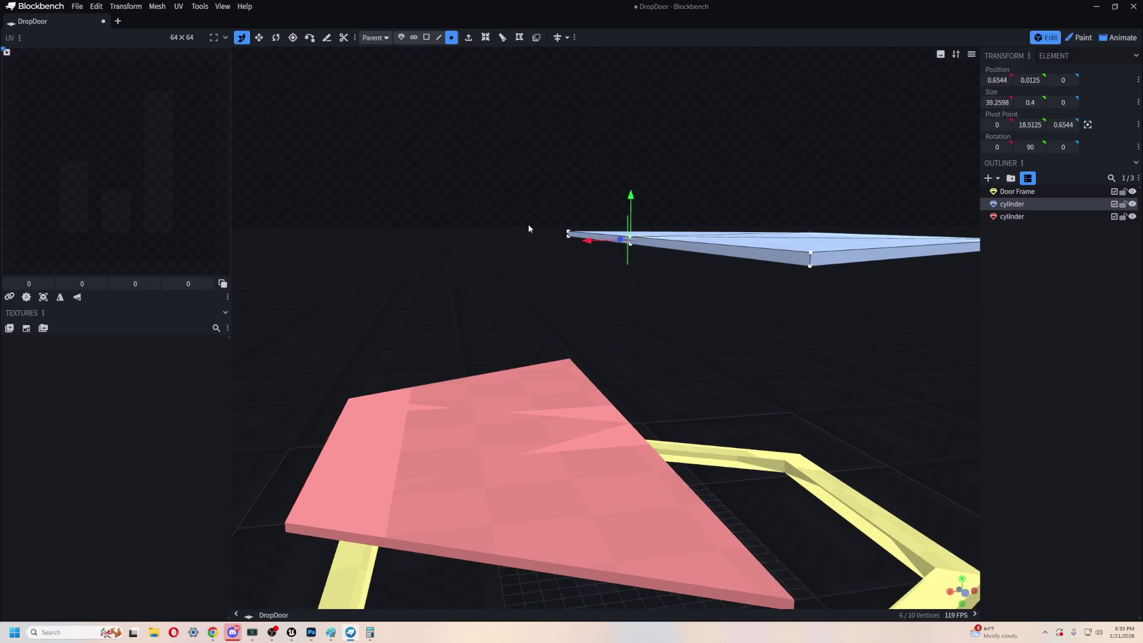
{"action": "left_click_drag", "start_coordinate": [527, 223], "coordinate": [512, 234]}
{"action": "scroll", "coordinate": [616, 263], "scroll_direction": "down", "scroll_amount": 3}
{"action": "left_click_drag", "start_coordinate": [613, 247], "coordinate": [629, 383]}
{"action": "key", "text": "ctrl+z"}
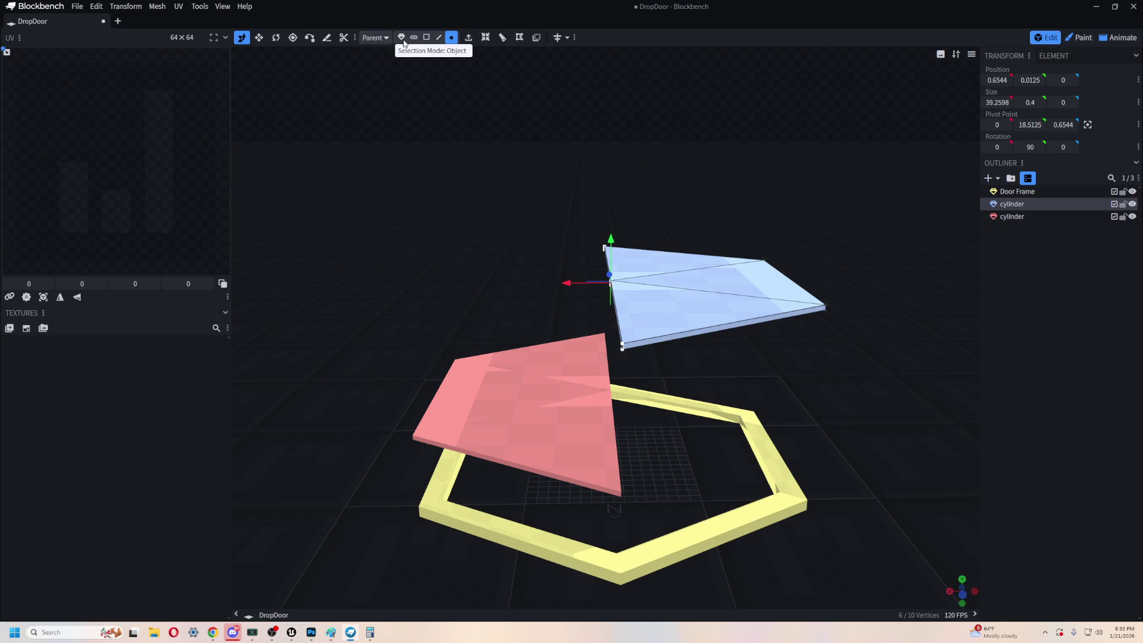
{"action": "left_click", "coordinate": [401, 37]}
{"action": "left_click_drag", "start_coordinate": [688, 237], "coordinate": [676, 430]}
{"action": "left_click", "coordinate": [483, 384]}
{"action": "left_click_drag", "start_coordinate": [538, 357], "coordinate": [545, 415]}
{"action": "mouse_move", "coordinate": [644, 287]}
{"action": "left_mouse_down"}
{"action": "mouse_move", "coordinate": [641, 266]}
{"action": "mouse_move", "coordinate": [645, 288]}
{"action": "left_mouse_up"}
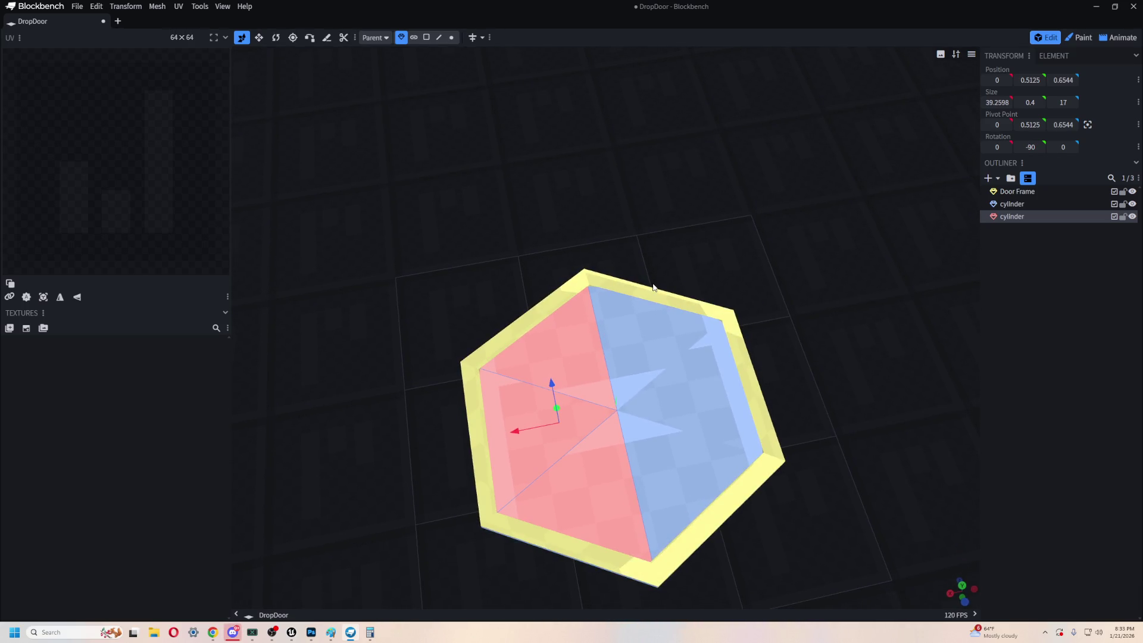
{"action": "mouse_move", "coordinate": [653, 287]}
{"action": "left_mouse_down"}
{"action": "mouse_move", "coordinate": [766, 377]}
{"action": "mouse_move", "coordinate": [732, 384]}
{"action": "mouse_move", "coordinate": [721, 340]}
{"action": "mouse_move", "coordinate": [718, 356]}
{"action": "left_mouse_up"}
{"action": "left_click", "coordinate": [645, 347]}
{"action": "left_click", "coordinate": [523, 369], "text": "shift"}
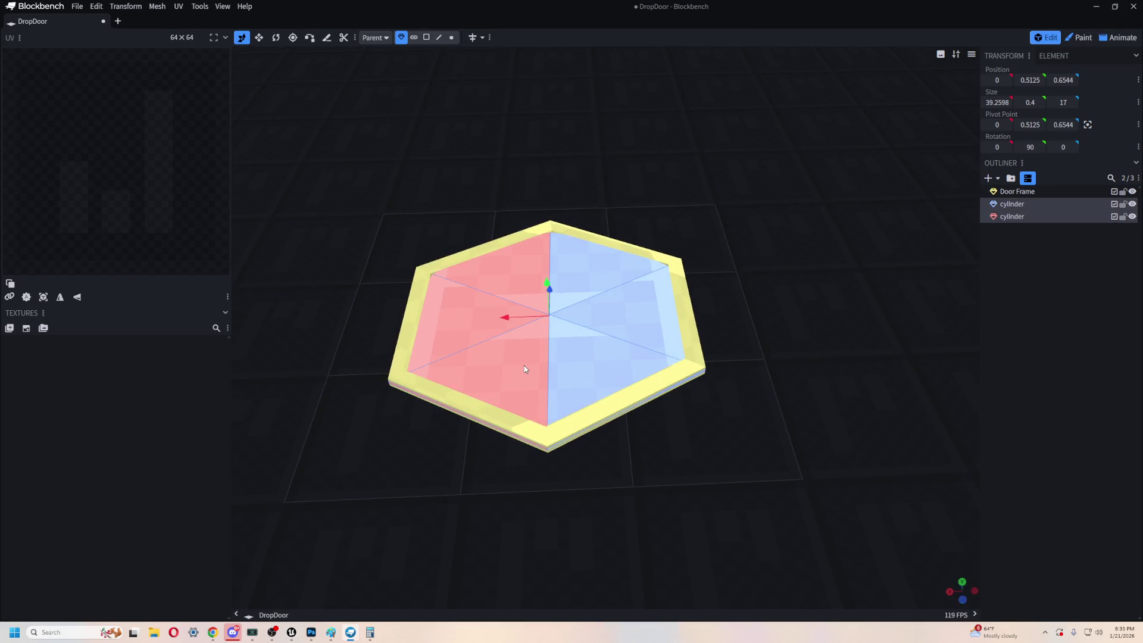
{"action": "left_click", "coordinate": [524, 369], "text": "shift"}
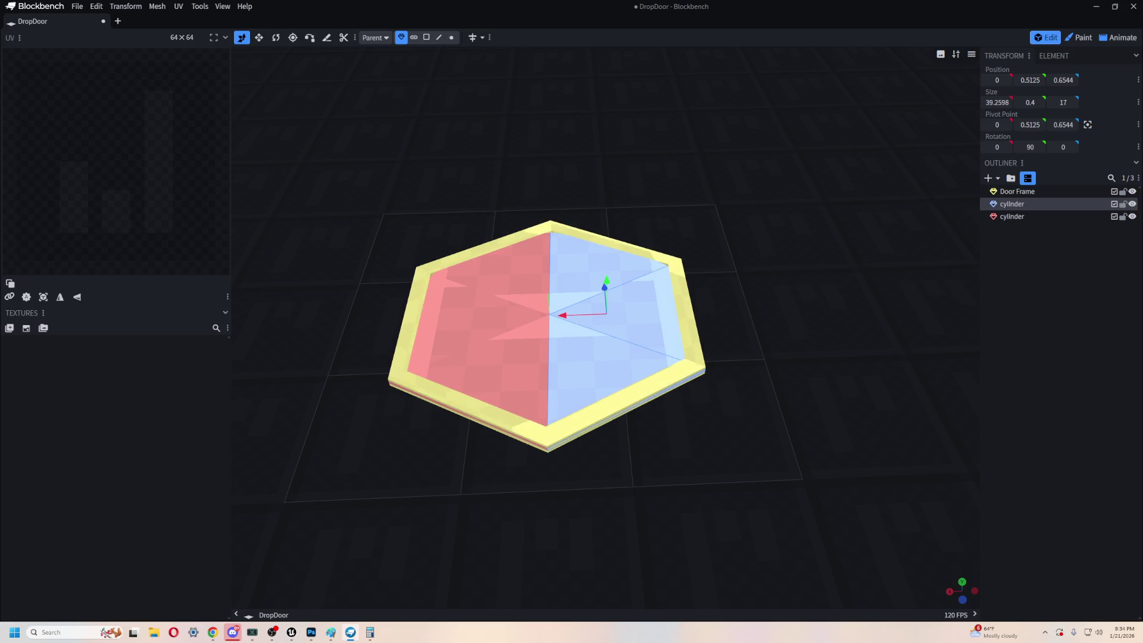
{"action": "mouse_move", "coordinate": [915, 190]}
{"action": "left_mouse_down"}
{"action": "mouse_move", "coordinate": [697, 125]}
{"action": "mouse_move", "coordinate": [602, 135]}
{"action": "mouse_move", "coordinate": [704, 155]}
{"action": "mouse_move", "coordinate": [790, 203]}
{"action": "left_mouse_up"}
{"action": "scroll", "coordinate": [790, 203], "scroll_direction": "up", "scroll_amount": 2}
{"action": "left_click", "coordinate": [598, 383]}
{"action": "left_click", "coordinate": [469, 339], "text": "shift"}
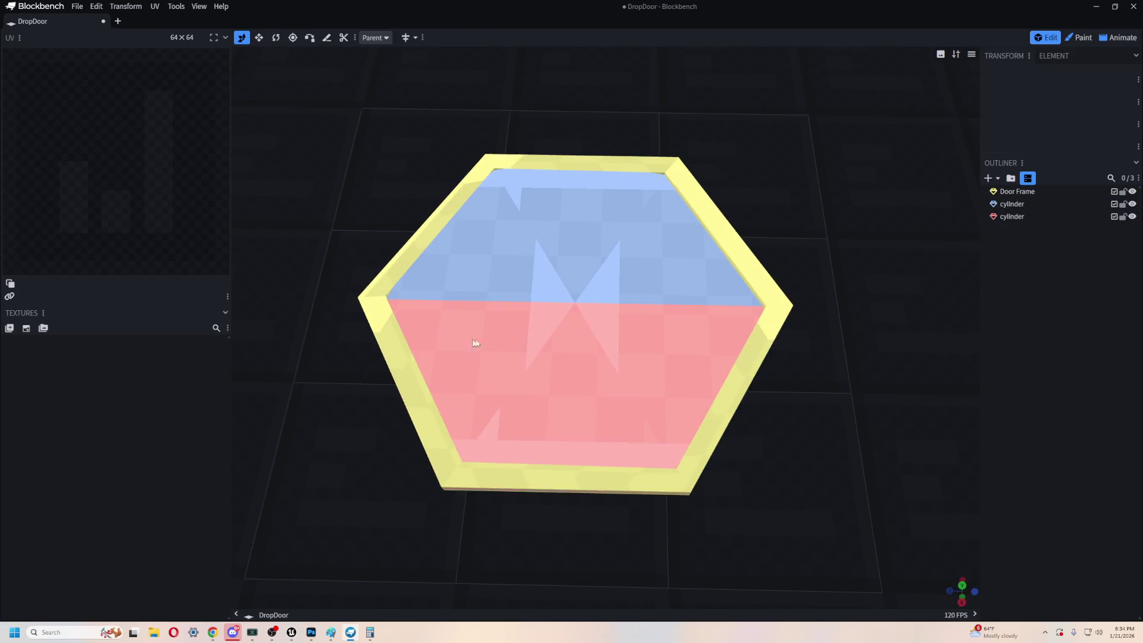
{"action": "left_click", "coordinate": [749, 354]}
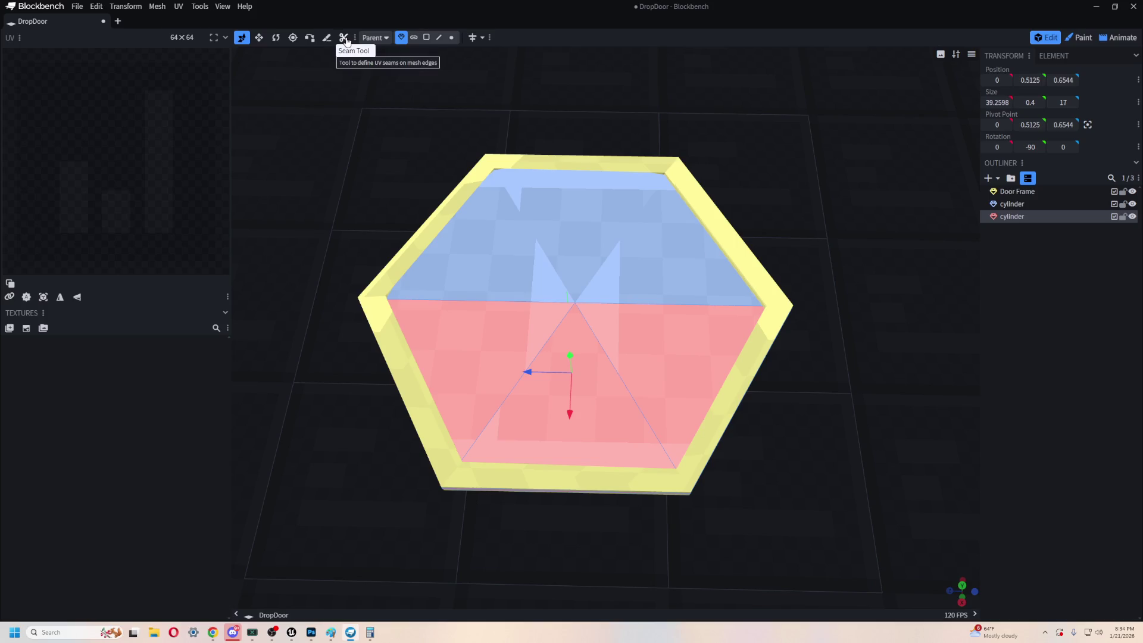
- In Face mode, select the red half's three lower faces and inset them
{"action": "left_click", "coordinate": [426, 37]}
{"action": "left_click", "coordinate": [684, 357]}
{"action": "left_click", "coordinate": [571, 417], "text": "shift"}
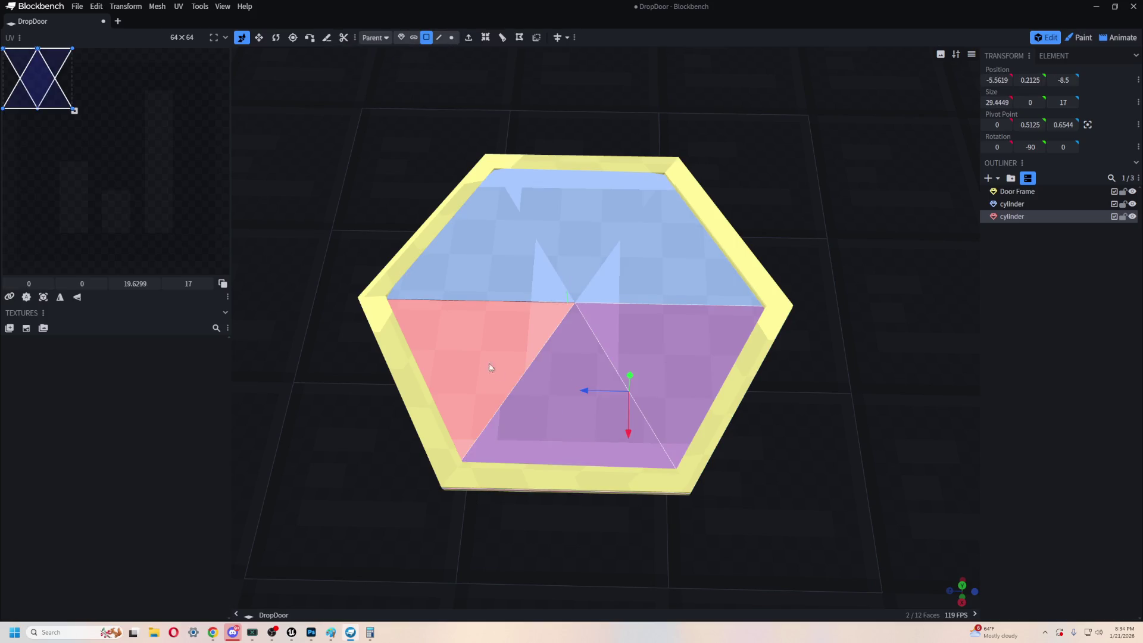
{"action": "left_click", "coordinate": [470, 357], "text": "shift"}
{"action": "left_click", "coordinate": [477, 40]}
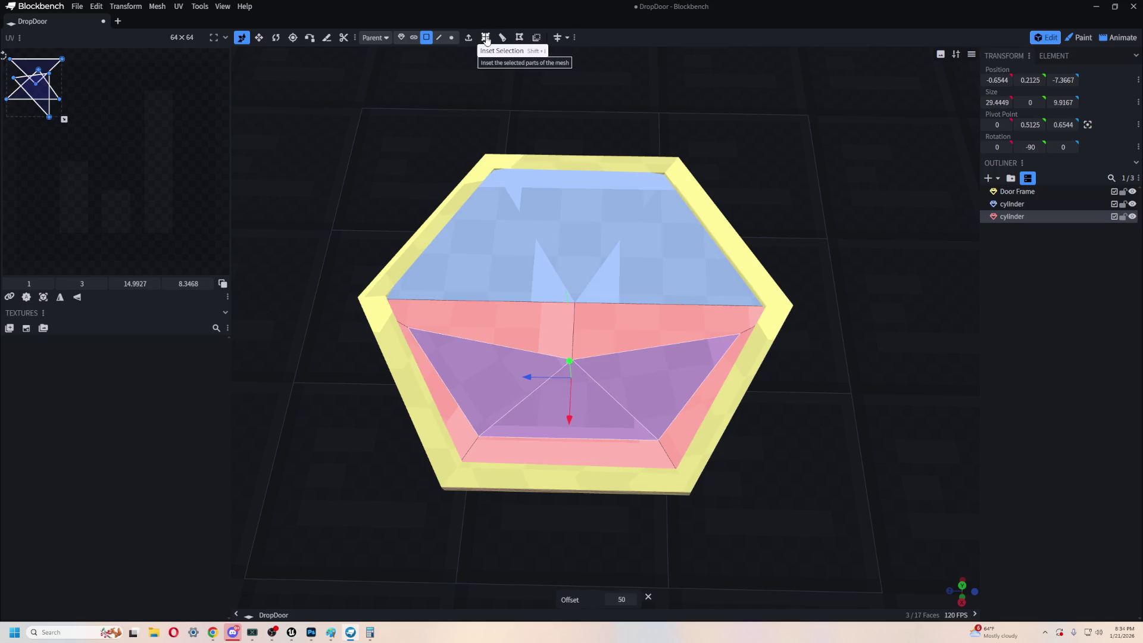
- Undo an accidental inset on the blue half's three faces and re-inset the red half's faces
{"action": "mouse_move", "coordinate": [815, 372]}
{"action": "left_mouse_down"}
{"action": "mouse_move", "coordinate": [724, 296]}
{"action": "mouse_move", "coordinate": [701, 376]}
{"action": "mouse_move", "coordinate": [694, 367]}
{"action": "left_mouse_up"}
{"action": "left_click", "coordinate": [722, 369]}
{"action": "left_click", "coordinate": [767, 309], "text": "shift"}
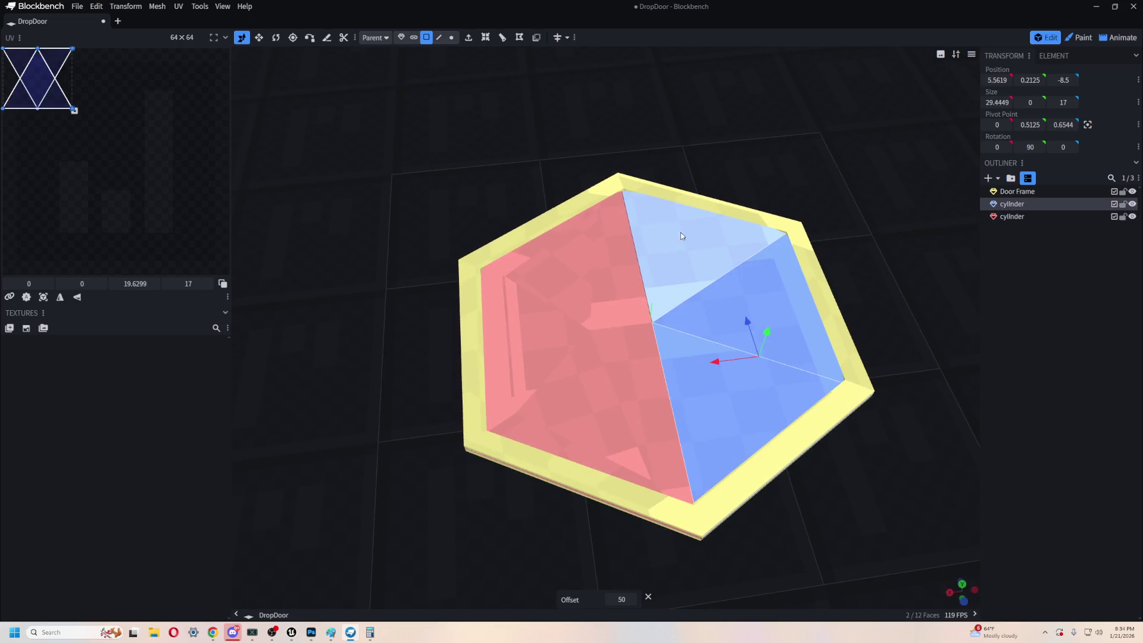
{"action": "left_click", "coordinate": [681, 232], "text": "shift"}
{"action": "left_click", "coordinate": [485, 38]}
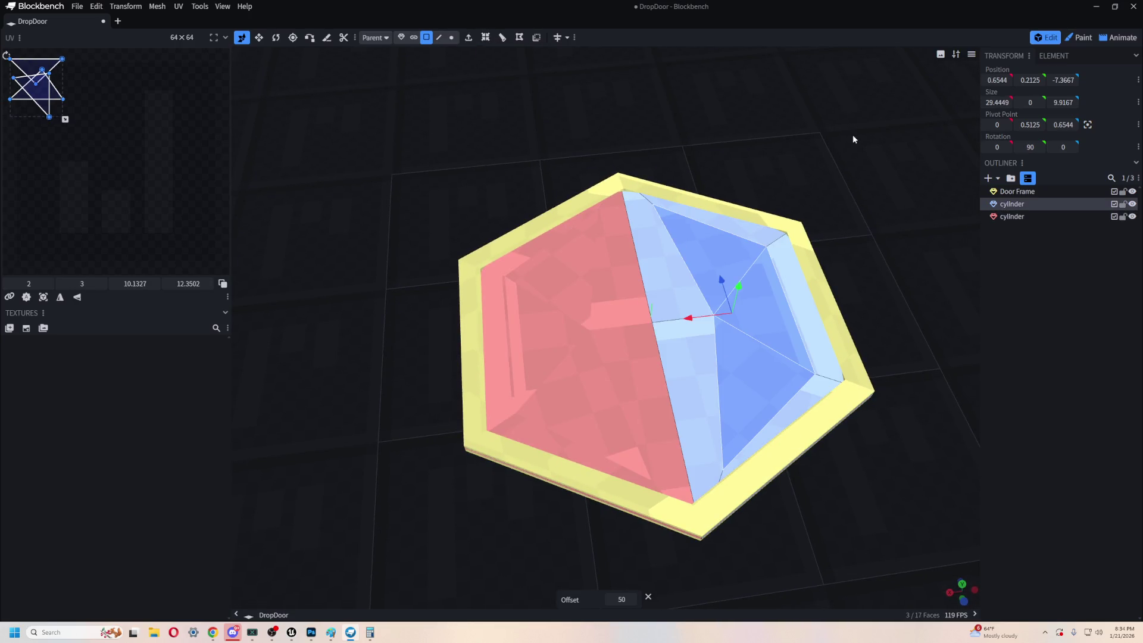
{"action": "key", "text": "ctrl+z"}
{"action": "left_click", "coordinate": [639, 332]}
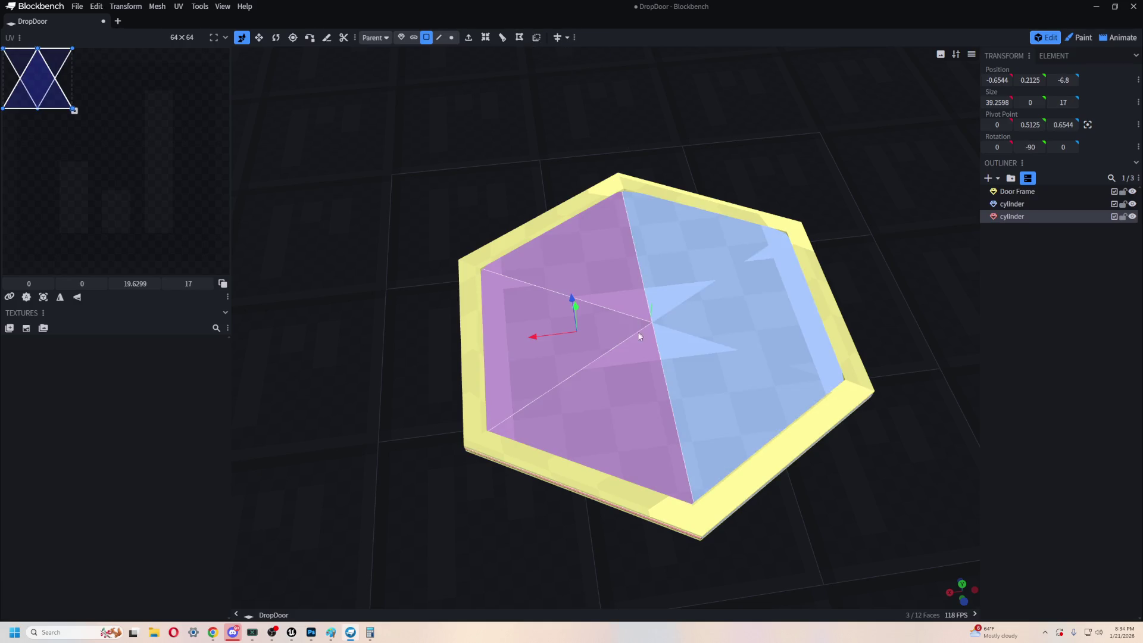
{"action": "left_click", "coordinate": [557, 37]}
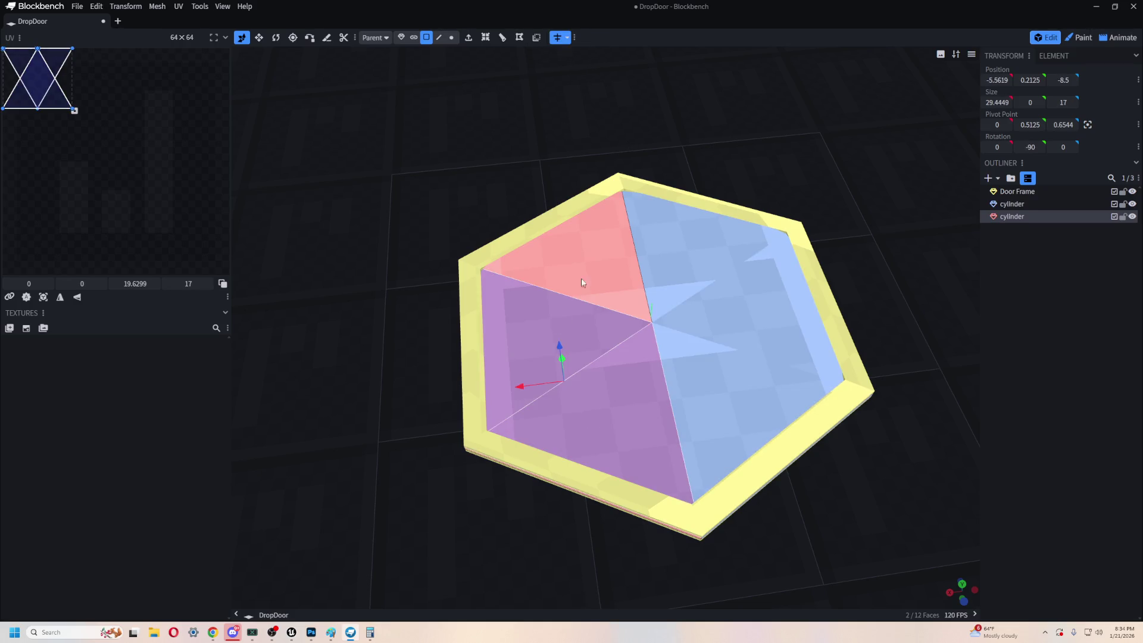
{"action": "left_click", "coordinate": [486, 37]}
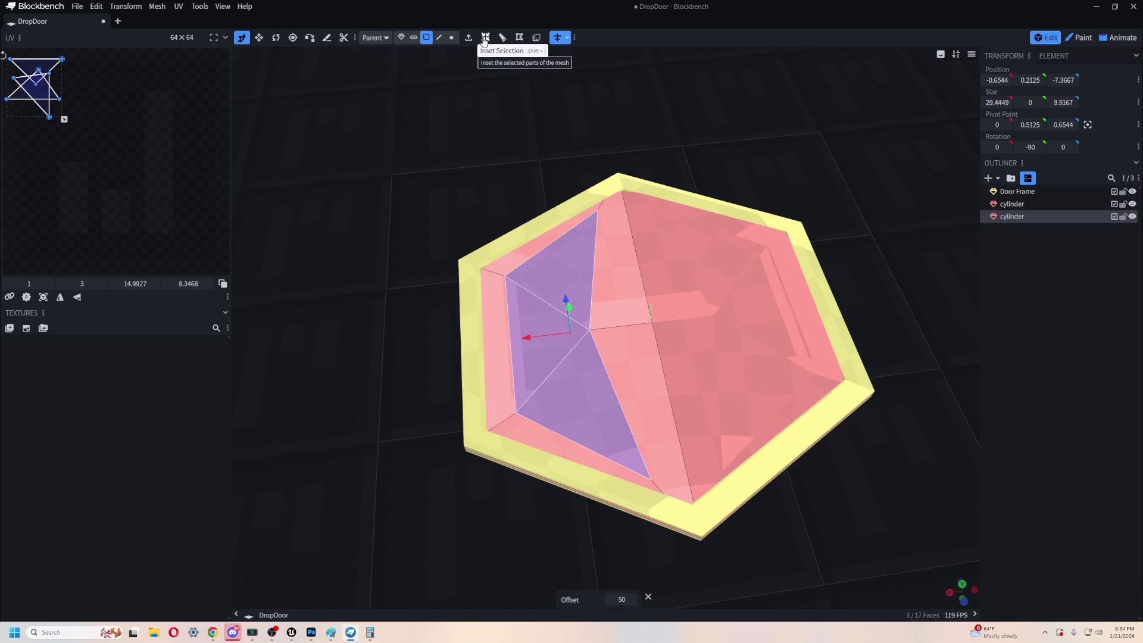
- Select the inset red half's strip and triangular faces to check the nested outline
{"action": "left_click", "coordinate": [727, 317]}
{"action": "left_click", "coordinate": [614, 373]}
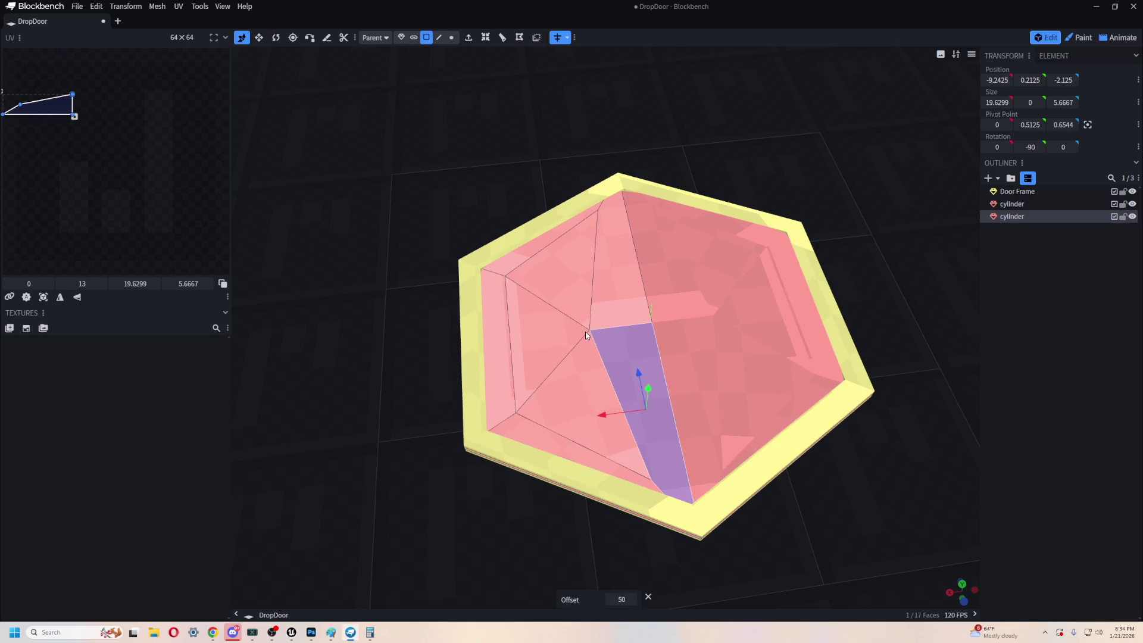
{"action": "mouse_move", "coordinate": [824, 416]}
{"action": "left_mouse_down"}
{"action": "mouse_move", "coordinate": [814, 297]}
{"action": "mouse_move", "coordinate": [819, 432]}
{"action": "left_mouse_up"}
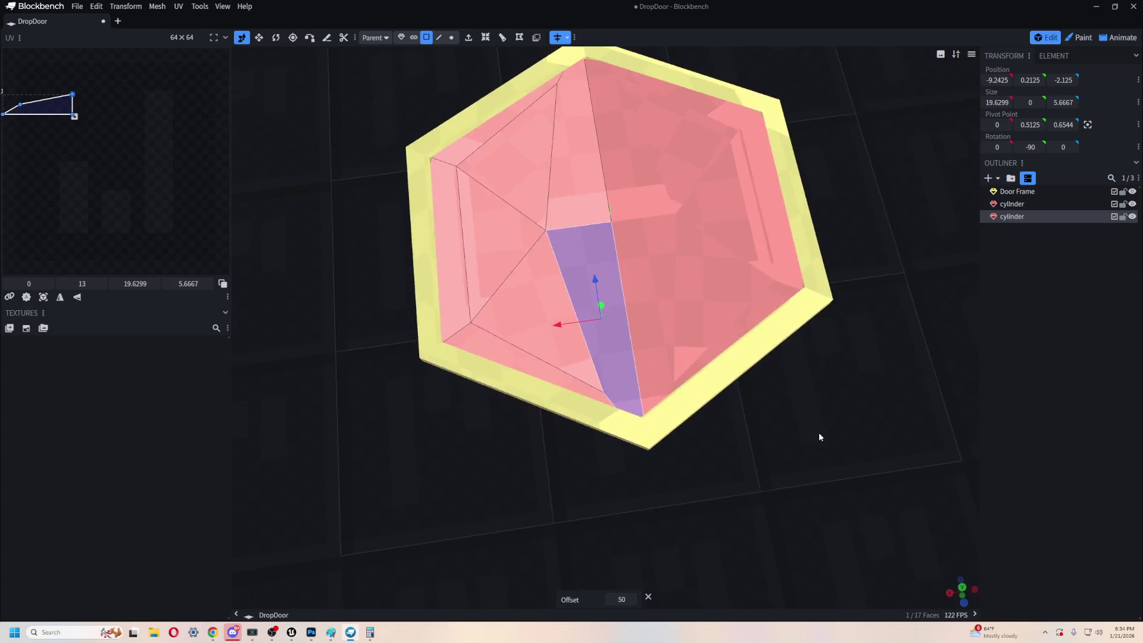
{"action": "scroll", "coordinate": [808, 423], "scroll_direction": "up", "scroll_amount": 3}
{"action": "left_click", "coordinate": [601, 189]}
{"action": "mouse_move", "coordinate": [366, 209]}
{"action": "left_mouse_down"}
{"action": "mouse_move", "coordinate": [405, 162]}
{"action": "mouse_move", "coordinate": [467, 150]}
{"action": "mouse_move", "coordinate": [793, 331]}
{"action": "mouse_move", "coordinate": [928, 303]}
{"action": "left_mouse_up"}
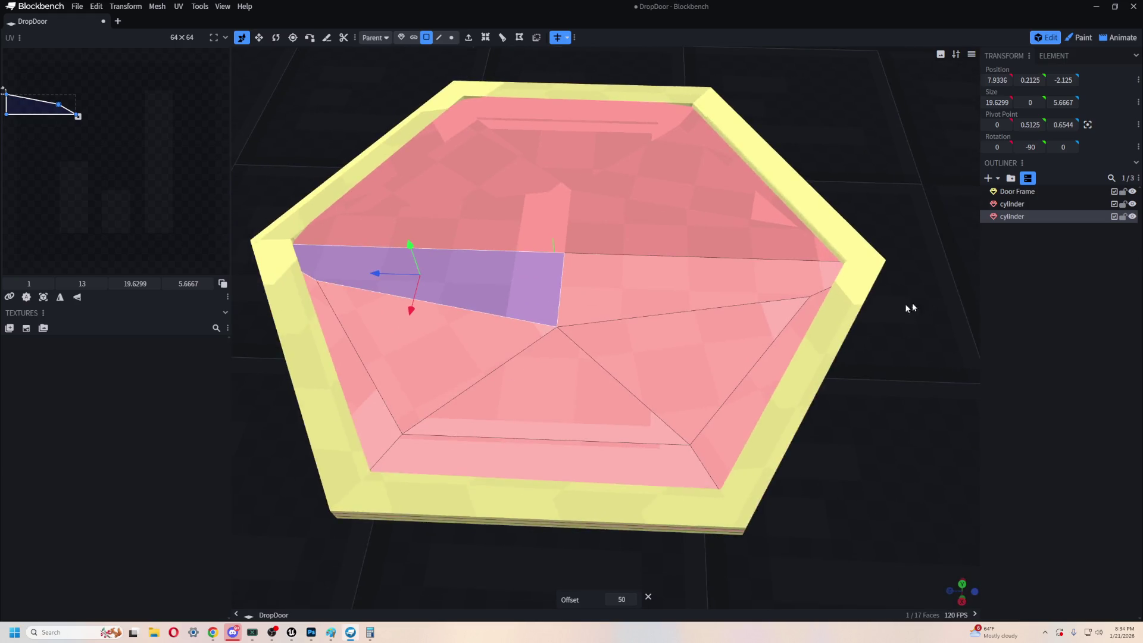
{"action": "left_click", "coordinate": [641, 359]}
{"action": "left_click", "coordinate": [471, 347]}
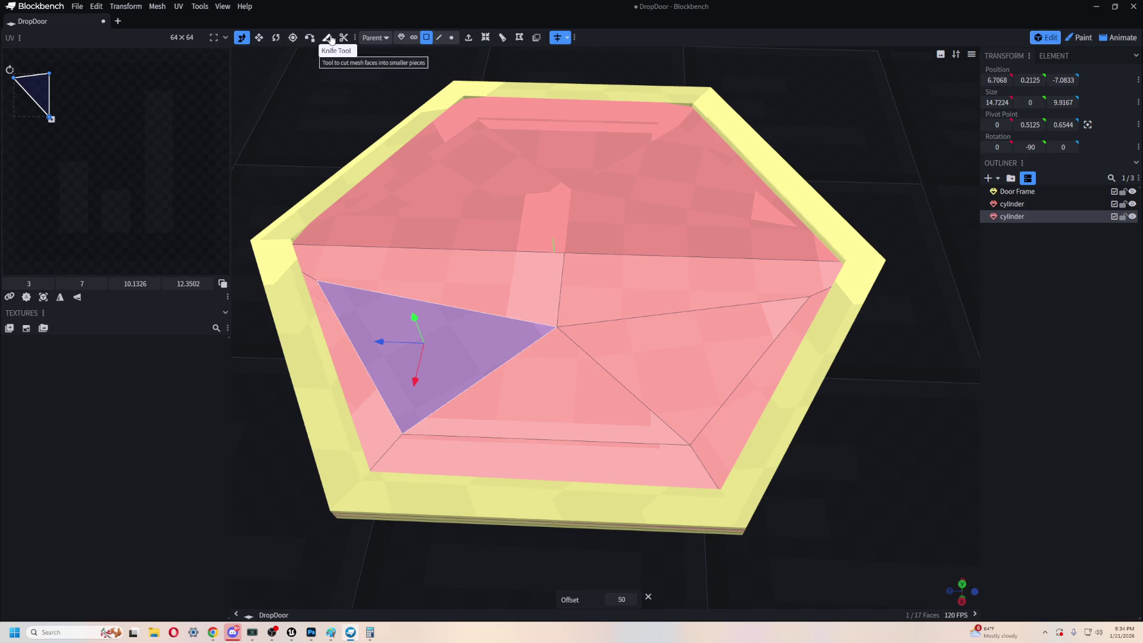
{"action": "left_click", "coordinate": [451, 38]}
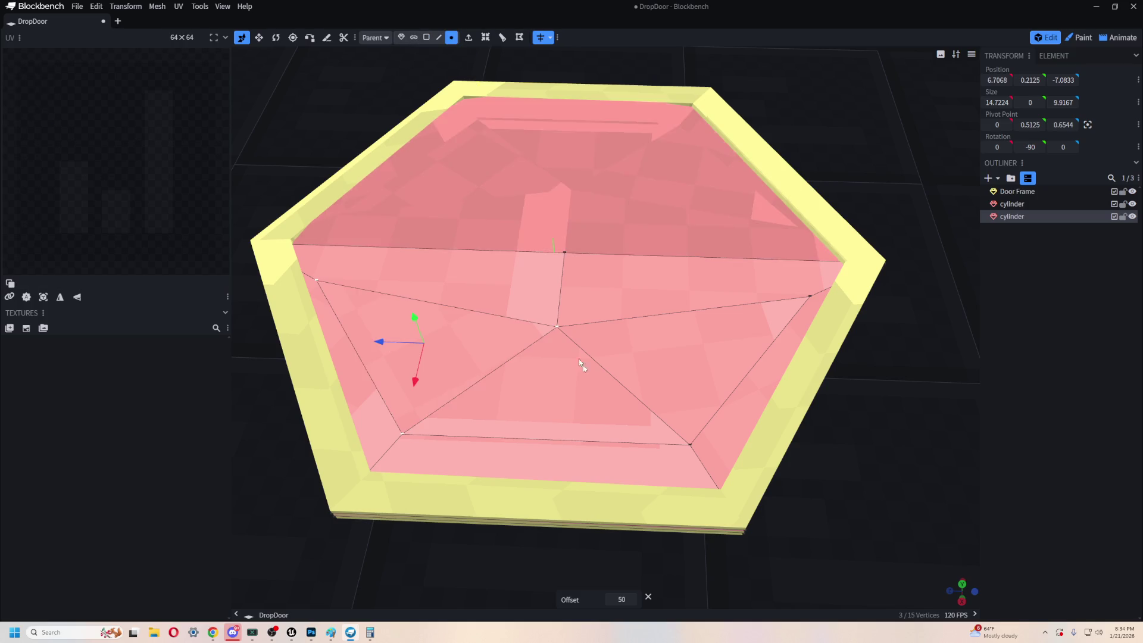
{"action": "left_click", "coordinate": [558, 328]}
{"action": "mouse_move", "coordinate": [556, 366]}
{"action": "left_mouse_down"}
{"action": "mouse_move", "coordinate": [559, 469]}
{"action": "mouse_move", "coordinate": [544, 446]}
{"action": "left_mouse_up"}
{"action": "mouse_move", "coordinate": [692, 433]}
{"action": "left_mouse_down"}
{"action": "mouse_move", "coordinate": [821, 390]}
{"action": "mouse_move", "coordinate": [778, 323]}
{"action": "mouse_move", "coordinate": [762, 458]}
{"action": "mouse_move", "coordinate": [646, 358]}
{"action": "mouse_move", "coordinate": [669, 356]}
{"action": "mouse_move", "coordinate": [860, 439]}
{"action": "mouse_move", "coordinate": [801, 403]}
{"action": "left_mouse_up"}
{"action": "left_click", "coordinate": [646, 358]}
{"action": "left_click", "coordinate": [593, 275]}
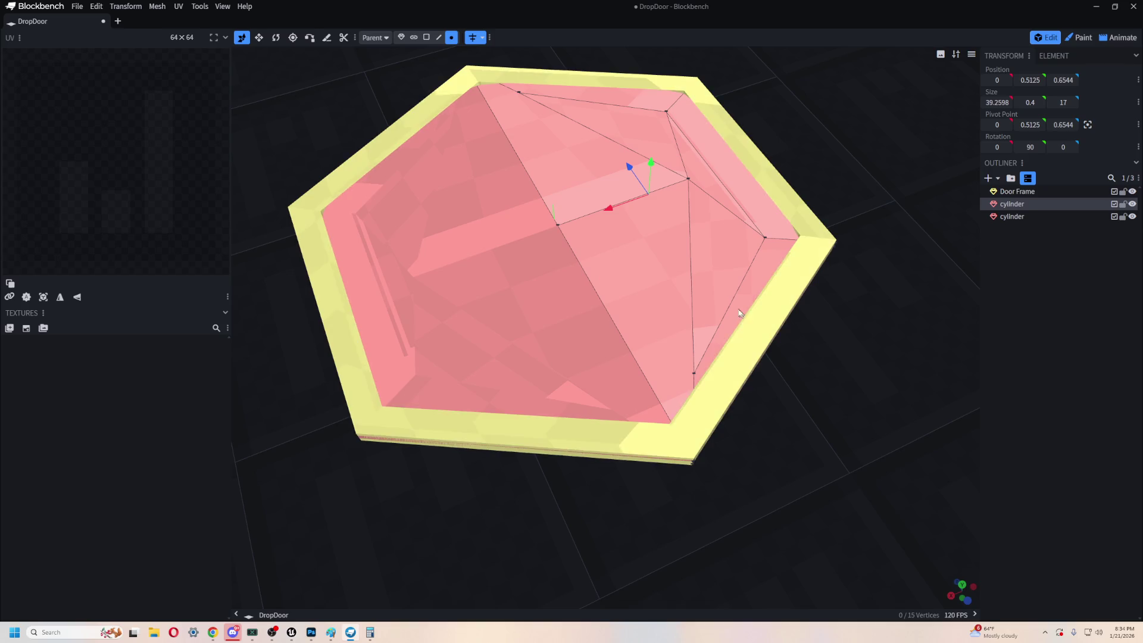
{"action": "mouse_move", "coordinate": [801, 321]}
{"action": "left_mouse_down"}
{"action": "mouse_move", "coordinate": [821, 381]}
{"action": "mouse_move", "coordinate": [819, 355]}
{"action": "mouse_move", "coordinate": [816, 401]}
{"action": "mouse_move", "coordinate": [675, 198]}
{"action": "left_mouse_up"}
{"action": "left_click", "coordinate": [426, 38]}
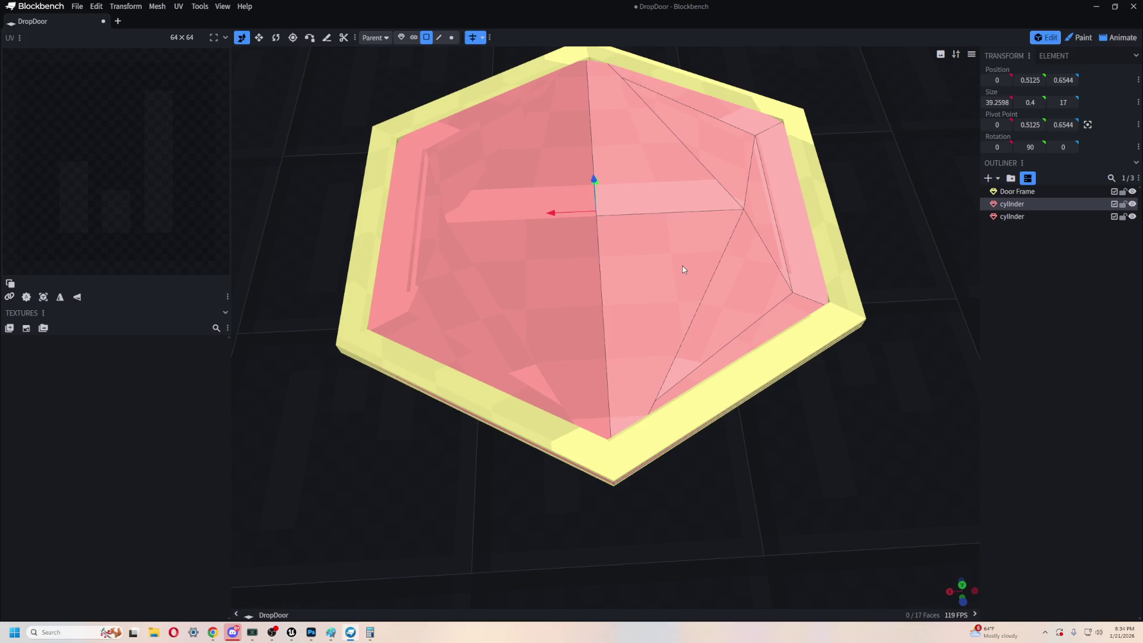
{"action": "left_click", "coordinate": [682, 265]}
{"action": "left_click", "coordinate": [651, 147], "text": "shift"}
{"action": "left_click", "coordinate": [485, 38]}
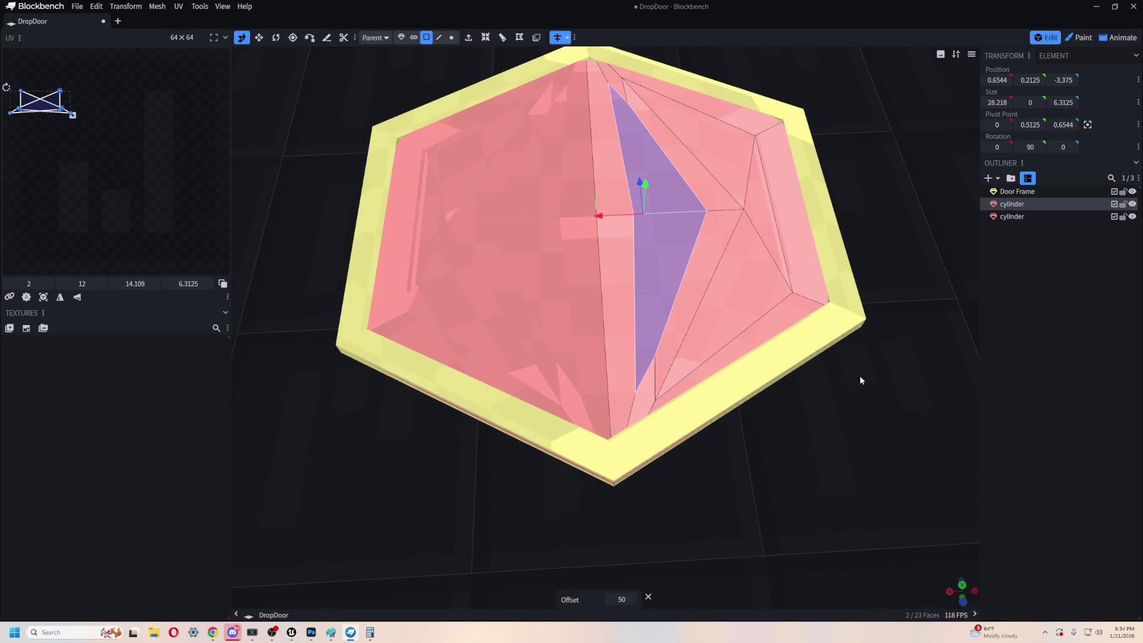
{"action": "left_click_drag", "start_coordinate": [859, 376], "coordinate": [724, 276]}
{"action": "left_click_drag", "start_coordinate": [596, 271], "coordinate": [625, 276]}
{"action": "mouse_move", "coordinate": [819, 479]}
{"action": "left_mouse_down"}
{"action": "mouse_move", "coordinate": [806, 421]}
{"action": "mouse_move", "coordinate": [813, 482]}
{"action": "left_mouse_up"}
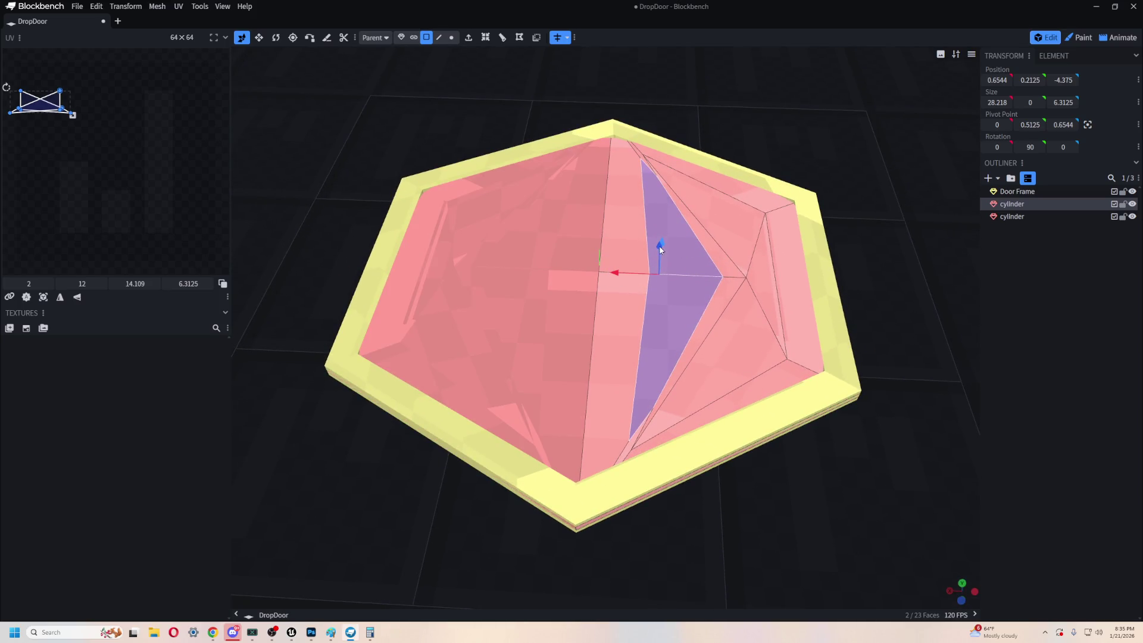
{"action": "mouse_move", "coordinate": [659, 247]}
{"action": "left_mouse_down"}
{"action": "mouse_move", "coordinate": [722, 484]}
{"action": "mouse_move", "coordinate": [689, 394]}
{"action": "left_mouse_up"}
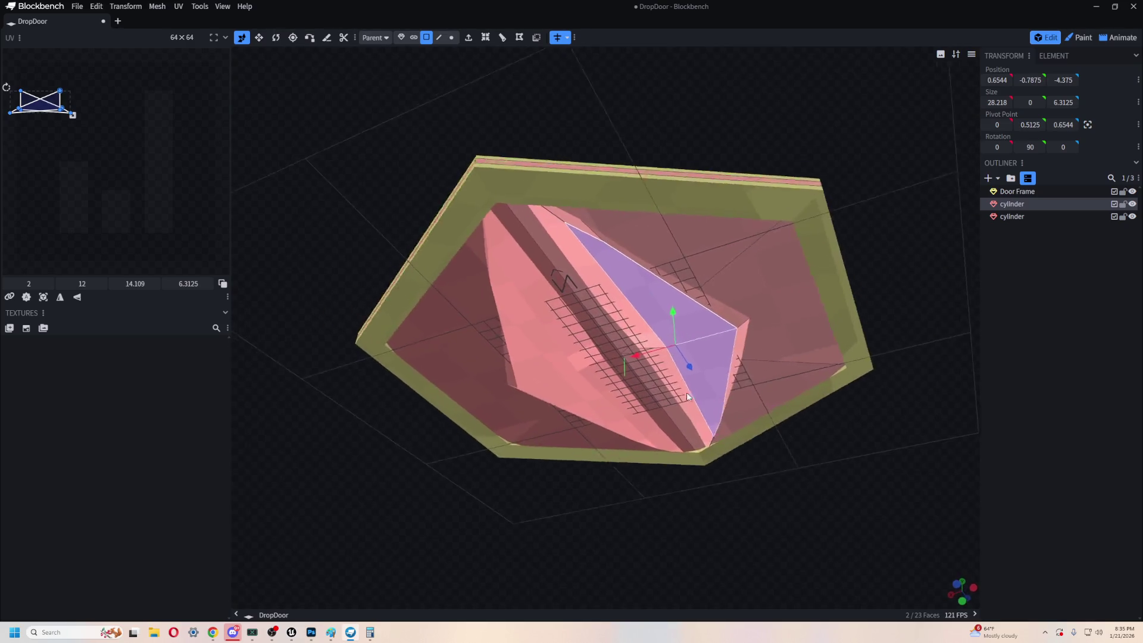
{"action": "scroll", "coordinate": [673, 392], "scroll_direction": "up", "scroll_amount": 5}
{"action": "key", "text": "ctrl+z"}
{"action": "mouse_move", "coordinate": [274, 305]}
{"action": "left_mouse_down"}
{"action": "mouse_move", "coordinate": [344, 332]}
{"action": "mouse_move", "coordinate": [651, 306]}
{"action": "left_mouse_up"}
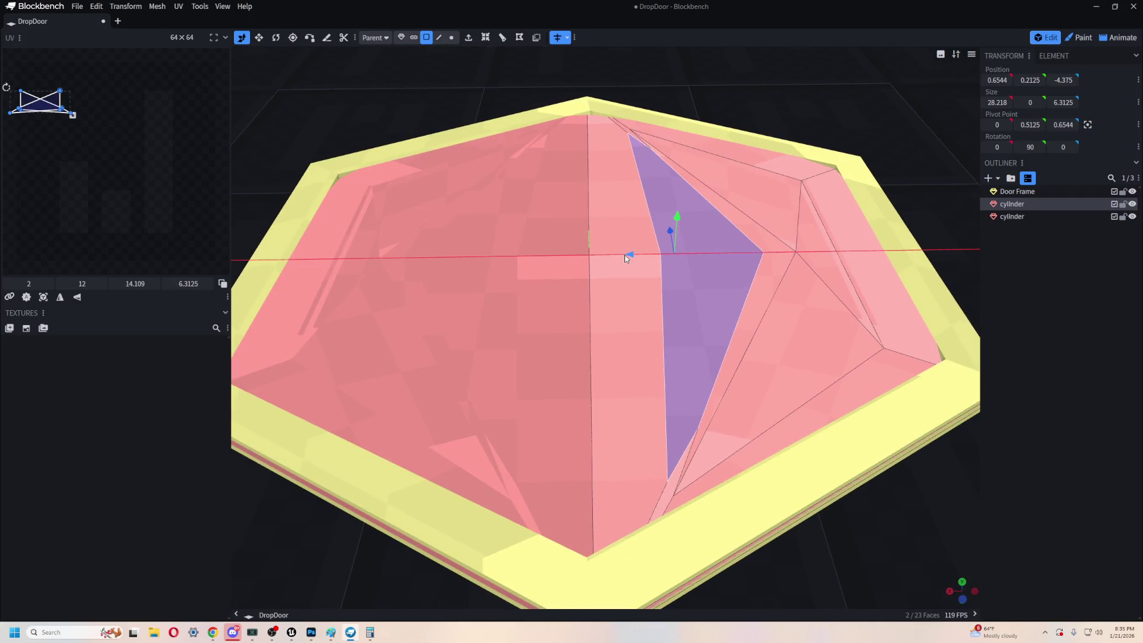
{"action": "scroll", "coordinate": [616, 261], "scroll_direction": "down", "scroll_amount": 4}
{"action": "key", "text": "ctrl+z"}
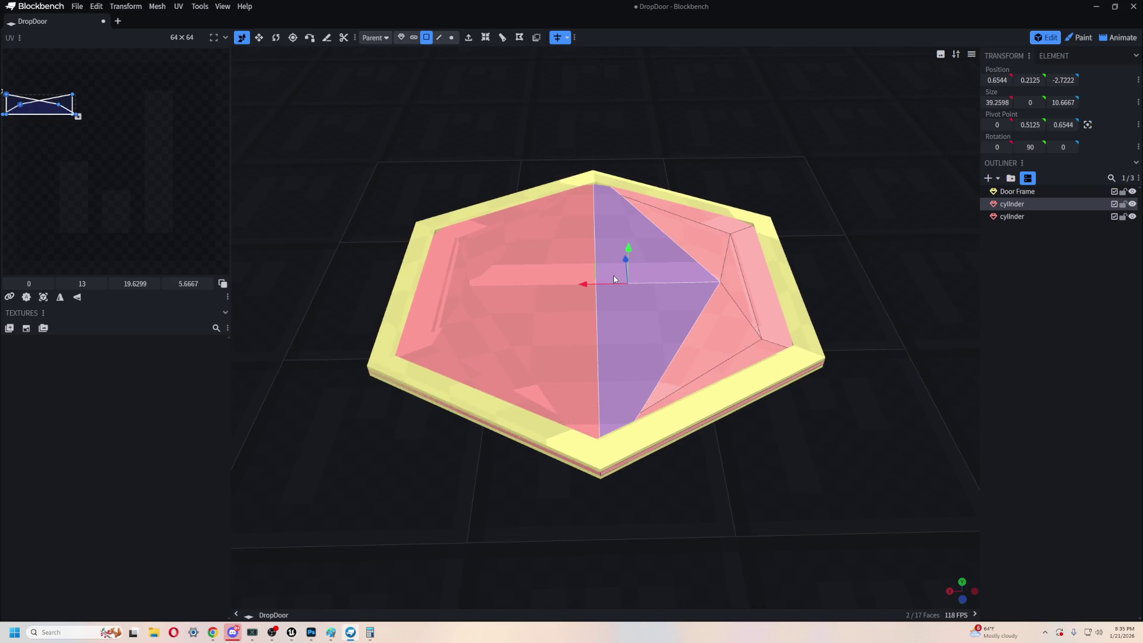
{"action": "key", "text": "ctrl+z"}
{"action": "key", "text": "ctrl+z"}
{"action": "mouse_move", "coordinate": [790, 463]}
{"action": "left_mouse_down"}
{"action": "mouse_move", "coordinate": [788, 409]}
{"action": "mouse_move", "coordinate": [803, 467]}
{"action": "mouse_move", "coordinate": [788, 459]}
{"action": "left_mouse_up"}
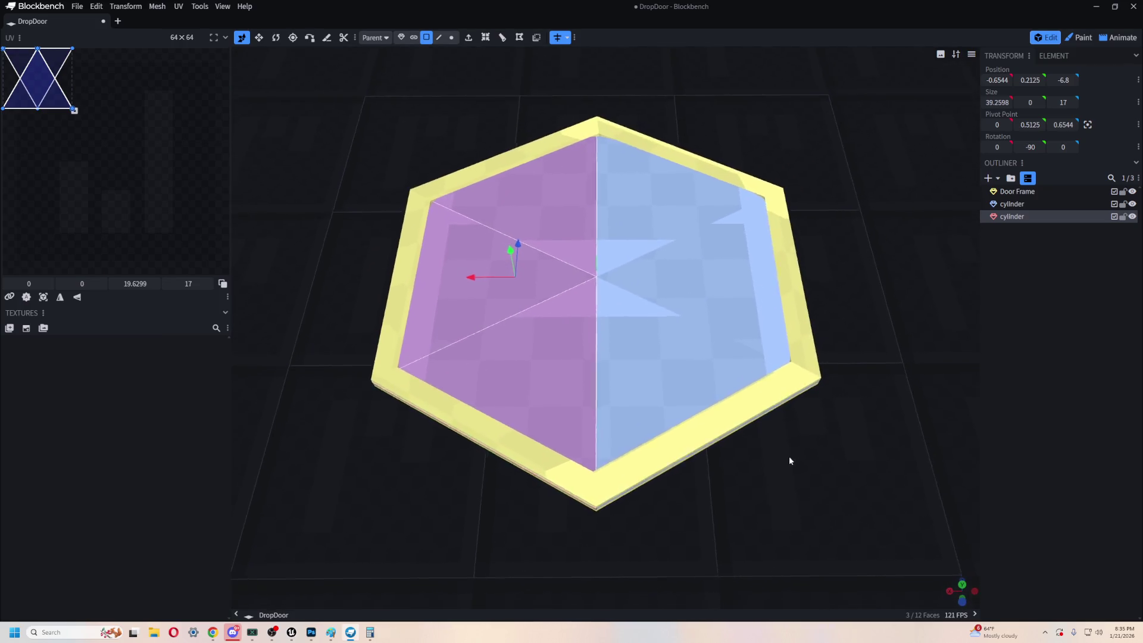
{"action": "left_click", "coordinate": [637, 381]}
{"action": "mouse_move", "coordinate": [415, 173]}
{"action": "left_mouse_down"}
{"action": "mouse_move", "coordinate": [522, 182]}
{"action": "mouse_move", "coordinate": [525, 195]}
{"action": "left_mouse_up"}
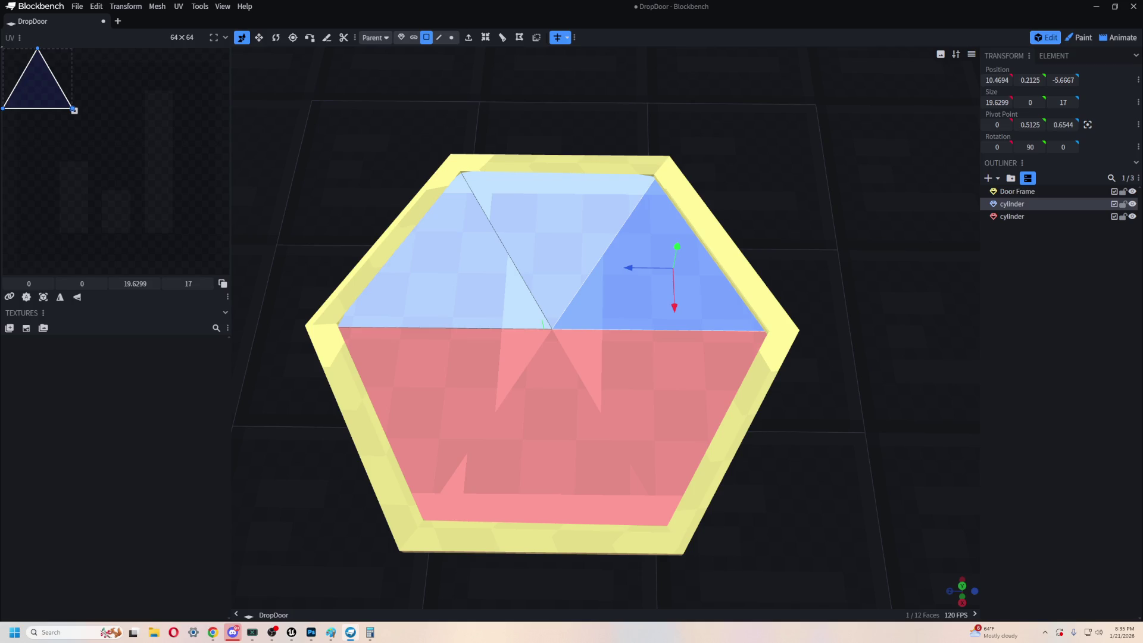
{"action": "mouse_move", "coordinate": [936, 382]}
{"action": "left_mouse_down"}
{"action": "mouse_move", "coordinate": [923, 301]}
{"action": "mouse_move", "coordinate": [906, 326]}
{"action": "left_mouse_up"}
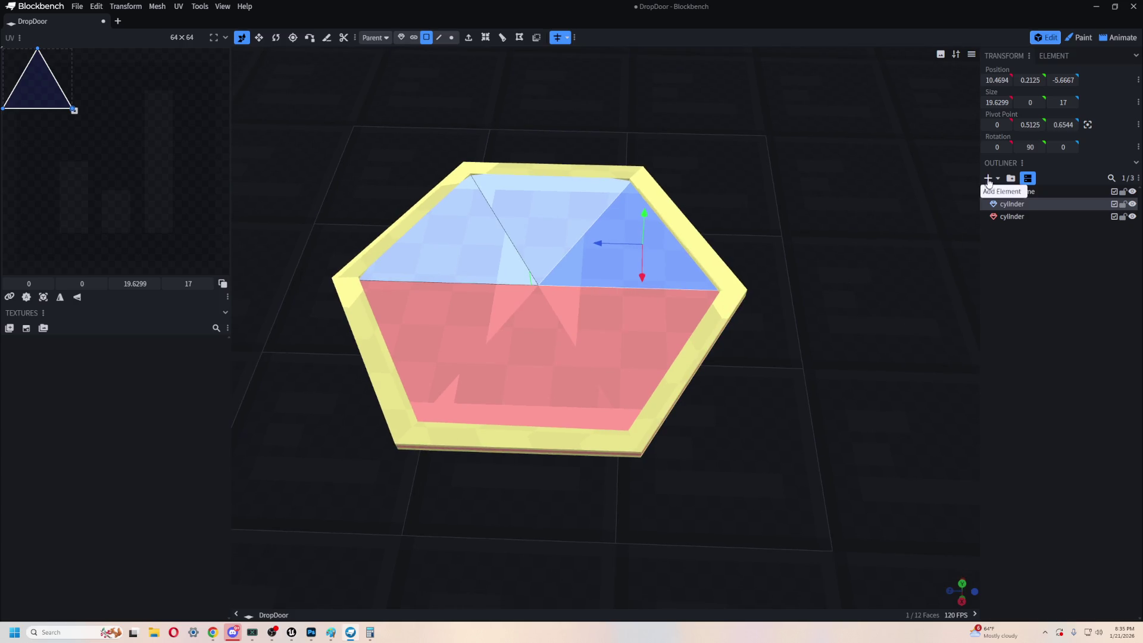
- Add a new mesh to the Outliner with the Plane shape
{"action": "left_click", "coordinate": [988, 178]}
{"action": "left_click", "coordinate": [572, 75]}
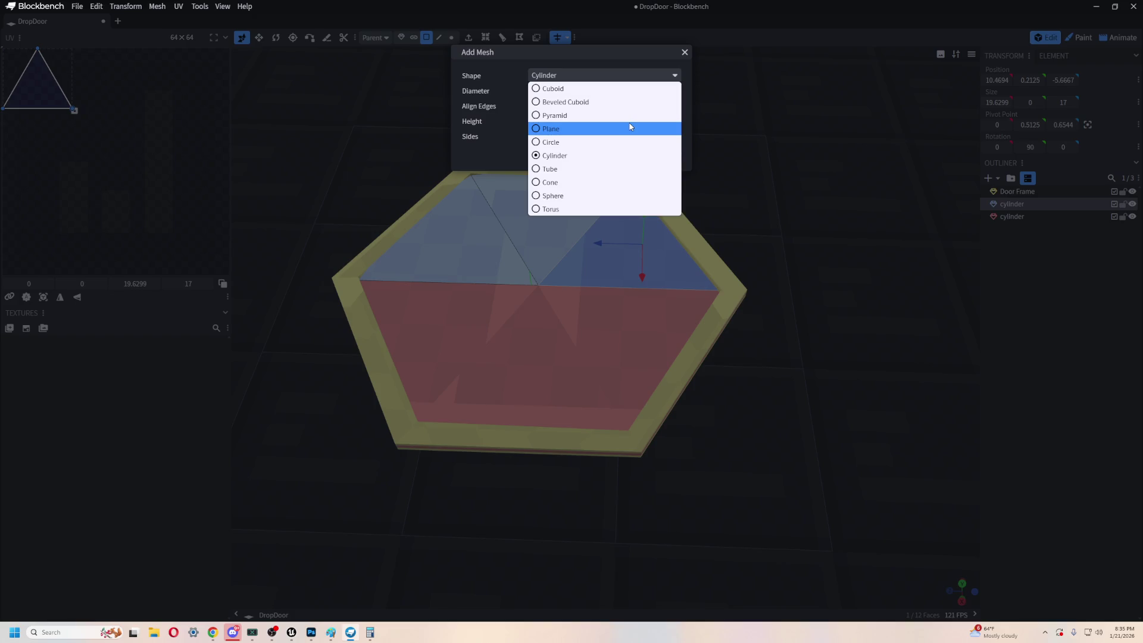
{"action": "left_click", "coordinate": [607, 129]}
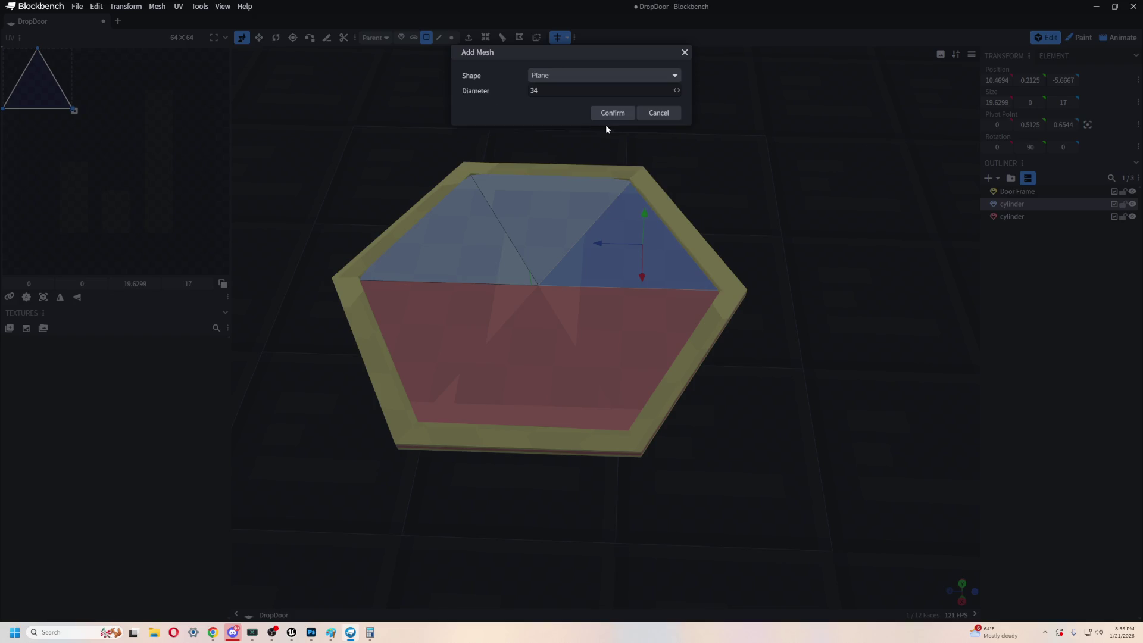
{"action": "key", "text": "Return"}
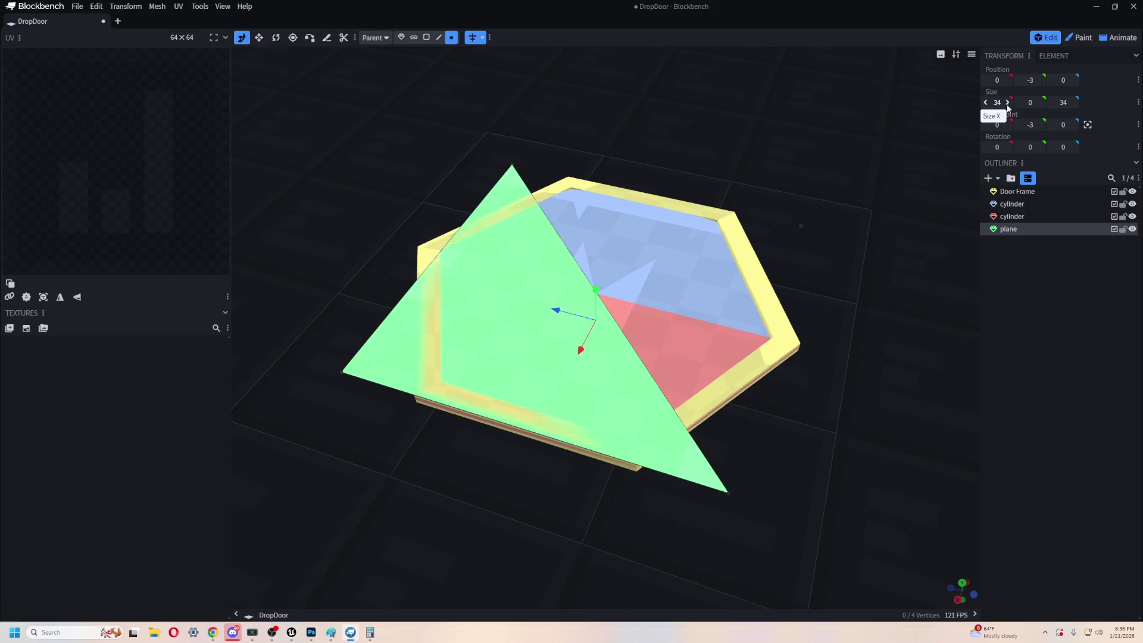
- In Object mode, scale the plane's Size X and Z from 34 down to 18
{"action": "left_click_drag", "start_coordinate": [823, 410], "coordinate": [840, 418]}
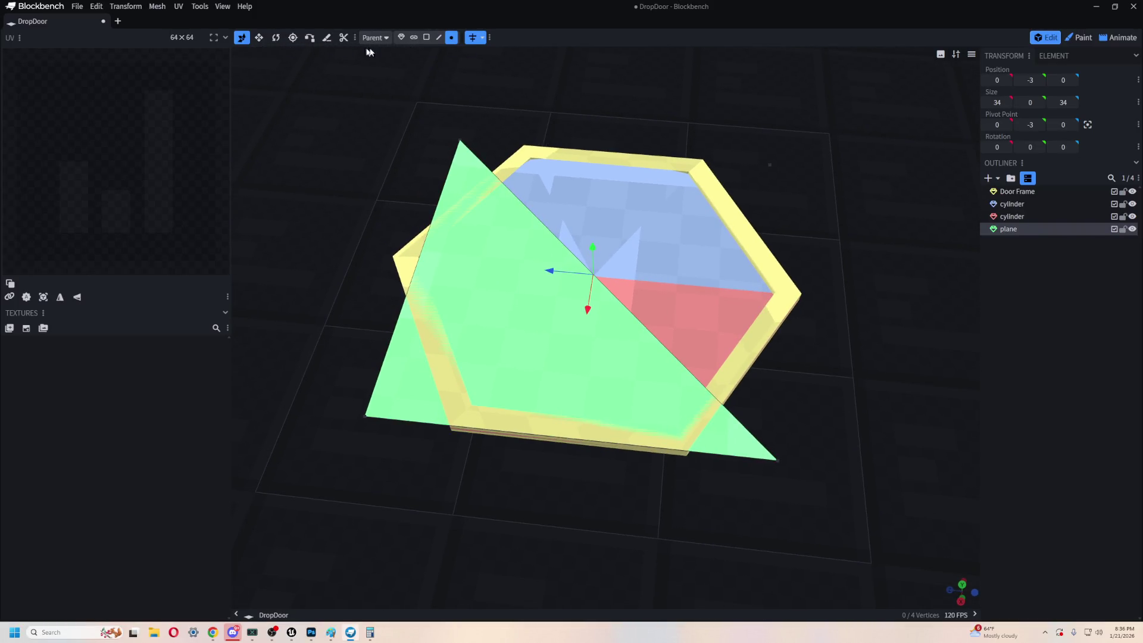
{"action": "left_click", "coordinate": [401, 37]}
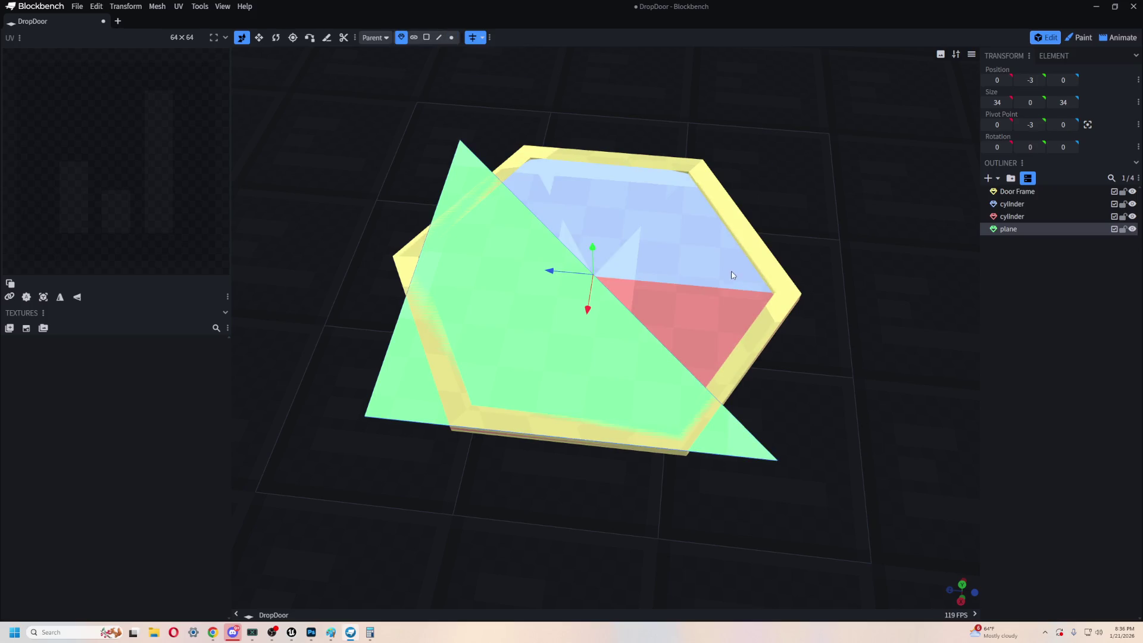
{"action": "key", "text": "s"}
{"action": "mouse_move", "coordinate": [593, 324]}
{"action": "left_mouse_down"}
{"action": "mouse_move", "coordinate": [594, 256]}
{"action": "mouse_move", "coordinate": [777, 245]}
{"action": "left_mouse_up"}
{"action": "scroll", "coordinate": [993, 111], "scroll_direction": "down", "scroll_amount": 16}
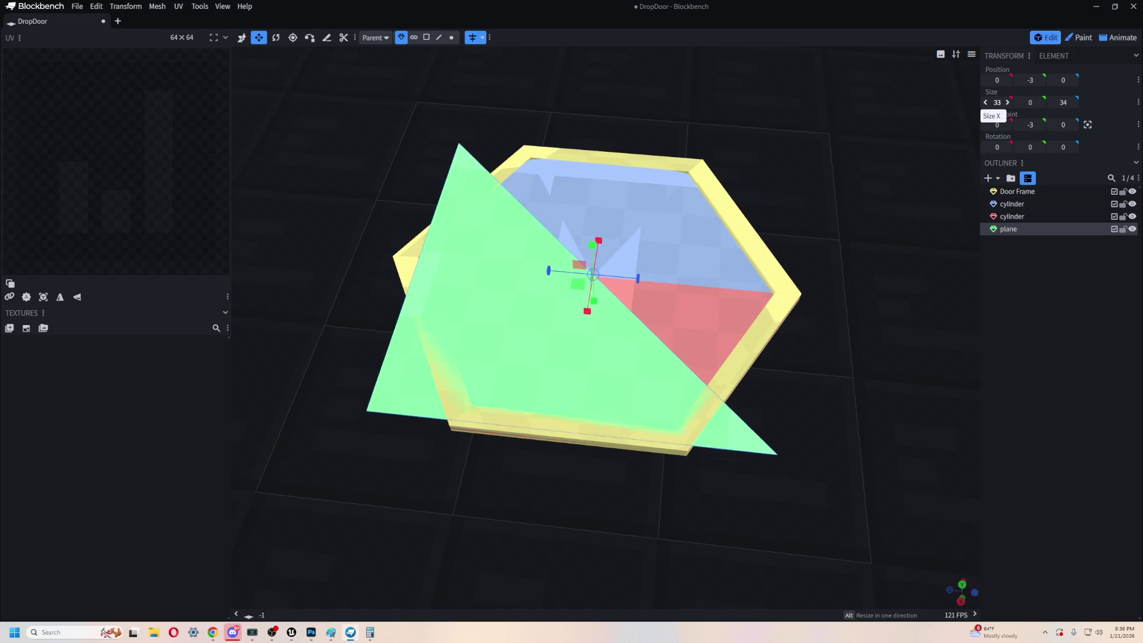
{"action": "scroll", "coordinate": [1064, 102], "scroll_direction": "down", "scroll_amount": 16}
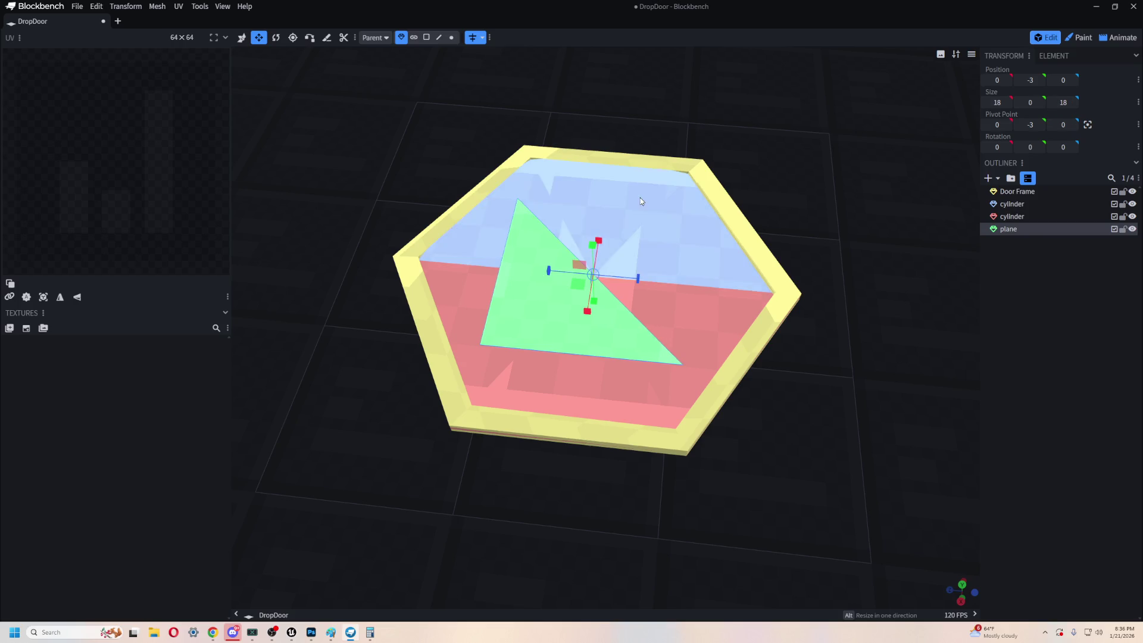
{"action": "right_click_drag", "start_coordinate": [811, 401], "coordinate": [719, 365]}
{"action": "key", "text": "r"}
{"action": "key", "text": "v"}
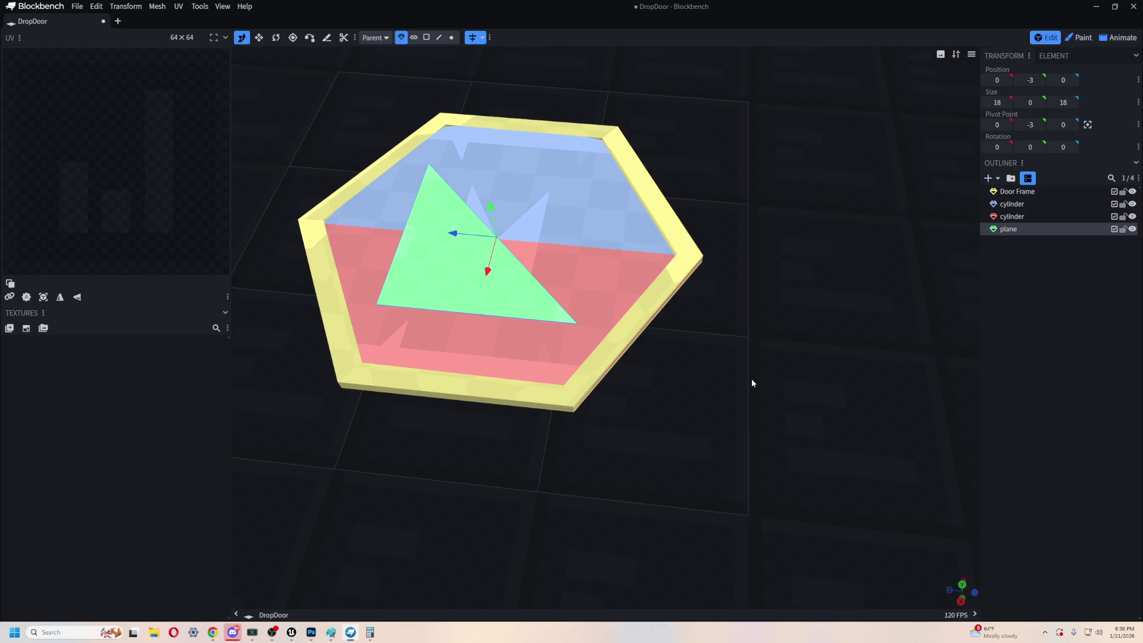
{"action": "scroll", "coordinate": [612, 345], "scroll_direction": "up", "scroll_amount": 5}
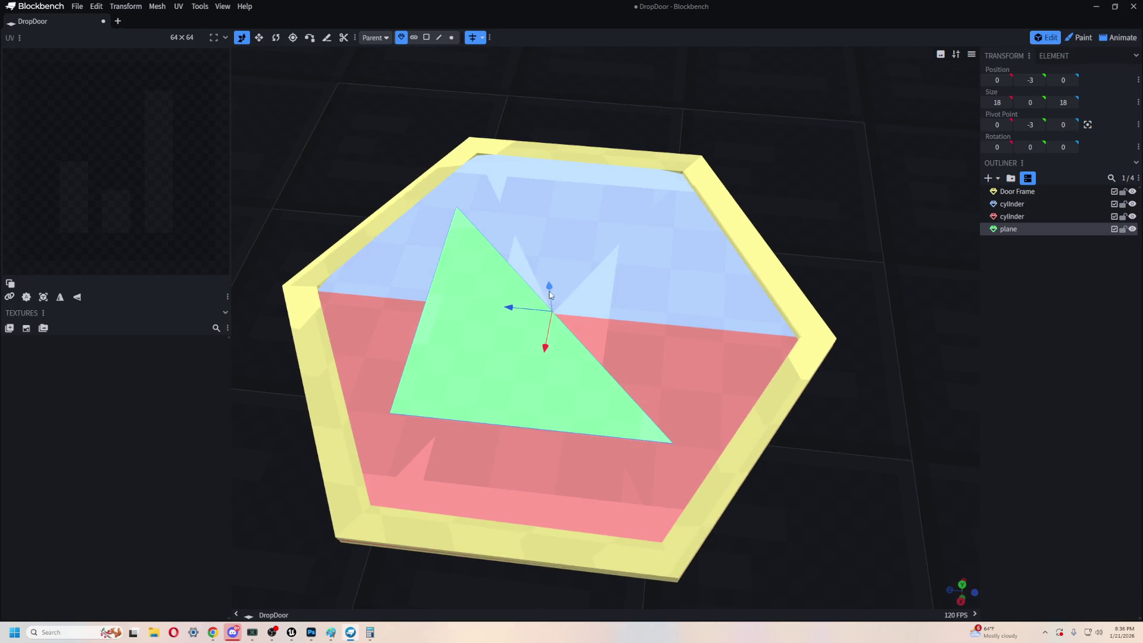
{"action": "mouse_move", "coordinate": [843, 356]}
{"action": "left_mouse_down"}
{"action": "mouse_move", "coordinate": [758, 467]}
{"action": "mouse_move", "coordinate": [816, 434]}
{"action": "mouse_move", "coordinate": [588, 317]}
{"action": "left_mouse_up"}
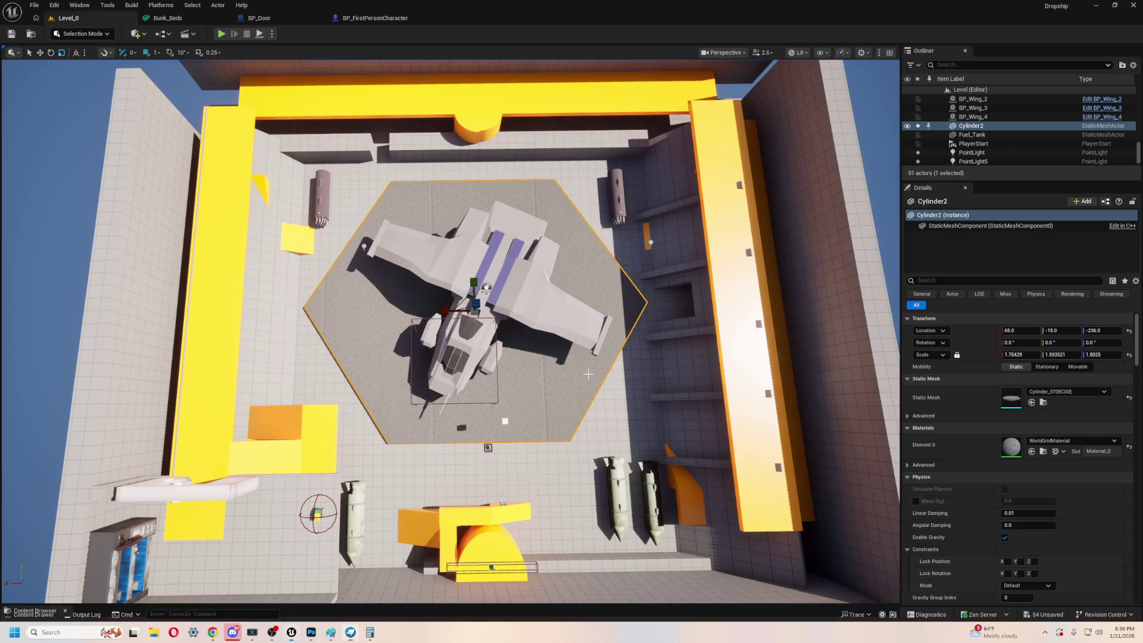
- Rotate the duplicated plane to exactly 45° on Y
{"action": "mouse_move", "coordinate": [588, 374]}
{"action": "right_mouse_down"}
{"action": "mouse_move", "coordinate": [631, 372]}
{"action": "mouse_move", "coordinate": [645, 345]}
{"action": "right_mouse_up"}
{"action": "mouse_move", "coordinate": [511, 382]}
{"action": "right_mouse_down"}
{"action": "mouse_move", "coordinate": [523, 357]}
{"action": "mouse_move", "coordinate": [518, 393]}
{"action": "mouse_move", "coordinate": [494, 333]}
{"action": "mouse_move", "coordinate": [497, 381]}
{"action": "right_mouse_up"}
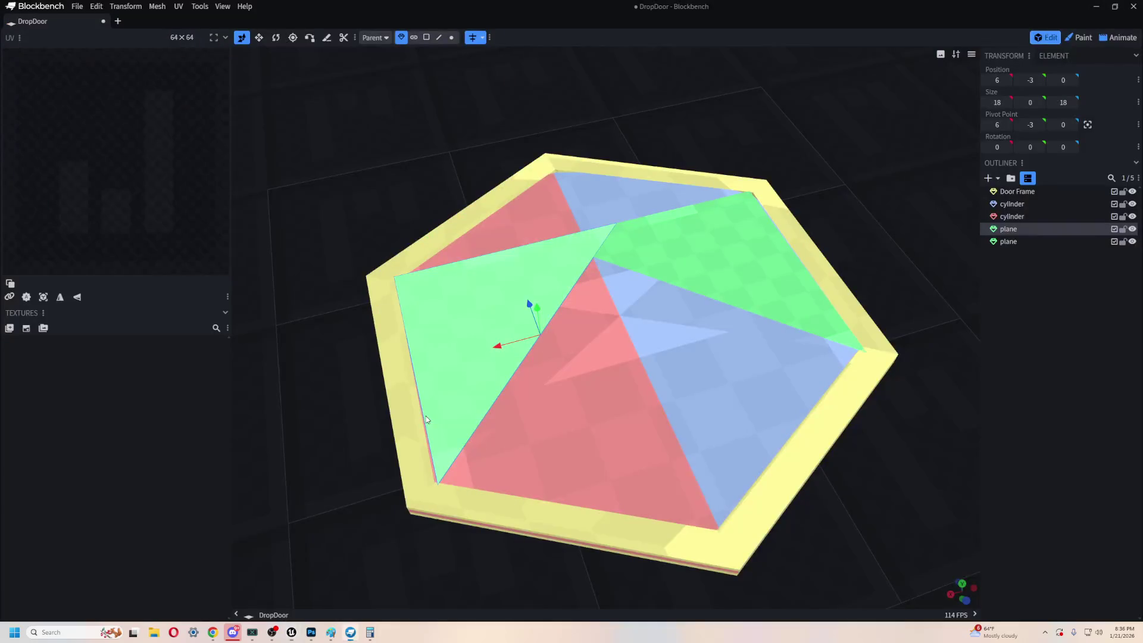
{"action": "left_click", "coordinate": [523, 392]}
{"action": "key", "text": "r"}
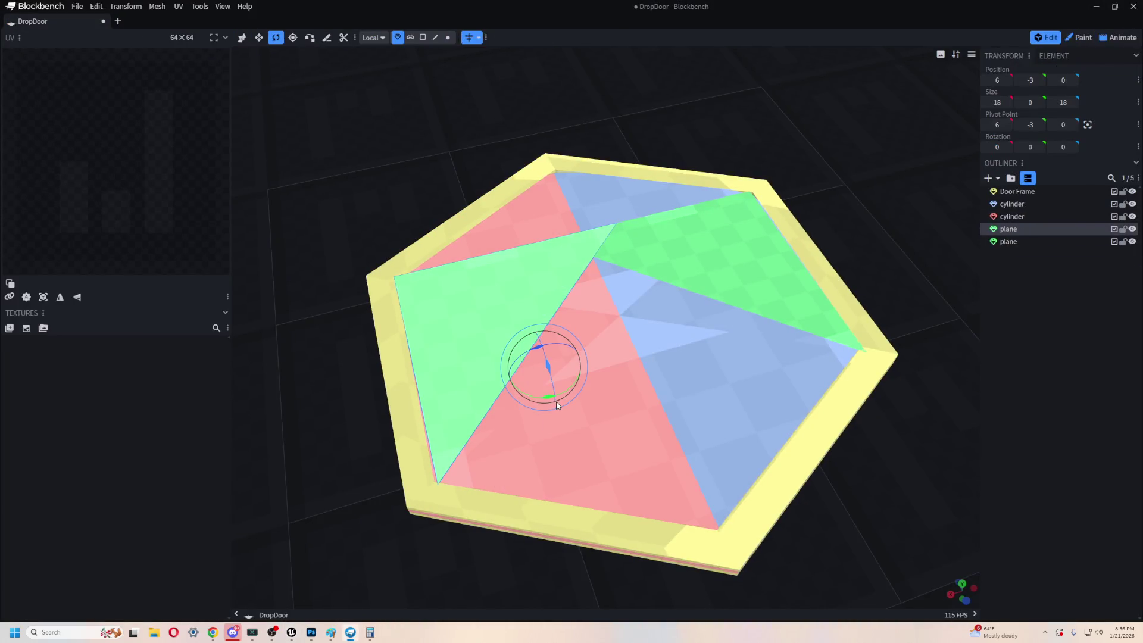
{"action": "mouse_move", "coordinate": [544, 401]}
{"action": "left_mouse_down"}
{"action": "mouse_move", "coordinate": [586, 381]}
{"action": "mouse_move", "coordinate": [365, 413]}
{"action": "mouse_move", "coordinate": [626, 462]}
{"action": "mouse_move", "coordinate": [641, 484]}
{"action": "mouse_move", "coordinate": [398, 453]}
{"action": "left_mouse_up"}
{"action": "key", "text": "v"}
{"action": "key", "text": "r"}
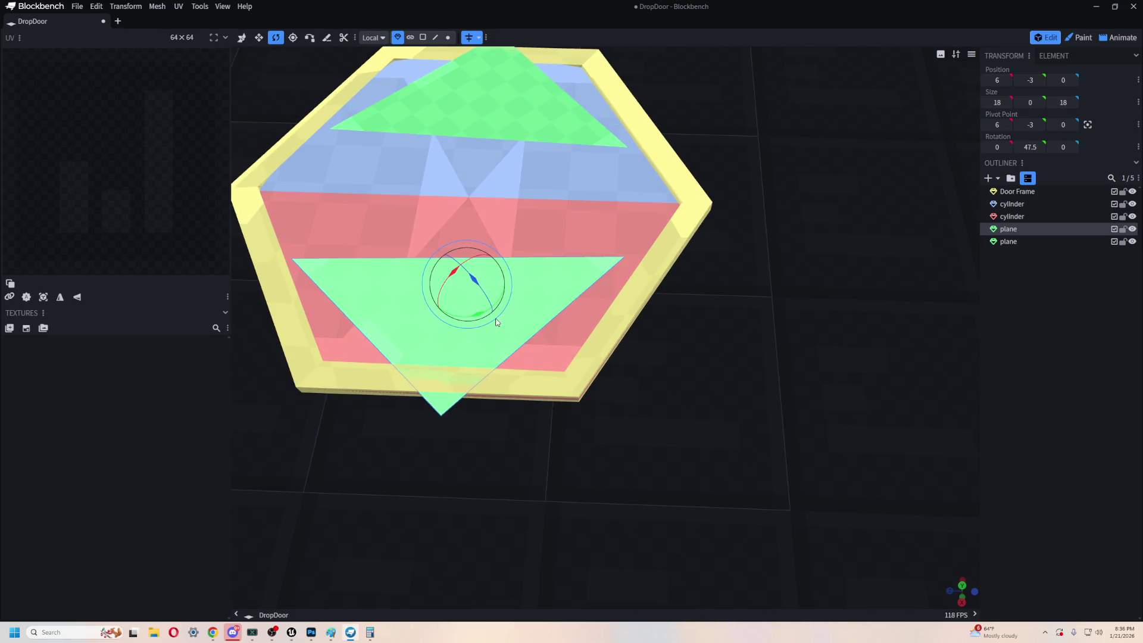
{"action": "mouse_move", "coordinate": [480, 317]}
{"action": "left_mouse_down"}
{"action": "mouse_move", "coordinate": [537, 494]}
{"action": "mouse_move", "coordinate": [600, 503]}
{"action": "left_mouse_up"}
- Move the rotated plane to X 2 over the red half, then orbit and zoom to a front view
{"action": "key", "text": "v"}
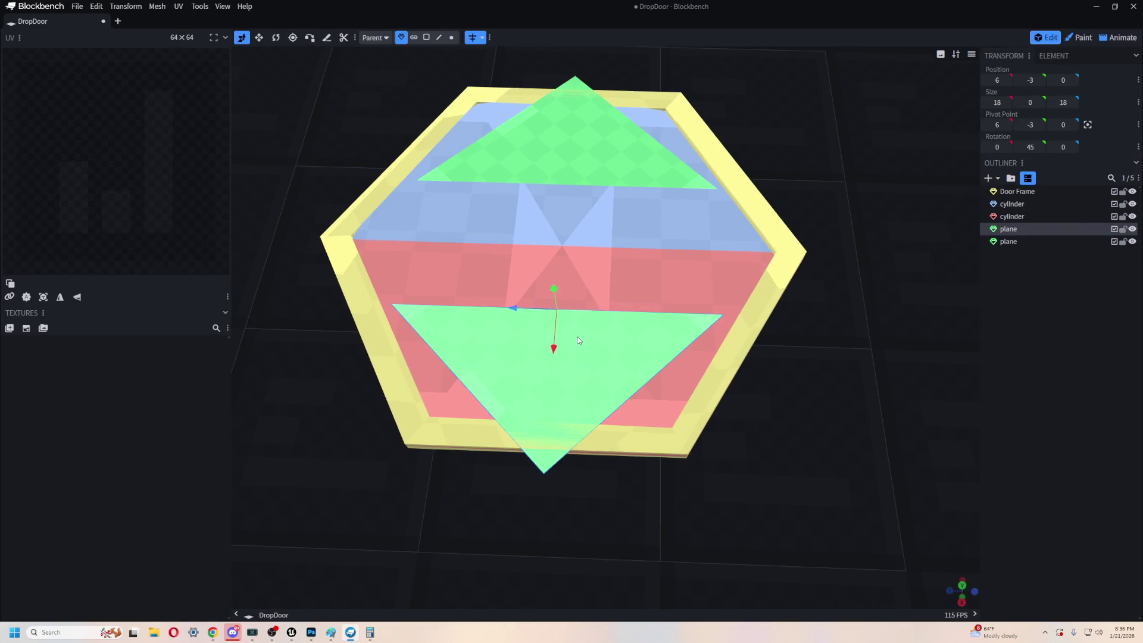
{"action": "left_click_drag", "start_coordinate": [554, 356], "coordinate": [566, 309]}
{"action": "mouse_move", "coordinate": [910, 400]}
{"action": "left_mouse_down"}
{"action": "mouse_move", "coordinate": [831, 397]}
{"action": "mouse_move", "coordinate": [778, 349]}
{"action": "mouse_move", "coordinate": [766, 293]}
{"action": "mouse_move", "coordinate": [771, 338]}
{"action": "mouse_move", "coordinate": [588, 491]}
{"action": "mouse_move", "coordinate": [677, 543]}
{"action": "mouse_move", "coordinate": [728, 447]}
{"action": "left_mouse_up"}
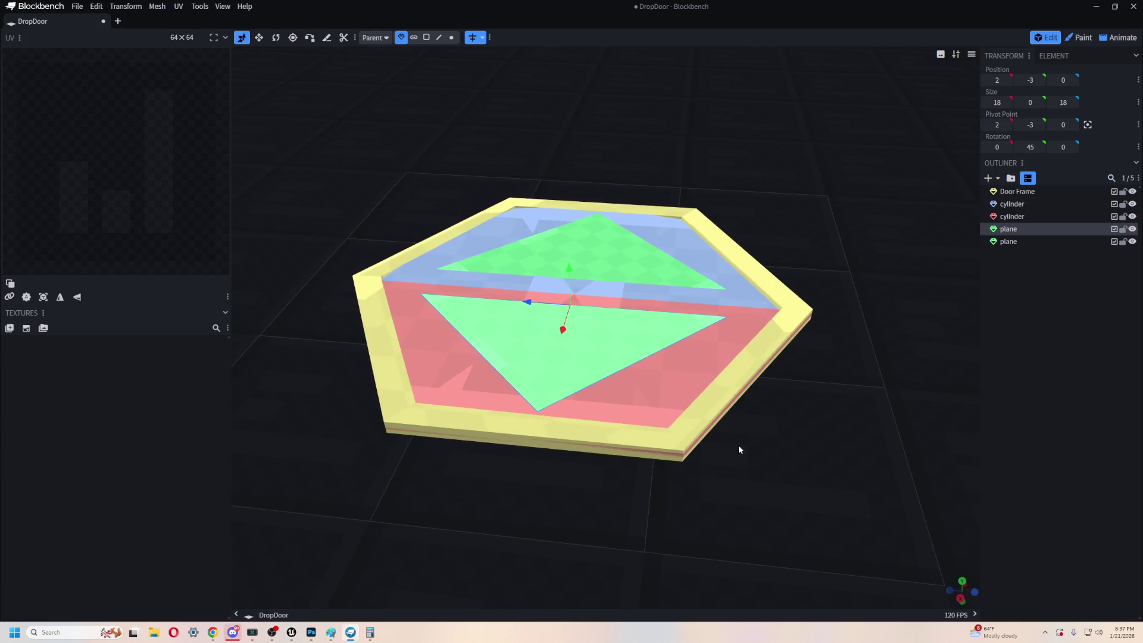
{"action": "left_click_drag", "start_coordinate": [785, 396], "coordinate": [796, 434]}
{"action": "scroll", "coordinate": [780, 423], "scroll_direction": "up", "scroll_amount": 3}
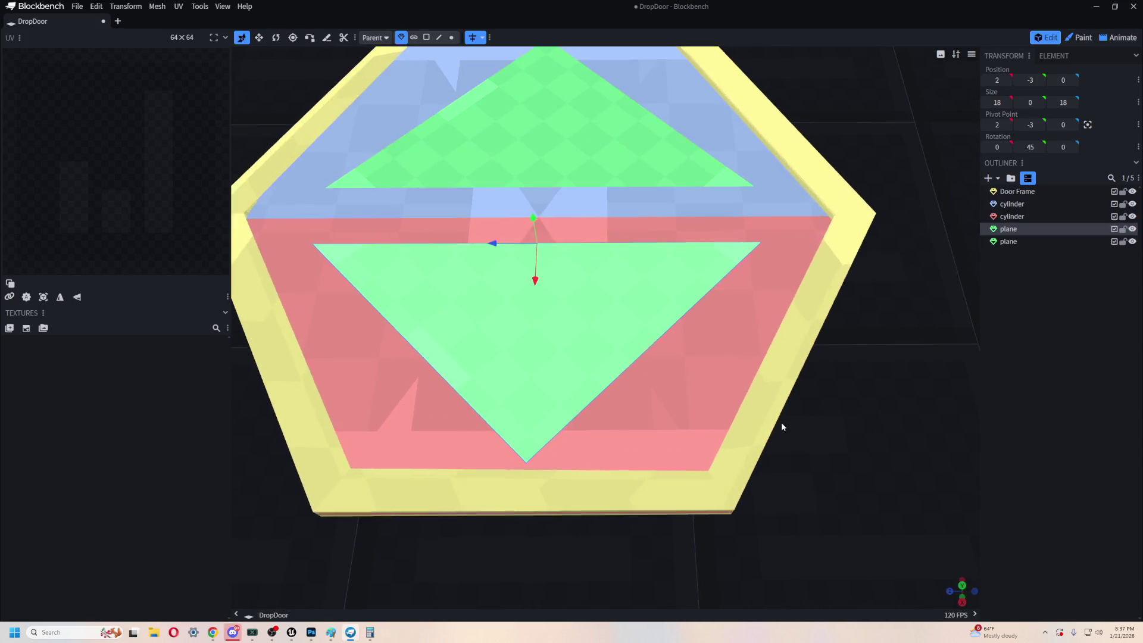
{"action": "scroll", "coordinate": [498, 320], "scroll_direction": "up", "scroll_amount": 1}
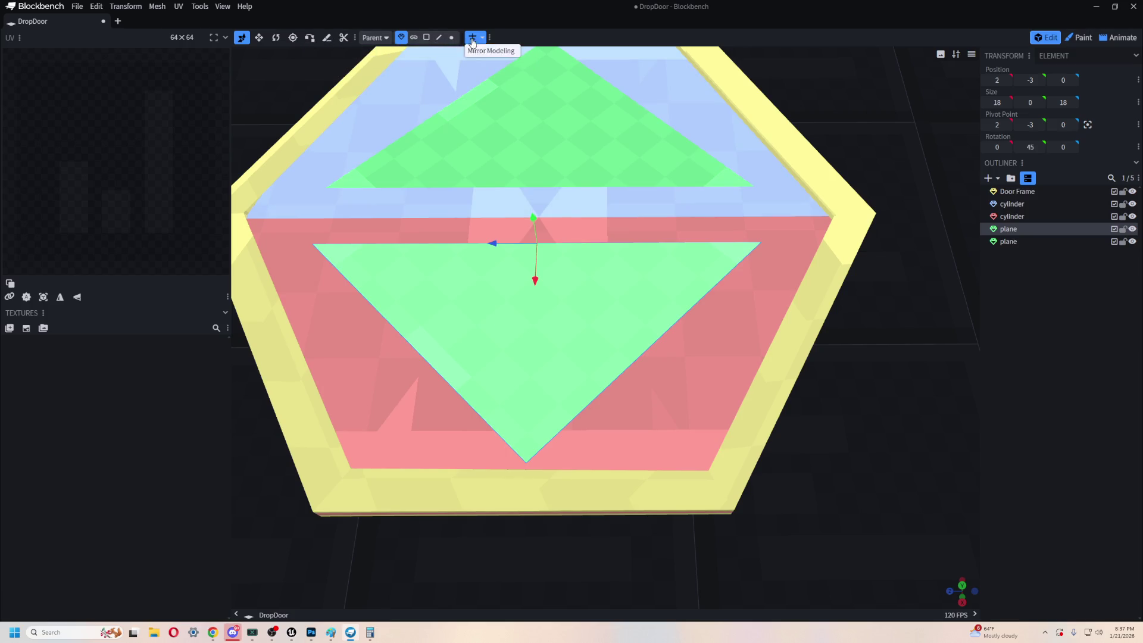
- Loop-cut the lower green triangle face and cycle through the cut directions
{"action": "left_click", "coordinate": [426, 37]}
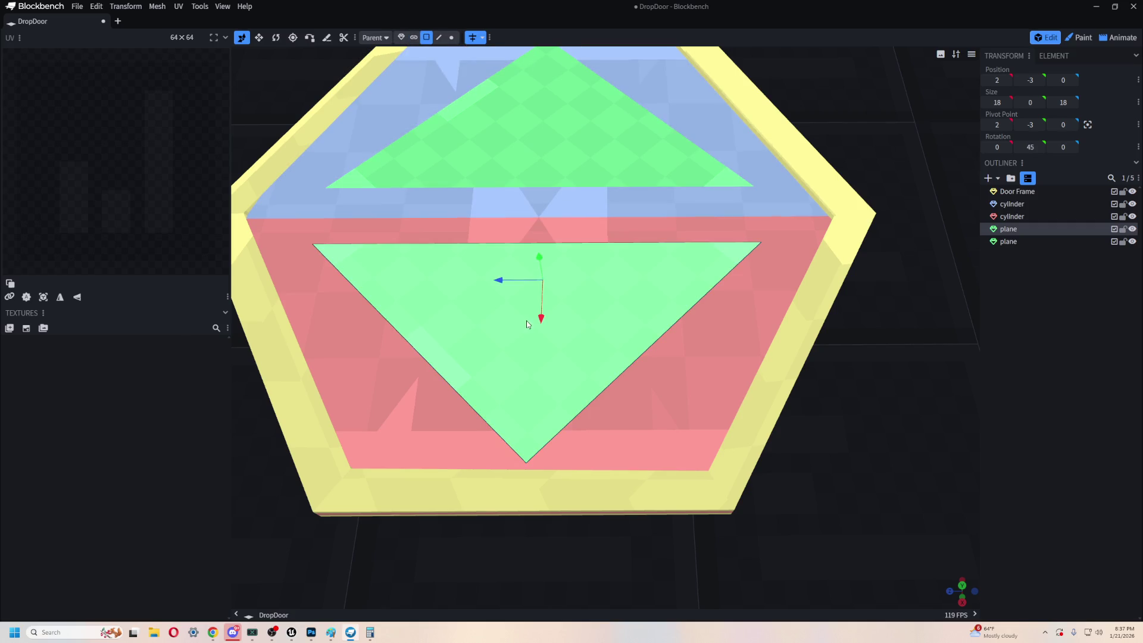
{"action": "left_click", "coordinate": [530, 322]}
{"action": "left_click", "coordinate": [501, 39]}
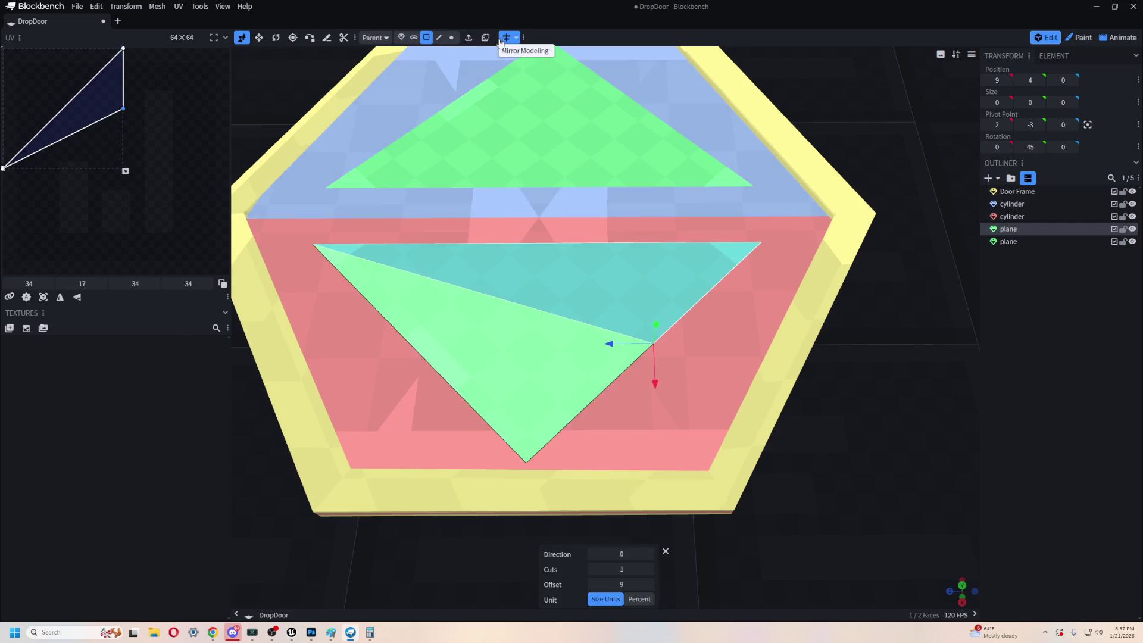
{"action": "left_click", "coordinate": [649, 554]}
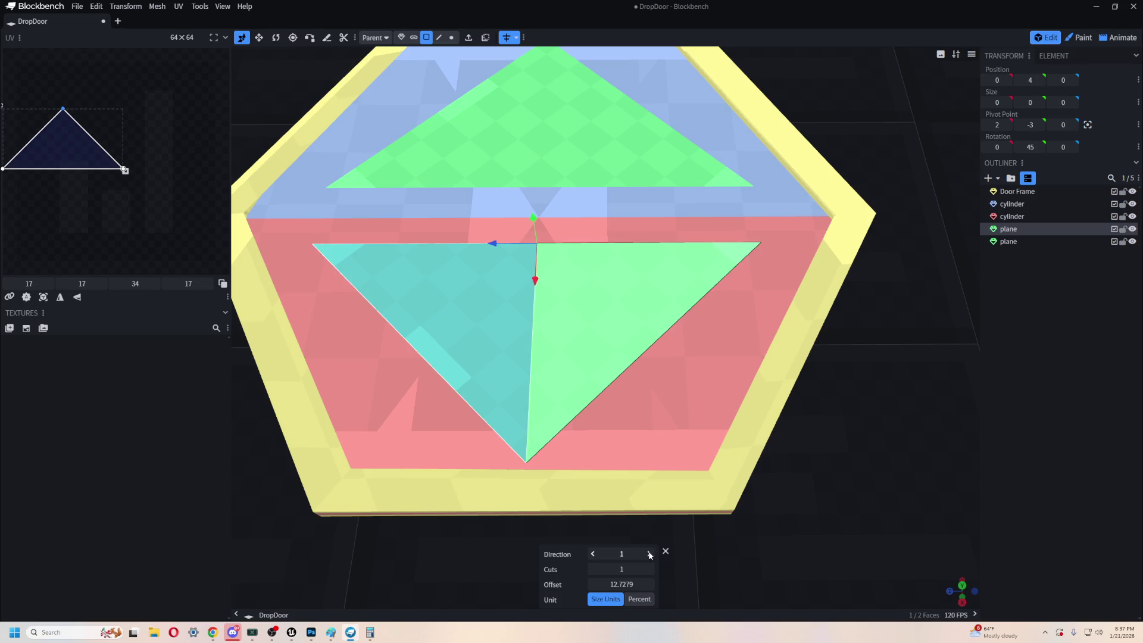
{"action": "left_click", "coordinate": [649, 554]}
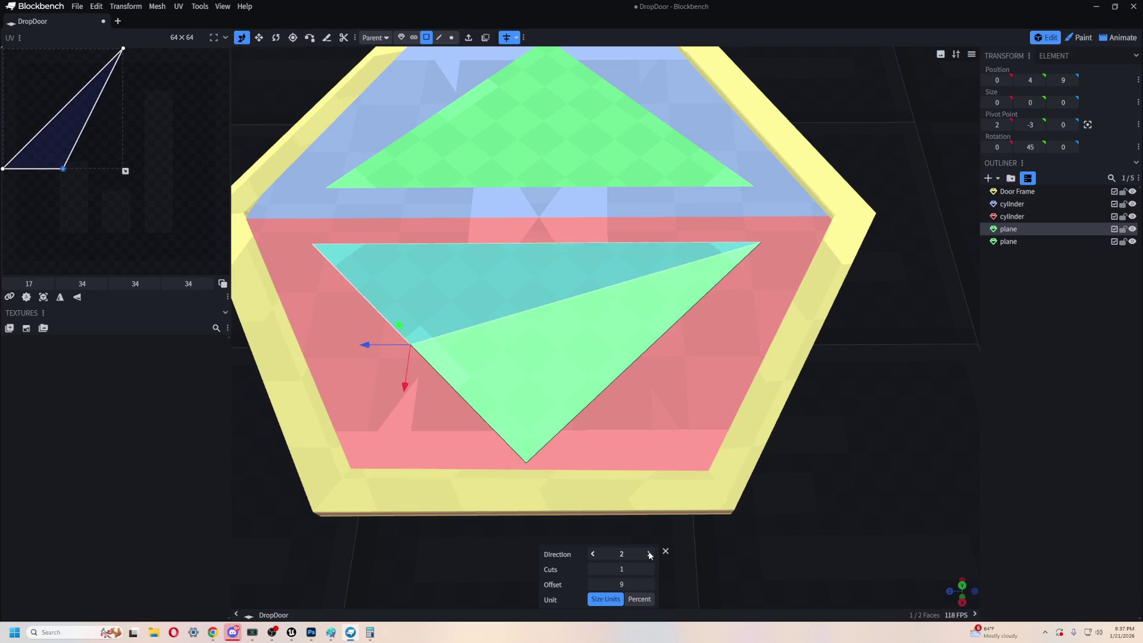
{"action": "left_click", "coordinate": [593, 554]}
{"action": "left_click", "coordinate": [592, 554]}
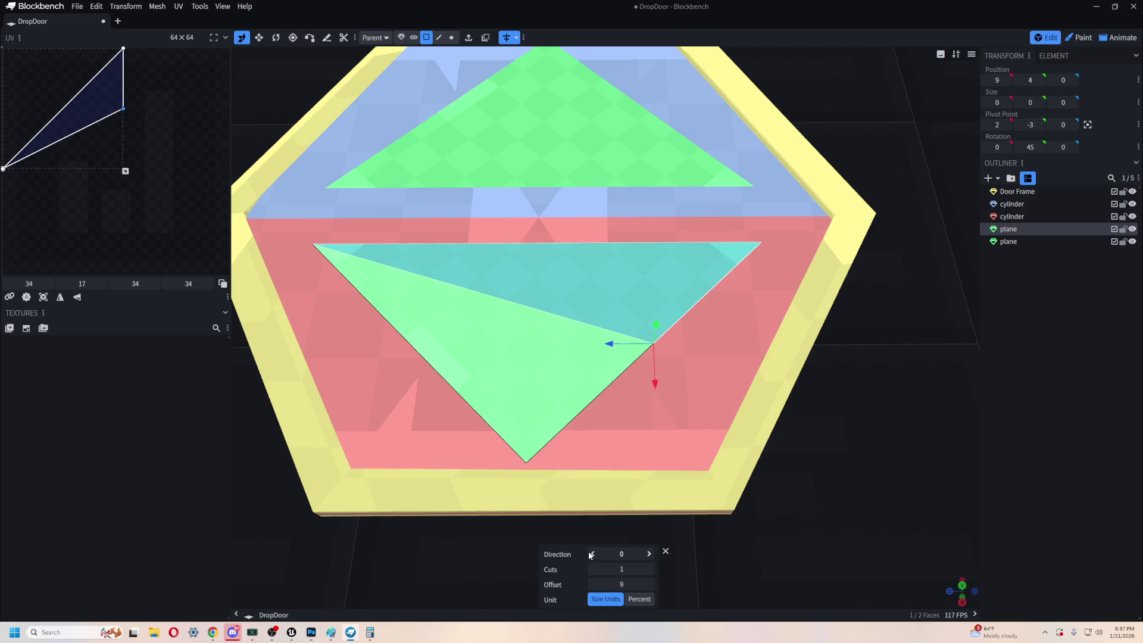
- Try cut counts of 3 and 4 and a middle-running direction, ending with 0 extra cuts
{"action": "left_click", "coordinate": [648, 570]}
{"action": "left_click", "coordinate": [647, 570]}
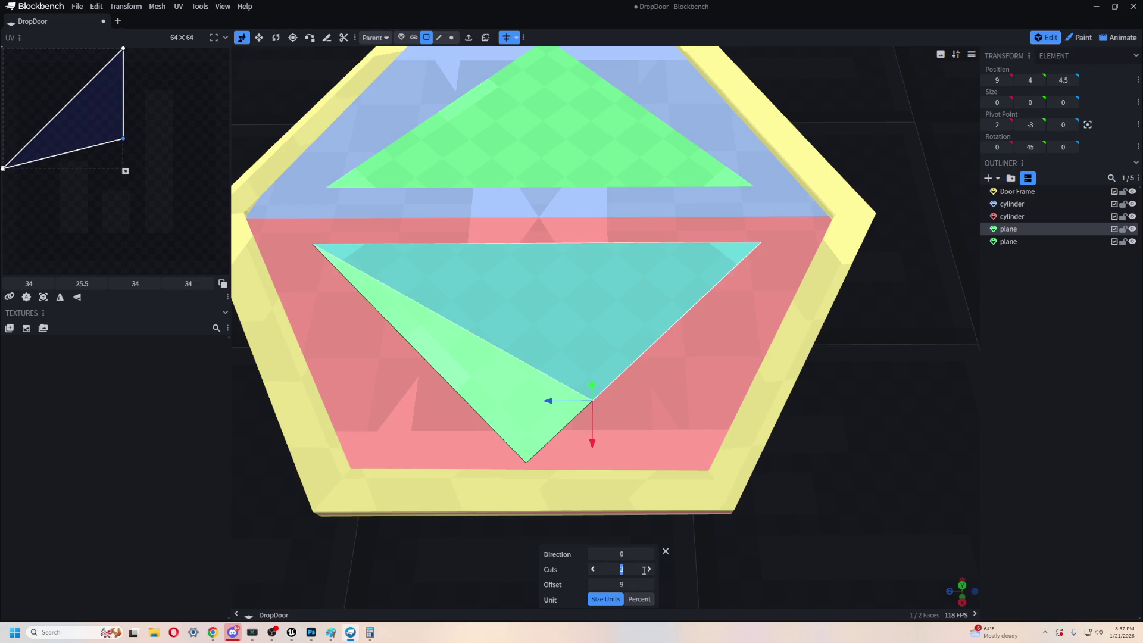
{"action": "type", "text": "3"}
{"action": "left_click", "coordinate": [592, 569]}
{"action": "left_click", "coordinate": [592, 569]}
{"action": "left_click", "coordinate": [593, 570]}
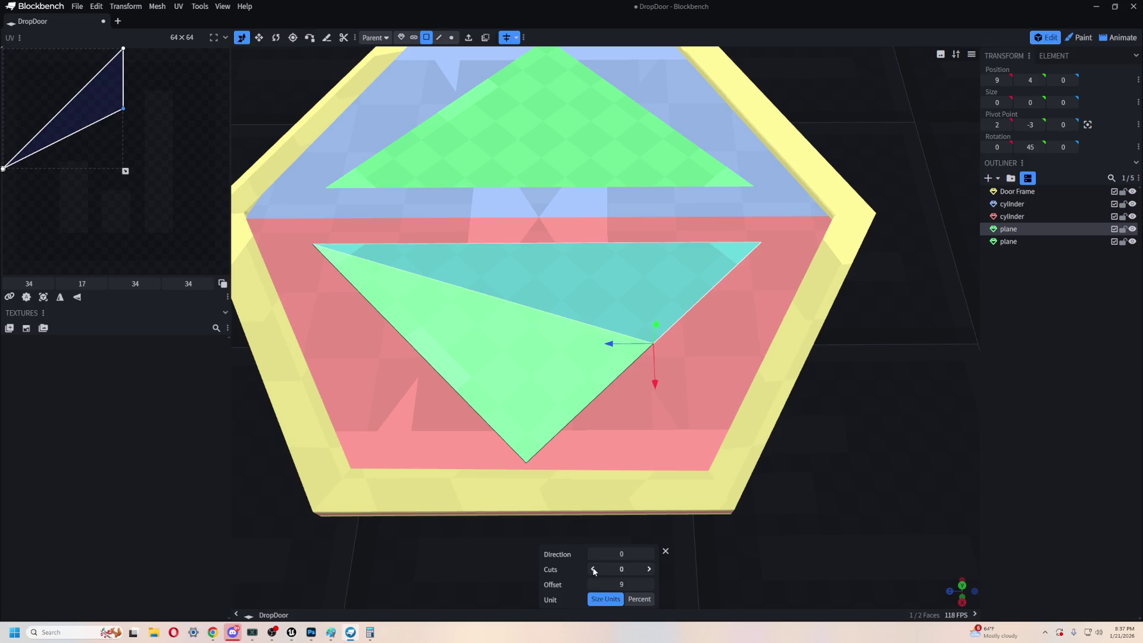
{"action": "left_click", "coordinate": [648, 554]}
{"action": "left_click", "coordinate": [647, 555]}
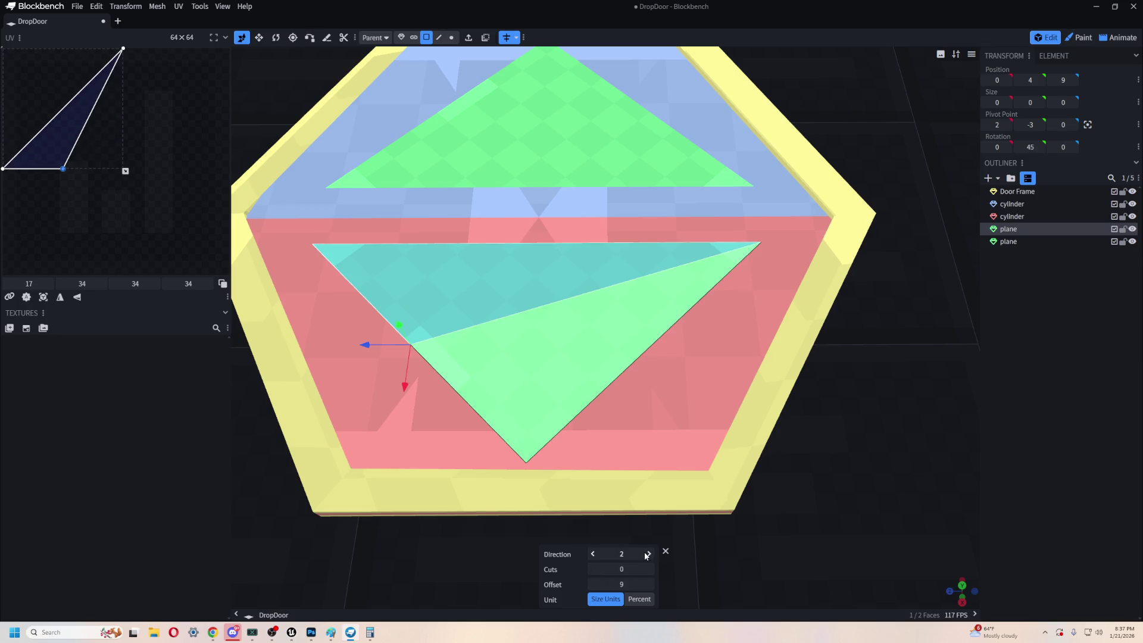
{"action": "left_click", "coordinate": [595, 554]}
{"action": "left_click", "coordinate": [650, 569]}
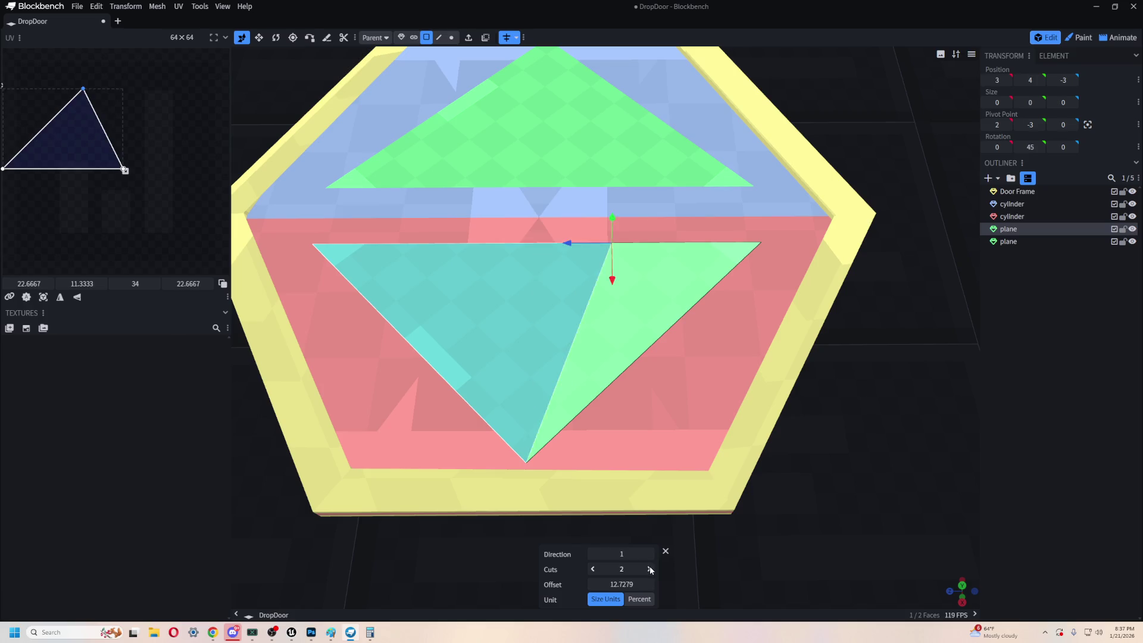
{"action": "left_click", "coordinate": [650, 569]}
{"action": "left_click", "coordinate": [650, 569]}
{"action": "left_click", "coordinate": [594, 568]}
{"action": "left_click", "coordinate": [594, 568]}
{"action": "left_click", "coordinate": [594, 569]}
{"action": "left_click", "coordinate": [594, 568]}
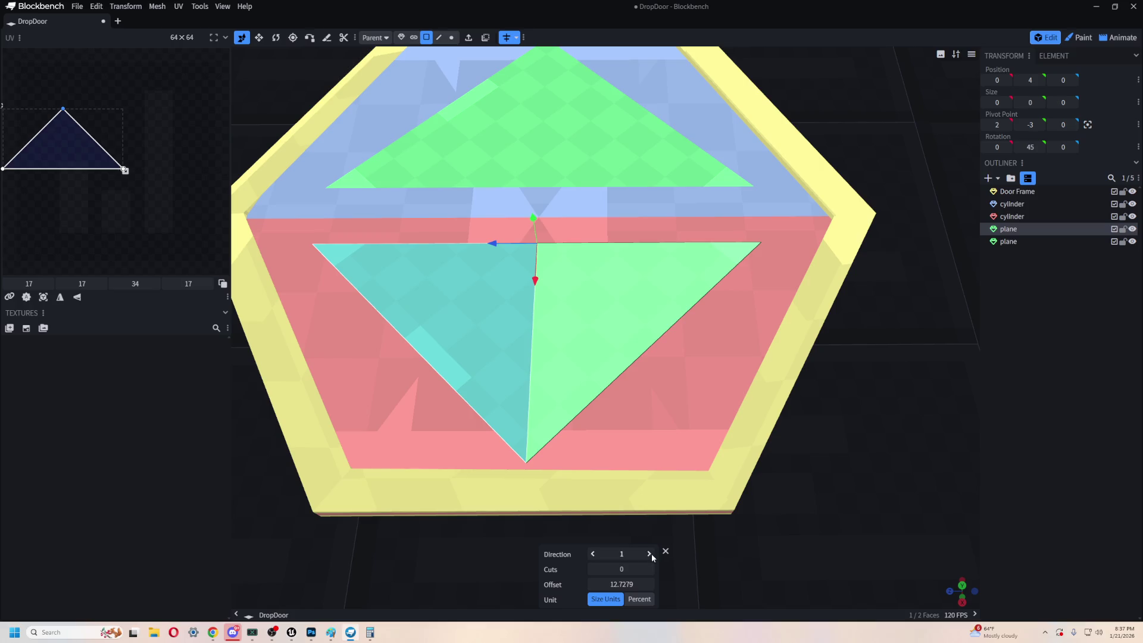
- Loop-cut the lower plane's right face in two, adjusting the cut direction
{"action": "left_click", "coordinate": [666, 552]}
{"action": "left_click", "coordinate": [564, 71]}
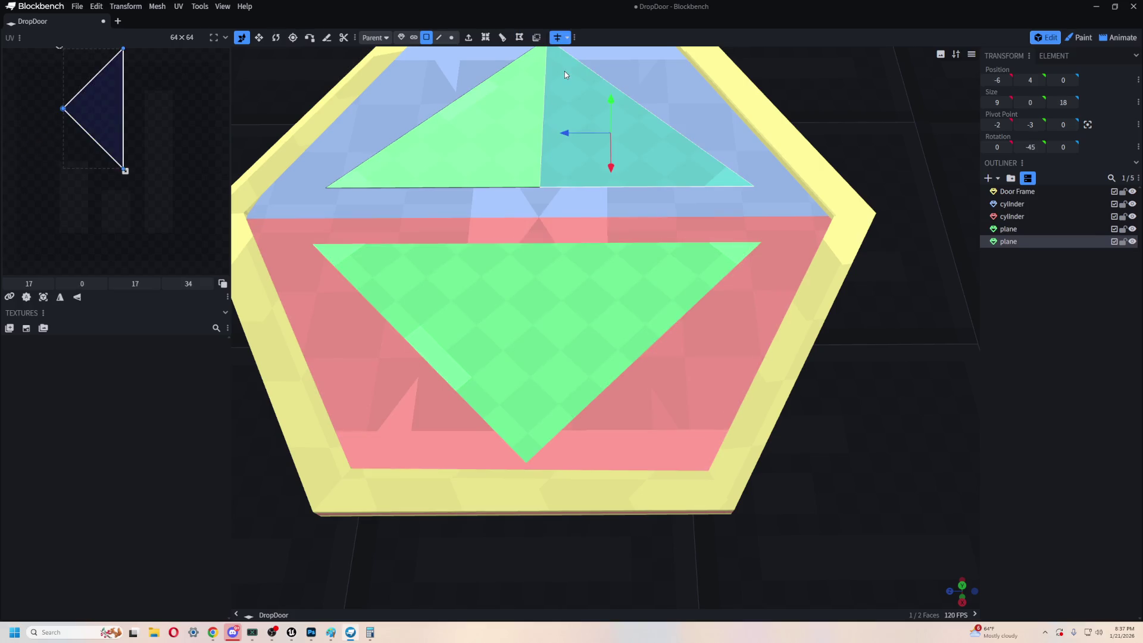
{"action": "left_click", "coordinate": [586, 315]}
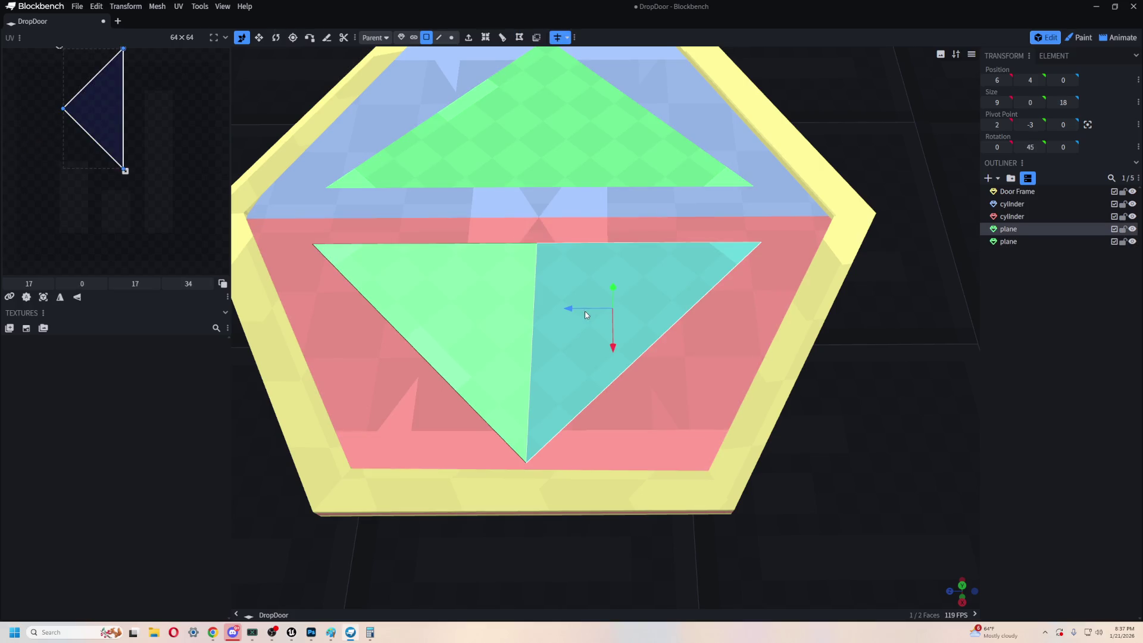
{"action": "left_click", "coordinate": [486, 37]}
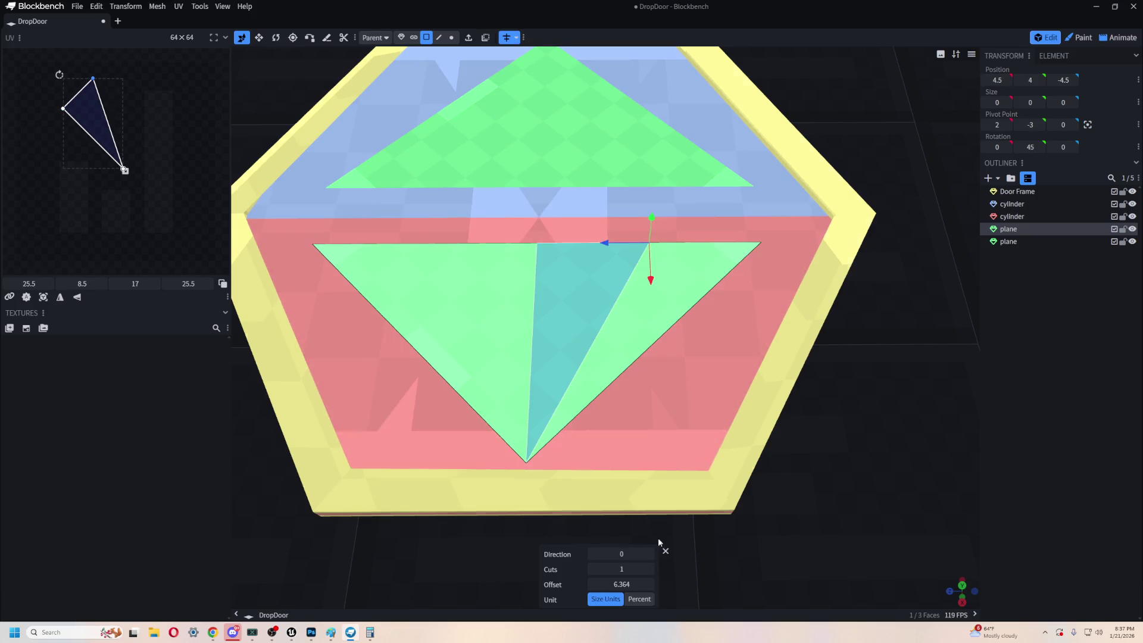
{"action": "left_click", "coordinate": [649, 554]}
{"action": "left_click", "coordinate": [649, 554]}
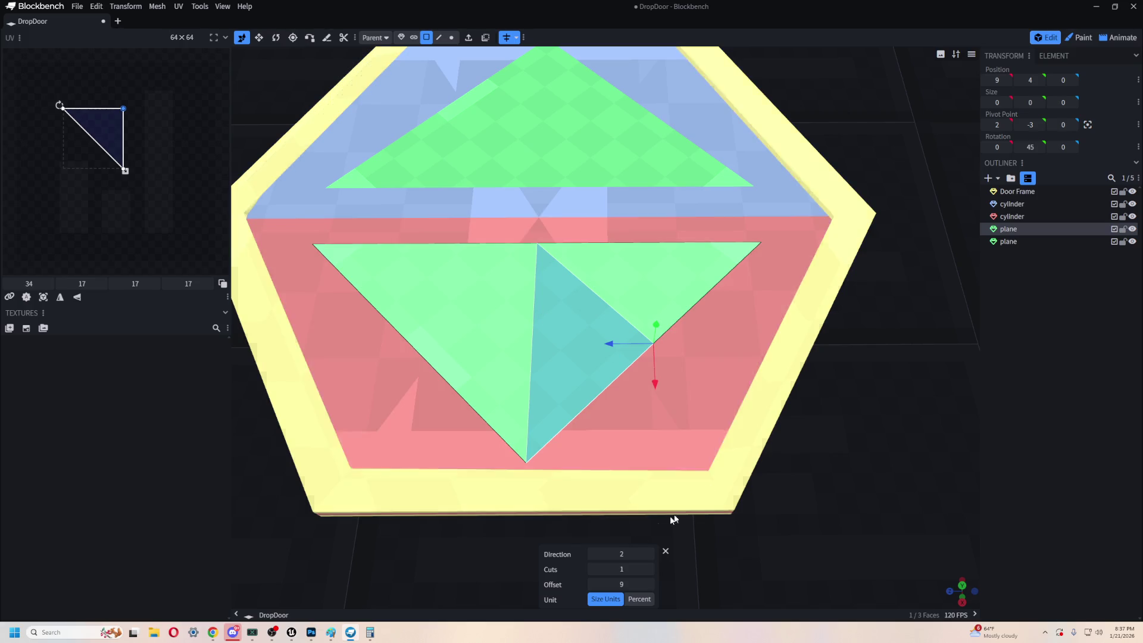
{"action": "left_click", "coordinate": [594, 554]}
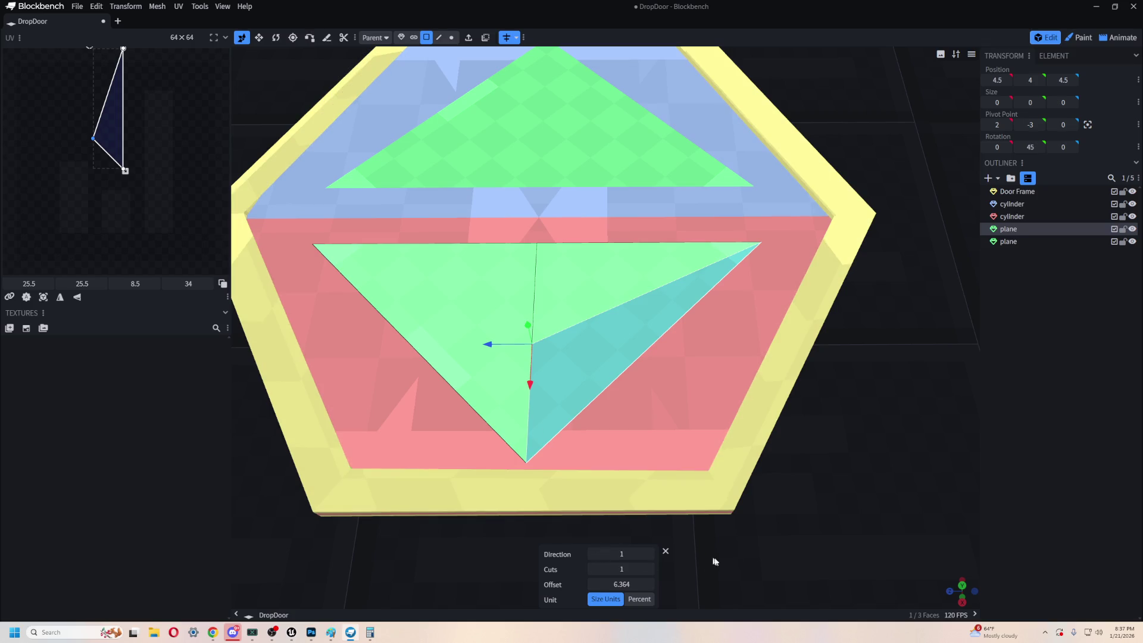
{"action": "left_click", "coordinate": [594, 264]}
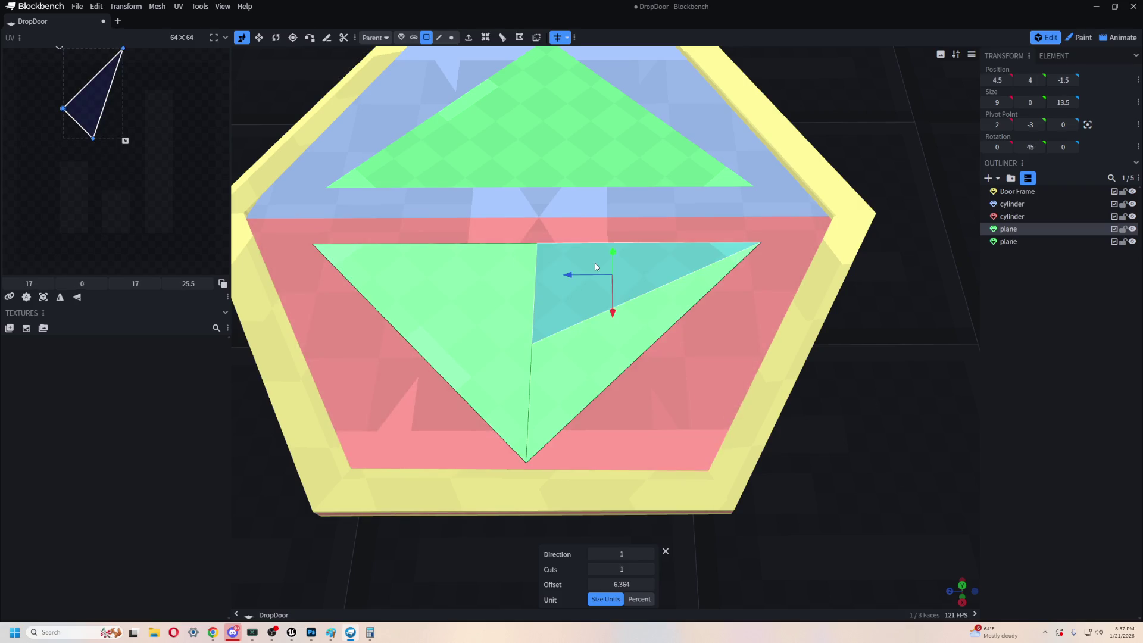
{"action": "left_click", "coordinate": [452, 38]}
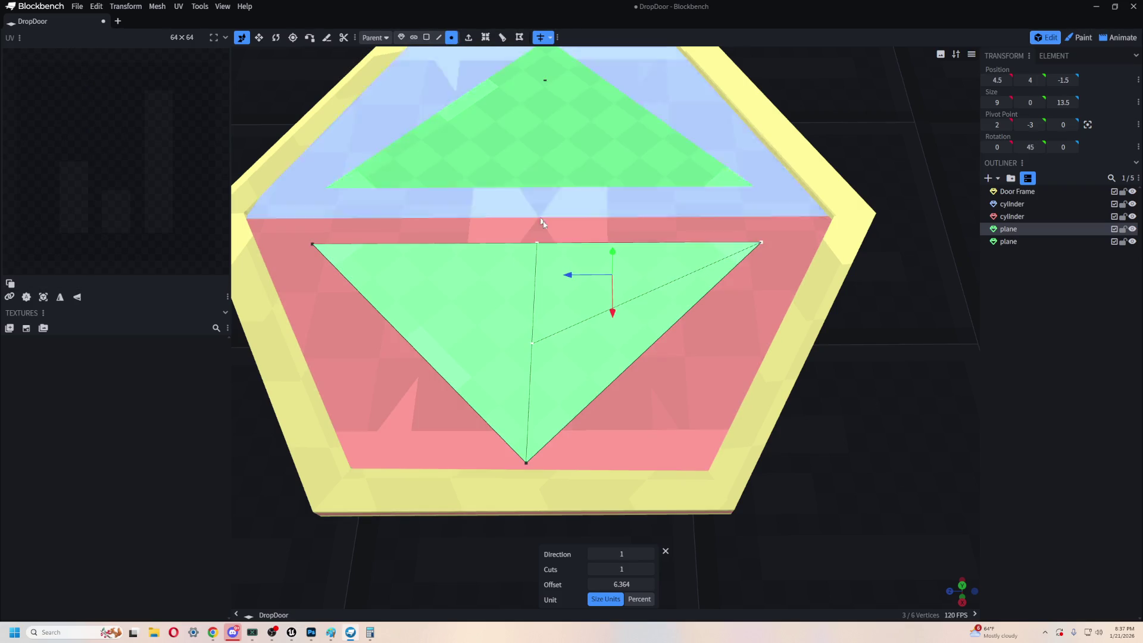
- Loop-cut the lower triangle's left face, then delete its top-middle vertex
{"action": "left_click", "coordinate": [537, 244]}
{"action": "left_click", "coordinate": [493, 317]}
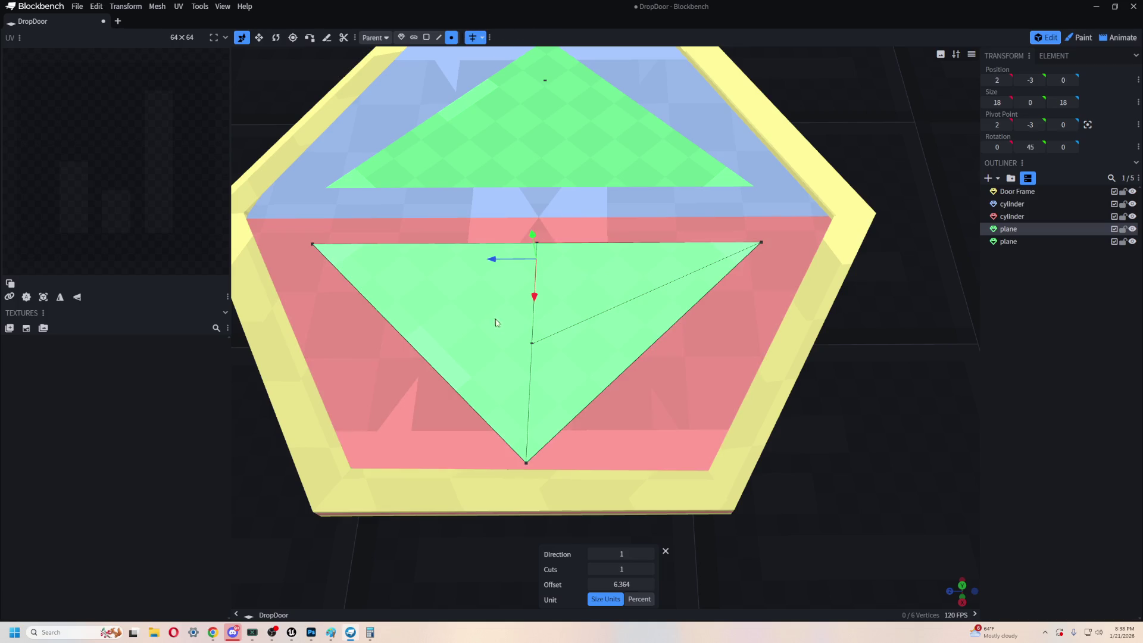
{"action": "left_click", "coordinate": [667, 552]}
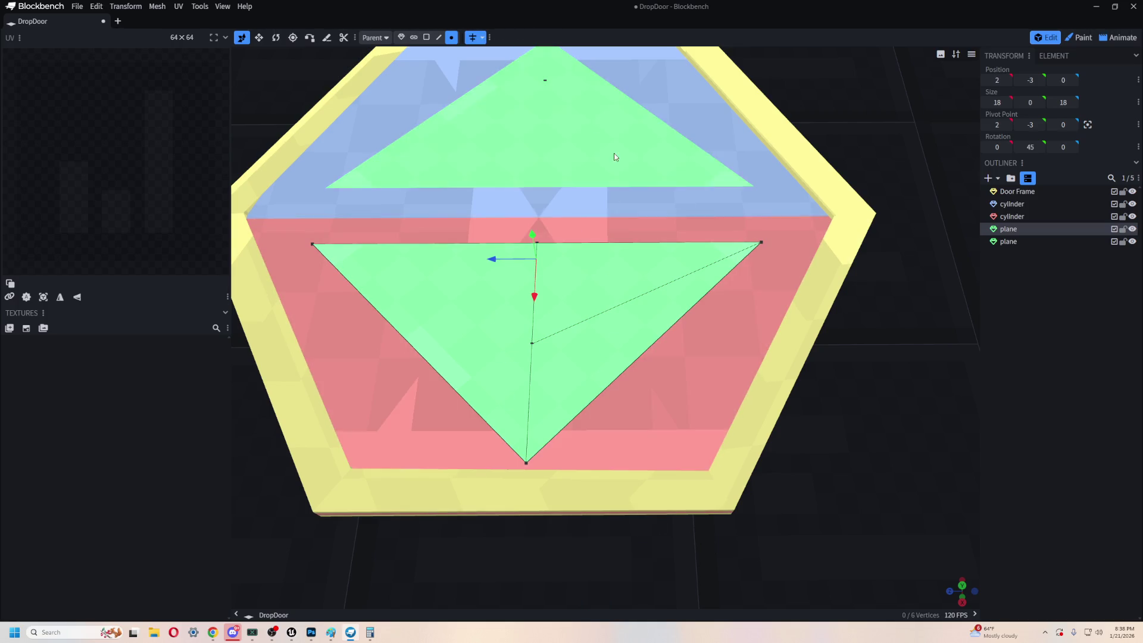
{"action": "left_click", "coordinate": [426, 37]}
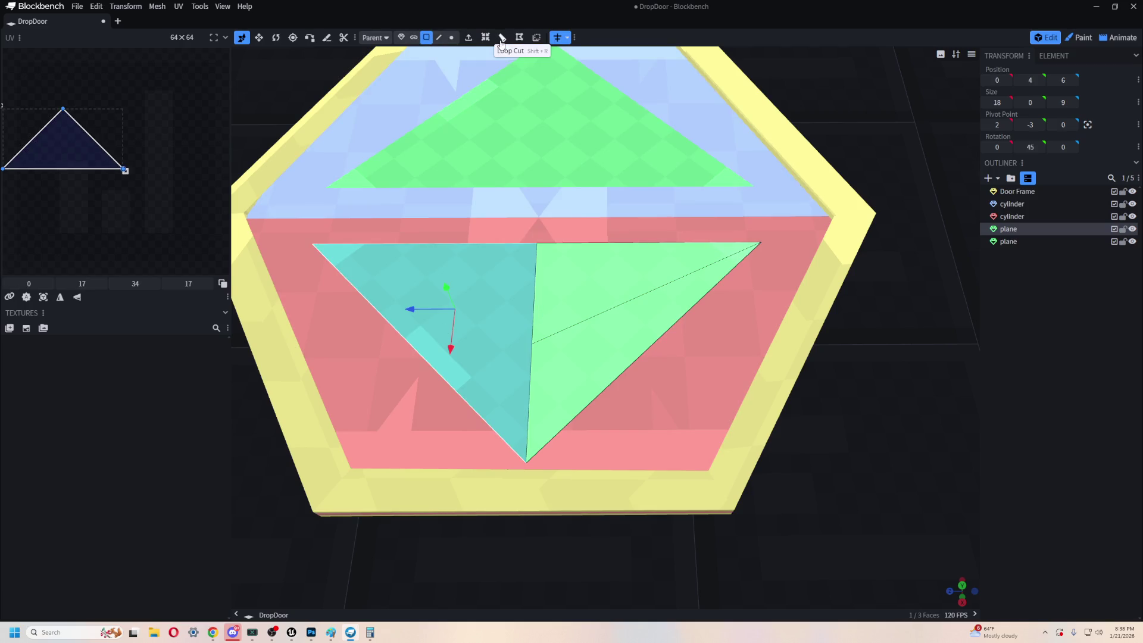
{"action": "left_click", "coordinate": [502, 38]}
{"action": "left_click", "coordinate": [667, 553]}
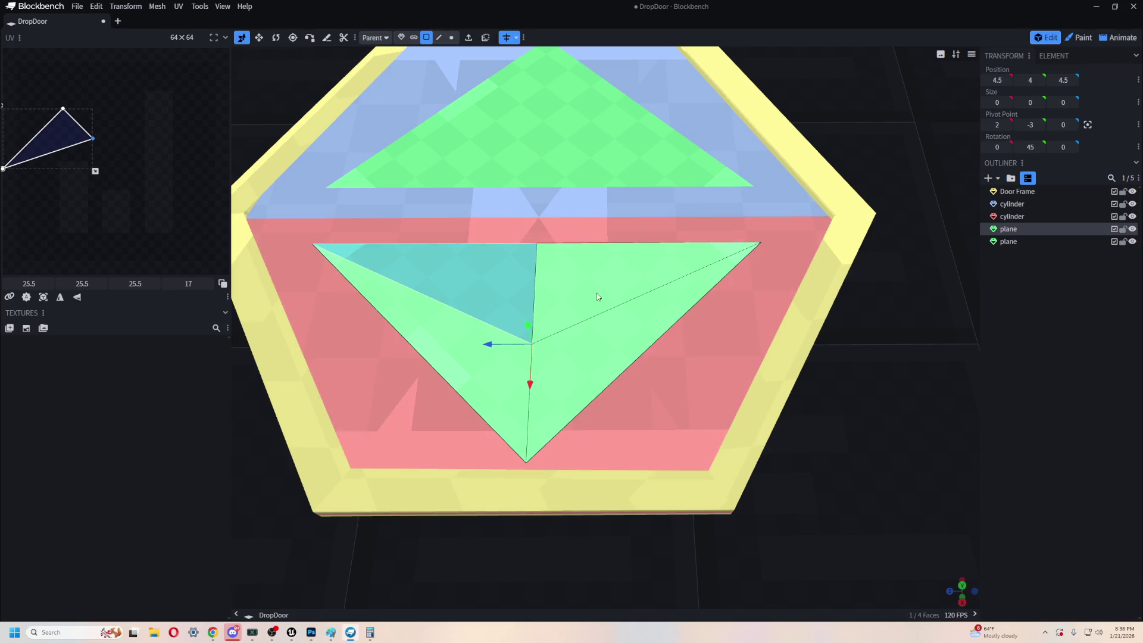
{"action": "left_click", "coordinate": [452, 37]}
{"action": "left_click", "coordinate": [536, 245]}
{"action": "key", "text": "Delete"}
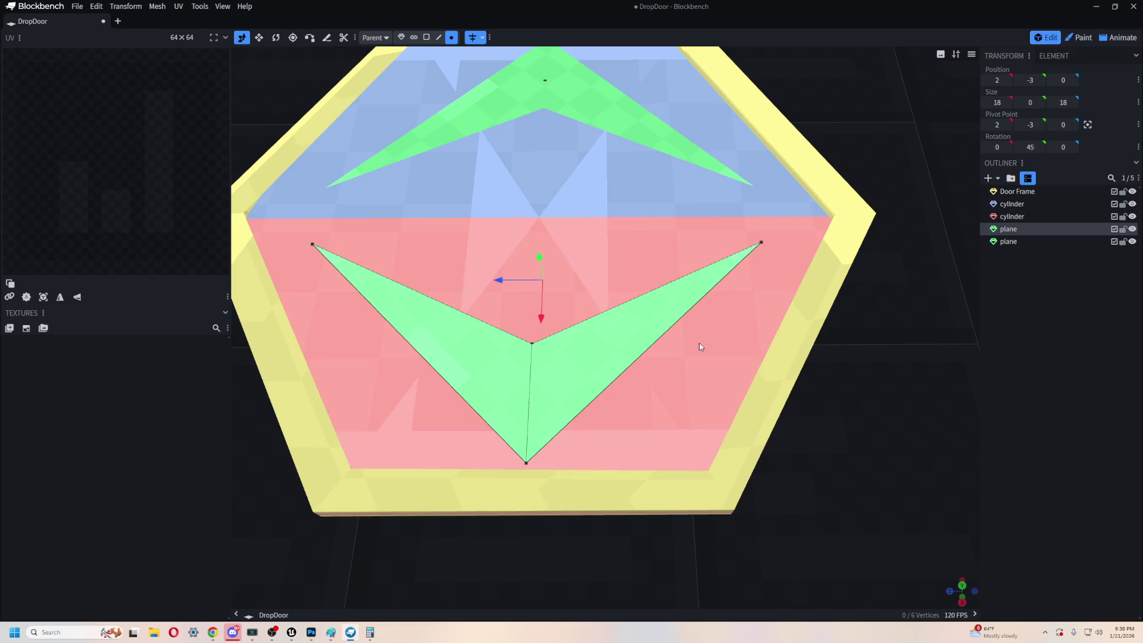
- Revert an overlapping move of the inner chevron vertex and delete that stray vertex
{"action": "left_click_drag", "start_coordinate": [941, 416], "coordinate": [919, 410]}
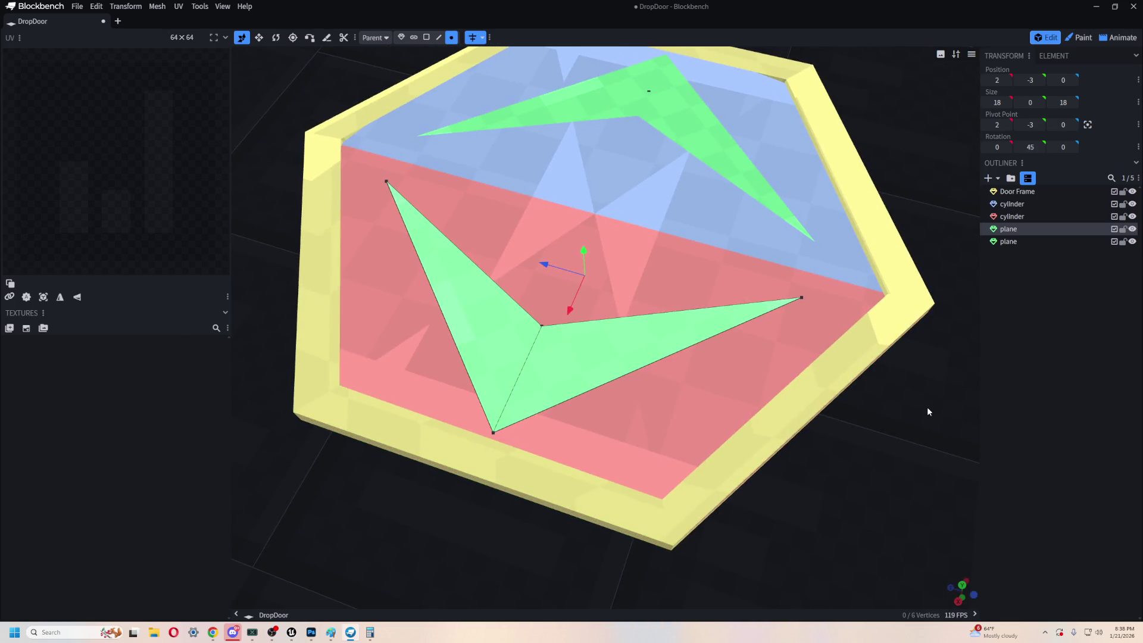
{"action": "left_click", "coordinate": [542, 327]}
{"action": "mouse_move", "coordinate": [525, 373]}
{"action": "left_mouse_down"}
{"action": "mouse_move", "coordinate": [501, 414]}
{"action": "mouse_move", "coordinate": [493, 405]}
{"action": "left_mouse_up"}
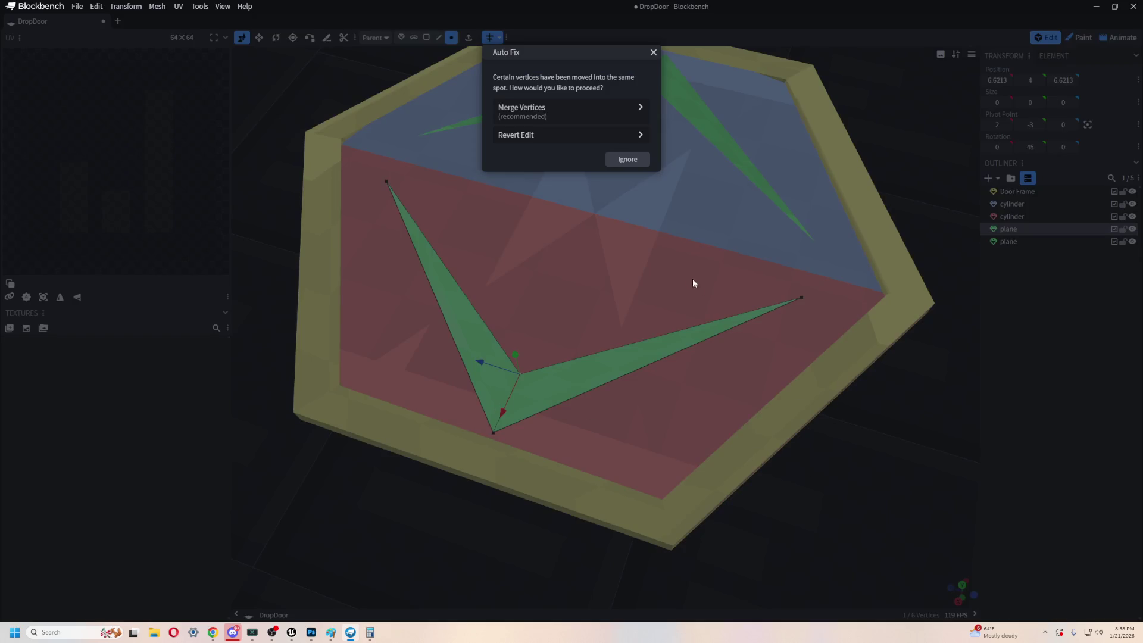
{"action": "left_click", "coordinate": [556, 134]}
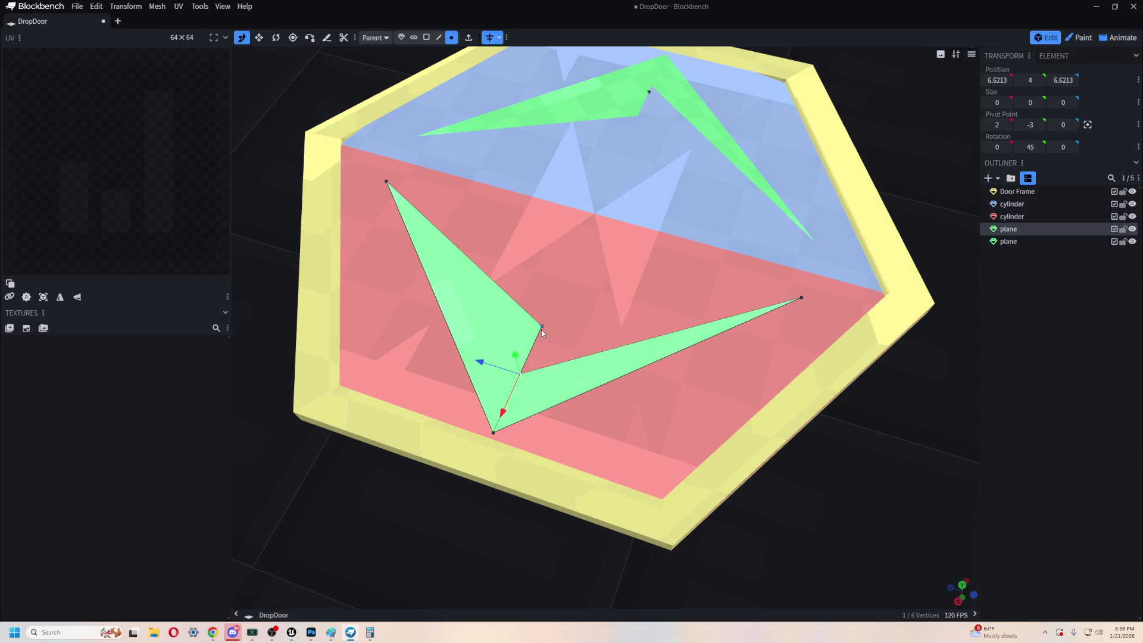
{"action": "left_click", "coordinate": [541, 326]}
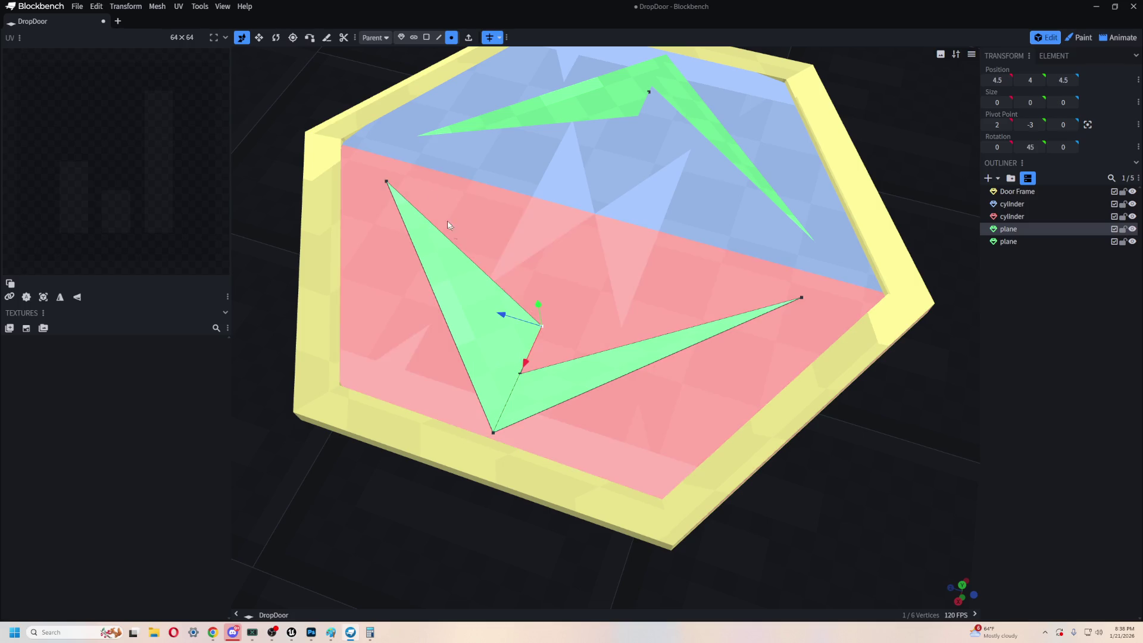
{"action": "key", "text": "Delete"}
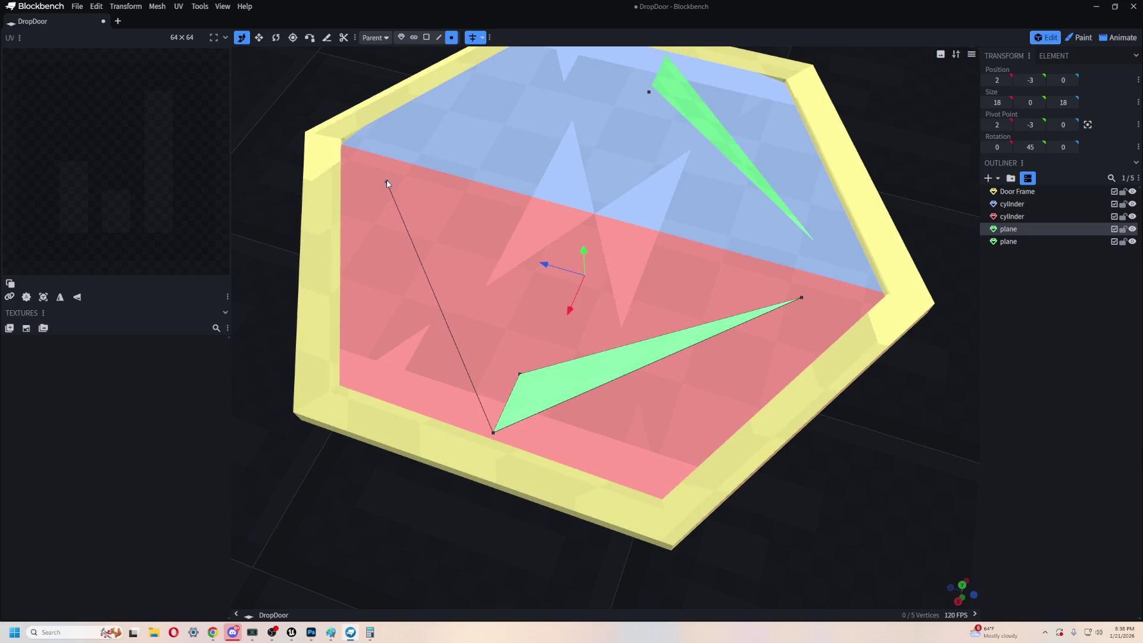
- Fill a face between the outer corner, bottom tip and inner notch vertices to complete the V chevron
{"action": "left_click", "coordinate": [386, 181]}
{"action": "left_click", "coordinate": [521, 376], "text": "shift"}
{"action": "left_click", "coordinate": [493, 433], "text": "shift"}
{"action": "key", "text": "f"}
{"action": "mouse_move", "coordinate": [898, 451]}
{"action": "left_mouse_down"}
{"action": "mouse_move", "coordinate": [922, 488]}
{"action": "mouse_move", "coordinate": [744, 387]}
{"action": "left_mouse_up"}
{"action": "left_click", "coordinate": [259, 37]}
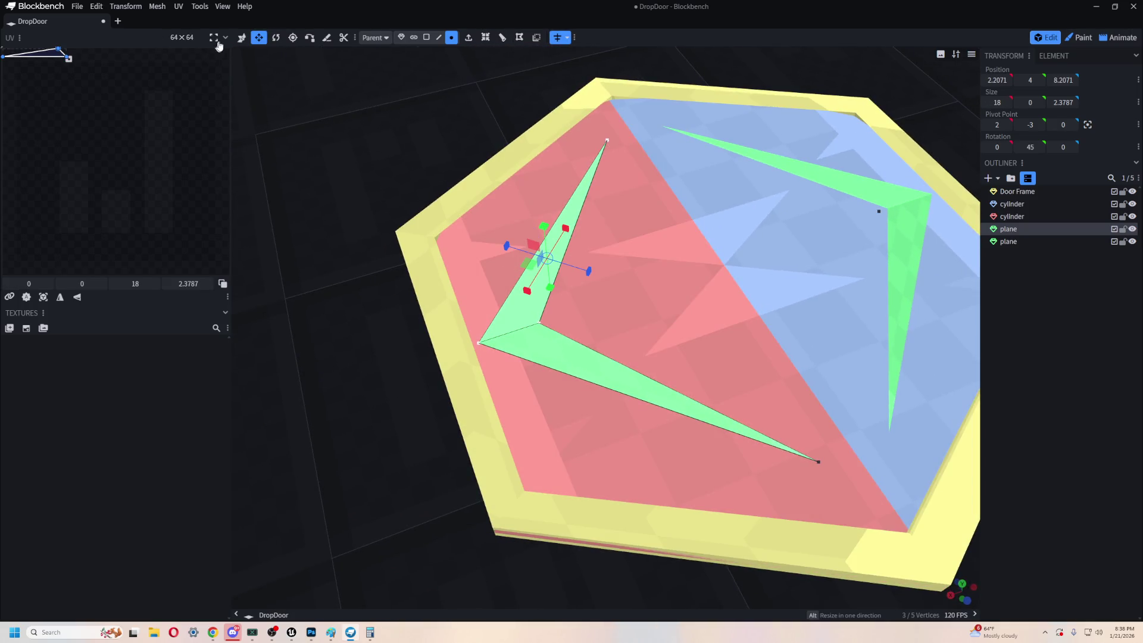
{"action": "left_click", "coordinate": [242, 37]}
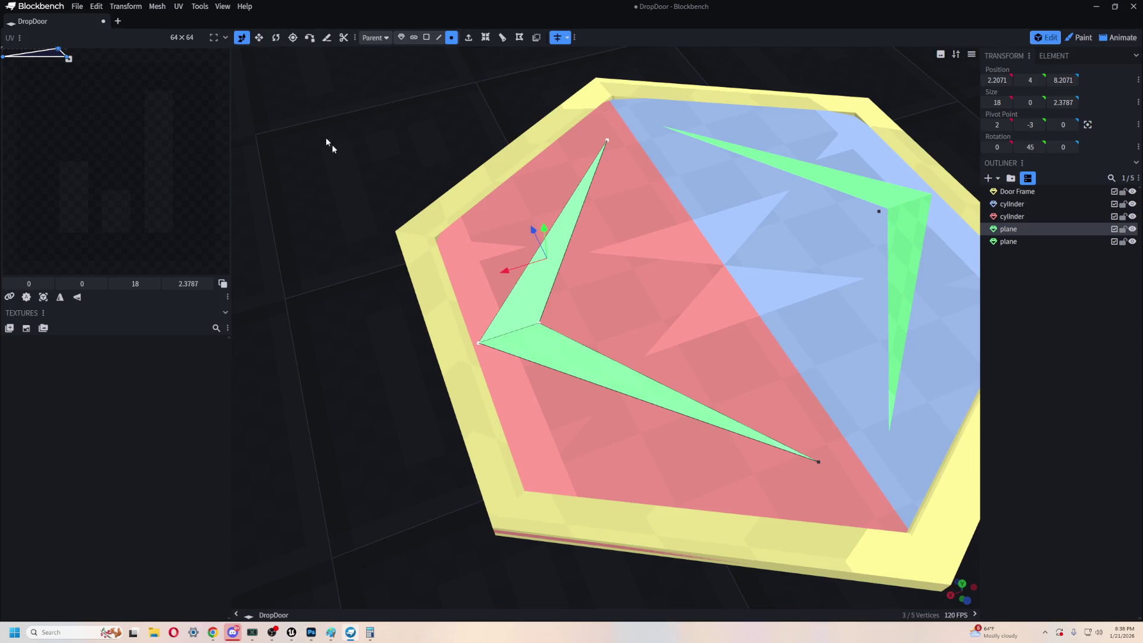
- Duplicate both chevron planes and shift the copy along X to -2
{"action": "key", "text": "ctrl+v"}
{"action": "scroll", "coordinate": [380, 344], "scroll_direction": "up", "scroll_amount": 2}
{"action": "key", "text": "ctrl+c"}
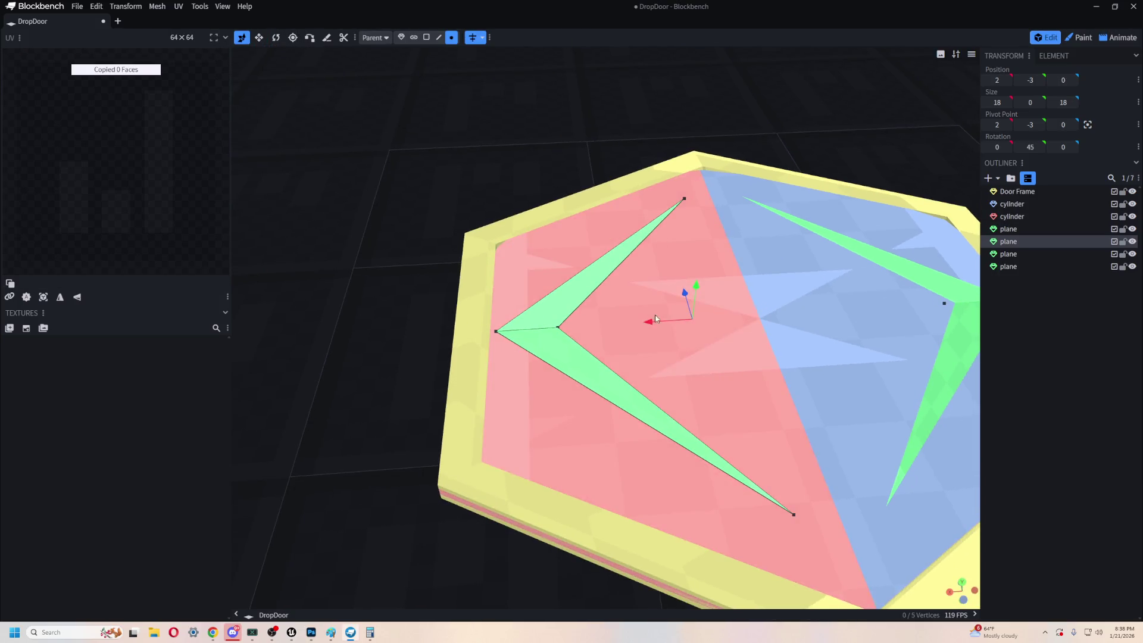
{"action": "scroll", "coordinate": [647, 325], "scroll_direction": "down", "scroll_amount": 2}
{"action": "mouse_move", "coordinate": [647, 325]}
{"action": "left_mouse_down"}
{"action": "mouse_move", "coordinate": [740, 327]}
{"action": "mouse_move", "coordinate": [672, 315]}
{"action": "left_mouse_up"}
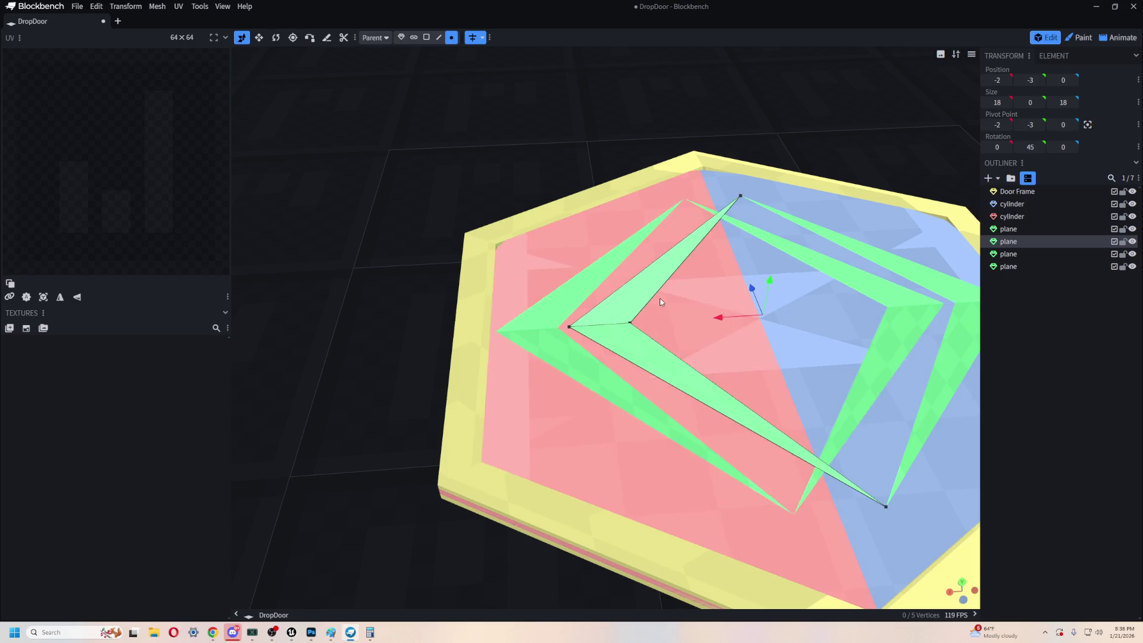
{"action": "scroll", "coordinate": [481, 457], "scroll_direction": "down", "scroll_amount": 1}
- Shrink the copied chevron plane to Size X 9 and Size Z 9
{"action": "mouse_move", "coordinate": [481, 457]}
{"action": "left_mouse_down"}
{"action": "mouse_move", "coordinate": [598, 469]}
{"action": "mouse_move", "coordinate": [815, 418]}
{"action": "mouse_move", "coordinate": [764, 377]}
{"action": "left_mouse_up"}
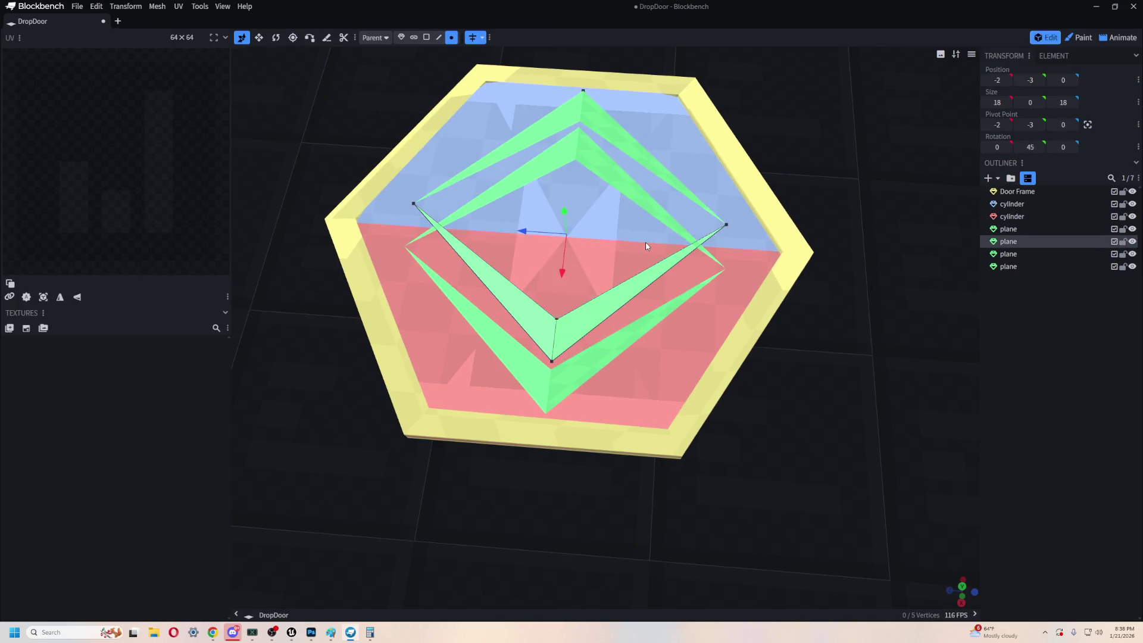
{"action": "key", "text": "s"}
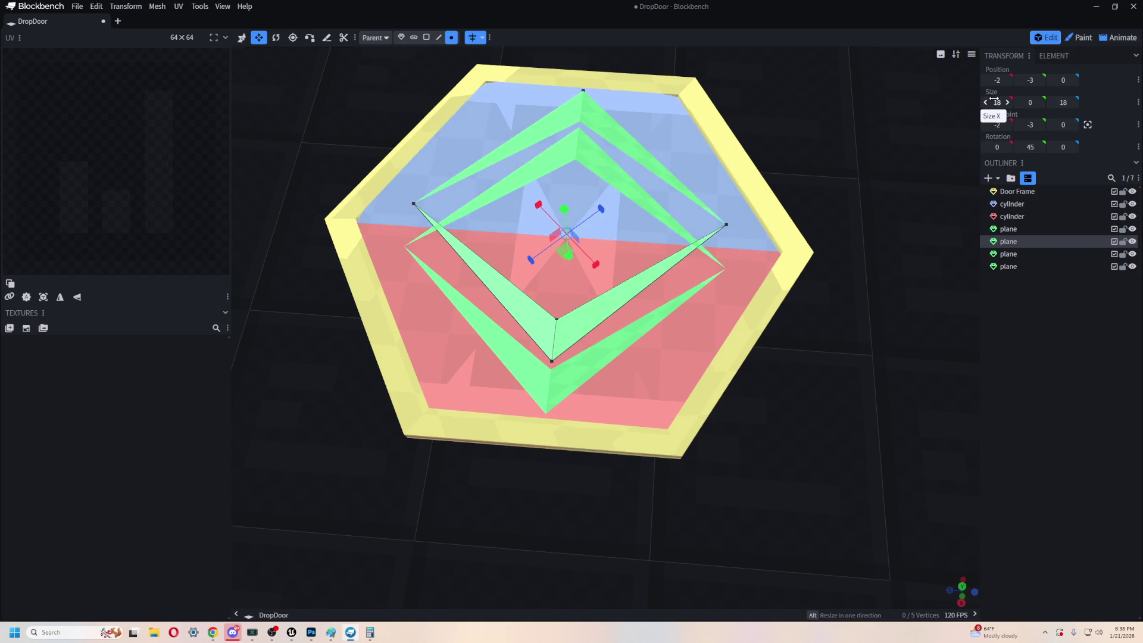
{"action": "type", "text": "9"}
{"action": "key", "text": "Return"}
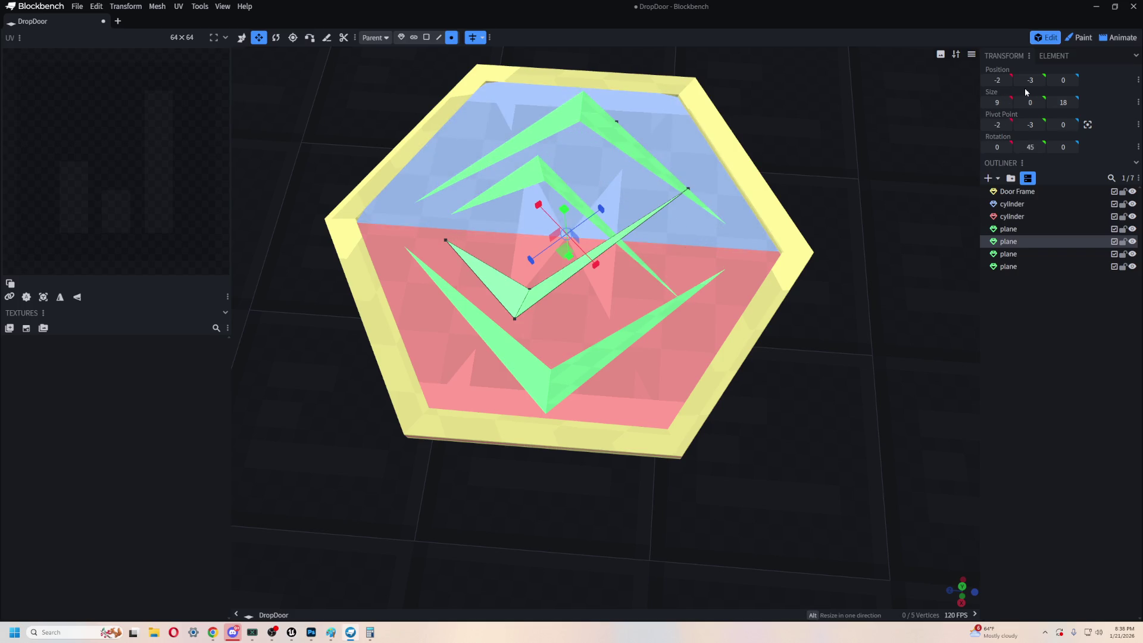
{"action": "type", "text": "9"}
{"action": "key", "text": "Tab"}
- Center the smaller chevron copy at X 0 inside the larger chevron
{"action": "mouse_move", "coordinate": [939, 188]}
{"action": "left_mouse_down"}
{"action": "mouse_move", "coordinate": [703, 319]}
{"action": "mouse_move", "coordinate": [619, 301]}
{"action": "mouse_move", "coordinate": [591, 316]}
{"action": "left_mouse_up"}
{"action": "key", "text": "t"}
{"action": "right_click_drag", "start_coordinate": [642, 532], "coordinate": [531, 428]}
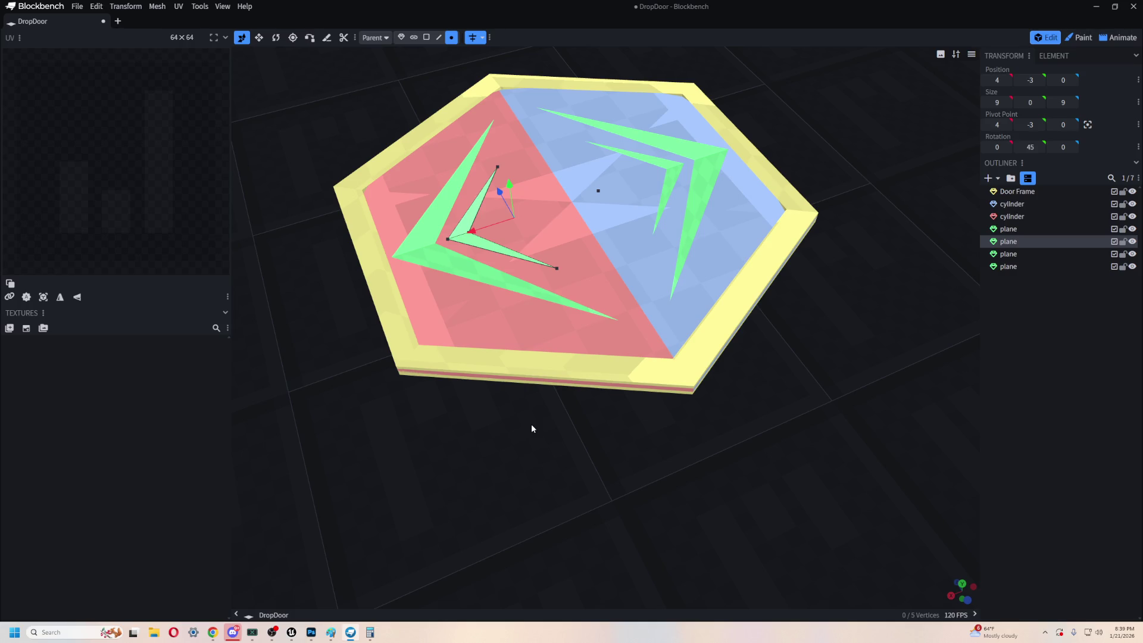
{"action": "scroll", "coordinate": [459, 306], "scroll_direction": "up", "scroll_amount": 3}
{"action": "mouse_move", "coordinate": [595, 357]}
{"action": "left_mouse_down"}
{"action": "mouse_move", "coordinate": [744, 408]}
{"action": "mouse_move", "coordinate": [819, 462]}
{"action": "mouse_move", "coordinate": [862, 413]}
{"action": "mouse_move", "coordinate": [425, 377]}
{"action": "left_mouse_up"}
{"action": "mouse_move", "coordinate": [434, 422]}
{"action": "left_mouse_down"}
{"action": "mouse_move", "coordinate": [430, 431]}
{"action": "mouse_move", "coordinate": [477, 363]}
{"action": "mouse_move", "coordinate": [463, 404]}
{"action": "mouse_move", "coordinate": [476, 373]}
{"action": "left_mouse_up"}
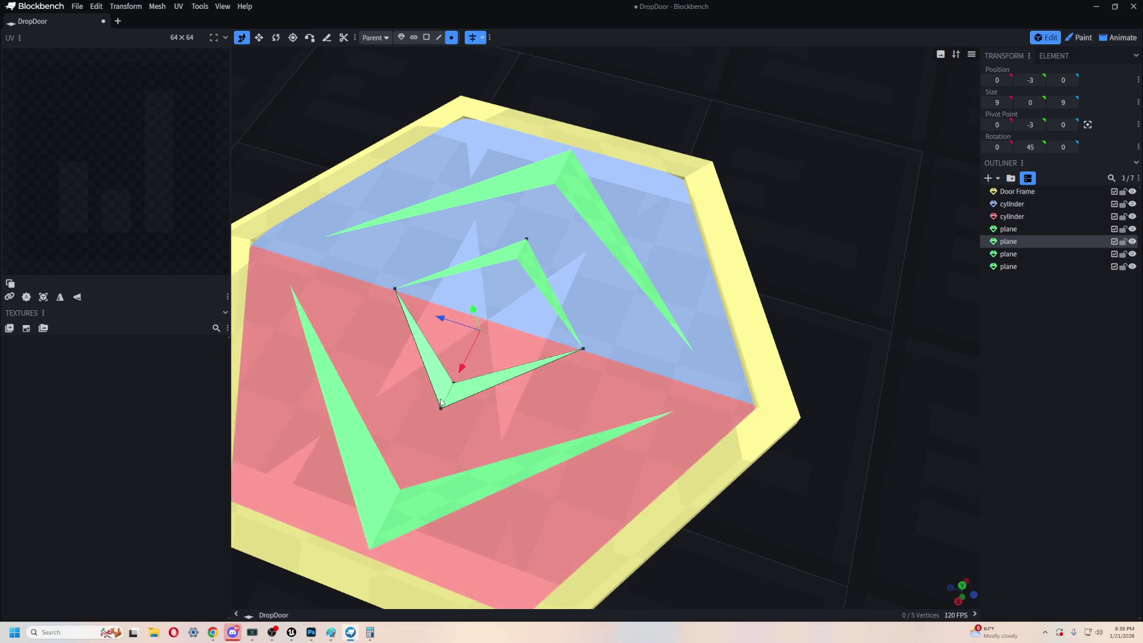
{"action": "mouse_move", "coordinate": [767, 476]}
{"action": "left_mouse_down"}
{"action": "mouse_move", "coordinate": [725, 470]}
{"action": "mouse_move", "coordinate": [720, 458]}
{"action": "left_mouse_up"}
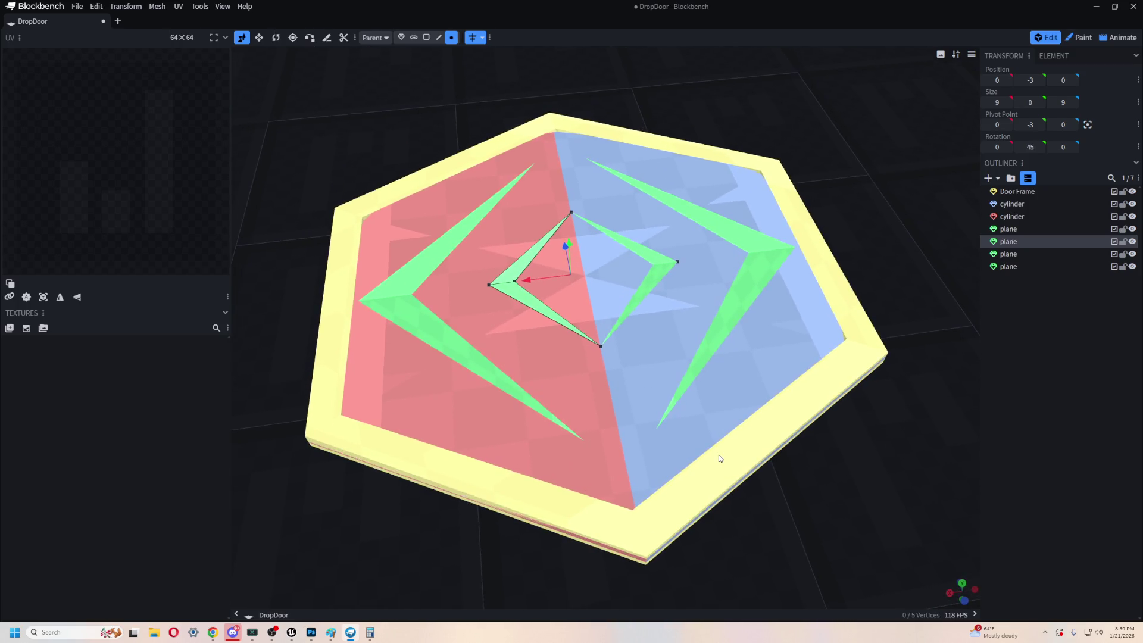
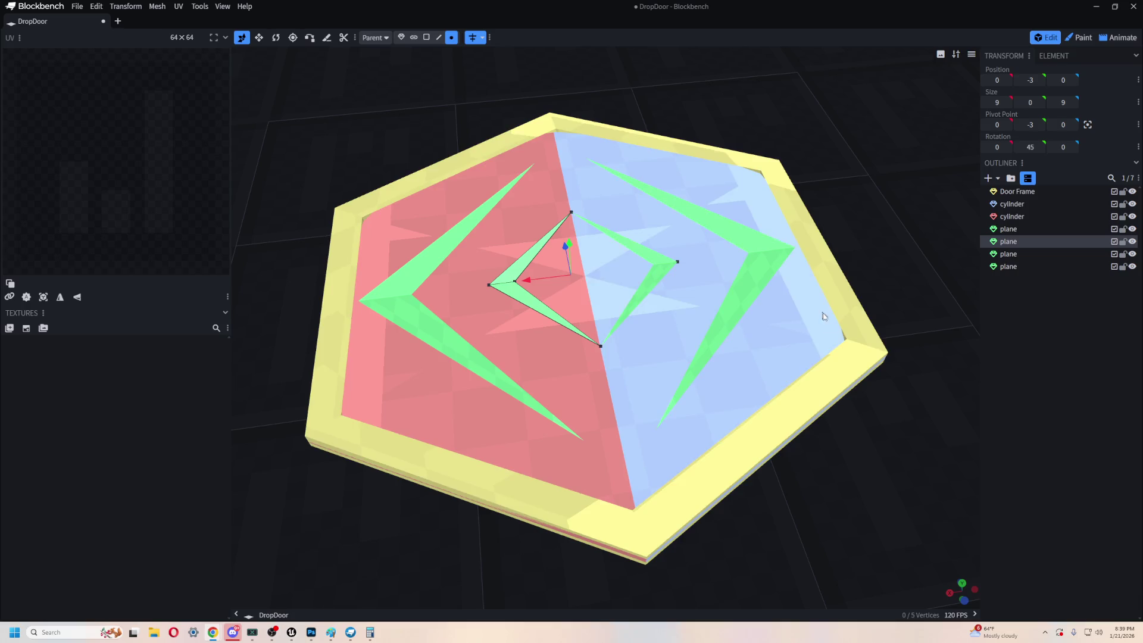
- Rotate the large left chevron to 77.5° and shift it 2 along X and to Z -2
{"action": "mouse_move", "coordinate": [858, 430]}
{"action": "left_mouse_down"}
{"action": "mouse_move", "coordinate": [850, 276]}
{"action": "mouse_move", "coordinate": [839, 355]}
{"action": "mouse_move", "coordinate": [806, 357]}
{"action": "mouse_move", "coordinate": [806, 393]}
{"action": "left_mouse_up"}
{"action": "left_click", "coordinate": [487, 258]}
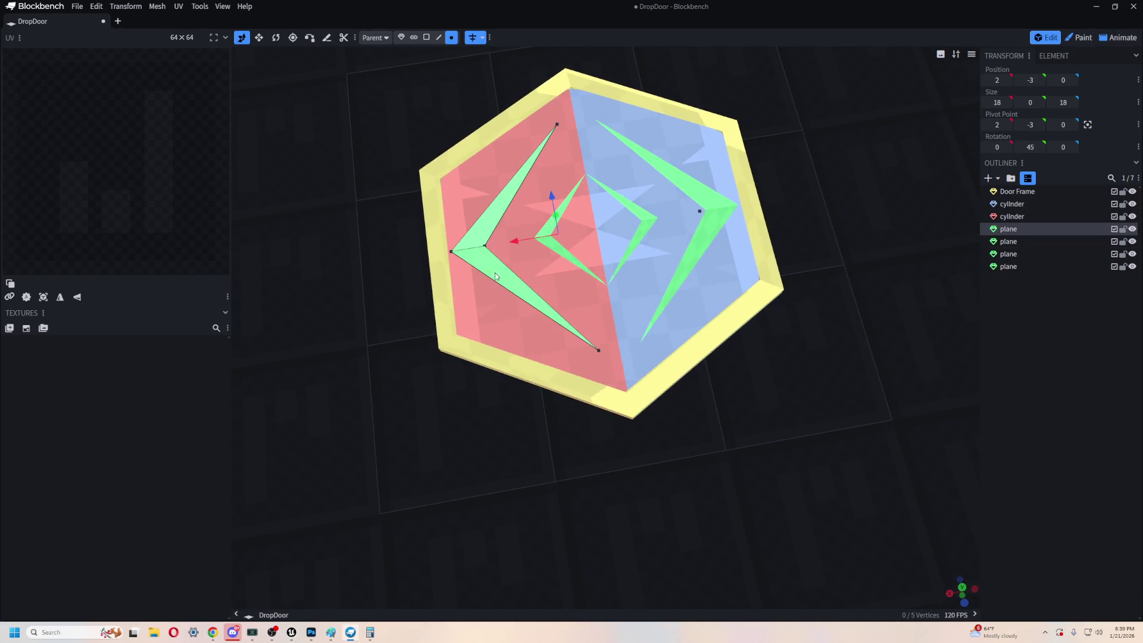
{"action": "key", "text": "r"}
{"action": "mouse_move", "coordinate": [579, 281]}
{"action": "left_mouse_down"}
{"action": "mouse_move", "coordinate": [612, 280]}
{"action": "mouse_move", "coordinate": [598, 278]}
{"action": "left_mouse_up"}
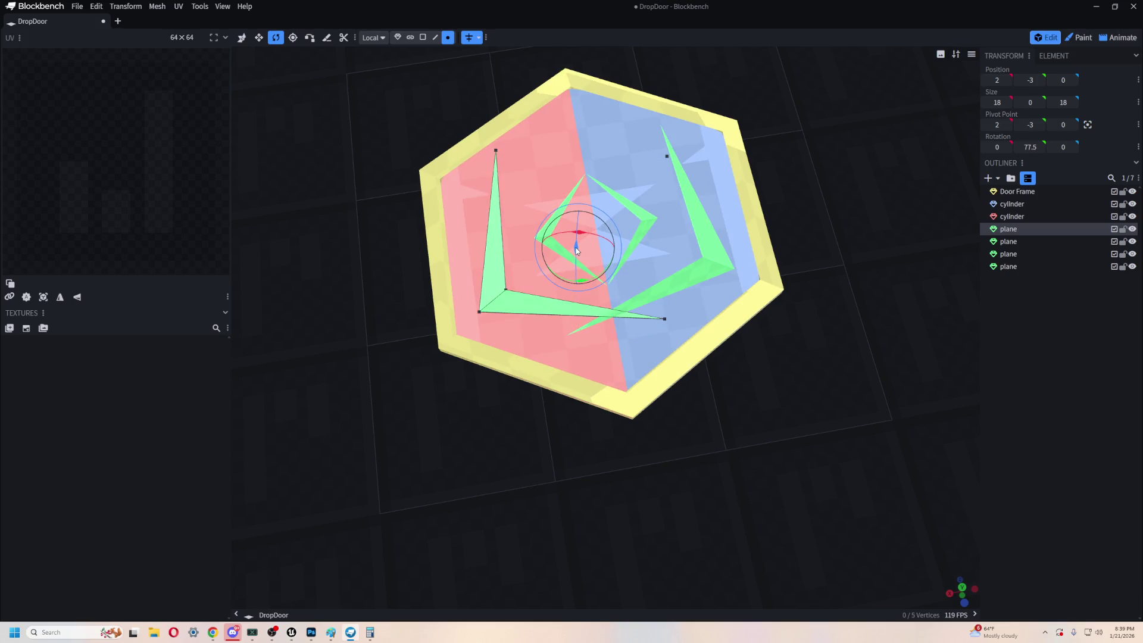
{"action": "key", "text": "v"}
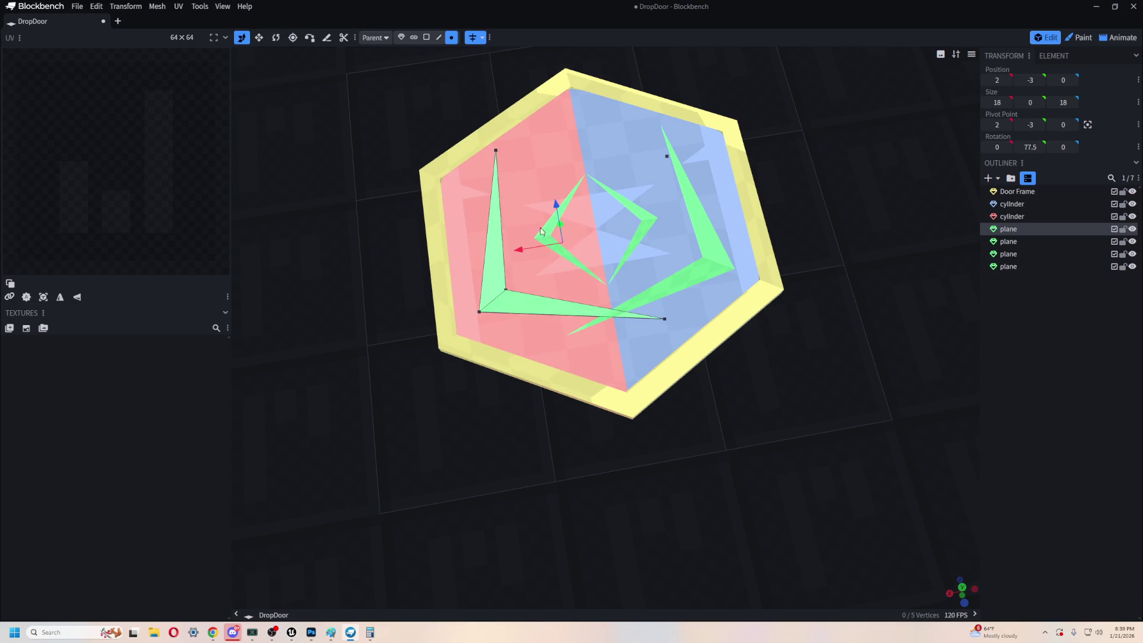
{"action": "mouse_move", "coordinate": [383, 323]}
{"action": "left_mouse_down"}
{"action": "mouse_move", "coordinate": [484, 281]}
{"action": "mouse_move", "coordinate": [719, 419]}
{"action": "left_mouse_up"}
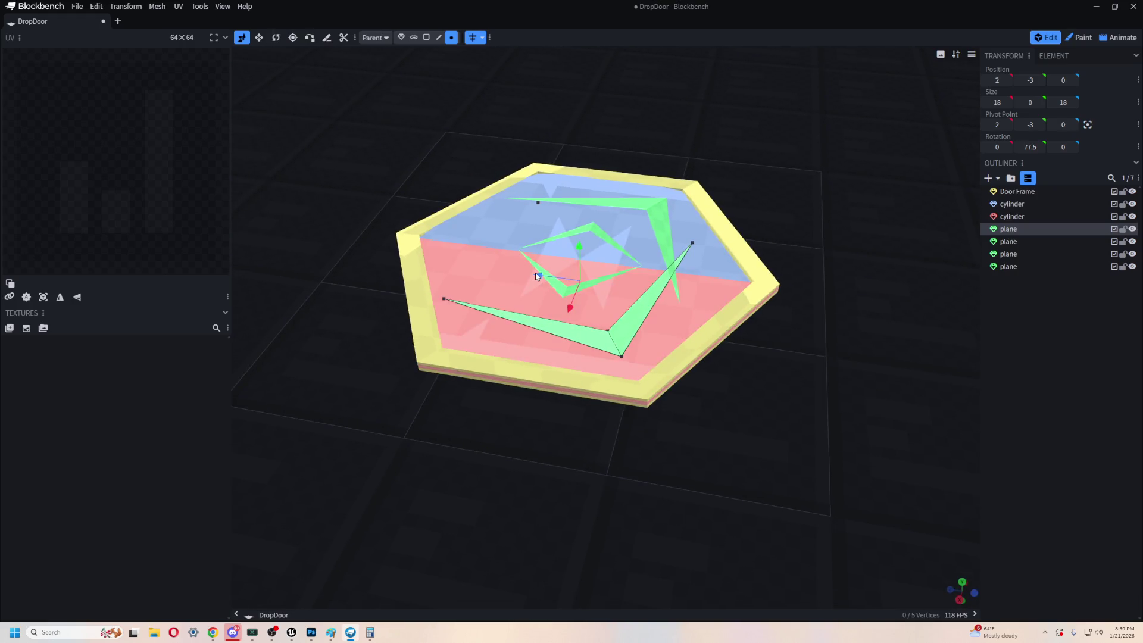
{"action": "left_click_drag", "start_coordinate": [570, 309], "coordinate": [569, 327]}
{"action": "mouse_move", "coordinate": [534, 293]}
{"action": "left_mouse_down"}
{"action": "mouse_move", "coordinate": [559, 301]}
{"action": "mouse_move", "coordinate": [551, 292]}
{"action": "left_mouse_up"}
- Slide the chevron along Z, then undo its move and rotation
{"action": "left_click_drag", "start_coordinate": [781, 410], "coordinate": [775, 464]}
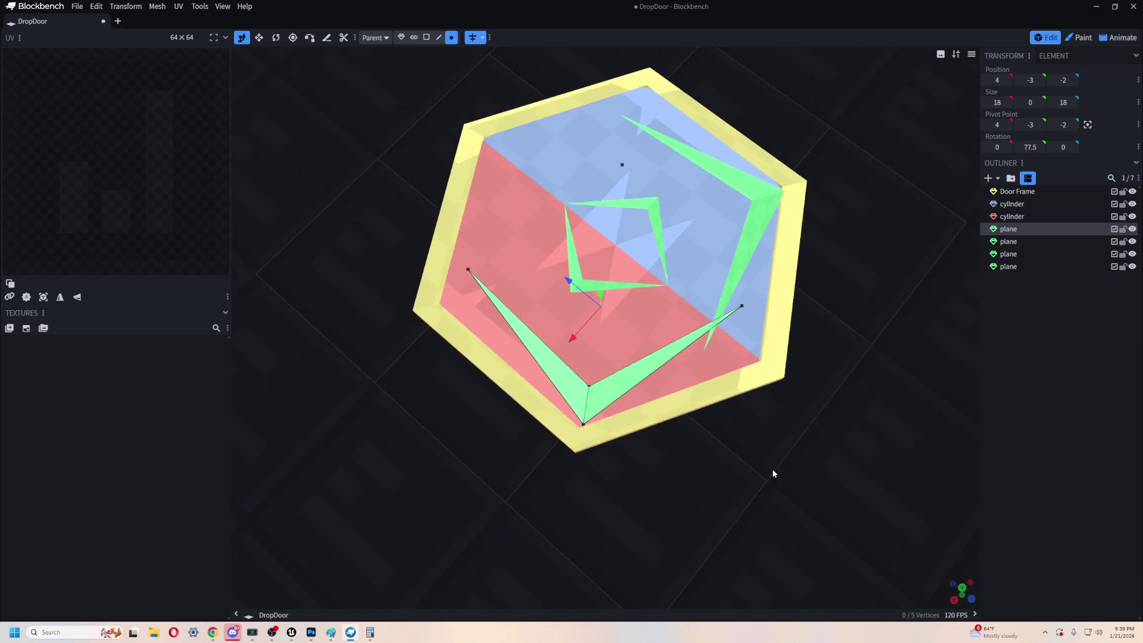
{"action": "scroll", "coordinate": [784, 416], "scroll_direction": "up", "scroll_amount": 5}
{"action": "mouse_move", "coordinate": [783, 416]}
{"action": "left_mouse_down"}
{"action": "mouse_move", "coordinate": [788, 497]}
{"action": "mouse_move", "coordinate": [837, 448]}
{"action": "mouse_move", "coordinate": [821, 464]}
{"action": "mouse_move", "coordinate": [870, 452]}
{"action": "mouse_move", "coordinate": [614, 291]}
{"action": "mouse_move", "coordinate": [778, 443]}
{"action": "mouse_move", "coordinate": [867, 434]}
{"action": "mouse_move", "coordinate": [716, 274]}
{"action": "left_mouse_up"}
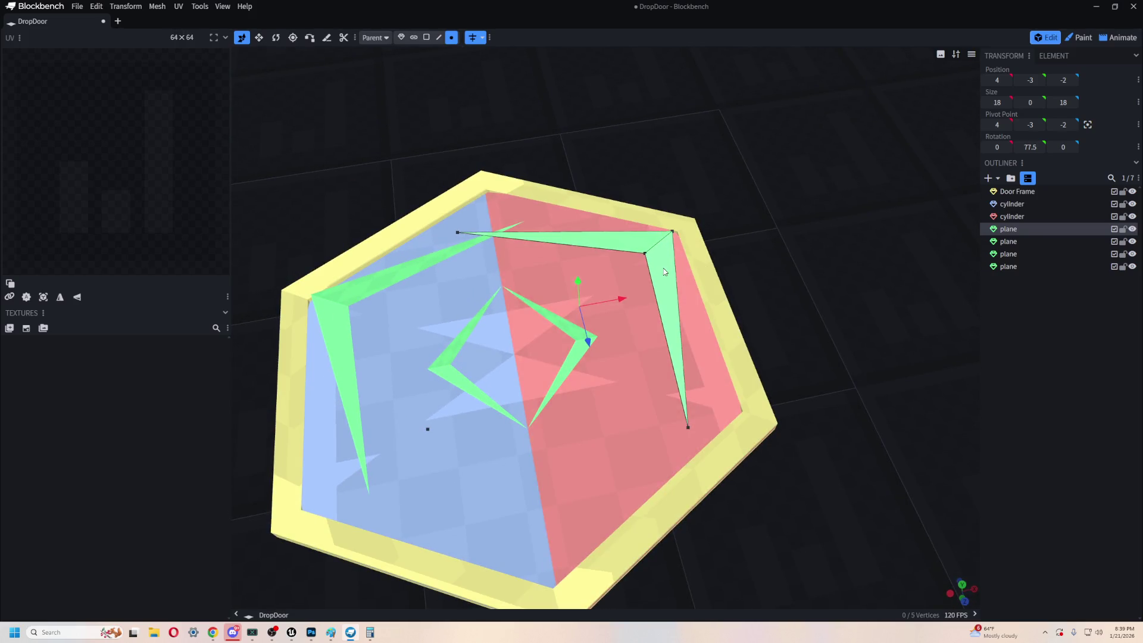
{"action": "mouse_move", "coordinate": [586, 344]}
{"action": "left_mouse_down"}
{"action": "mouse_move", "coordinate": [703, 572]}
{"action": "mouse_move", "coordinate": [625, 338]}
{"action": "mouse_move", "coordinate": [634, 345]}
{"action": "left_mouse_up"}
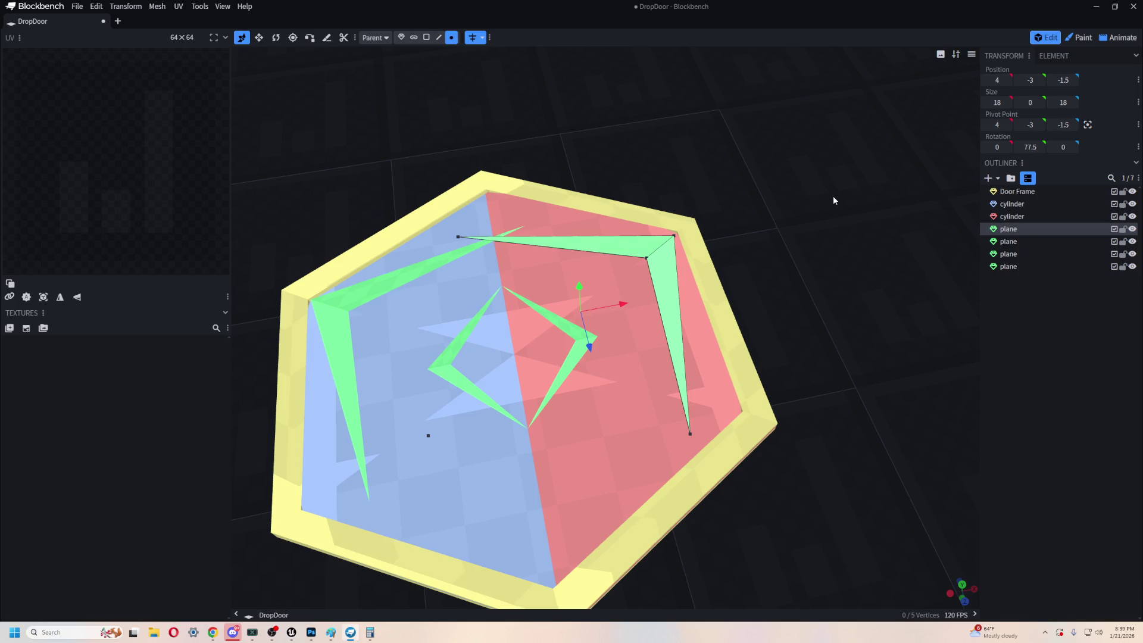
{"action": "mouse_move", "coordinate": [805, 176]}
{"action": "left_mouse_down"}
{"action": "mouse_move", "coordinate": [744, 209]}
{"action": "mouse_move", "coordinate": [768, 217]}
{"action": "mouse_move", "coordinate": [678, 170]}
{"action": "mouse_move", "coordinate": [678, 156]}
{"action": "left_mouse_up"}
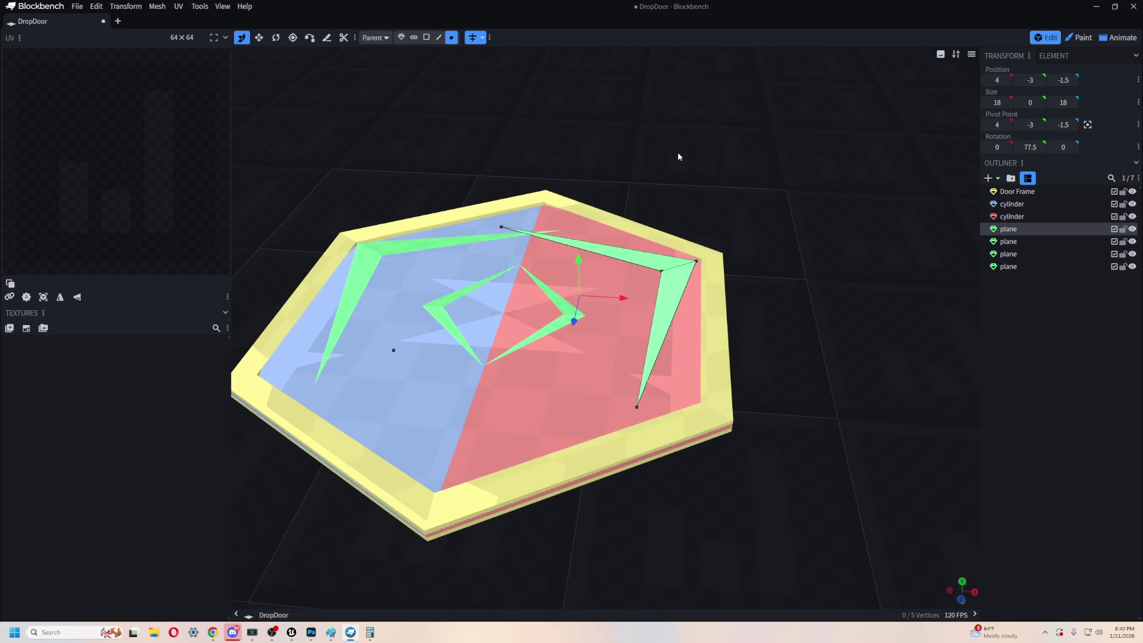
{"action": "key", "text": "Up"}
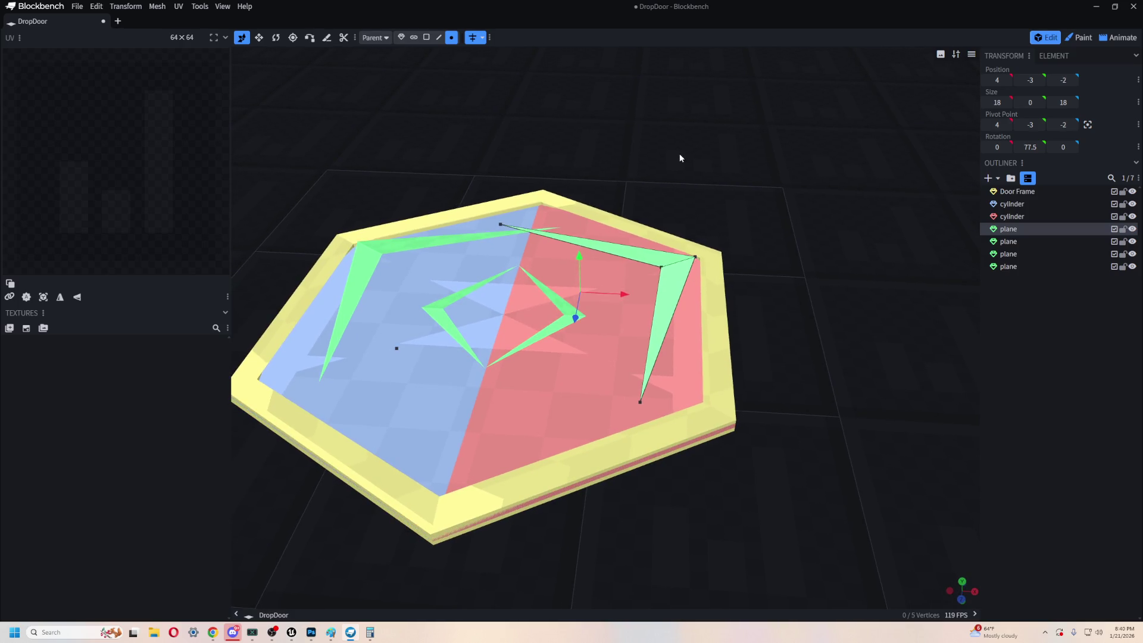
{"action": "key", "text": "ctrl+z"}
{"action": "key", "text": "ctrl+z"}
{"action": "mouse_move", "coordinate": [680, 157]}
{"action": "left_mouse_down"}
{"action": "mouse_move", "coordinate": [779, 342]}
{"action": "mouse_move", "coordinate": [809, 287]}
{"action": "mouse_move", "coordinate": [788, 319]}
{"action": "mouse_move", "coordinate": [776, 299]}
{"action": "left_mouse_up"}
{"action": "scroll", "coordinate": [783, 325], "scroll_direction": "up", "scroll_amount": 3}
- Pull the large chevron's tip vertices out toward the hexagon frame corners
{"action": "left_click", "coordinate": [625, 226]}
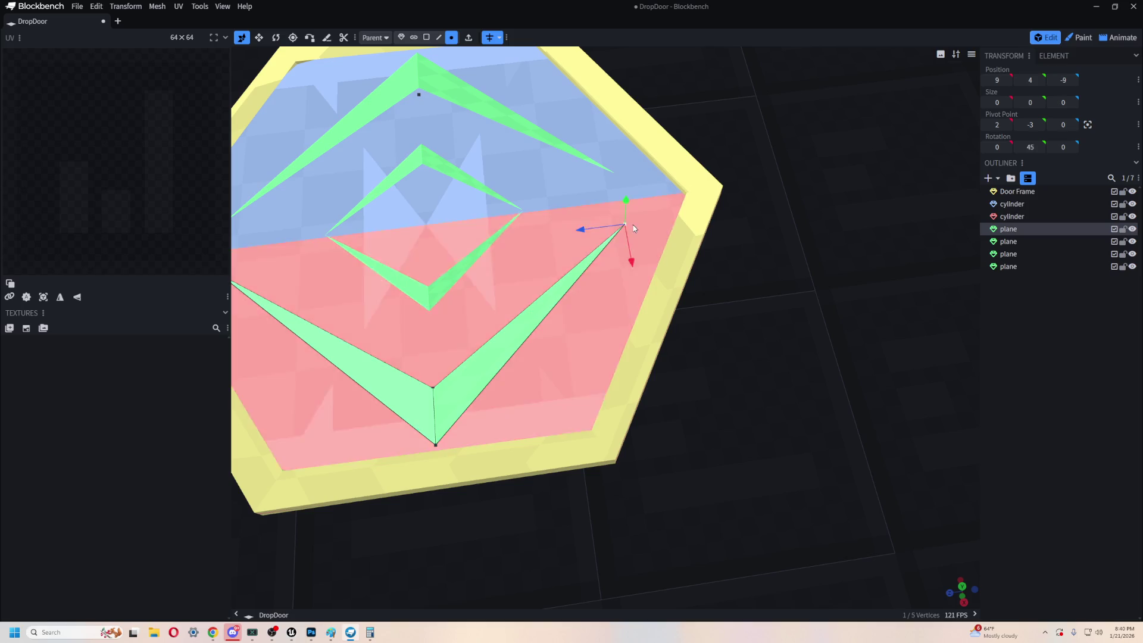
{"action": "mouse_move", "coordinate": [576, 227]}
{"action": "left_mouse_down"}
{"action": "mouse_move", "coordinate": [655, 254]}
{"action": "mouse_move", "coordinate": [675, 251]}
{"action": "mouse_move", "coordinate": [676, 237]}
{"action": "mouse_move", "coordinate": [640, 214]}
{"action": "mouse_move", "coordinate": [692, 235]}
{"action": "left_mouse_up"}
{"action": "mouse_move", "coordinate": [744, 268]}
{"action": "left_mouse_down"}
{"action": "mouse_move", "coordinate": [832, 315]}
{"action": "mouse_move", "coordinate": [844, 359]}
{"action": "mouse_move", "coordinate": [836, 411]}
{"action": "mouse_move", "coordinate": [748, 225]}
{"action": "mouse_move", "coordinate": [535, 140]}
{"action": "mouse_move", "coordinate": [459, 176]}
{"action": "mouse_move", "coordinate": [440, 244]}
{"action": "mouse_move", "coordinate": [821, 189]}
{"action": "mouse_move", "coordinate": [751, 223]}
{"action": "mouse_move", "coordinate": [755, 298]}
{"action": "mouse_move", "coordinate": [738, 363]}
{"action": "mouse_move", "coordinate": [787, 382]}
{"action": "mouse_move", "coordinate": [822, 379]}
{"action": "mouse_move", "coordinate": [810, 378]}
{"action": "left_mouse_up"}
{"action": "left_click", "coordinate": [722, 384]}
{"action": "mouse_move", "coordinate": [858, 410]}
{"action": "left_mouse_down"}
{"action": "mouse_move", "coordinate": [841, 338]}
{"action": "mouse_move", "coordinate": [836, 393]}
{"action": "mouse_move", "coordinate": [844, 331]}
{"action": "mouse_move", "coordinate": [903, 319]}
{"action": "mouse_move", "coordinate": [930, 369]}
{"action": "mouse_move", "coordinate": [881, 361]}
{"action": "left_mouse_up"}
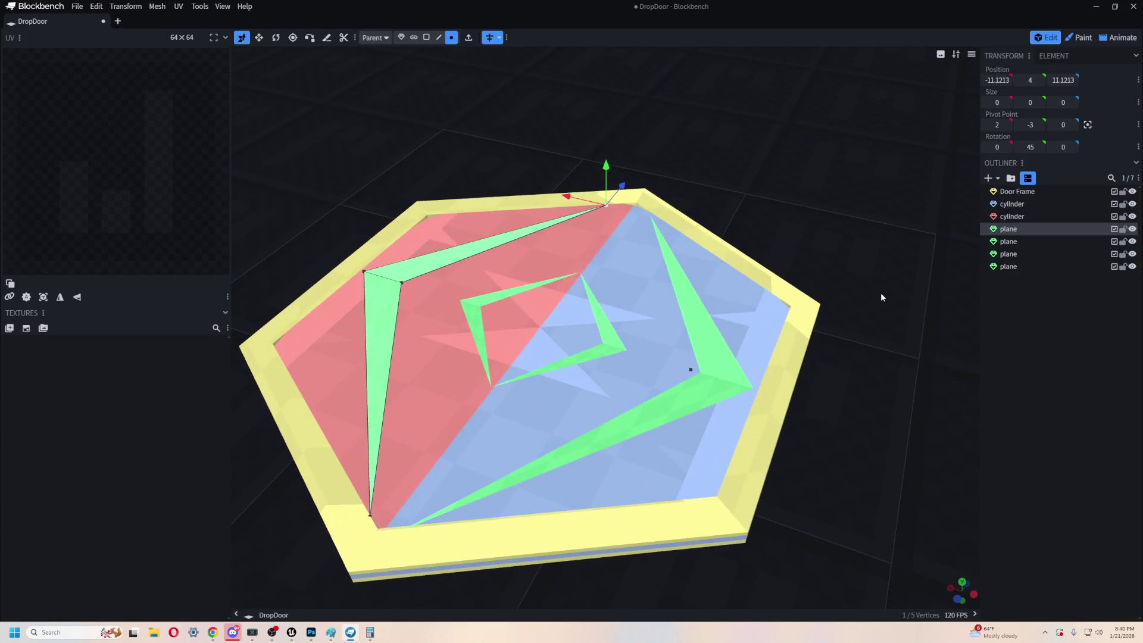
{"action": "left_click", "coordinate": [213, 632]}
{"action": "mouse_move", "coordinate": [852, 432]}
{"action": "left_mouse_down"}
{"action": "mouse_move", "coordinate": [867, 428]}
{"action": "mouse_move", "coordinate": [821, 354]}
{"action": "mouse_move", "coordinate": [829, 335]}
{"action": "left_mouse_up"}
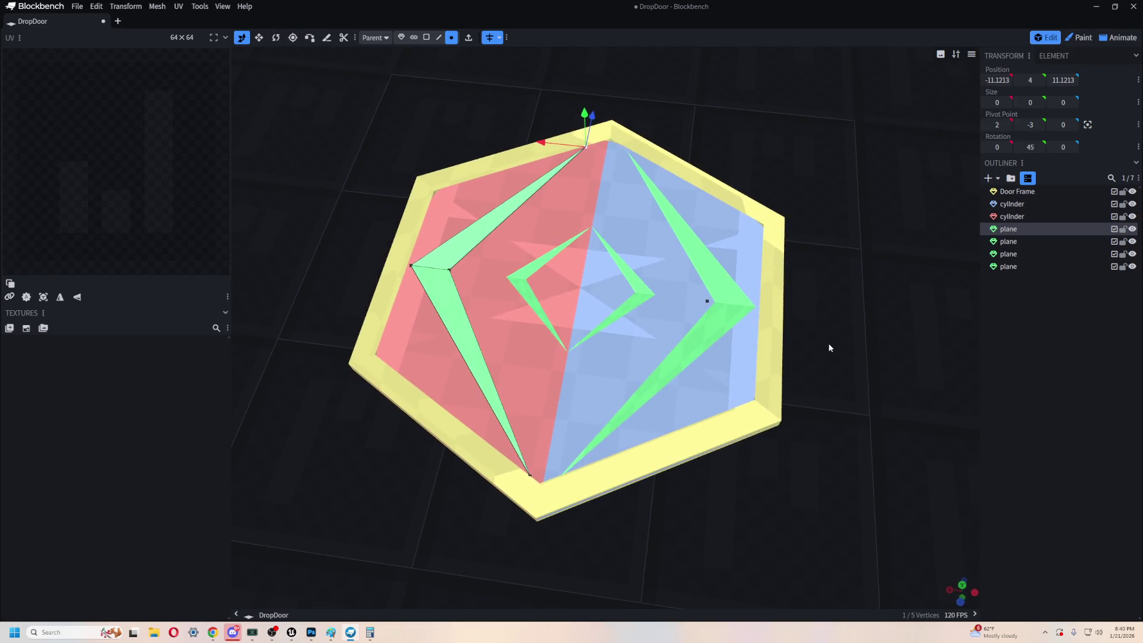
{"action": "scroll", "coordinate": [827, 342], "scroll_direction": "up", "scroll_amount": 5}
{"action": "scroll", "coordinate": [820, 336], "scroll_direction": "down", "scroll_amount": 2}
- Slide the small inner chevron along X and extend its lower tip to -6.6213
{"action": "left_click", "coordinate": [678, 298]}
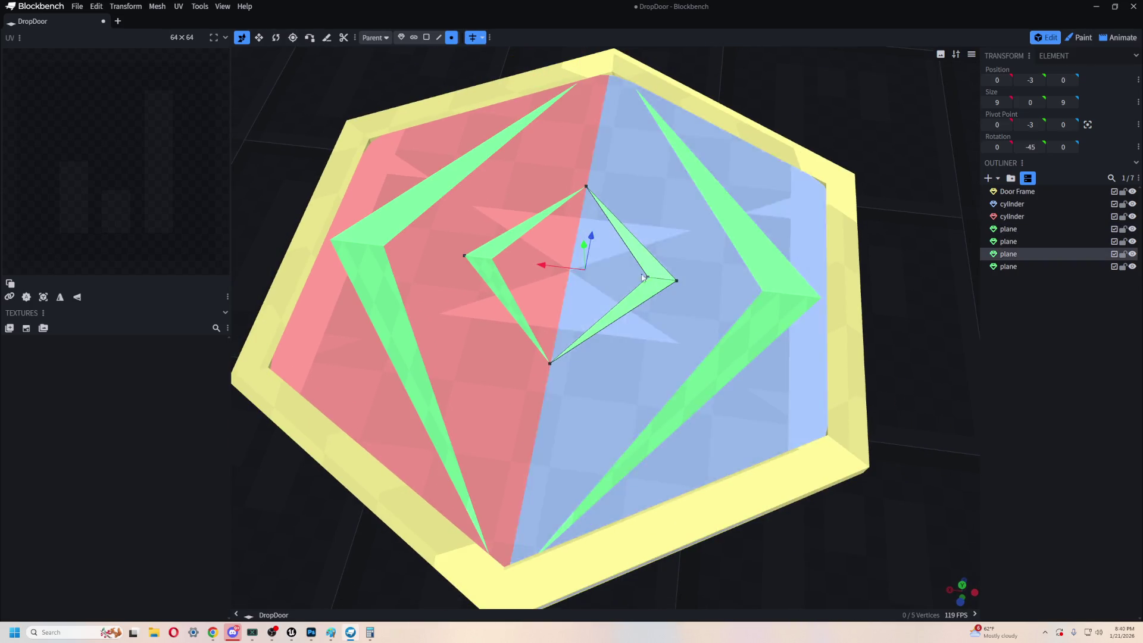
{"action": "mouse_move", "coordinate": [542, 264]}
{"action": "left_mouse_down"}
{"action": "mouse_move", "coordinate": [630, 286]}
{"action": "mouse_move", "coordinate": [612, 284]}
{"action": "left_mouse_up"}
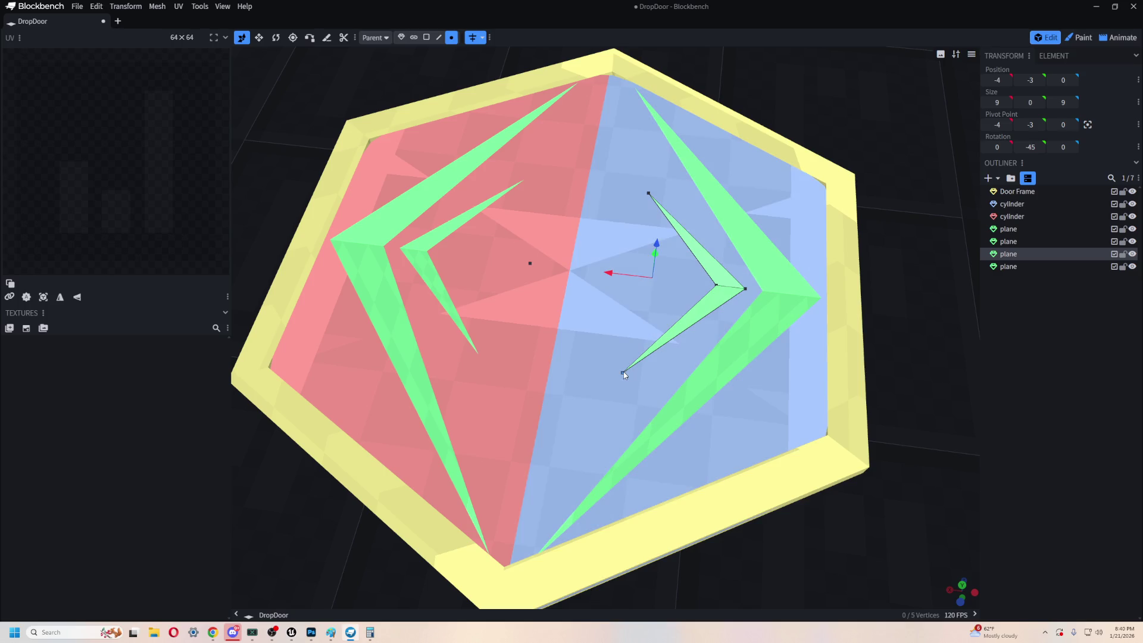
{"action": "left_click", "coordinate": [623, 373]}
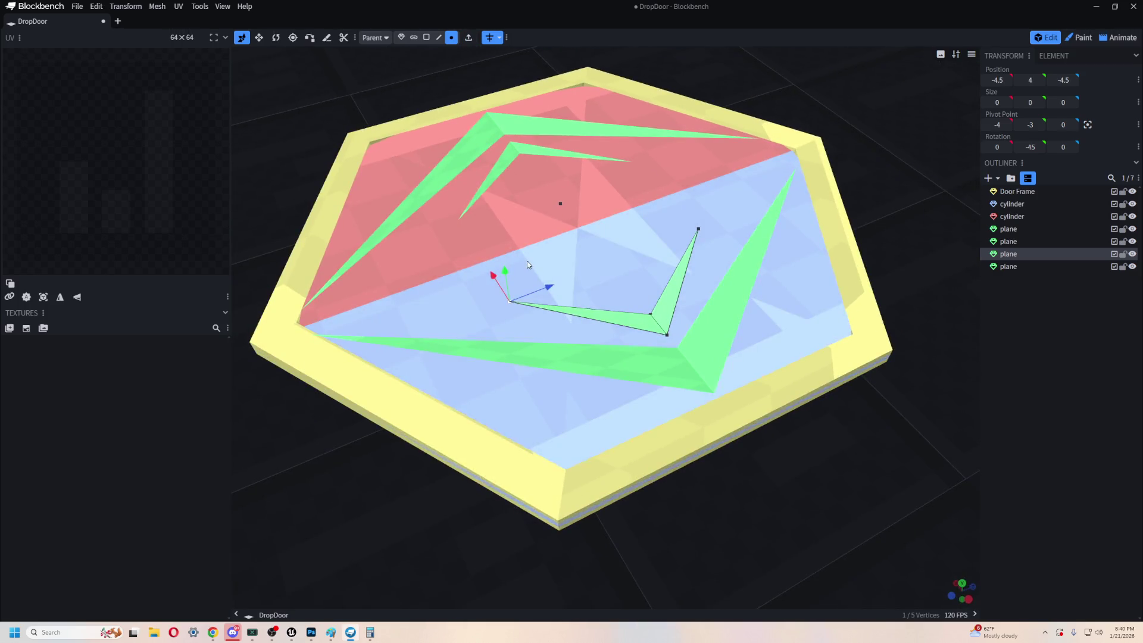
{"action": "left_click_drag", "start_coordinate": [551, 290], "coordinate": [495, 301]}
{"action": "left_click_drag", "start_coordinate": [727, 510], "coordinate": [988, 539]}
- Extend the small chevron's other tip to 6.6213 and begin adding a new mesh
{"action": "left_click", "coordinate": [506, 304]}
{"action": "left_click_drag", "start_coordinate": [473, 322], "coordinate": [445, 341]}
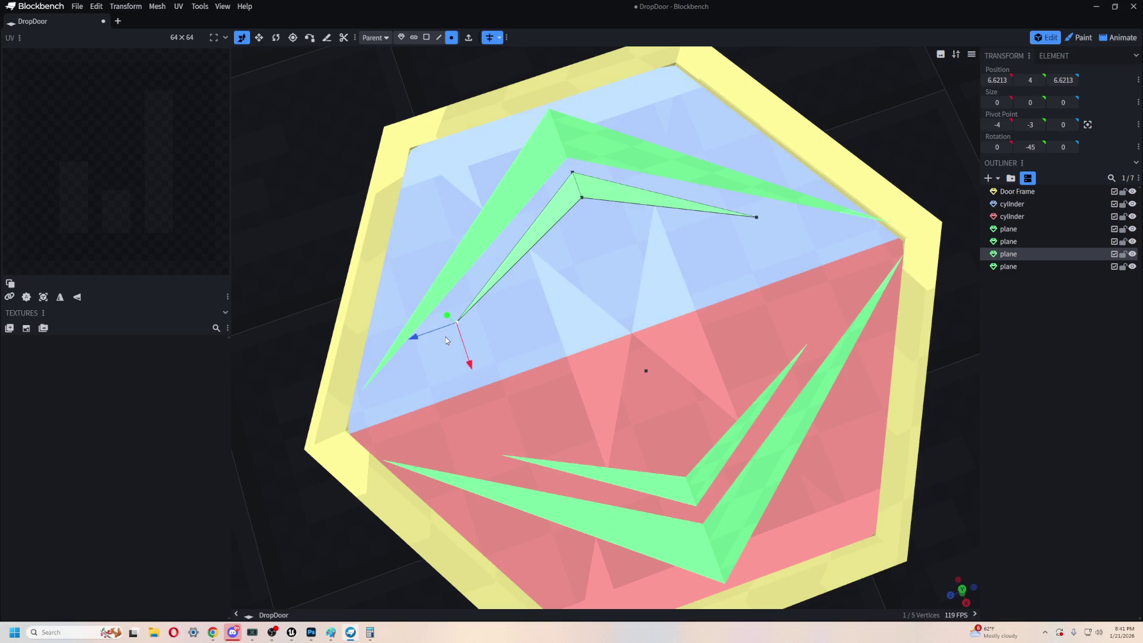
{"action": "mouse_move", "coordinate": [647, 301]}
{"action": "left_mouse_down"}
{"action": "mouse_move", "coordinate": [913, 441]}
{"action": "mouse_move", "coordinate": [911, 393]}
{"action": "left_mouse_up"}
{"action": "left_click_drag", "start_coordinate": [487, 378], "coordinate": [438, 437]}
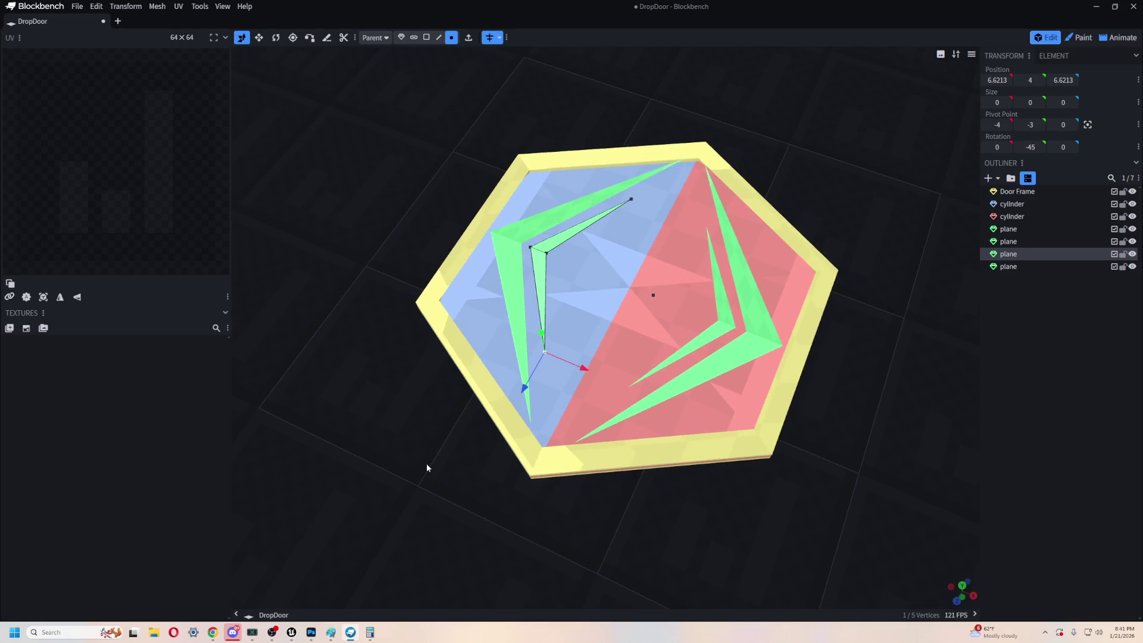
{"action": "mouse_move", "coordinate": [427, 463]}
{"action": "left_mouse_down"}
{"action": "mouse_move", "coordinate": [769, 484]}
{"action": "mouse_move", "coordinate": [836, 369]}
{"action": "mouse_move", "coordinate": [824, 446]}
{"action": "mouse_move", "coordinate": [867, 421]}
{"action": "mouse_move", "coordinate": [829, 472]}
{"action": "mouse_move", "coordinate": [795, 459]}
{"action": "mouse_move", "coordinate": [782, 481]}
{"action": "mouse_move", "coordinate": [795, 514]}
{"action": "mouse_move", "coordinate": [792, 415]}
{"action": "left_mouse_up"}
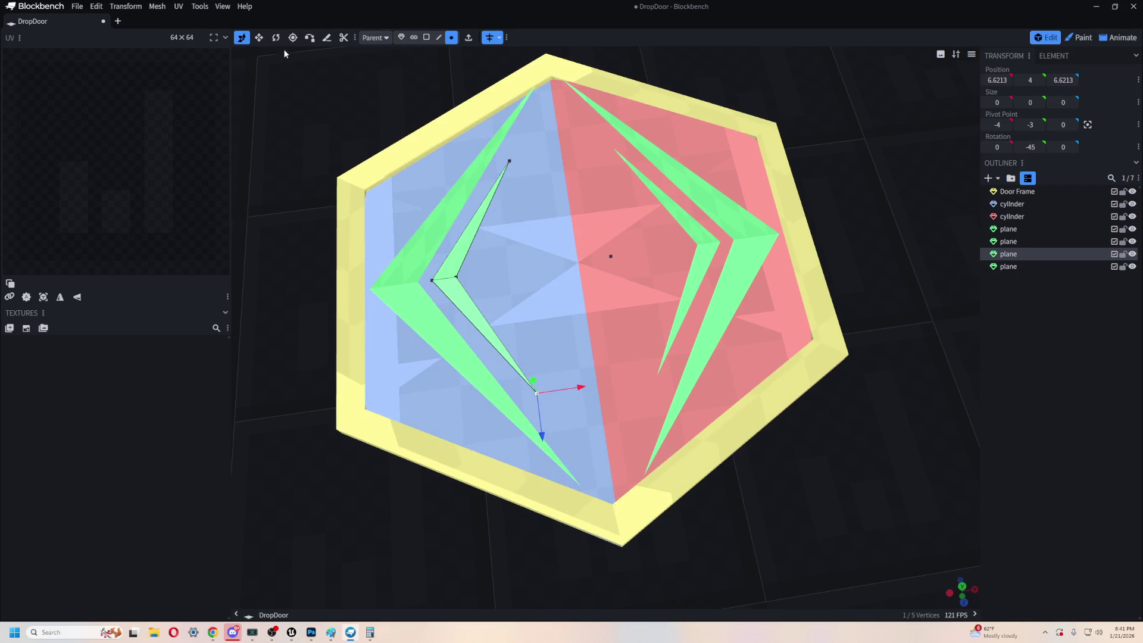
{"action": "left_click", "coordinate": [983, 182]}
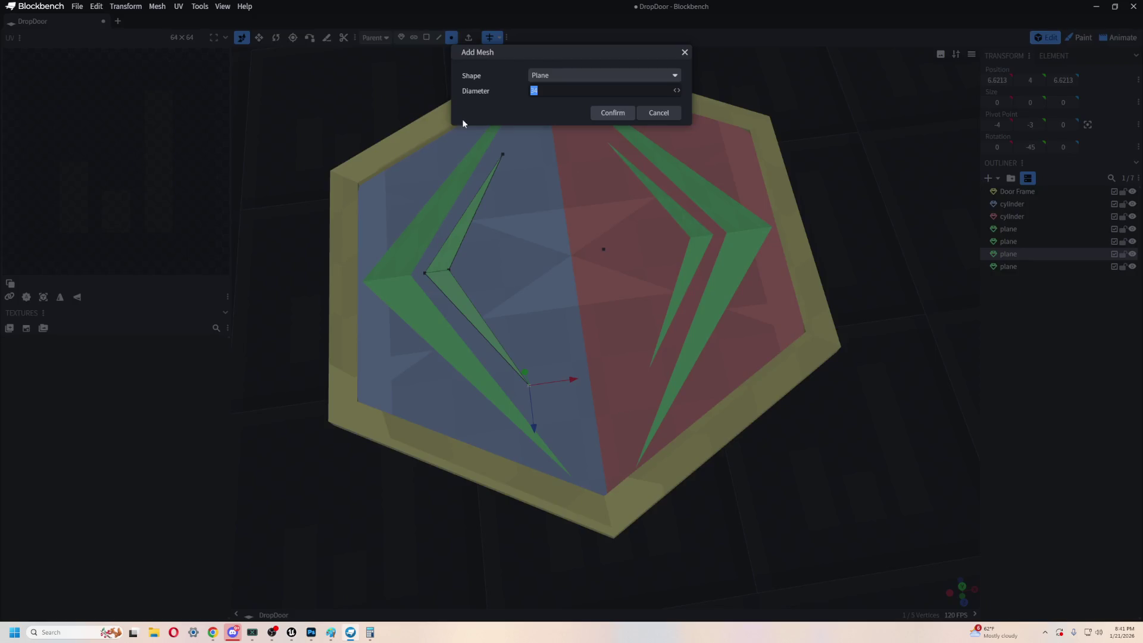
- Create a 34-wide purple Plane mesh and raise it 3 units
{"action": "left_click", "coordinate": [561, 84]}
{"action": "left_click", "coordinate": [583, 134]}
{"action": "left_click", "coordinate": [600, 114]}
{"action": "scroll", "coordinate": [802, 408], "scroll_direction": "up", "scroll_amount": 3}
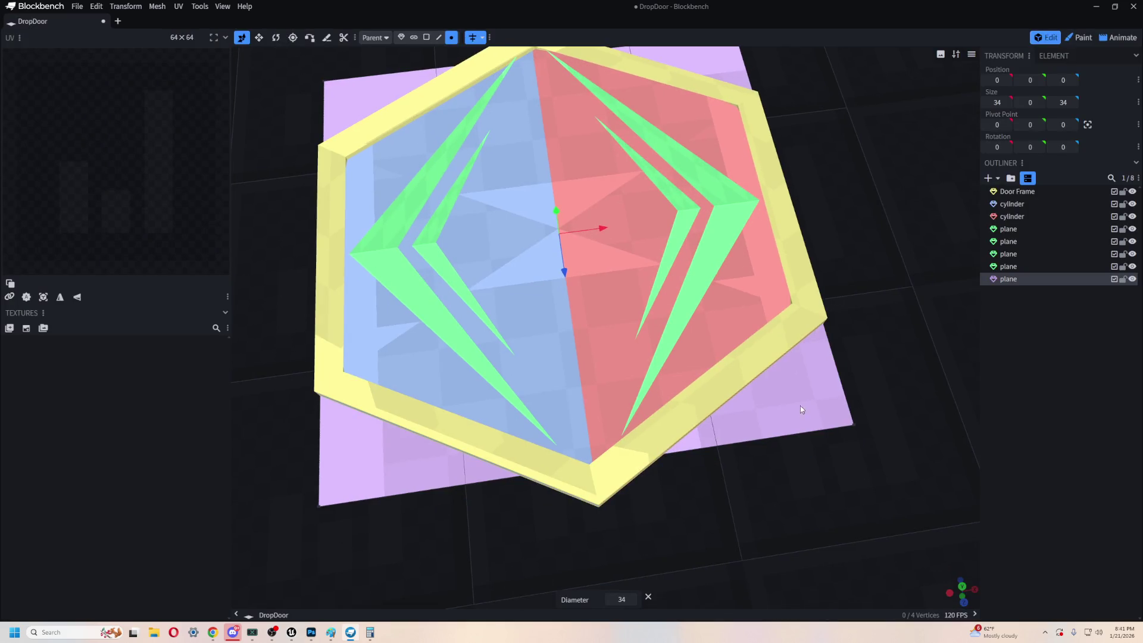
{"action": "left_click_drag", "start_coordinate": [535, 129], "coordinate": [530, 106]}
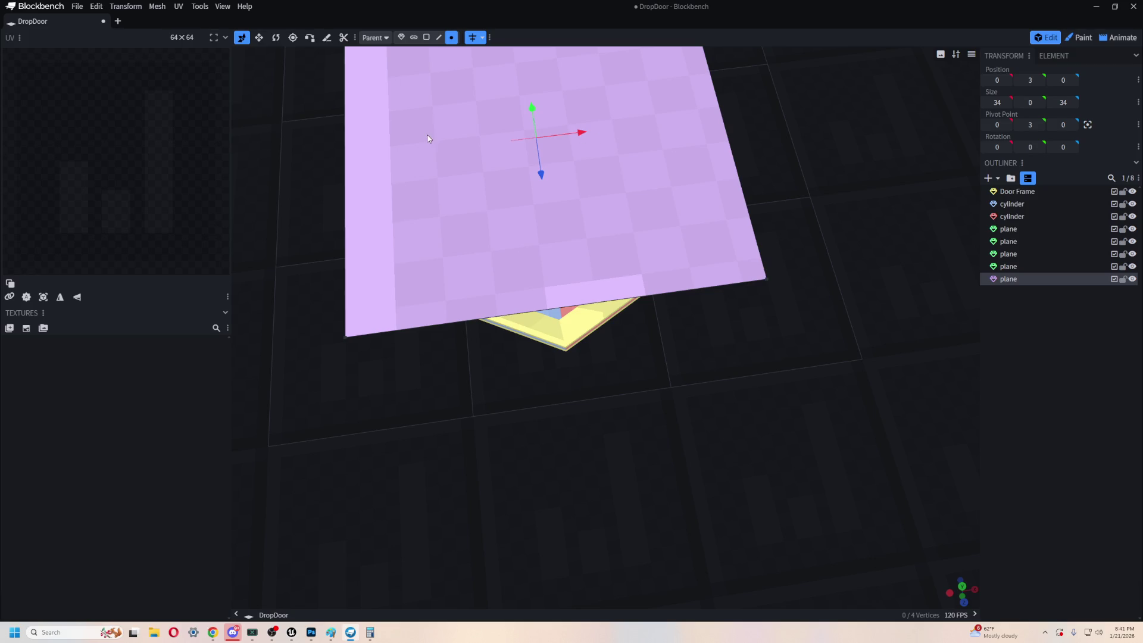
- Raise the plane to height 10 and shrink its depth to 13.8
{"action": "left_click_drag", "start_coordinate": [630, 235], "coordinate": [695, 430]}
{"action": "mouse_move", "coordinate": [722, 183]}
{"action": "left_mouse_down"}
{"action": "mouse_move", "coordinate": [791, 188]}
{"action": "mouse_move", "coordinate": [780, 187]}
{"action": "left_mouse_up"}
{"action": "scroll", "coordinate": [785, 192], "scroll_direction": "up", "scroll_amount": 5}
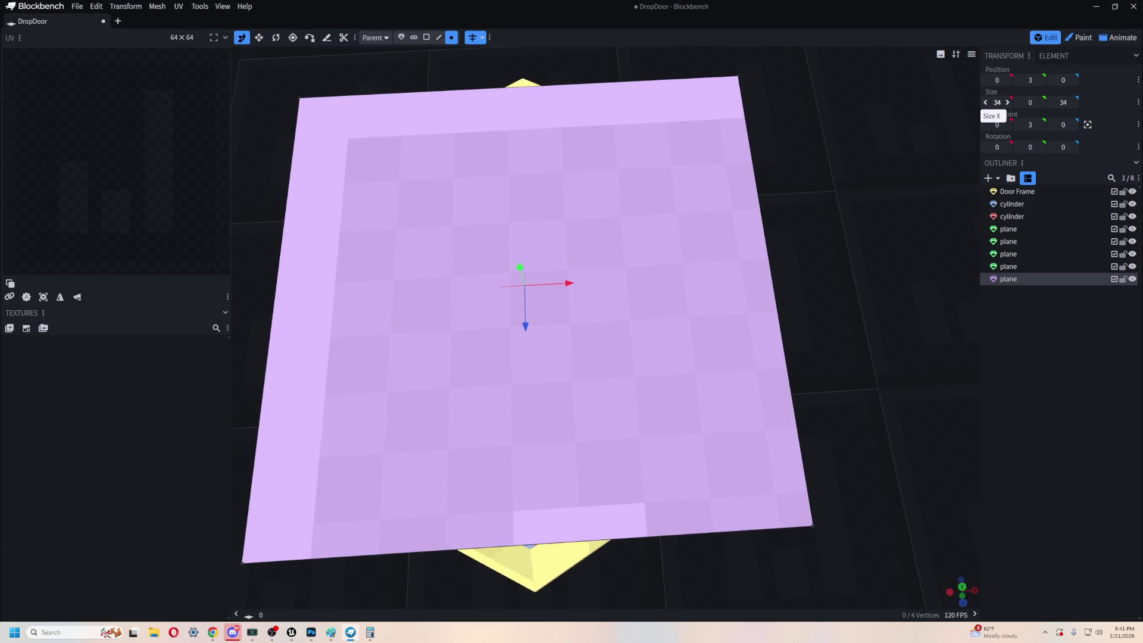
{"action": "mouse_move", "coordinate": [887, 436]}
{"action": "left_mouse_down"}
{"action": "mouse_move", "coordinate": [865, 280]}
{"action": "mouse_move", "coordinate": [870, 360]}
{"action": "mouse_move", "coordinate": [612, 117]}
{"action": "left_mouse_up"}
{"action": "left_click_drag", "start_coordinate": [533, 170], "coordinate": [539, 47]}
{"action": "left_click_drag", "start_coordinate": [751, 108], "coordinate": [781, 110]}
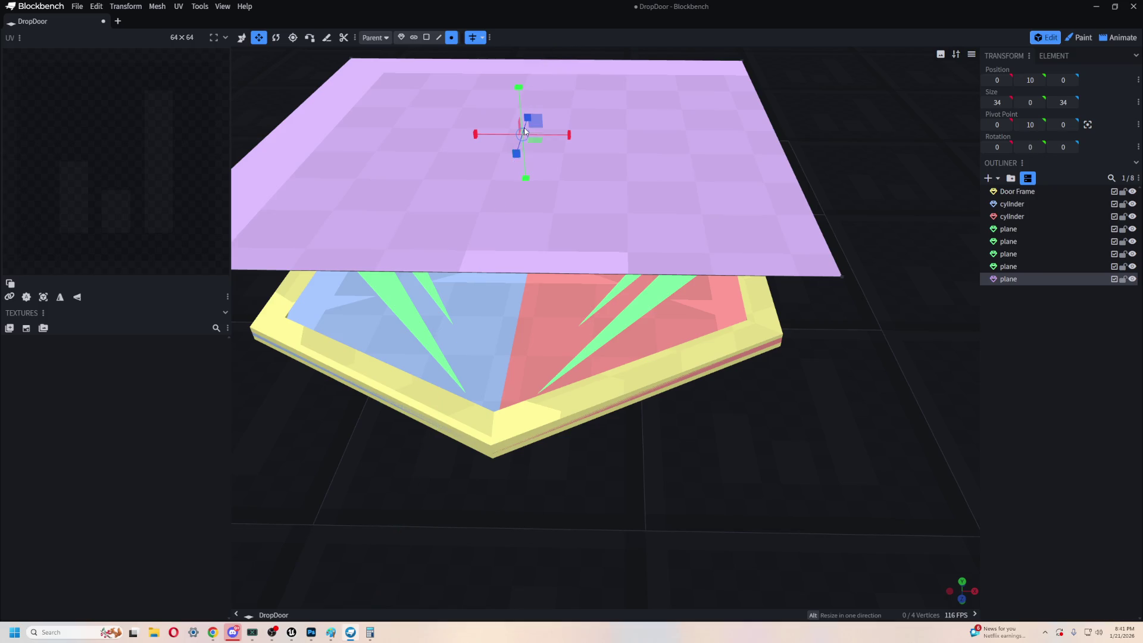
{"action": "mouse_move", "coordinate": [773, 124]}
{"action": "left_mouse_down"}
{"action": "mouse_move", "coordinate": [799, 99]}
{"action": "mouse_move", "coordinate": [791, 89]}
{"action": "left_mouse_up"}
{"action": "left_click", "coordinate": [401, 36]}
{"action": "mouse_move", "coordinate": [516, 170]}
{"action": "left_mouse_down"}
{"action": "mouse_move", "coordinate": [509, 154]}
{"action": "mouse_move", "coordinate": [528, 94]}
{"action": "mouse_move", "coordinate": [548, 135]}
{"action": "left_mouse_up"}
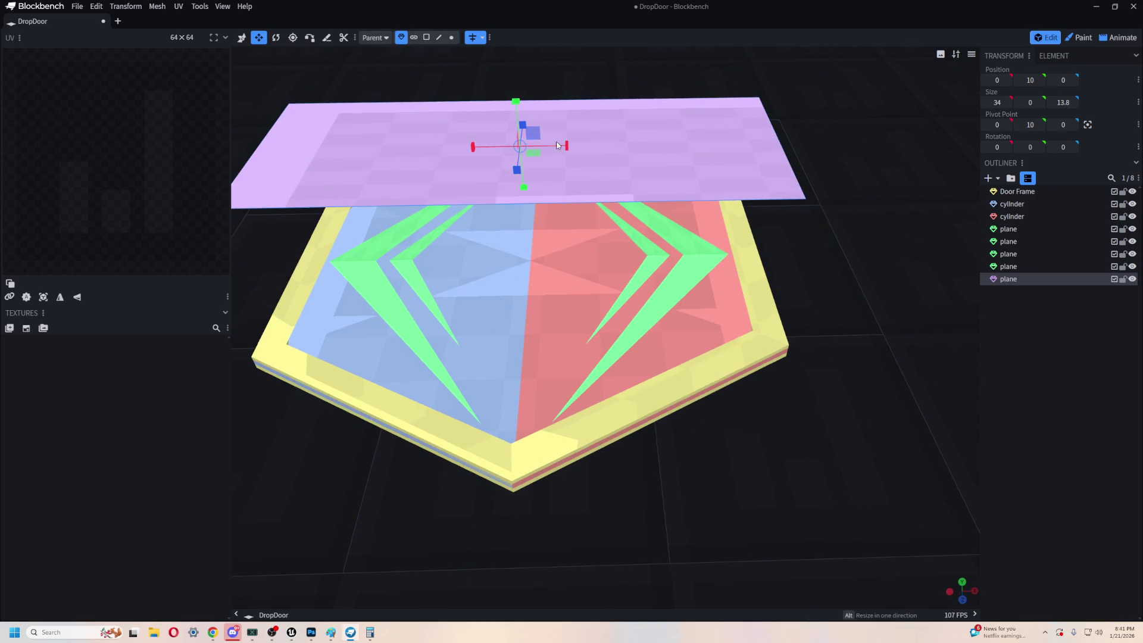
{"action": "key", "text": "ctrl+z"}
{"action": "key", "text": "ctrl+y"}
- Resize the plane to 10 by 10 and lower it to height 1 above the door
{"action": "mouse_move", "coordinate": [566, 151]}
{"action": "left_mouse_down"}
{"action": "mouse_move", "coordinate": [448, 144]}
{"action": "mouse_move", "coordinate": [395, 156]}
{"action": "mouse_move", "coordinate": [453, 194]}
{"action": "left_mouse_up"}
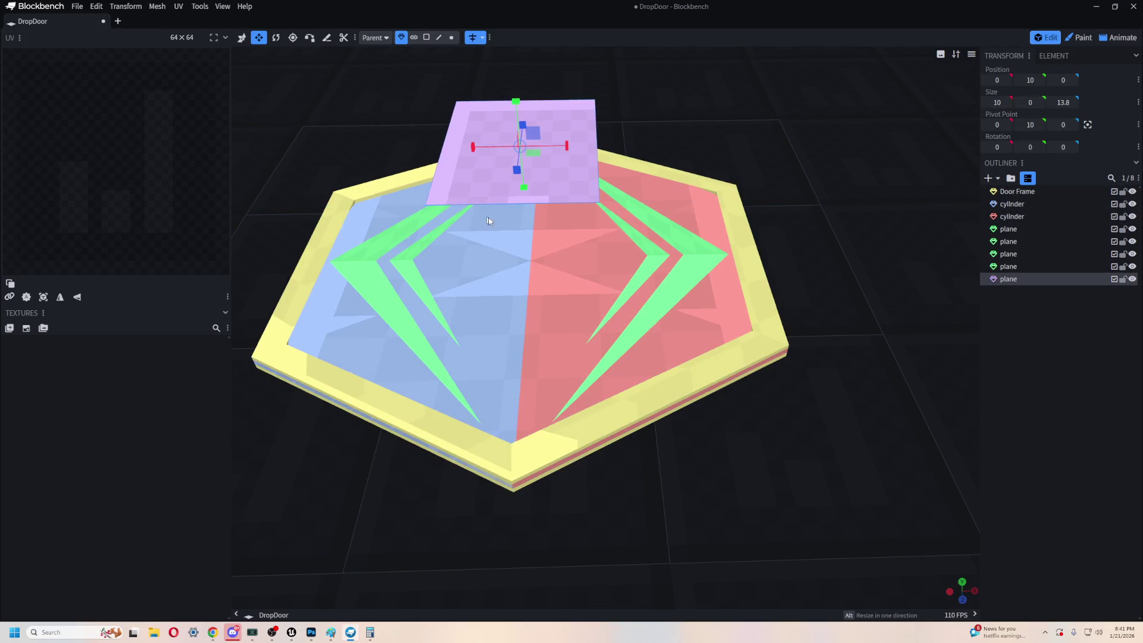
{"action": "scroll", "coordinate": [718, 178], "scroll_direction": "down", "scroll_amount": 3}
{"action": "scroll", "coordinate": [717, 176], "scroll_direction": "up", "scroll_amount": 3}
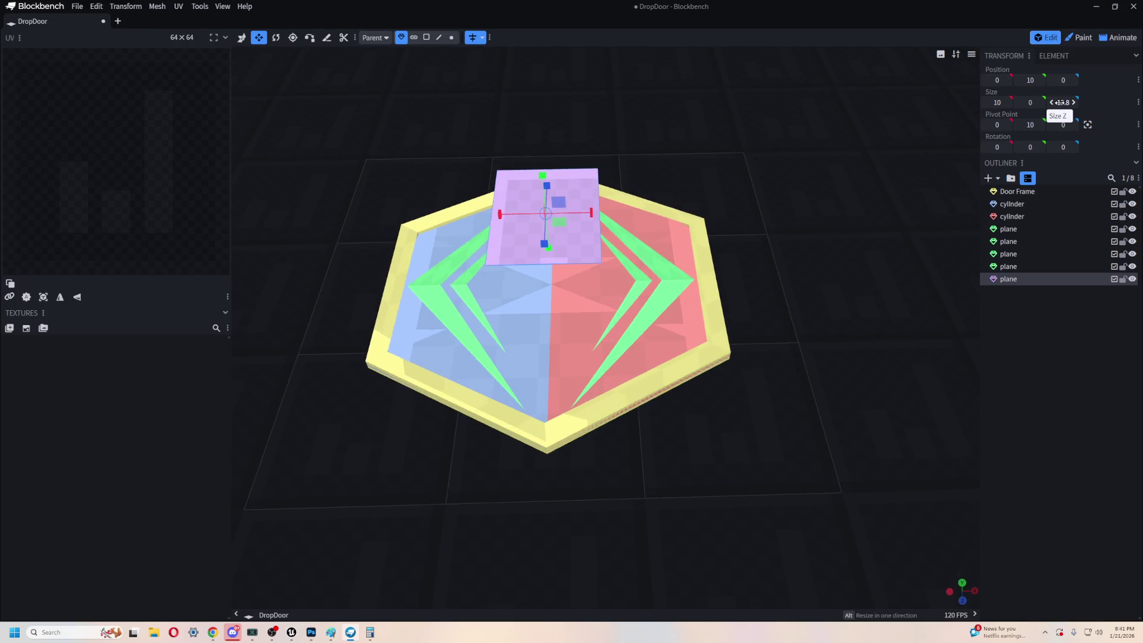
{"action": "type", "text": "10"}
{"action": "key", "text": "Return"}
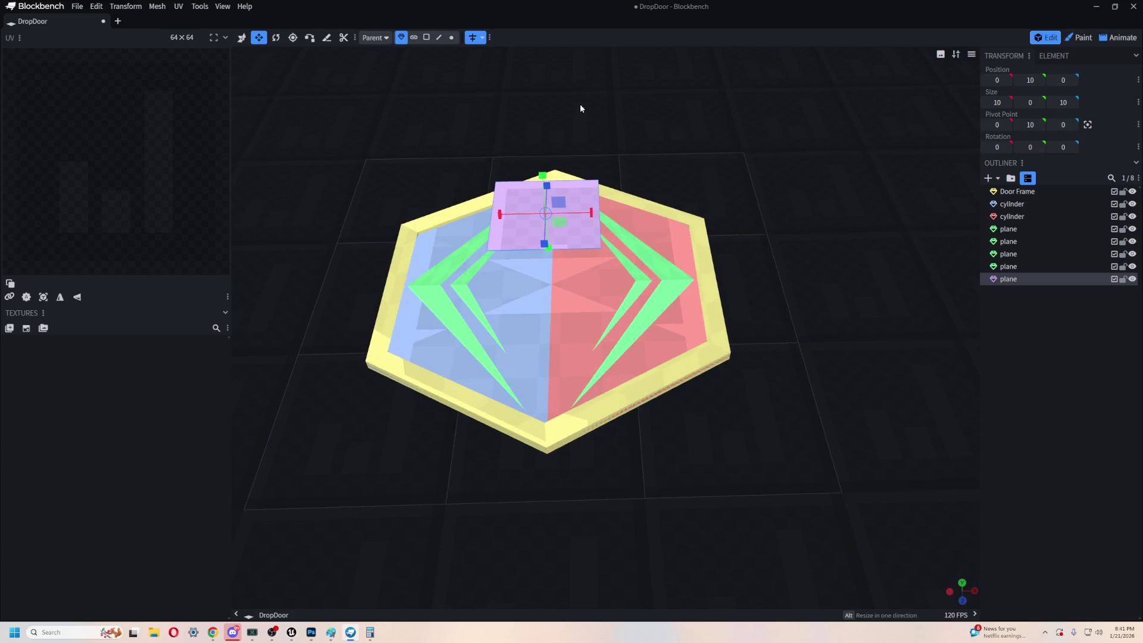
{"action": "key", "text": "v"}
{"action": "mouse_move", "coordinate": [545, 177]}
{"action": "left_mouse_down"}
{"action": "mouse_move", "coordinate": [542, 265]}
{"action": "mouse_move", "coordinate": [543, 255]}
{"action": "left_mouse_up"}
{"action": "mouse_move", "coordinate": [454, 495]}
{"action": "left_mouse_down"}
{"action": "mouse_move", "coordinate": [576, 510]}
{"action": "mouse_move", "coordinate": [830, 479]}
{"action": "mouse_move", "coordinate": [867, 332]}
{"action": "mouse_move", "coordinate": [906, 344]}
{"action": "left_mouse_up"}
{"action": "scroll", "coordinate": [826, 386], "scroll_direction": "up", "scroll_amount": 5}
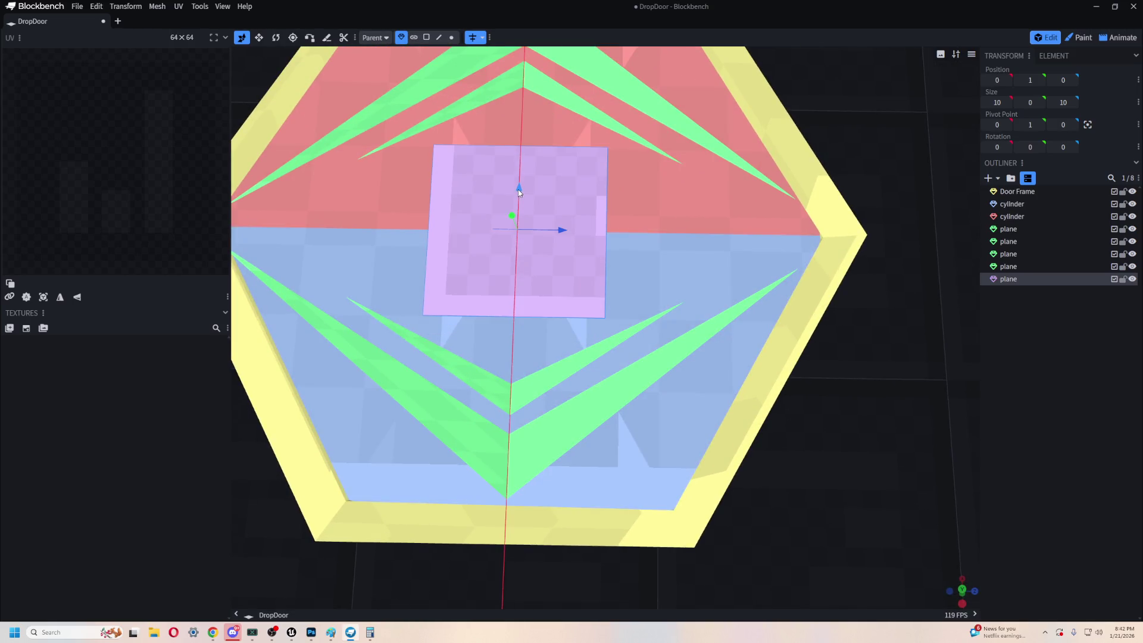
{"action": "mouse_move", "coordinate": [871, 351]}
{"action": "left_mouse_down"}
{"action": "mouse_move", "coordinate": [770, 311]}
{"action": "mouse_move", "coordinate": [764, 331]}
{"action": "mouse_move", "coordinate": [875, 462]}
{"action": "mouse_move", "coordinate": [648, 289]}
{"action": "mouse_move", "coordinate": [643, 311]}
{"action": "mouse_move", "coordinate": [610, 312]}
{"action": "mouse_move", "coordinate": [685, 306]}
{"action": "left_mouse_up"}
- Narrow the plane to 4 wide and duplicate it, shifting the copy along X
{"action": "key", "text": "s"}
{"action": "key", "text": "v"}
{"action": "key", "text": "ctrl+d"}
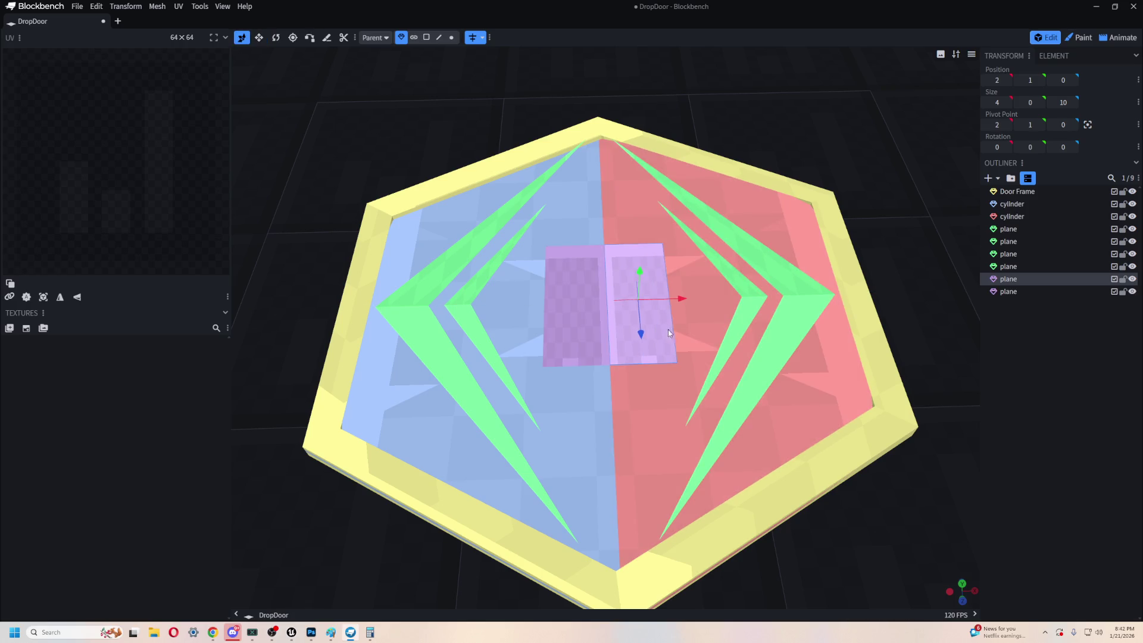
- Set the marker colour of the selected middle planes to pink
{"action": "right_click", "coordinate": [654, 332]}
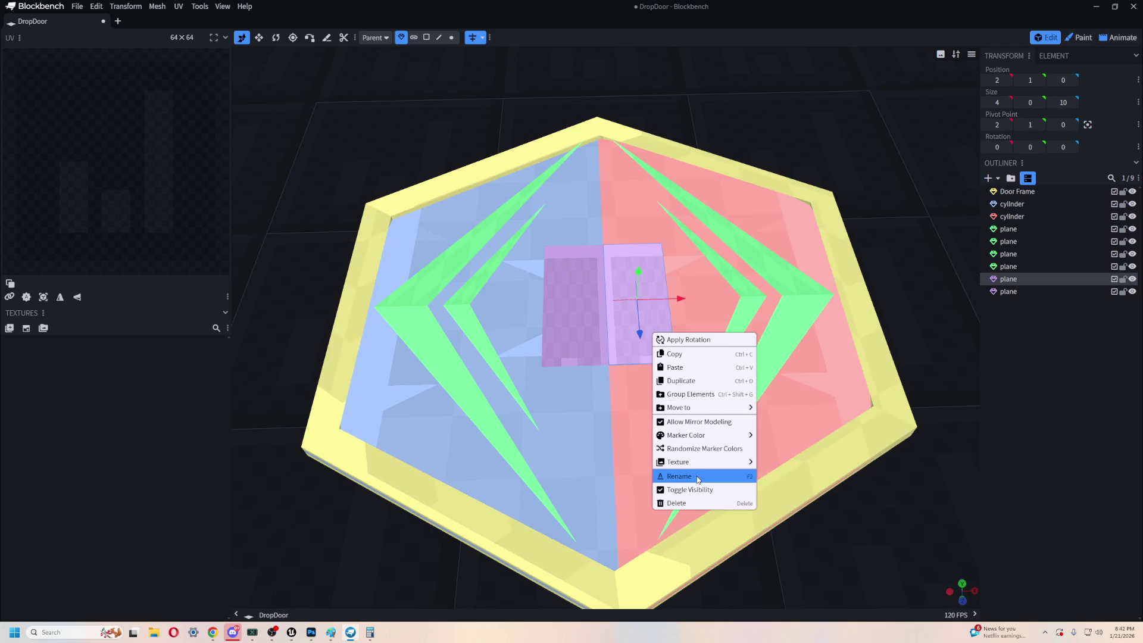
{"action": "mouse_move", "coordinate": [700, 440]}
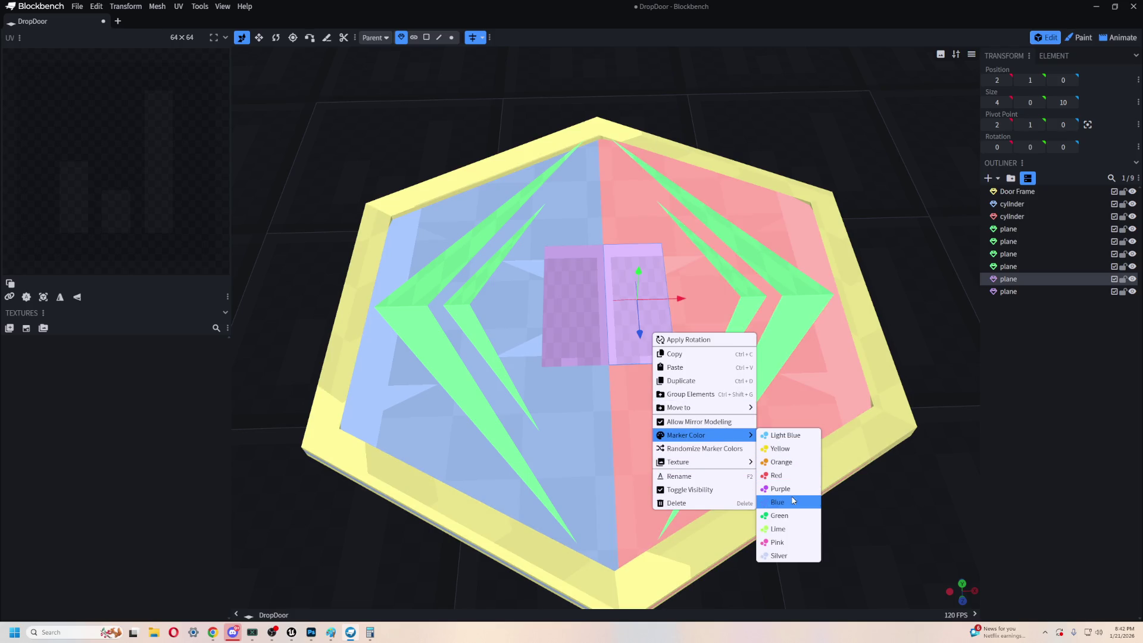
{"action": "left_click", "coordinate": [777, 501]}
{"action": "right_click", "coordinate": [620, 335]}
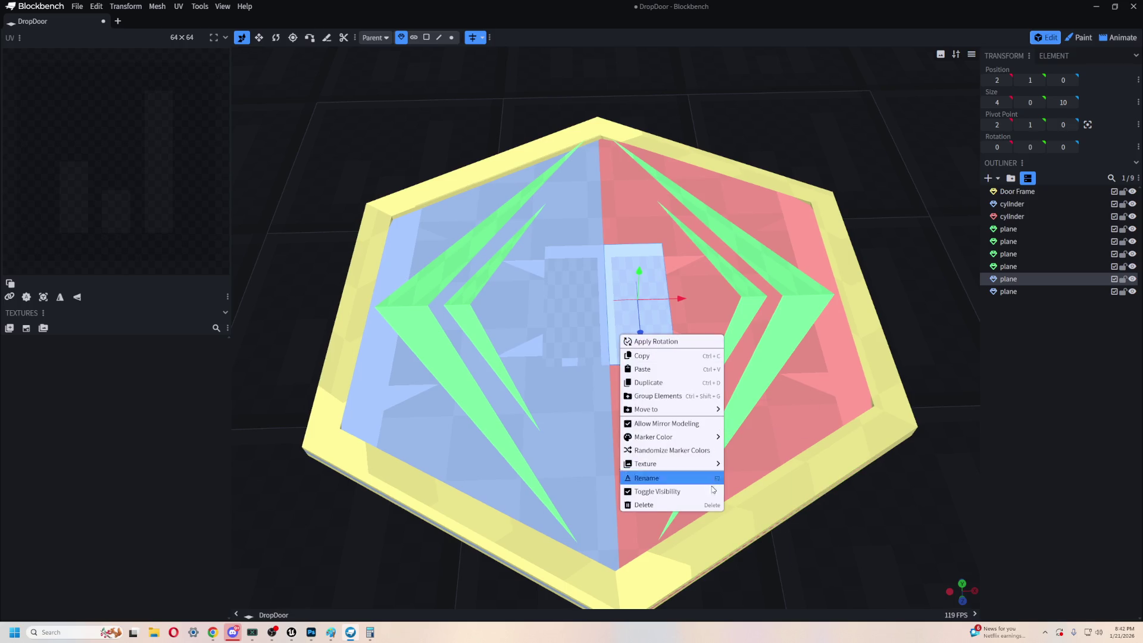
{"action": "mouse_move", "coordinate": [693, 466]}
{"action": "mouse_move", "coordinate": [690, 440]}
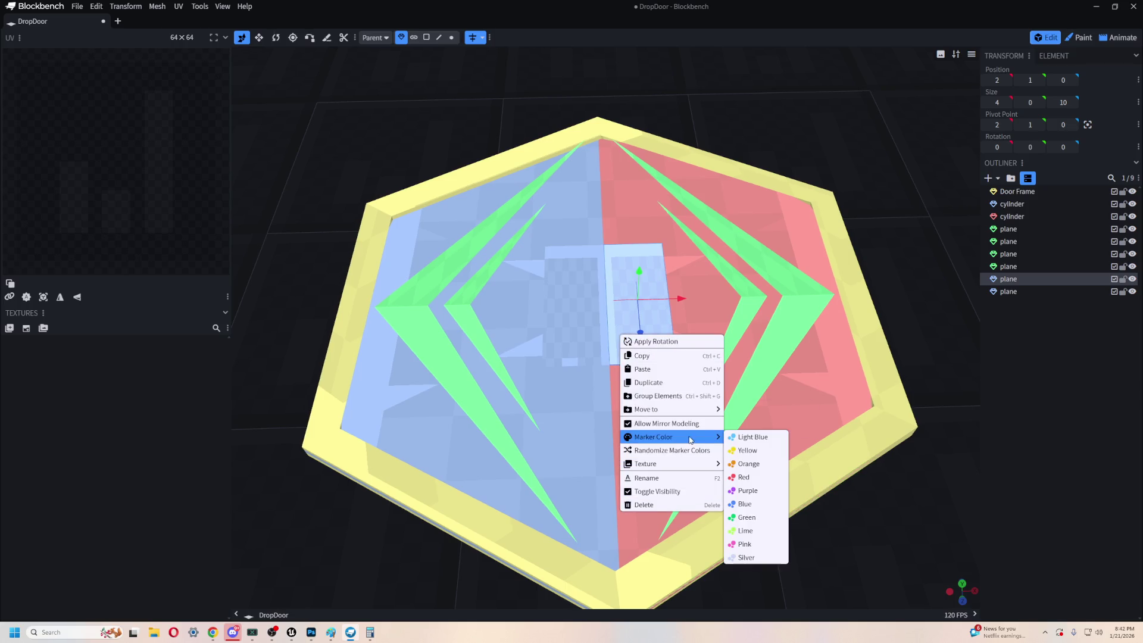
{"action": "left_click", "coordinate": [756, 543]}
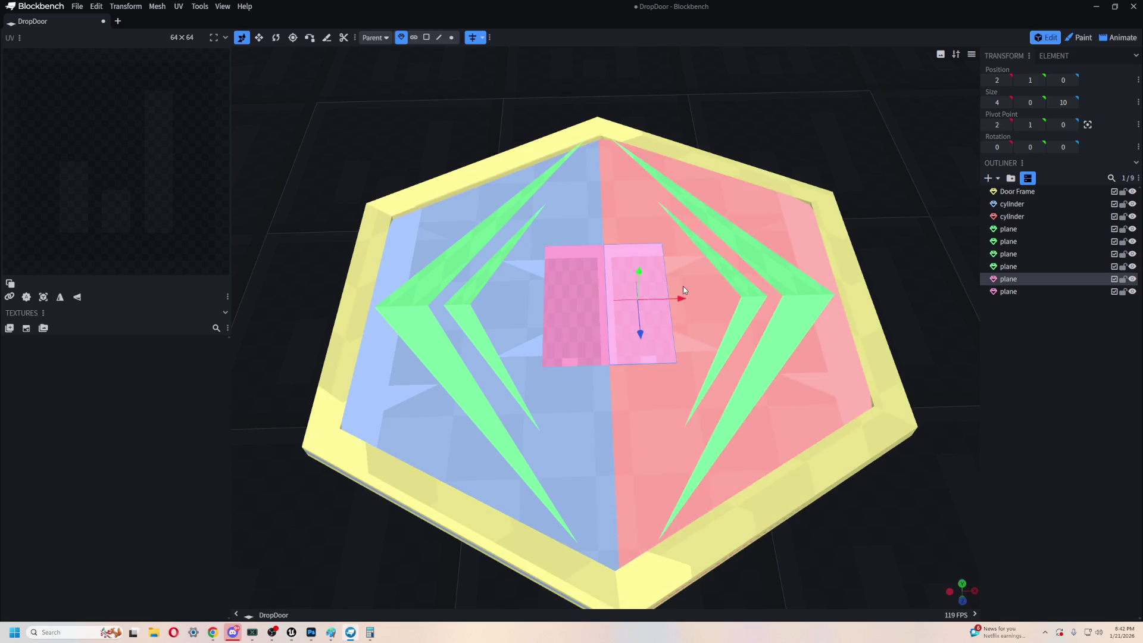
- Narrow the pink plane to 2 wide, centre it, and stretch it across the hexagon
{"action": "left_click_drag", "start_coordinate": [682, 298], "coordinate": [700, 299]}
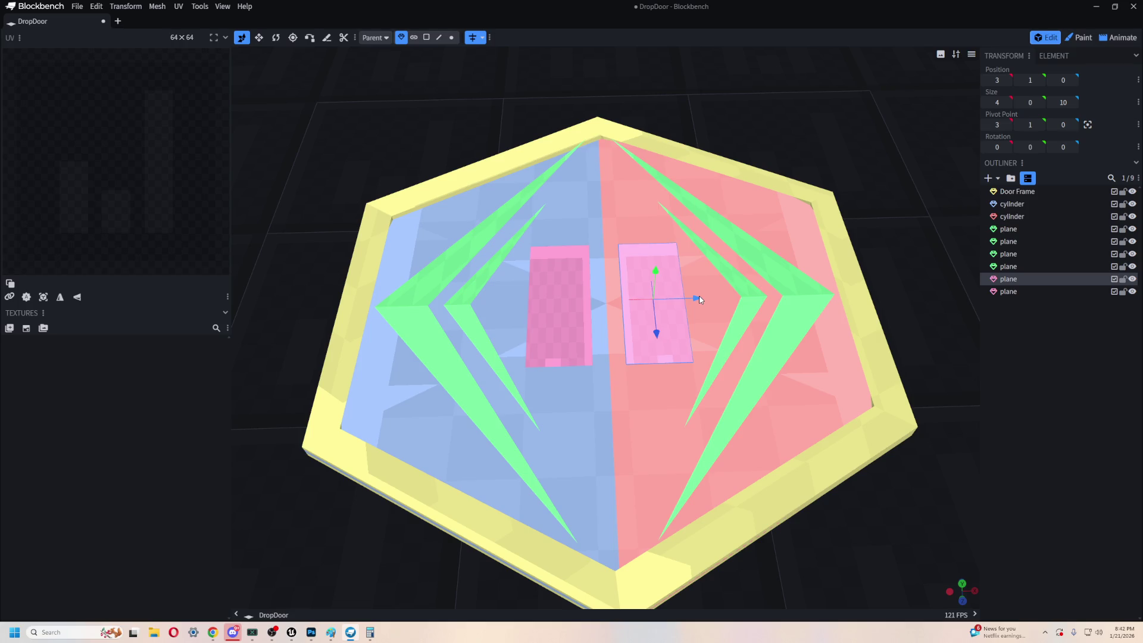
{"action": "key", "text": "s"}
{"action": "left_click_drag", "start_coordinate": [697, 298], "coordinate": [672, 307]}
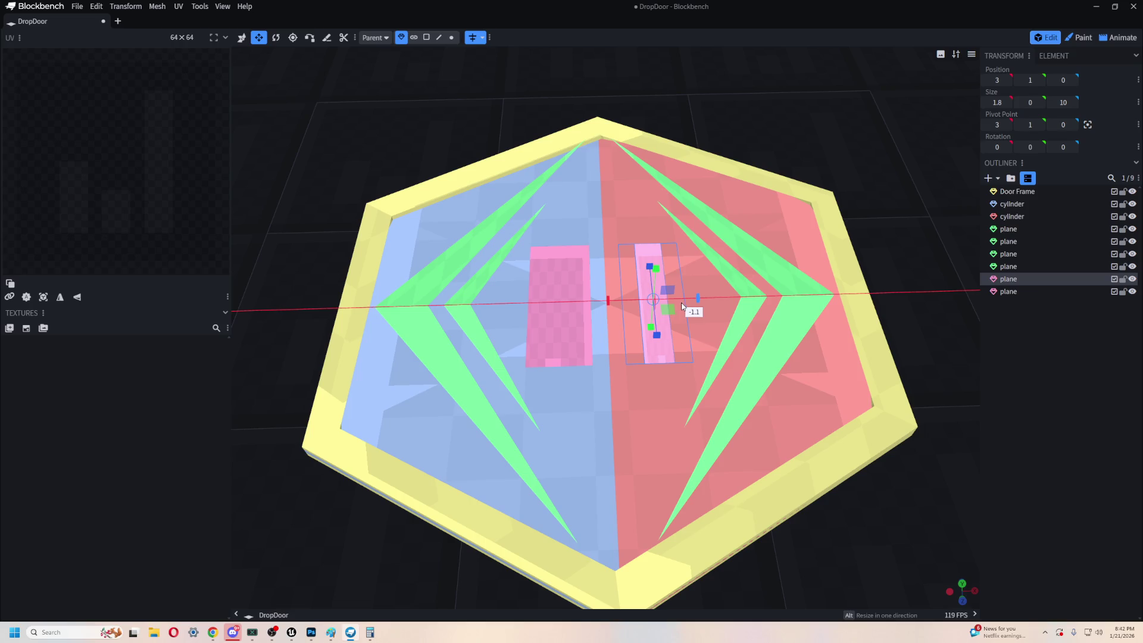
{"action": "left_click_drag", "start_coordinate": [683, 304], "coordinate": [668, 301]}
{"action": "key", "text": "r"}
{"action": "key", "text": "v"}
{"action": "left_click_drag", "start_coordinate": [387, 140], "coordinate": [516, 160]}
{"action": "key", "text": "s"}
{"action": "left_click_drag", "start_coordinate": [704, 270], "coordinate": [896, 270]}
{"action": "left_click", "coordinate": [1014, 447]}
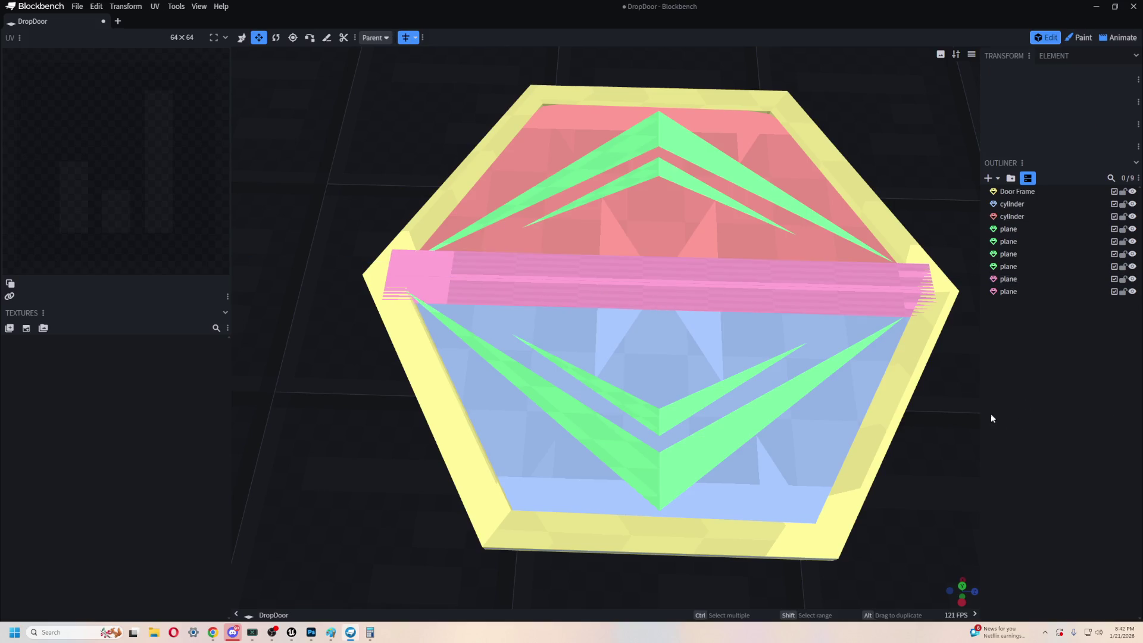
- Make the Door Frame taller and duplicate it
{"action": "mouse_move", "coordinate": [922, 174]}
{"action": "left_mouse_down"}
{"action": "mouse_move", "coordinate": [943, 136]}
{"action": "mouse_move", "coordinate": [912, 490]}
{"action": "mouse_move", "coordinate": [679, 421]}
{"action": "mouse_move", "coordinate": [781, 301]}
{"action": "mouse_move", "coordinate": [773, 388]}
{"action": "mouse_move", "coordinate": [934, 453]}
{"action": "mouse_move", "coordinate": [932, 308]}
{"action": "mouse_move", "coordinate": [883, 439]}
{"action": "mouse_move", "coordinate": [755, 474]}
{"action": "mouse_move", "coordinate": [756, 454]}
{"action": "mouse_move", "coordinate": [720, 411]}
{"action": "left_mouse_up"}
{"action": "left_click", "coordinate": [720, 411]}
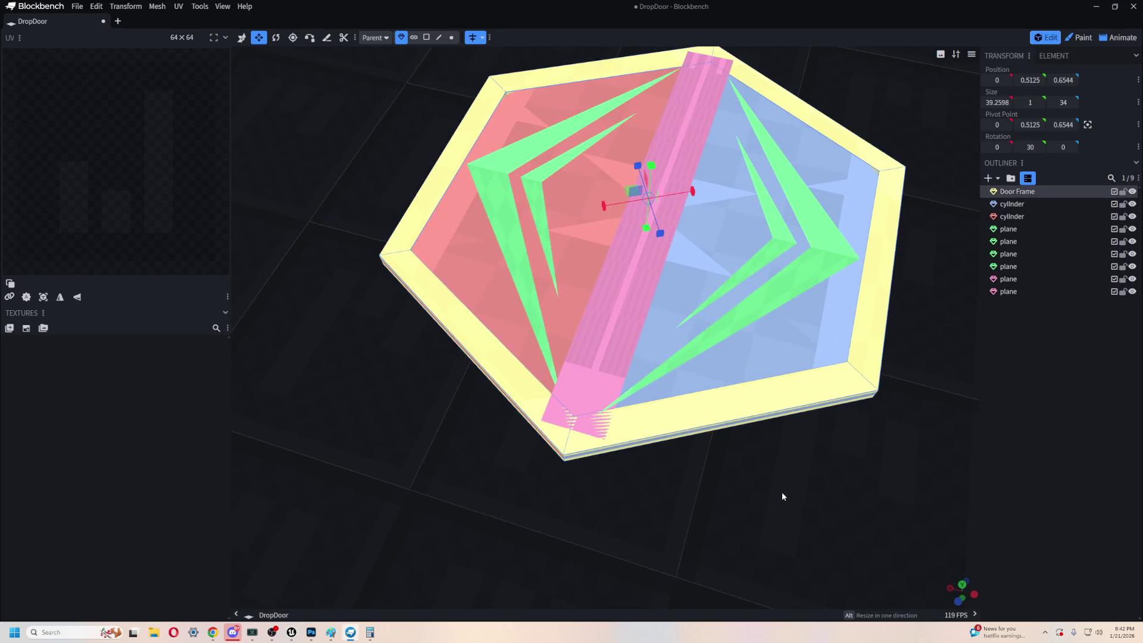
{"action": "left_click_drag", "start_coordinate": [783, 498], "coordinate": [783, 462]}
{"action": "left_click_drag", "start_coordinate": [648, 112], "coordinate": [646, 101]}
{"action": "key", "text": "ctrl+d"}
- Select the pink strip plane and copy-paste it
{"action": "mouse_move", "coordinate": [707, 344]}
{"action": "left_mouse_down"}
{"action": "mouse_move", "coordinate": [716, 308]}
{"action": "mouse_move", "coordinate": [689, 326]}
{"action": "mouse_move", "coordinate": [623, 328]}
{"action": "mouse_move", "coordinate": [734, 305]}
{"action": "mouse_move", "coordinate": [719, 350]}
{"action": "mouse_move", "coordinate": [671, 370]}
{"action": "mouse_move", "coordinate": [689, 327]}
{"action": "left_mouse_up"}
{"action": "scroll", "coordinate": [684, 345], "scroll_direction": "down", "scroll_amount": 3}
{"action": "scroll", "coordinate": [677, 360], "scroll_direction": "up", "scroll_amount": 3}
{"action": "left_click_drag", "start_coordinate": [870, 419], "coordinate": [786, 383]}
{"action": "left_click", "coordinate": [604, 356]}
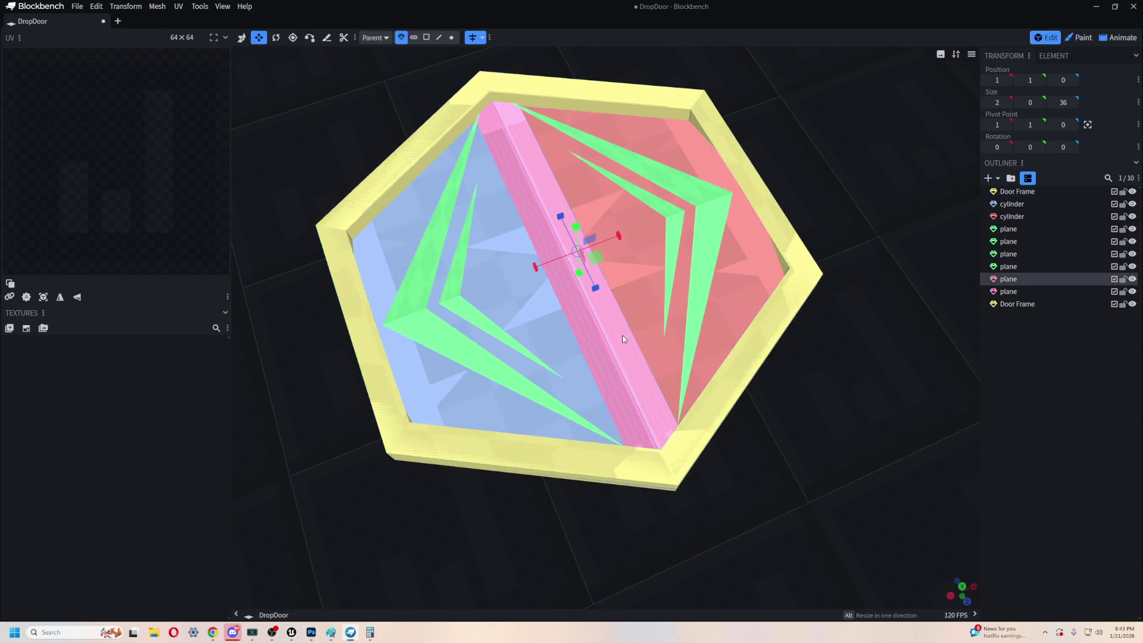
{"action": "left_click", "coordinate": [604, 356]}
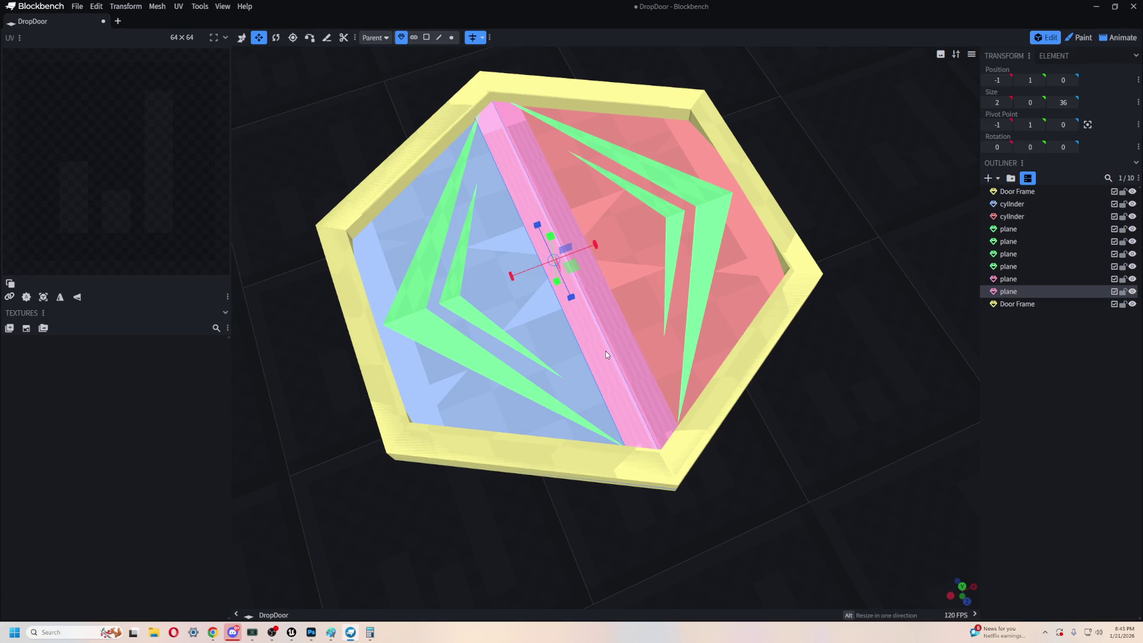
{"action": "mouse_move", "coordinate": [609, 351]}
{"action": "left_mouse_down"}
{"action": "mouse_move", "coordinate": [811, 421]}
{"action": "mouse_move", "coordinate": [881, 420]}
{"action": "left_mouse_up"}
{"action": "scroll", "coordinate": [850, 400], "scroll_direction": "up", "scroll_amount": 3}
{"action": "scroll", "coordinate": [746, 291], "scroll_direction": "up", "scroll_amount": 2}
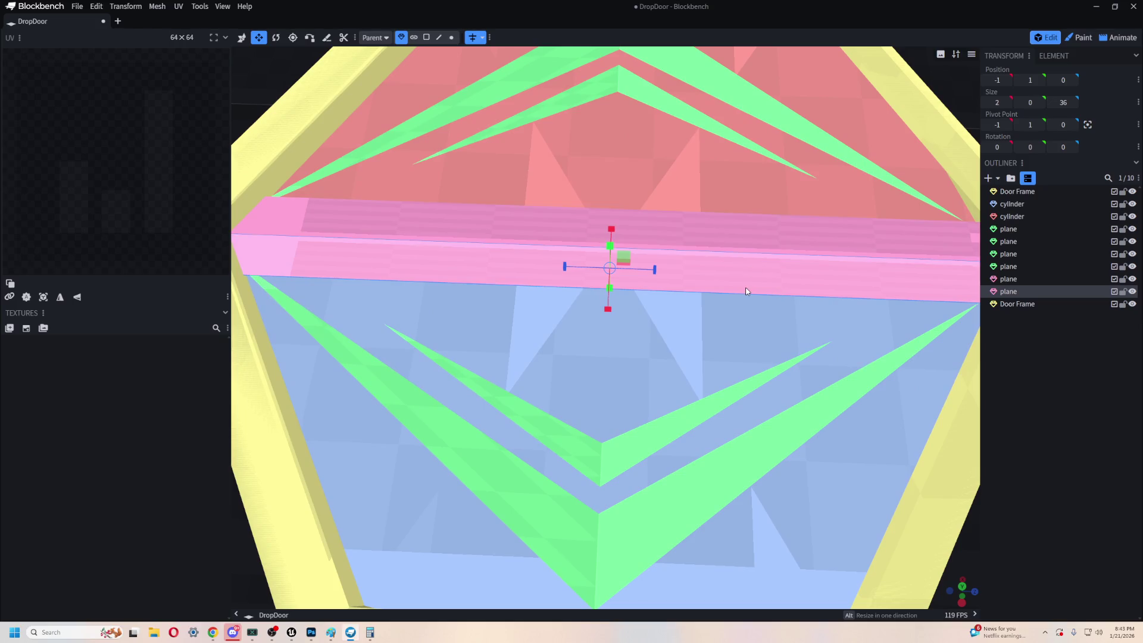
{"action": "key", "text": "ctrl+c"}
{"action": "key", "text": "ctrl+v"}
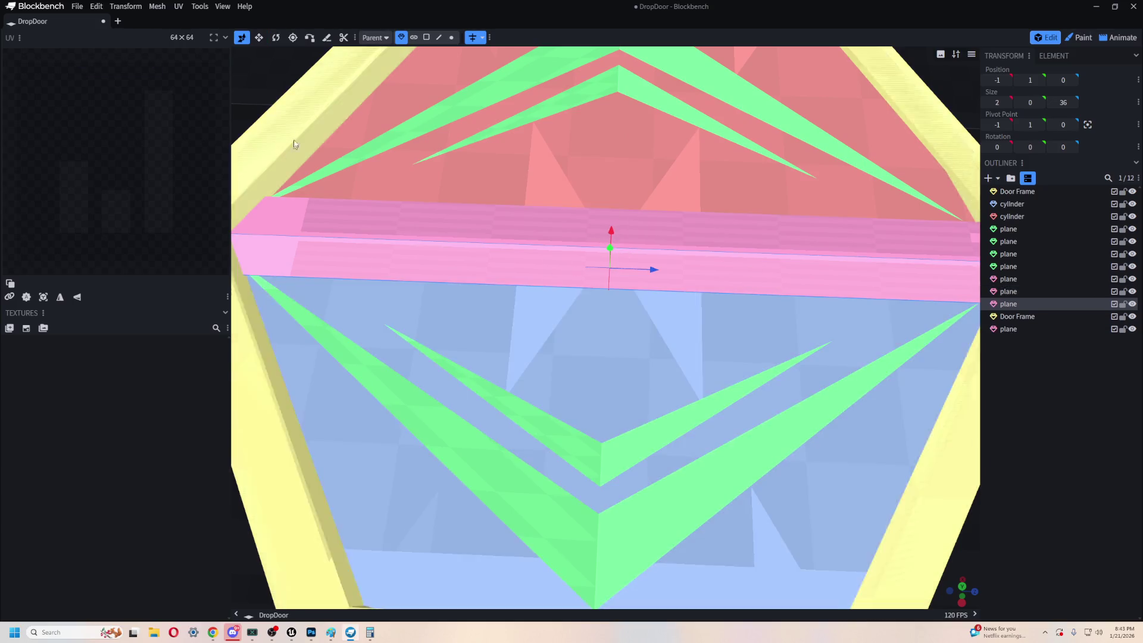
- Raise the pasted pink plane by 1 and shorten it to 6.6 long
{"action": "scroll", "coordinate": [338, 202], "scroll_direction": "down", "scroll_amount": 5}
{"action": "left_click_drag", "start_coordinate": [338, 202], "coordinate": [505, 143]}
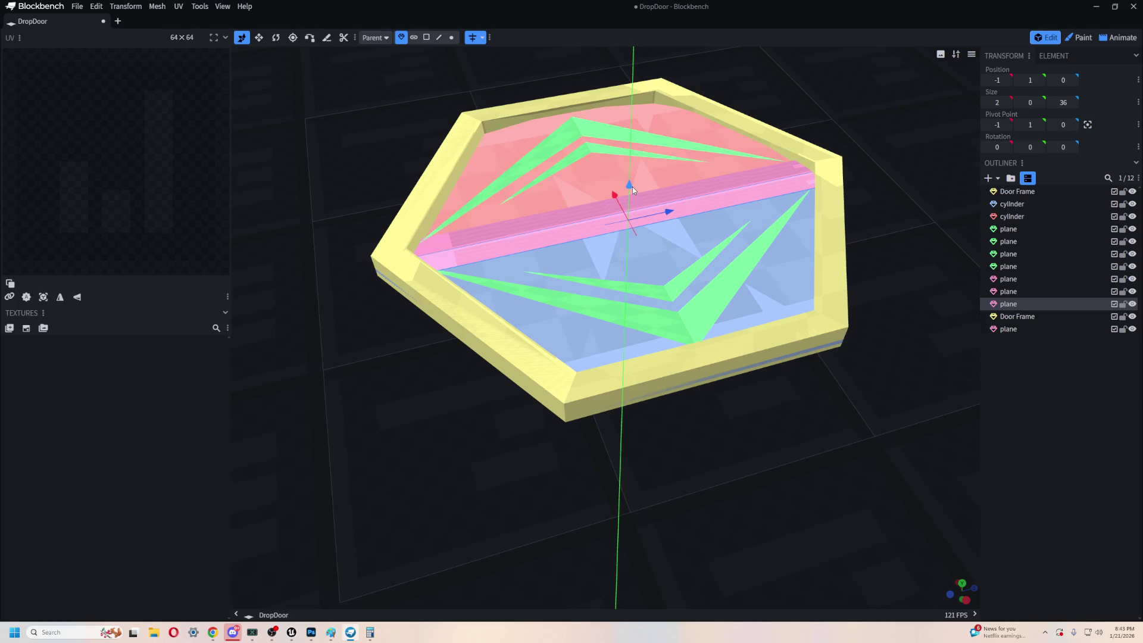
{"action": "left_click_drag", "start_coordinate": [632, 189], "coordinate": [637, 178]}
{"action": "key", "text": "s"}
{"action": "key", "text": "r"}
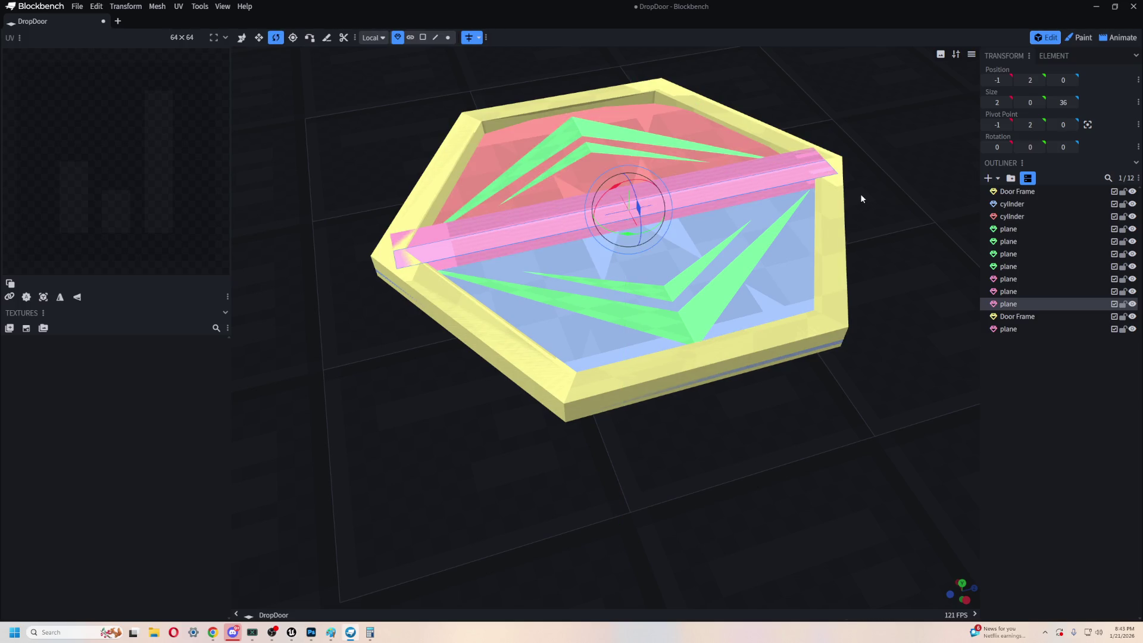
{"action": "key", "text": "s"}
{"action": "left_click_drag", "start_coordinate": [670, 202], "coordinate": [500, 250]}
{"action": "left_click_drag", "start_coordinate": [873, 265], "coordinate": [920, 251]}
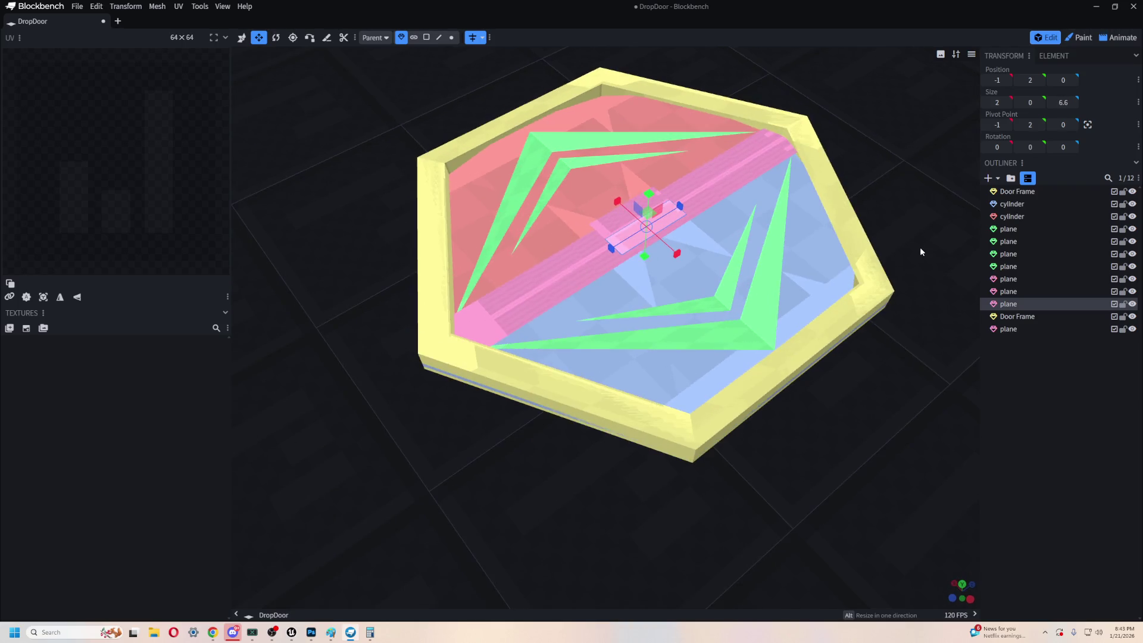
{"action": "scroll", "coordinate": [897, 258], "scroll_direction": "up", "scroll_amount": 5}
{"action": "right_click", "coordinate": [657, 357]}
{"action": "mouse_move", "coordinate": [732, 463]}
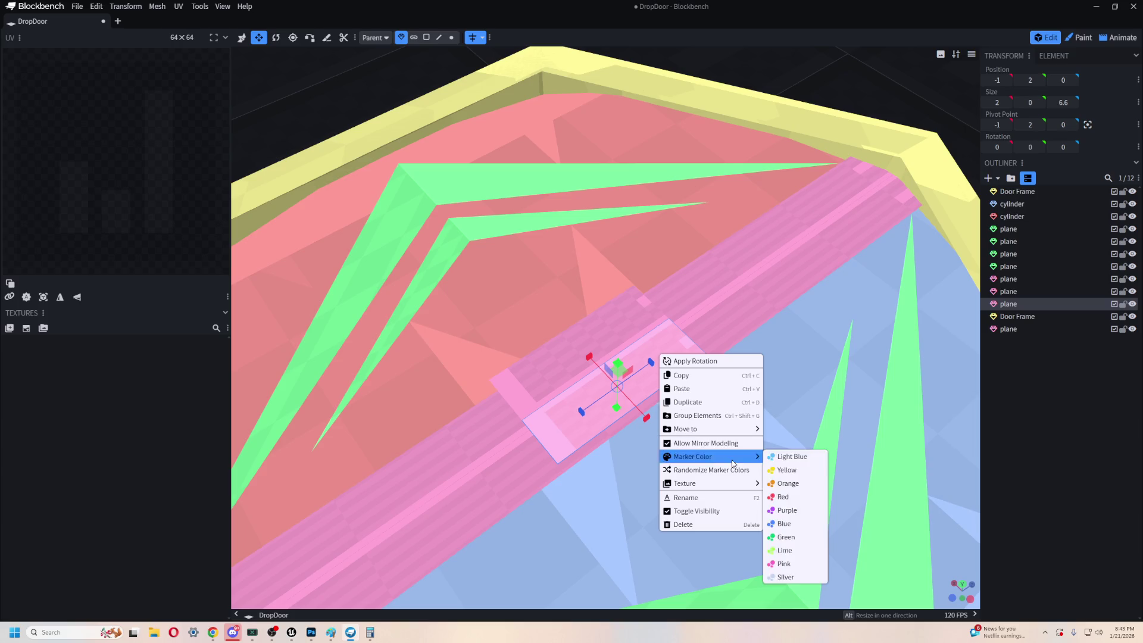
{"action": "mouse_move", "coordinate": [730, 485]}
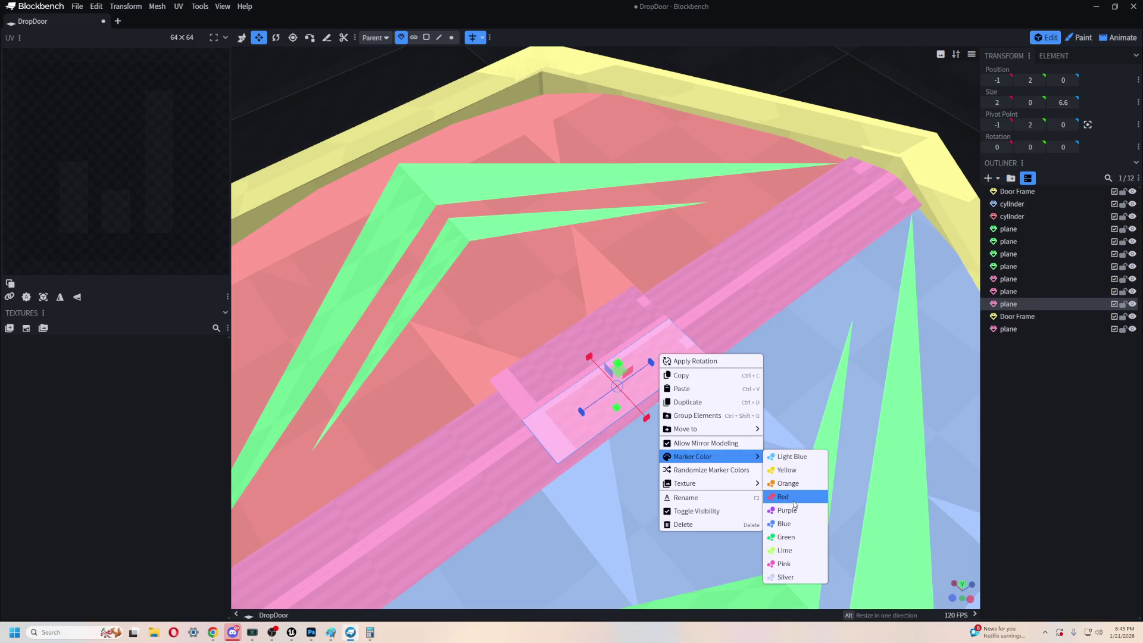
- Change the short plane's marker colour to silver
{"action": "left_click", "coordinate": [794, 500]}
{"action": "scroll", "coordinate": [726, 377], "scroll_direction": "down", "scroll_amount": 5}
{"action": "left_click_drag", "start_coordinate": [856, 266], "coordinate": [823, 280]}
{"action": "key", "text": "r"}
{"action": "key", "text": "v"}
{"action": "right_click", "coordinate": [548, 336]}
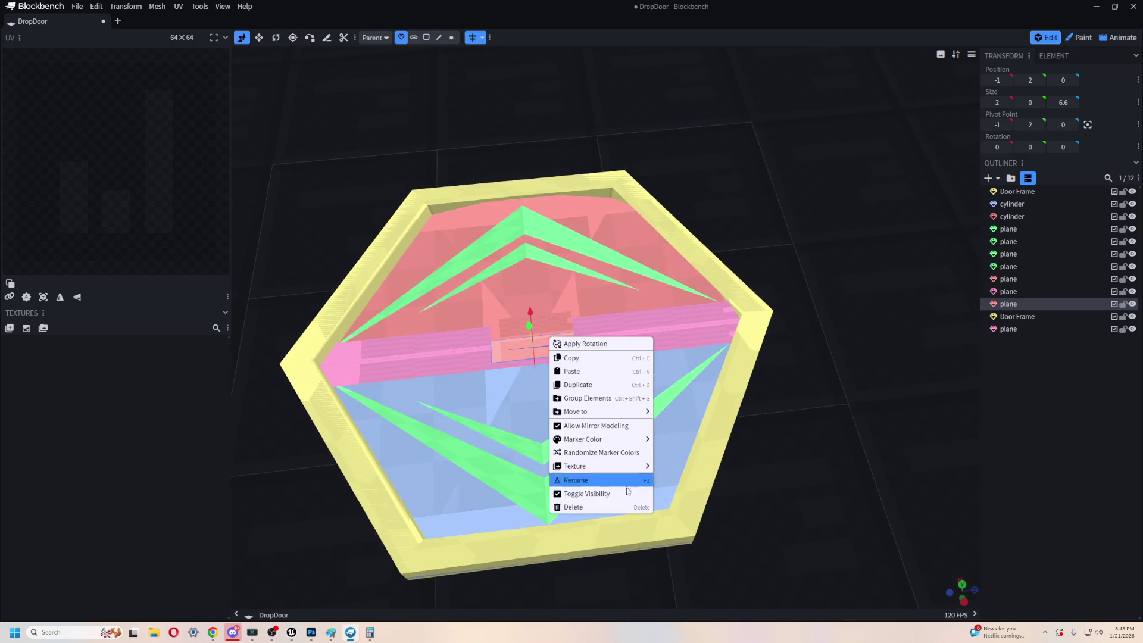
{"action": "mouse_move", "coordinate": [625, 441]}
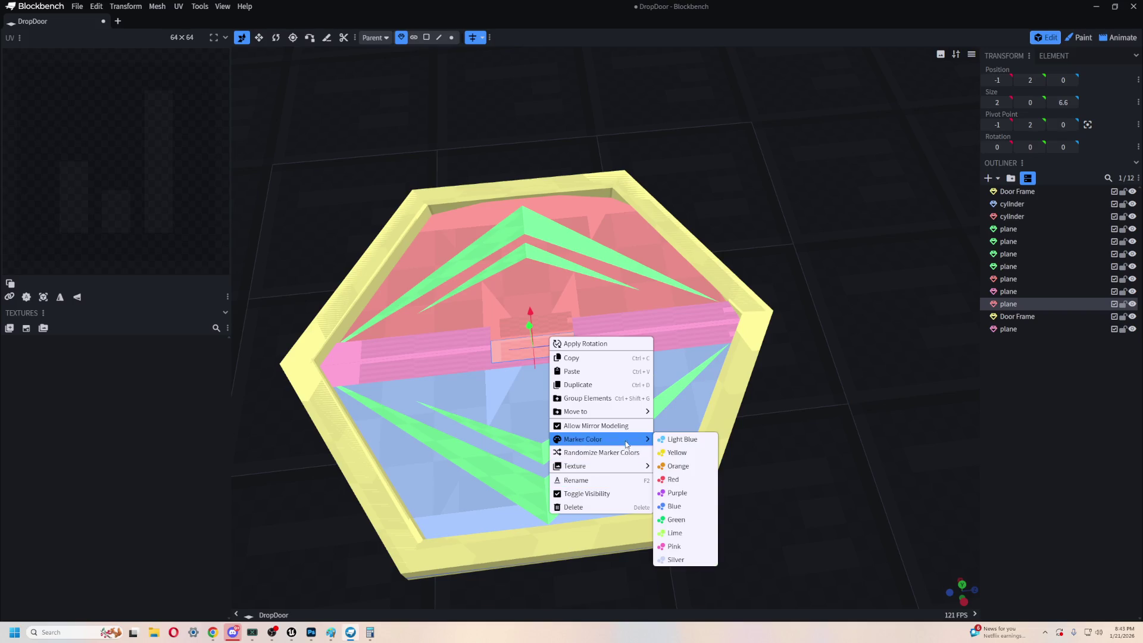
{"action": "left_click", "coordinate": [700, 559]}
- Re-centre the silver plane along Z and lower it to height 1.2 onto the strip
{"action": "left_click_drag", "start_coordinate": [765, 438], "coordinate": [704, 403]}
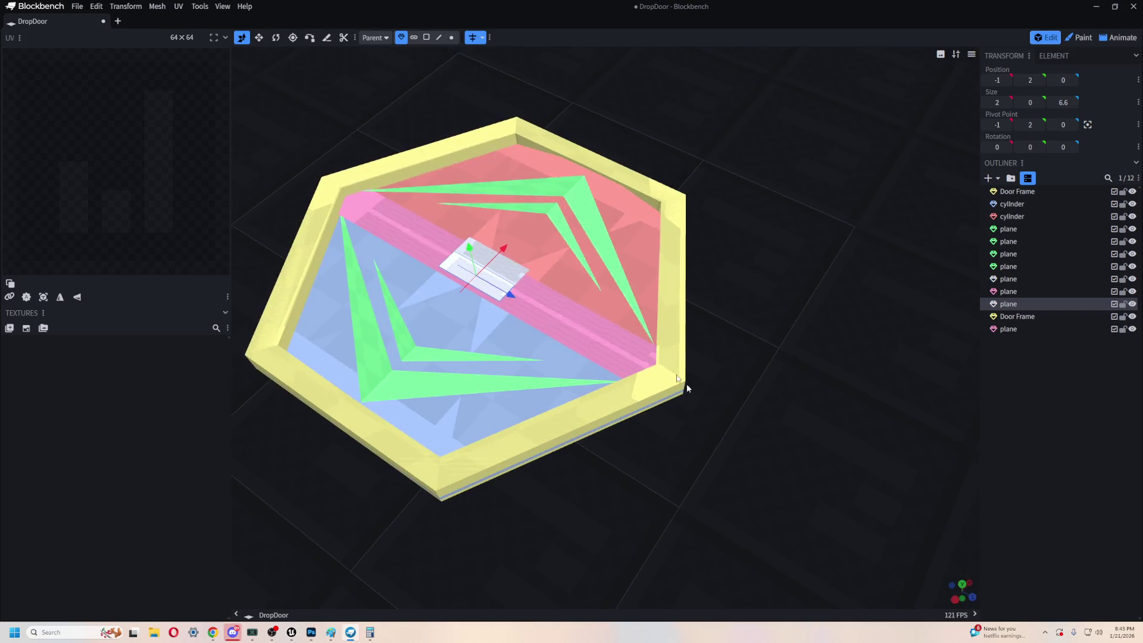
{"action": "left_click_drag", "start_coordinate": [514, 301], "coordinate": [566, 331]}
{"action": "left_click_drag", "start_coordinate": [519, 301], "coordinate": [511, 296]}
{"action": "scroll", "coordinate": [673, 473], "scroll_direction": "up", "scroll_amount": 5}
{"action": "mouse_move", "coordinate": [674, 473]}
{"action": "left_mouse_down"}
{"action": "mouse_move", "coordinate": [734, 480]}
{"action": "mouse_move", "coordinate": [791, 526]}
{"action": "mouse_move", "coordinate": [790, 459]}
{"action": "left_mouse_up"}
{"action": "mouse_move", "coordinate": [542, 131]}
{"action": "left_mouse_down"}
{"action": "mouse_move", "coordinate": [544, 141]}
{"action": "mouse_move", "coordinate": [797, 130]}
{"action": "left_mouse_up"}
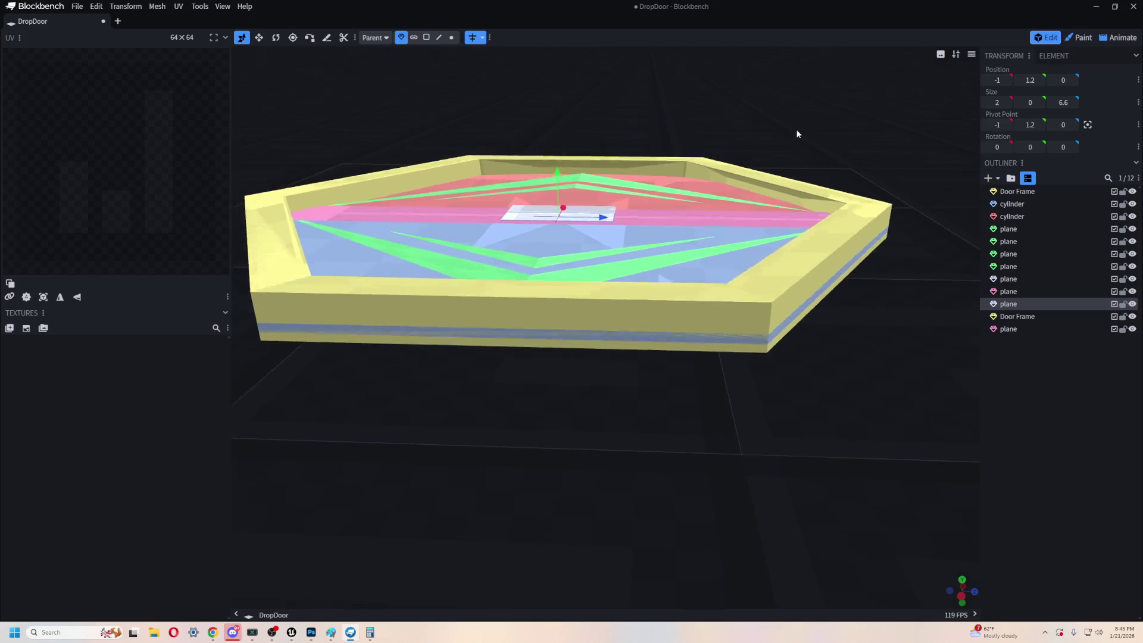
{"action": "scroll", "coordinate": [773, 191], "scroll_direction": "up", "scroll_amount": 10}
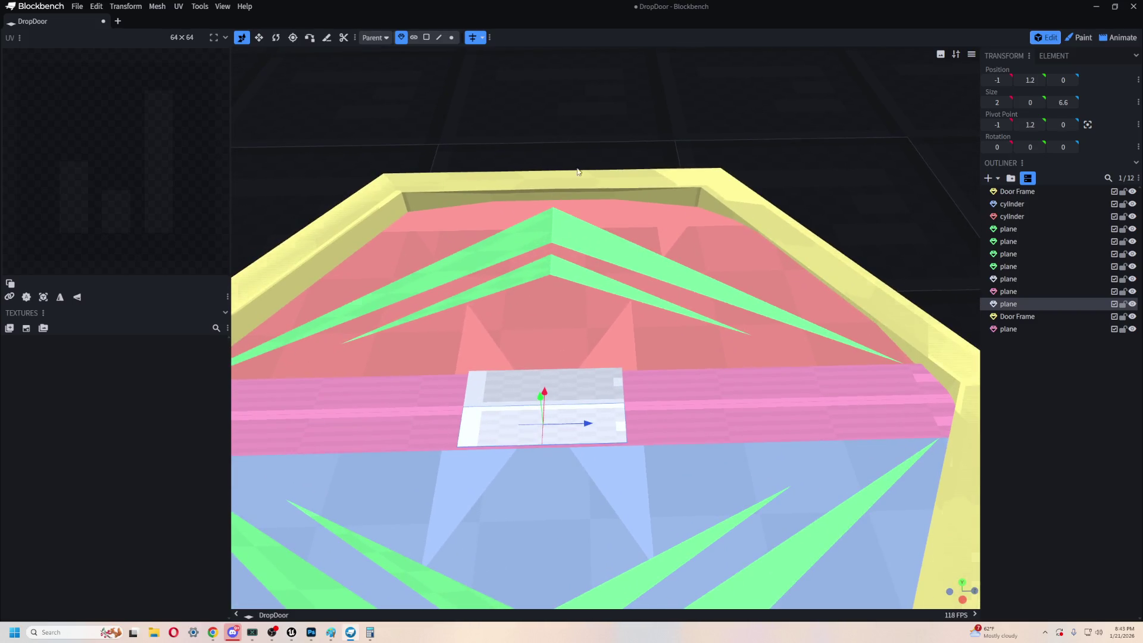
{"action": "left_click_drag", "start_coordinate": [572, 120], "coordinate": [617, 104]}
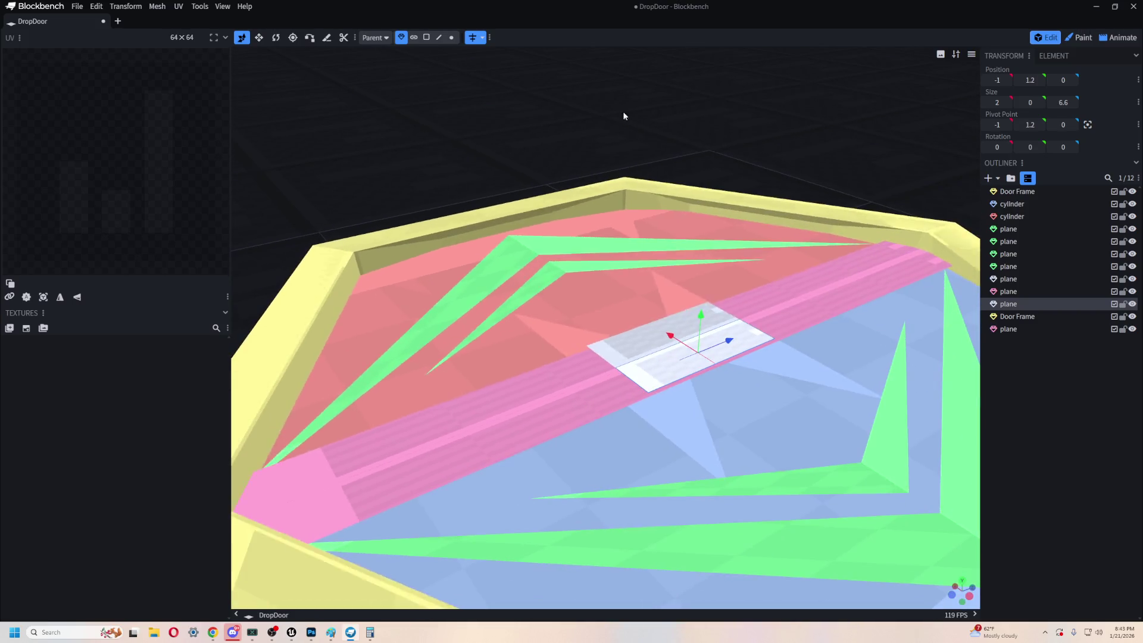
{"action": "right_click", "coordinate": [656, 376]}
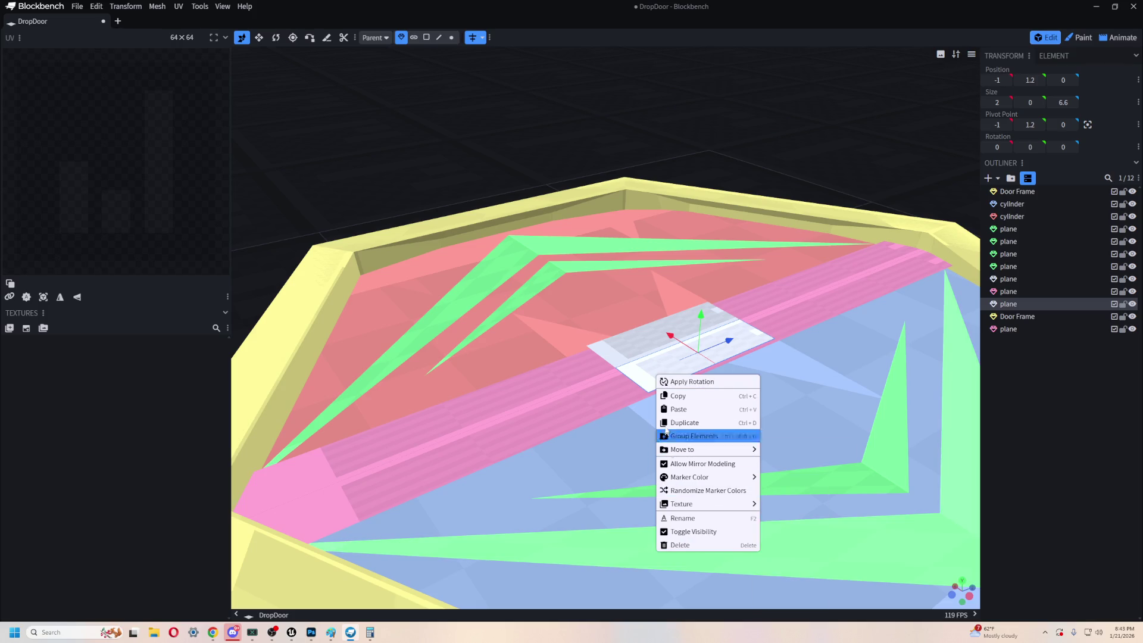
{"action": "left_click", "coordinate": [521, 112]}
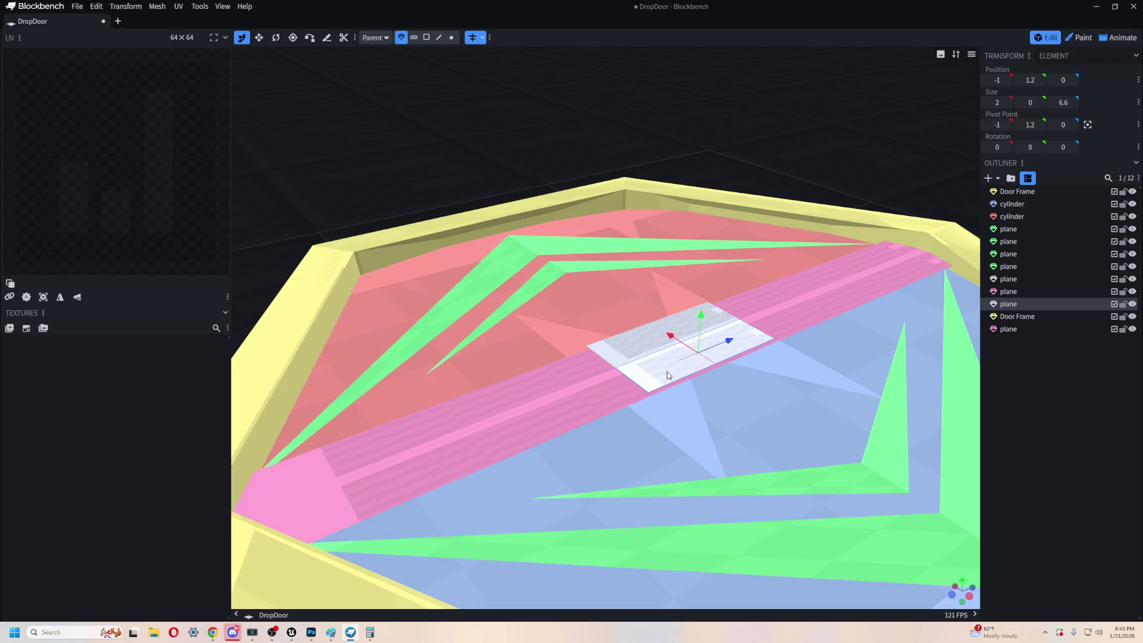
{"action": "left_click", "coordinate": [414, 38]}
- Extrude the silver plane into a box, flatten it to height 1, and slide it along Z
{"action": "left_click", "coordinate": [667, 360]}
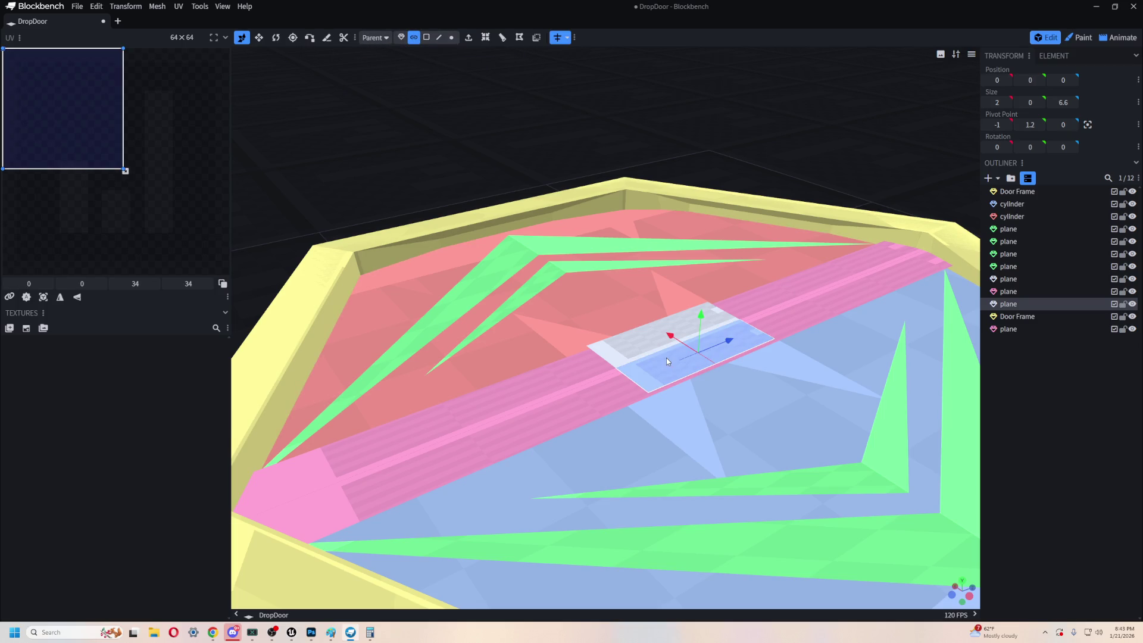
{"action": "left_click", "coordinate": [467, 35]}
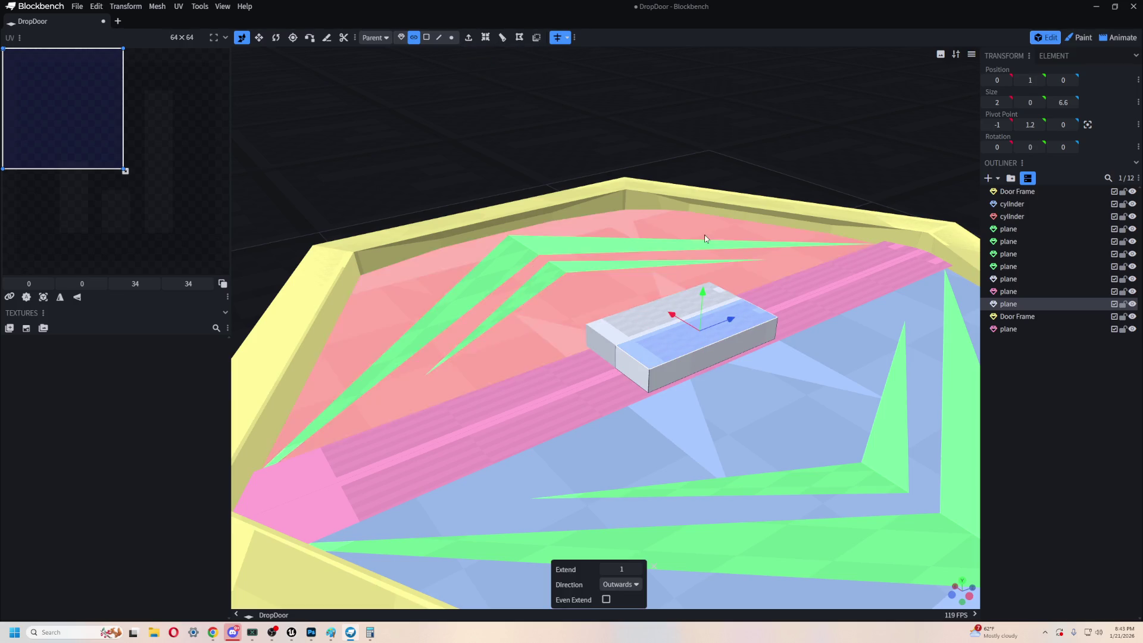
{"action": "mouse_move", "coordinate": [731, 231]}
{"action": "left_mouse_down"}
{"action": "mouse_move", "coordinate": [788, 149]}
{"action": "mouse_move", "coordinate": [771, 143]}
{"action": "left_mouse_up"}
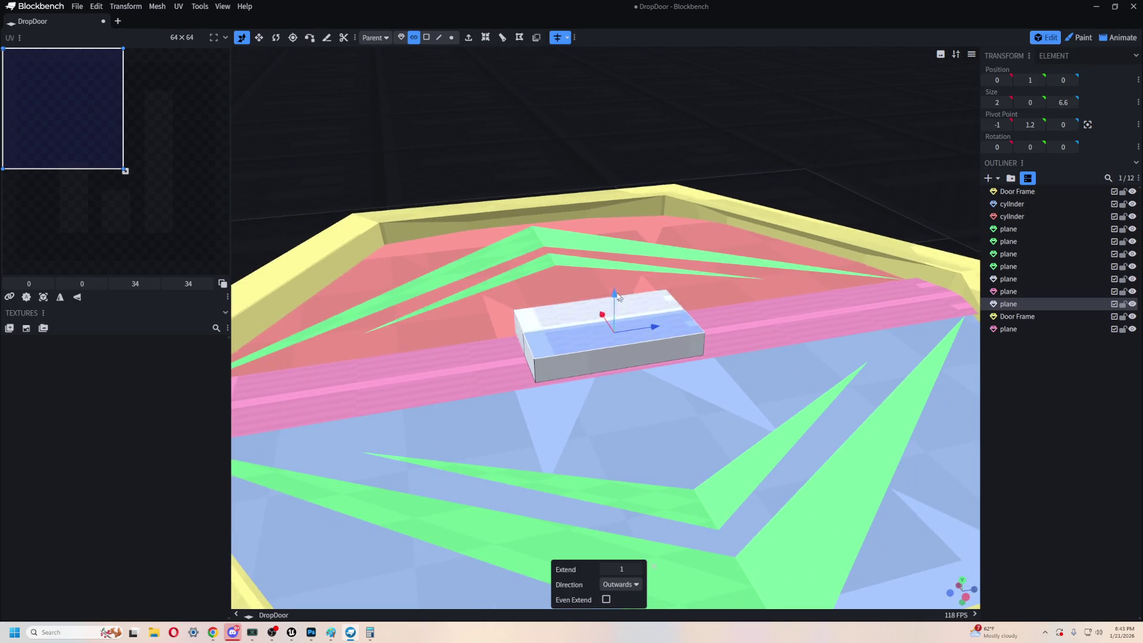
{"action": "key", "text": "s"}
{"action": "left_click_drag", "start_coordinate": [616, 296], "coordinate": [617, 319]}
{"action": "left_click_drag", "start_coordinate": [727, 131], "coordinate": [744, 327]}
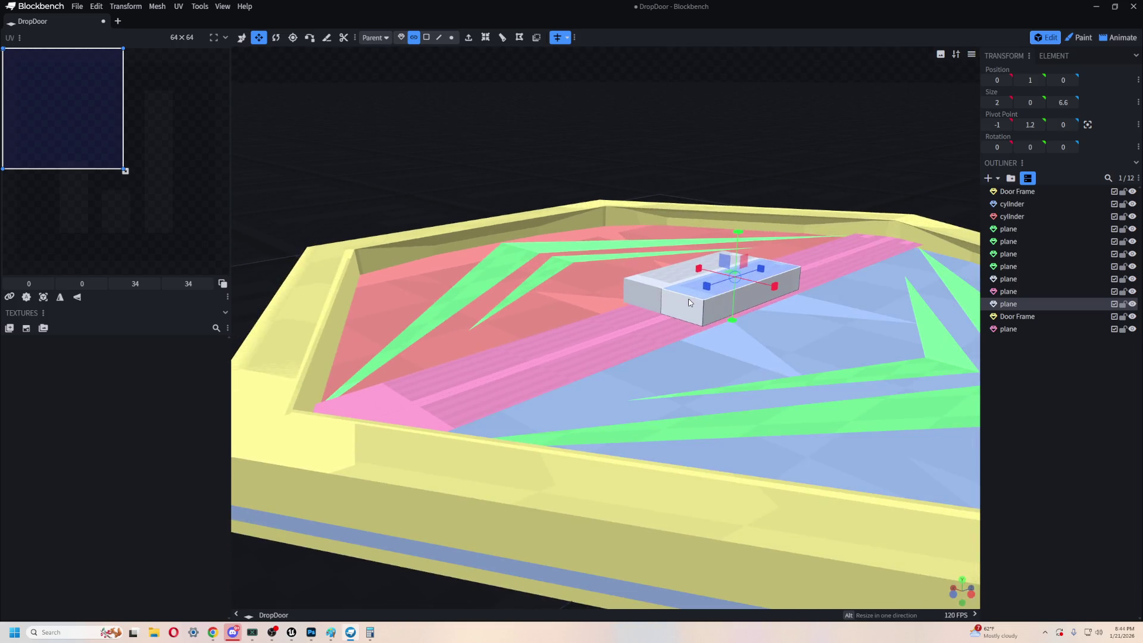
{"action": "left_click", "coordinate": [401, 37]}
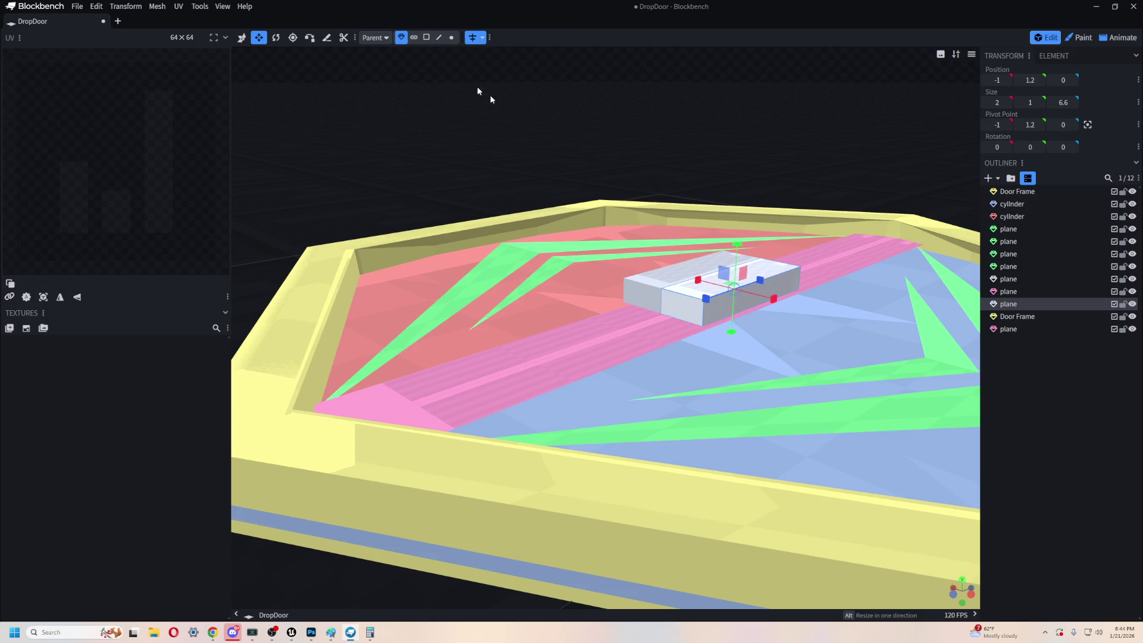
{"action": "mouse_move", "coordinate": [737, 243]}
{"action": "left_mouse_down"}
{"action": "mouse_move", "coordinate": [740, 256]}
{"action": "mouse_move", "coordinate": [834, 177]}
{"action": "mouse_move", "coordinate": [618, 373]}
{"action": "left_mouse_up"}
{"action": "key", "text": "v"}
{"action": "left_click_drag", "start_coordinate": [652, 338], "coordinate": [450, 352]}
{"action": "scroll", "coordinate": [510, 357], "scroll_direction": "down", "scroll_amount": 2}
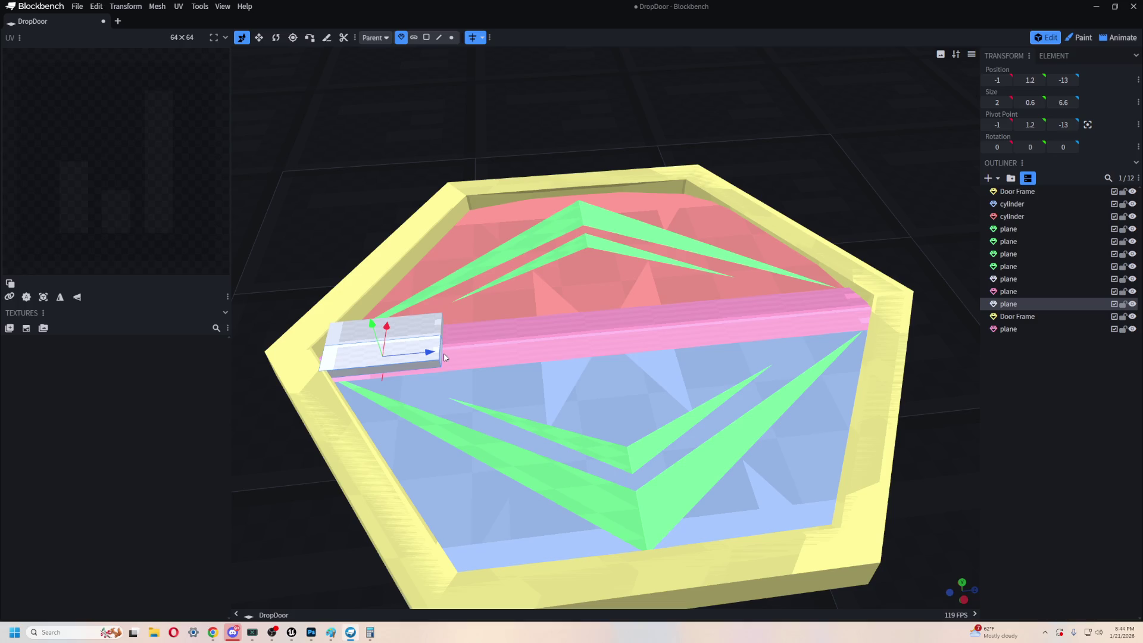
- Move the pink plane out beside the hexagon to Z 38
{"action": "left_click", "coordinate": [533, 353]}
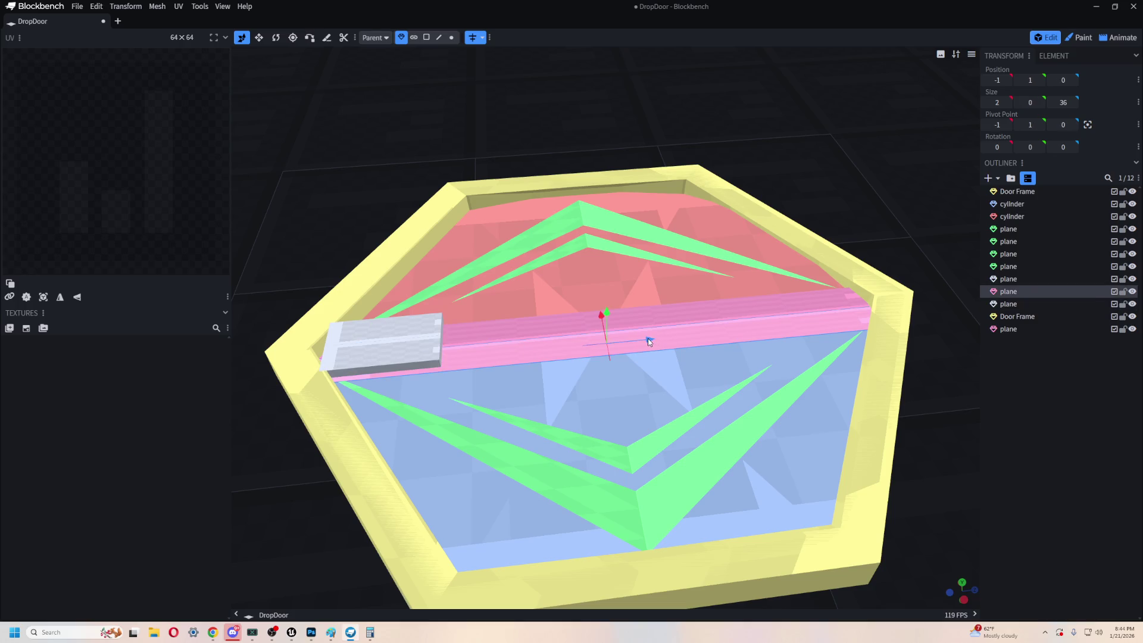
{"action": "scroll", "coordinate": [648, 340], "scroll_direction": "down", "scroll_amount": 5}
{"action": "mouse_move", "coordinate": [625, 326]}
{"action": "left_mouse_down"}
{"action": "mouse_move", "coordinate": [823, 331]}
{"action": "mouse_move", "coordinate": [960, 309]}
{"action": "left_mouse_up"}
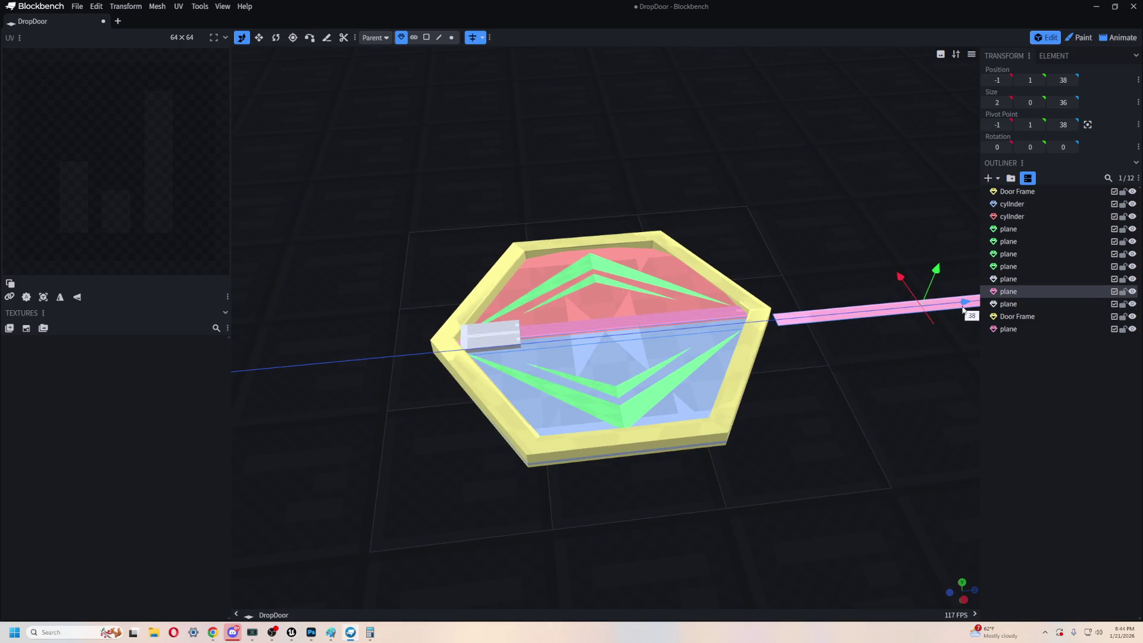
- Lower the small white block to Y 0.2
{"action": "left_click", "coordinate": [514, 335]}
{"action": "left_click_drag", "start_coordinate": [493, 322], "coordinate": [492, 337]}
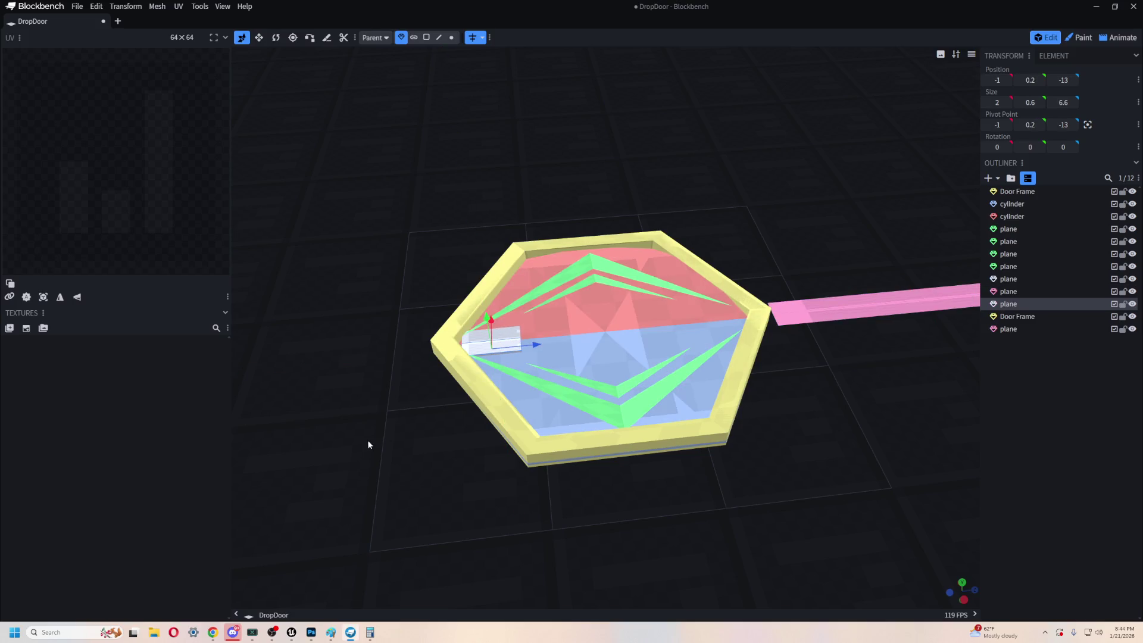
{"action": "scroll", "coordinate": [381, 446], "scroll_direction": "up", "scroll_amount": 3}
{"action": "scroll", "coordinate": [391, 453], "scroll_direction": "up", "scroll_amount": 5}
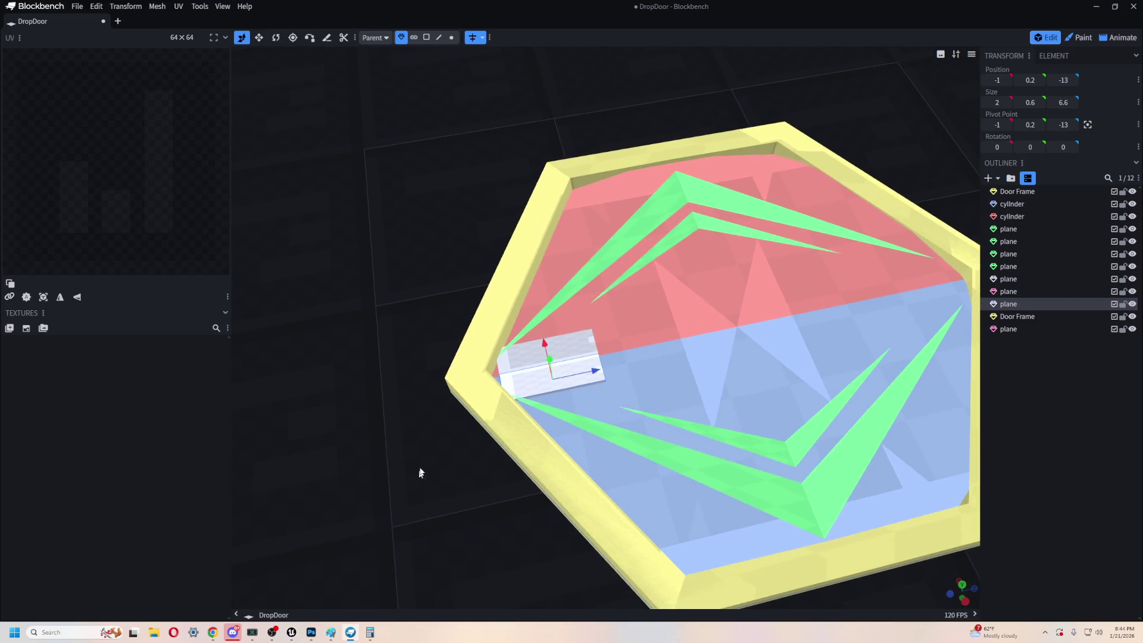
- Stretch the white block to a Z size of 34.6 across the door's middle seam
{"action": "key", "text": "s"}
{"action": "scroll", "coordinate": [433, 472], "scroll_direction": "down", "scroll_amount": 5}
{"action": "left_click_drag", "start_coordinate": [434, 472], "coordinate": [698, 495]}
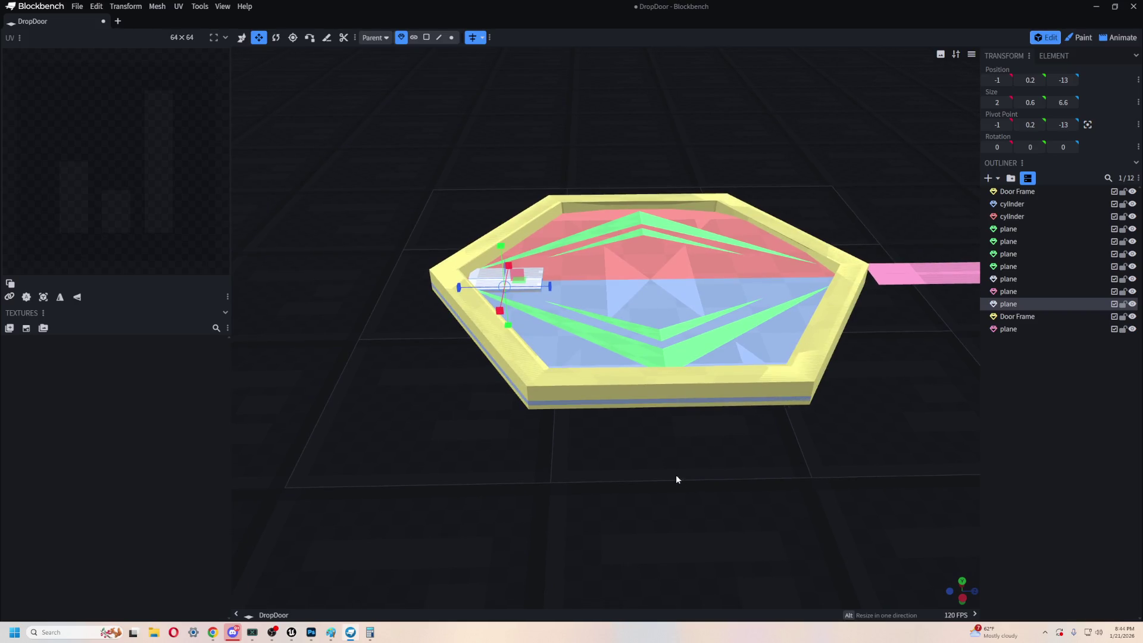
{"action": "scroll", "coordinate": [665, 472], "scroll_direction": "up", "scroll_amount": 3}
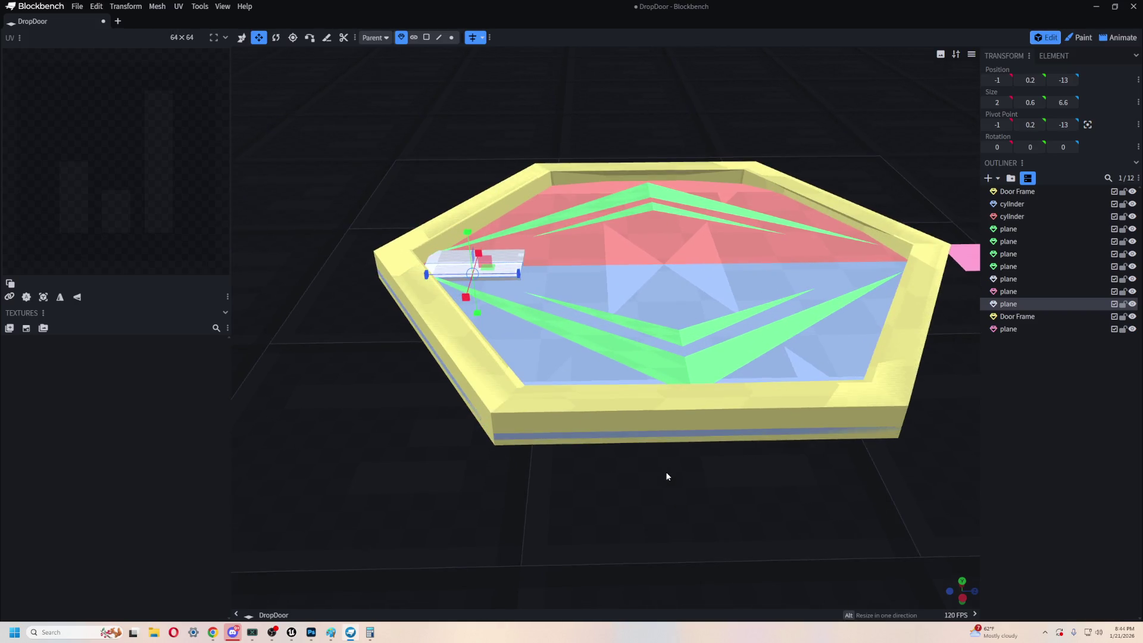
{"action": "scroll", "coordinate": [658, 518], "scroll_direction": "up", "scroll_amount": 2}
{"action": "mouse_move", "coordinate": [516, 318]}
{"action": "left_mouse_down"}
{"action": "mouse_move", "coordinate": [708, 339]}
{"action": "mouse_move", "coordinate": [535, 338]}
{"action": "mouse_move", "coordinate": [614, 329]}
{"action": "mouse_move", "coordinate": [559, 342]}
{"action": "mouse_move", "coordinate": [833, 343]}
{"action": "left_mouse_up"}
{"action": "left_click_drag", "start_coordinate": [611, 326], "coordinate": [609, 327]}
{"action": "mouse_move", "coordinate": [976, 428]}
{"action": "left_mouse_down"}
{"action": "mouse_move", "coordinate": [802, 401]}
{"action": "mouse_move", "coordinate": [825, 448]}
{"action": "mouse_move", "coordinate": [827, 434]}
{"action": "left_mouse_up"}
{"action": "mouse_move", "coordinate": [753, 515]}
{"action": "left_mouse_down"}
{"action": "mouse_move", "coordinate": [755, 421]}
{"action": "mouse_move", "coordinate": [683, 423]}
{"action": "mouse_move", "coordinate": [537, 180]}
{"action": "mouse_move", "coordinate": [462, 206]}
{"action": "mouse_move", "coordinate": [462, 191]}
{"action": "mouse_move", "coordinate": [758, 193]}
{"action": "mouse_move", "coordinate": [691, 191]}
{"action": "mouse_move", "coordinate": [730, 220]}
{"action": "mouse_move", "coordinate": [558, 199]}
{"action": "mouse_move", "coordinate": [646, 220]}
{"action": "mouse_move", "coordinate": [584, 220]}
{"action": "mouse_move", "coordinate": [587, 294]}
{"action": "mouse_move", "coordinate": [566, 197]}
{"action": "mouse_move", "coordinate": [494, 125]}
{"action": "left_mouse_up"}
{"action": "scroll", "coordinate": [715, 415], "scroll_direction": "up", "scroll_amount": 1}
{"action": "left_click", "coordinate": [570, 224]}
{"action": "scroll", "coordinate": [613, 176], "scroll_direction": "up", "scroll_amount": 5}
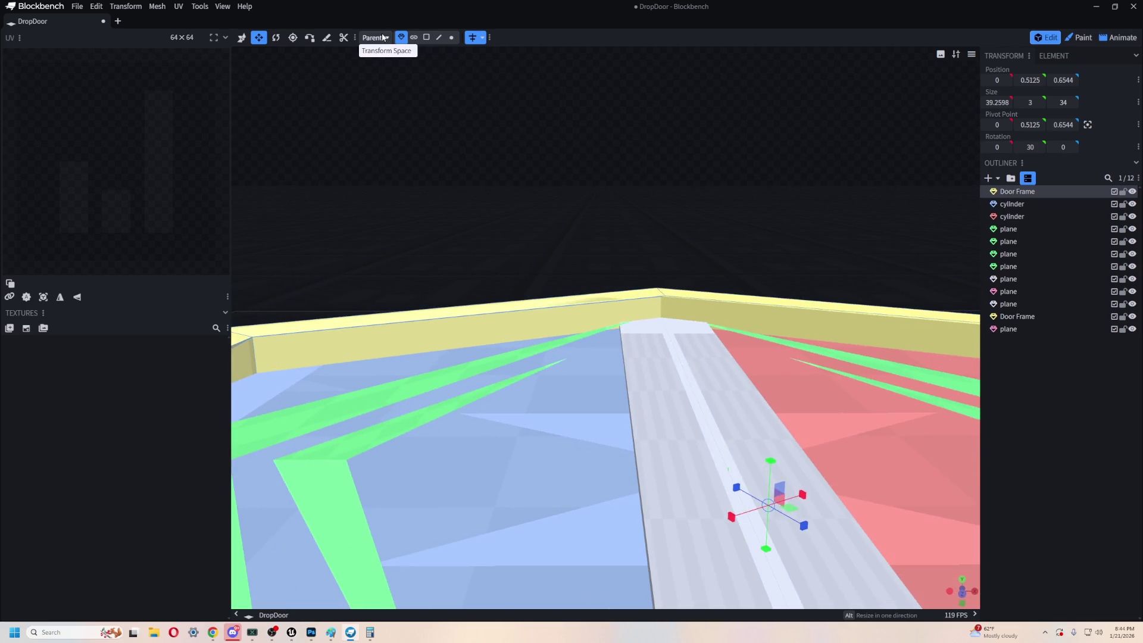
- Inset one inner wall face of the yellow door frame with offset 50
{"action": "left_click", "coordinate": [412, 38]}
{"action": "left_click", "coordinate": [509, 327]}
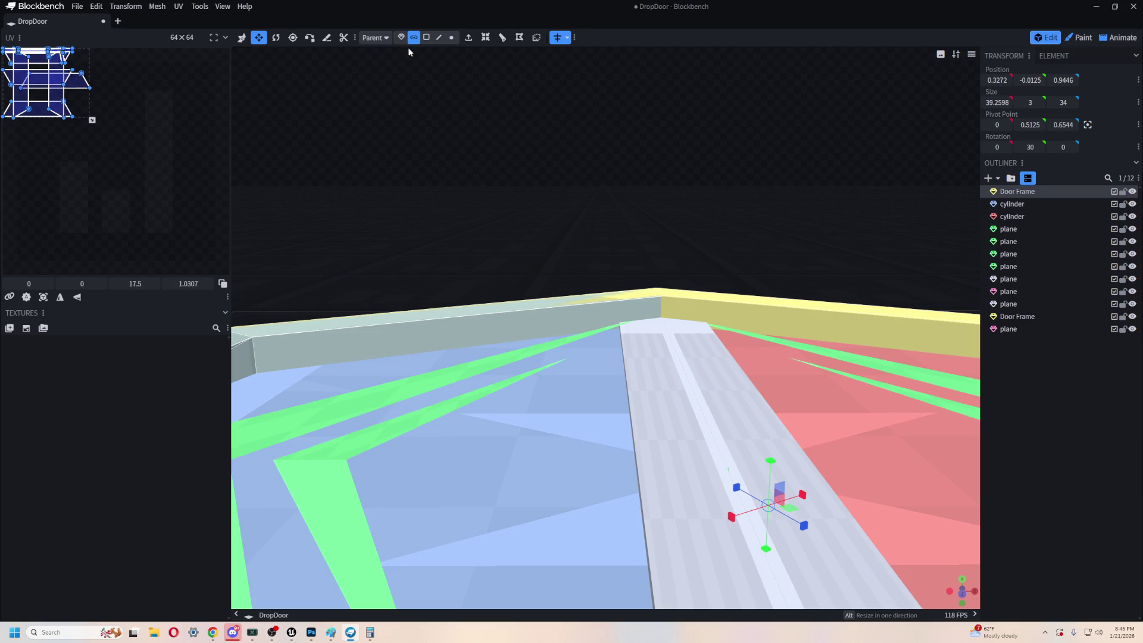
{"action": "left_click", "coordinate": [426, 38]}
{"action": "left_click", "coordinate": [485, 324]}
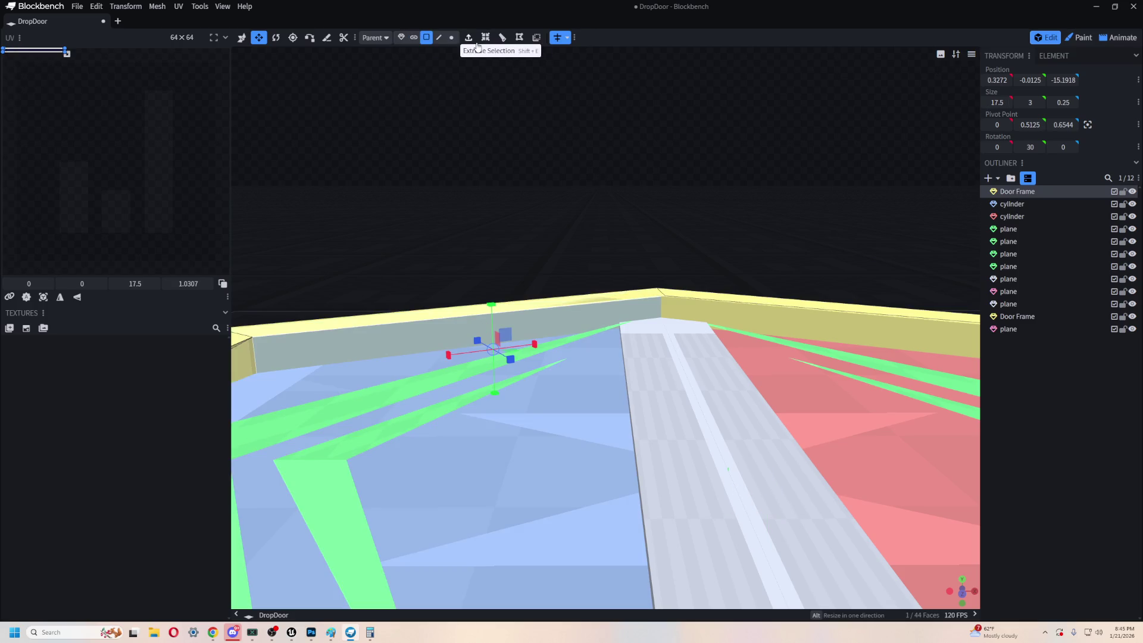
{"action": "left_click", "coordinate": [485, 38]}
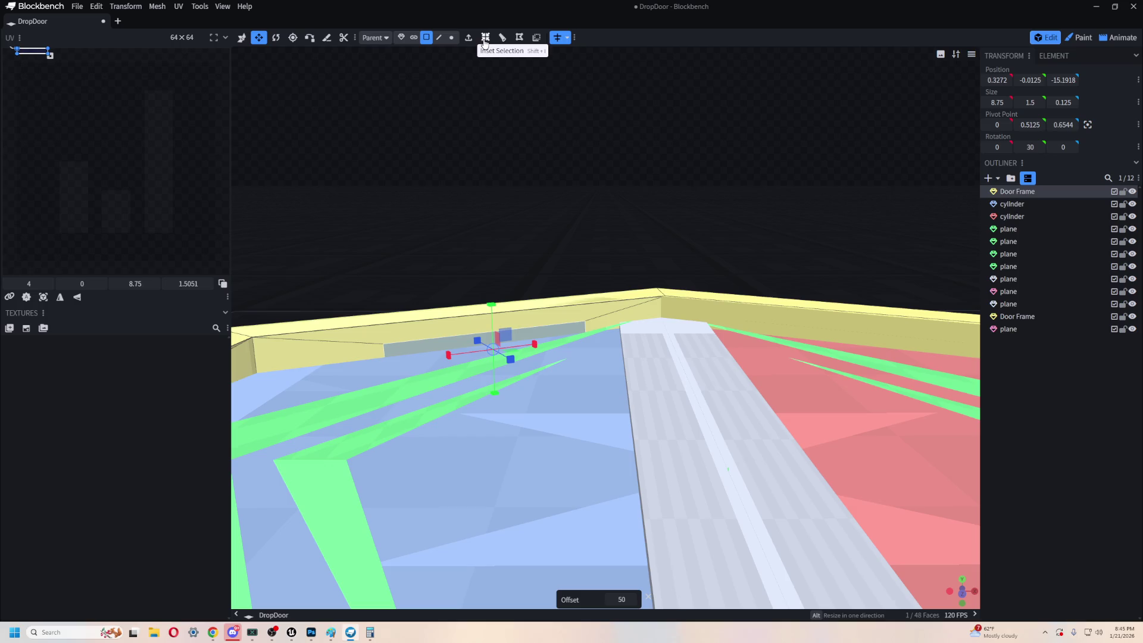
- Push the inset face along the depth axis, nudge it sideways, and inspect the frame
{"action": "scroll", "coordinate": [476, 189], "scroll_direction": "down", "scroll_amount": 5}
{"action": "key", "text": "v"}
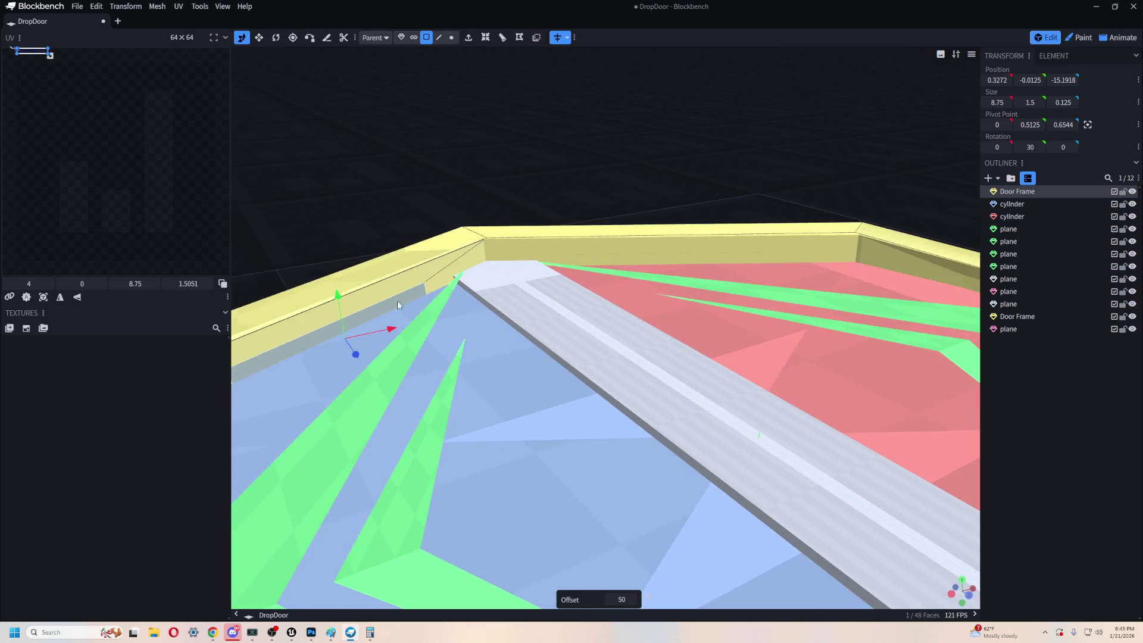
{"action": "left_click_drag", "start_coordinate": [355, 355], "coordinate": [345, 340]}
{"action": "mouse_move", "coordinate": [369, 286]}
{"action": "left_mouse_down"}
{"action": "mouse_move", "coordinate": [418, 134]}
{"action": "mouse_move", "coordinate": [384, 143]}
{"action": "left_mouse_up"}
{"action": "left_click_drag", "start_coordinate": [572, 267], "coordinate": [551, 267]}
{"action": "mouse_move", "coordinate": [452, 134]}
{"action": "left_mouse_down"}
{"action": "mouse_move", "coordinate": [540, 161]}
{"action": "mouse_move", "coordinate": [650, 162]}
{"action": "mouse_move", "coordinate": [663, 137]}
{"action": "mouse_move", "coordinate": [699, 140]}
{"action": "left_mouse_up"}
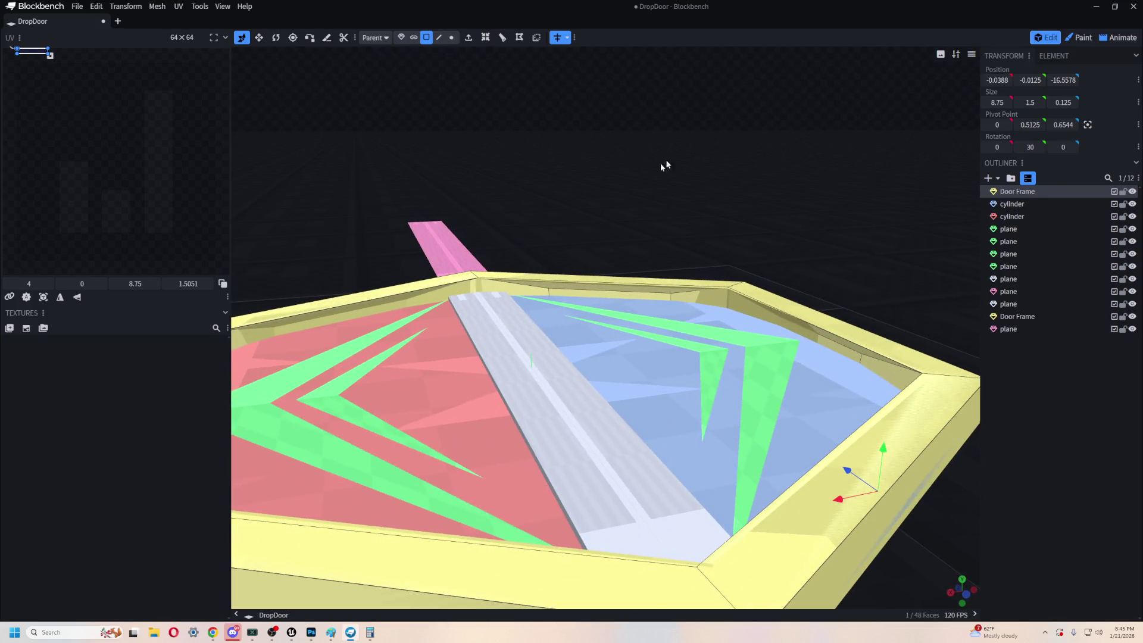
{"action": "scroll", "coordinate": [420, 304], "scroll_direction": "up", "scroll_amount": 2}
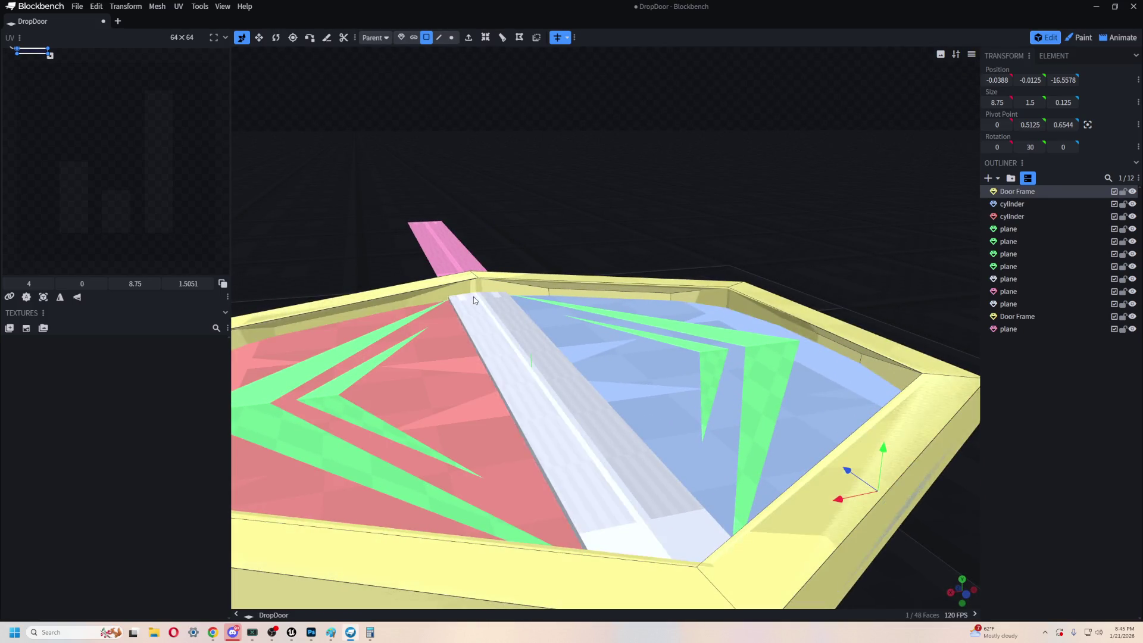
{"action": "mouse_move", "coordinate": [614, 200]}
{"action": "left_mouse_down"}
{"action": "mouse_move", "coordinate": [528, 236]}
{"action": "mouse_move", "coordinate": [371, 231]}
{"action": "mouse_move", "coordinate": [585, 327]}
{"action": "left_mouse_up"}
{"action": "scroll", "coordinate": [528, 235], "scroll_direction": "down", "scroll_amount": 3}
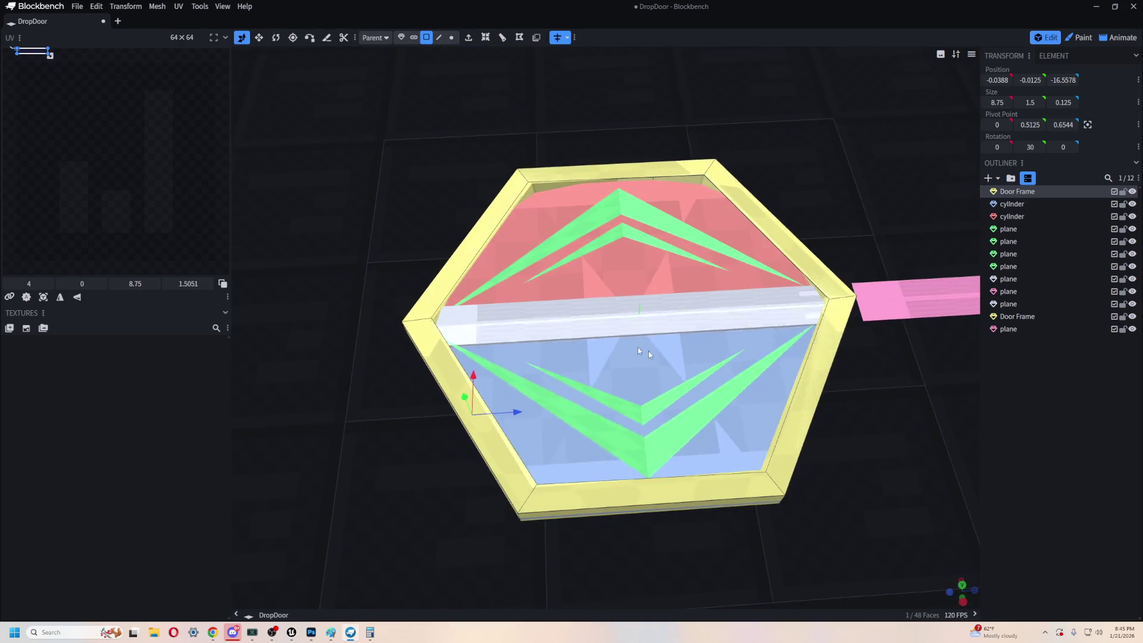
{"action": "scroll", "coordinate": [862, 395], "scroll_direction": "up", "scroll_amount": 5}
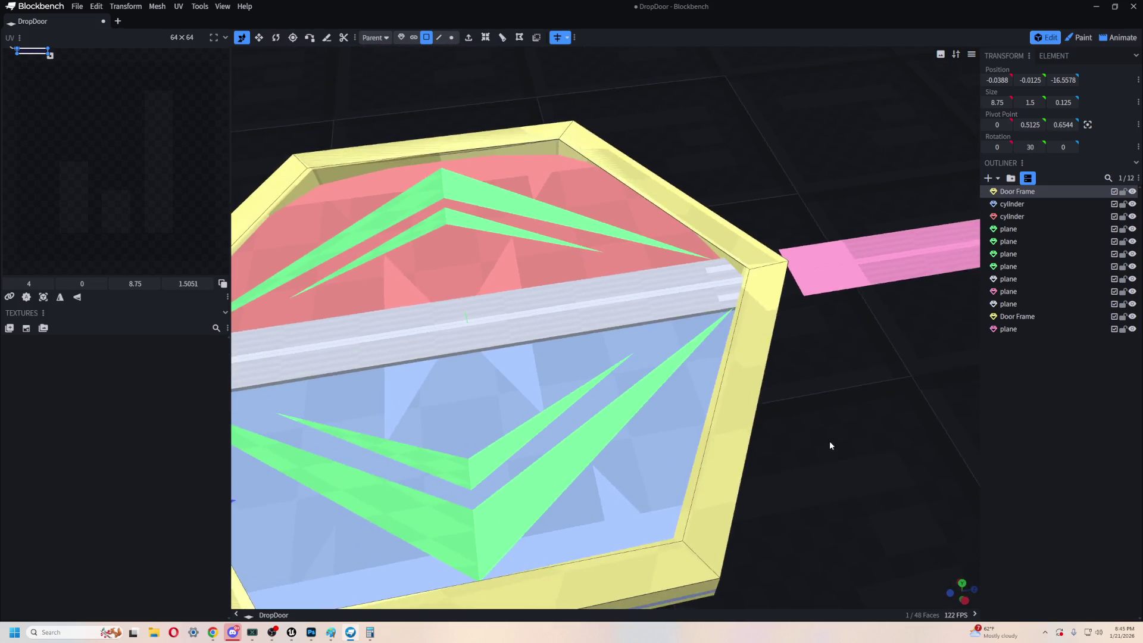
{"action": "scroll", "coordinate": [830, 445], "scroll_direction": "down", "scroll_amount": 3}
{"action": "left_click_drag", "start_coordinate": [895, 450], "coordinate": [888, 409]}
{"action": "scroll", "coordinate": [888, 408], "scroll_direction": "up", "scroll_amount": 3}
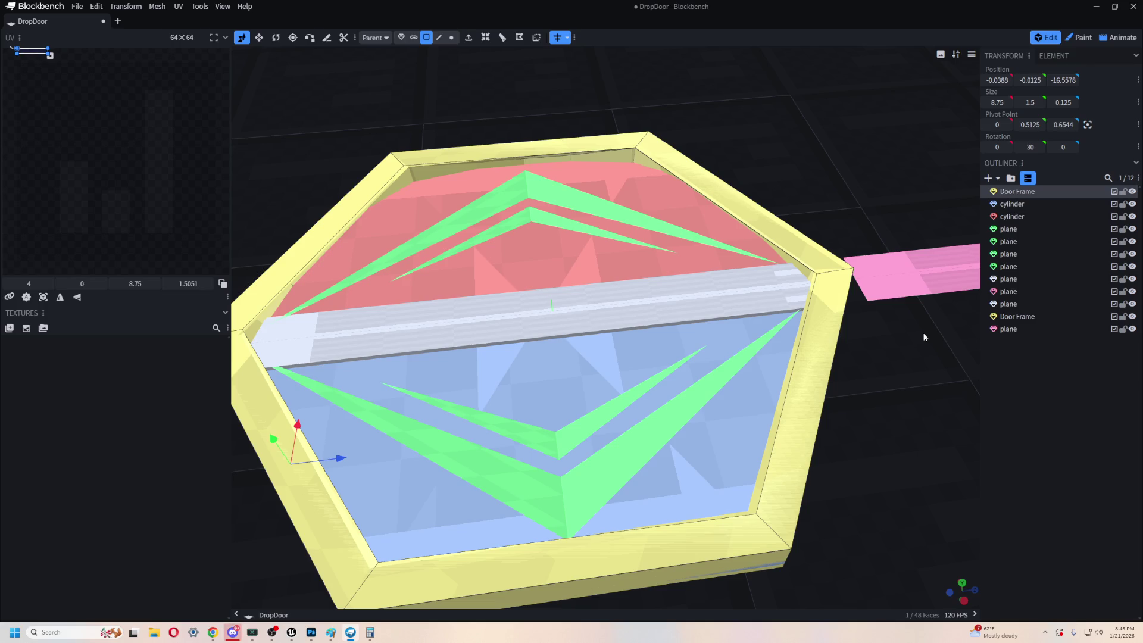
{"action": "left_click_drag", "start_coordinate": [888, 398], "coordinate": [641, 314]}
- Group the hinge strip, blue door half, and both green chevrons together
{"action": "left_click", "coordinate": [640, 314]}
{"action": "left_click", "coordinate": [491, 357], "text": "shift"}
{"action": "left_click", "coordinate": [515, 336], "text": "shift"}
{"action": "left_click", "coordinate": [469, 343], "text": "shift"}
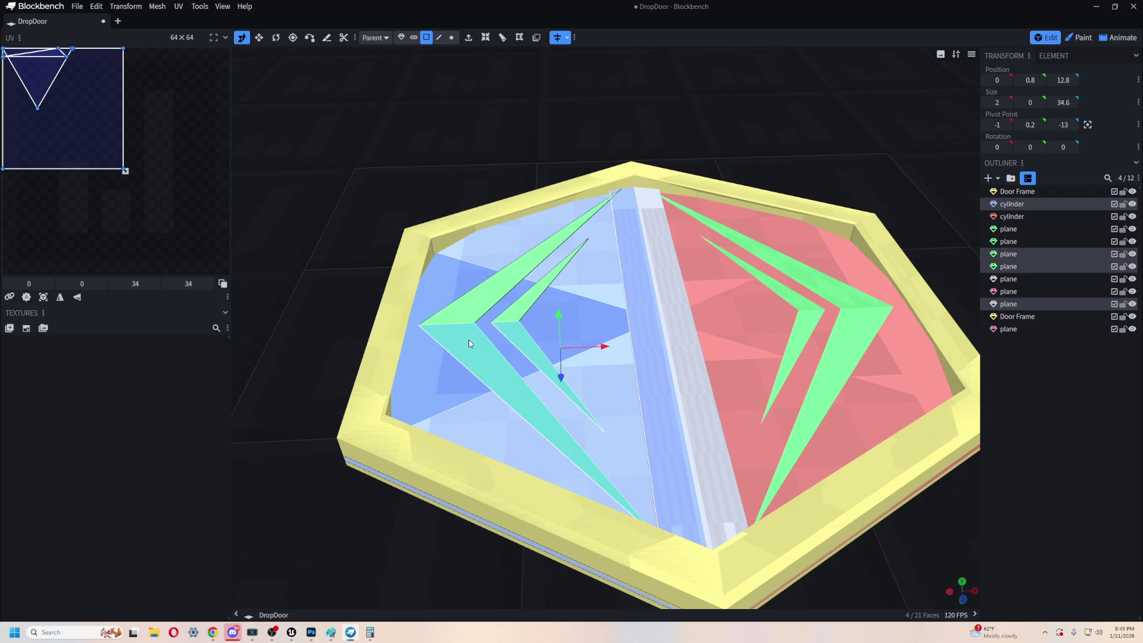
{"action": "left_click", "coordinate": [400, 37]}
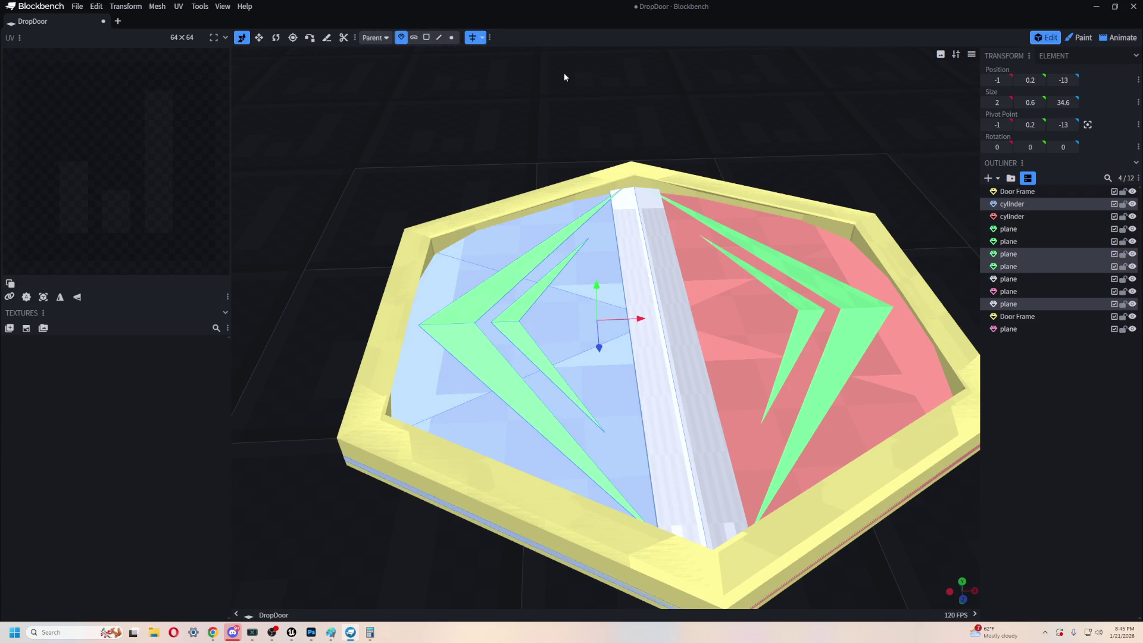
{"action": "left_click", "coordinate": [648, 359]}
{"action": "left_click", "coordinate": [523, 348], "text": "shift"}
{"action": "left_click", "coordinate": [523, 347], "text": "shift"}
{"action": "left_click", "coordinate": [470, 343], "text": "shift"}
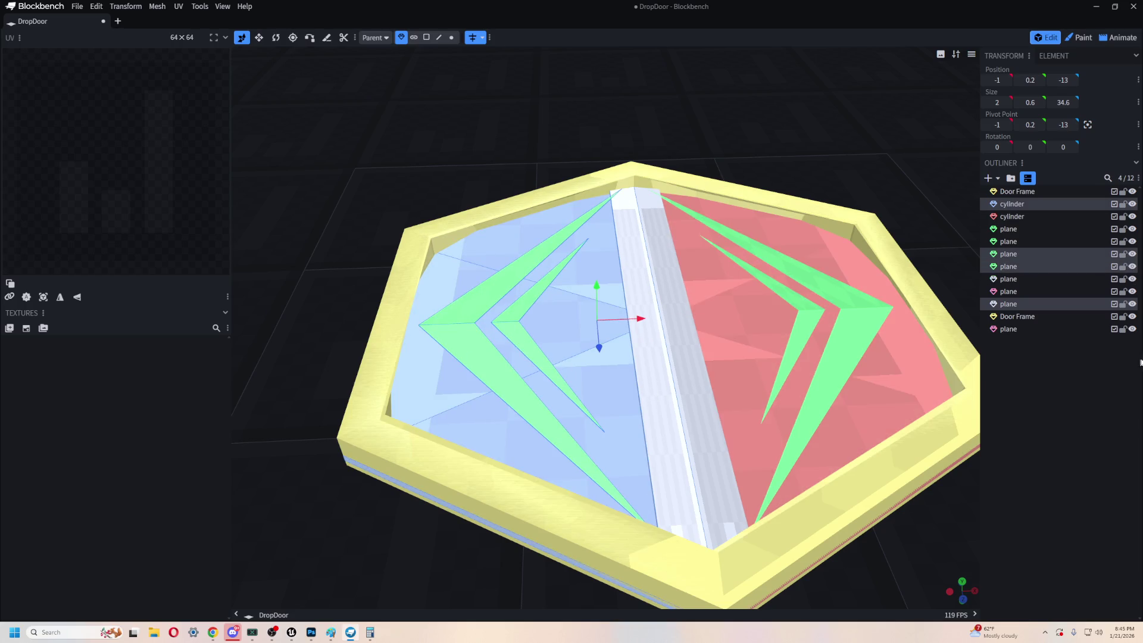
{"action": "left_click", "coordinate": [1010, 178]}
{"action": "mouse_move", "coordinate": [467, 345]}
{"action": "left_mouse_down"}
{"action": "mouse_move", "coordinate": [605, 372]}
{"action": "mouse_move", "coordinate": [687, 364]}
{"action": "left_mouse_up"}
- Slide the right-hand white tile next to its neighbour and duplicate it to Z -10.5
{"action": "left_click", "coordinate": [688, 362]}
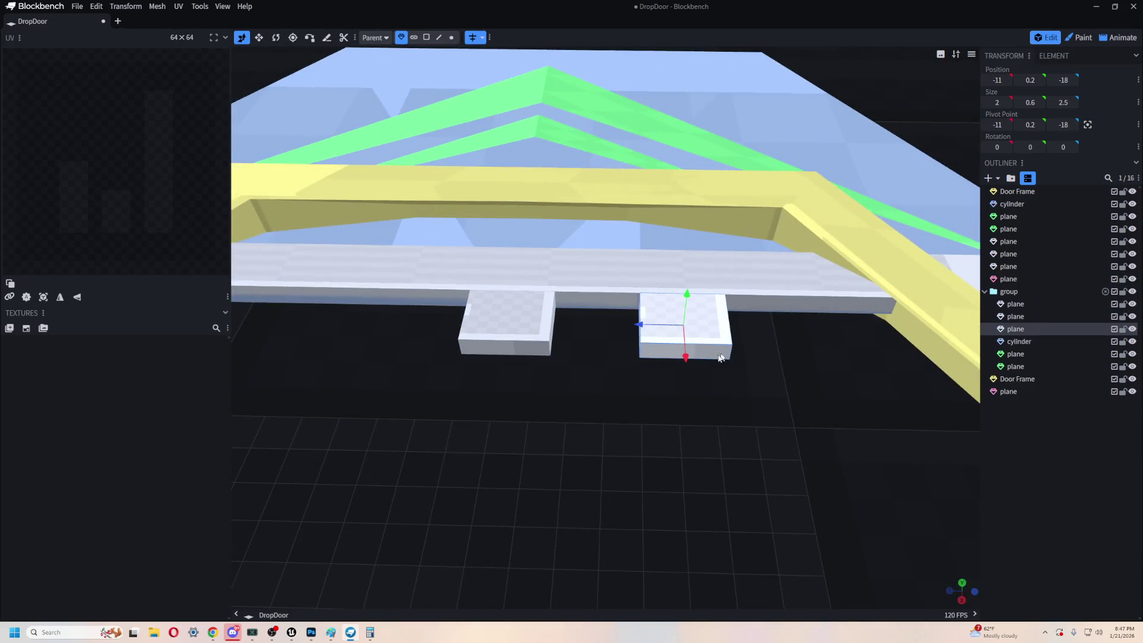
{"action": "left_click_drag", "start_coordinate": [643, 324], "coordinate": [552, 331]}
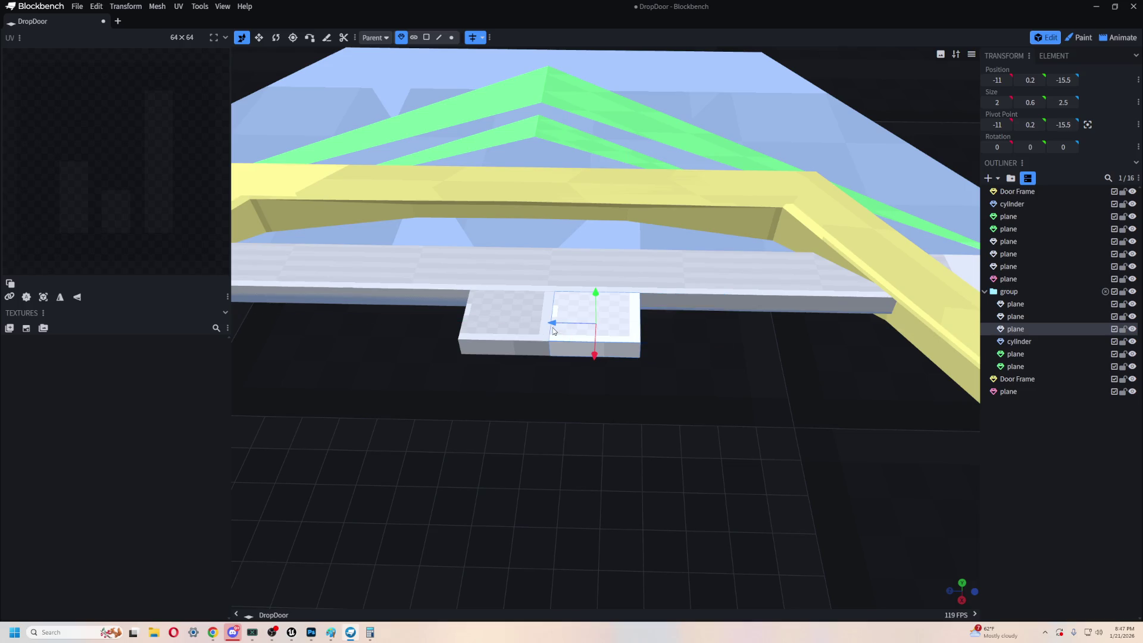
{"action": "right_click_drag", "start_coordinate": [589, 417], "coordinate": [676, 411]}
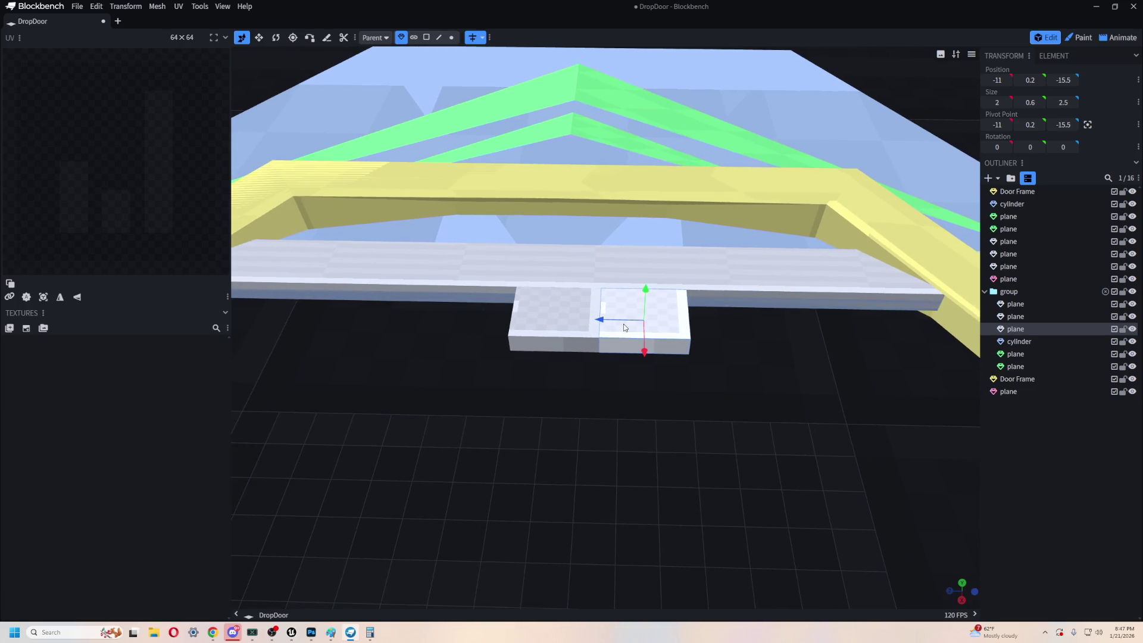
{"action": "key", "text": "ctrl+d"}
{"action": "left_click_drag", "start_coordinate": [600, 320], "coordinate": [428, 327]}
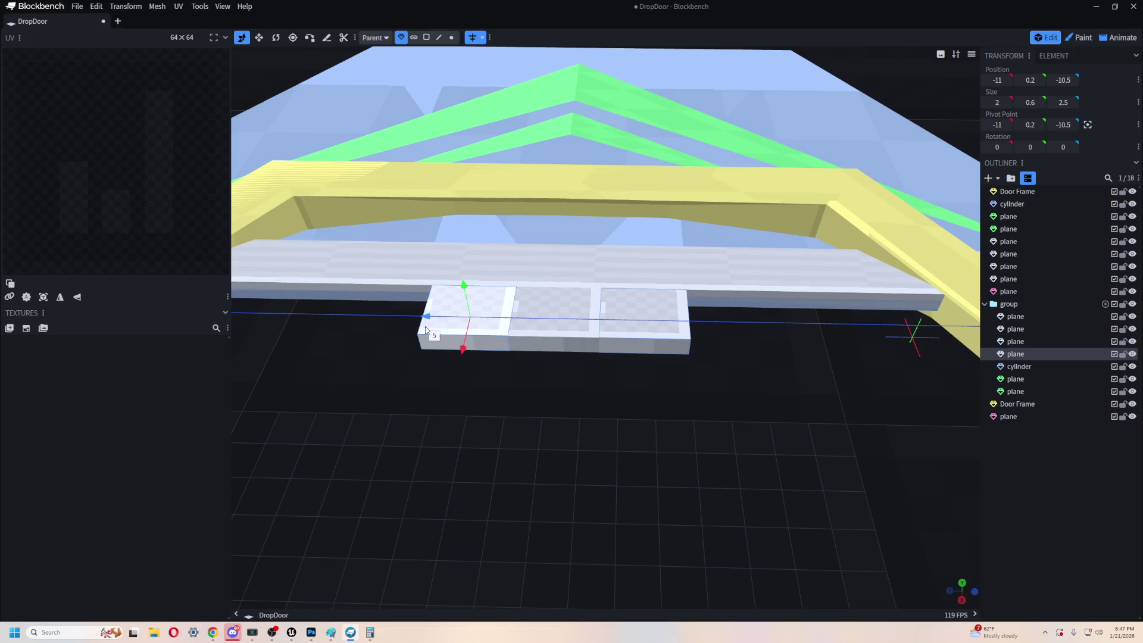
- Duplicate more tiles along the strip at Z -5.5 through Z -0.5
{"action": "left_click_drag", "start_coordinate": [510, 421], "coordinate": [887, 431]}
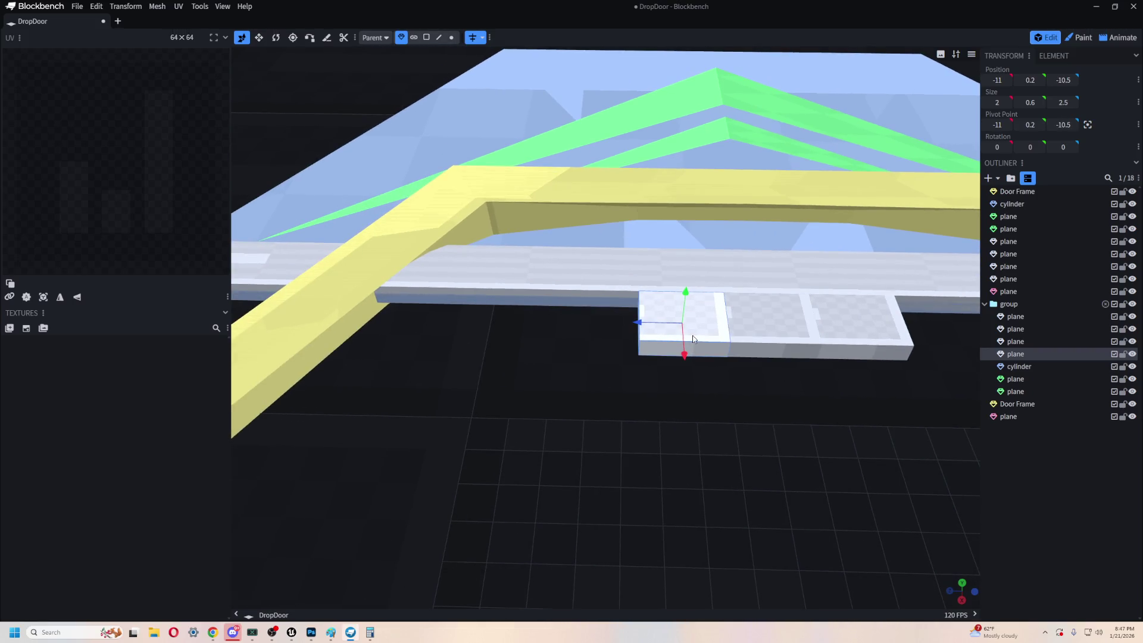
{"action": "key", "text": "ctrl+d"}
{"action": "left_click_drag", "start_coordinate": [637, 322], "coordinate": [471, 321]}
{"action": "key", "text": "ctrl+d"}
{"action": "mouse_move", "coordinate": [505, 403]}
{"action": "left_mouse_down"}
{"action": "mouse_move", "coordinate": [765, 419]}
{"action": "mouse_move", "coordinate": [705, 423]}
{"action": "mouse_move", "coordinate": [835, 238]}
{"action": "mouse_move", "coordinate": [668, 331]}
{"action": "mouse_move", "coordinate": [529, 341]}
{"action": "left_mouse_up"}
{"action": "scroll", "coordinate": [720, 424], "scroll_direction": "up", "scroll_amount": 2}
{"action": "scroll", "coordinate": [685, 433], "scroll_direction": "up", "scroll_amount": 1}
{"action": "key", "text": "ctrl+d"}
{"action": "key", "text": "ctrl+d"}
{"action": "mouse_move", "coordinate": [765, 427]}
{"action": "left_mouse_down"}
{"action": "mouse_move", "coordinate": [844, 423]}
{"action": "mouse_move", "coordinate": [546, 330]}
{"action": "mouse_move", "coordinate": [457, 330]}
{"action": "left_mouse_up"}
{"action": "key", "text": "ctrl+d"}
{"action": "key", "text": "ctrl+d"}
{"action": "mouse_move", "coordinate": [673, 424]}
{"action": "left_mouse_down"}
{"action": "mouse_move", "coordinate": [644, 458]}
{"action": "mouse_move", "coordinate": [565, 460]}
{"action": "left_mouse_up"}
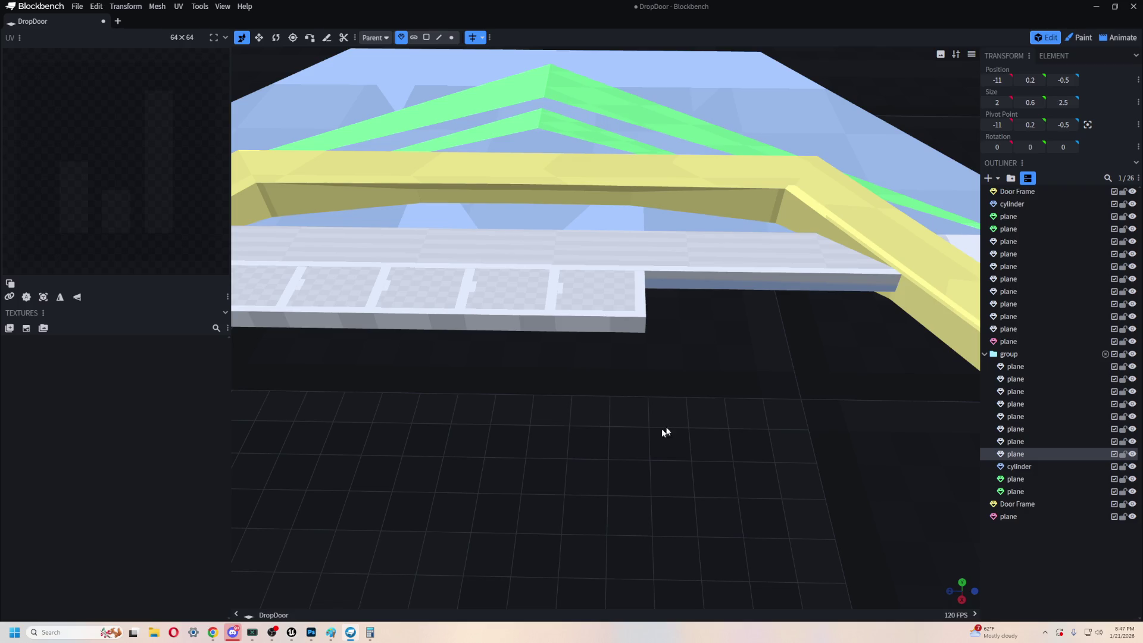
- Copy and paste the end tile to Z -18, -20.5, and -23
{"action": "left_click", "coordinate": [598, 307]}
{"action": "key", "text": "ctrl+c"}
{"action": "key", "text": "ctrl+v"}
{"action": "left_click_drag", "start_coordinate": [560, 309], "coordinate": [649, 306]}
{"action": "left_click_drag", "start_coordinate": [759, 411], "coordinate": [470, 330]}
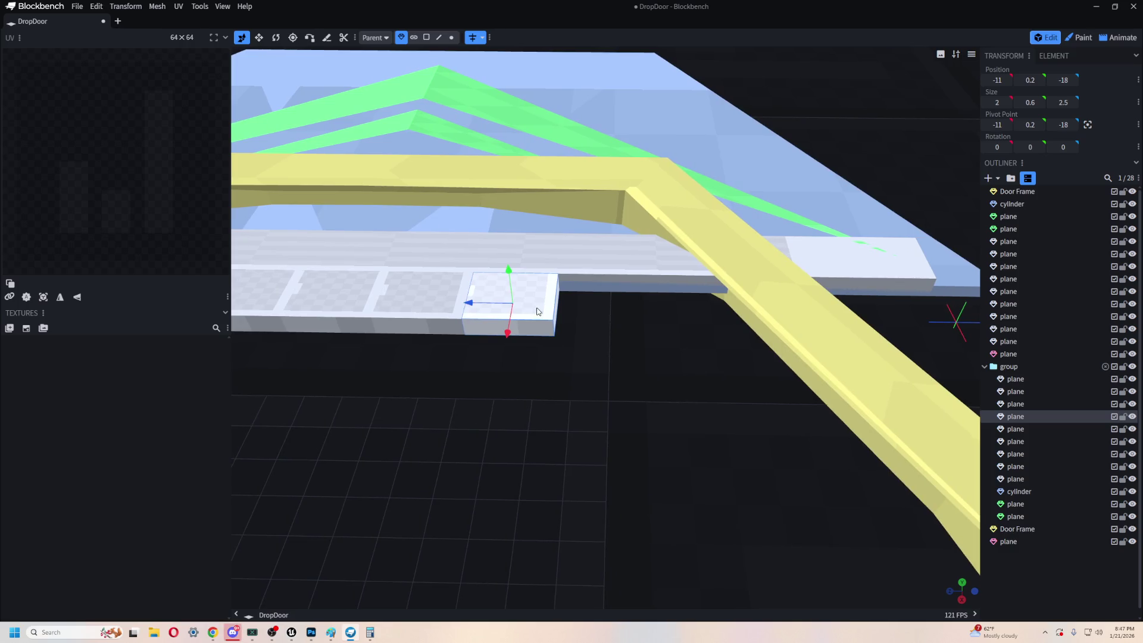
{"action": "key", "text": "ctrl+c"}
{"action": "key", "text": "ctrl+v"}
{"action": "mouse_move", "coordinate": [538, 310]}
{"action": "left_mouse_down"}
{"action": "mouse_move", "coordinate": [642, 309]}
{"action": "mouse_move", "coordinate": [622, 309]}
{"action": "left_mouse_up"}
{"action": "left_click_drag", "start_coordinate": [571, 411], "coordinate": [472, 403]}
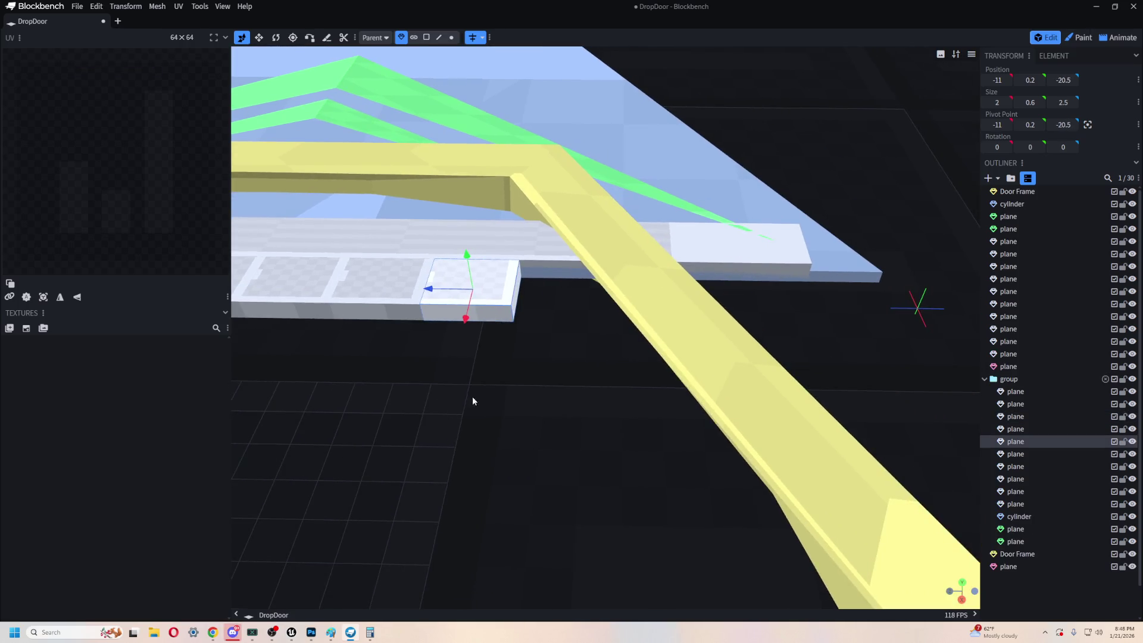
{"action": "key", "text": "ctrl+c"}
{"action": "key", "text": "ctrl+v"}
{"action": "left_click_drag", "start_coordinate": [428, 289], "coordinate": [519, 295]}
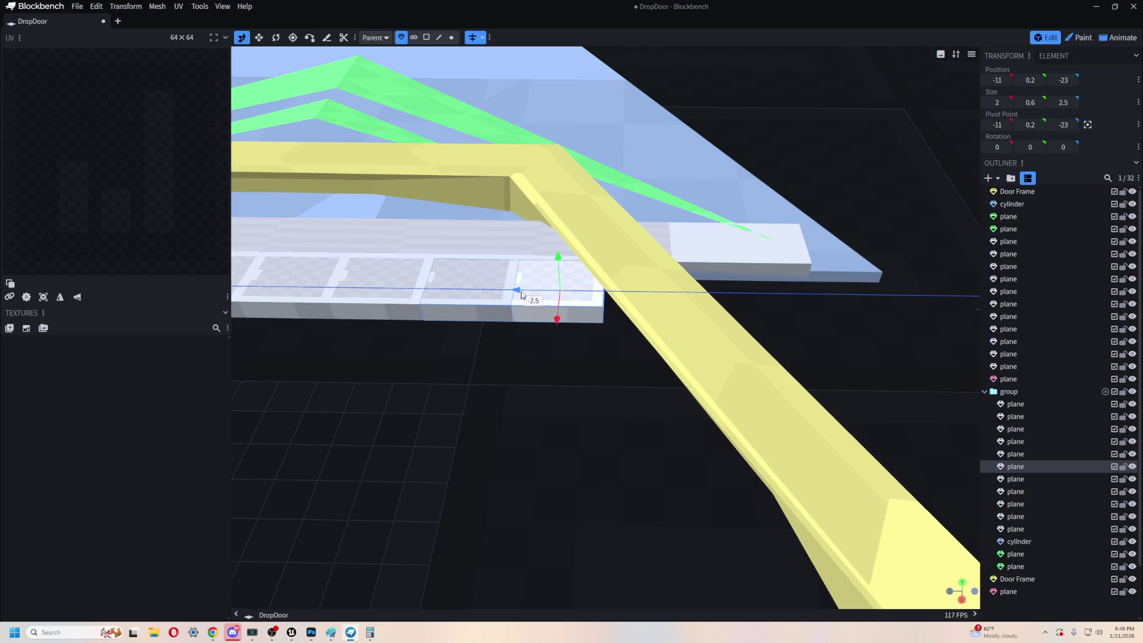
- Paste further tiles at Z -25.5 onward, ending the row at Z -30.5
{"action": "left_click_drag", "start_coordinate": [575, 351], "coordinate": [536, 351]}
{"action": "key", "text": "ctrl+v"}
{"action": "mouse_move", "coordinate": [476, 290]}
{"action": "left_mouse_down"}
{"action": "mouse_move", "coordinate": [574, 297]}
{"action": "mouse_move", "coordinate": [578, 309]}
{"action": "left_mouse_up"}
{"action": "right_click_drag", "start_coordinate": [578, 309], "coordinate": [519, 309]}
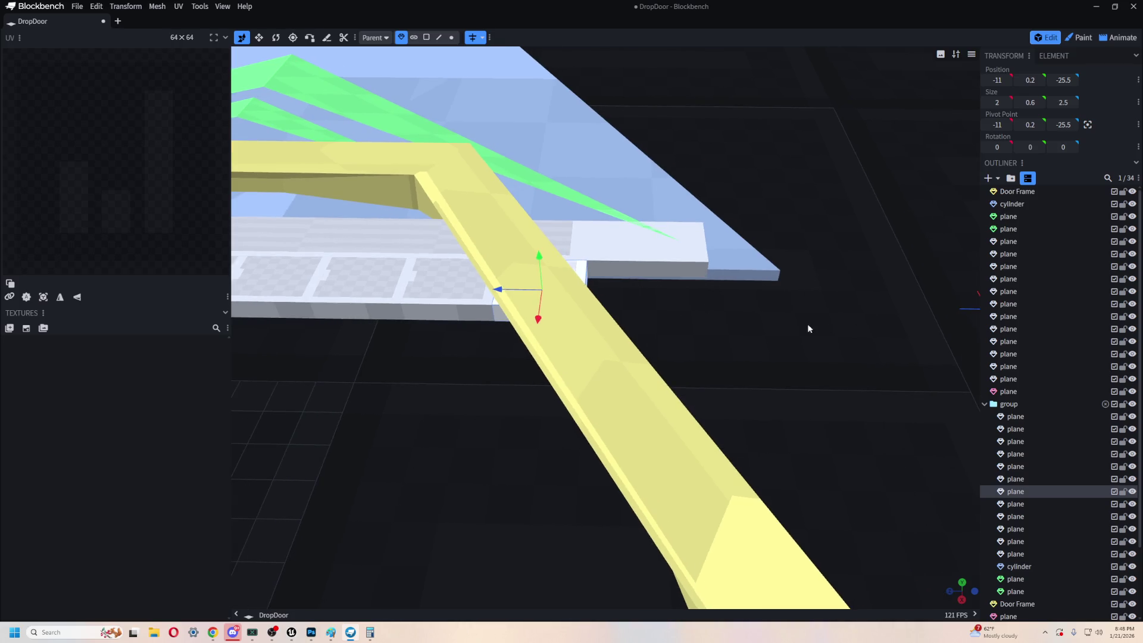
{"action": "key", "text": "ctrl+v"}
{"action": "left_click_drag", "start_coordinate": [501, 289], "coordinate": [595, 296]}
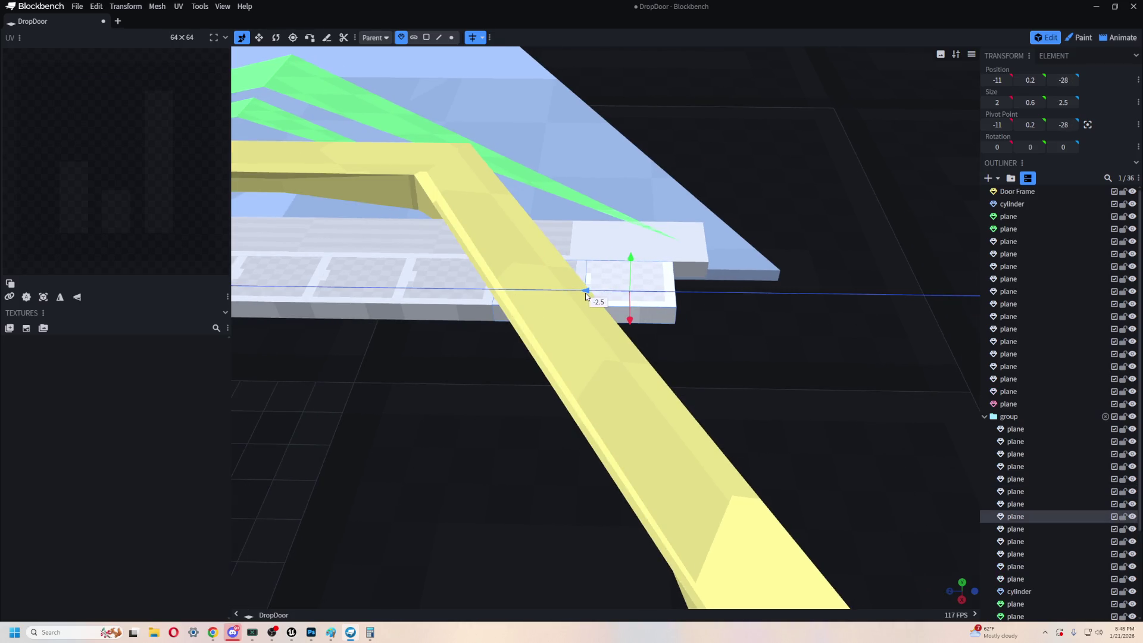
{"action": "right_click_drag", "start_coordinate": [779, 339], "coordinate": [727, 339]}
{"action": "key", "text": "ctrl+c"}
{"action": "key", "text": "ctrl+v"}
{"action": "mouse_move", "coordinate": [533, 290]}
{"action": "left_mouse_down"}
{"action": "mouse_move", "coordinate": [649, 296]}
{"action": "mouse_move", "coordinate": [625, 296]}
{"action": "left_mouse_up"}
{"action": "right_click_drag", "start_coordinate": [515, 317], "coordinate": [545, 335]}
{"action": "left_click_drag", "start_coordinate": [544, 335], "coordinate": [770, 365]}
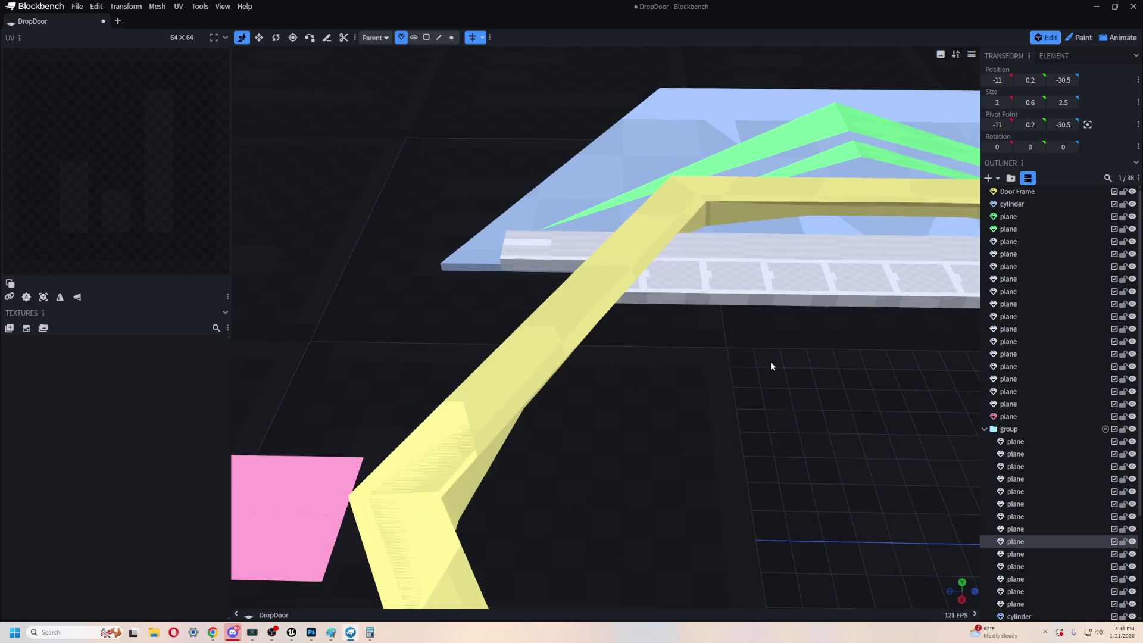
- Copy three adjacent tiles and paste them further along Z to extend the strip
{"action": "double_click", "coordinate": [749, 292]}
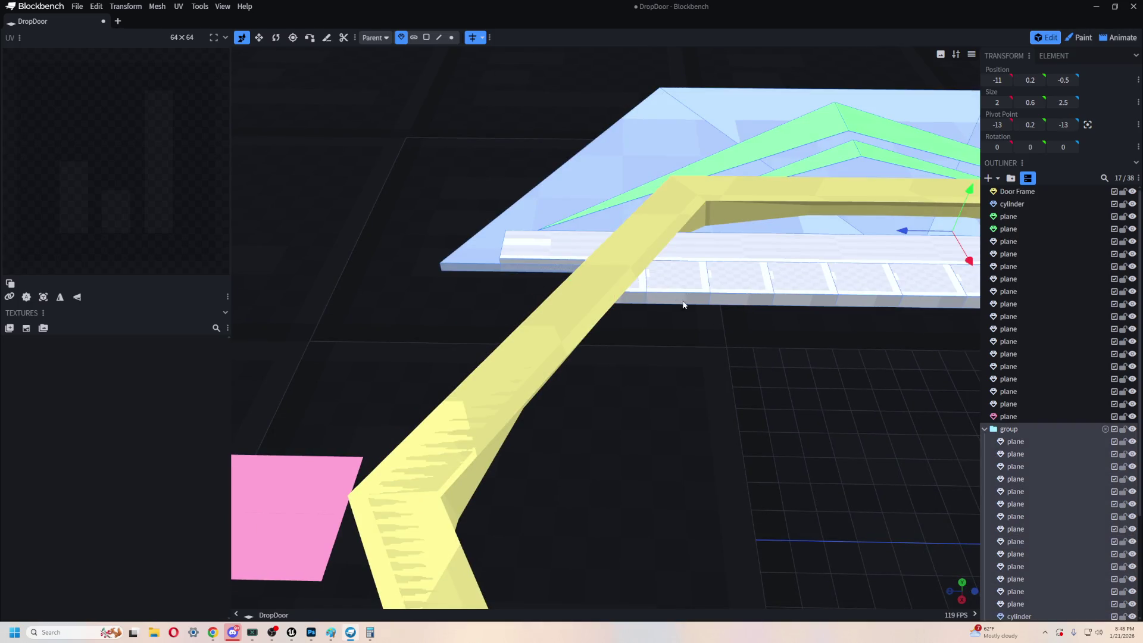
{"action": "left_click", "coordinate": [689, 309]}
{"action": "double_click", "coordinate": [688, 309]}
{"action": "left_click", "coordinate": [649, 306]}
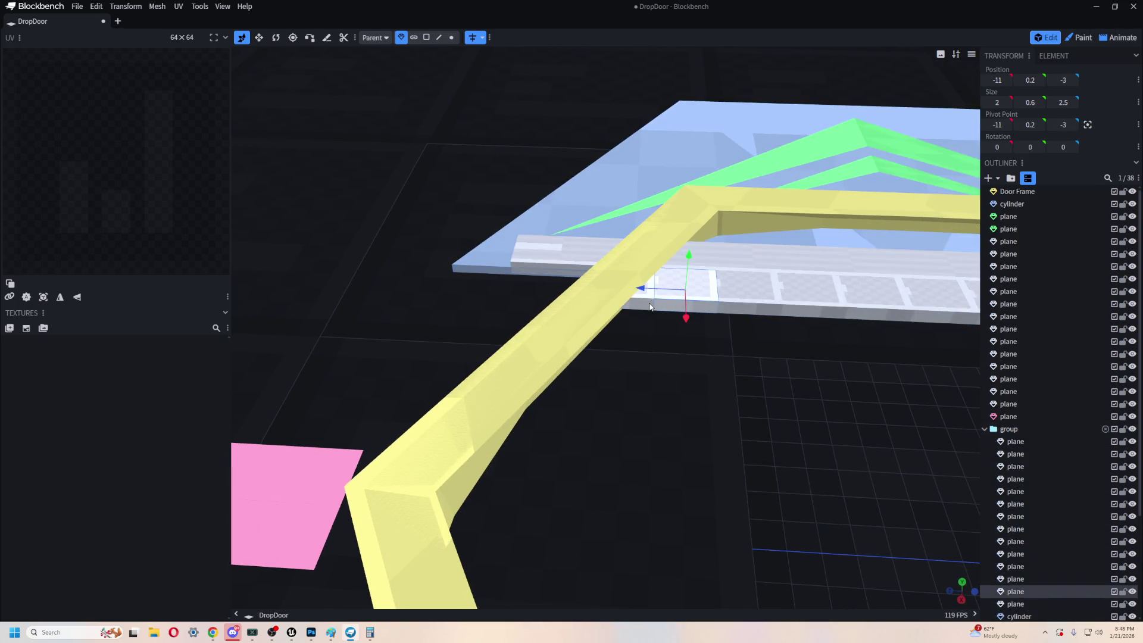
{"action": "left_click", "coordinate": [649, 307], "text": "shift"}
{"action": "left_click", "coordinate": [723, 301], "text": "shift"}
{"action": "left_click", "coordinate": [701, 301], "text": "shift"}
{"action": "key", "text": "ctrl+c"}
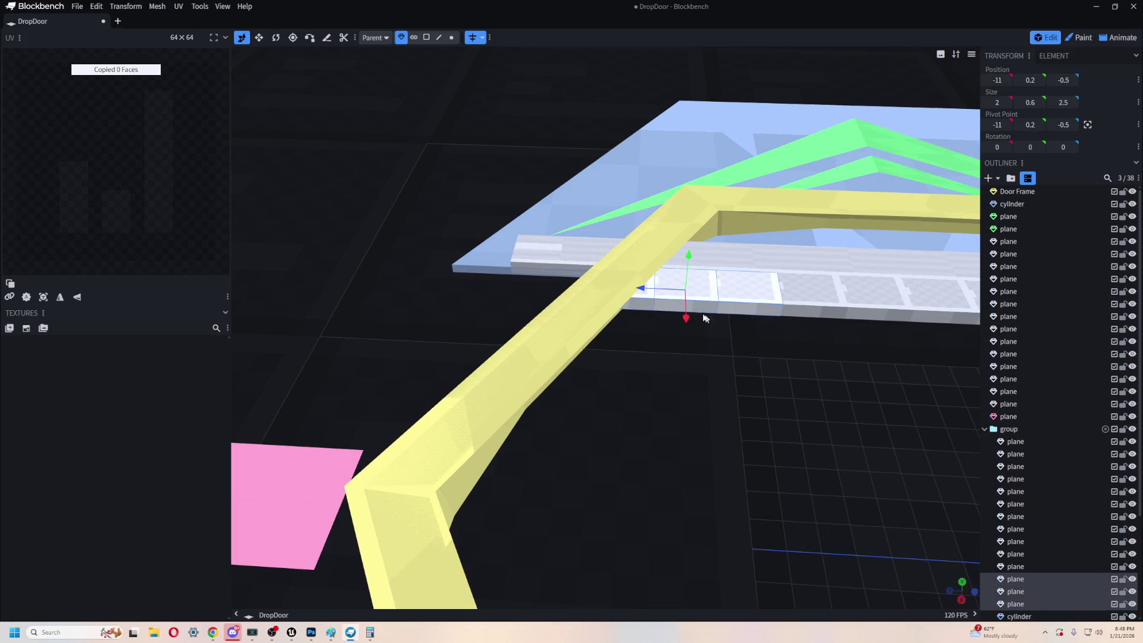
{"action": "key", "text": "ctrl+v"}
{"action": "left_click_drag", "start_coordinate": [638, 290], "coordinate": [449, 286]}
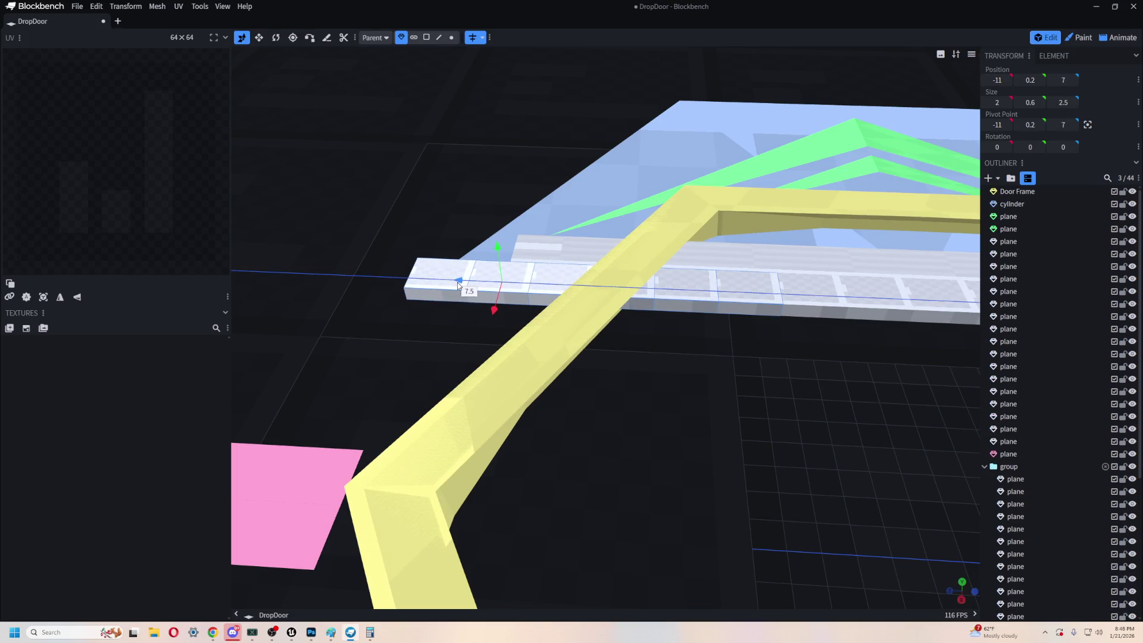
{"action": "mouse_move", "coordinate": [762, 391]}
{"action": "left_mouse_down"}
{"action": "mouse_move", "coordinate": [507, 377]}
{"action": "mouse_move", "coordinate": [544, 359]}
{"action": "left_mouse_up"}
- Raise the Door Frame out of the way of the strip
{"action": "left_click", "coordinate": [544, 359]}
{"action": "left_click_drag", "start_coordinate": [829, 237], "coordinate": [854, 166]}
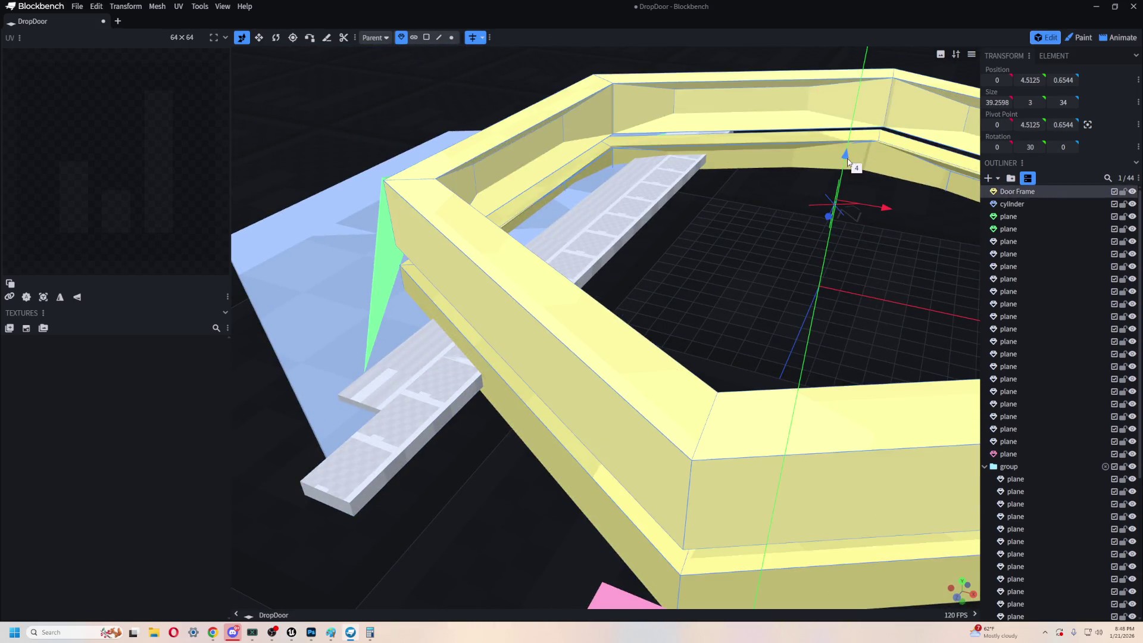
{"action": "mouse_move", "coordinate": [510, 485]}
{"action": "left_mouse_down"}
{"action": "mouse_move", "coordinate": [592, 414]}
{"action": "mouse_move", "coordinate": [669, 396]}
{"action": "left_mouse_up"}
- Delete the extra tile at the strip end and nudge two tiles 0.5 along Z
{"action": "left_click", "coordinate": [563, 368]}
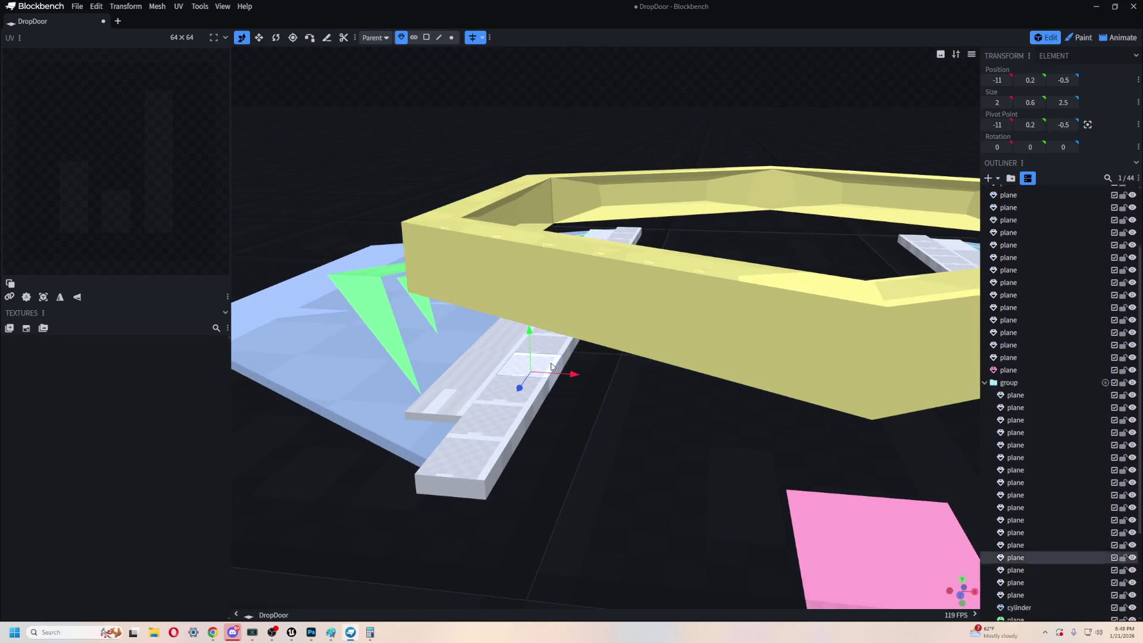
{"action": "left_click_drag", "start_coordinate": [589, 427], "coordinate": [492, 464]}
{"action": "mouse_move", "coordinate": [610, 398]}
{"action": "left_mouse_down"}
{"action": "mouse_move", "coordinate": [613, 441]}
{"action": "mouse_move", "coordinate": [594, 328]}
{"action": "left_mouse_up"}
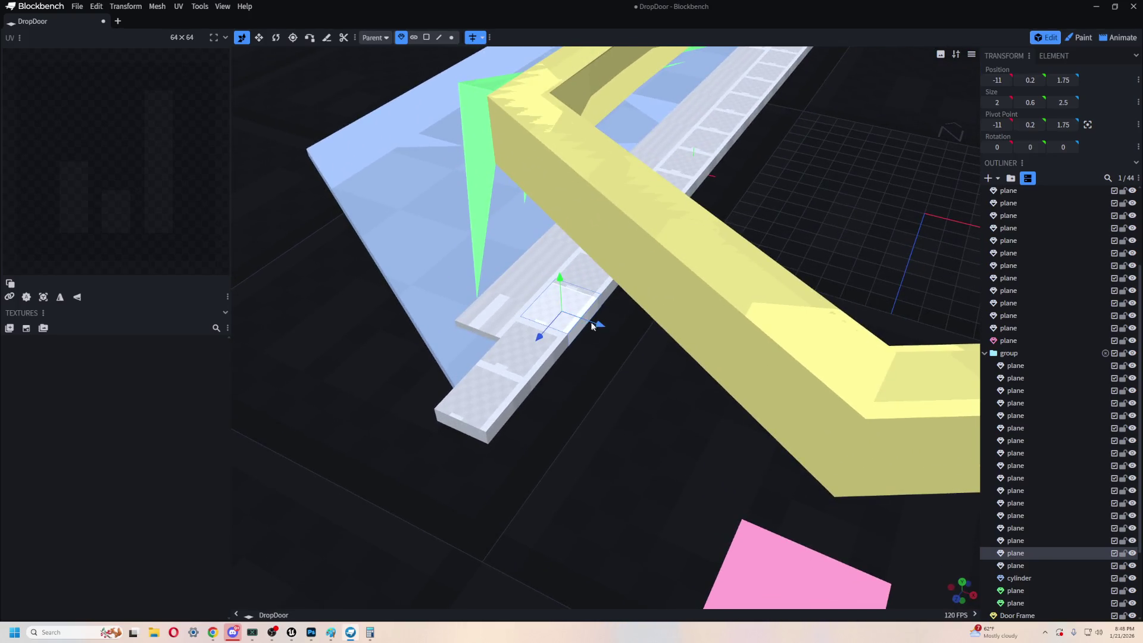
{"action": "left_click", "coordinate": [471, 410]}
{"action": "key", "text": "Delete"}
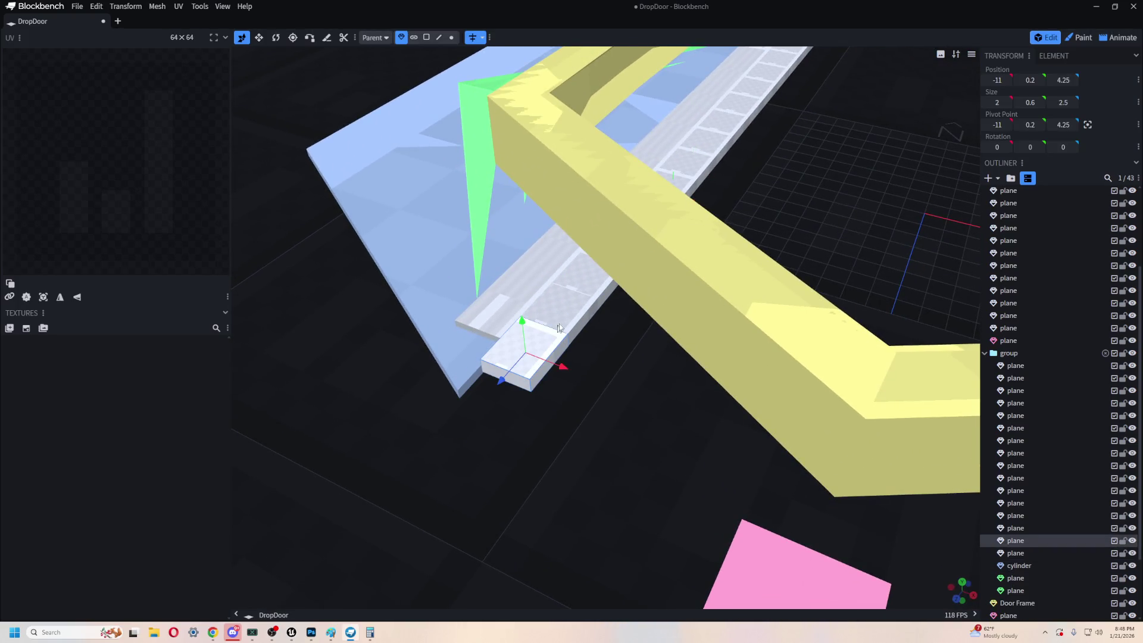
{"action": "double_click", "coordinate": [569, 313]}
{"action": "left_click", "coordinate": [524, 354]}
{"action": "left_click", "coordinate": [559, 326], "text": "shift"}
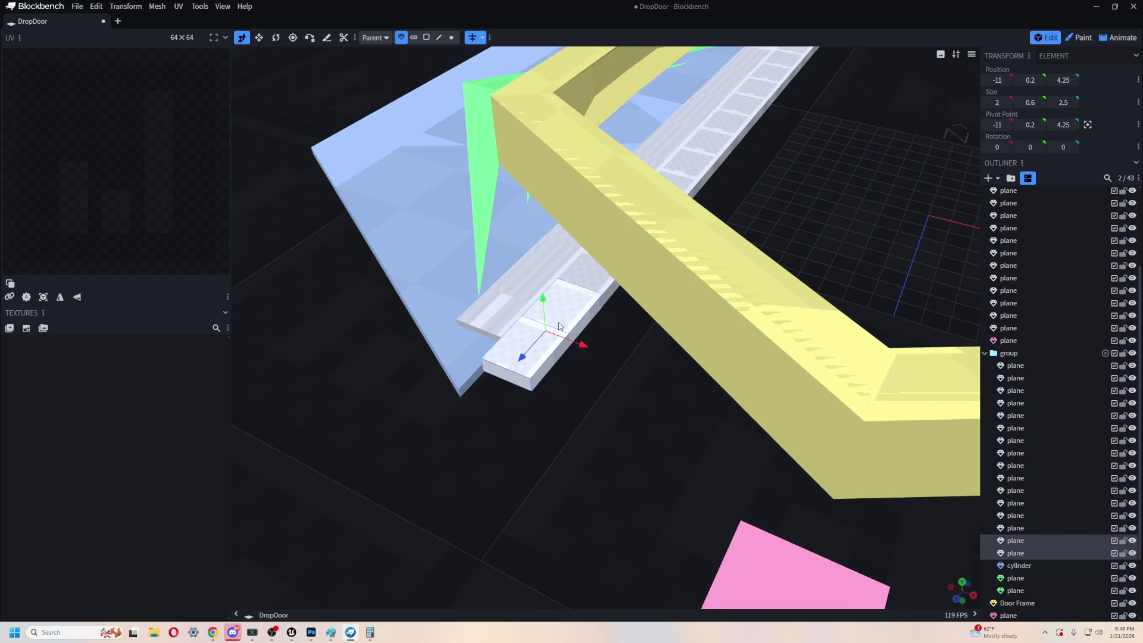
{"action": "mouse_move", "coordinate": [522, 362]}
{"action": "left_mouse_down"}
{"action": "mouse_move", "coordinate": [512, 371]}
{"action": "mouse_move", "coordinate": [519, 360]}
{"action": "mouse_move", "coordinate": [592, 403]}
{"action": "mouse_move", "coordinate": [635, 349]}
{"action": "mouse_move", "coordinate": [861, 345]}
{"action": "mouse_move", "coordinate": [524, 364]}
{"action": "mouse_move", "coordinate": [638, 348]}
{"action": "left_mouse_up"}
- Lower the Door Frame back to its original height of Y 0.5125
{"action": "left_click", "coordinate": [702, 206]}
{"action": "left_click_drag", "start_coordinate": [702, 206], "coordinate": [605, 405]}
{"action": "left_click_drag", "start_coordinate": [622, 315], "coordinate": [626, 364]}
{"action": "mouse_move", "coordinate": [545, 426]}
{"action": "left_mouse_down"}
{"action": "mouse_move", "coordinate": [571, 429]}
{"action": "mouse_move", "coordinate": [554, 435]}
{"action": "mouse_move", "coordinate": [658, 523]}
{"action": "mouse_move", "coordinate": [740, 550]}
{"action": "left_mouse_up"}
{"action": "mouse_move", "coordinate": [689, 304]}
{"action": "left_mouse_down"}
{"action": "mouse_move", "coordinate": [687, 334]}
{"action": "mouse_move", "coordinate": [569, 299]}
{"action": "mouse_move", "coordinate": [604, 314]}
{"action": "left_mouse_up"}
{"action": "left_click", "coordinate": [602, 300]}
- Delete four alternating tiles in the middle of the white strip
{"action": "left_click", "coordinate": [632, 291]}
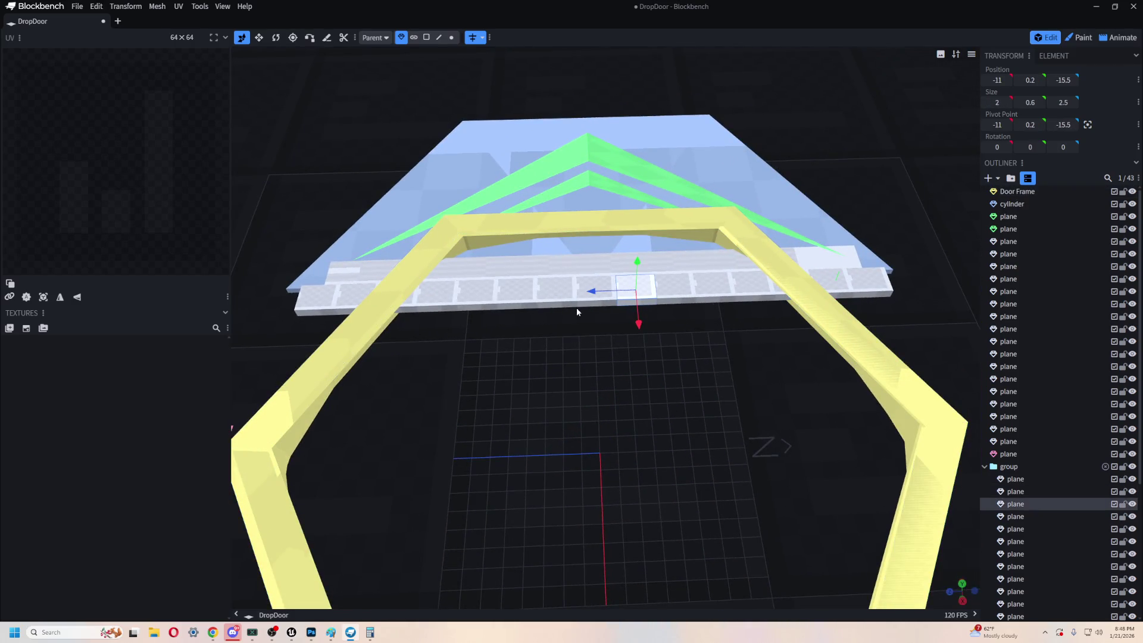
{"action": "key", "text": "Delete"}
{"action": "left_click", "coordinate": [556, 292]}
{"action": "key", "text": "Delete"}
{"action": "left_click", "coordinate": [479, 298]}
{"action": "key", "text": "Delete"}
{"action": "left_click", "coordinate": [707, 288]}
{"action": "key", "text": "Delete"}
- Delete the remaining alternate tiles toward both strip ends, then orbit to check the teeth
{"action": "left_click", "coordinate": [409, 307]}
{"action": "key", "text": "Delete"}
{"action": "left_click", "coordinate": [782, 299]}
{"action": "key", "text": "Delete"}
{"action": "left_click", "coordinate": [869, 285]}
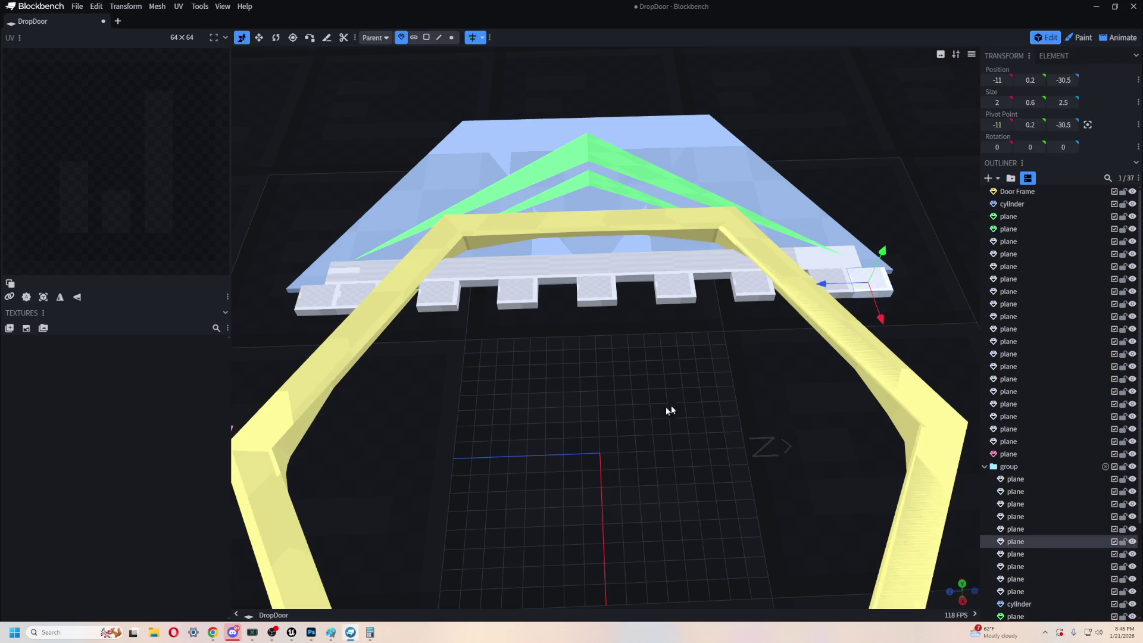
{"action": "key", "text": "Delete"}
{"action": "left_click", "coordinate": [326, 309]}
{"action": "key", "text": "Delete"}
{"action": "mouse_move", "coordinate": [457, 423]}
{"action": "left_mouse_down"}
{"action": "mouse_move", "coordinate": [573, 388]}
{"action": "mouse_move", "coordinate": [585, 345]}
{"action": "left_mouse_up"}
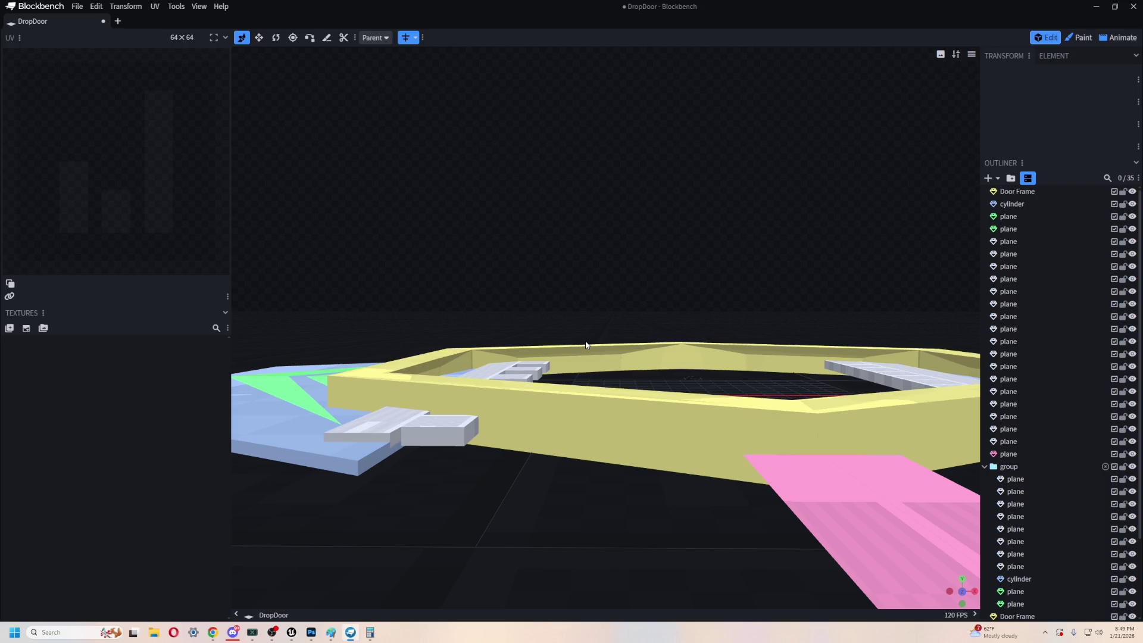
{"action": "mouse_move", "coordinate": [467, 506]}
{"action": "left_mouse_down"}
{"action": "mouse_move", "coordinate": [555, 482]}
{"action": "mouse_move", "coordinate": [618, 353]}
{"action": "left_mouse_up"}
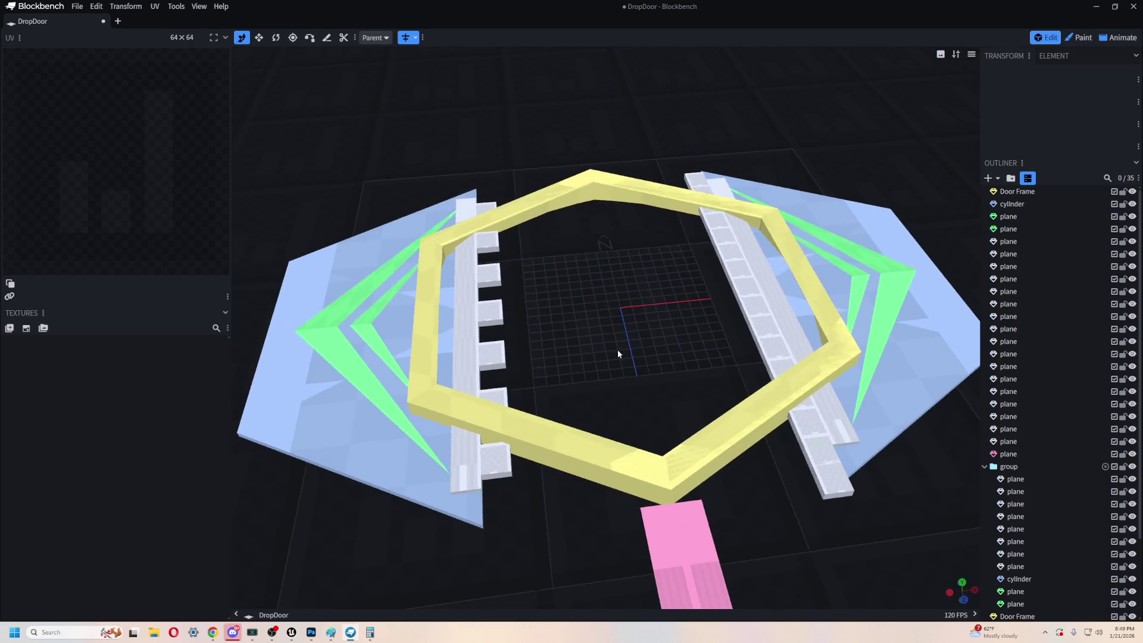
- Select the seven blocks of the left hinge strip column
{"action": "left_click", "coordinate": [496, 460]}
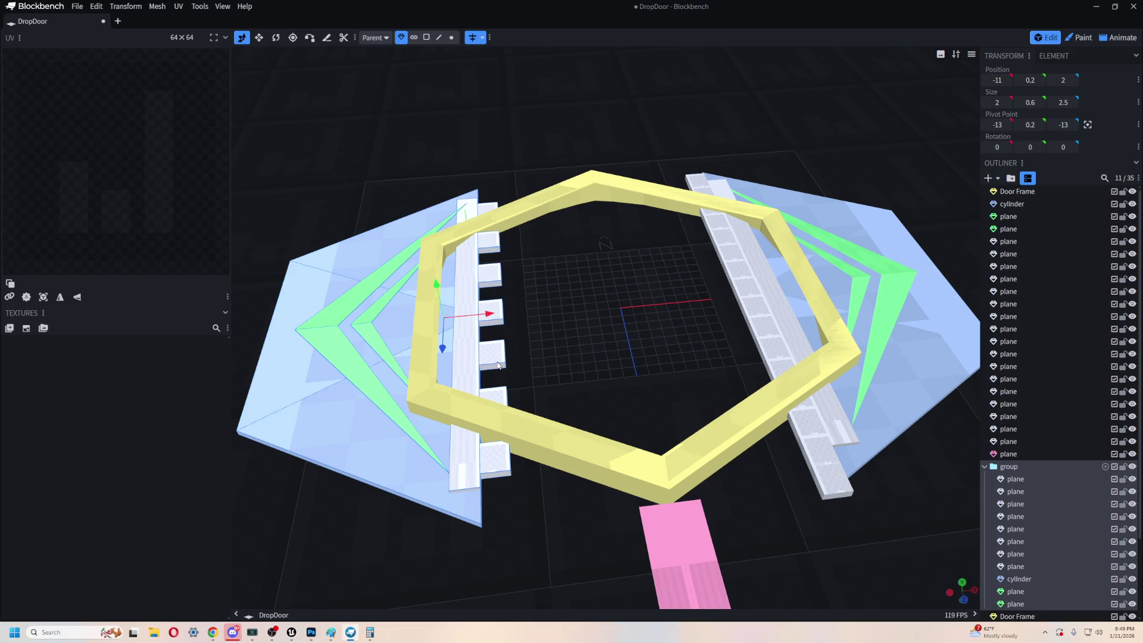
{"action": "left_click", "coordinate": [504, 393], "text": "shift"}
{"action": "left_click", "coordinate": [492, 356], "text": "shift"}
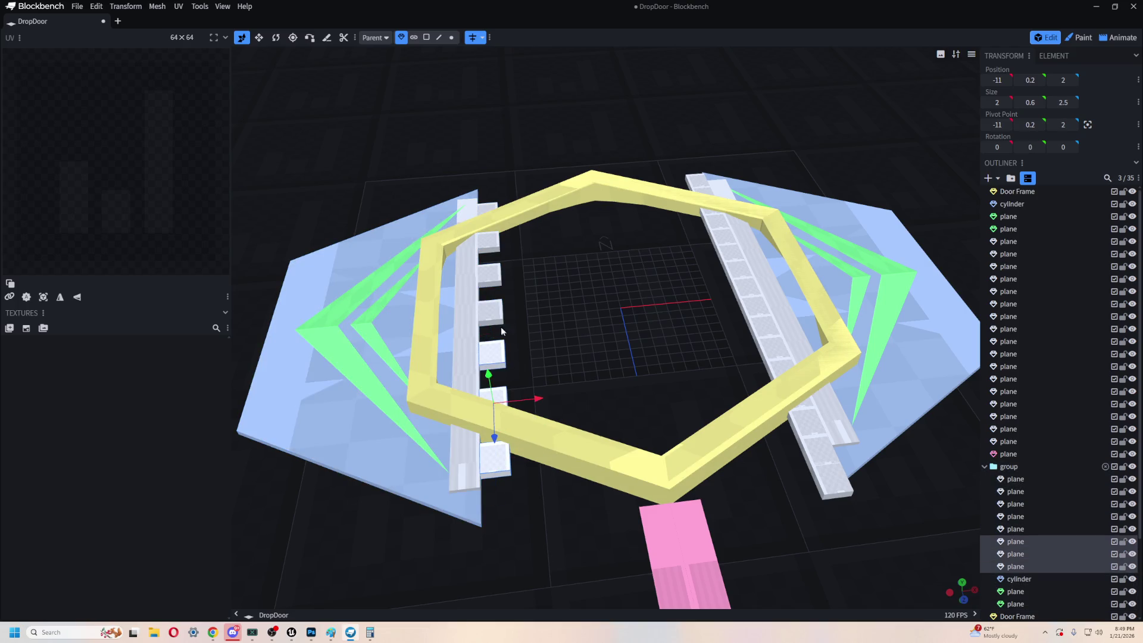
{"action": "left_click", "coordinate": [491, 314], "text": "shift"}
{"action": "left_click", "coordinate": [489, 275], "text": "shift"}
{"action": "left_click", "coordinate": [488, 241], "text": "shift"}
{"action": "left_click", "coordinate": [487, 214], "text": "shift"}
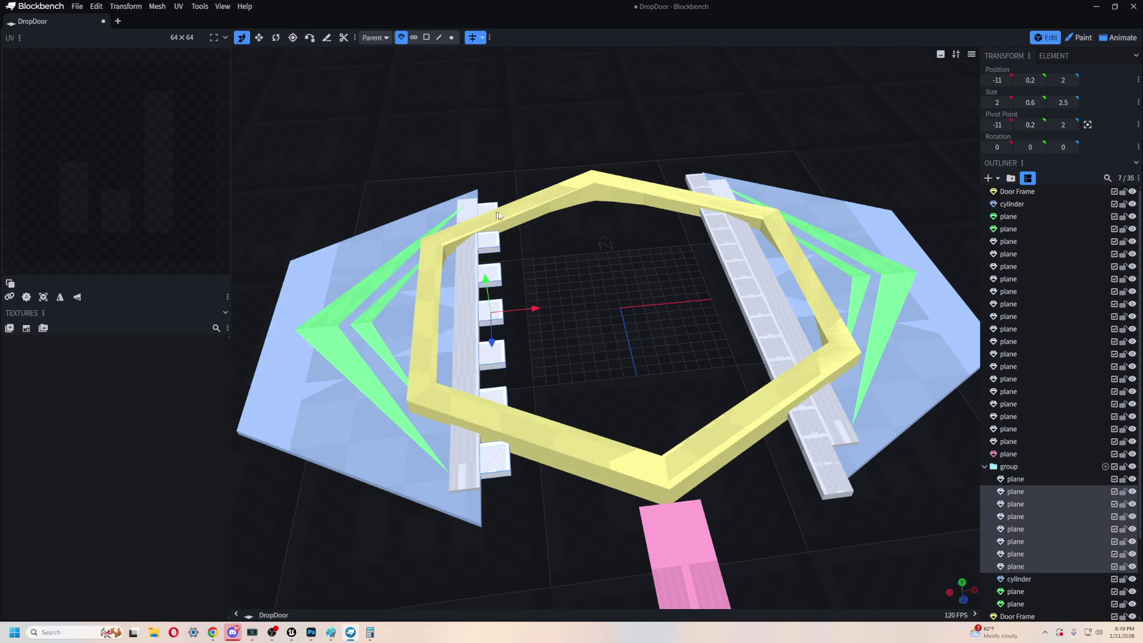
- Move the pink plank 2 units along X, from -13 to -11
{"action": "scroll", "coordinate": [1075, 348], "scroll_direction": "down", "scroll_amount": 3}
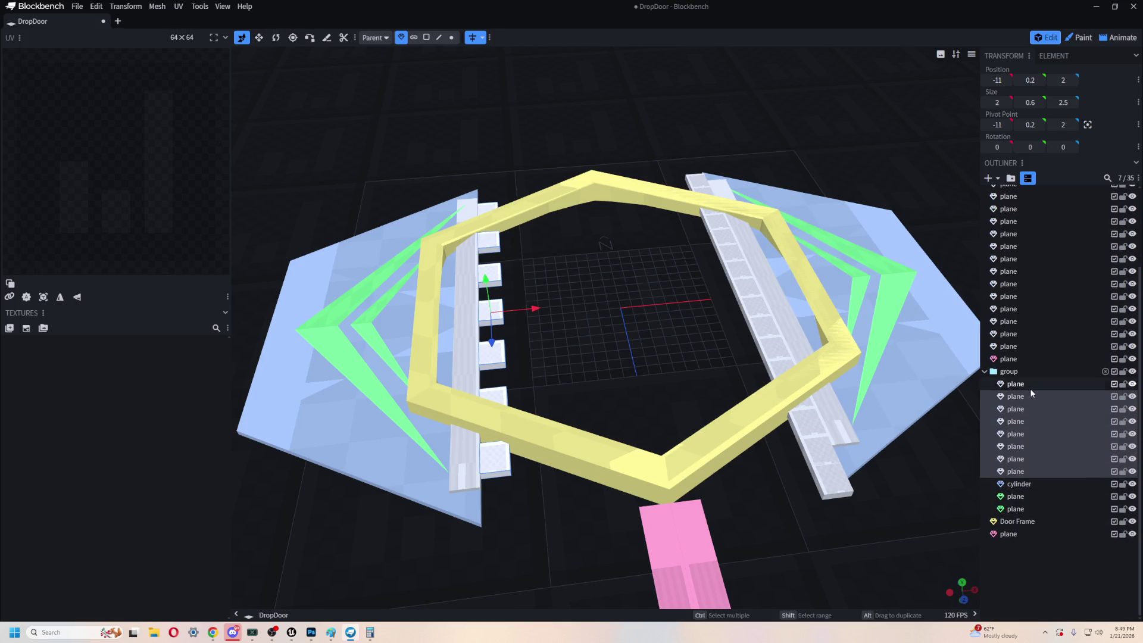
{"action": "left_click", "coordinate": [1029, 387]}
{"action": "left_click", "coordinate": [1012, 534], "text": "ctrl"}
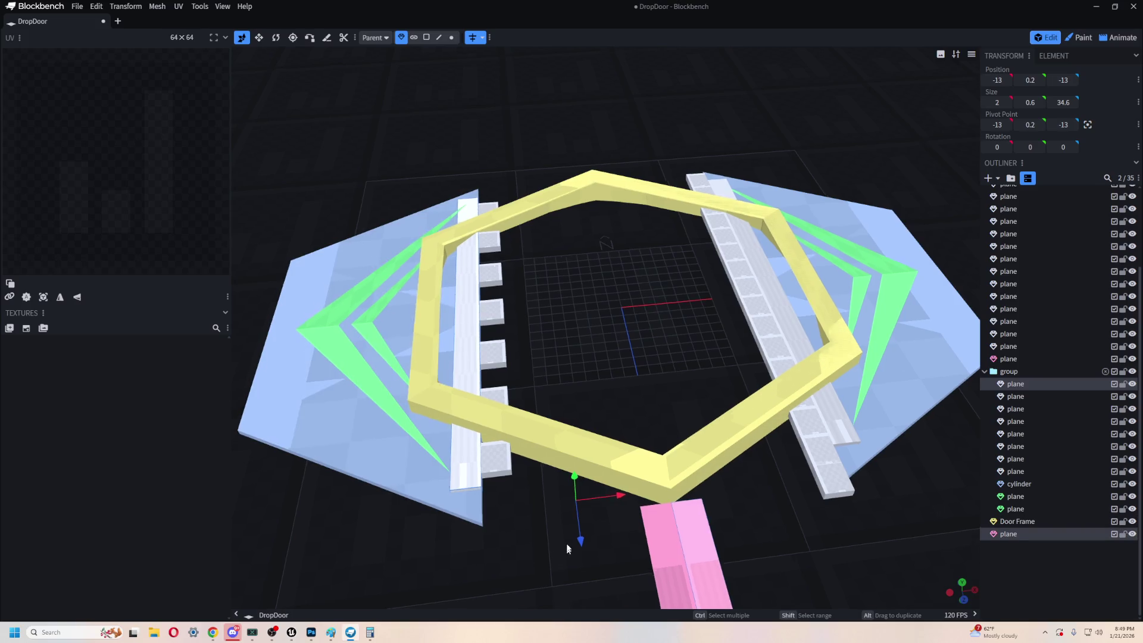
{"action": "right_click_drag", "start_coordinate": [565, 547], "coordinate": [575, 416]}
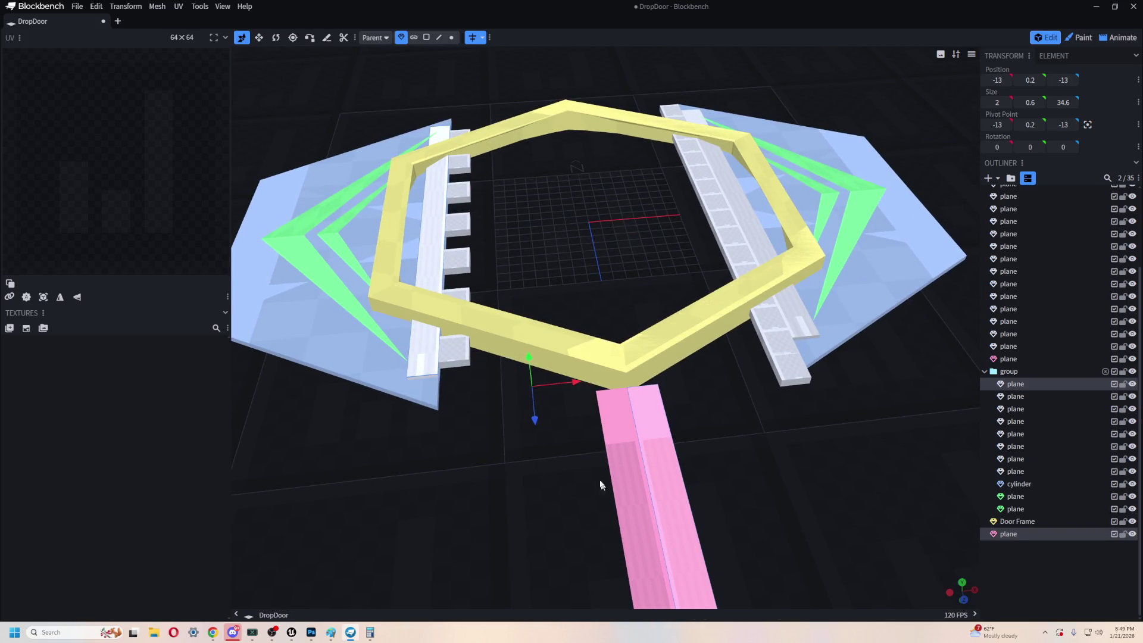
{"action": "mouse_move", "coordinate": [576, 381]}
{"action": "left_mouse_down"}
{"action": "mouse_move", "coordinate": [626, 371]}
{"action": "mouse_move", "coordinate": [592, 422]}
{"action": "mouse_move", "coordinate": [583, 472]}
{"action": "left_mouse_up"}
- Trial-slide the Door Frame and group planes along X, cancel it, and reselect the Door Frame
{"action": "left_click", "coordinate": [1029, 520]}
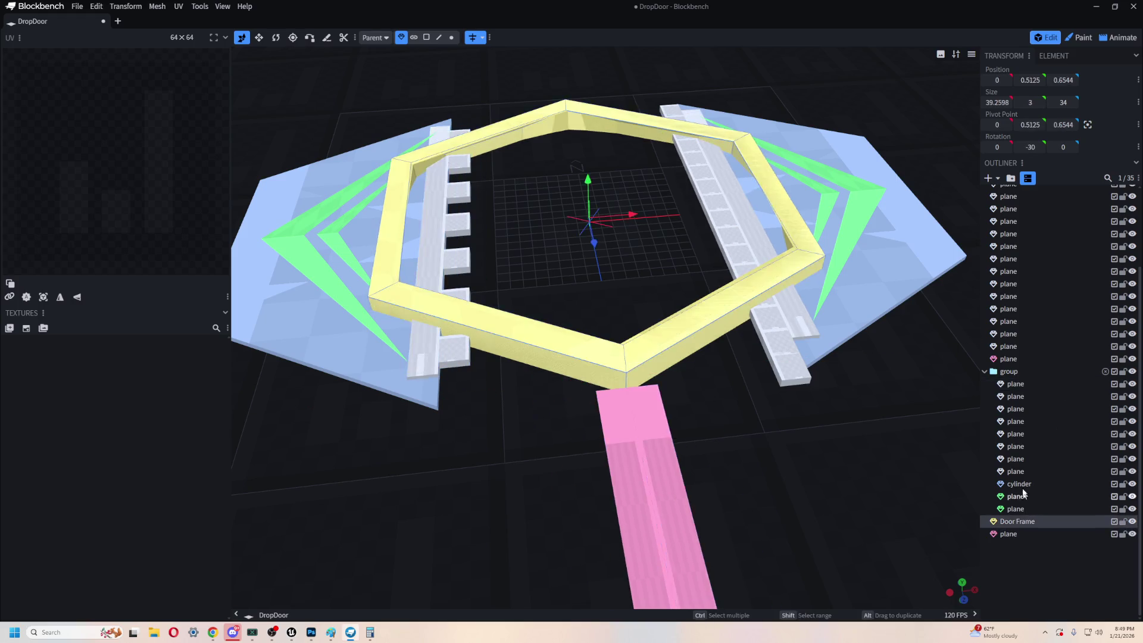
{"action": "left_click", "coordinate": [1015, 384]}
{"action": "left_click", "coordinate": [1023, 532], "text": "ctrl"}
{"action": "left_click", "coordinate": [1021, 521], "text": "ctrl"}
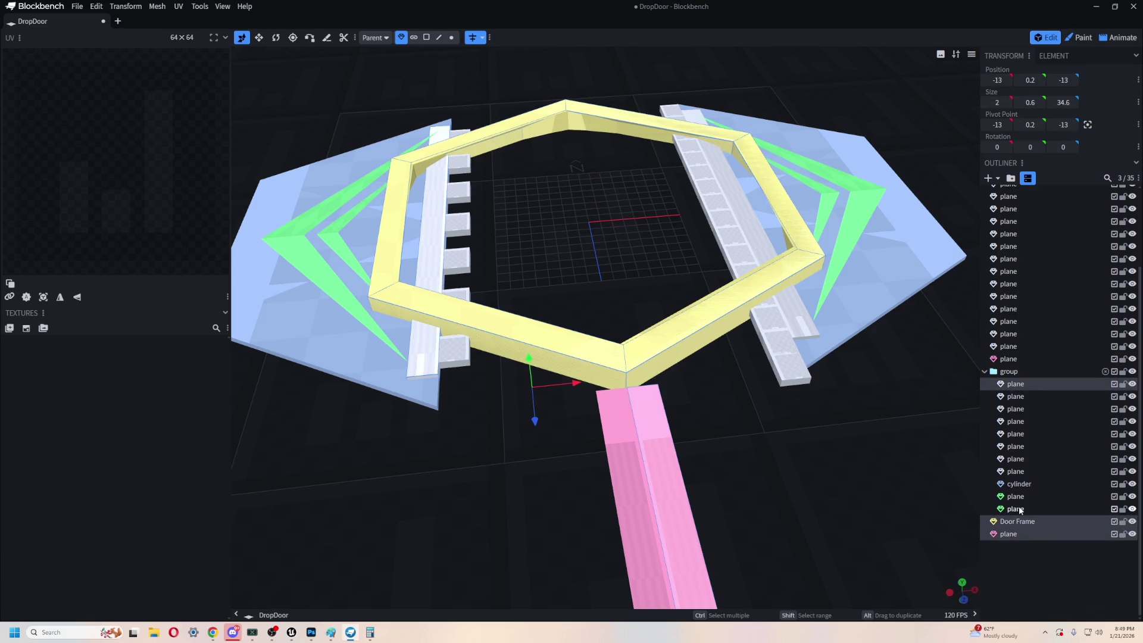
{"action": "left_click", "coordinate": [1021, 509], "text": "ctrl"}
{"action": "left_click_drag", "start_coordinate": [1022, 510], "coordinate": [1021, 402], "text": "ctrl"}
{"action": "left_click_drag", "start_coordinate": [521, 310], "coordinate": [608, 326]}
{"action": "key", "text": "Escape"}
{"action": "left_click", "coordinate": [558, 360]}
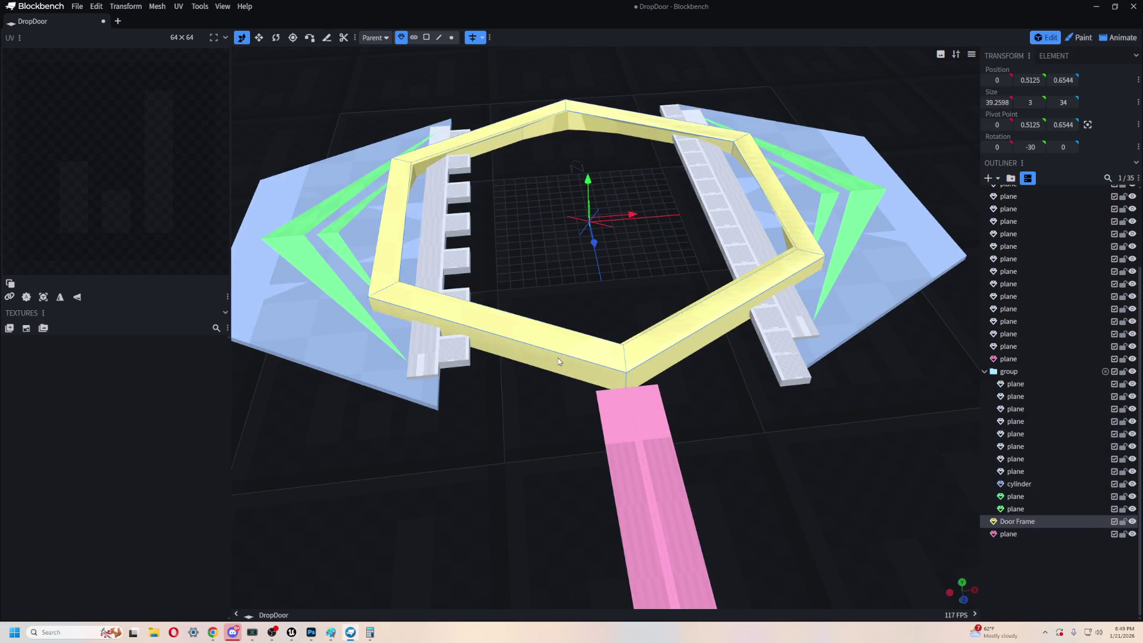
{"action": "right_click_drag", "start_coordinate": [522, 456], "coordinate": [563, 449]}
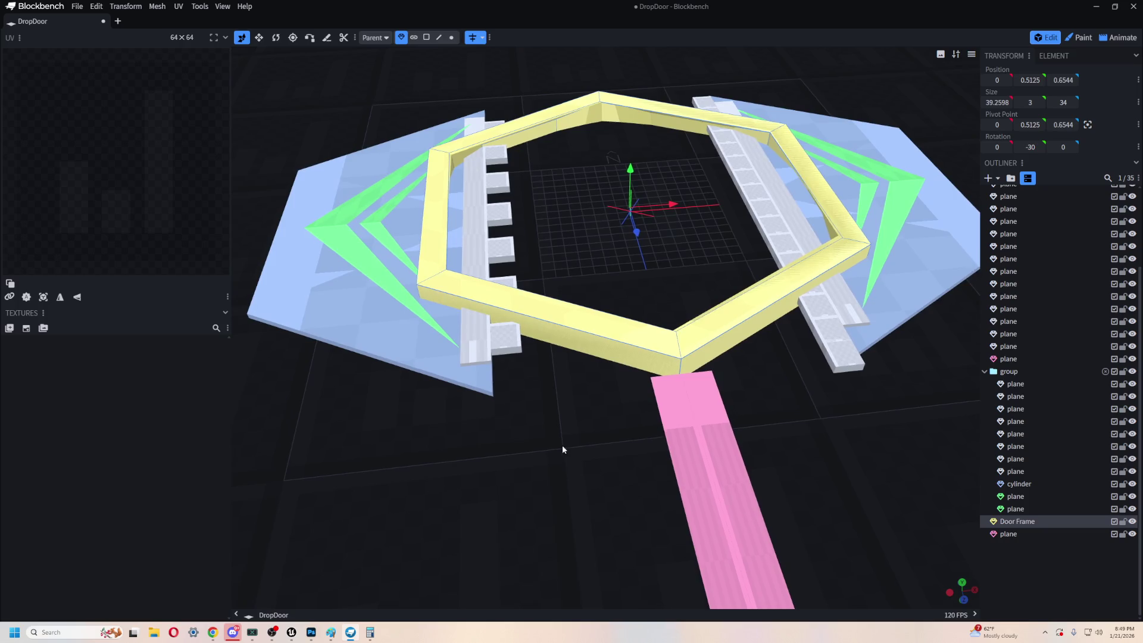
- Slide all the group's pieces inward along X to -8.25
{"action": "left_click", "coordinate": [1015, 383]}
{"action": "left_click", "coordinate": [1039, 507], "text": "shift"}
{"action": "left_click_drag", "start_coordinate": [509, 220], "coordinate": [641, 205]}
{"action": "mouse_move", "coordinate": [596, 310]}
{"action": "left_mouse_down"}
{"action": "mouse_move", "coordinate": [540, 400]}
{"action": "mouse_move", "coordinate": [616, 431]}
{"action": "mouse_move", "coordinate": [508, 430]}
{"action": "left_mouse_up"}
{"action": "mouse_move", "coordinate": [866, 405]}
{"action": "left_mouse_down"}
{"action": "mouse_move", "coordinate": [777, 456]}
{"action": "mouse_move", "coordinate": [793, 443]}
{"action": "left_mouse_up"}
{"action": "left_click_drag", "start_coordinate": [489, 314], "coordinate": [464, 393]}
{"action": "left_click_drag", "start_coordinate": [655, 417], "coordinate": [711, 433]}
{"action": "mouse_move", "coordinate": [809, 484]}
{"action": "left_mouse_down"}
{"action": "mouse_move", "coordinate": [732, 495]}
{"action": "mouse_move", "coordinate": [605, 308]}
{"action": "left_mouse_up"}
- Delete the middle white plank, restore the small cube, and move it to X -6.3
{"action": "left_click", "coordinate": [566, 298]}
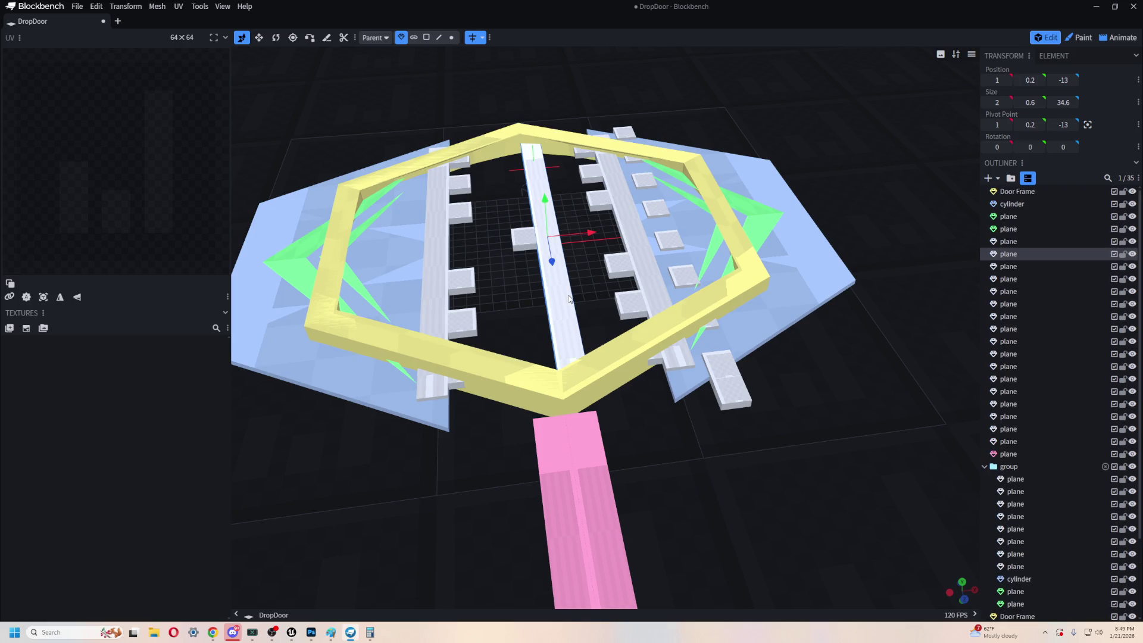
{"action": "key", "text": "Delete"}
{"action": "key", "text": "Delete"}
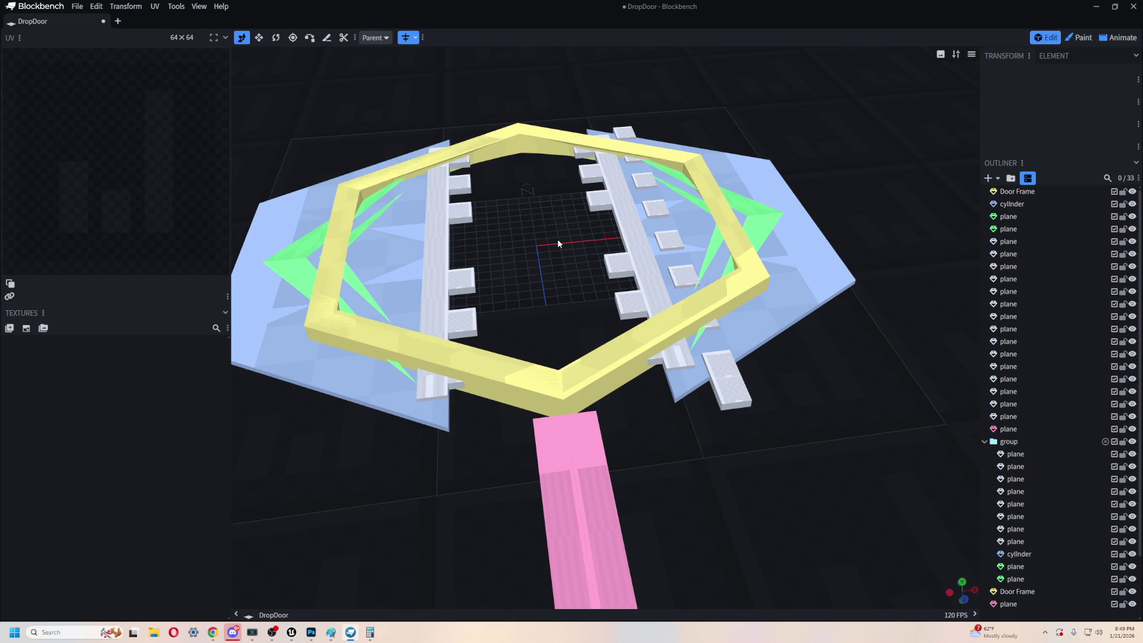
{"action": "key", "text": "ctrl+z"}
{"action": "left_click_drag", "start_coordinate": [568, 242], "coordinate": [507, 244]}
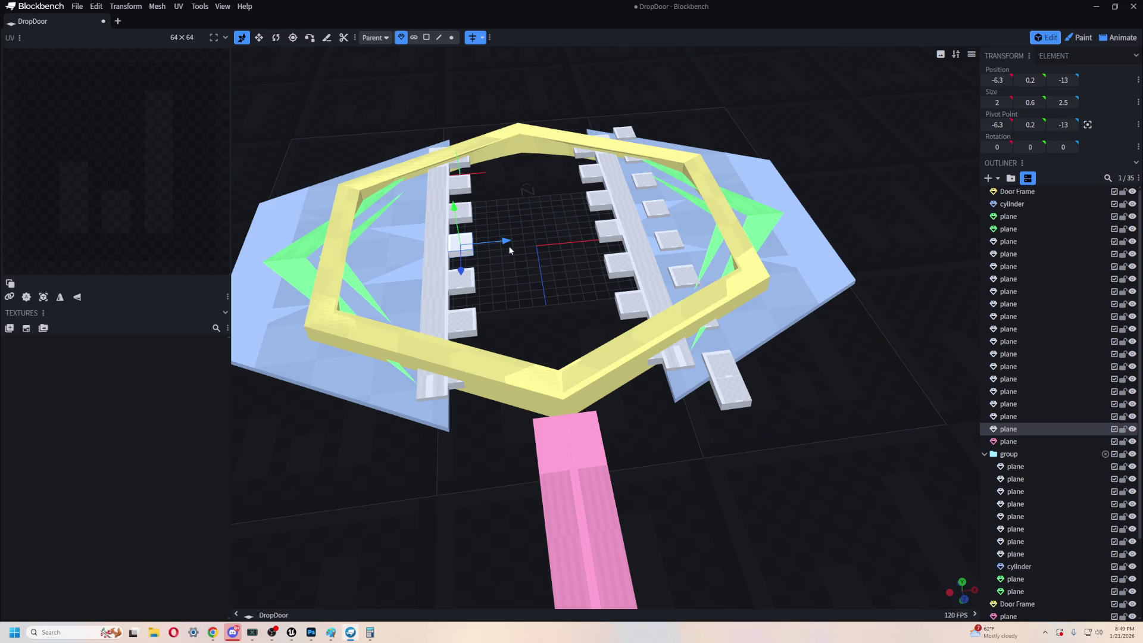
{"action": "mouse_move", "coordinate": [508, 246]}
{"action": "left_mouse_down"}
{"action": "mouse_move", "coordinate": [390, 474]}
{"action": "mouse_move", "coordinate": [556, 551]}
{"action": "mouse_move", "coordinate": [876, 347]}
{"action": "mouse_move", "coordinate": [840, 335]}
{"action": "left_mouse_up"}
- Delete the outer top-row cubes across the centre and right of the upper strip
{"action": "left_click", "coordinate": [773, 239]}
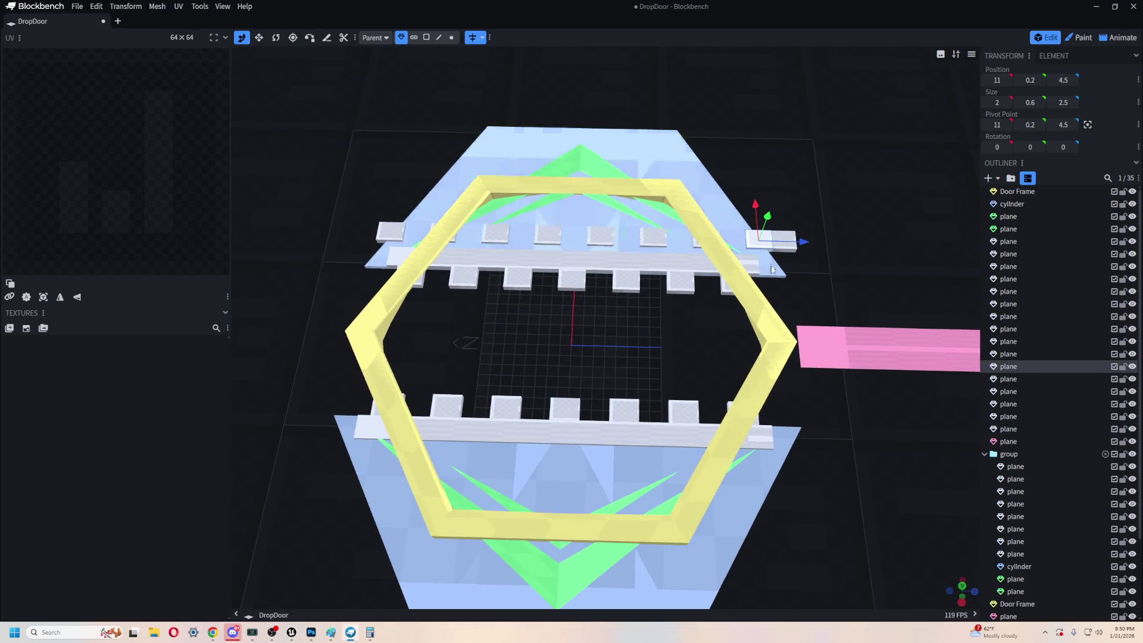
{"action": "left_click", "coordinate": [546, 234]}
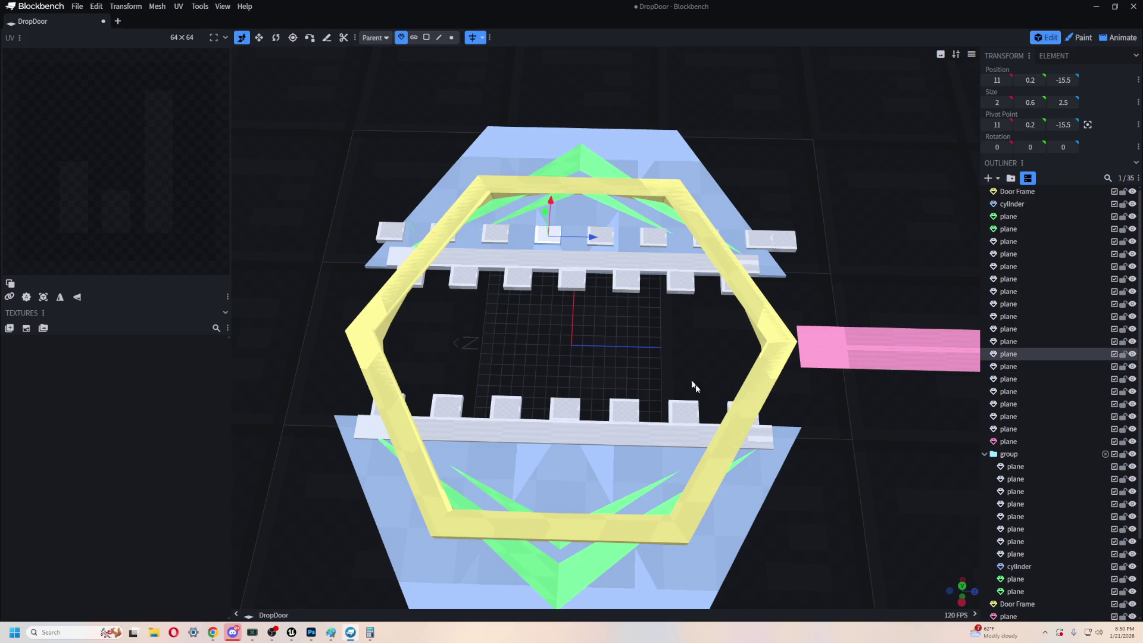
{"action": "key", "text": "Delete"}
{"action": "left_click", "coordinate": [600, 236]}
{"action": "left_click", "coordinate": [653, 236], "text": "shift"}
{"action": "key", "text": "Delete"}
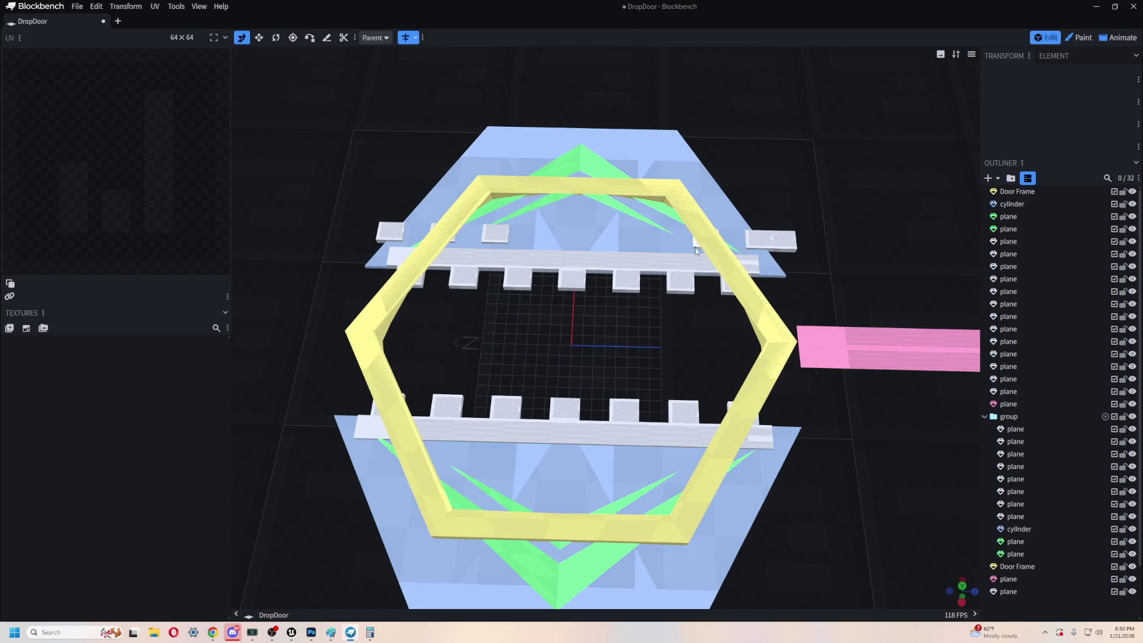
{"action": "left_click", "coordinate": [700, 249]}
{"action": "key", "text": "Delete"}
{"action": "left_click", "coordinate": [789, 241]}
{"action": "key", "text": "Delete"}
- Delete the remaining outer cubes on the left, then orbit to check the teeth
{"action": "left_click", "coordinate": [494, 233]}
{"action": "key", "text": "Delete"}
{"action": "left_click", "coordinate": [432, 229]}
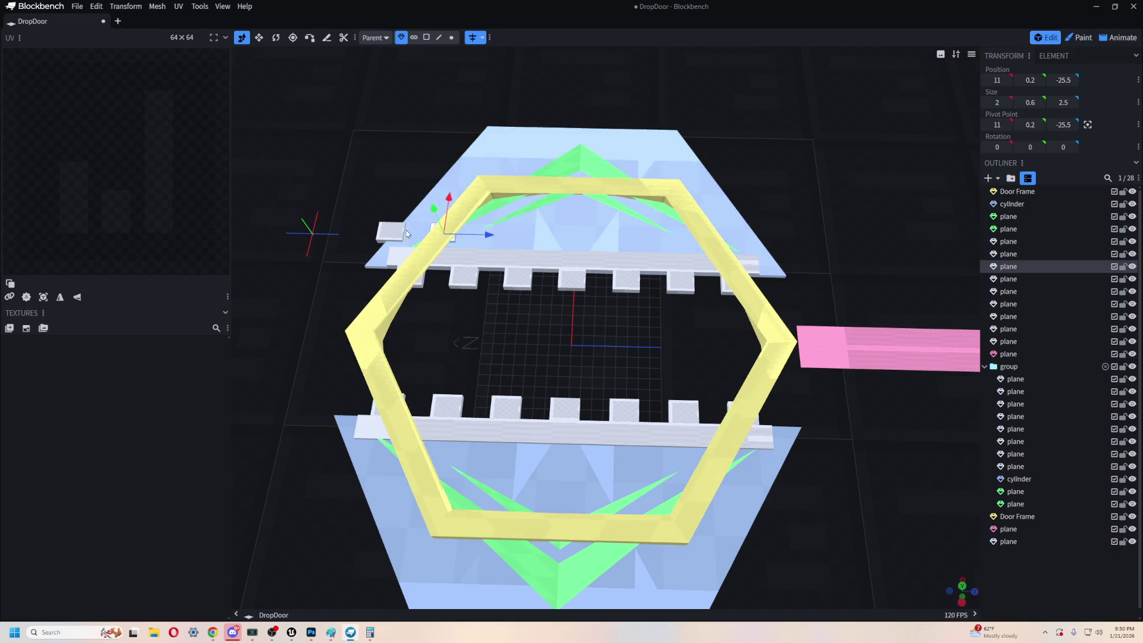
{"action": "left_click", "coordinate": [393, 231]}
{"action": "key", "text": "Delete"}
{"action": "left_click", "coordinate": [435, 227]}
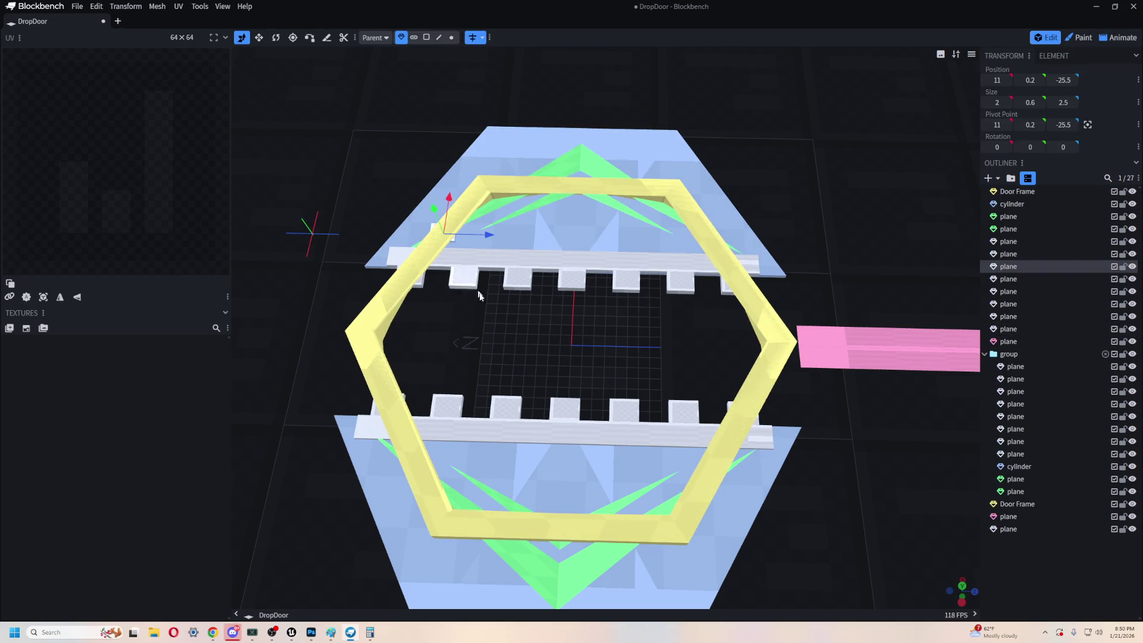
{"action": "key", "text": "Delete"}
{"action": "mouse_move", "coordinate": [606, 346]}
{"action": "left_mouse_down"}
{"action": "mouse_move", "coordinate": [567, 319]}
{"action": "mouse_move", "coordinate": [769, 416]}
{"action": "mouse_move", "coordinate": [734, 400]}
{"action": "mouse_move", "coordinate": [744, 398]}
{"action": "left_mouse_up"}
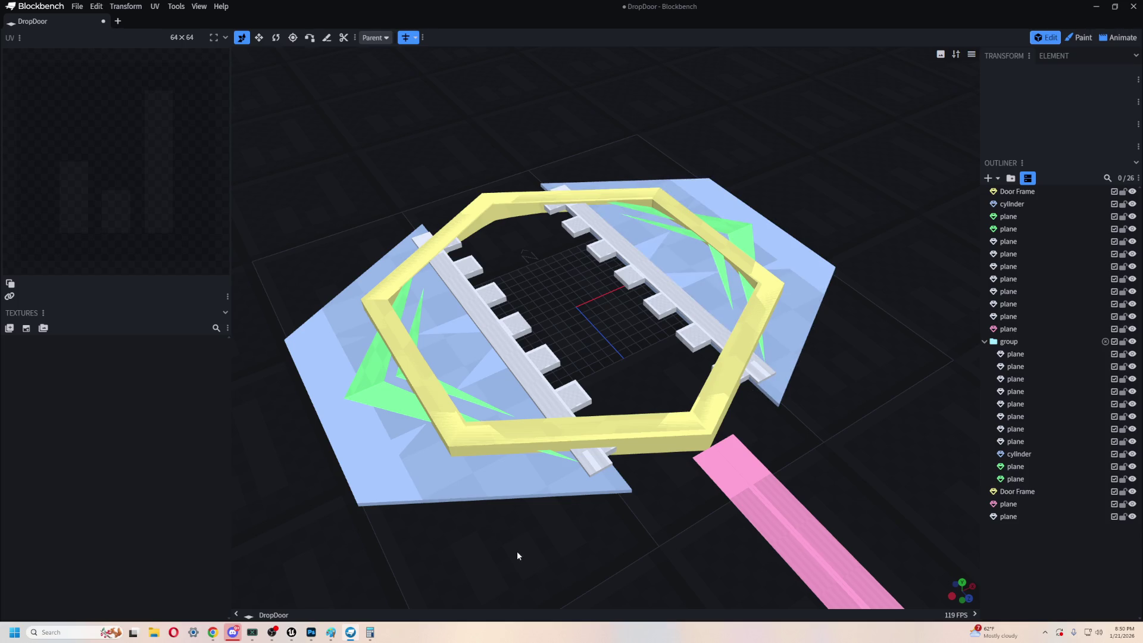
- Recentre on the door front and begin selecting the upper-row teeth
{"action": "right_click_drag", "start_coordinate": [516, 552], "coordinate": [551, 554]}
{"action": "mouse_move", "coordinate": [551, 555]}
{"action": "left_mouse_down"}
{"action": "mouse_move", "coordinate": [827, 474]}
{"action": "mouse_move", "coordinate": [571, 315]}
{"action": "left_mouse_up"}
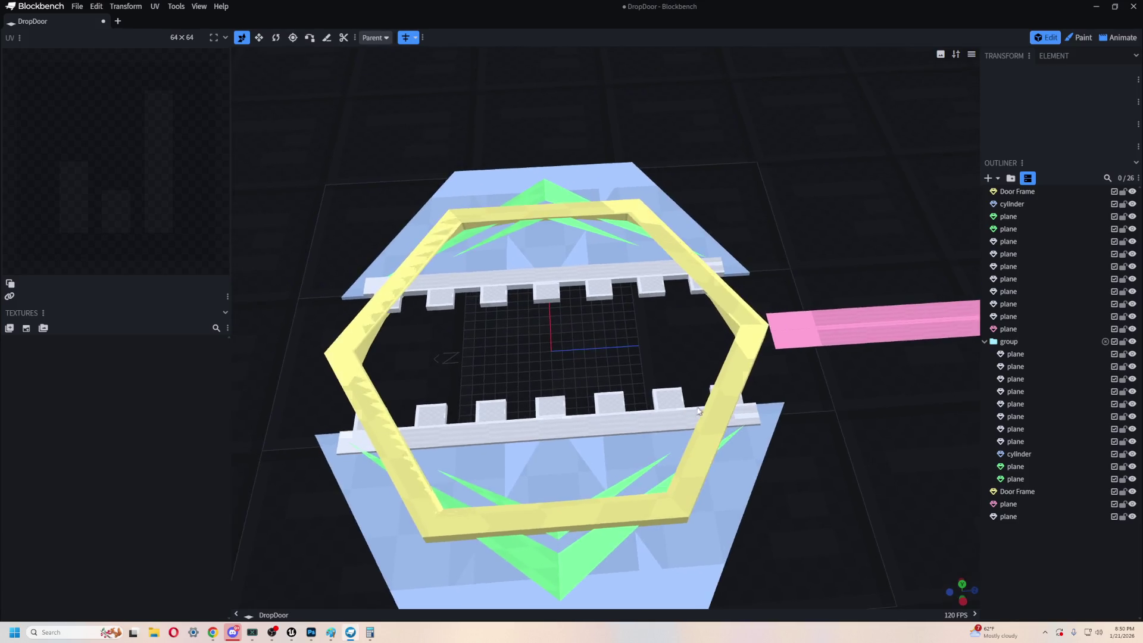
{"action": "scroll", "coordinate": [570, 313], "scroll_direction": "up", "scroll_amount": 5}
{"action": "scroll", "coordinate": [596, 345], "scroll_direction": "down", "scroll_amount": 3}
{"action": "right_click_drag", "start_coordinate": [683, 391], "coordinate": [676, 344]}
{"action": "left_click", "coordinate": [582, 262]}
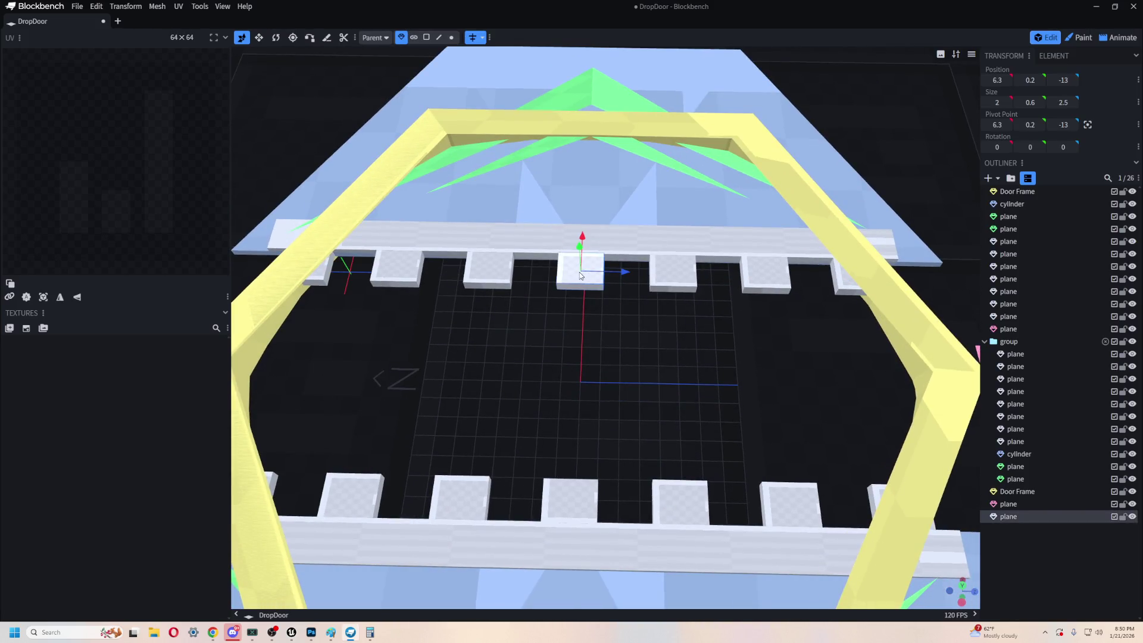
{"action": "scroll", "coordinate": [769, 361], "scroll_direction": "up", "scroll_amount": 2}
{"action": "scroll", "coordinate": [769, 361], "scroll_direction": "down", "scroll_amount": 3}
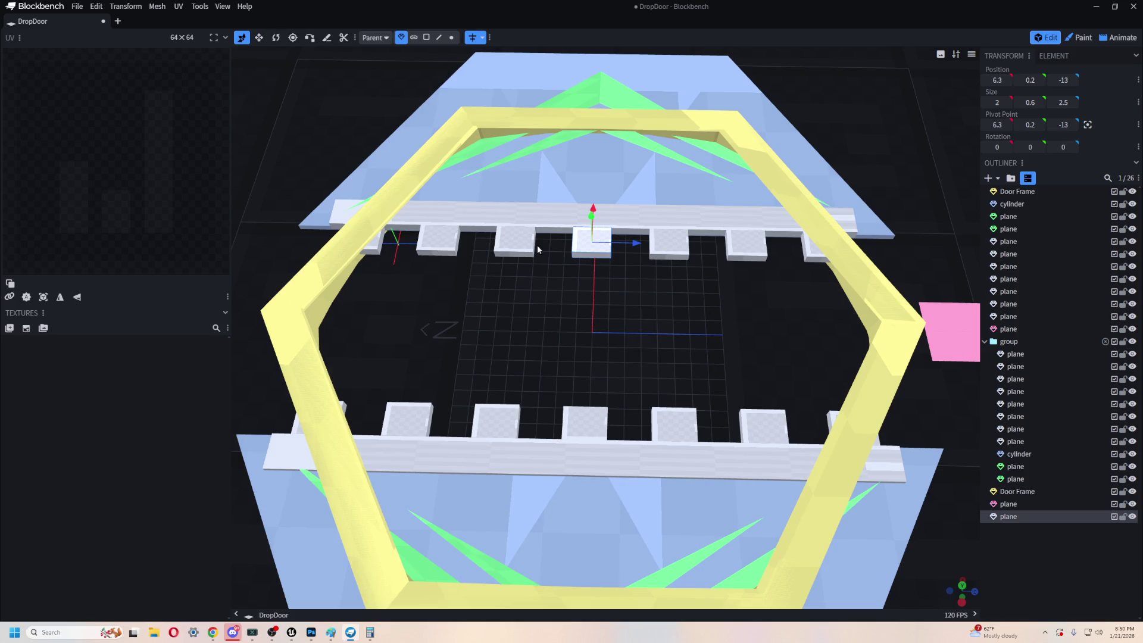
{"action": "left_click", "coordinate": [524, 245], "text": "shift"}
{"action": "left_click", "coordinate": [668, 246], "text": "shift"}
{"action": "left_click", "coordinate": [738, 249], "text": "shift"}
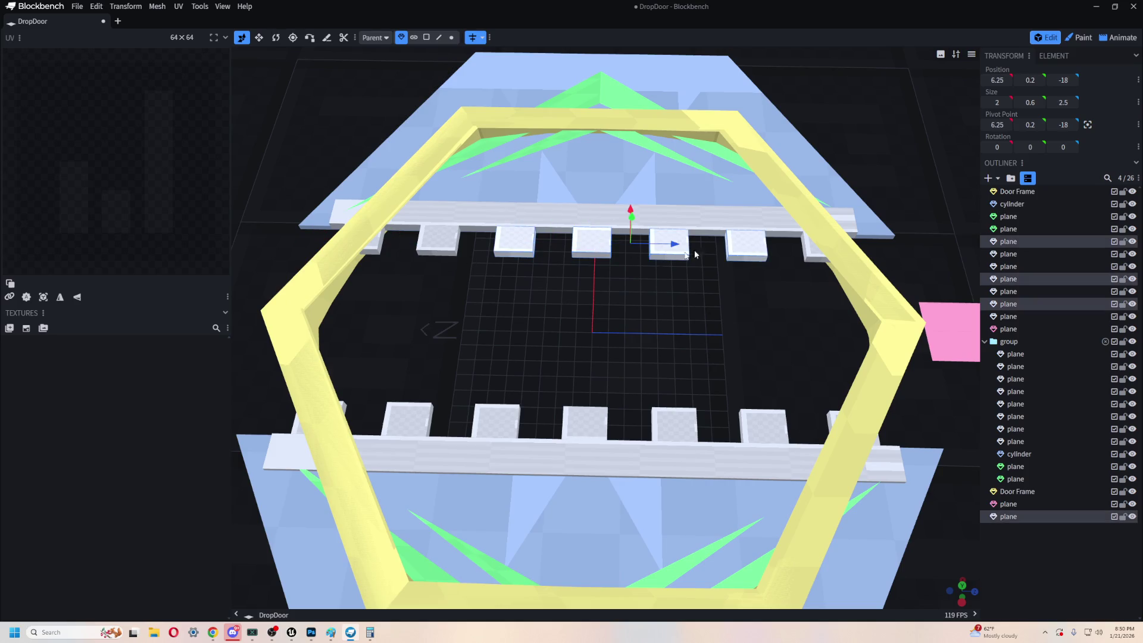
{"action": "left_click", "coordinate": [510, 249], "text": "shift"}
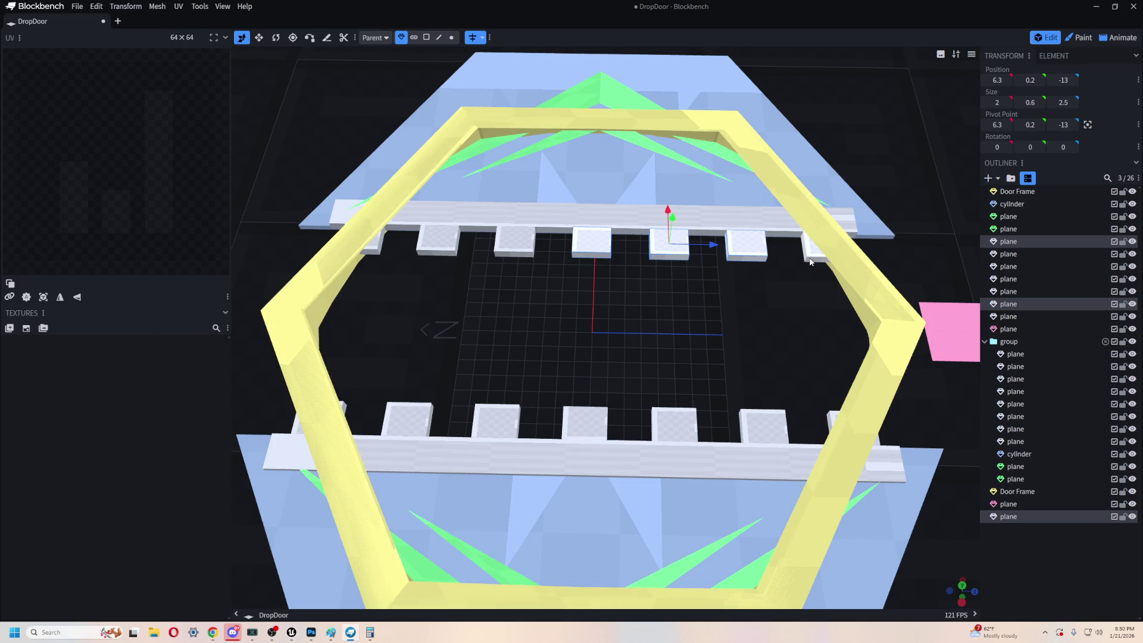
- Select all seven upper-row teeth, from rightmost to leftmost
{"action": "left_click", "coordinate": [813, 250]}
{"action": "left_click", "coordinate": [744, 249], "text": "shift"}
{"action": "left_click", "coordinate": [676, 245], "text": "shift"}
{"action": "left_click", "coordinate": [582, 245], "text": "shift"}
{"action": "left_click", "coordinate": [514, 243], "text": "shift"}
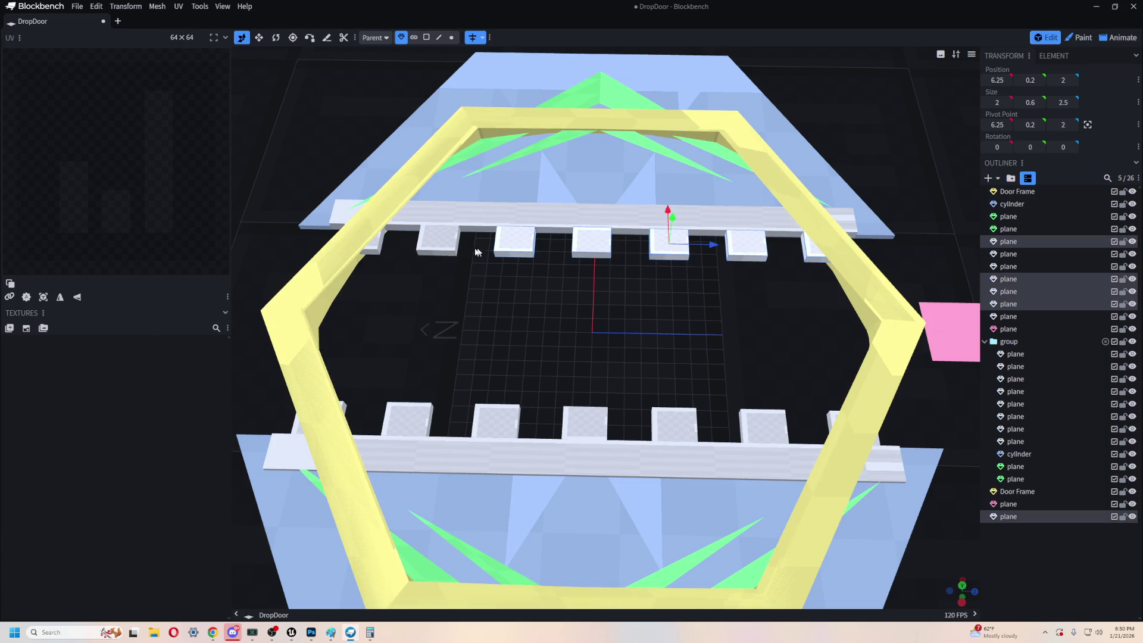
{"action": "left_click", "coordinate": [437, 241], "text": "shift"}
{"action": "left_click", "coordinate": [375, 244], "text": "shift"}
- Try shifting the seven teeth along Z, revert them to Z 2, and show Mirror Modeling settings
{"action": "left_click_drag", "start_coordinate": [544, 310], "coordinate": [595, 262]}
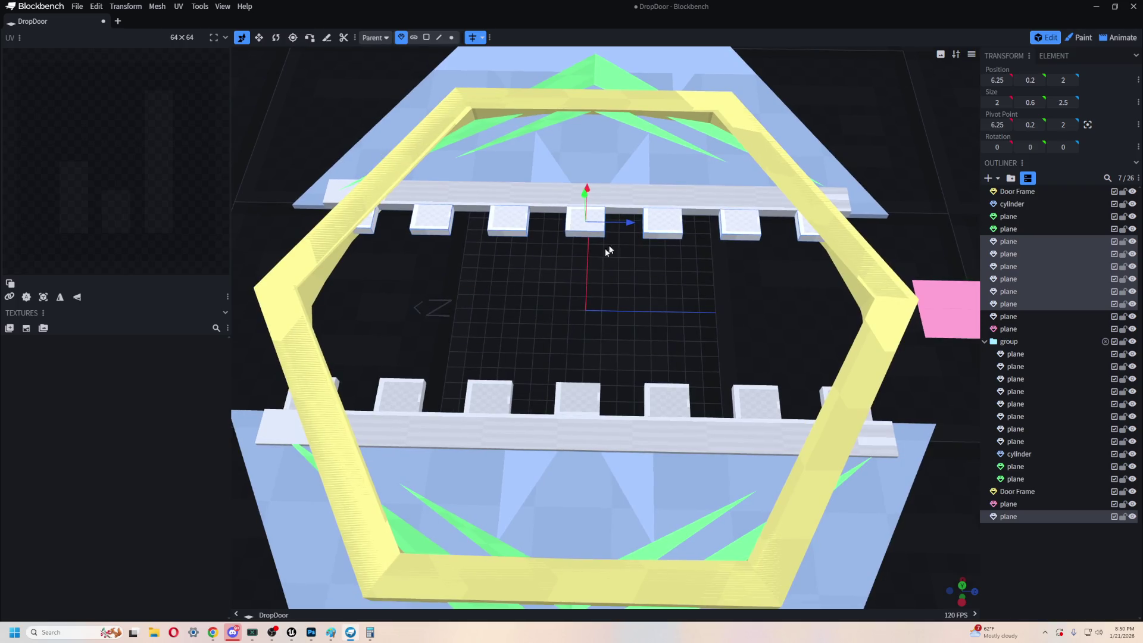
{"action": "mouse_move", "coordinate": [629, 225]}
{"action": "left_mouse_down"}
{"action": "mouse_move", "coordinate": [674, 226]}
{"action": "mouse_move", "coordinate": [670, 258]}
{"action": "left_mouse_up"}
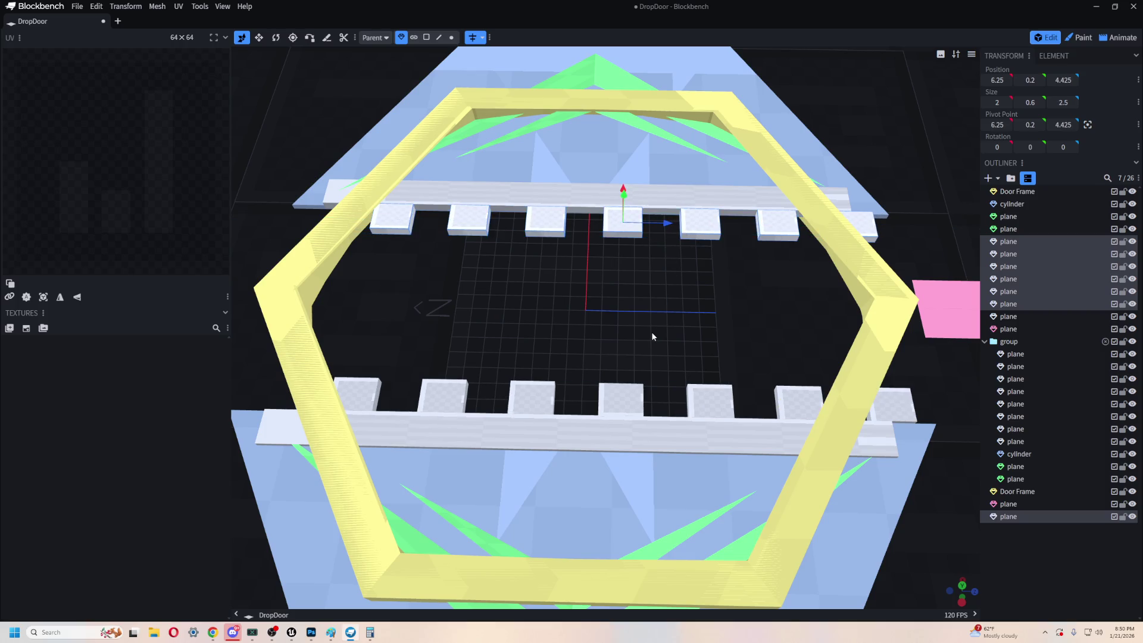
{"action": "left_click", "coordinate": [481, 37]}
{"action": "key", "text": "ctrl+z"}
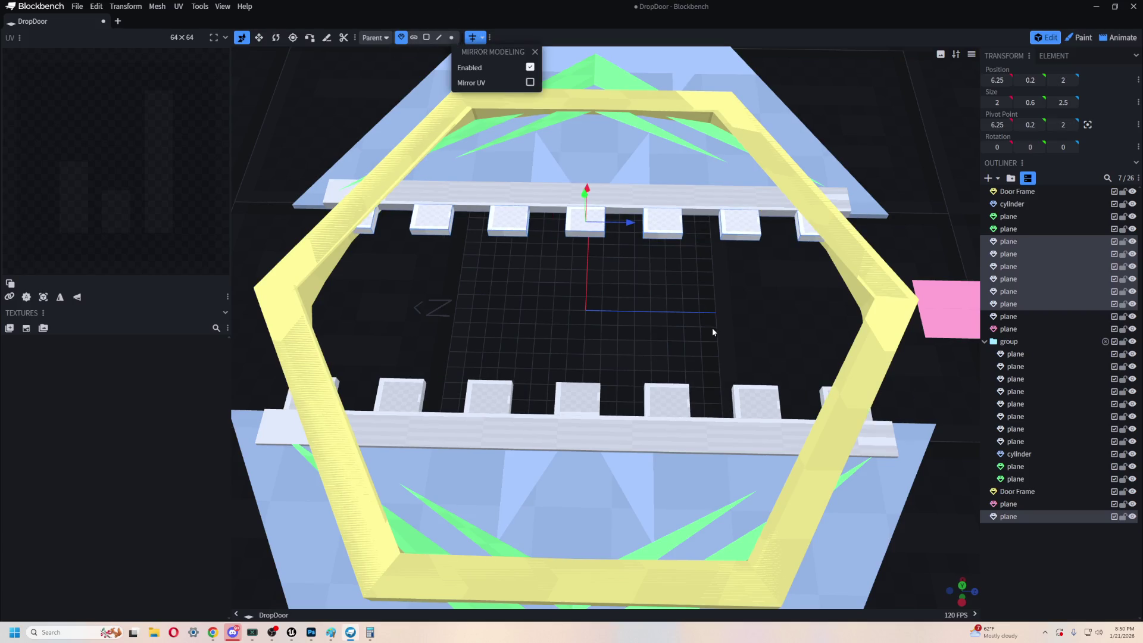
- Offset the upper teeth along Z to 4.425 so they interleave with the lower ones
{"action": "left_click_drag", "start_coordinate": [629, 227], "coordinate": [666, 225]}
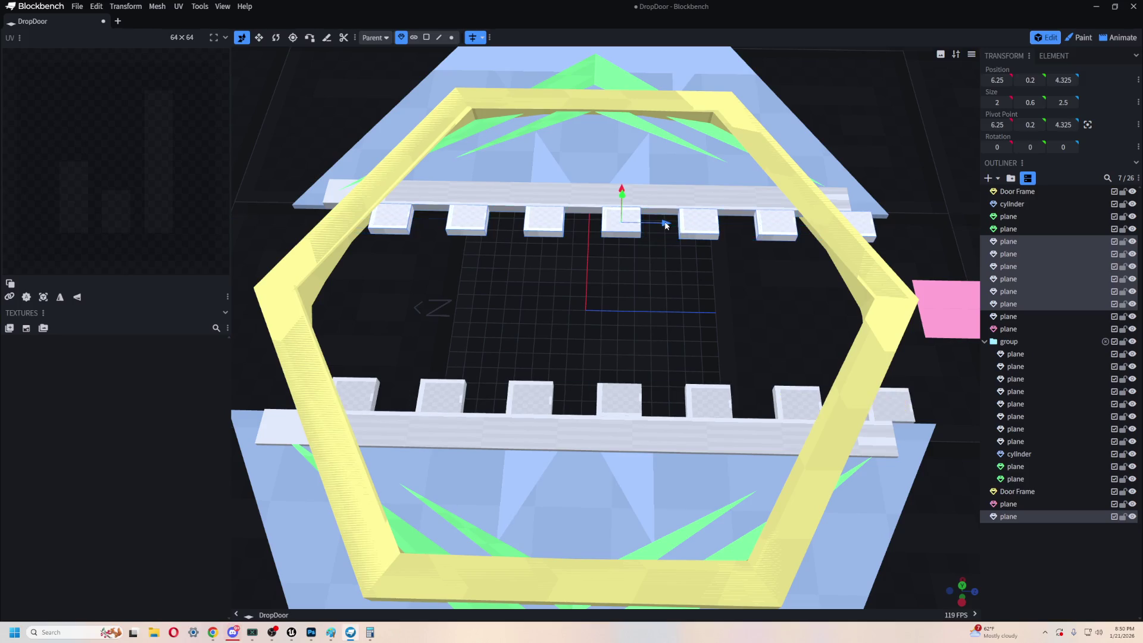
{"action": "key", "text": "ctrl+z"}
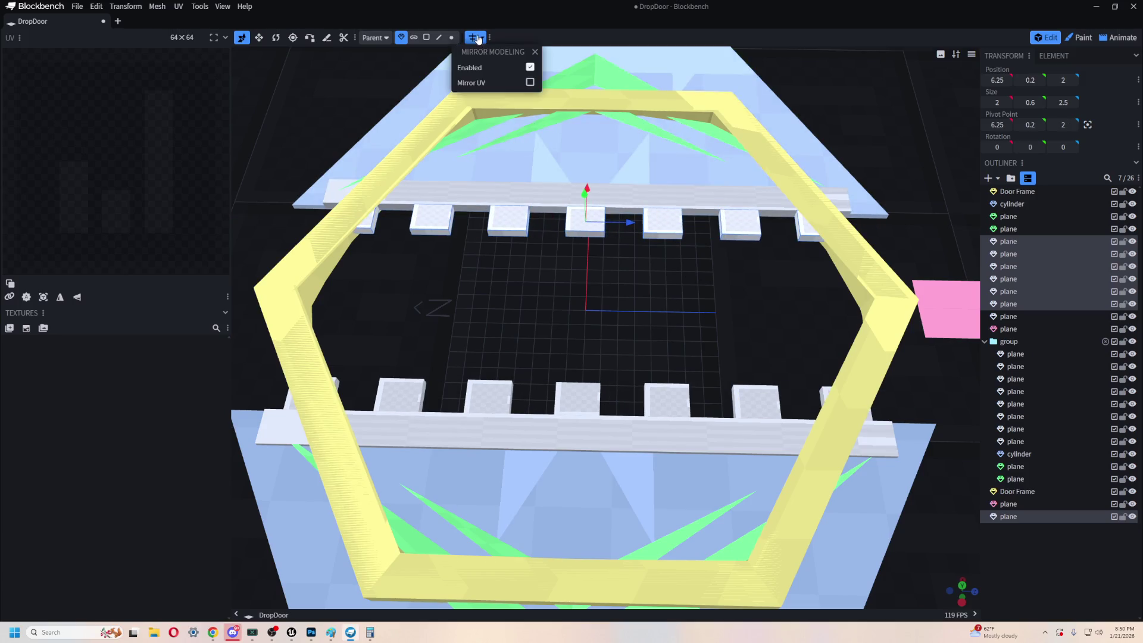
{"action": "left_click_drag", "start_coordinate": [630, 227], "coordinate": [666, 224]}
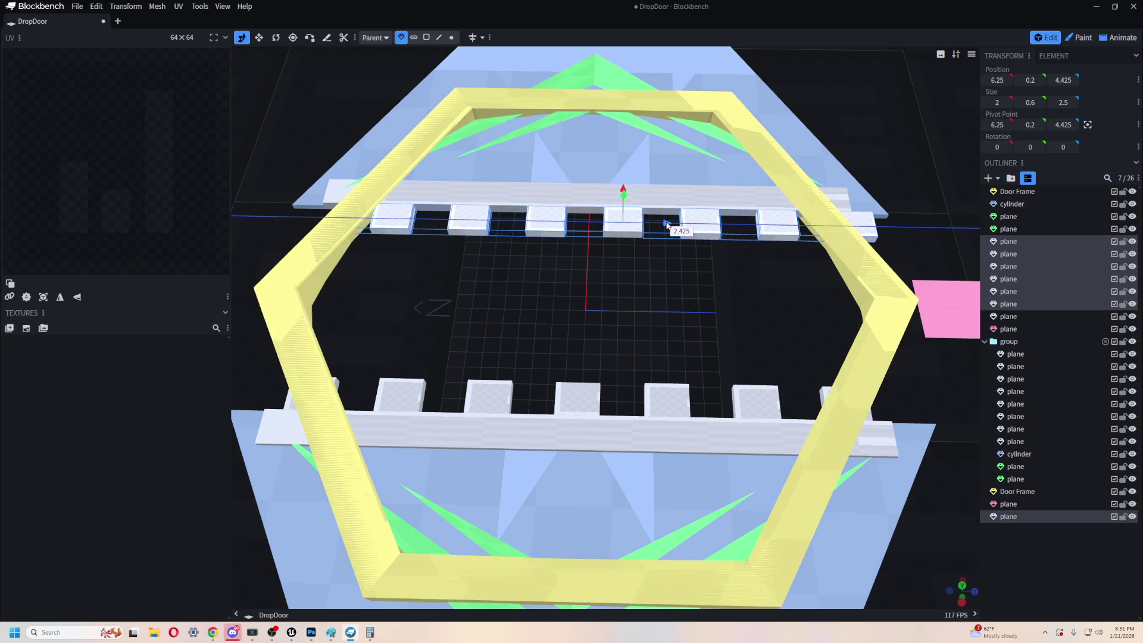
{"action": "mouse_move", "coordinate": [666, 291]}
{"action": "left_mouse_down"}
{"action": "mouse_move", "coordinate": [665, 220]}
{"action": "mouse_move", "coordinate": [643, 197]}
{"action": "left_mouse_up"}
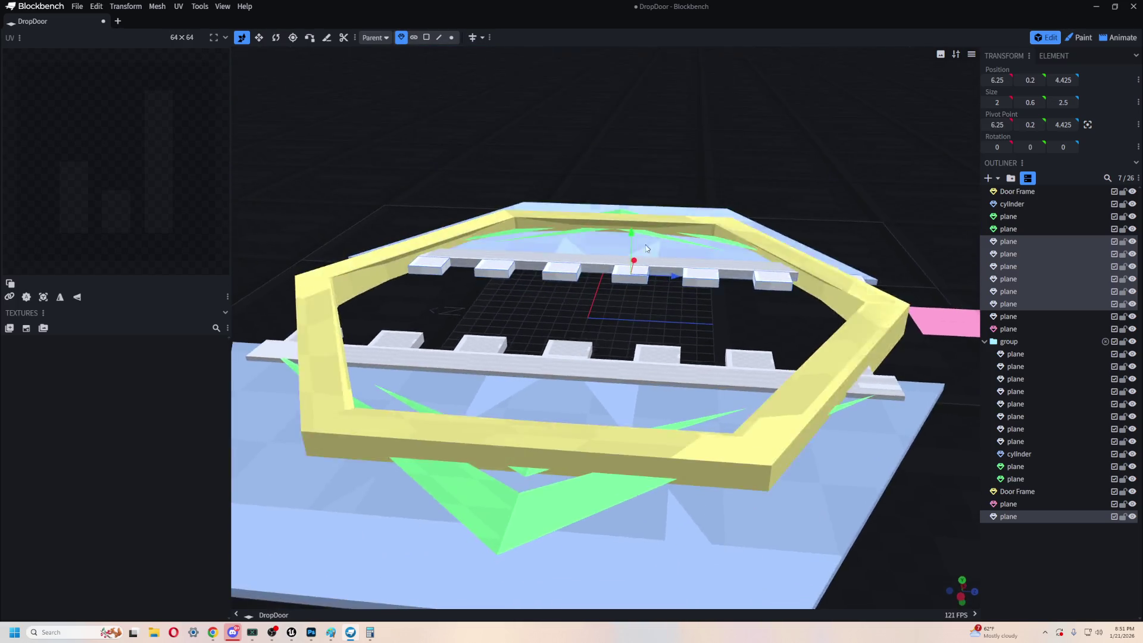
{"action": "scroll", "coordinate": [626, 308], "scroll_direction": "up", "scroll_amount": 5}
{"action": "scroll", "coordinate": [625, 283], "scroll_direction": "down", "scroll_amount": 8}
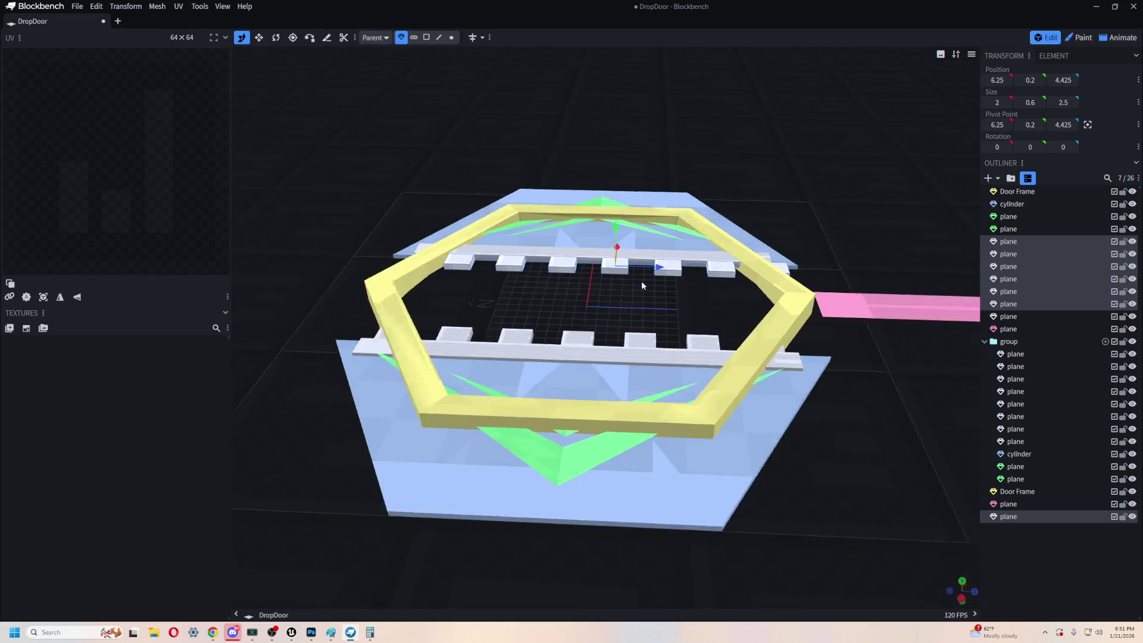
{"action": "mouse_move", "coordinate": [828, 431]}
{"action": "left_mouse_down"}
{"action": "mouse_move", "coordinate": [855, 495]}
{"action": "mouse_move", "coordinate": [827, 423]}
{"action": "left_mouse_up"}
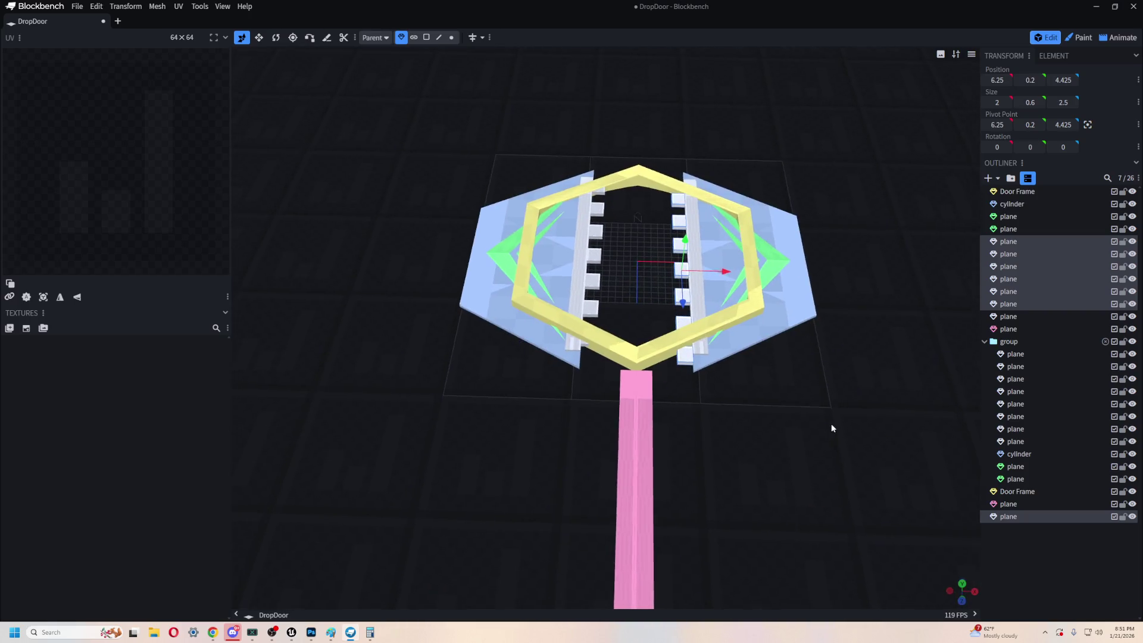
{"action": "scroll", "coordinate": [809, 446], "scroll_direction": "up", "scroll_amount": 3}
{"action": "scroll", "coordinate": [810, 451], "scroll_direction": "up", "scroll_amount": 2}
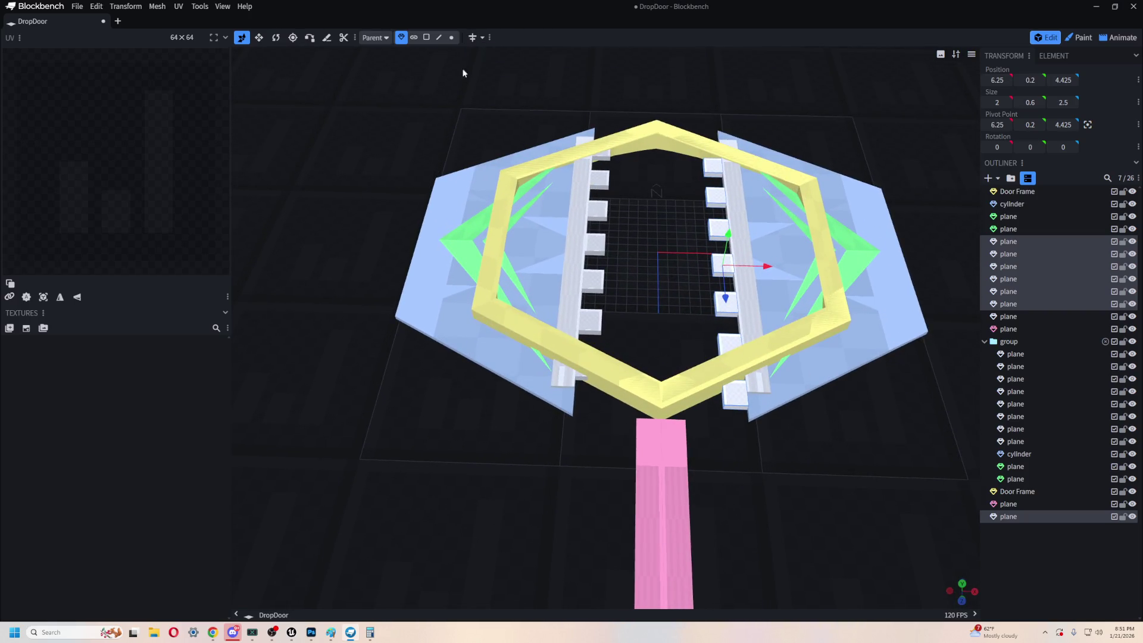
{"action": "scroll", "coordinate": [613, 433], "scroll_direction": "up", "scroll_amount": 5}
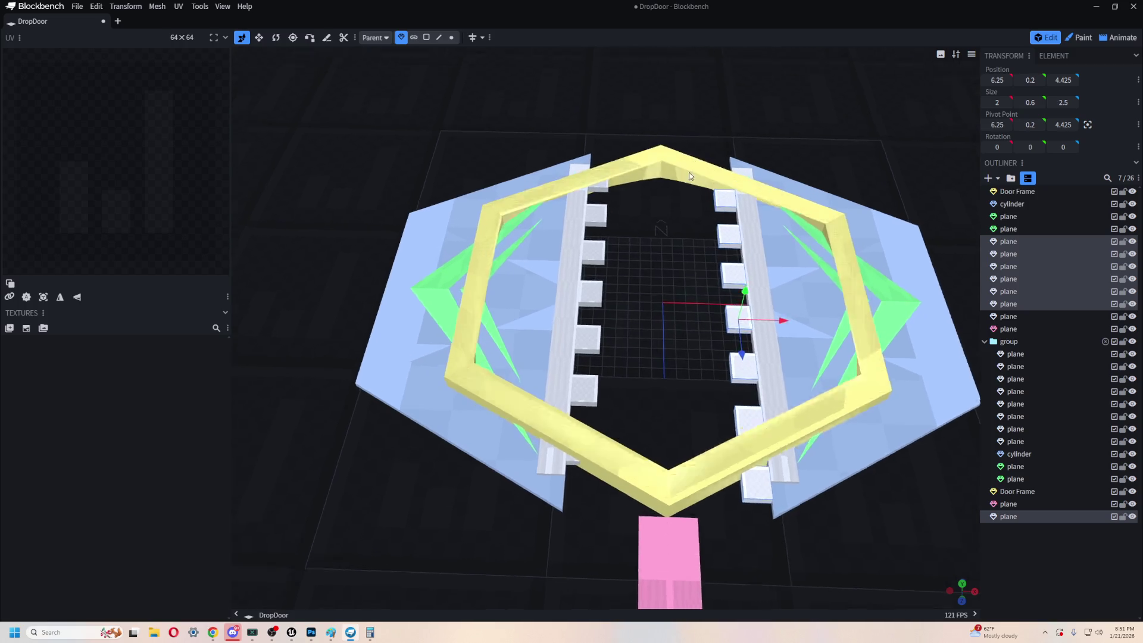
- Select the eleven parts from the cylinder to the pink plane and wrap them in group2
{"action": "left_click", "coordinate": [543, 564]}
{"action": "left_click", "coordinate": [580, 464]}
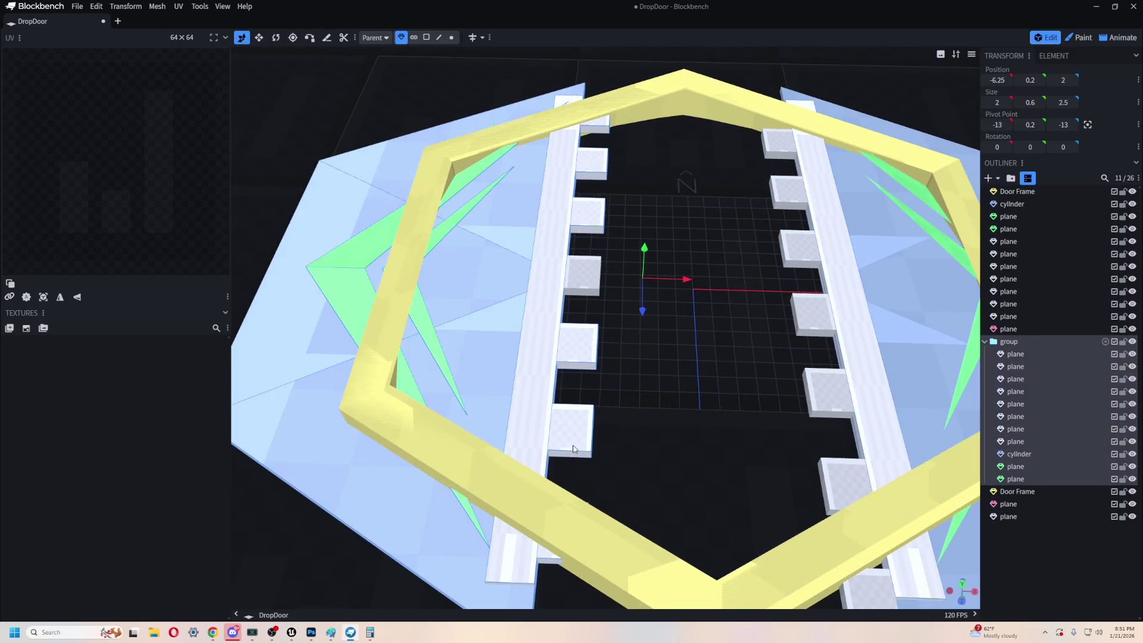
{"action": "left_click", "coordinate": [587, 349]}
{"action": "left_click", "coordinate": [601, 178], "text": "ctrl"}
{"action": "scroll", "coordinate": [639, 277], "scroll_direction": "down", "scroll_amount": 4}
{"action": "left_click", "coordinate": [1001, 355]}
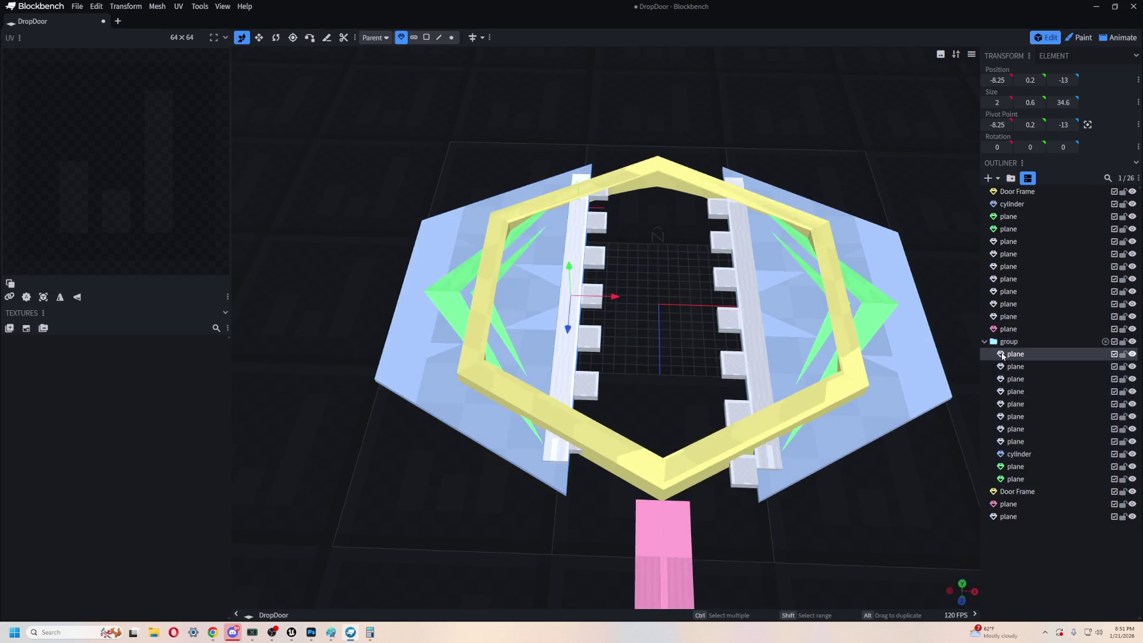
{"action": "left_click", "coordinate": [1041, 480], "text": "shift"}
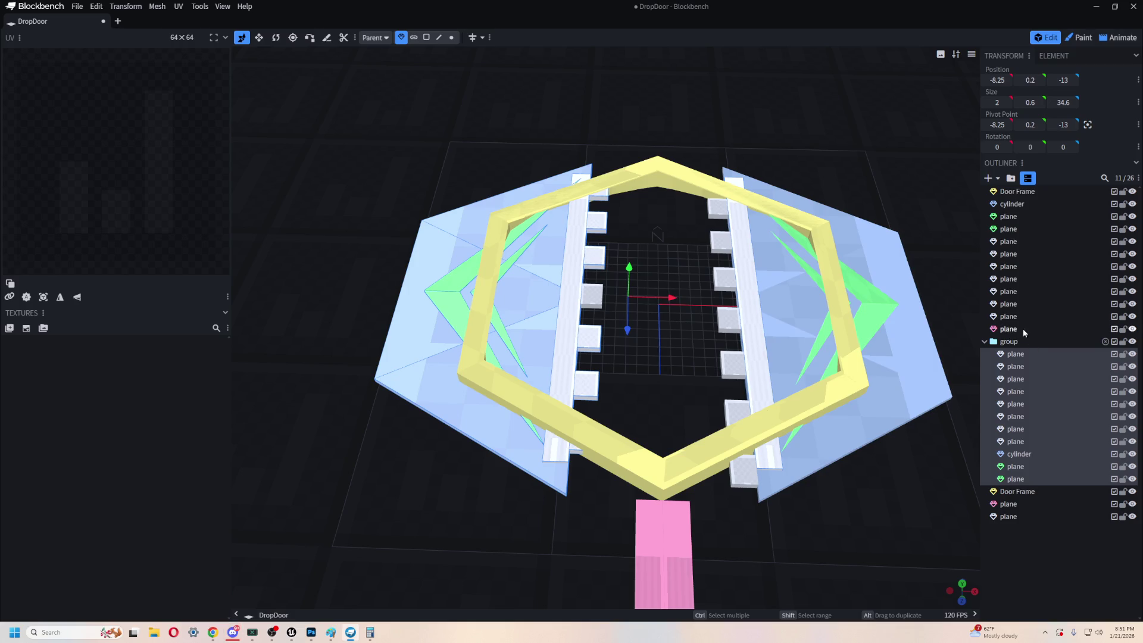
{"action": "left_click", "coordinate": [1022, 329]}
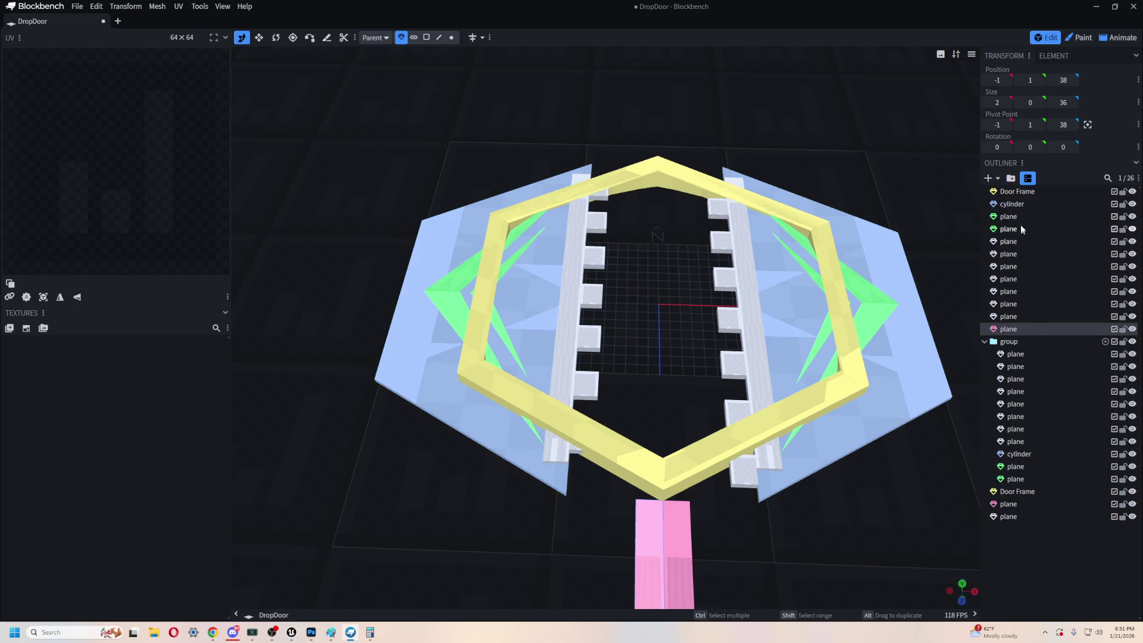
{"action": "left_click", "coordinate": [1019, 205], "text": "shift"}
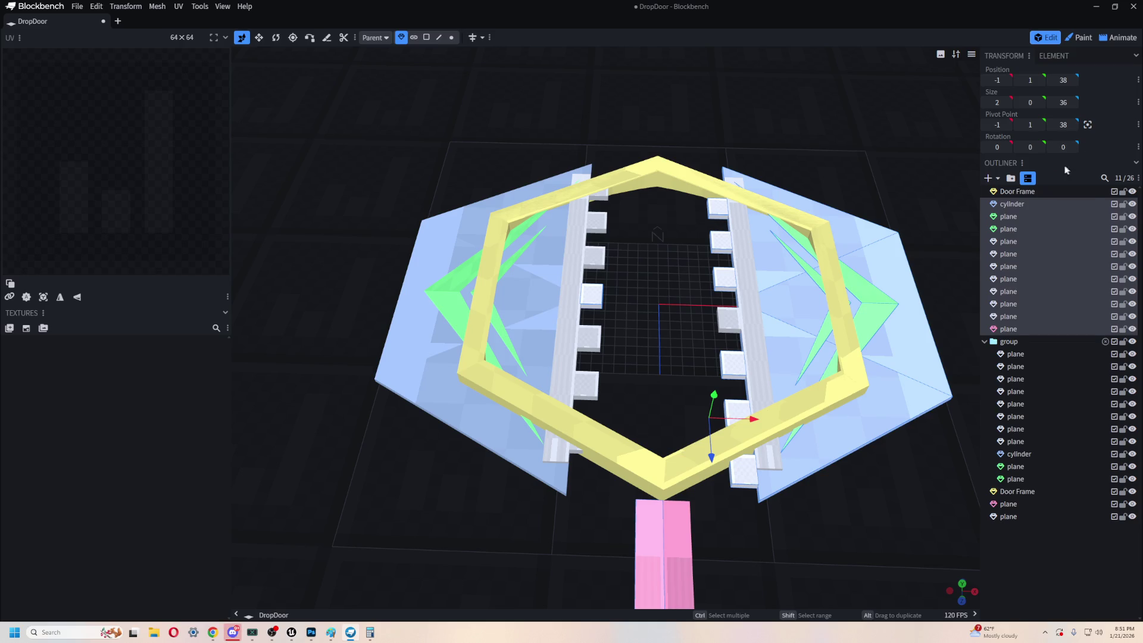
{"action": "left_click", "coordinate": [1010, 178]}
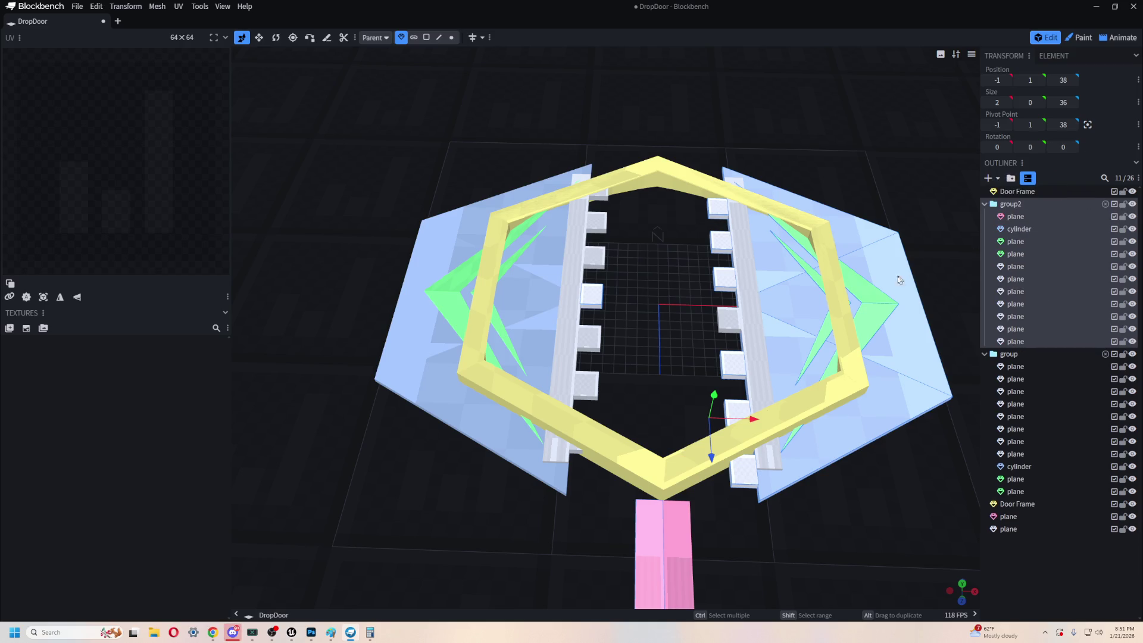
- Move one tooth plane out of group2 into group
{"action": "left_click_drag", "start_coordinate": [847, 538], "coordinate": [896, 347]}
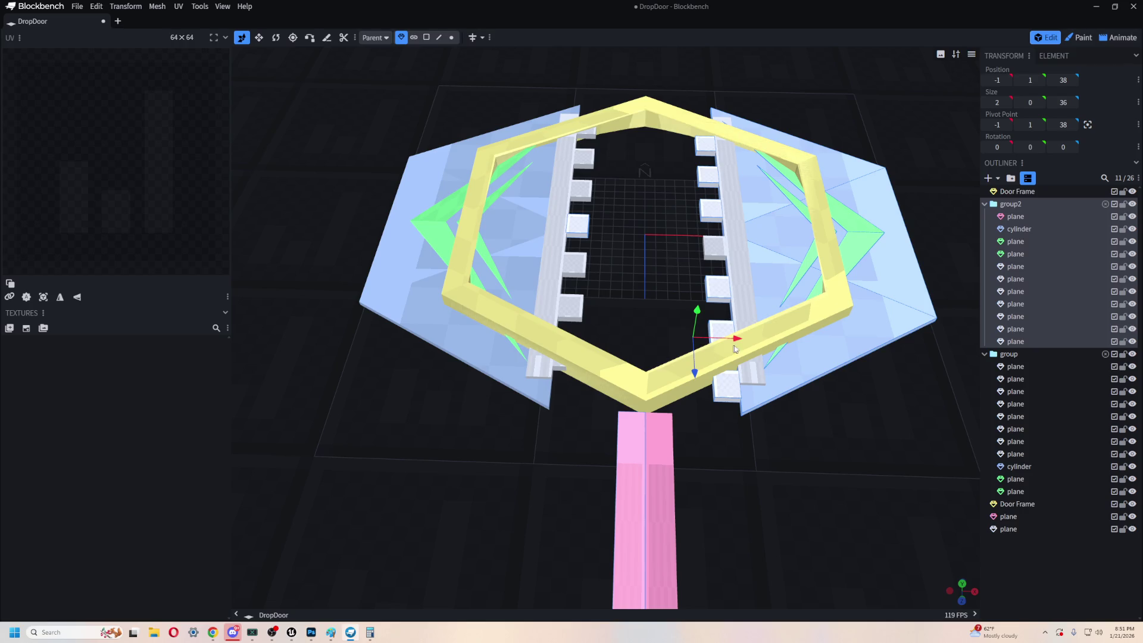
{"action": "mouse_move", "coordinate": [739, 341]}
{"action": "left_mouse_down"}
{"action": "mouse_move", "coordinate": [680, 338]}
{"action": "mouse_move", "coordinate": [741, 338]}
{"action": "left_mouse_up"}
{"action": "left_click", "coordinate": [585, 224]}
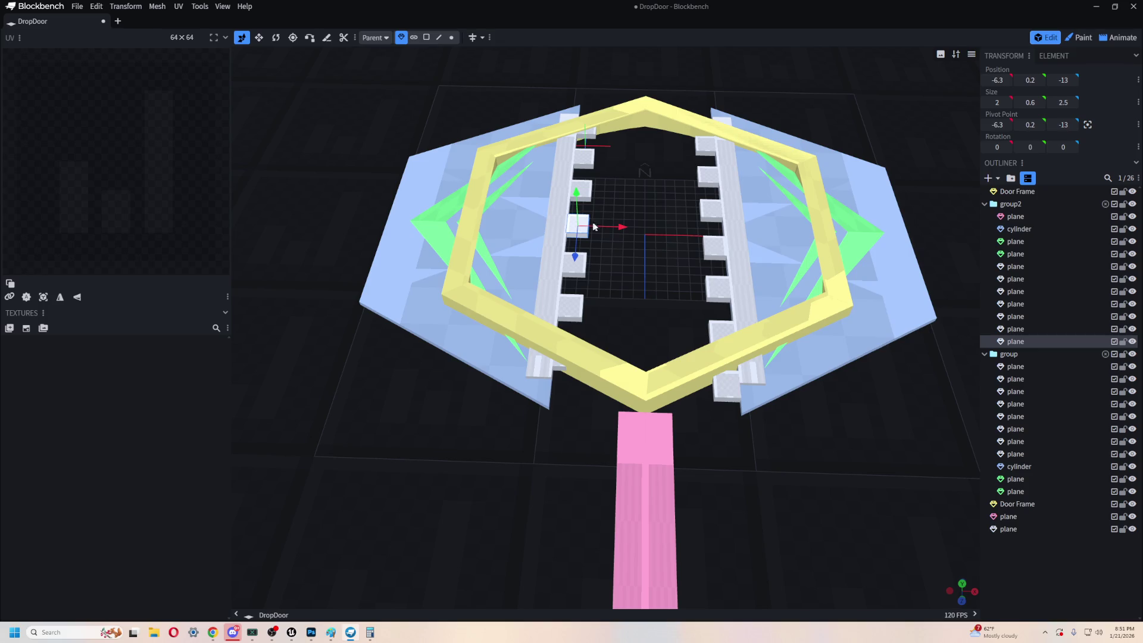
{"action": "mouse_move", "coordinate": [1020, 342]}
{"action": "left_mouse_down"}
{"action": "mouse_move", "coordinate": [1033, 373]}
{"action": "mouse_move", "coordinate": [1047, 371]}
{"action": "mouse_move", "coordinate": [1035, 355]}
{"action": "left_mouse_up"}
- Shift group2's planes 2 units toward the centre on X and move the pink strip to the root
{"action": "left_click", "coordinate": [1022, 329]}
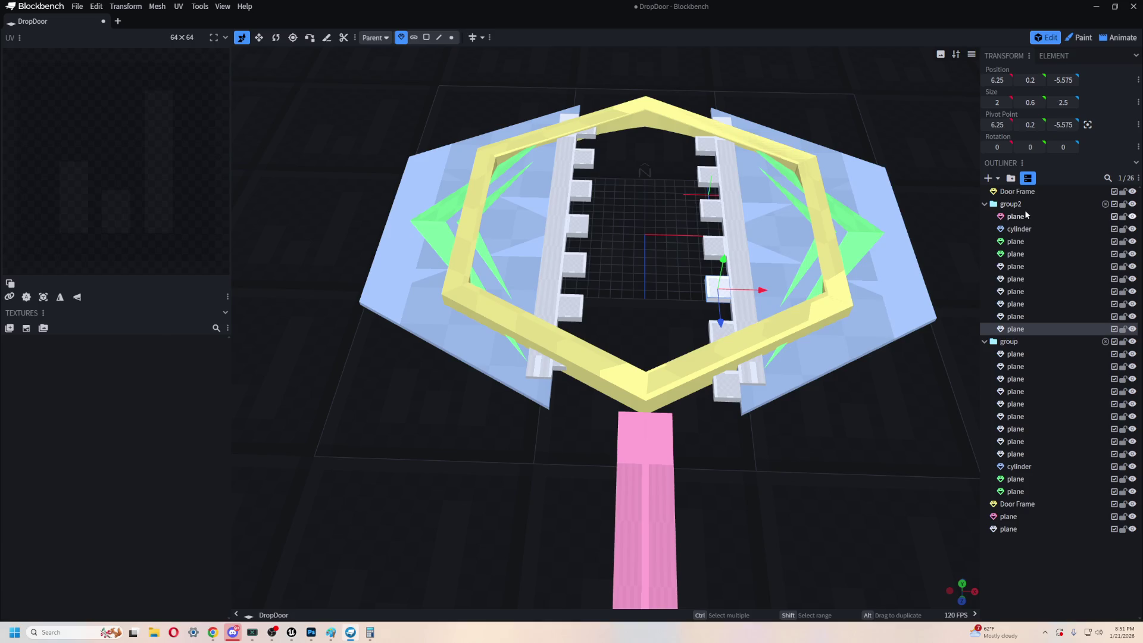
{"action": "left_click", "coordinate": [1025, 214], "text": "shift"}
{"action": "mouse_move", "coordinate": [786, 348]}
{"action": "left_mouse_down"}
{"action": "mouse_move", "coordinate": [675, 342]}
{"action": "mouse_move", "coordinate": [766, 344]}
{"action": "left_mouse_up"}
{"action": "mouse_move", "coordinate": [1020, 223]}
{"action": "left_mouse_down"}
{"action": "mouse_move", "coordinate": [1011, 346]}
{"action": "mouse_move", "coordinate": [1037, 542]}
{"action": "left_mouse_up"}
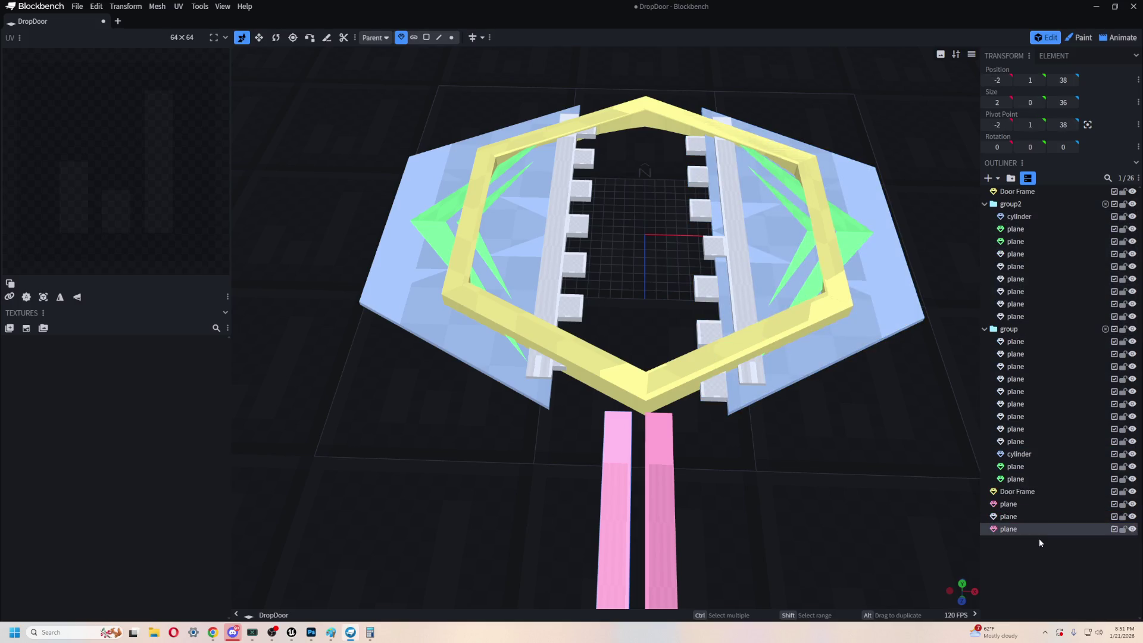
- Slide the long white rail bar 1 unit left on X
{"action": "left_click", "coordinate": [711, 247]}
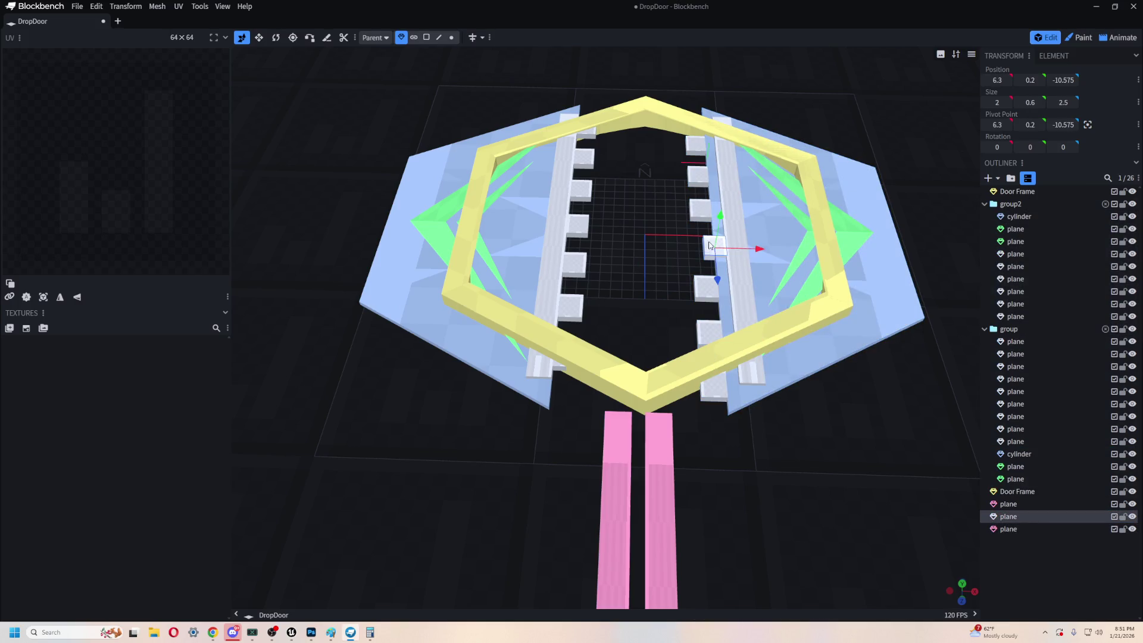
{"action": "mouse_move", "coordinate": [799, 452]}
{"action": "left_mouse_down"}
{"action": "mouse_move", "coordinate": [787, 398]}
{"action": "mouse_move", "coordinate": [792, 459]}
{"action": "left_mouse_up"}
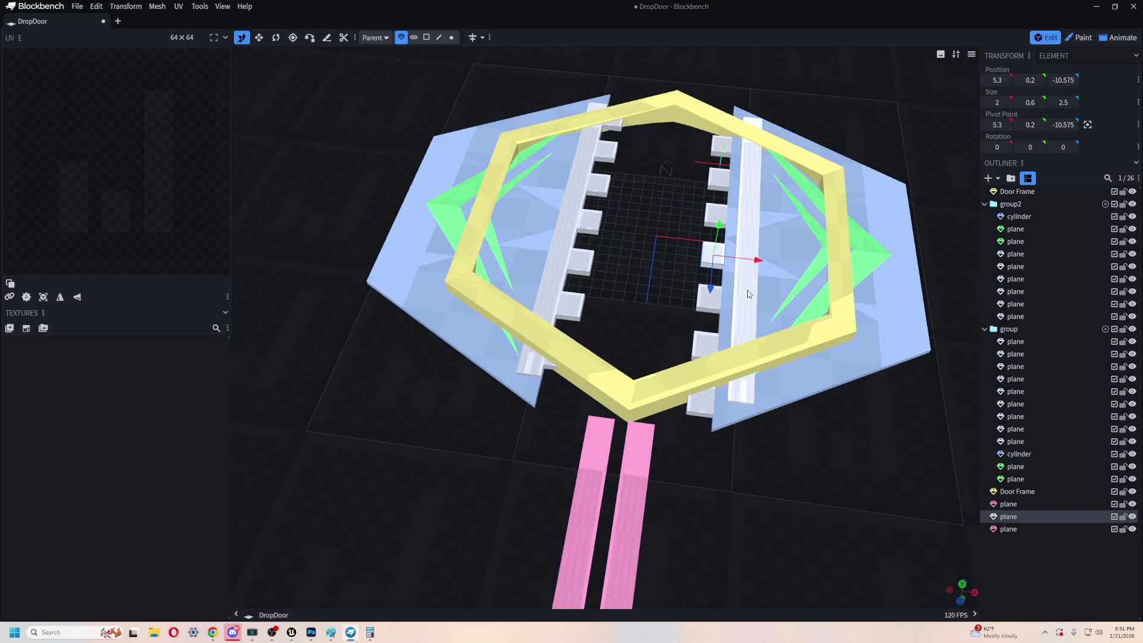
{"action": "left_click", "coordinate": [749, 265]}
{"action": "left_click_drag", "start_coordinate": [791, 246], "coordinate": [784, 244]}
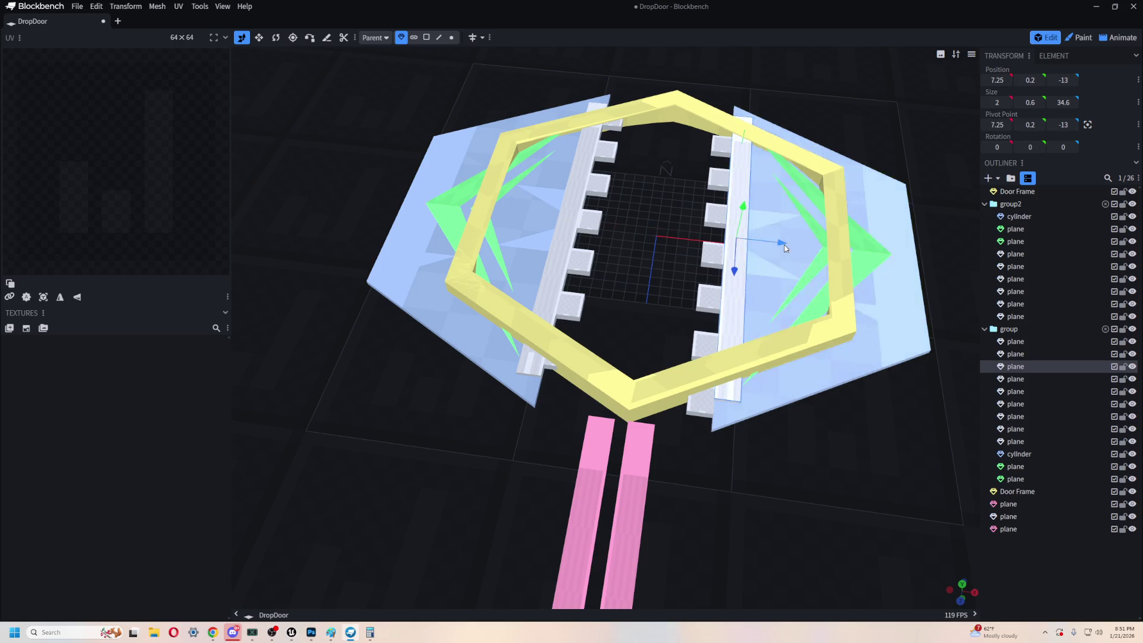
- Select the left rail group, then group2's parts, testing sideways slides of each
{"action": "left_click", "coordinate": [1014, 341]}
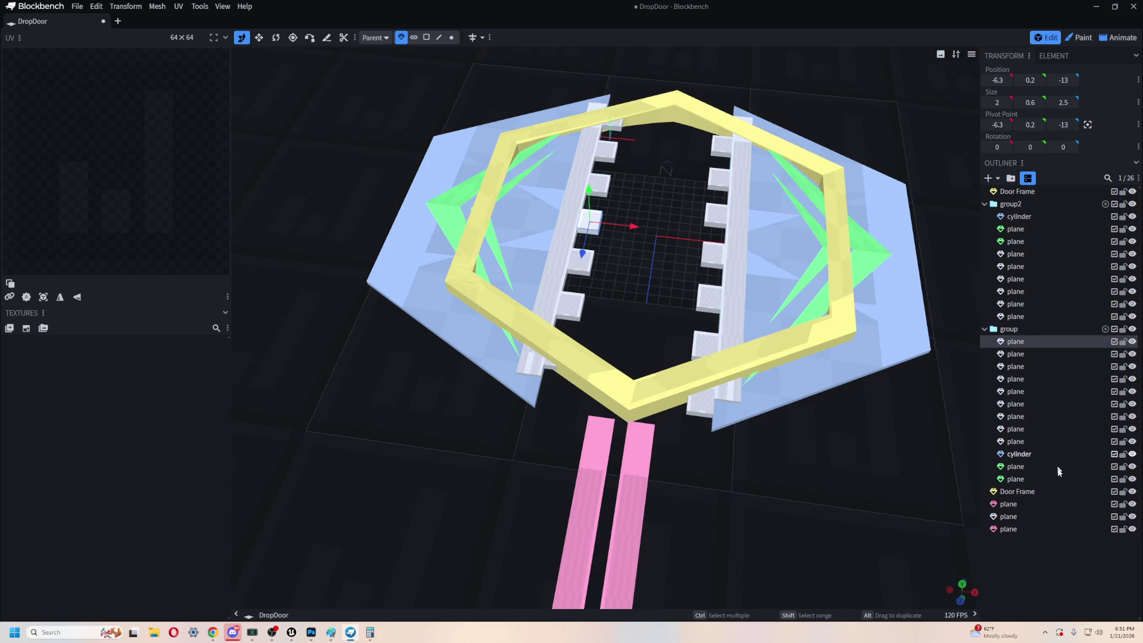
{"action": "left_click", "coordinate": [1016, 478], "text": "shift"}
{"action": "mouse_move", "coordinate": [658, 226]}
{"action": "left_mouse_down"}
{"action": "mouse_move", "coordinate": [678, 235]}
{"action": "mouse_move", "coordinate": [657, 229]}
{"action": "left_mouse_up"}
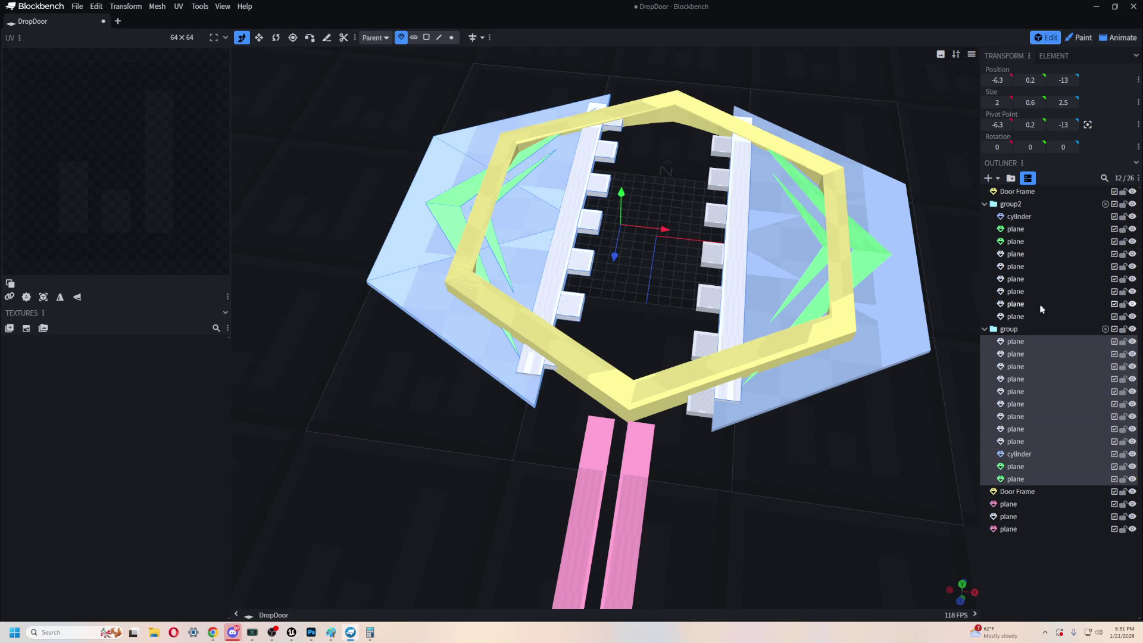
{"action": "left_click", "coordinate": [1037, 316]}
{"action": "left_click", "coordinate": [1029, 216], "text": "shift"}
{"action": "mouse_move", "coordinate": [794, 270]}
{"action": "left_mouse_down"}
{"action": "mouse_move", "coordinate": [818, 269]}
{"action": "mouse_move", "coordinate": [795, 269]}
{"action": "left_mouse_up"}
- Move the stray planes from group and the root level into group2
{"action": "left_click", "coordinate": [741, 262]}
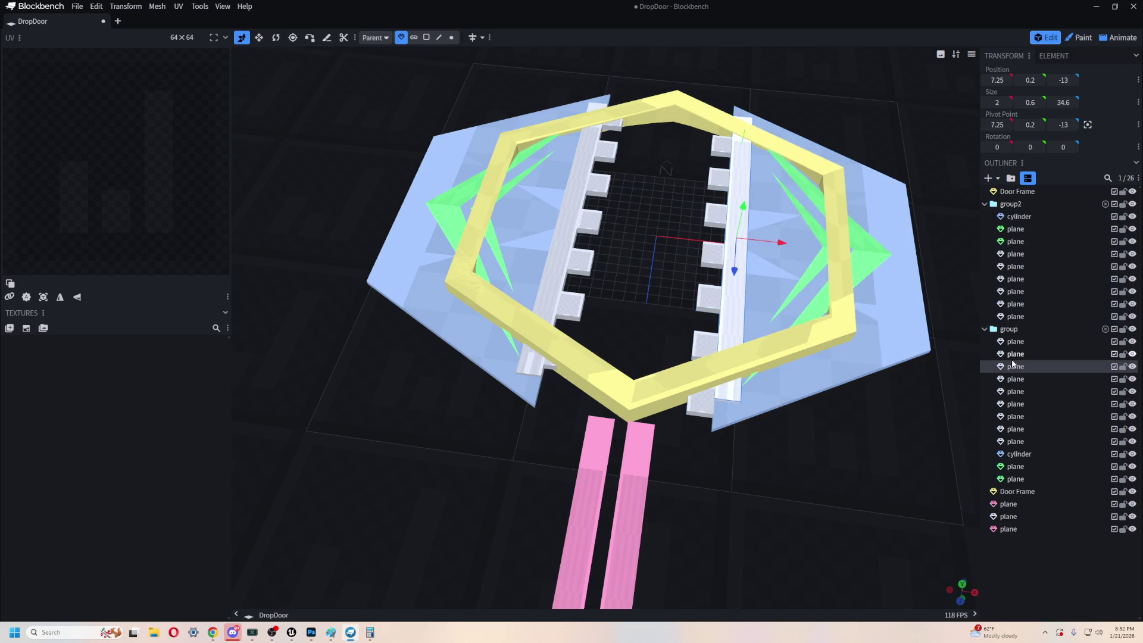
{"action": "mouse_move", "coordinate": [1017, 366]}
{"action": "left_mouse_down"}
{"action": "mouse_move", "coordinate": [1024, 226]}
{"action": "mouse_move", "coordinate": [1001, 325]}
{"action": "left_mouse_up"}
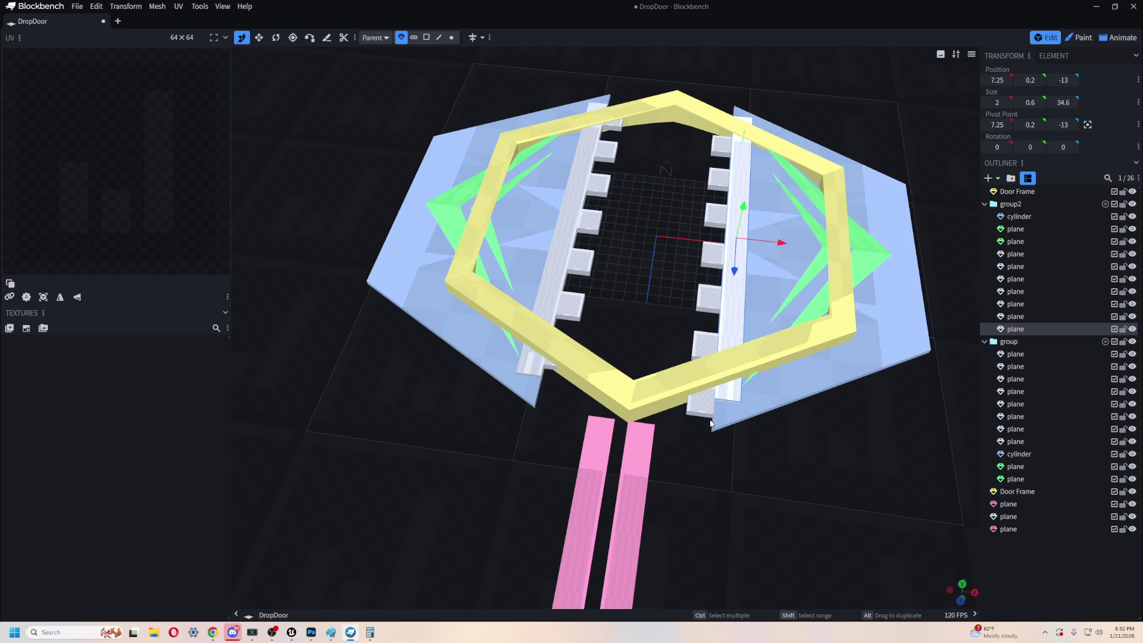
{"action": "left_click_drag", "start_coordinate": [872, 469], "coordinate": [911, 452]}
{"action": "left_click", "coordinate": [1025, 217], "text": "shift"}
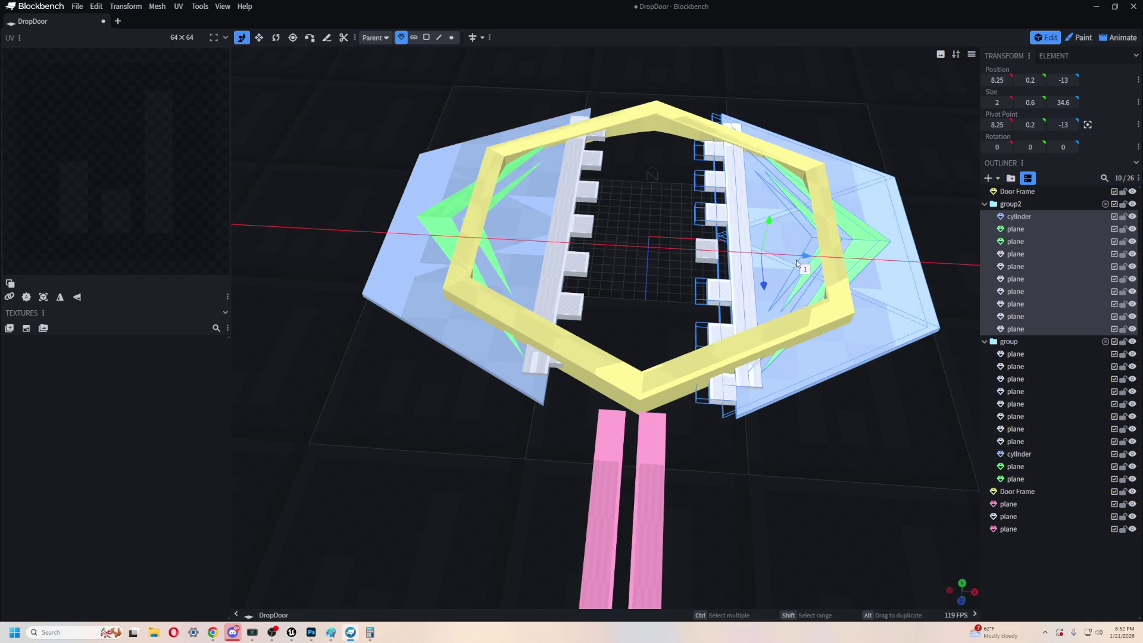
{"action": "left_click", "coordinate": [716, 257]}
{"action": "left_click_drag", "start_coordinate": [1005, 516], "coordinate": [1031, 326]}
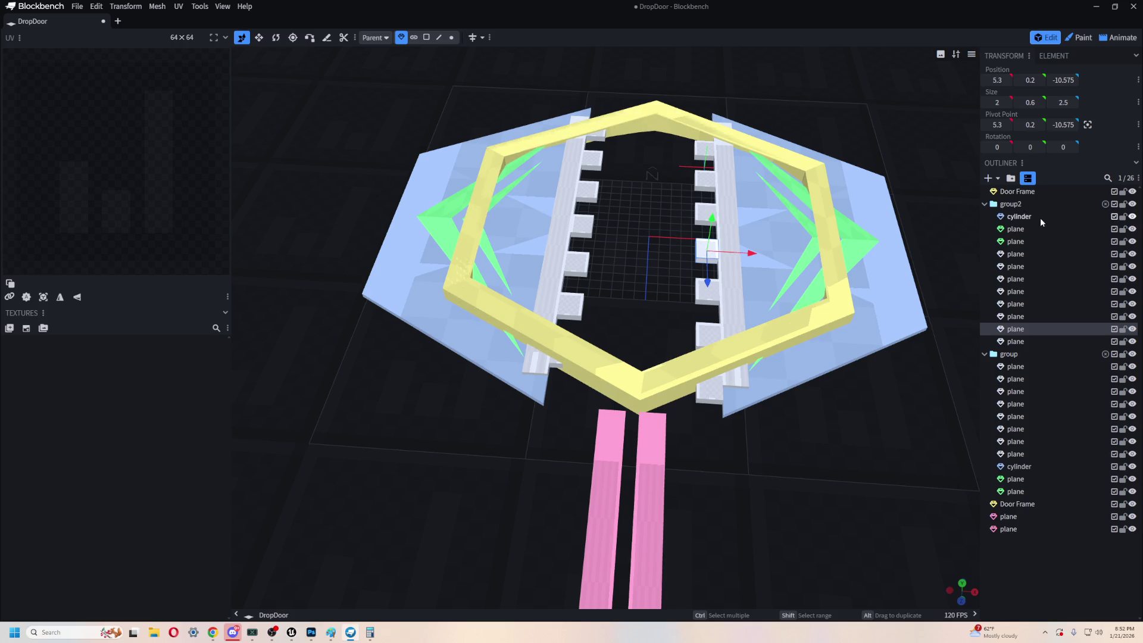
- Slide all of group2's parts 6 units toward the door's centre
{"action": "left_click", "coordinate": [1040, 217]}
{"action": "left_click", "coordinate": [1020, 344], "text": "shift"}
{"action": "left_click_drag", "start_coordinate": [798, 257], "coordinate": [727, 263]}
- Select all of group's parts and start sliding the left rail toward the centre
{"action": "left_click", "coordinate": [1038, 370]}
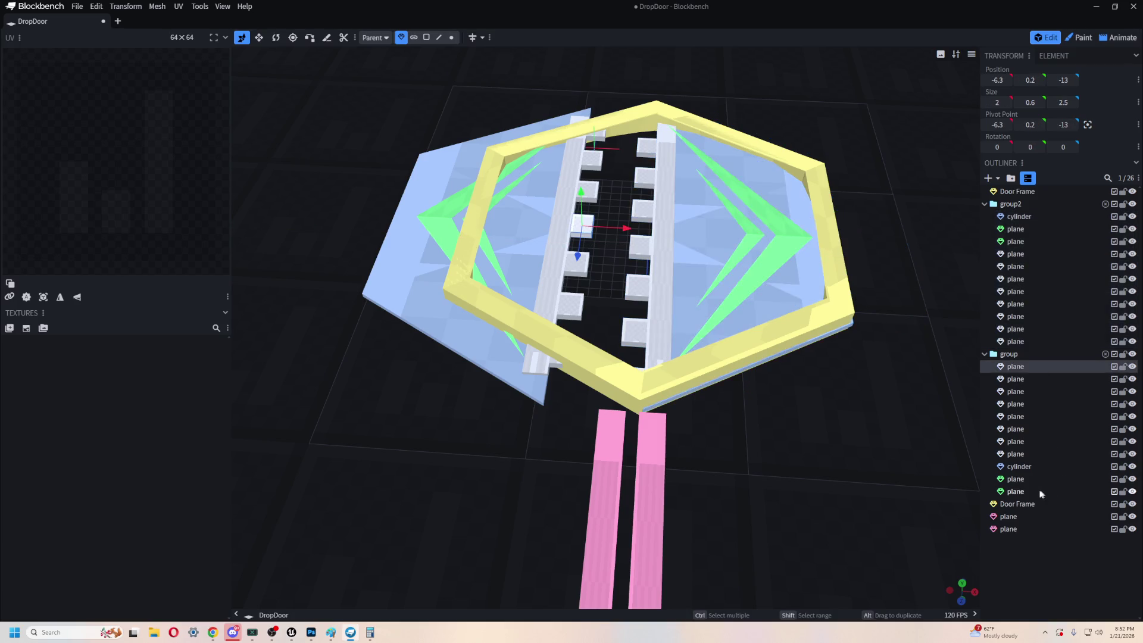
{"action": "left_click", "coordinate": [1042, 490], "text": "shift"}
{"action": "left_click_drag", "start_coordinate": [584, 232], "coordinate": [643, 230]}
- Settle the left rail just left of centre, at about X -0.3
{"action": "left_click_drag", "start_coordinate": [797, 416], "coordinate": [834, 462]}
{"action": "mouse_move", "coordinate": [855, 492]}
{"action": "left_mouse_down"}
{"action": "mouse_move", "coordinate": [808, 355]}
{"action": "mouse_move", "coordinate": [812, 305]}
{"action": "mouse_move", "coordinate": [804, 311]}
{"action": "mouse_move", "coordinate": [821, 327]}
{"action": "mouse_move", "coordinate": [813, 526]}
{"action": "left_mouse_up"}
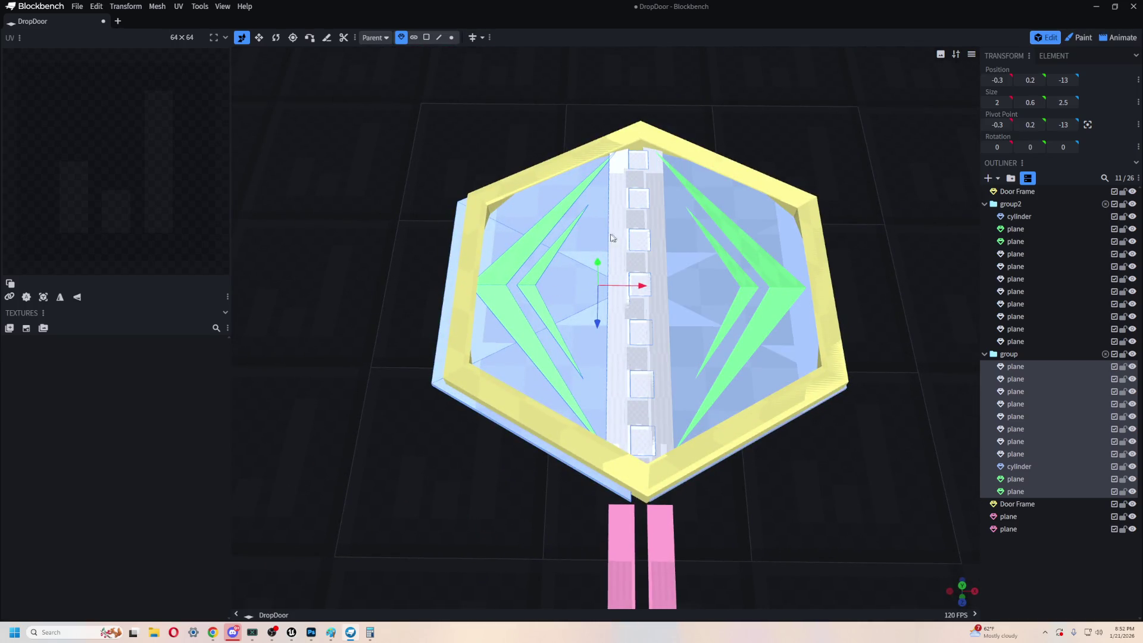
{"action": "mouse_move", "coordinate": [798, 479]}
{"action": "left_mouse_down"}
{"action": "mouse_move", "coordinate": [838, 483]}
{"action": "mouse_move", "coordinate": [841, 412]}
{"action": "left_mouse_up"}
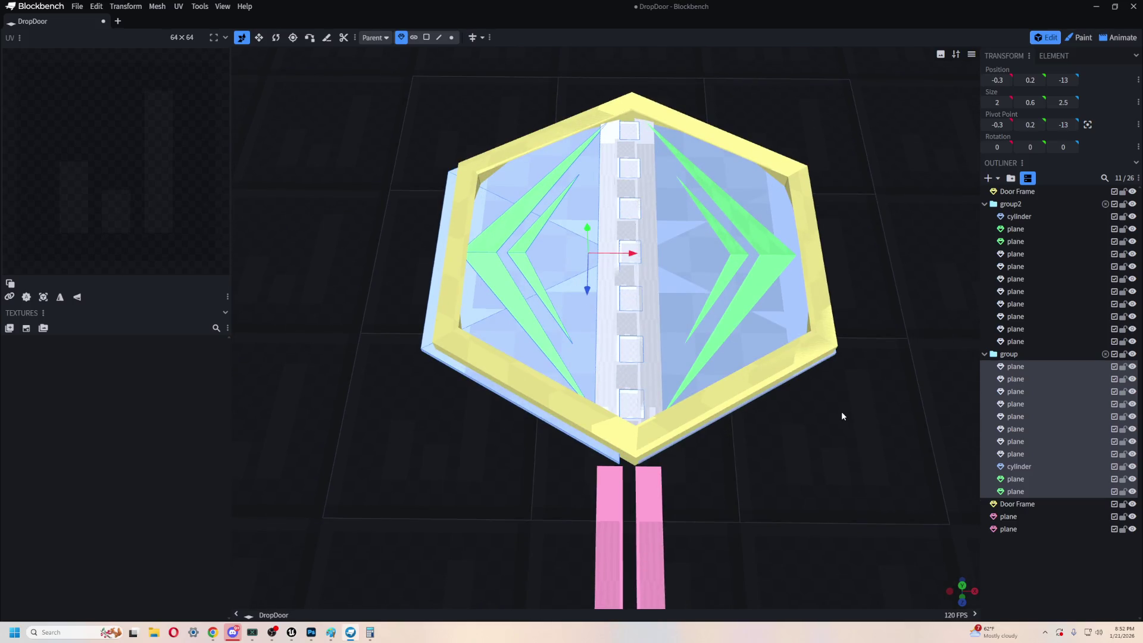
- Nudge both rail groups 0.2 units along X so the seam sits at X 0.3
{"action": "left_click", "coordinate": [1037, 216], "text": "ctrl"}
{"action": "left_click", "coordinate": [1036, 341], "text": "shift"}
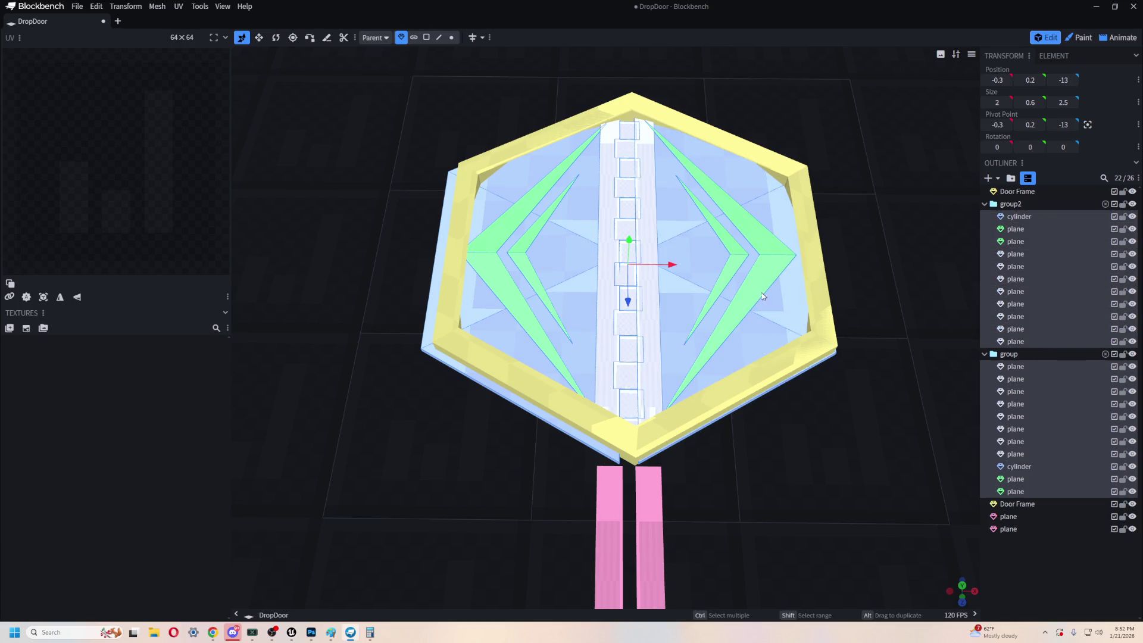
{"action": "left_click_drag", "start_coordinate": [671, 267], "coordinate": [679, 268]}
{"action": "right_click", "coordinate": [678, 268]}
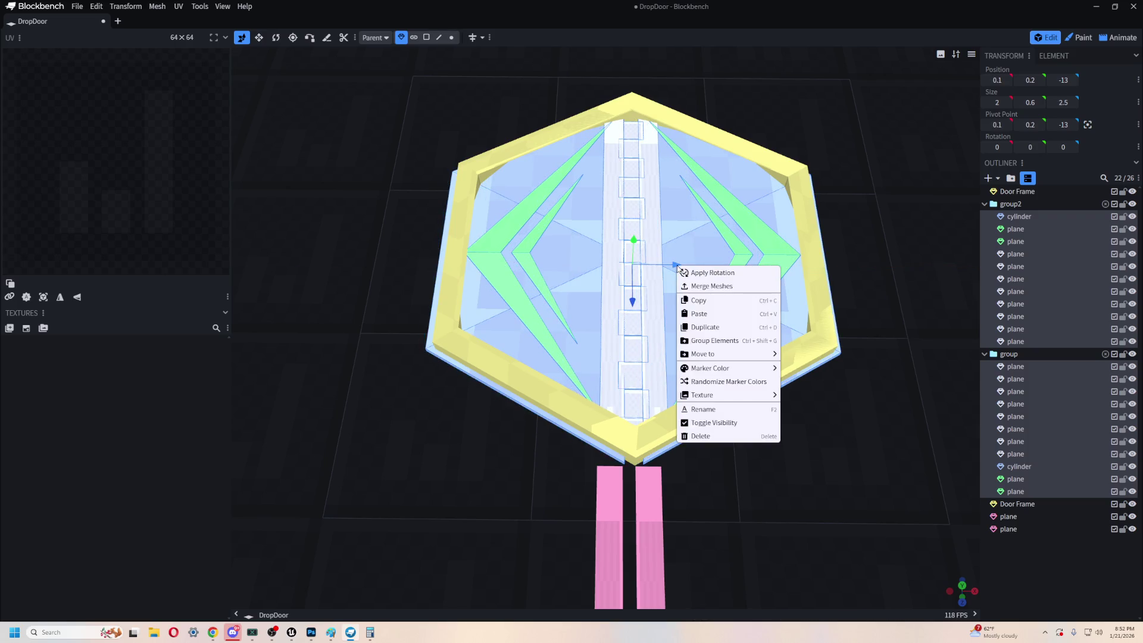
{"action": "left_click", "coordinate": [868, 168]}
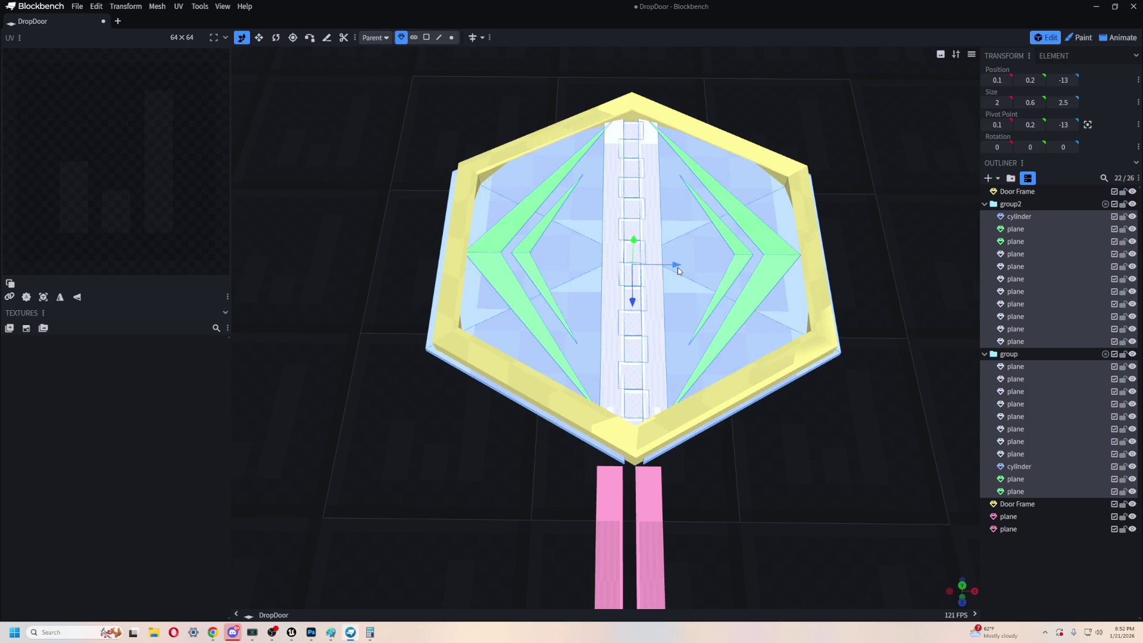
{"action": "left_click_drag", "start_coordinate": [677, 271], "coordinate": [680, 272]}
{"action": "mouse_move", "coordinate": [801, 491]}
{"action": "left_mouse_down"}
{"action": "mouse_move", "coordinate": [913, 484]}
{"action": "mouse_move", "coordinate": [768, 497]}
{"action": "left_mouse_up"}
{"action": "scroll", "coordinate": [773, 476], "scroll_direction": "up", "scroll_amount": 5}
{"action": "mouse_move", "coordinate": [832, 317]}
{"action": "left_mouse_down"}
{"action": "mouse_move", "coordinate": [867, 204]}
{"action": "mouse_move", "coordinate": [821, 179]}
{"action": "mouse_move", "coordinate": [739, 161]}
{"action": "mouse_move", "coordinate": [846, 502]}
{"action": "mouse_move", "coordinate": [794, 441]}
{"action": "mouse_move", "coordinate": [757, 519]}
{"action": "left_mouse_up"}
{"action": "scroll", "coordinate": [596, 446], "scroll_direction": "up", "scroll_amount": 5}
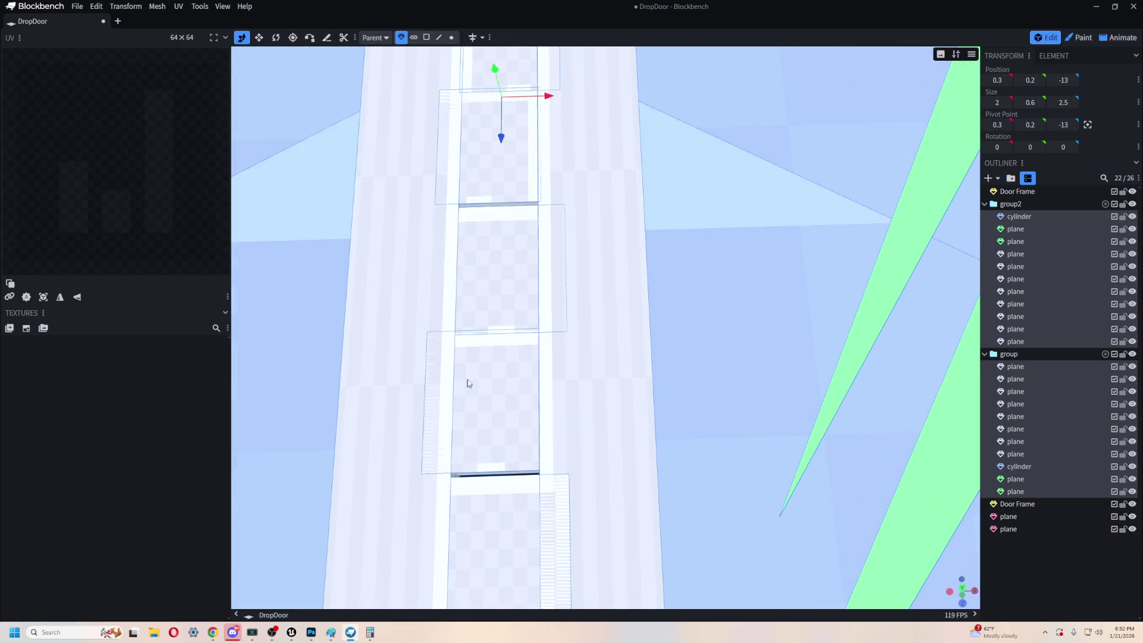
{"action": "scroll", "coordinate": [488, 420], "scroll_direction": "down", "scroll_amount": 10}
- Inspect the hinge rail by selecting individual rail planes and the lower pink plane
{"action": "mouse_move", "coordinate": [671, 508]}
{"action": "left_mouse_down"}
{"action": "mouse_move", "coordinate": [704, 520]}
{"action": "mouse_move", "coordinate": [802, 491]}
{"action": "left_mouse_up"}
{"action": "left_click", "coordinate": [634, 349]}
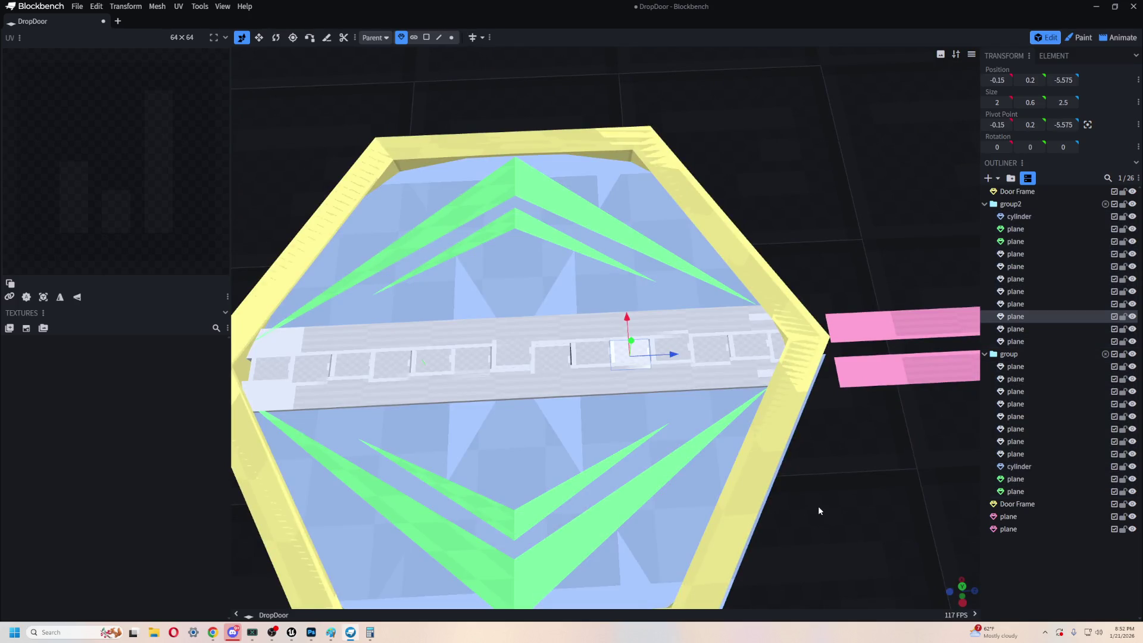
{"action": "left_click", "coordinate": [881, 369]}
{"action": "scroll", "coordinate": [539, 429], "scroll_direction": "up", "scroll_amount": 5}
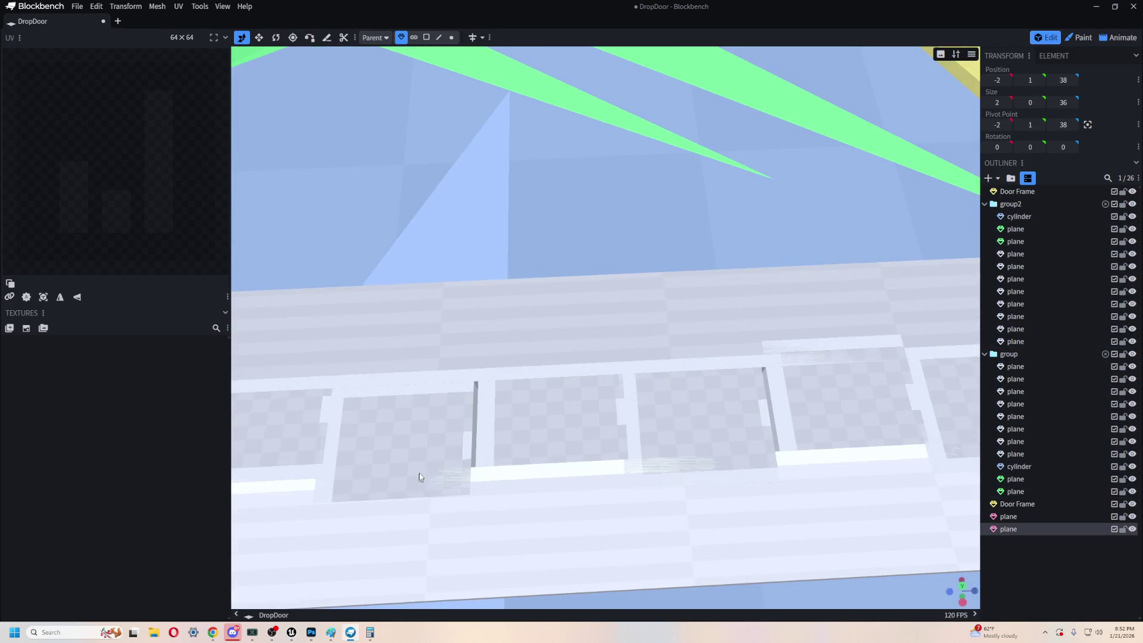
{"action": "left_click", "coordinate": [601, 423]}
{"action": "scroll", "coordinate": [625, 411], "scroll_direction": "down", "scroll_amount": 5}
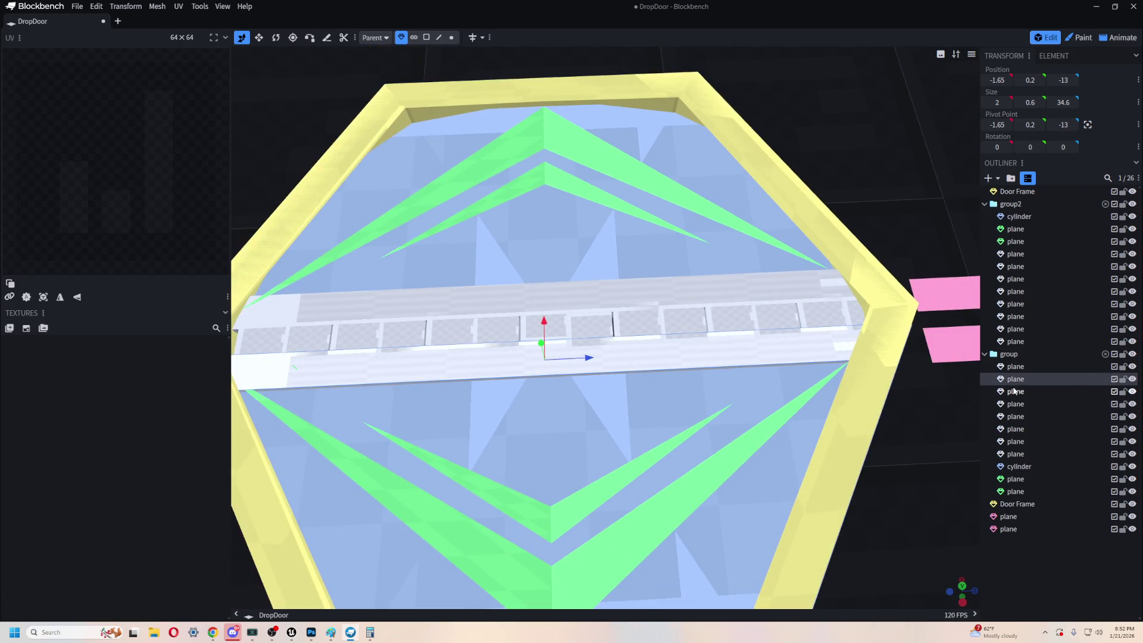
- Shift all of group's parts one unit along X
{"action": "left_click", "coordinate": [1015, 366]}
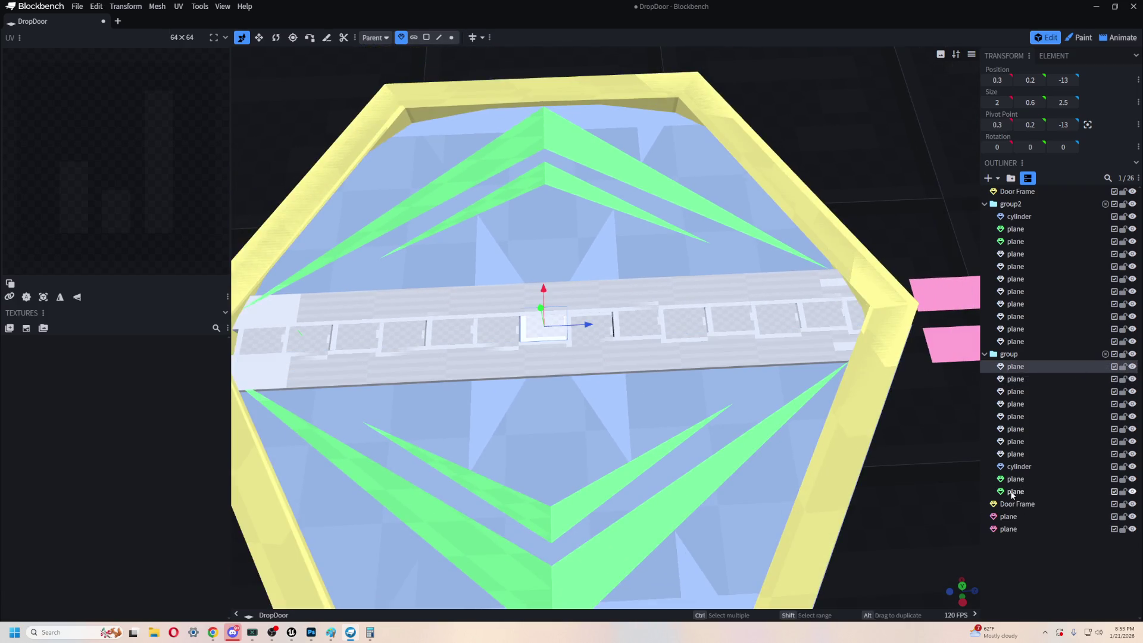
{"action": "left_click", "coordinate": [1011, 491], "text": "shift"}
{"action": "scroll", "coordinate": [608, 366], "scroll_direction": "down", "scroll_amount": 3}
{"action": "left_click_drag", "start_coordinate": [562, 341], "coordinate": [562, 356]}
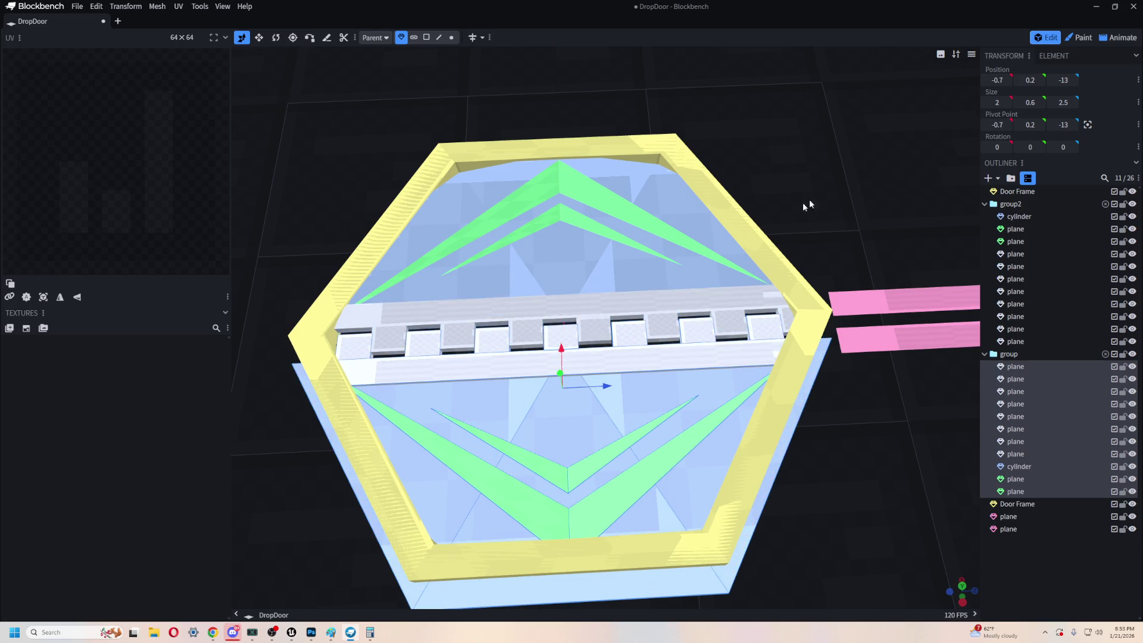
- Move group2 along Z to -12, then nudge it to about -12.925
{"action": "left_click", "coordinate": [1023, 340]}
{"action": "left_click", "coordinate": [1022, 217], "text": "shift"}
{"action": "left_click_drag", "start_coordinate": [653, 324], "coordinate": [655, 320]}
{"action": "scroll", "coordinate": [668, 379], "scroll_direction": "up", "scroll_amount": 8}
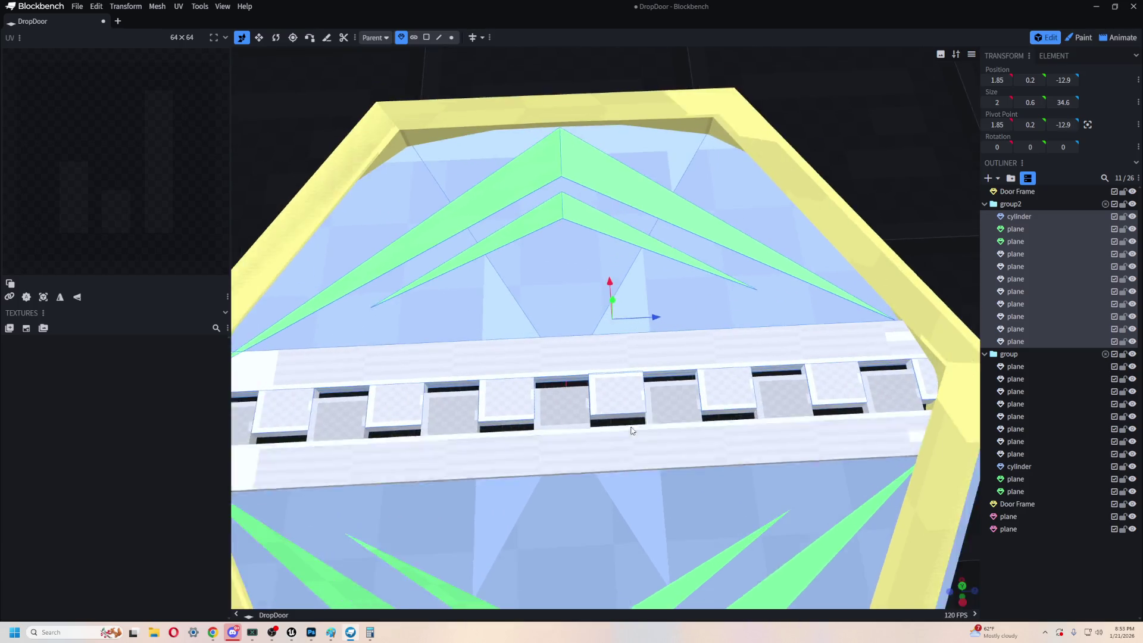
{"action": "left_click_drag", "start_coordinate": [667, 302], "coordinate": [664, 303]}
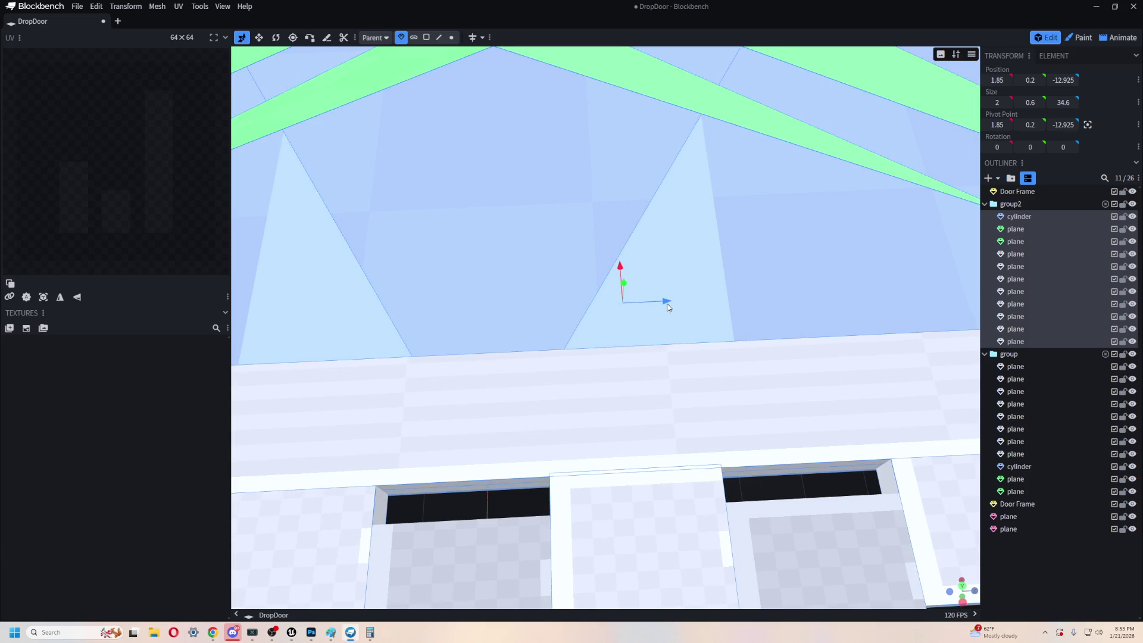
{"action": "scroll", "coordinate": [841, 466], "scroll_direction": "down", "scroll_amount": 10}
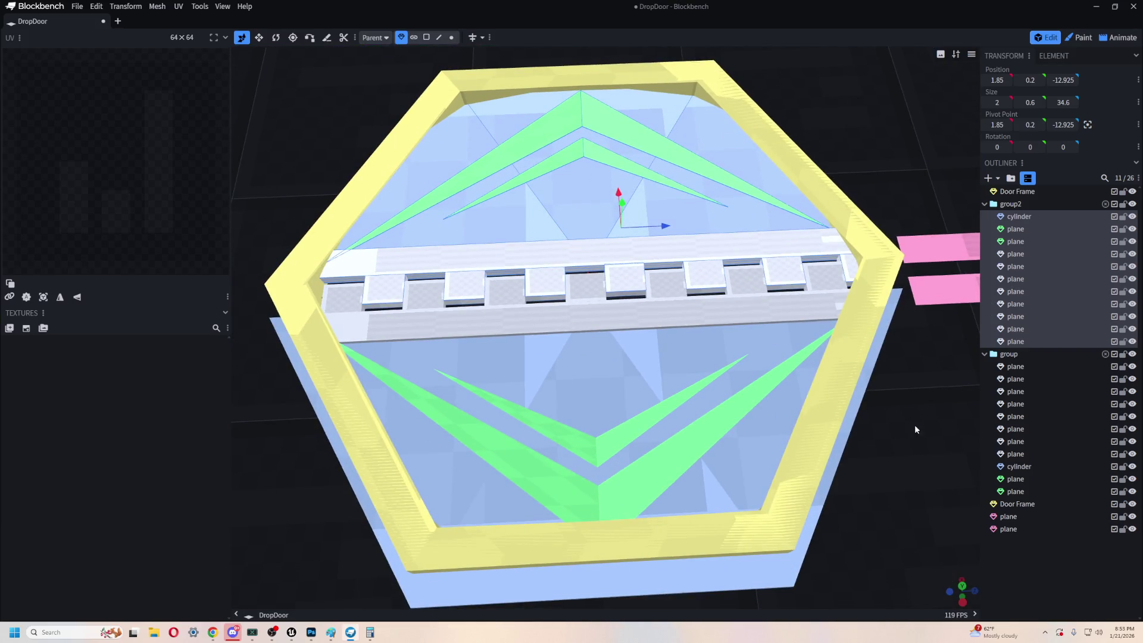
- Shift group one unit along X, then nudge it to X -0.15
{"action": "right_click_drag", "start_coordinate": [914, 424], "coordinate": [966, 398]}
{"action": "double_click", "coordinate": [625, 283]}
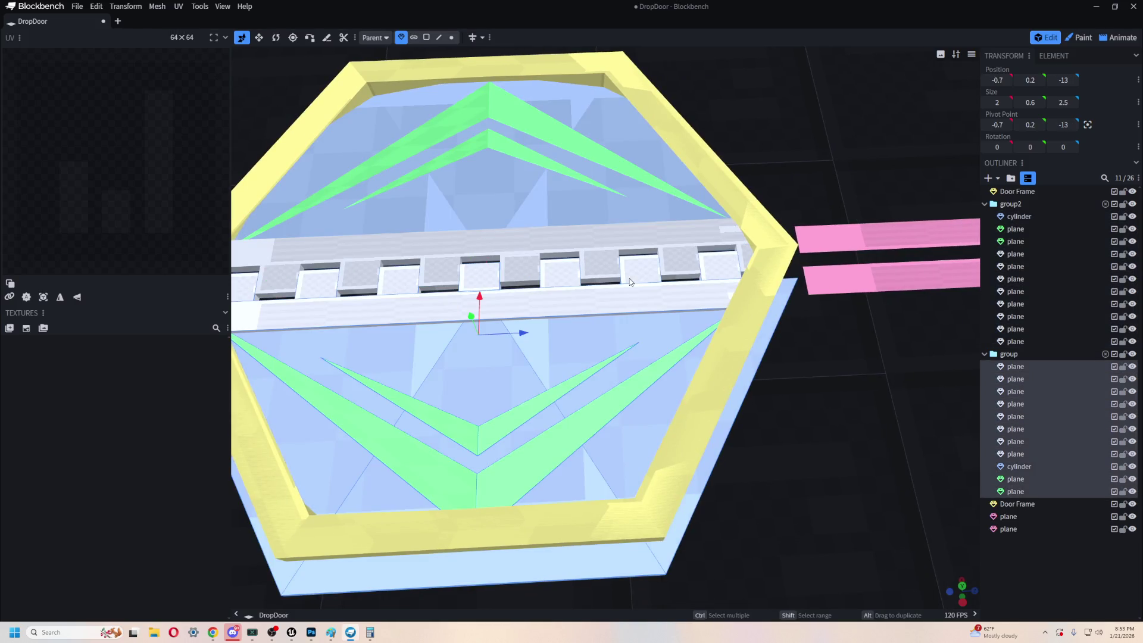
{"action": "mouse_move", "coordinate": [482, 298]}
{"action": "left_mouse_down"}
{"action": "mouse_move", "coordinate": [490, 281]}
{"action": "mouse_move", "coordinate": [486, 291]}
{"action": "left_mouse_up"}
{"action": "mouse_move", "coordinate": [714, 333]}
{"action": "left_mouse_down"}
{"action": "mouse_move", "coordinate": [848, 341]}
{"action": "mouse_move", "coordinate": [732, 321]}
{"action": "mouse_move", "coordinate": [855, 454]}
{"action": "mouse_move", "coordinate": [786, 372]}
{"action": "mouse_move", "coordinate": [762, 403]}
{"action": "mouse_move", "coordinate": [766, 456]}
{"action": "mouse_move", "coordinate": [755, 416]}
{"action": "mouse_move", "coordinate": [712, 393]}
{"action": "left_mouse_up"}
- Orbit to side and top views to check the interleaved hinge blocks
{"action": "scroll", "coordinate": [711, 391], "scroll_direction": "up", "scroll_amount": 5}
{"action": "scroll", "coordinate": [714, 385], "scroll_direction": "down", "scroll_amount": 5}
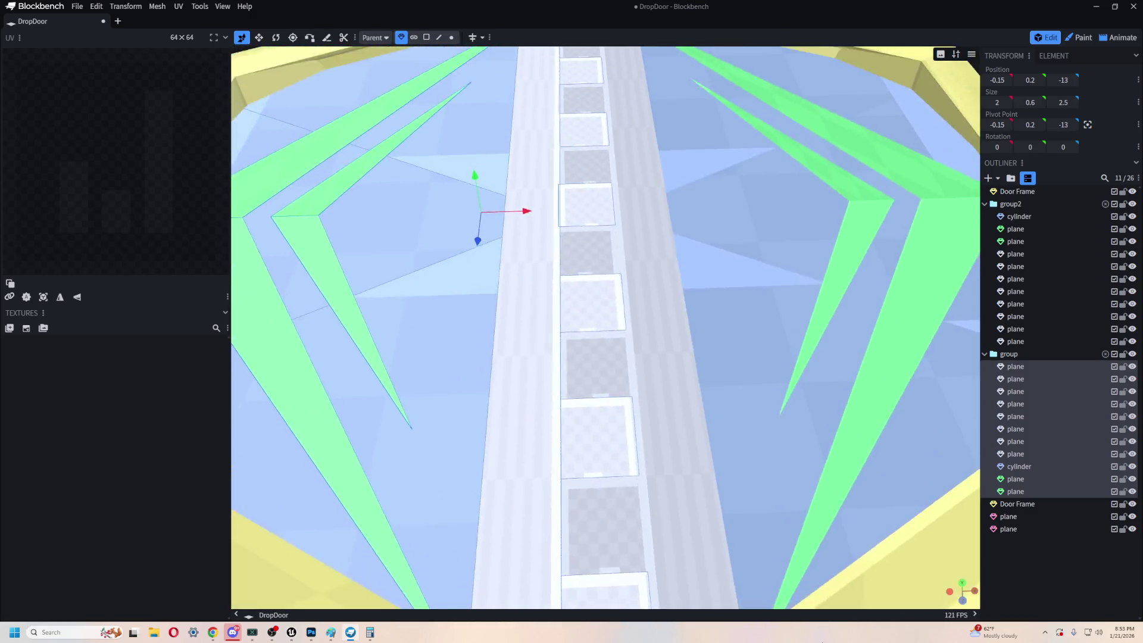
{"action": "scroll", "coordinate": [761, 435], "scroll_direction": "up", "scroll_amount": 5}
{"action": "scroll", "coordinate": [760, 436], "scroll_direction": "down", "scroll_amount": 5}
{"action": "scroll", "coordinate": [753, 401], "scroll_direction": "up", "scroll_amount": 5}
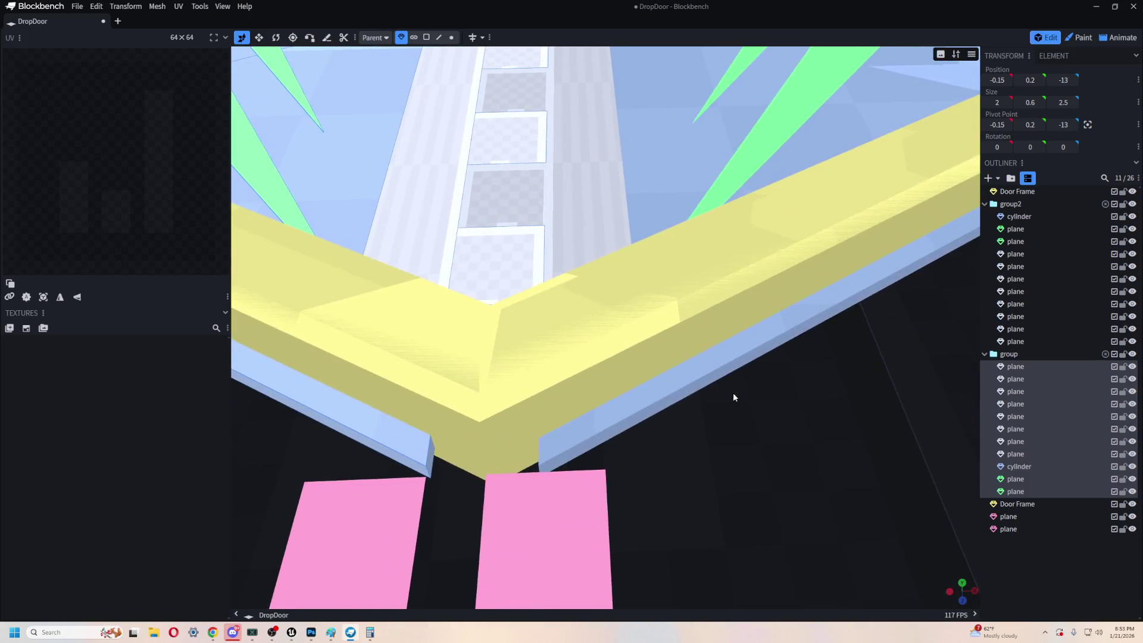
{"action": "scroll", "coordinate": [736, 395], "scroll_direction": "down", "scroll_amount": 5}
{"action": "mouse_move", "coordinate": [737, 433]}
{"action": "left_mouse_down"}
{"action": "mouse_move", "coordinate": [823, 471]}
{"action": "mouse_move", "coordinate": [808, 307]}
{"action": "left_mouse_up"}
{"action": "scroll", "coordinate": [808, 306], "scroll_direction": "down", "scroll_amount": 3}
{"action": "mouse_move", "coordinate": [829, 211]}
{"action": "left_mouse_down"}
{"action": "mouse_move", "coordinate": [369, 548]}
{"action": "mouse_move", "coordinate": [434, 497]}
{"action": "mouse_move", "coordinate": [451, 445]}
{"action": "mouse_move", "coordinate": [403, 484]}
{"action": "mouse_move", "coordinate": [439, 480]}
{"action": "left_mouse_up"}
{"action": "scroll", "coordinate": [431, 481], "scroll_direction": "up", "scroll_amount": 3}
{"action": "scroll", "coordinate": [425, 483], "scroll_direction": "down", "scroll_amount": 5}
{"action": "mouse_move", "coordinate": [454, 401]}
{"action": "left_mouse_down"}
{"action": "mouse_move", "coordinate": [806, 421]}
{"action": "mouse_move", "coordinate": [798, 452]}
{"action": "left_mouse_up"}
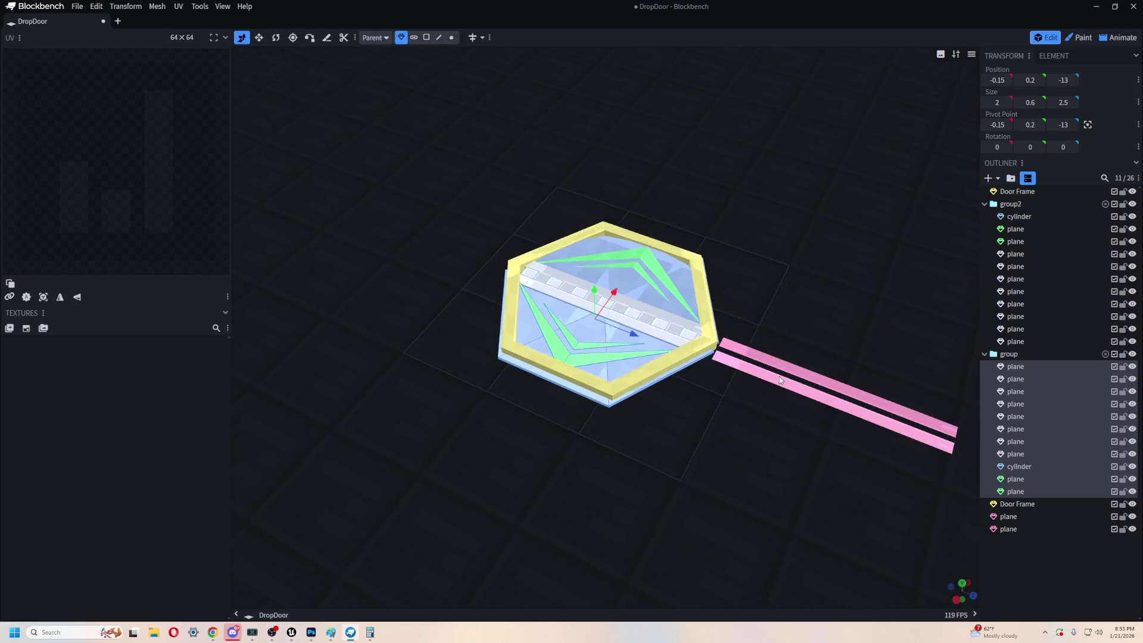
- Save the project as DropDoor in UE5 Learning > Models > Structures
{"action": "left_click", "coordinate": [78, 7]}
{"action": "left_click", "coordinate": [100, 101]}
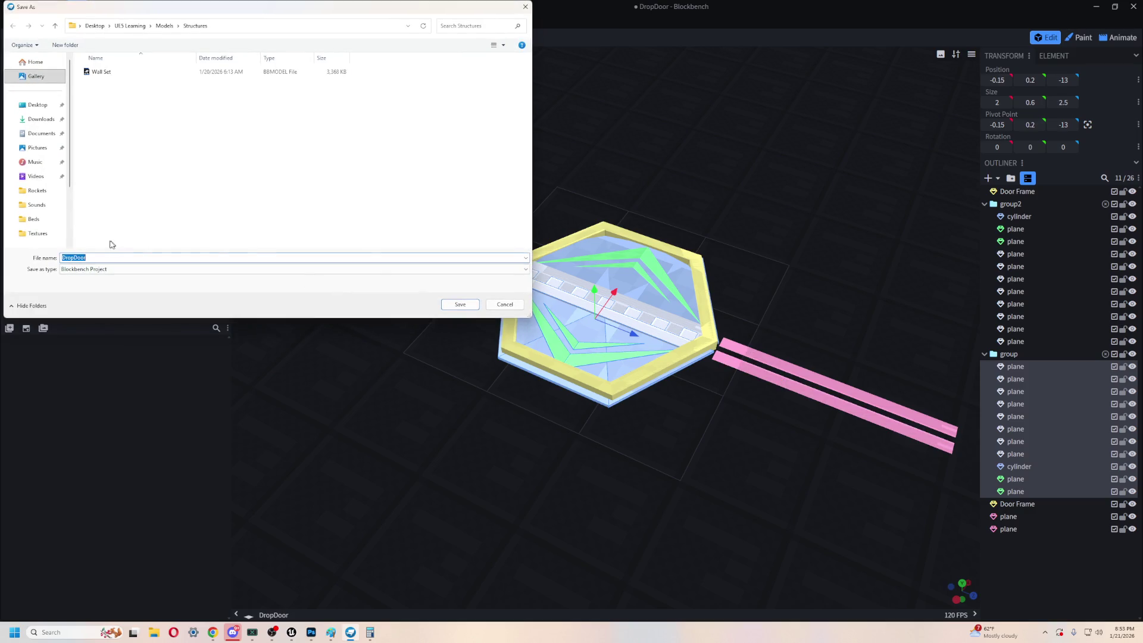
{"action": "left_click", "coordinate": [164, 26]}
{"action": "double_click", "coordinate": [122, 138]}
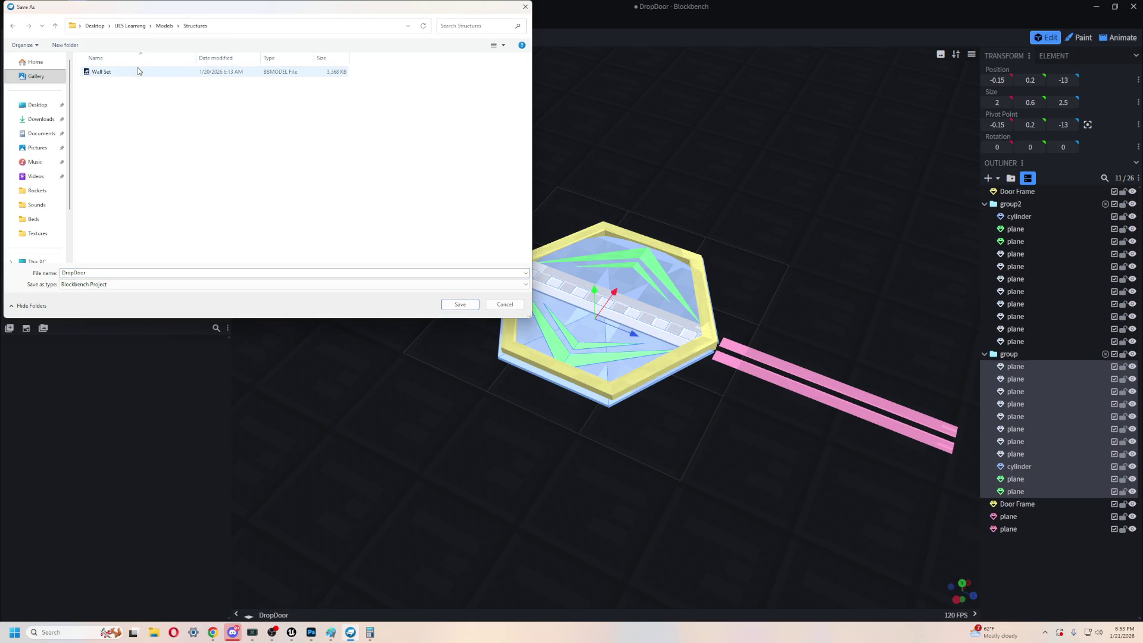
{"action": "left_click", "coordinate": [460, 305]}
{"action": "right_click_drag", "start_coordinate": [783, 477], "coordinate": [665, 435]}
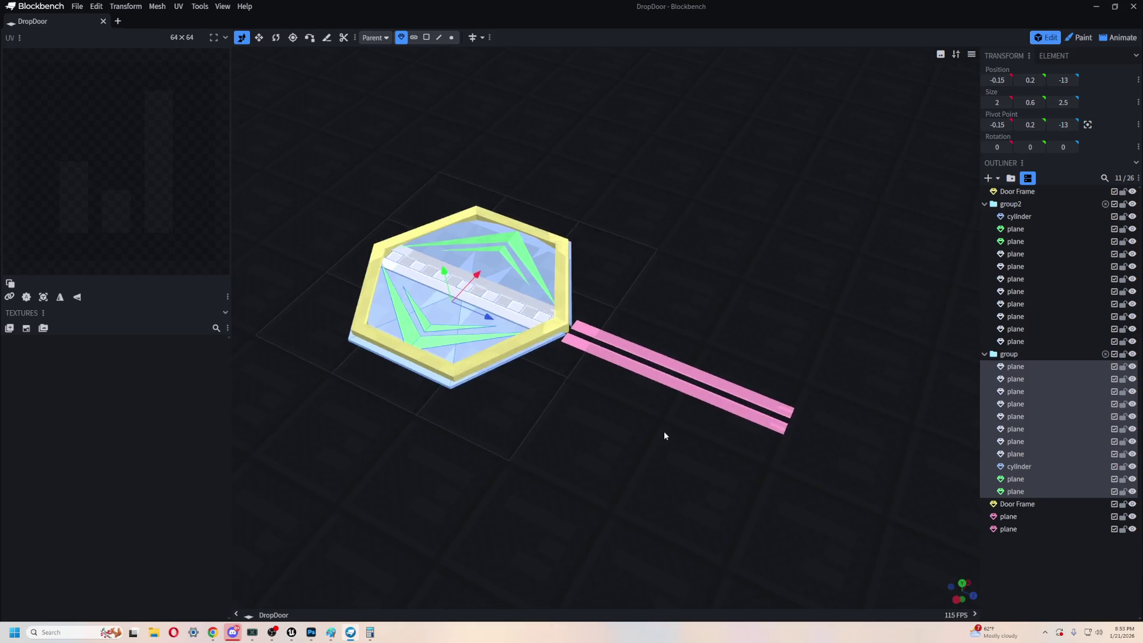
- Delete the two pink planes from the door model
{"action": "left_click_drag", "start_coordinate": [664, 436], "coordinate": [595, 429]}
{"action": "mouse_move", "coordinate": [564, 395]}
{"action": "left_mouse_down"}
{"action": "mouse_move", "coordinate": [502, 408]}
{"action": "mouse_move", "coordinate": [662, 452]}
{"action": "left_mouse_up"}
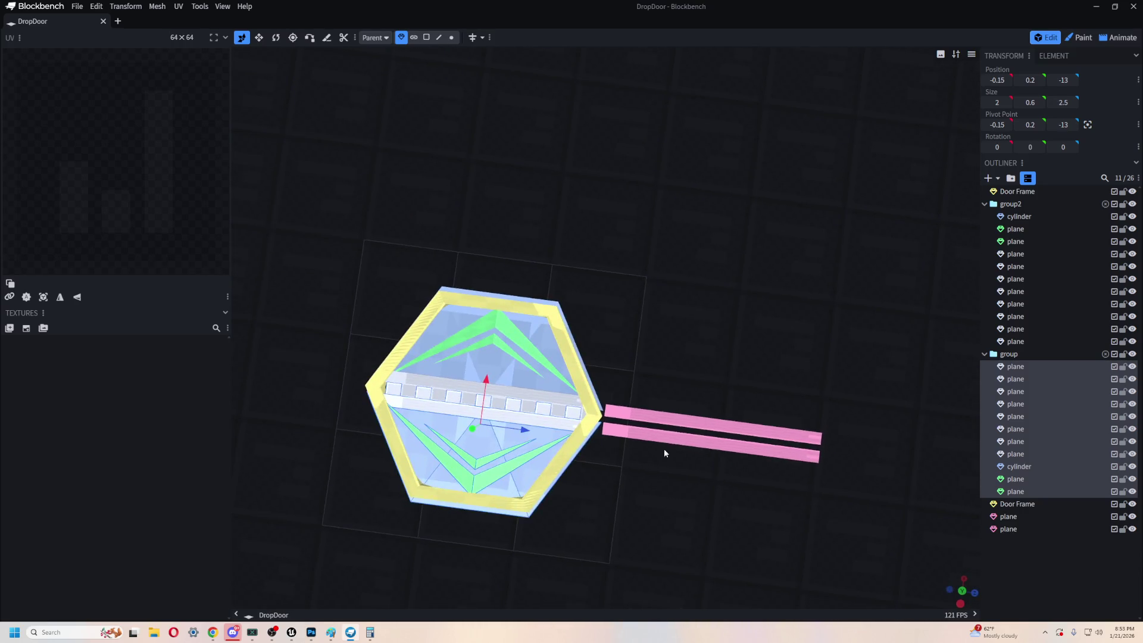
{"action": "left_click", "coordinate": [663, 452]}
{"action": "left_click_drag", "start_coordinate": [640, 500], "coordinate": [643, 451]}
{"action": "scroll", "coordinate": [625, 445], "scroll_direction": "up", "scroll_amount": 4}
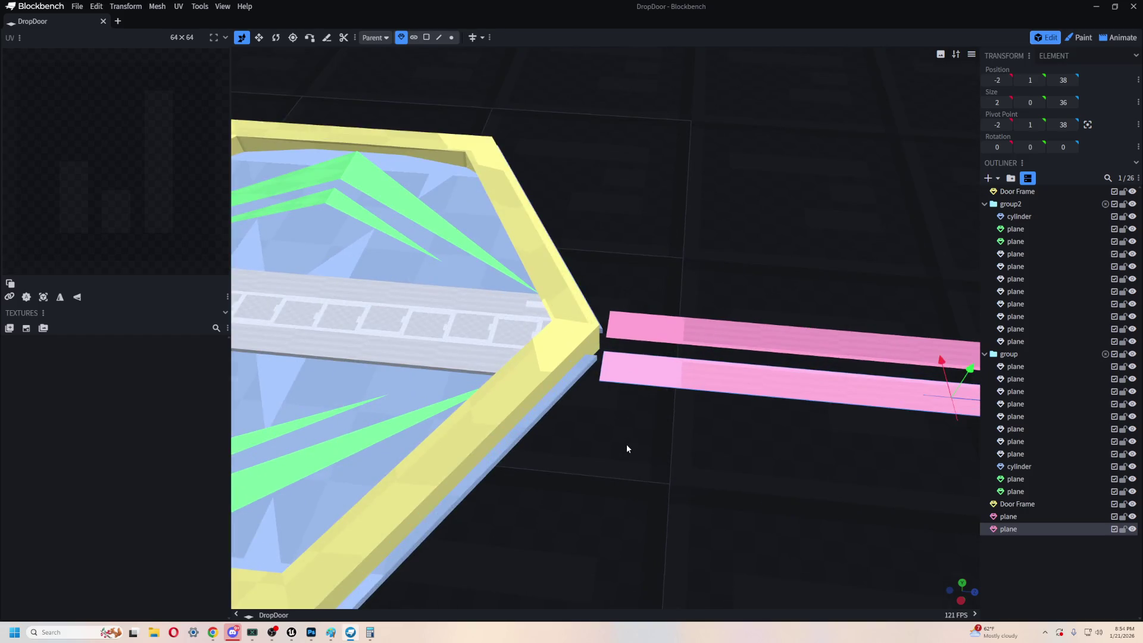
{"action": "key", "text": "Delete"}
{"action": "left_click", "coordinate": [713, 348]}
{"action": "key", "text": "Delete"}
{"action": "mouse_move", "coordinate": [641, 478]}
{"action": "left_mouse_down"}
{"action": "mouse_move", "coordinate": [780, 484]}
{"action": "mouse_move", "coordinate": [809, 413]}
{"action": "mouse_move", "coordinate": [729, 378]}
{"action": "mouse_move", "coordinate": [777, 434]}
{"action": "left_mouse_up"}
{"action": "scroll", "coordinate": [714, 479], "scroll_direction": "down", "scroll_amount": 3}
- Rename group2 to 'Door 1' and begin renaming the other door group
{"action": "left_click", "coordinate": [1024, 205]}
{"action": "right_click", "coordinate": [1013, 207]}
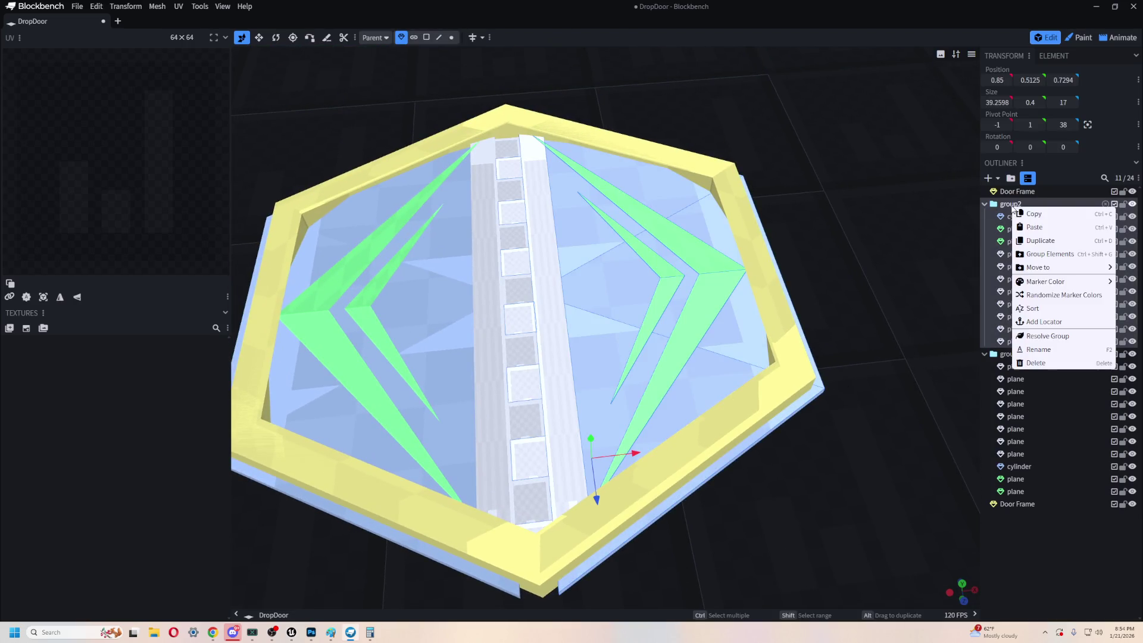
{"action": "left_click", "coordinate": [1054, 350]}
{"action": "type", "text": "Door 1"}
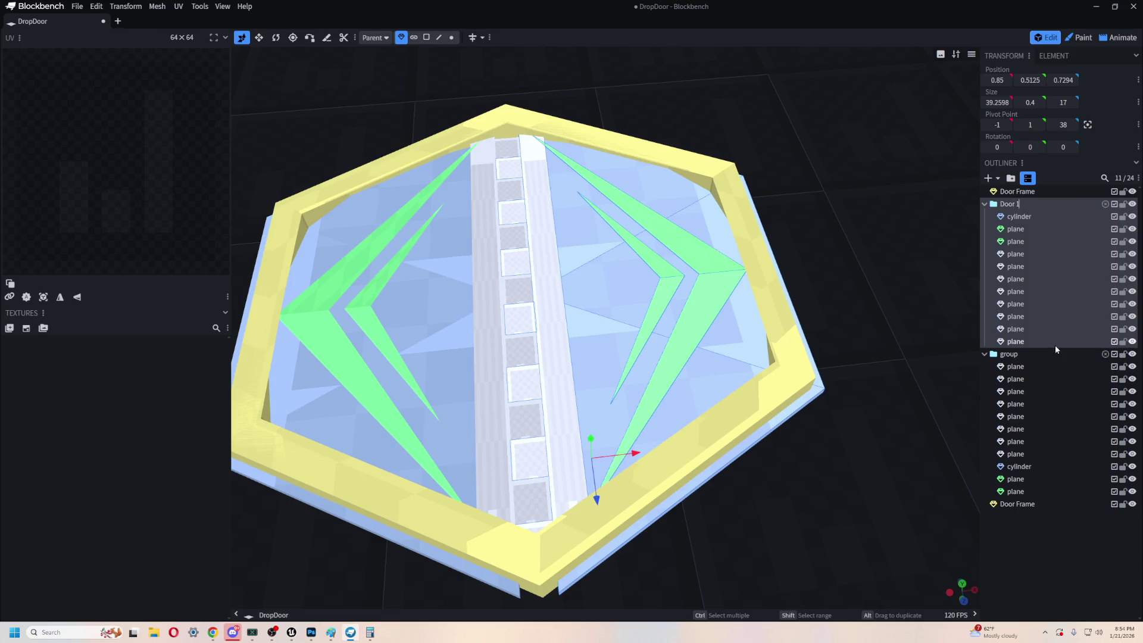
{"action": "left_click", "coordinate": [1027, 356]}
{"action": "right_click", "coordinate": [1027, 355]}
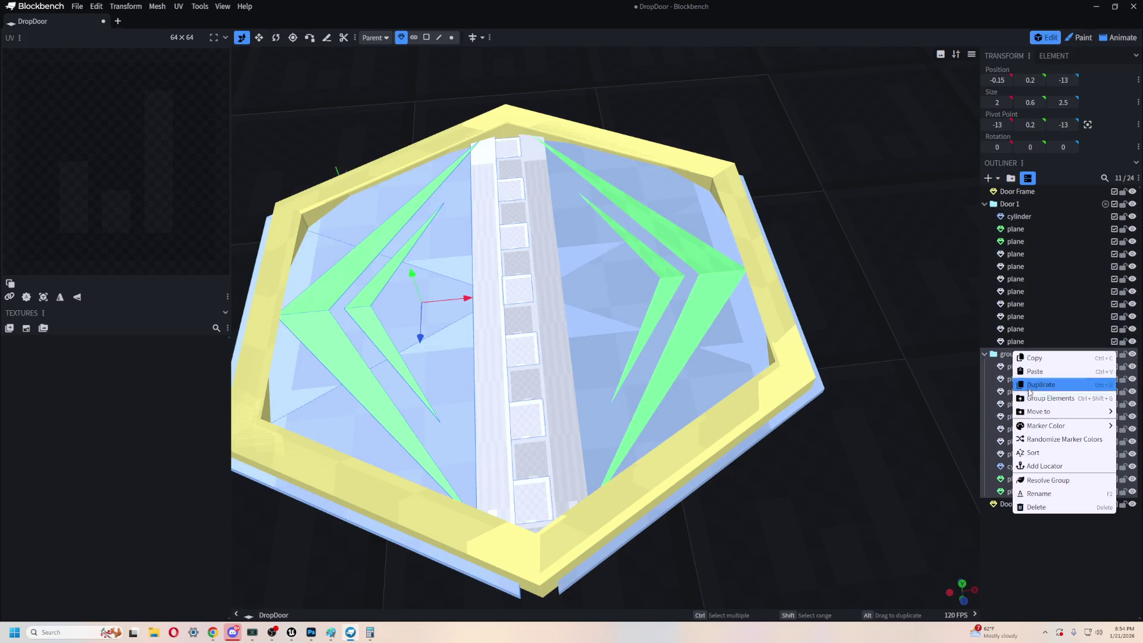
{"action": "left_click", "coordinate": [1049, 491]}
- Name the second group 'Door 2', then delete and restore the duplicate Door Frame
{"action": "type", "text": "Door 2"}
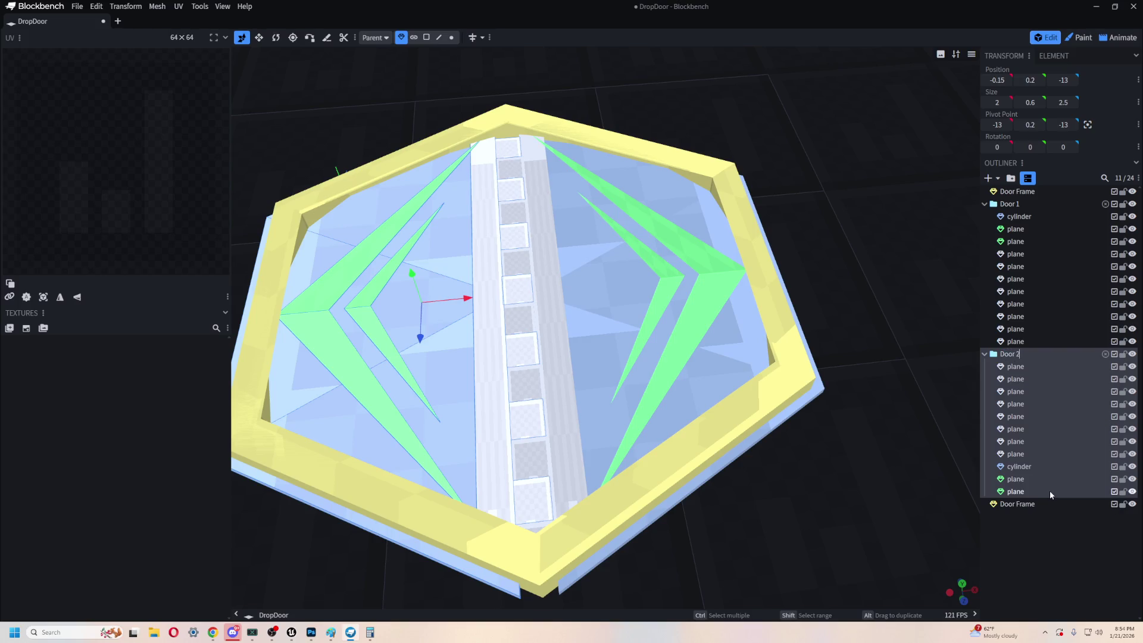
{"action": "left_click", "coordinate": [1024, 503]}
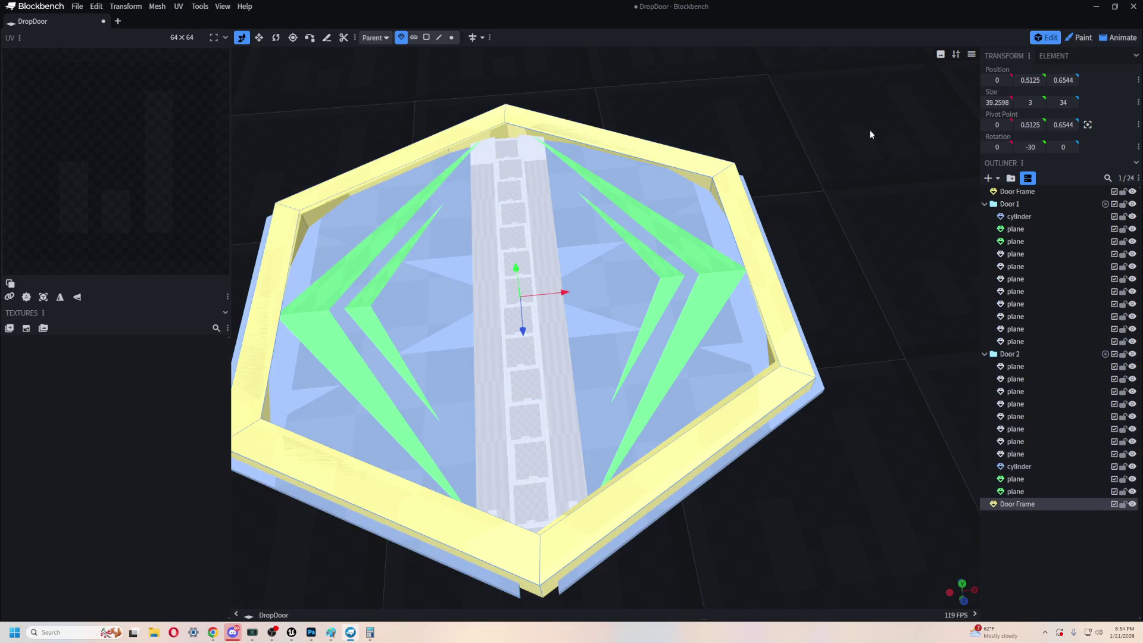
{"action": "key", "text": "Delete"}
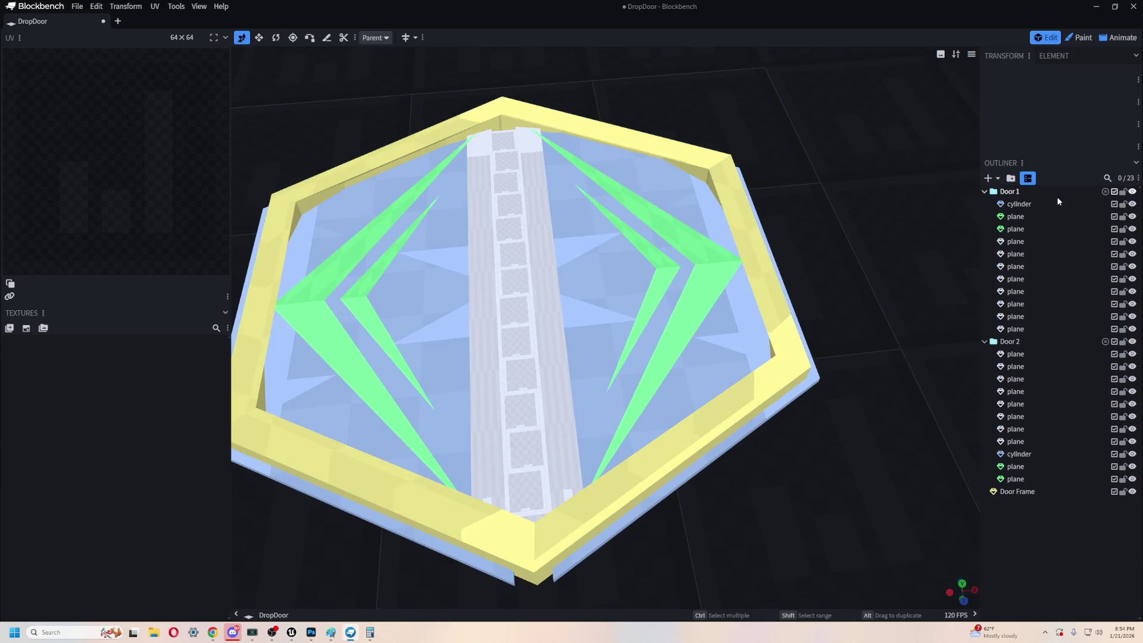
{"action": "key", "text": "ctrl+z"}
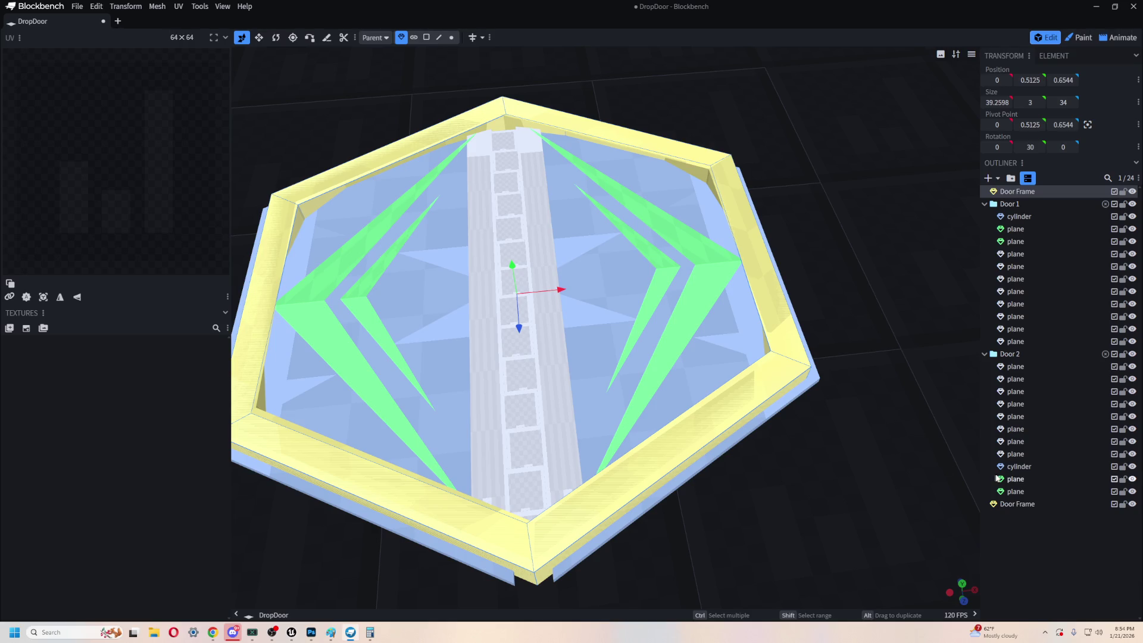
- Hide the Door Frame copy rotated -30 degrees and switch to the Resize tool
{"action": "left_click", "coordinate": [1064, 506]}
{"action": "left_click", "coordinate": [1134, 505]}
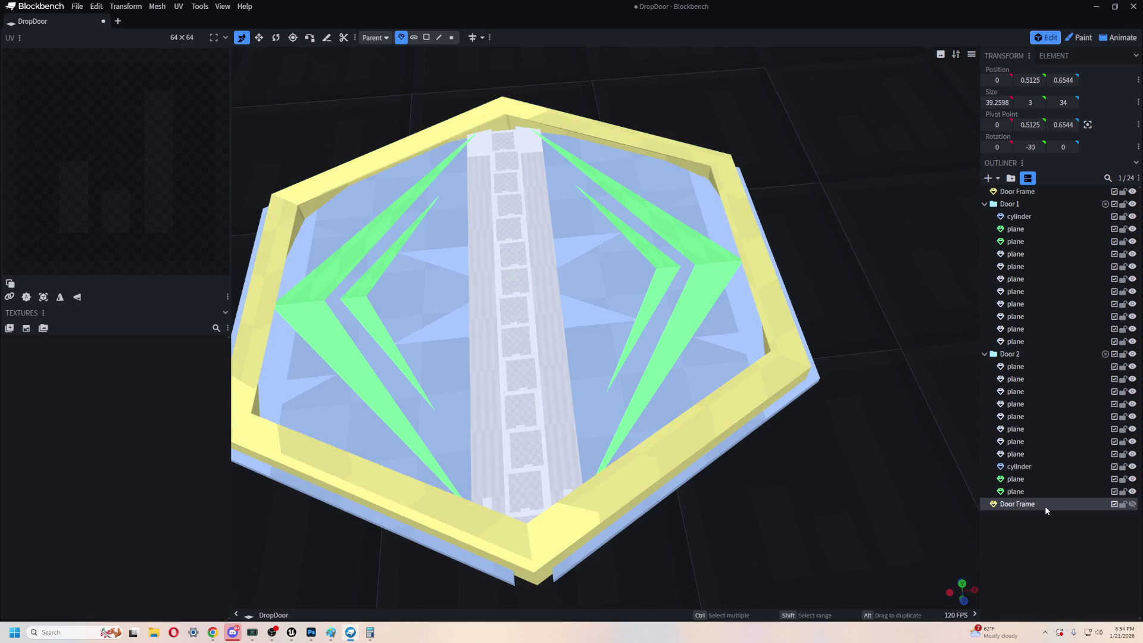
{"action": "scroll", "coordinate": [791, 395], "scroll_direction": "down", "scroll_amount": 3}
{"action": "mouse_move", "coordinate": [790, 395]}
{"action": "left_mouse_down"}
{"action": "mouse_move", "coordinate": [766, 412]}
{"action": "mouse_move", "coordinate": [819, 393]}
{"action": "mouse_move", "coordinate": [815, 379]}
{"action": "left_mouse_up"}
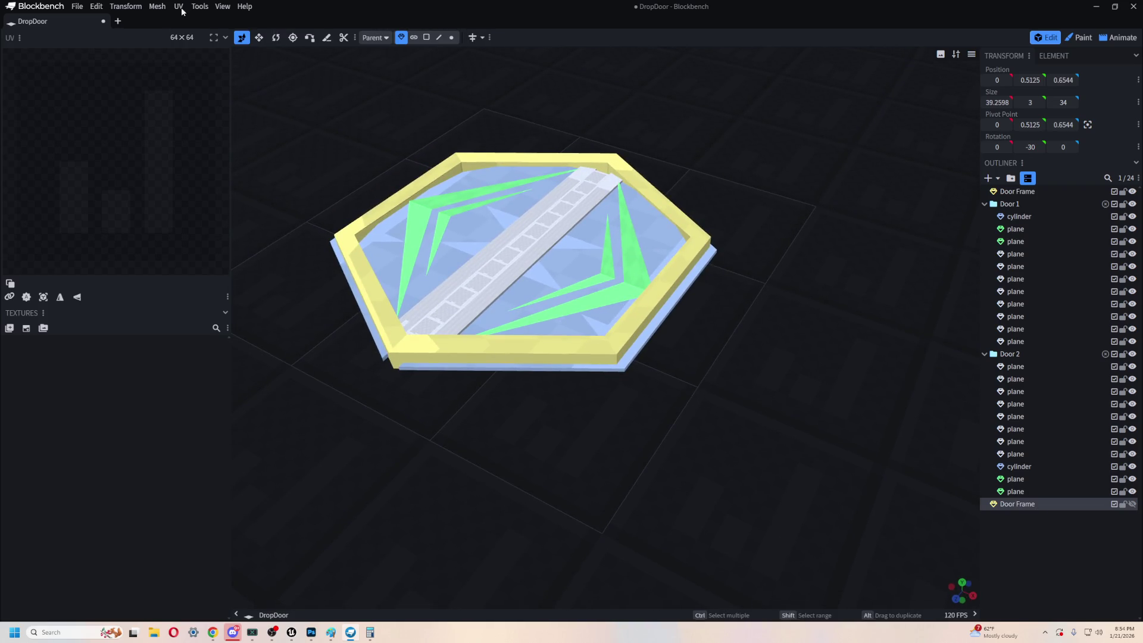
{"action": "left_click", "coordinate": [260, 40]}
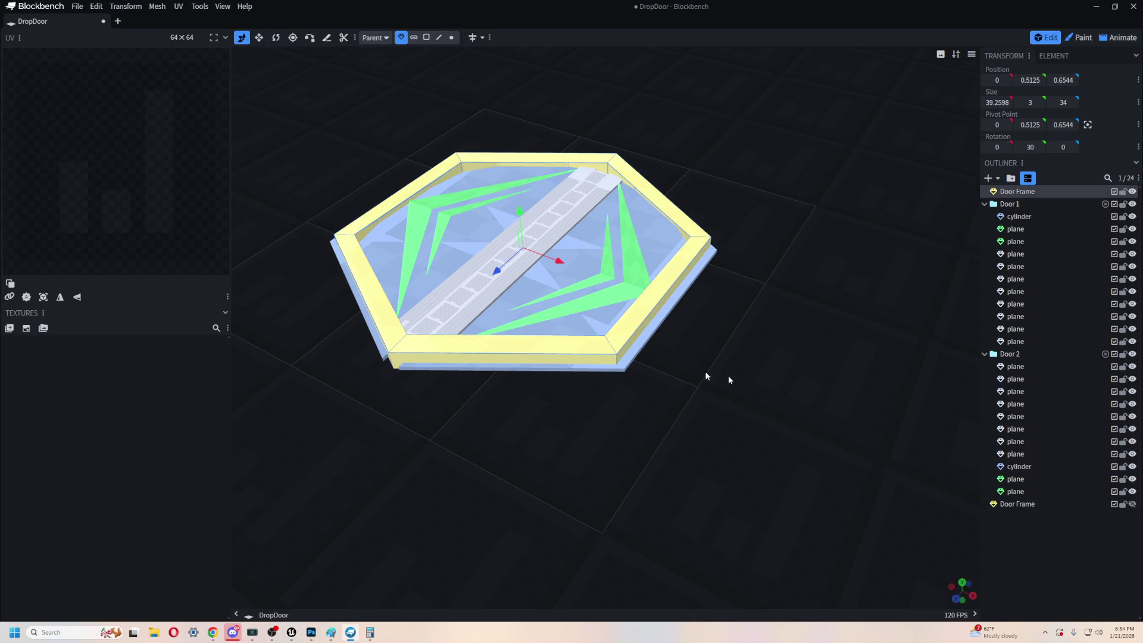
{"action": "mouse_move", "coordinate": [833, 440]}
{"action": "left_mouse_down"}
{"action": "mouse_move", "coordinate": [582, 375]}
{"action": "mouse_move", "coordinate": [766, 262]}
{"action": "mouse_move", "coordinate": [446, 313]}
{"action": "mouse_move", "coordinate": [425, 402]}
{"action": "left_mouse_up"}
- Delete the duplicate Door Frame and select the inner green chevron in Door 1
{"action": "key", "text": "Delete"}
{"action": "left_click_drag", "start_coordinate": [945, 508], "coordinate": [647, 348]}
{"action": "left_click", "coordinate": [647, 348]}
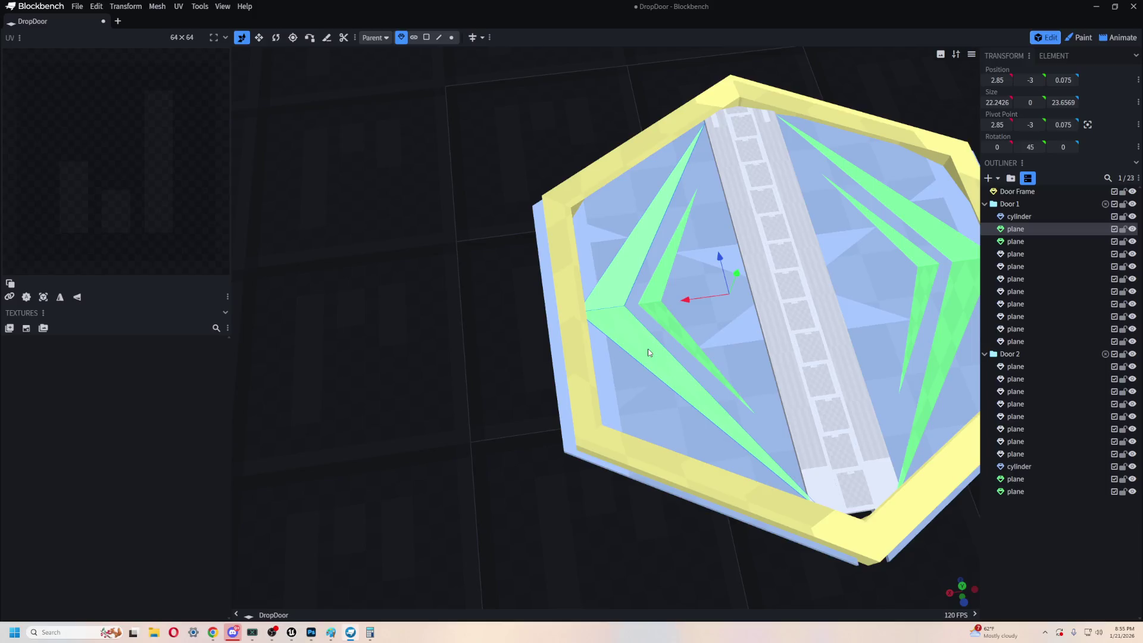
{"action": "left_click_drag", "start_coordinate": [533, 554], "coordinate": [602, 486]}
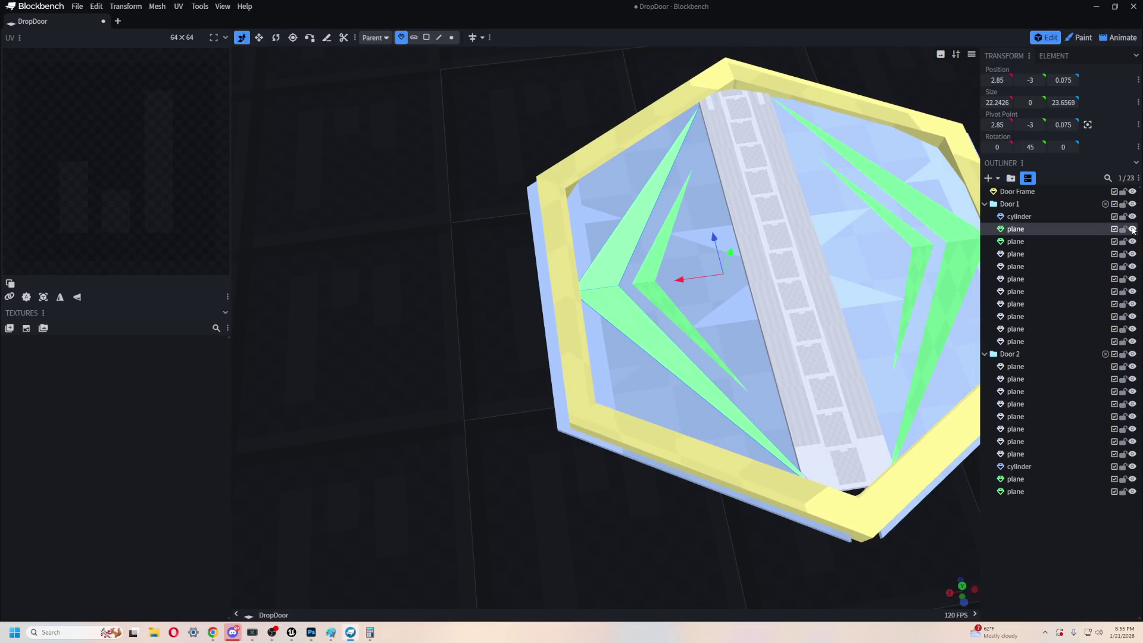
{"action": "left_click", "coordinate": [649, 291]}
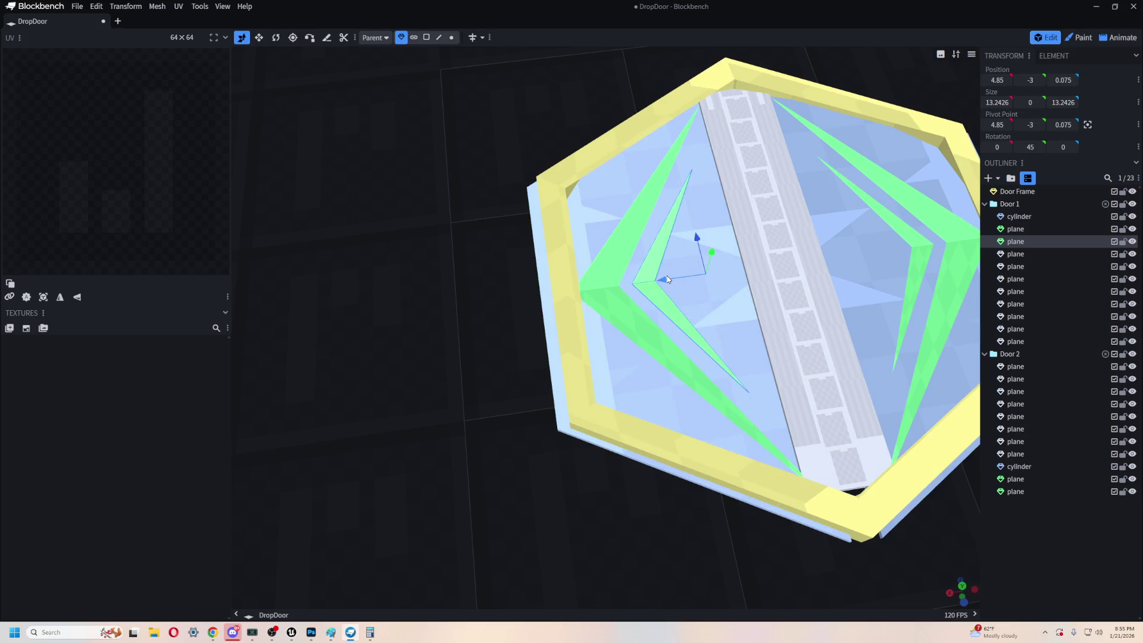
{"action": "scroll", "coordinate": [404, 111], "scroll_direction": "down", "scroll_amount": 3}
- With Mirror Modeling on, move the inner chevron outside the door along X
{"action": "left_click", "coordinate": [478, 43]}
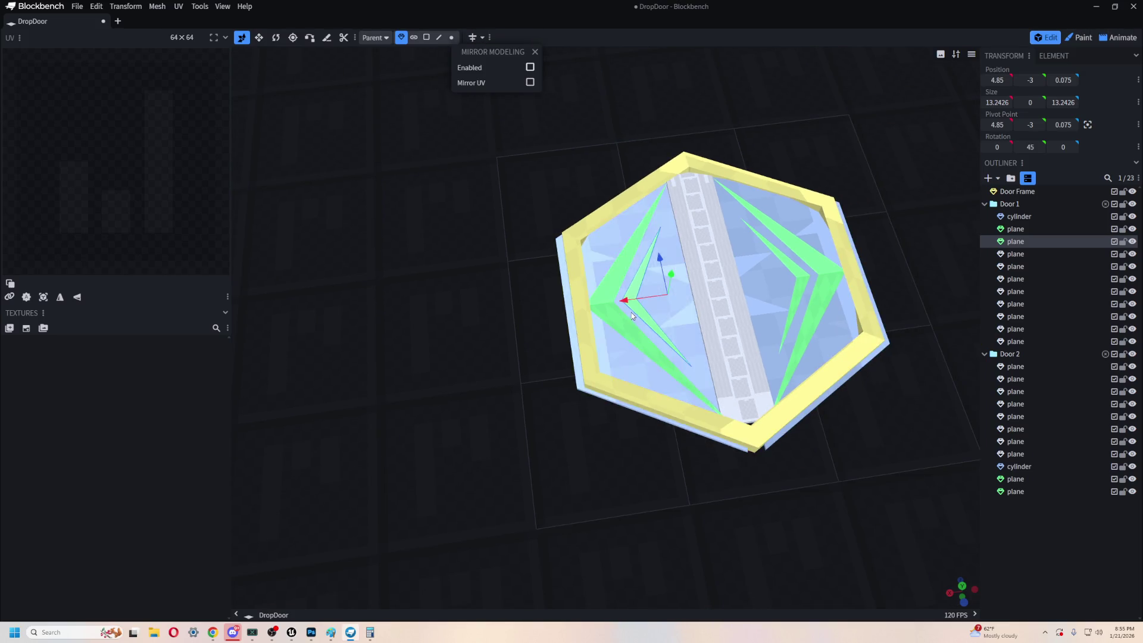
{"action": "mouse_move", "coordinate": [623, 302]}
{"action": "left_mouse_down"}
{"action": "mouse_move", "coordinate": [349, 331]}
{"action": "mouse_move", "coordinate": [417, 356]}
{"action": "left_mouse_up"}
{"action": "scroll", "coordinate": [575, 405], "scroll_direction": "down", "scroll_amount": 4}
{"action": "scroll", "coordinate": [505, 397], "scroll_direction": "up", "scroll_amount": 3}
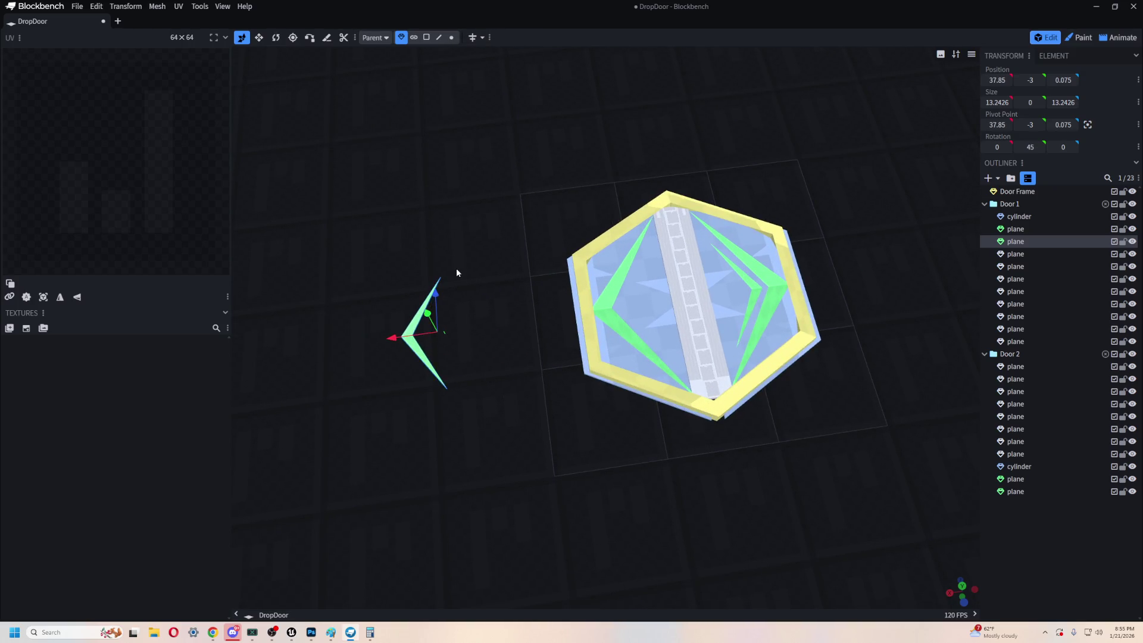
{"action": "key", "text": "ctrl+z"}
{"action": "left_click", "coordinate": [471, 38]}
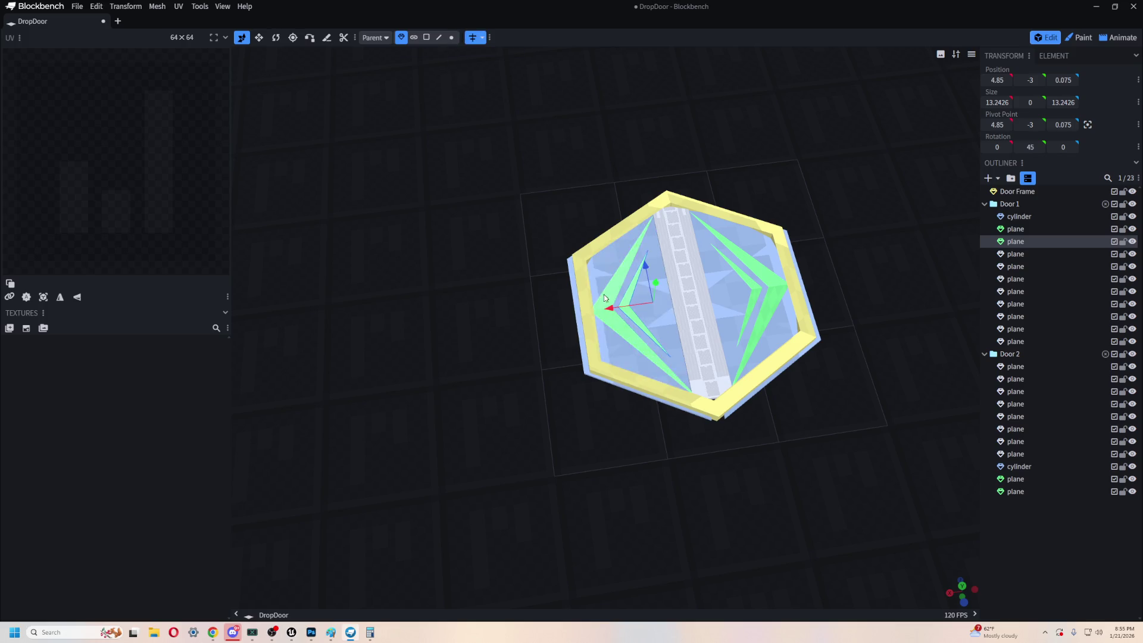
{"action": "mouse_move", "coordinate": [616, 312]}
{"action": "left_mouse_down"}
{"action": "mouse_move", "coordinate": [440, 333]}
{"action": "mouse_move", "coordinate": [453, 332]}
{"action": "left_mouse_up"}
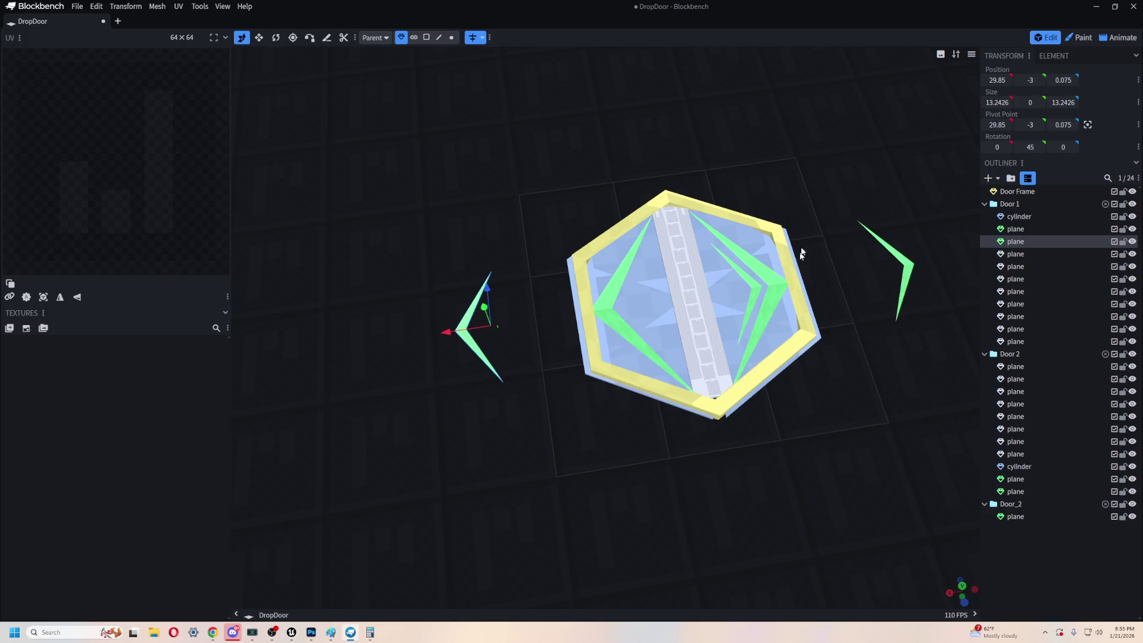
- Delete the right inner chevron and select the left chevron's inner vertex
{"action": "left_click", "coordinate": [765, 294]}
{"action": "key", "text": "Delete"}
{"action": "scroll", "coordinate": [762, 482], "scroll_direction": "up", "scroll_amount": 5}
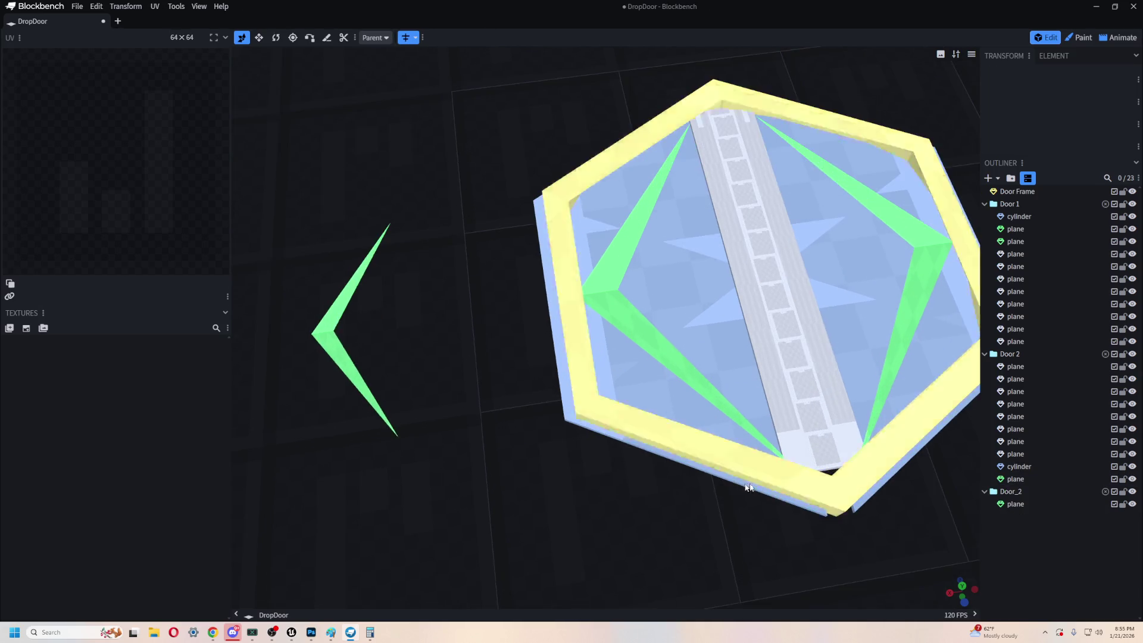
{"action": "left_click", "coordinate": [548, 305]}
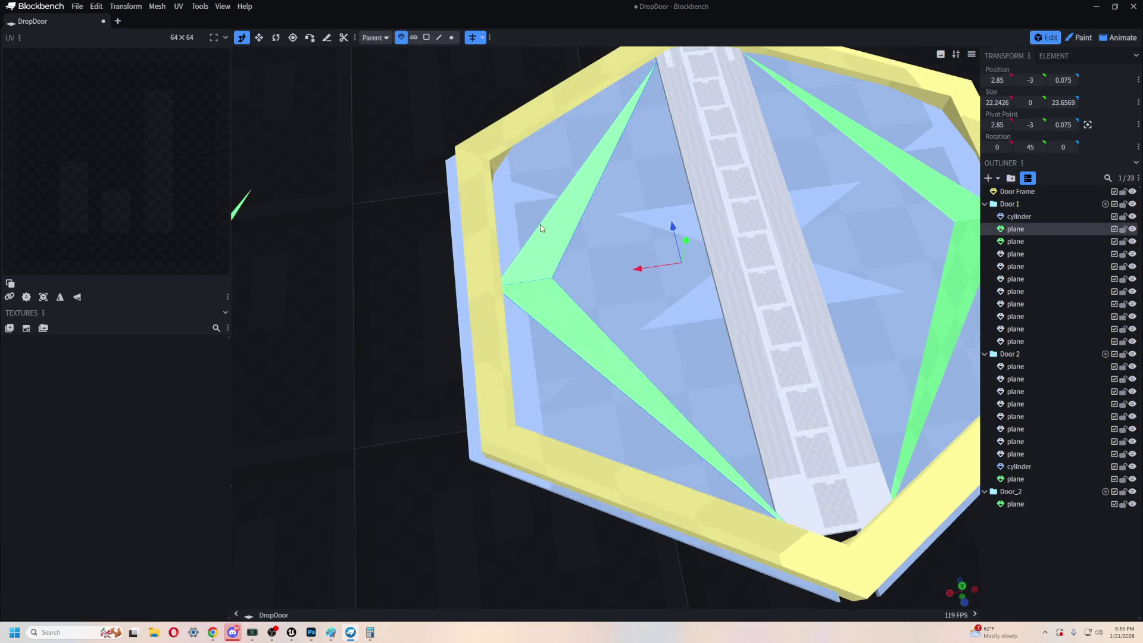
{"action": "left_click", "coordinate": [452, 37]}
{"action": "left_click", "coordinate": [565, 291]}
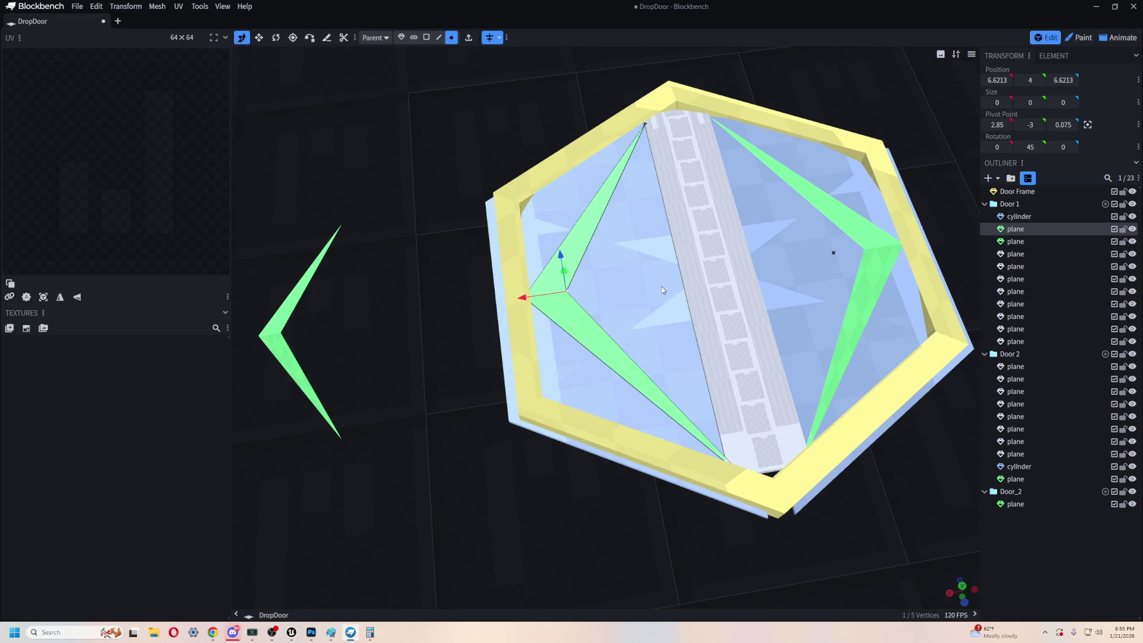
- Pull the chevron's inner point toward the hinge strip and sort out the duplicate mirrored Door_2 planes
{"action": "left_click_drag", "start_coordinate": [521, 298], "coordinate": [610, 286]}
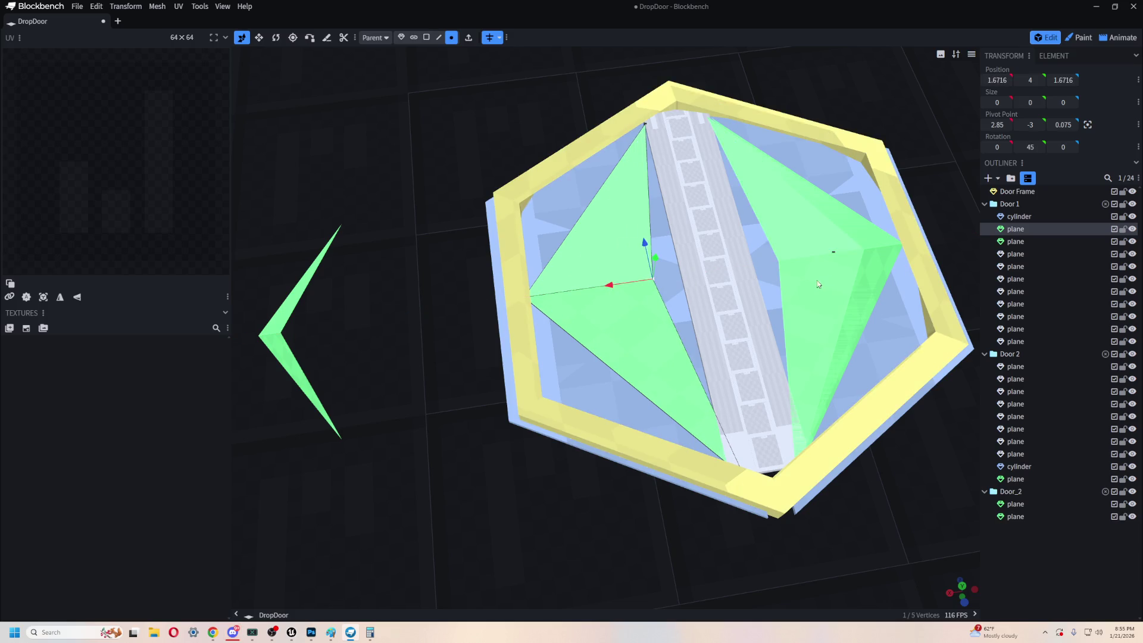
{"action": "left_click", "coordinate": [1035, 503]}
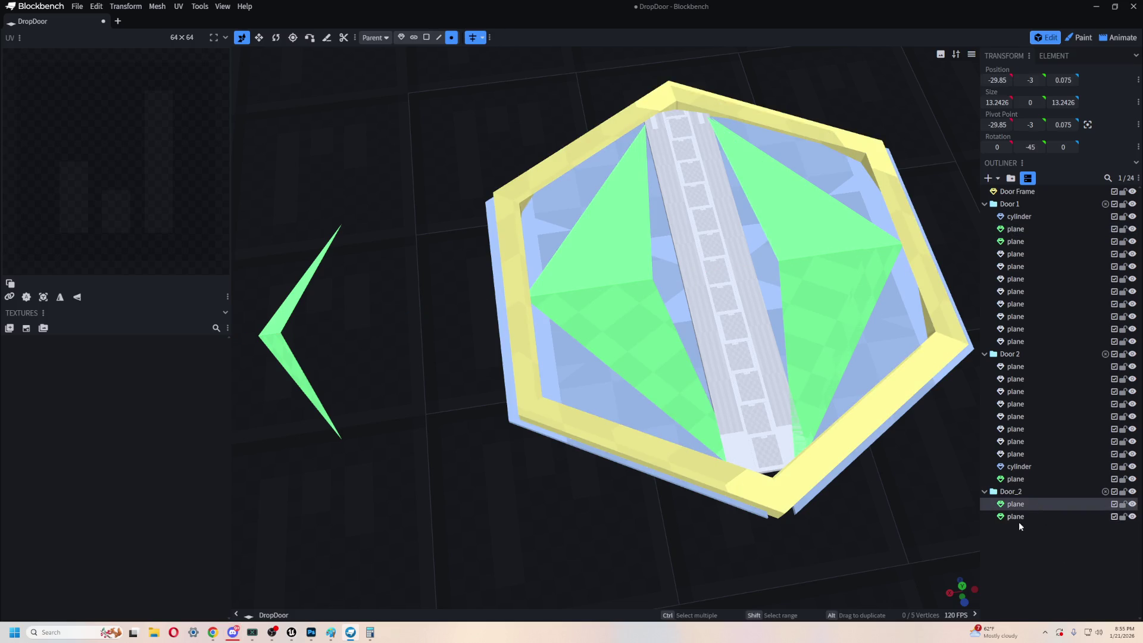
{"action": "left_click", "coordinate": [1017, 517]}
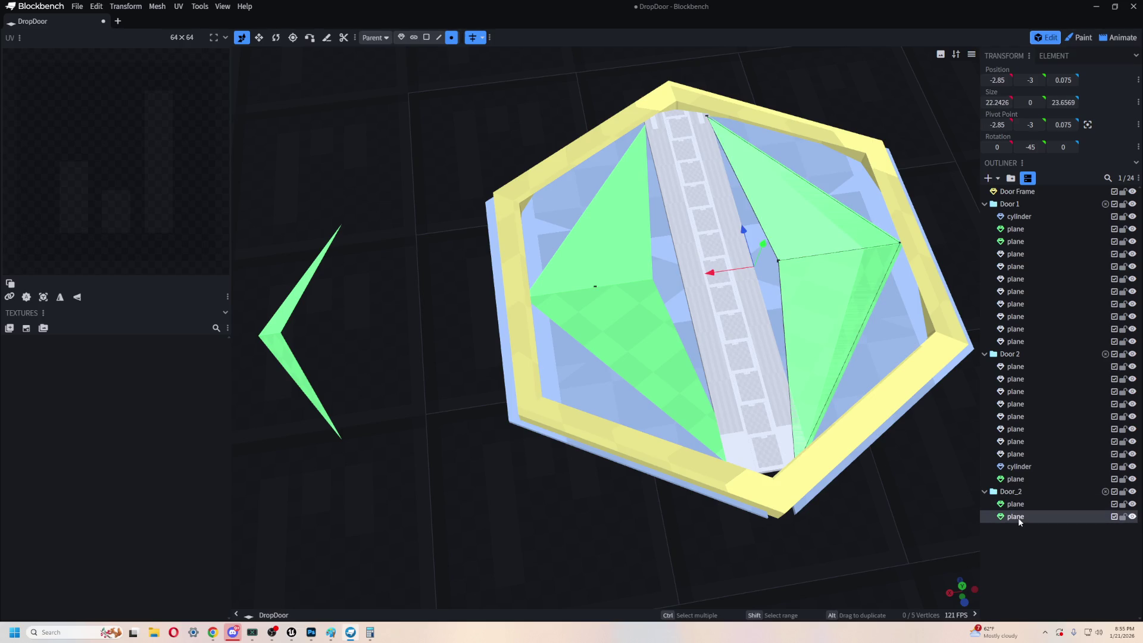
{"action": "key", "text": "Delete"}
{"action": "left_click", "coordinate": [1015, 503]}
{"action": "left_click", "coordinate": [640, 298]}
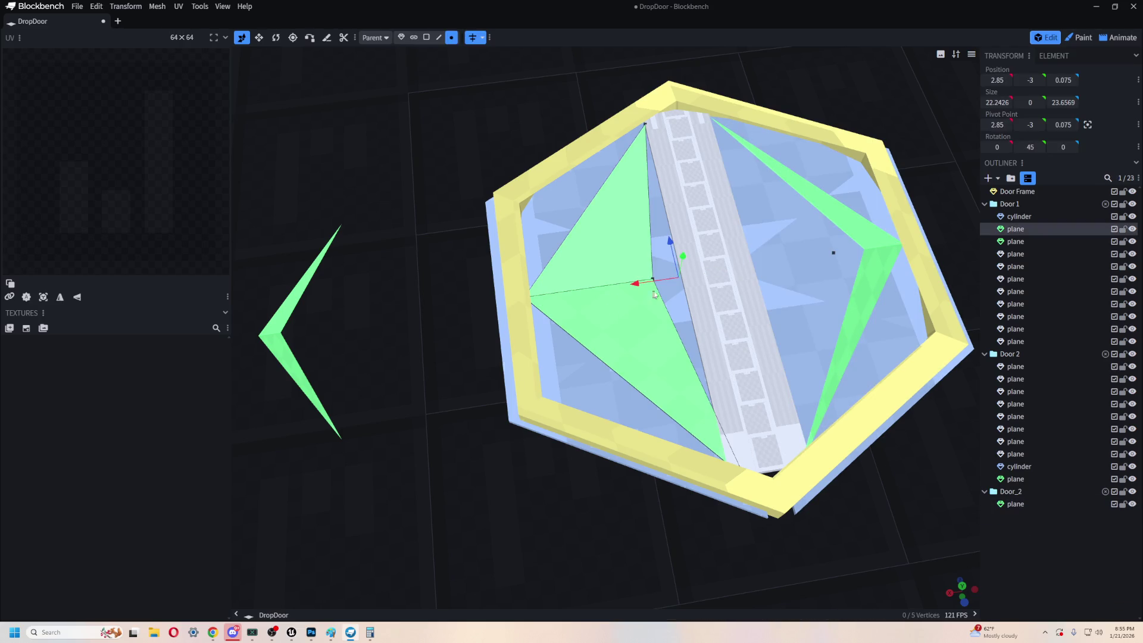
{"action": "key", "text": "ctrl+z"}
{"action": "left_click", "coordinate": [1036, 503]}
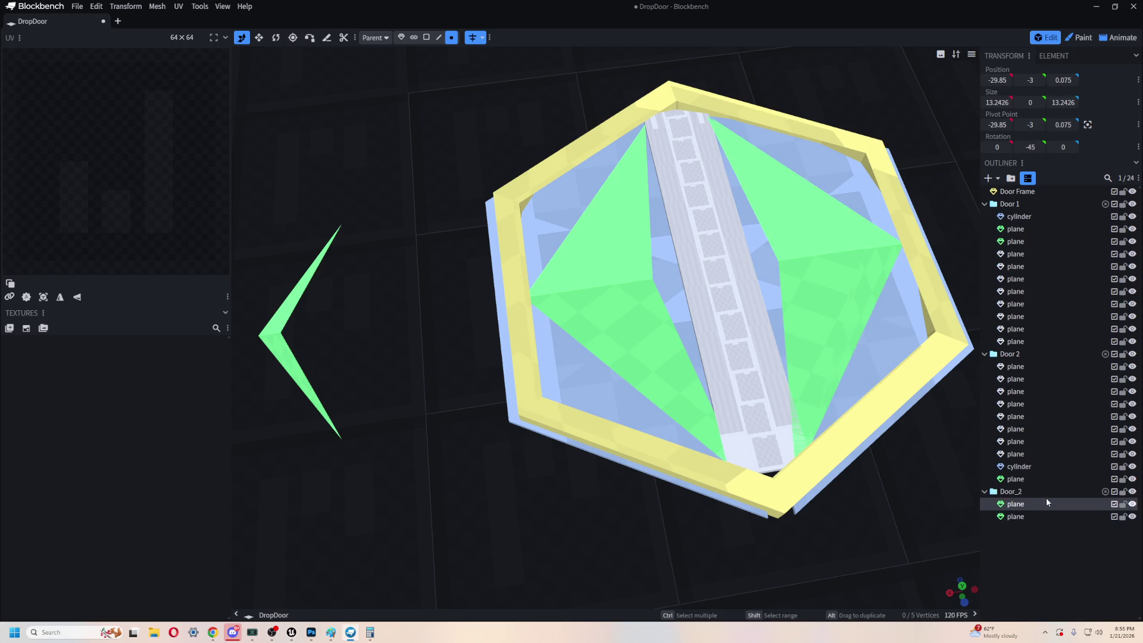
{"action": "key", "text": "Delete"}
{"action": "left_click", "coordinate": [644, 334]}
{"action": "scroll", "coordinate": [690, 368], "scroll_direction": "down", "scroll_amount": 5}
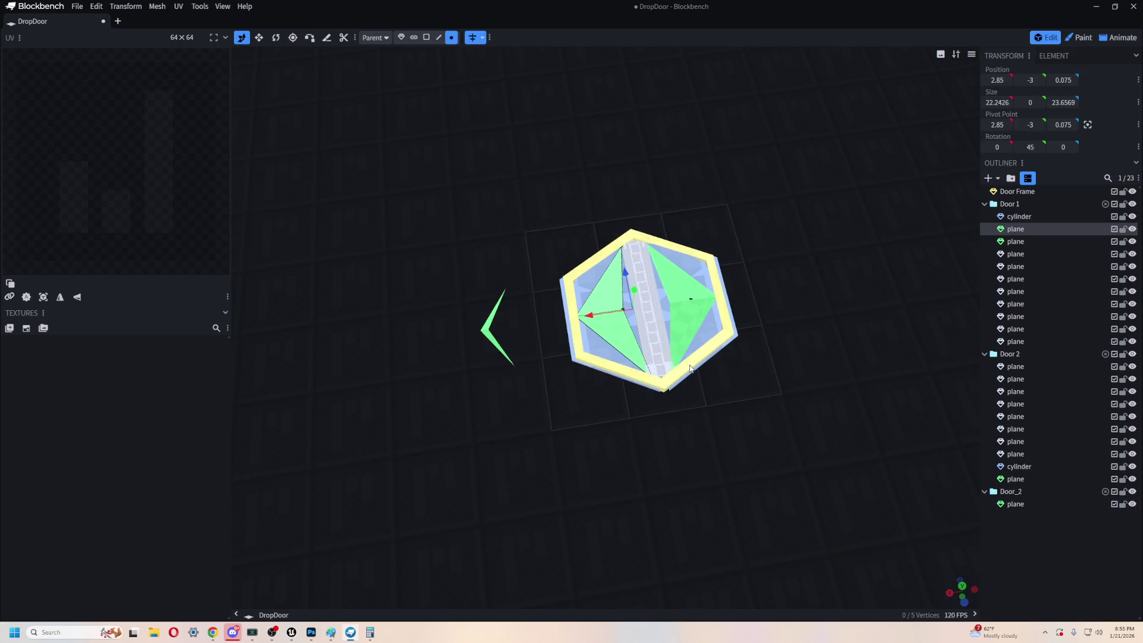
{"action": "key", "text": "ctrl+z"}
{"action": "scroll", "coordinate": [662, 358], "scroll_direction": "up", "scroll_amount": 5}
{"action": "scroll", "coordinate": [628, 317], "scroll_direction": "up", "scroll_amount": 1}
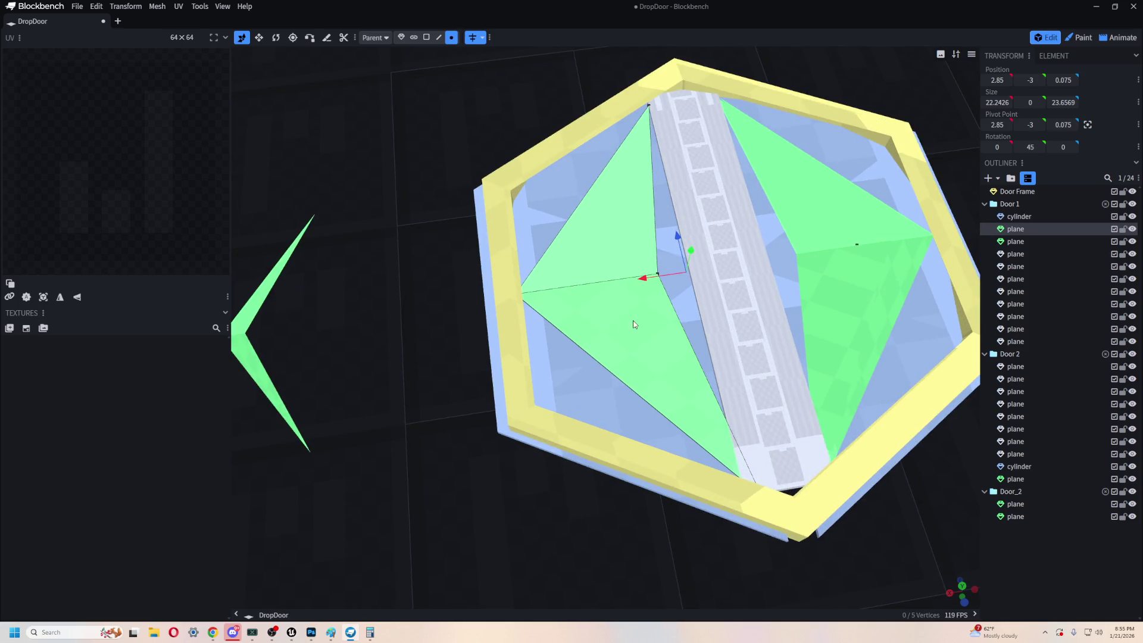
- Try sliding the green plane along X, undoing each attempt
{"action": "left_click_drag", "start_coordinate": [672, 270], "coordinate": [647, 283]}
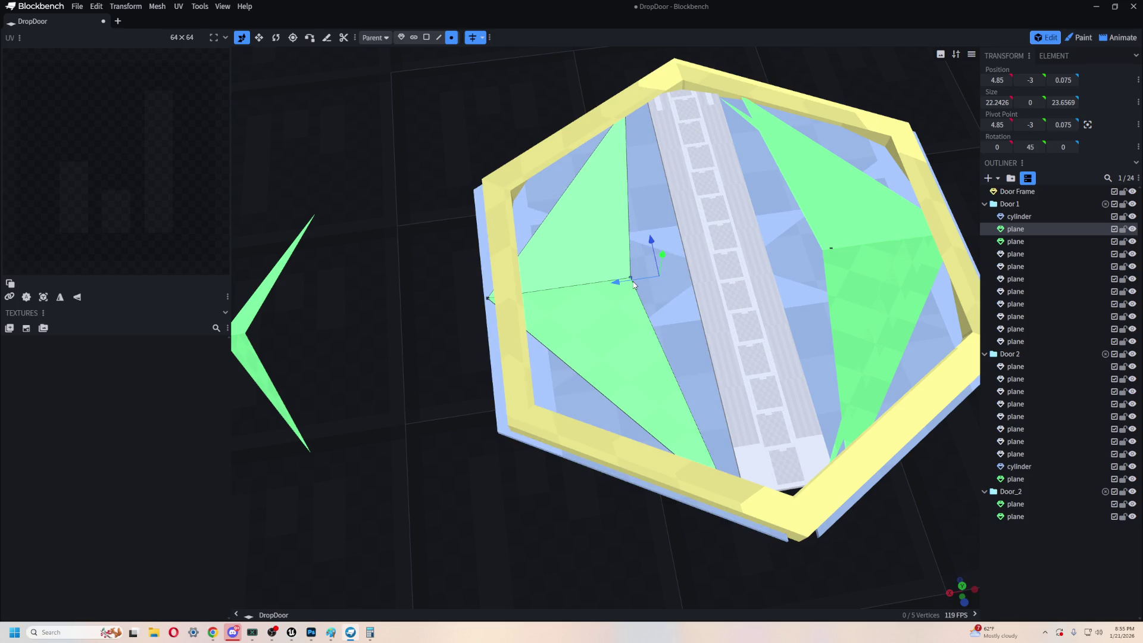
{"action": "key", "text": "ctrl+z"}
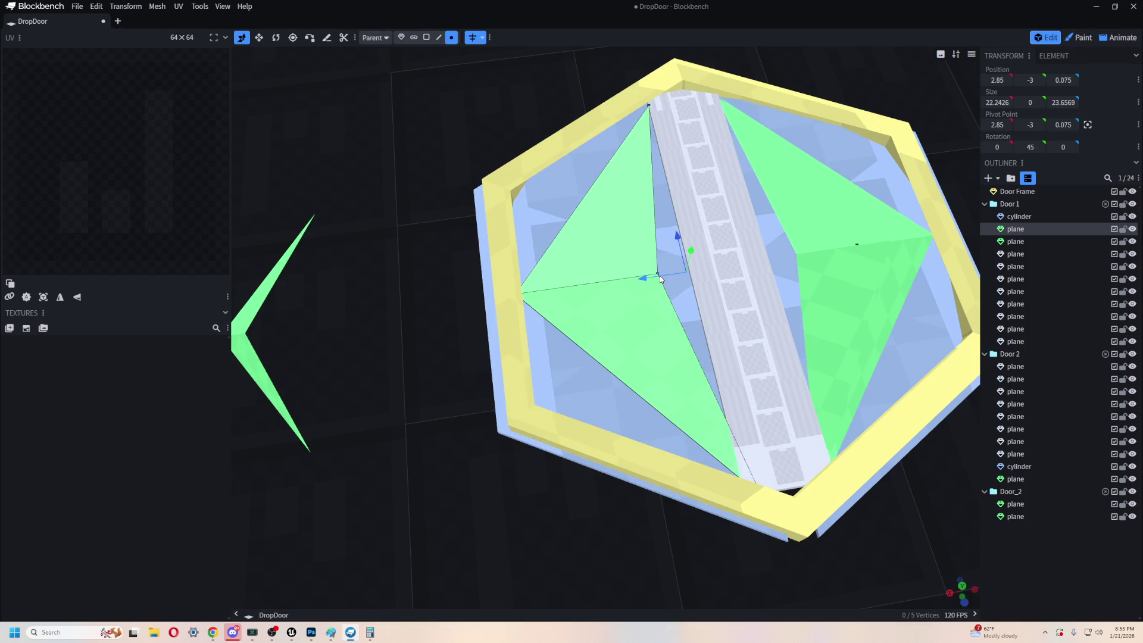
{"action": "mouse_move", "coordinate": [659, 276]}
{"action": "left_mouse_down"}
{"action": "mouse_move", "coordinate": [670, 273]}
{"action": "mouse_move", "coordinate": [634, 280]}
{"action": "mouse_move", "coordinate": [657, 284]}
{"action": "mouse_move", "coordinate": [604, 281]}
{"action": "mouse_move", "coordinate": [667, 269]}
{"action": "left_mouse_up"}
{"action": "key", "text": "ctrl+z"}
{"action": "scroll", "coordinate": [595, 382], "scroll_direction": "down", "scroll_amount": 5}
{"action": "scroll", "coordinate": [593, 379], "scroll_direction": "up", "scroll_amount": 8}
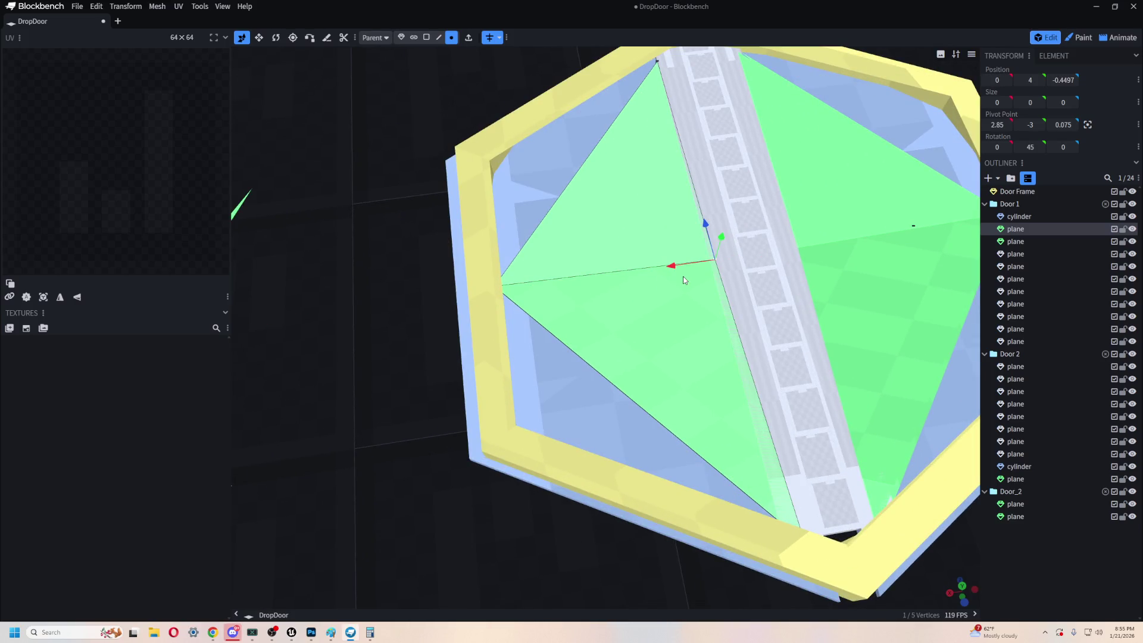
- Move the chevron's inner point further left and inspect the whole door at an angle
{"action": "left_click_drag", "start_coordinate": [671, 266], "coordinate": [643, 272]}
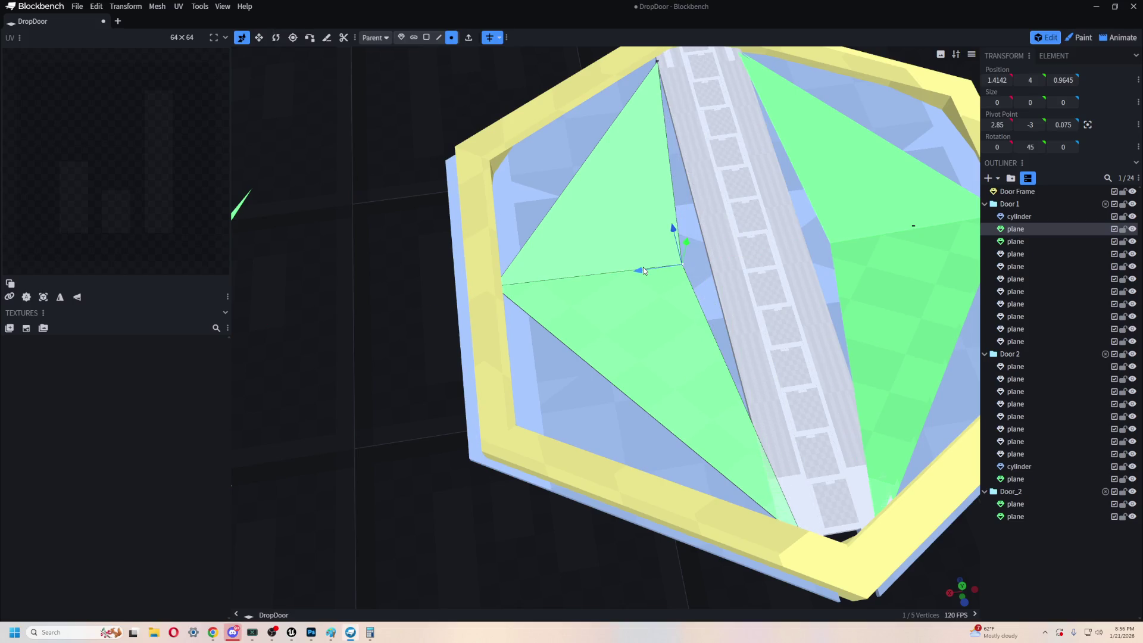
{"action": "scroll", "coordinate": [625, 390], "scroll_direction": "down", "scroll_amount": 5}
{"action": "left_click_drag", "start_coordinate": [595, 428], "coordinate": [613, 441]}
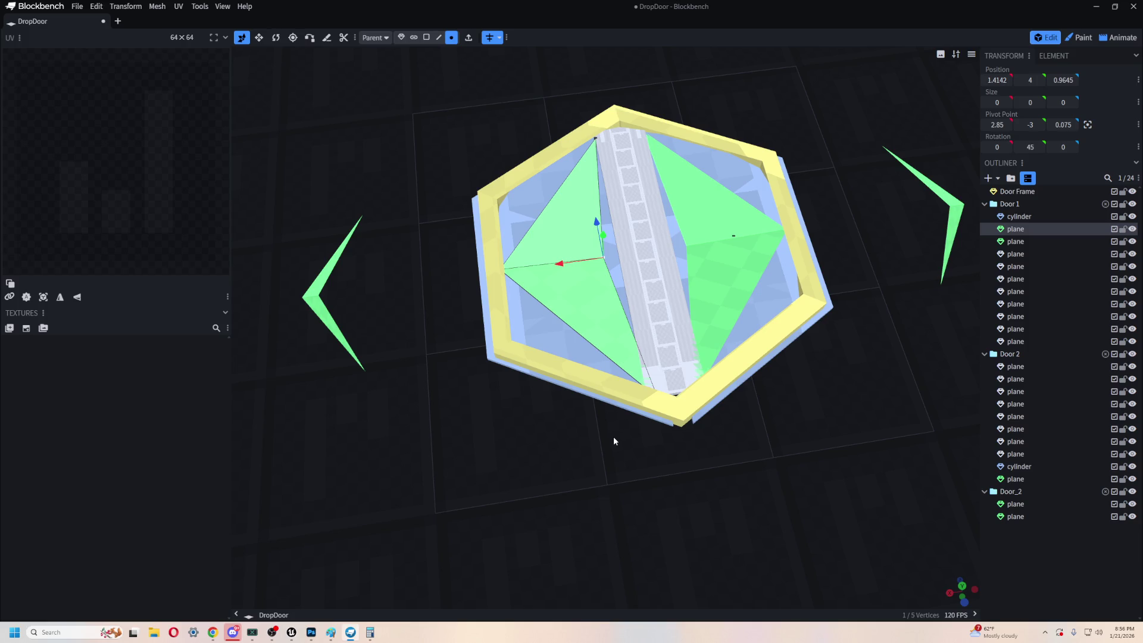
{"action": "scroll", "coordinate": [559, 229], "scroll_direction": "up", "scroll_amount": 5}
{"action": "scroll", "coordinate": [560, 229], "scroll_direction": "down", "scroll_amount": 5}
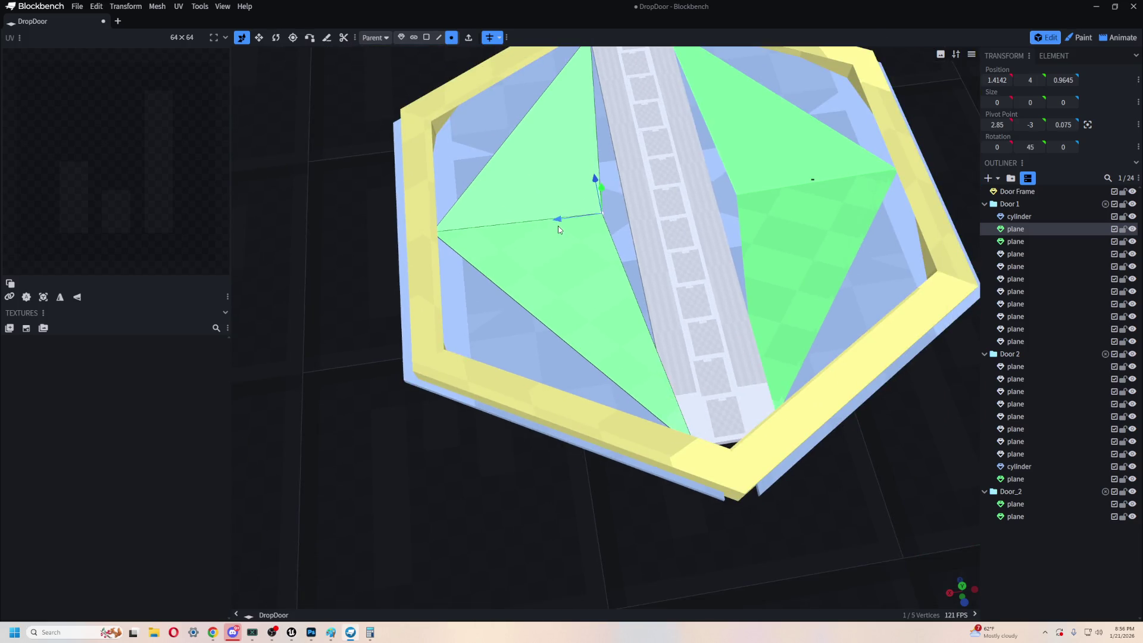
{"action": "scroll", "coordinate": [609, 176], "scroll_direction": "up", "scroll_amount": 3}
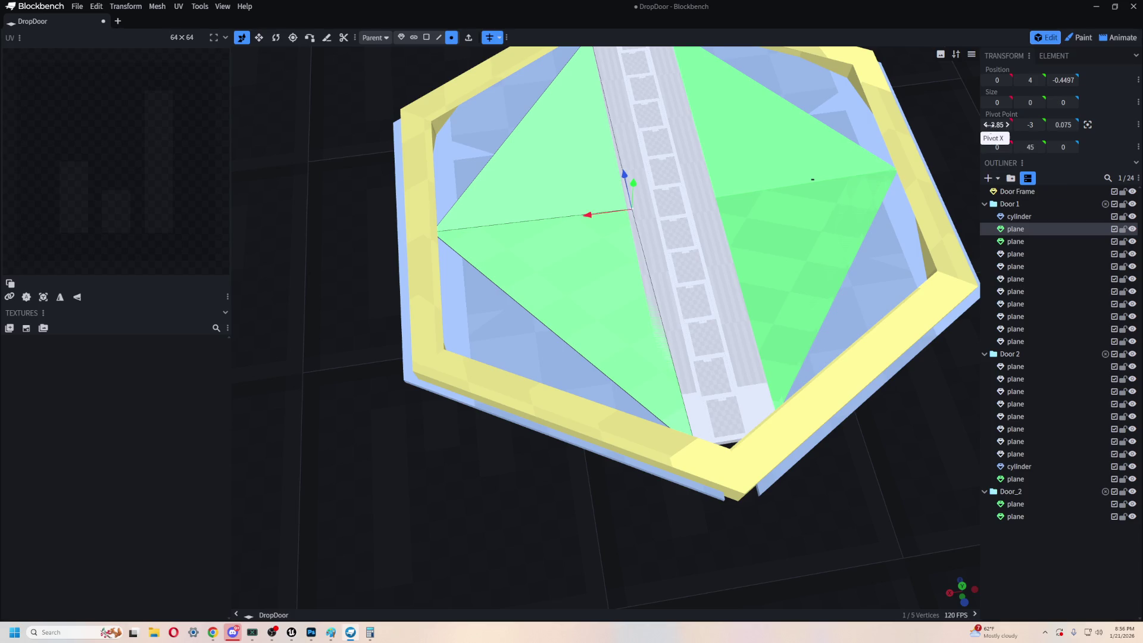
{"action": "scroll", "coordinate": [392, 72], "scroll_direction": "down", "scroll_amount": 3}
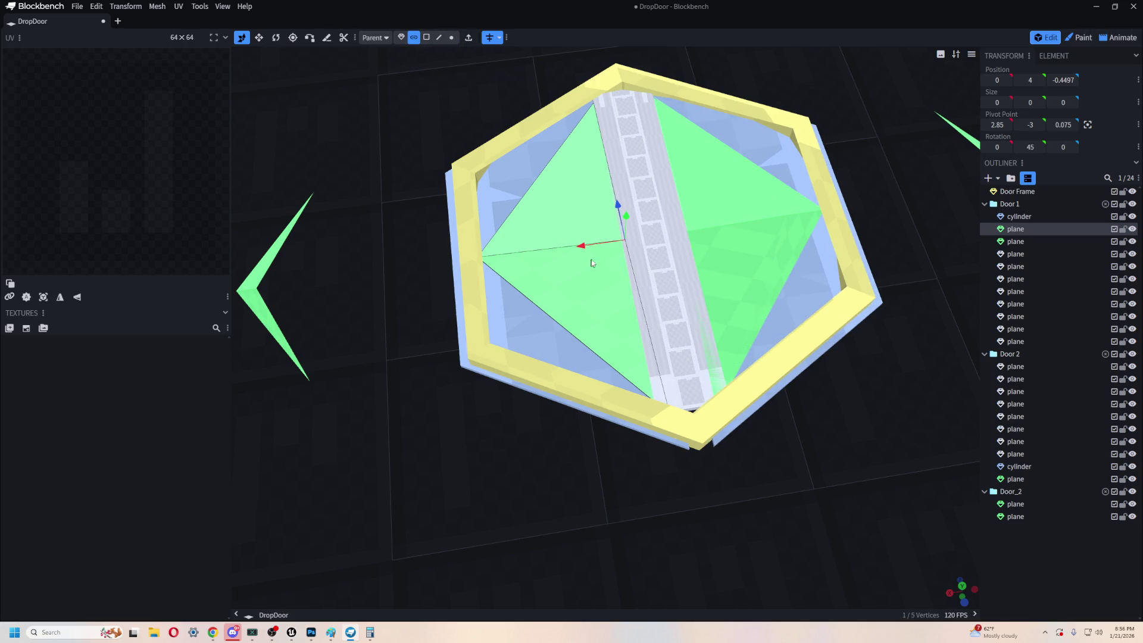
{"action": "scroll", "coordinate": [469, 127], "scroll_direction": "up", "scroll_amount": 3}
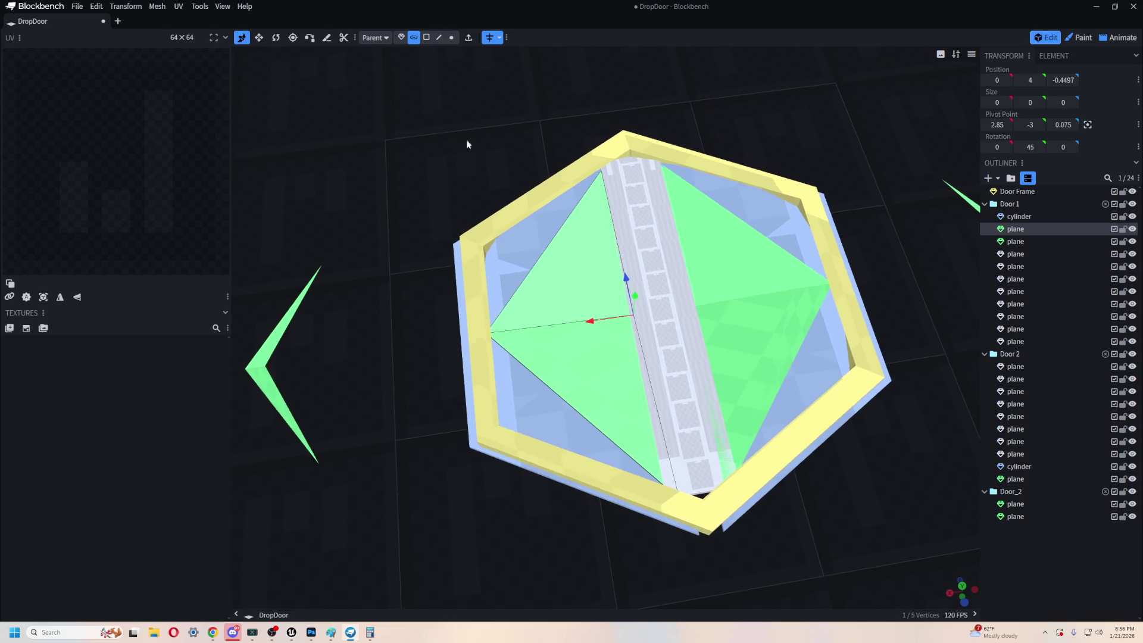
- In vertex mode, move the triangle's corner vertex along X to -11.1213, 4, 11.1213 and view from above
{"action": "left_click", "coordinate": [451, 37]}
{"action": "left_click_drag", "start_coordinate": [604, 320], "coordinate": [572, 319]}
{"action": "scroll", "coordinate": [573, 321], "scroll_direction": "down", "scroll_amount": 3}
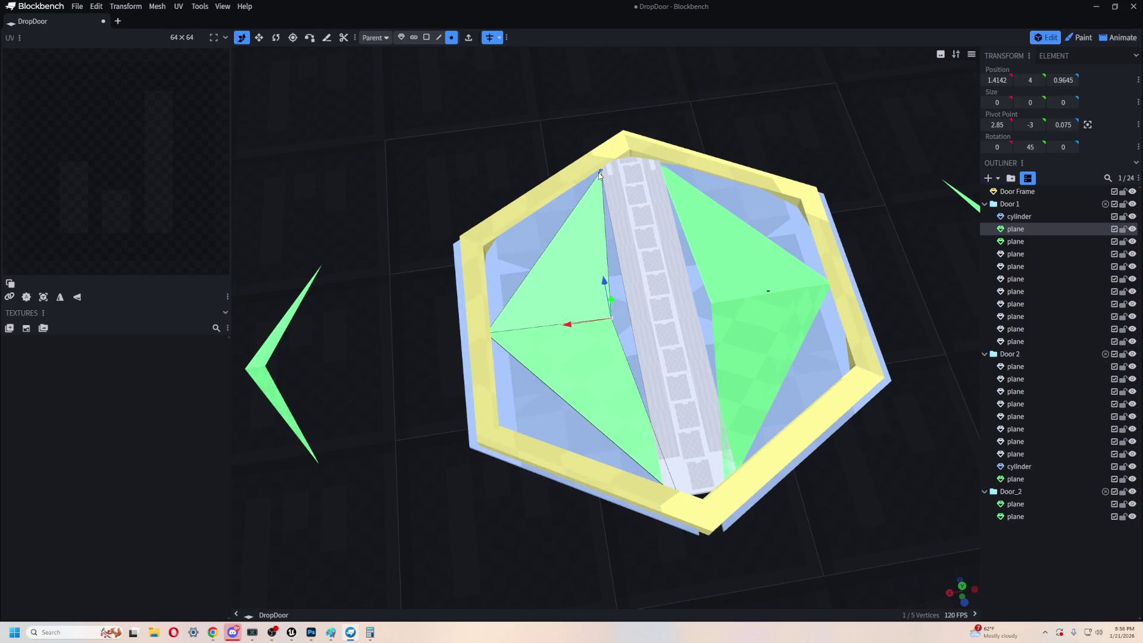
{"action": "key", "text": "KP_7"}
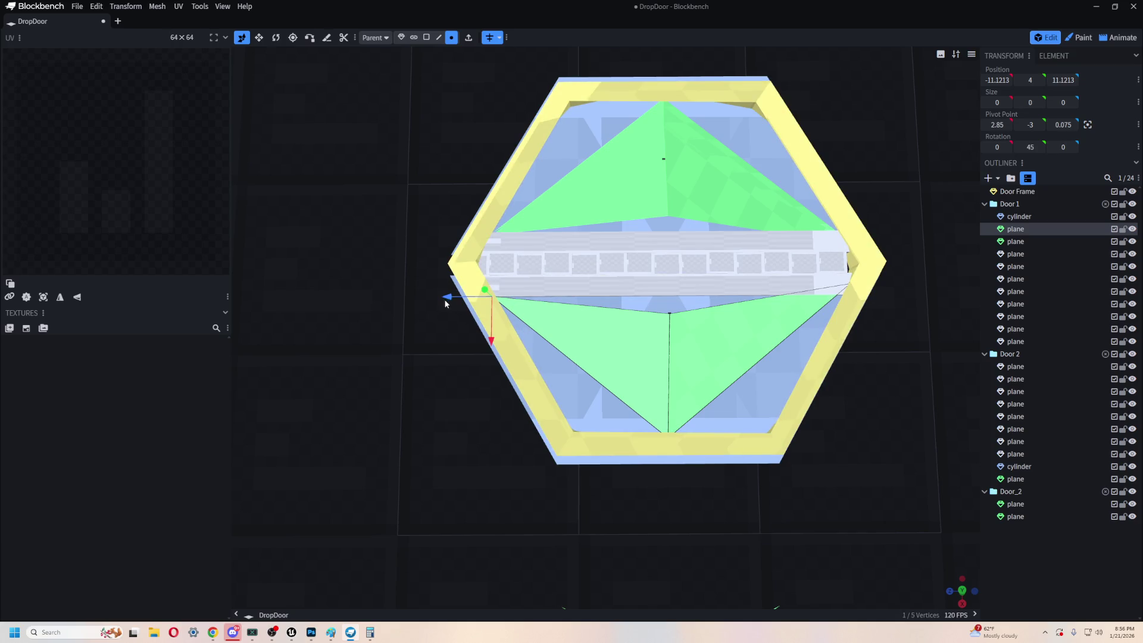
- Nudge the selected vertex toward the centre and delete the stray Door 2 plane
{"action": "left_click_drag", "start_coordinate": [452, 301], "coordinate": [487, 302]}
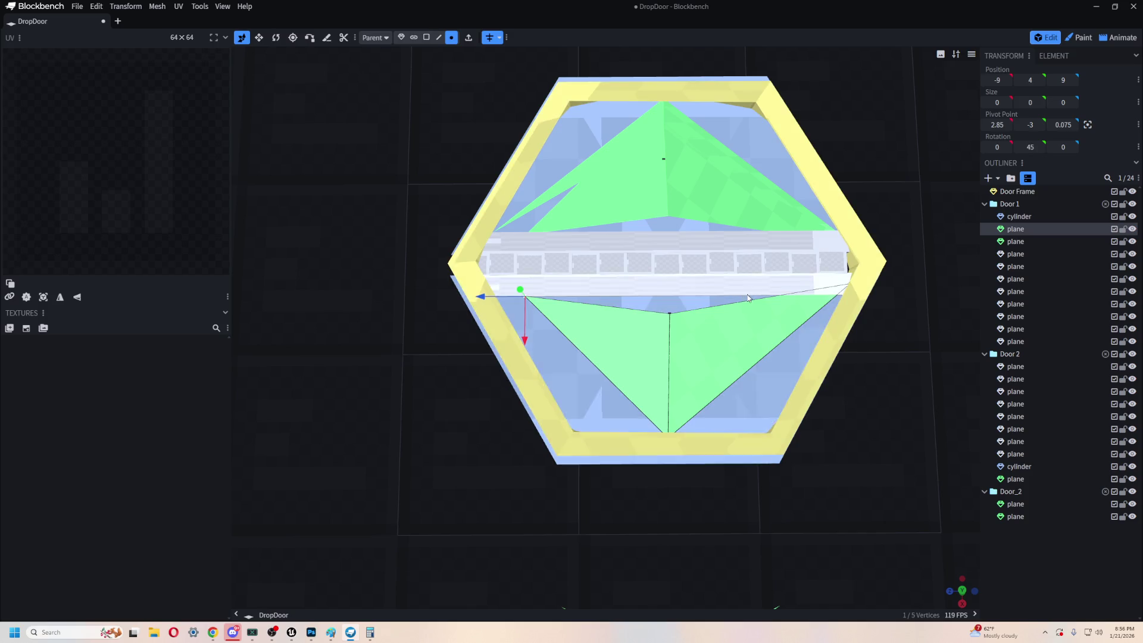
{"action": "left_click", "coordinate": [584, 172]}
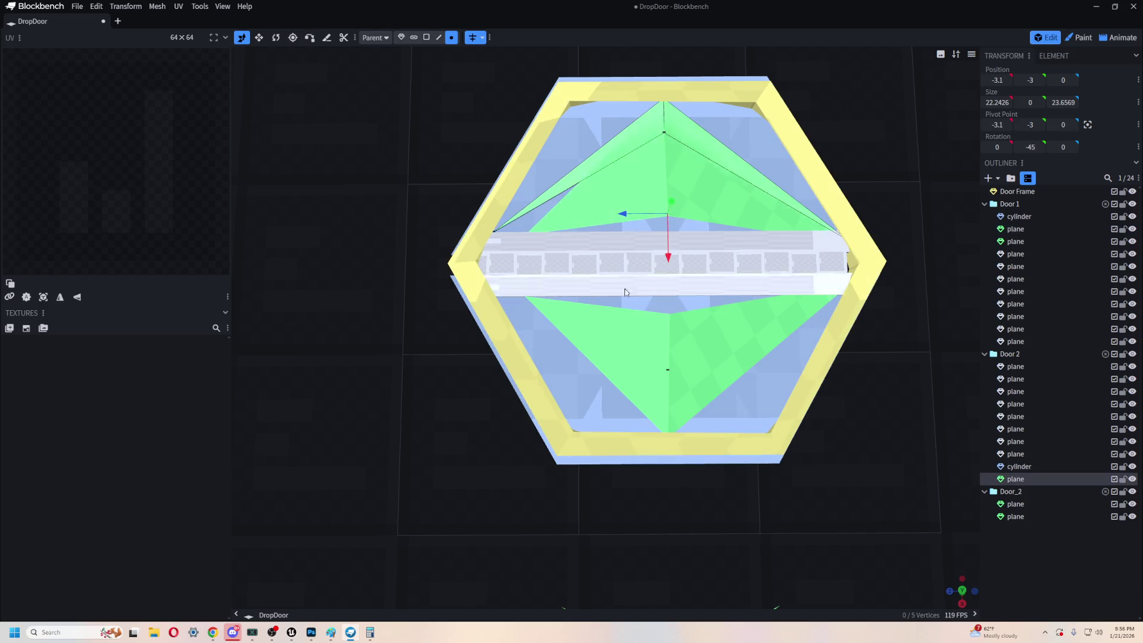
{"action": "key", "text": "Delete"}
- Stretch the lower green triangle's corner and lower-left vertices out toward the frame
{"action": "left_click", "coordinate": [663, 361]}
{"action": "mouse_move", "coordinate": [923, 354]}
{"action": "left_mouse_down"}
{"action": "mouse_move", "coordinate": [866, 122]}
{"action": "mouse_move", "coordinate": [781, 252]}
{"action": "left_mouse_up"}
{"action": "scroll", "coordinate": [759, 152], "scroll_direction": "up", "scroll_amount": 5}
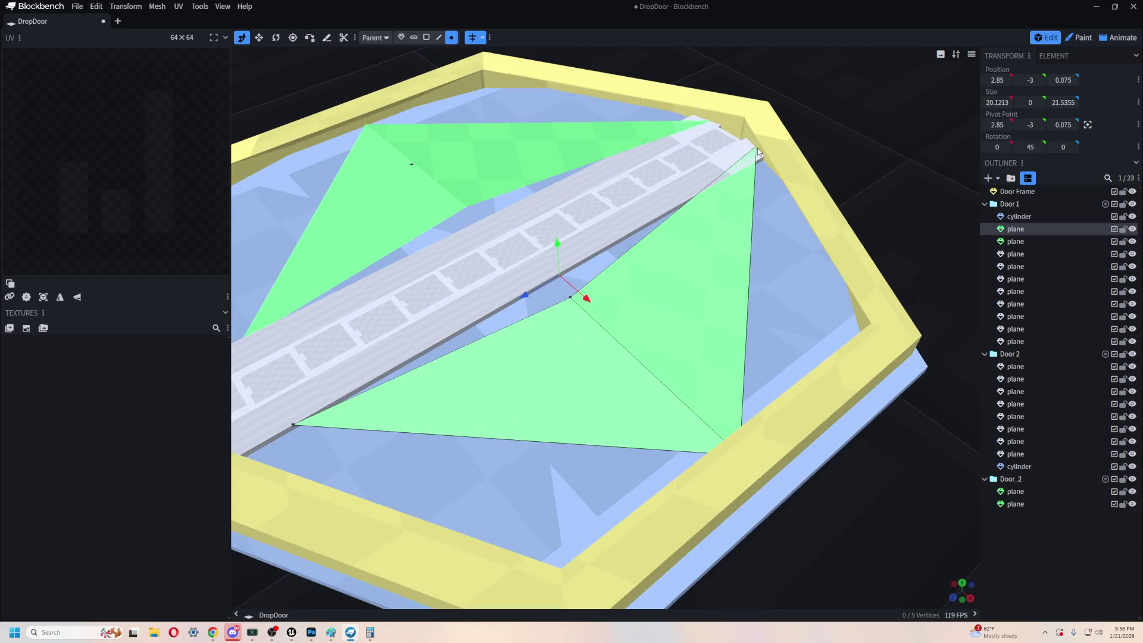
{"action": "left_click", "coordinate": [757, 149]}
{"action": "mouse_move", "coordinate": [727, 171]}
{"action": "left_mouse_down"}
{"action": "mouse_move", "coordinate": [765, 222]}
{"action": "mouse_move", "coordinate": [748, 209]}
{"action": "left_mouse_up"}
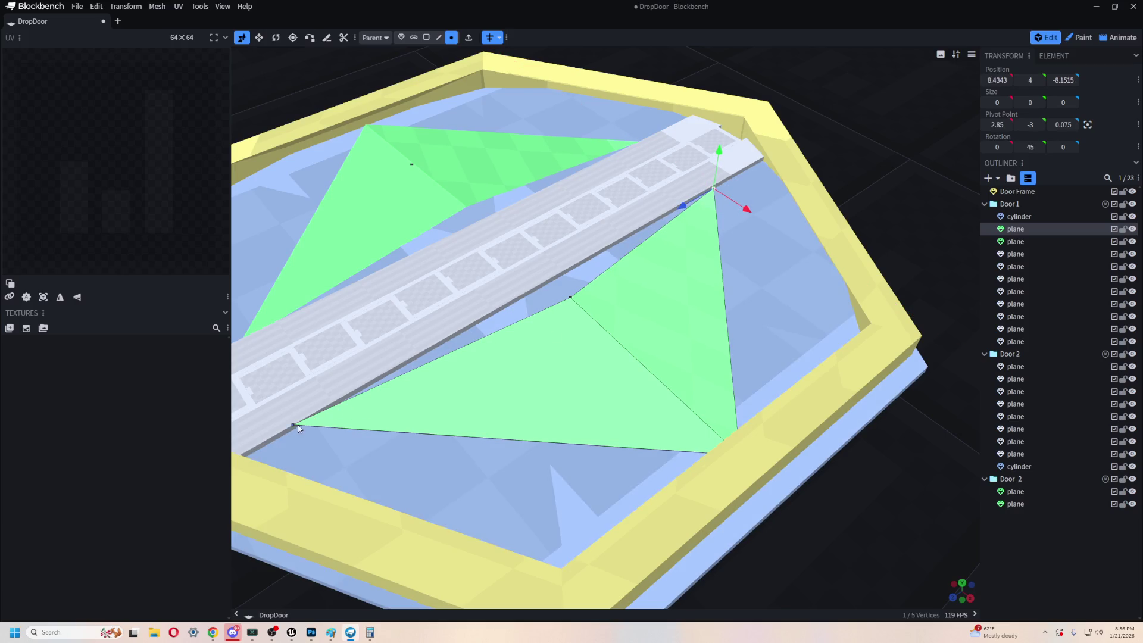
{"action": "left_click", "coordinate": [293, 426]}
{"action": "left_click_drag", "start_coordinate": [314, 459], "coordinate": [323, 462]}
{"action": "scroll", "coordinate": [583, 322], "scroll_direction": "down", "scroll_amount": 5}
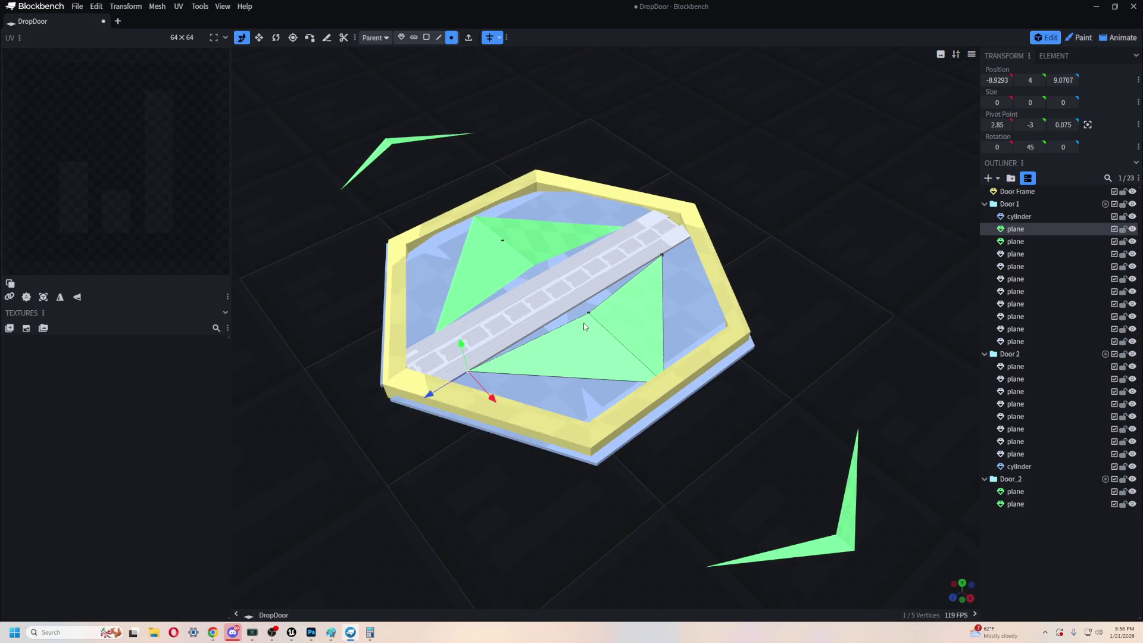
{"action": "mouse_move", "coordinate": [619, 345]}
{"action": "left_mouse_down"}
{"action": "mouse_move", "coordinate": [602, 337]}
{"action": "mouse_move", "coordinate": [462, 510]}
{"action": "mouse_move", "coordinate": [483, 460]}
{"action": "mouse_move", "coordinate": [473, 551]}
{"action": "left_mouse_up"}
{"action": "scroll", "coordinate": [708, 512], "scroll_direction": "up", "scroll_amount": 4}
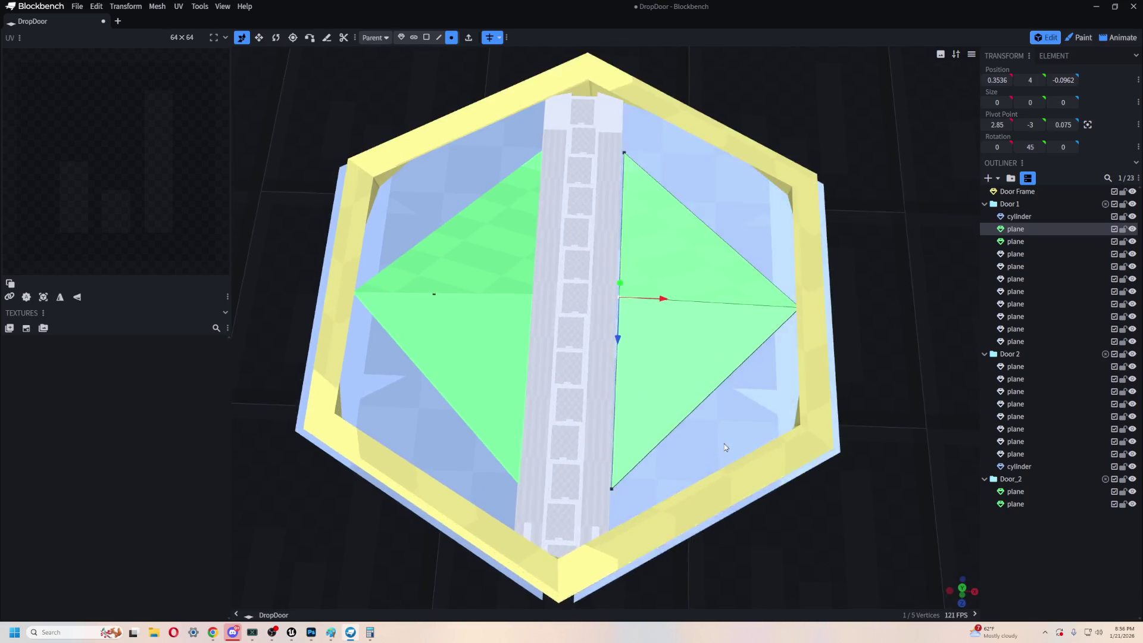
{"action": "scroll", "coordinate": [725, 447], "scroll_direction": "up", "scroll_amount": 2}
{"action": "left_click", "coordinate": [824, 149]}
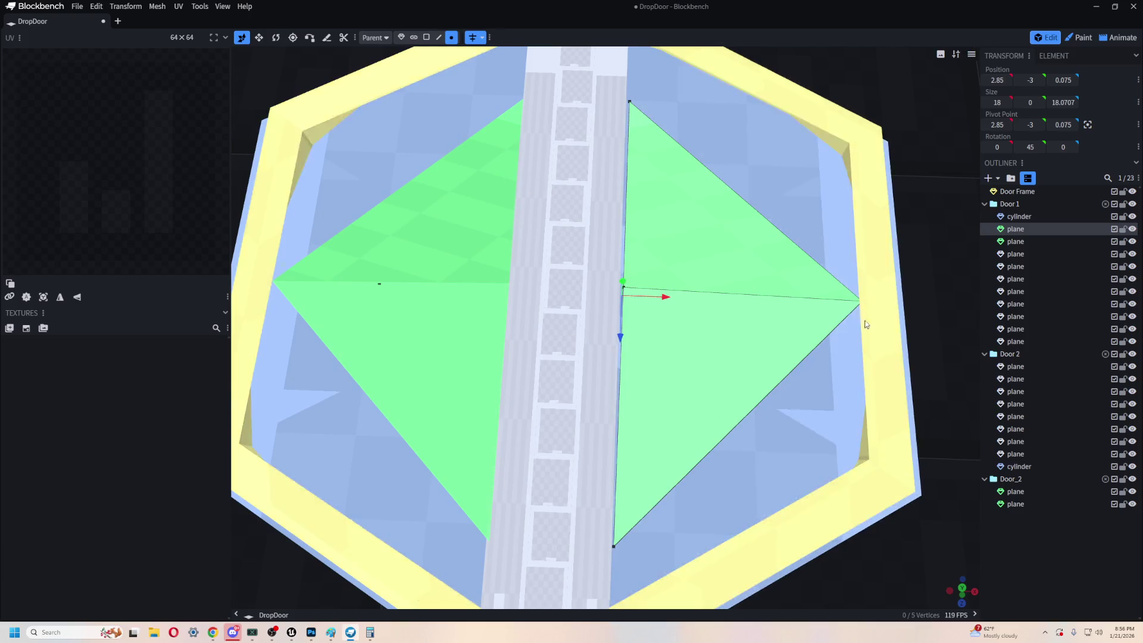
- Push the triangle's top and bottom vertices out to the frame
{"action": "scroll", "coordinate": [789, 120], "scroll_direction": "down", "scroll_amount": 2}
{"action": "scroll", "coordinate": [605, 211], "scroll_direction": "up", "scroll_amount": 2}
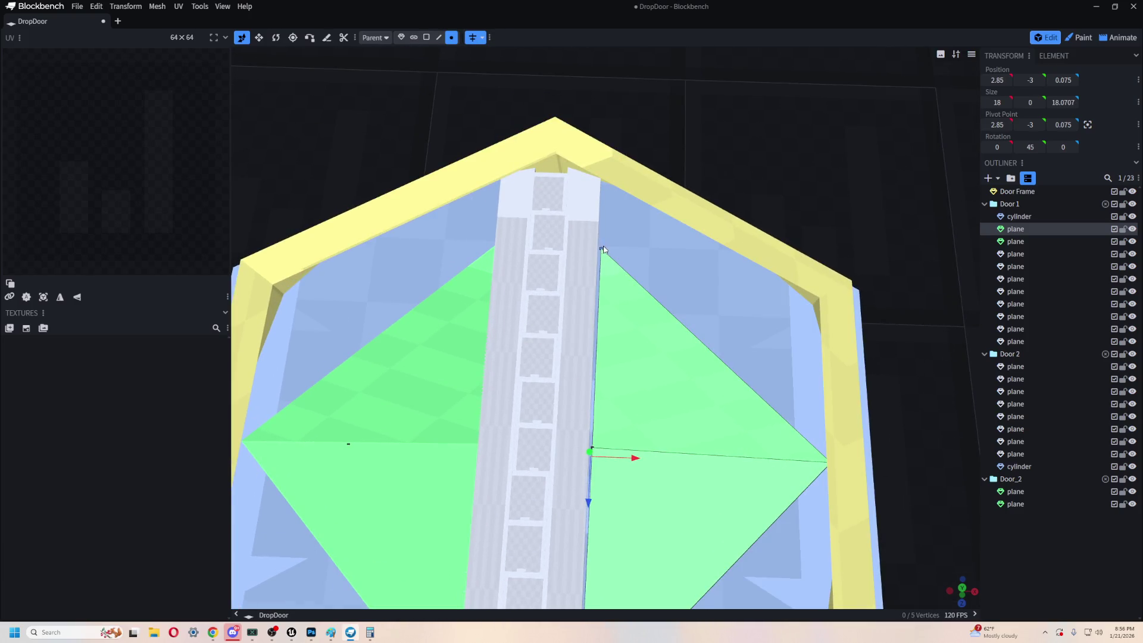
{"action": "left_click_drag", "start_coordinate": [609, 294], "coordinate": [596, 231]}
{"action": "left_click_drag", "start_coordinate": [647, 186], "coordinate": [648, 189]}
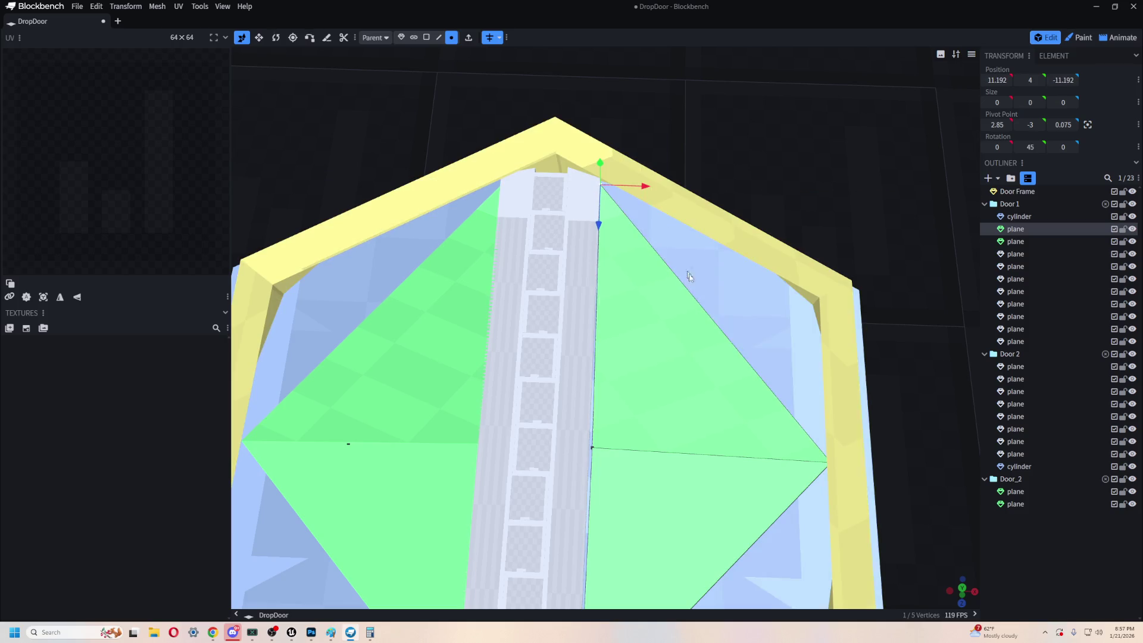
{"action": "mouse_move", "coordinate": [917, 267]}
{"action": "left_mouse_down"}
{"action": "mouse_move", "coordinate": [922, 348]}
{"action": "mouse_move", "coordinate": [920, 316]}
{"action": "left_mouse_up"}
{"action": "left_click", "coordinate": [565, 434]}
{"action": "left_click_drag", "start_coordinate": [567, 490], "coordinate": [566, 542]}
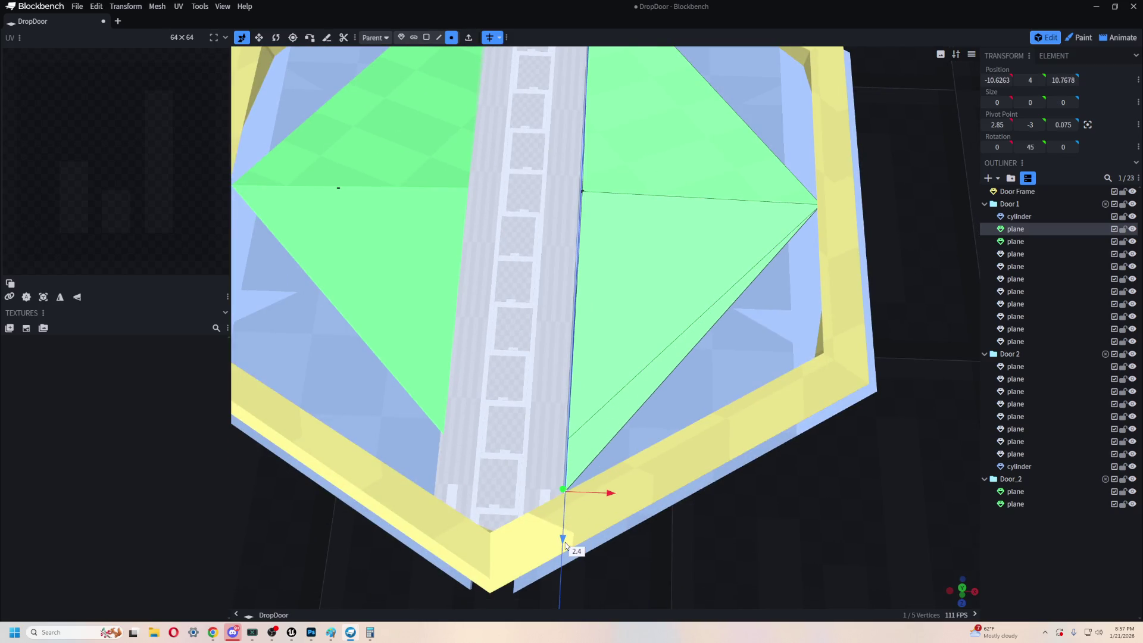
{"action": "mouse_move", "coordinate": [607, 494]}
{"action": "left_mouse_down"}
{"action": "mouse_move", "coordinate": [590, 245]}
{"action": "mouse_move", "coordinate": [650, 312]}
{"action": "left_mouse_up"}
{"action": "scroll", "coordinate": [624, 488], "scroll_direction": "down", "scroll_amount": 5}
{"action": "scroll", "coordinate": [643, 382], "scroll_direction": "down", "scroll_amount": 2}
{"action": "mouse_move", "coordinate": [643, 382]}
{"action": "left_mouse_down"}
{"action": "mouse_move", "coordinate": [712, 444]}
{"action": "mouse_move", "coordinate": [721, 393]}
{"action": "mouse_move", "coordinate": [577, 272]}
{"action": "mouse_move", "coordinate": [708, 430]}
{"action": "left_mouse_up"}
{"action": "scroll", "coordinate": [813, 320], "scroll_direction": "up", "scroll_amount": 3}
- Check the door from the side and select all the Door 1 parts together
{"action": "mouse_move", "coordinate": [813, 320]}
{"action": "left_mouse_down"}
{"action": "mouse_move", "coordinate": [714, 253]}
{"action": "mouse_move", "coordinate": [799, 261]}
{"action": "left_mouse_up"}
{"action": "scroll", "coordinate": [490, 269], "scroll_direction": "up", "scroll_amount": 3}
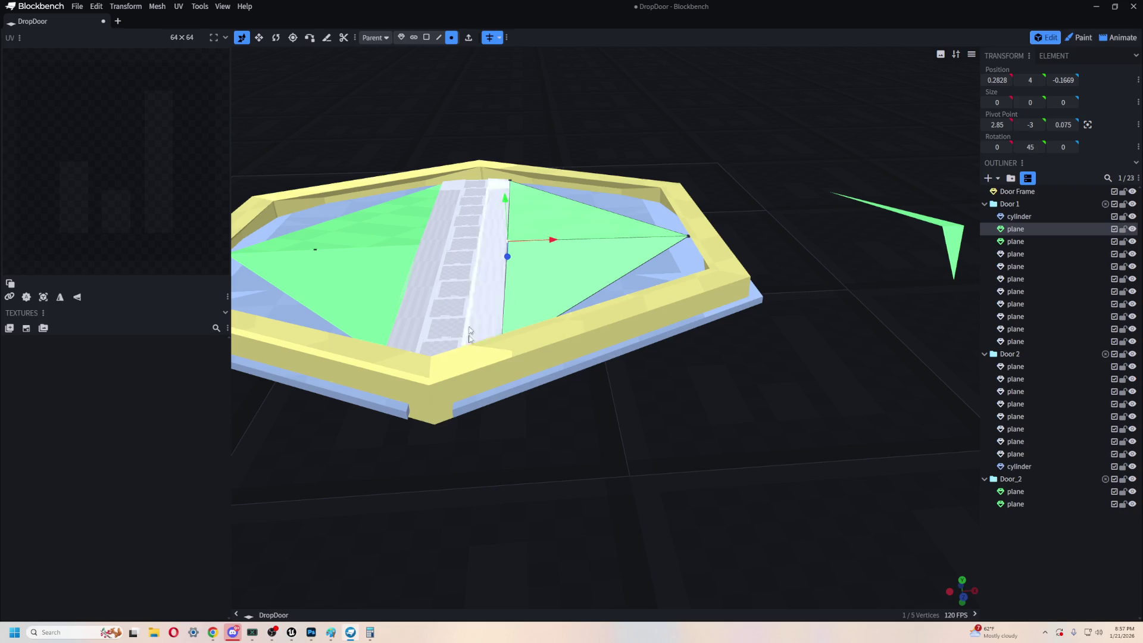
{"action": "scroll", "coordinate": [581, 437], "scroll_direction": "up", "scroll_amount": 2}
{"action": "scroll", "coordinate": [638, 505], "scroll_direction": "up", "scroll_amount": 5}
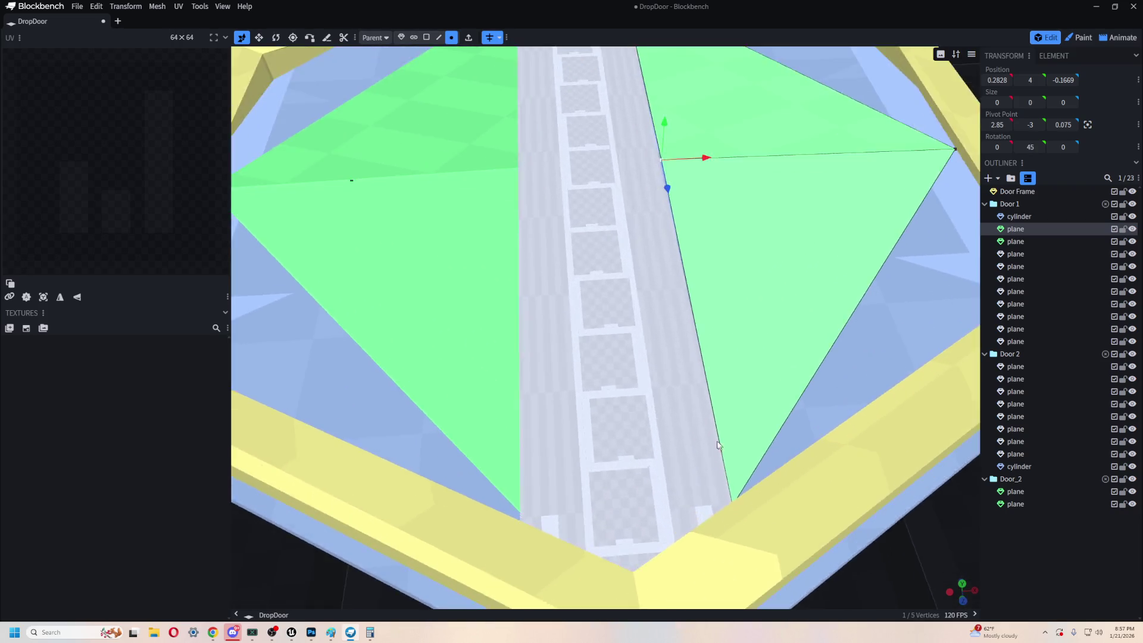
{"action": "scroll", "coordinate": [618, 463], "scroll_direction": "down", "scroll_amount": 5}
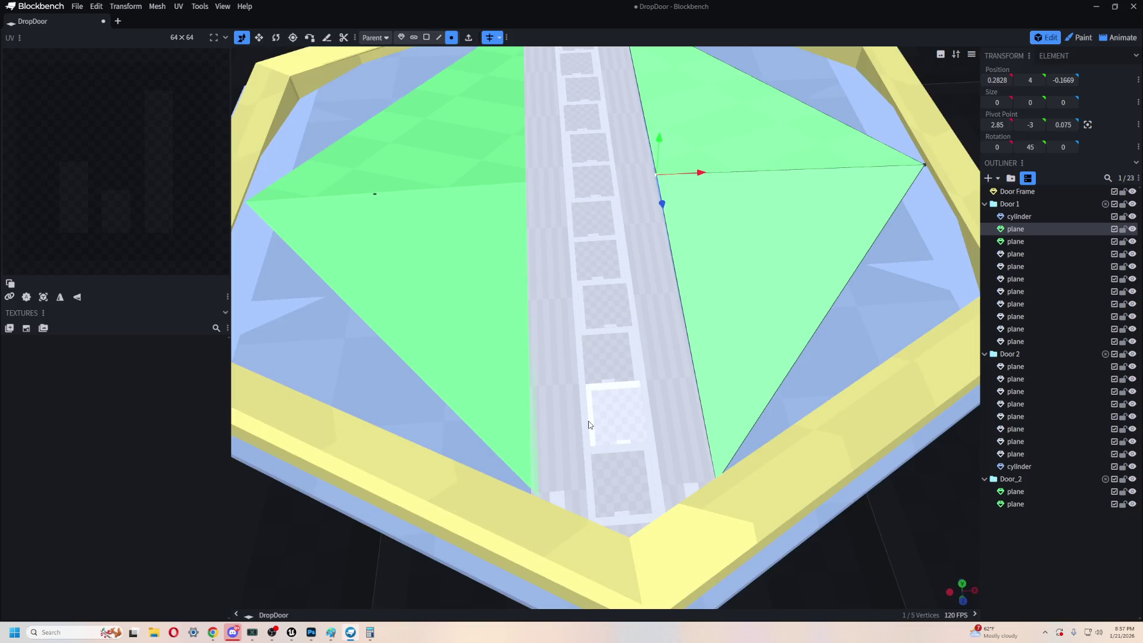
{"action": "scroll", "coordinate": [590, 423], "scroll_direction": "up", "scroll_amount": 5}
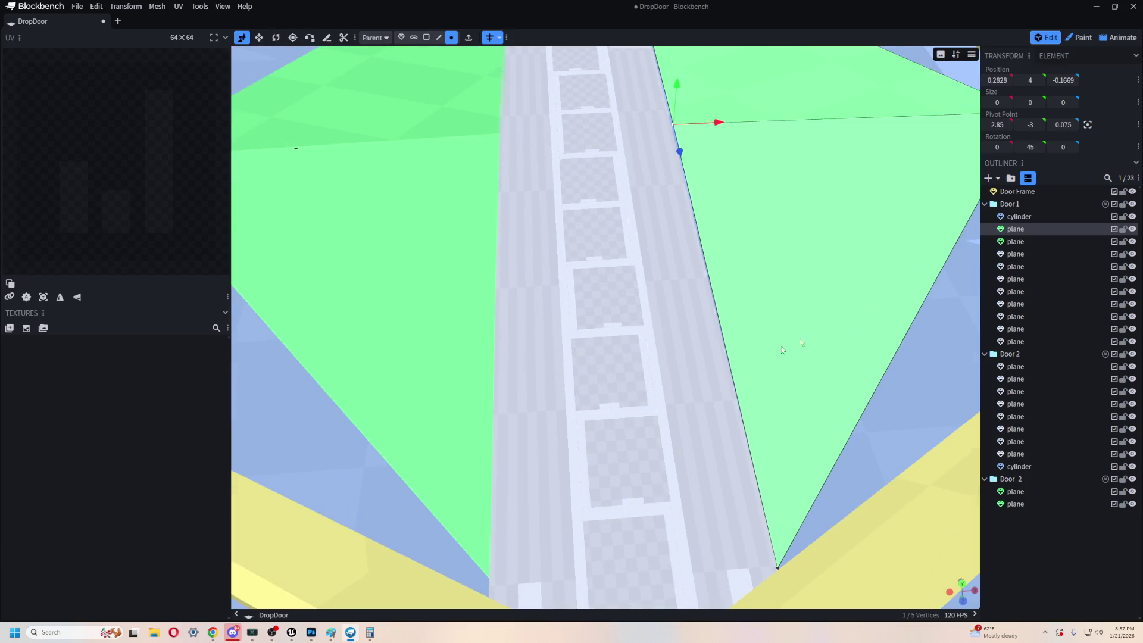
{"action": "left_click", "coordinate": [1019, 216]}
{"action": "left_click", "coordinate": [1022, 344], "text": "shift"}
{"action": "scroll", "coordinate": [923, 375], "scroll_direction": "down", "scroll_amount": 5}
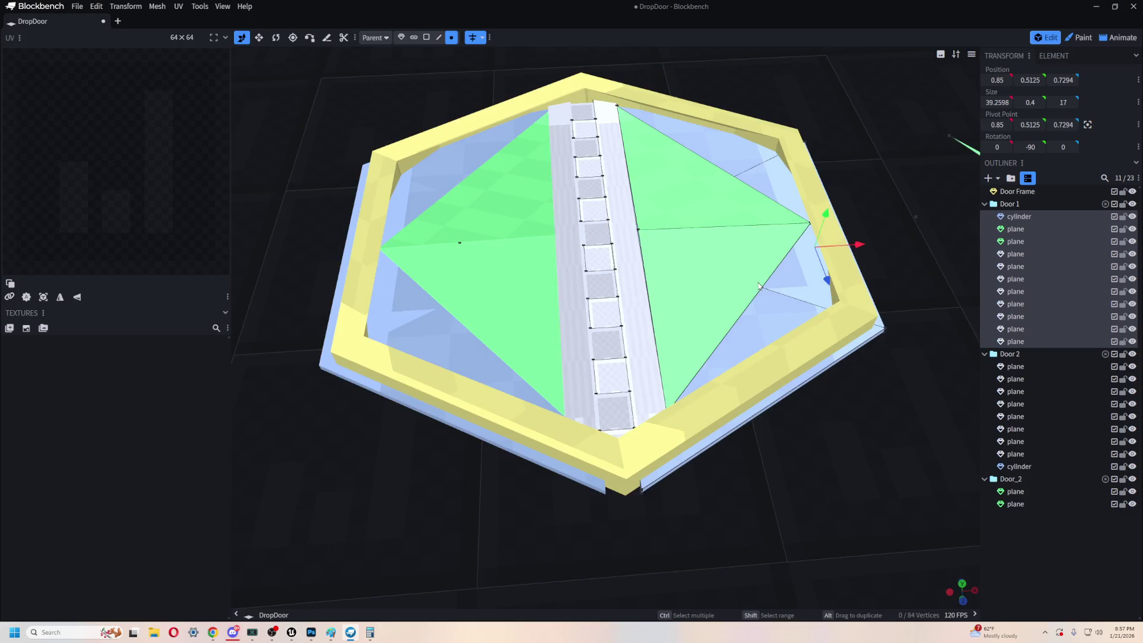
- Turn off Mirror Modeling and test-slide Door 1 along X, leaving it at X 0.825
{"action": "left_click", "coordinate": [475, 39]}
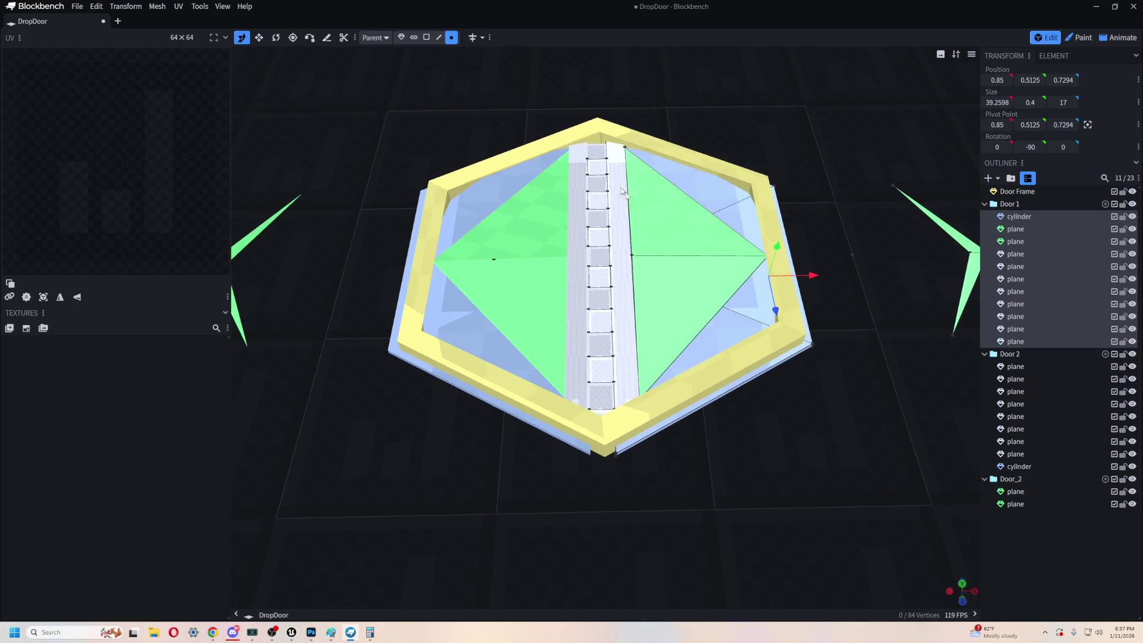
{"action": "left_click_drag", "start_coordinate": [811, 277], "coordinate": [885, 275]}
{"action": "mouse_move", "coordinate": [838, 375]}
{"action": "left_mouse_down"}
{"action": "mouse_move", "coordinate": [822, 387]}
{"action": "mouse_move", "coordinate": [894, 405]}
{"action": "left_mouse_up"}
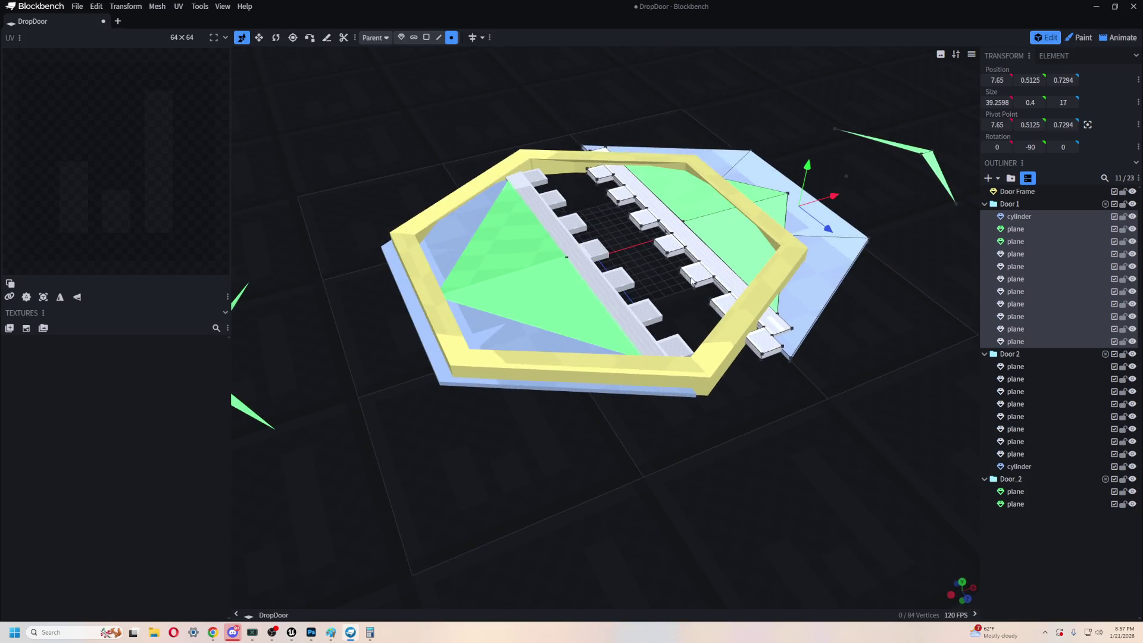
{"action": "mouse_move", "coordinate": [635, 266]}
{"action": "left_mouse_down"}
{"action": "mouse_move", "coordinate": [859, 278]}
{"action": "mouse_move", "coordinate": [811, 268]}
{"action": "left_mouse_up"}
{"action": "scroll", "coordinate": [643, 376], "scroll_direction": "up", "scroll_amount": 5}
{"action": "scroll", "coordinate": [562, 315], "scroll_direction": "down", "scroll_amount": 10}
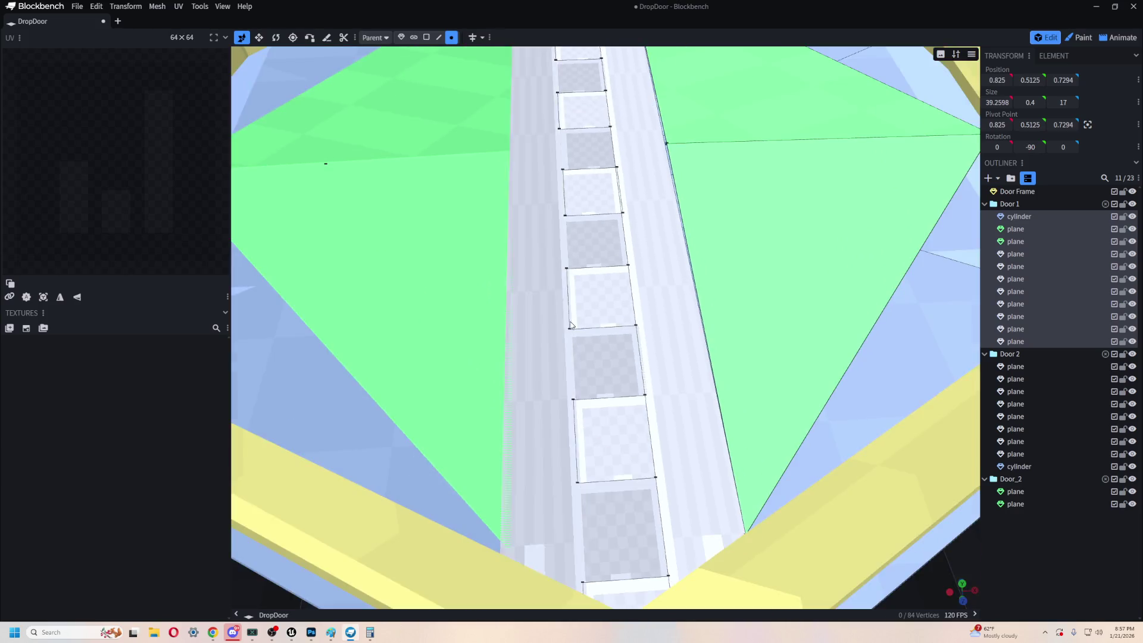
{"action": "scroll", "coordinate": [523, 318], "scroll_direction": "up", "scroll_amount": 3}
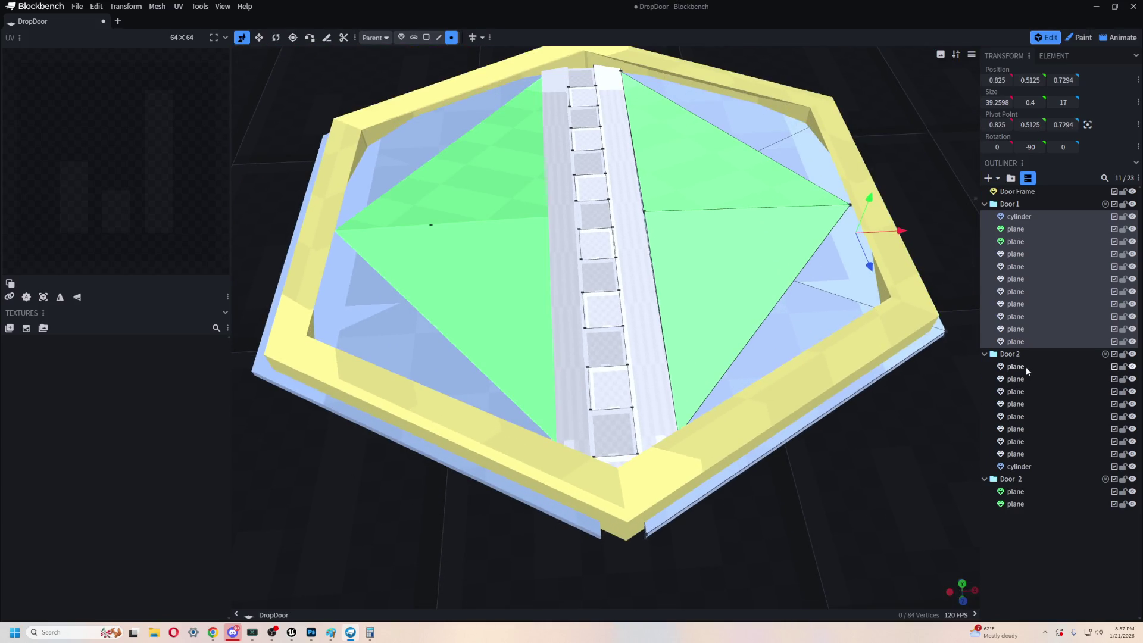
- Nudge all Door 2 parts along X to about -0.175 so the hinge teeth interleave
{"action": "left_click", "coordinate": [1026, 366]}
{"action": "left_click", "coordinate": [1035, 466], "text": "shift"}
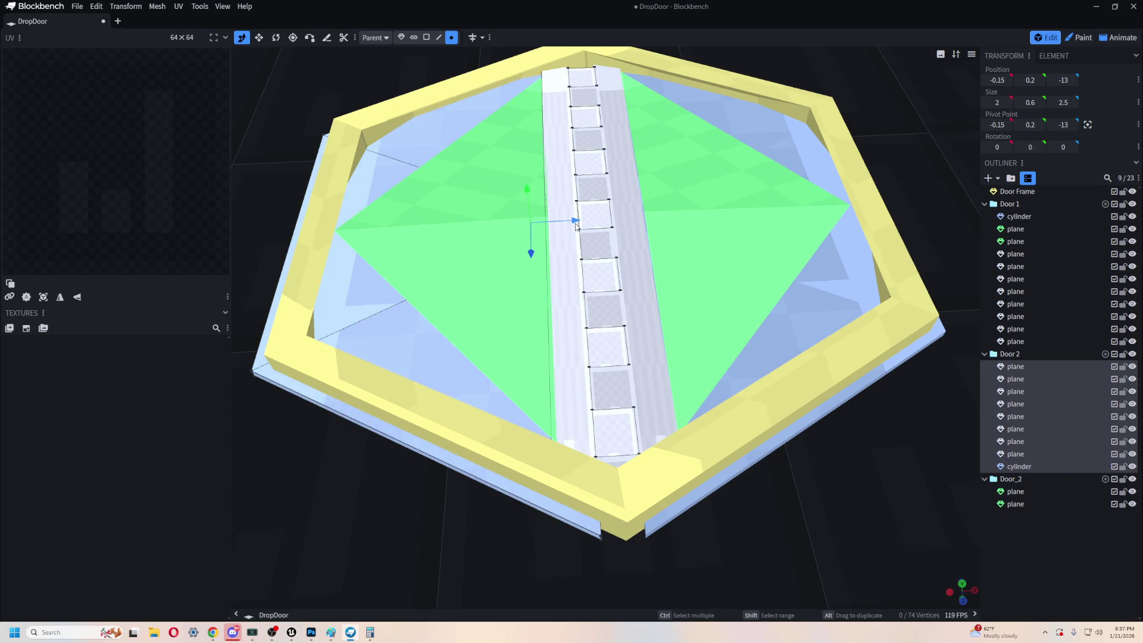
{"action": "left_click_drag", "start_coordinate": [576, 225], "coordinate": [576, 226]}
{"action": "scroll", "coordinate": [575, 226], "scroll_direction": "up", "scroll_amount": 6}
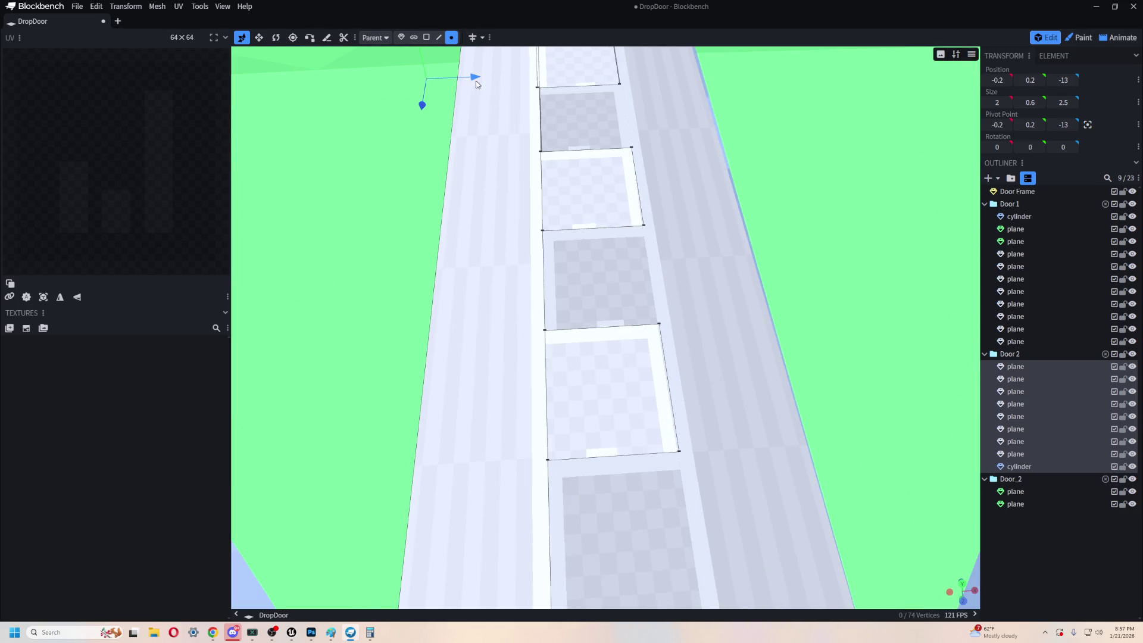
{"action": "left_click_drag", "start_coordinate": [476, 79], "coordinate": [475, 77]}
{"action": "right_click", "coordinate": [475, 77]}
{"action": "left_click", "coordinate": [620, 397]}
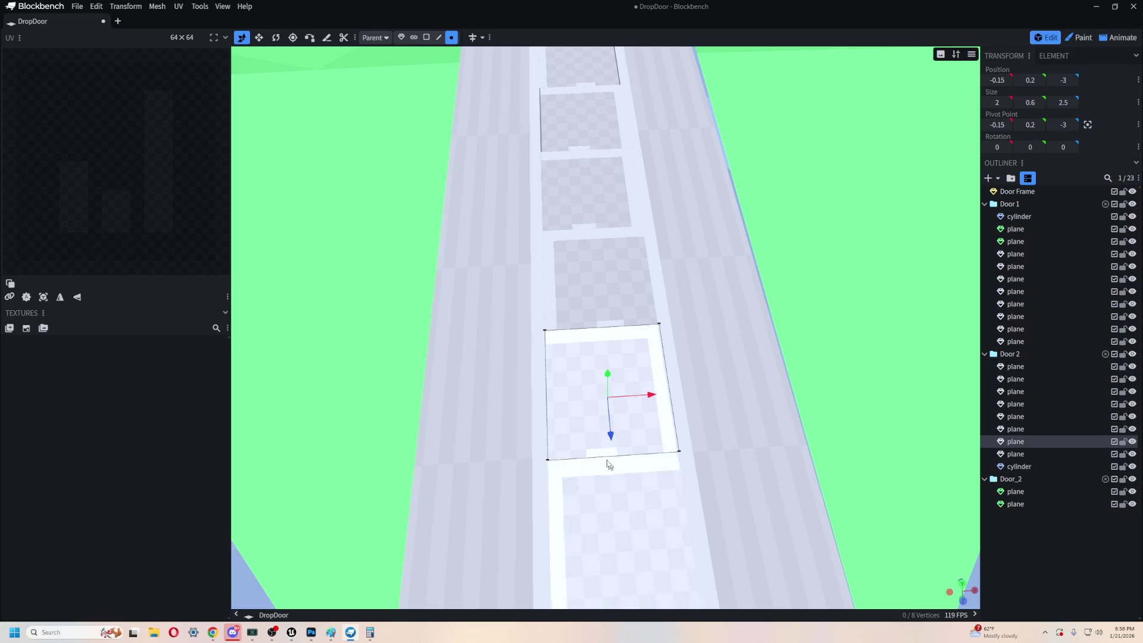
{"action": "scroll", "coordinate": [620, 476], "scroll_direction": "down", "scroll_amount": 5}
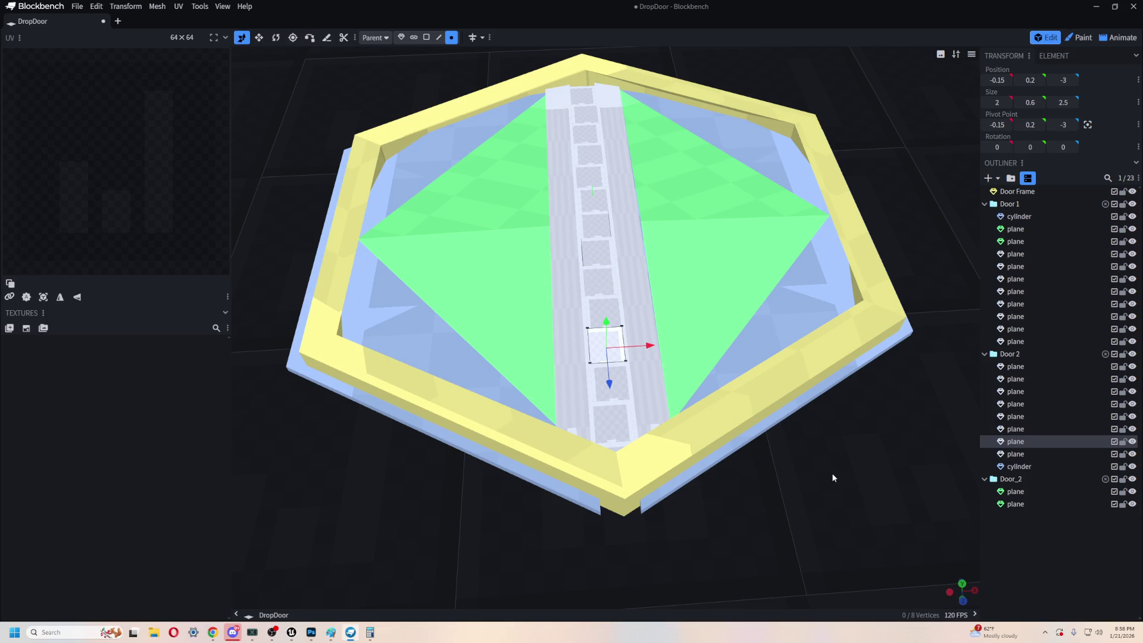
- Select the Door Frame and last Door_2 plane, then undo twice to close the door planes
{"action": "key", "text": "s"}
{"action": "left_click", "coordinate": [724, 398]}
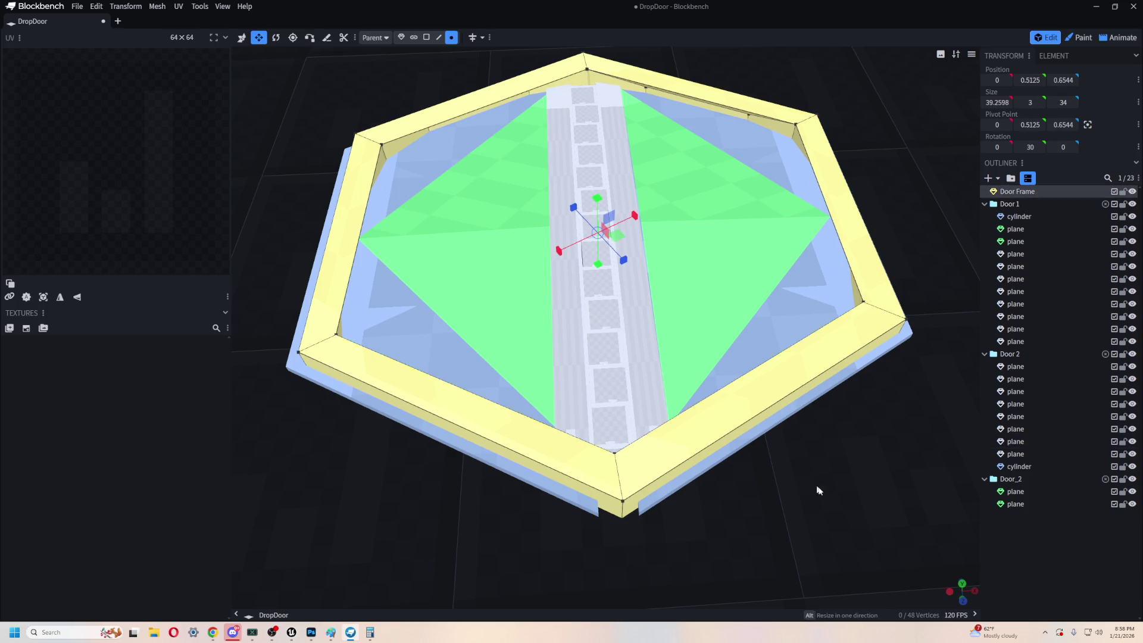
{"action": "left_click", "coordinate": [1029, 505]}
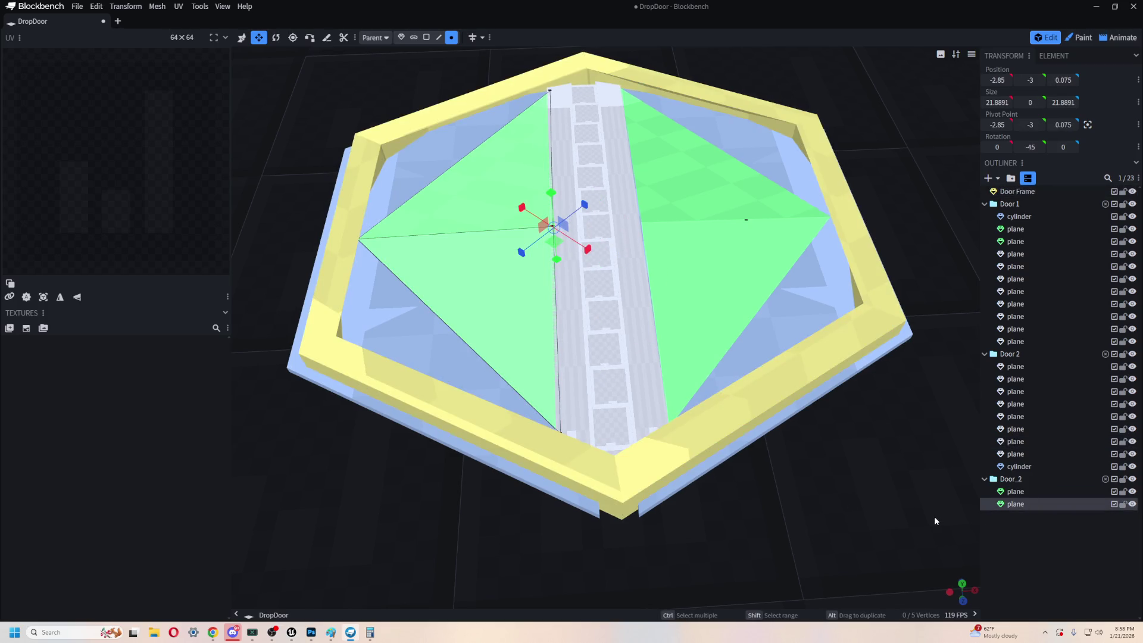
{"action": "key", "text": "ctrl+z"}
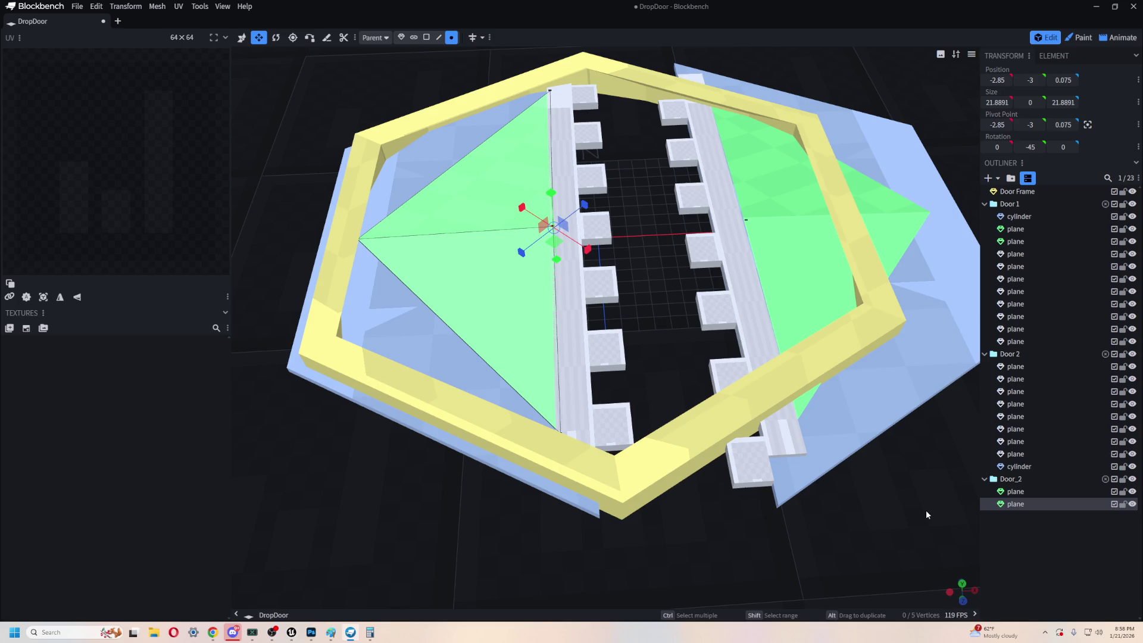
{"action": "key", "text": "ctrl+z"}
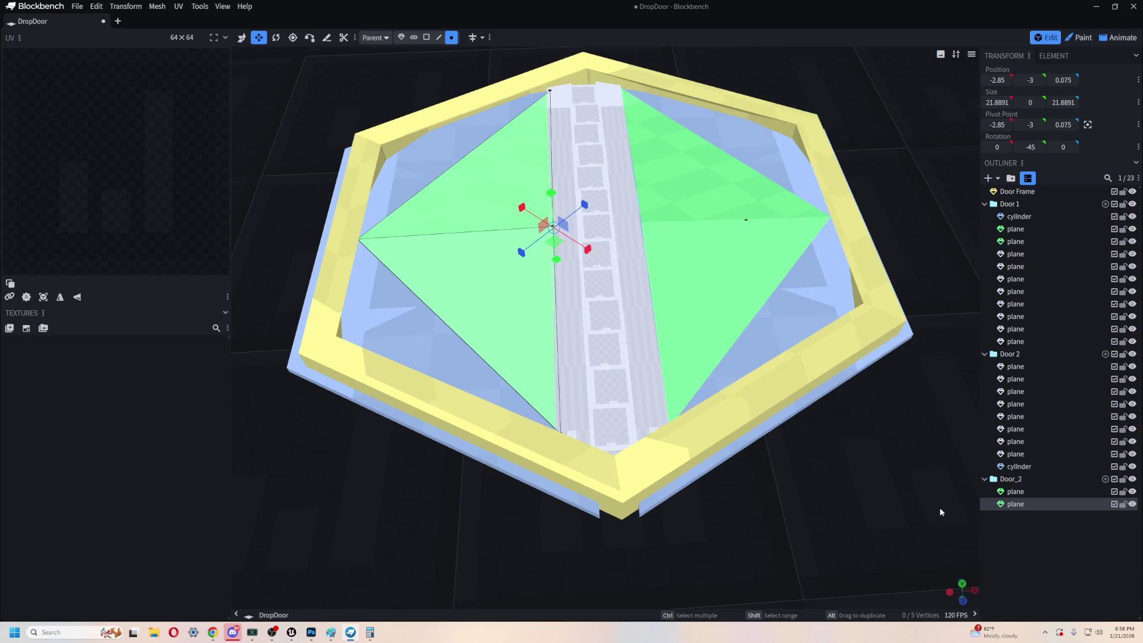
- Orbit to a near top-down view of the closed door and frame
{"action": "scroll", "coordinate": [909, 503], "scroll_direction": "down", "scroll_amount": 5}
{"action": "mouse_move", "coordinate": [835, 326]}
{"action": "left_mouse_down"}
{"action": "mouse_move", "coordinate": [772, 369]}
{"action": "mouse_move", "coordinate": [788, 400]}
{"action": "left_mouse_up"}
{"action": "scroll", "coordinate": [755, 436], "scroll_direction": "up", "scroll_amount": 5}
{"action": "mouse_move", "coordinate": [758, 191]}
{"action": "left_mouse_down"}
{"action": "mouse_move", "coordinate": [737, 94]}
{"action": "mouse_move", "coordinate": [798, 153]}
{"action": "mouse_move", "coordinate": [863, 148]}
{"action": "left_mouse_up"}
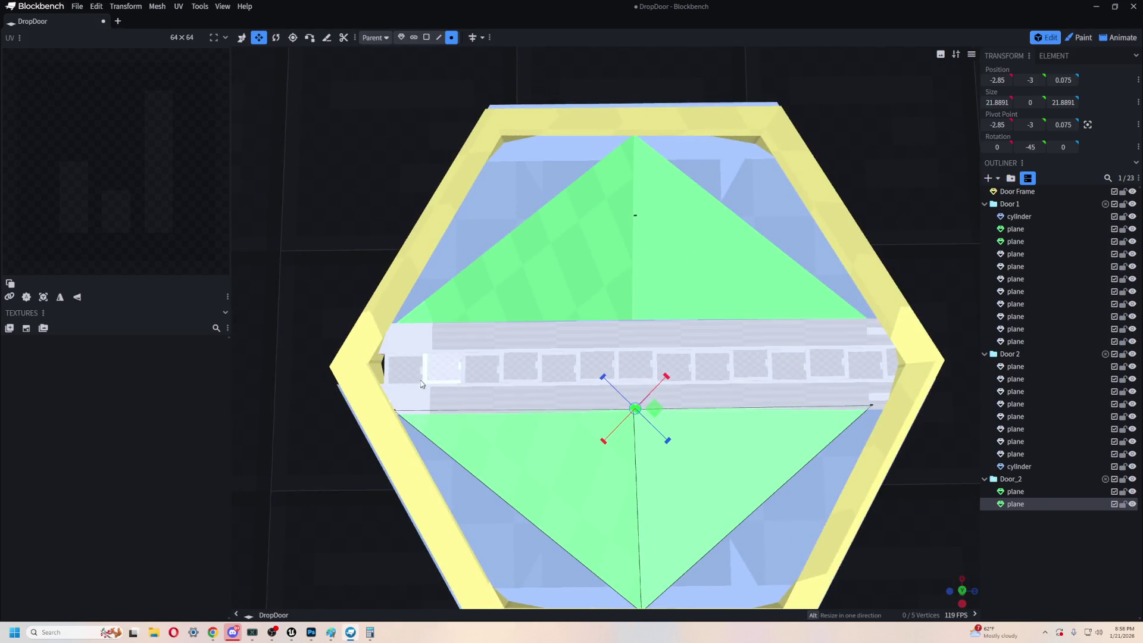
{"action": "left_click_drag", "start_coordinate": [262, 465], "coordinate": [338, 315]}
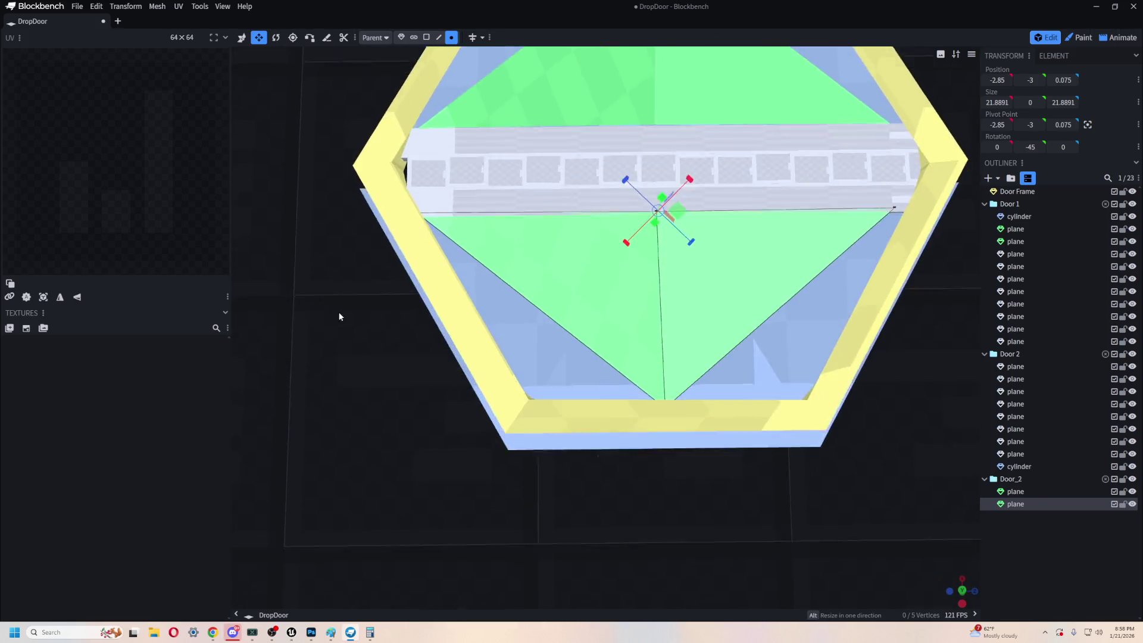
{"action": "scroll", "coordinate": [500, 382], "scroll_direction": "down", "scroll_amount": 3}
{"action": "scroll", "coordinate": [460, 306], "scroll_direction": "up", "scroll_amount": 3}
{"action": "mouse_move", "coordinate": [460, 306]}
{"action": "left_mouse_down"}
{"action": "mouse_move", "coordinate": [446, 358]}
{"action": "mouse_move", "coordinate": [485, 293]}
{"action": "mouse_move", "coordinate": [459, 352]}
{"action": "mouse_move", "coordinate": [674, 160]}
{"action": "mouse_move", "coordinate": [669, 101]}
{"action": "left_mouse_up"}
- Raise the door frame 9 units on Y to 9.5125, out of the way
{"action": "key", "text": "v"}
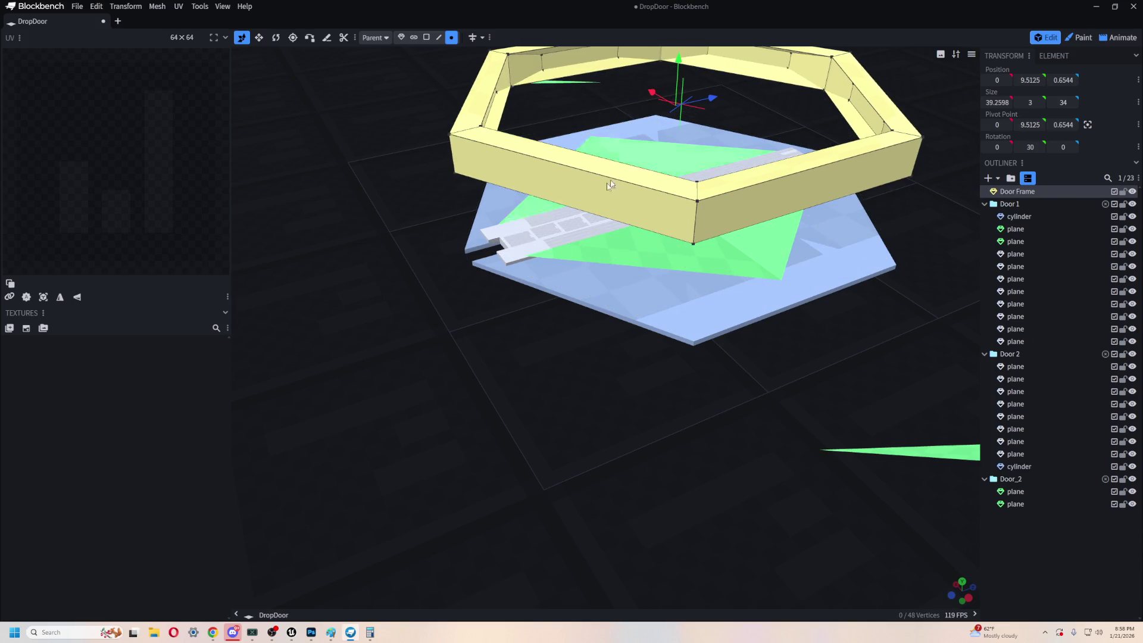
{"action": "left_click_drag", "start_coordinate": [588, 370], "coordinate": [546, 350]}
{"action": "mouse_move", "coordinate": [829, 314]}
{"action": "left_mouse_down"}
{"action": "mouse_move", "coordinate": [841, 395]}
{"action": "mouse_move", "coordinate": [744, 428]}
{"action": "mouse_move", "coordinate": [577, 456]}
{"action": "mouse_move", "coordinate": [416, 357]}
{"action": "left_mouse_up"}
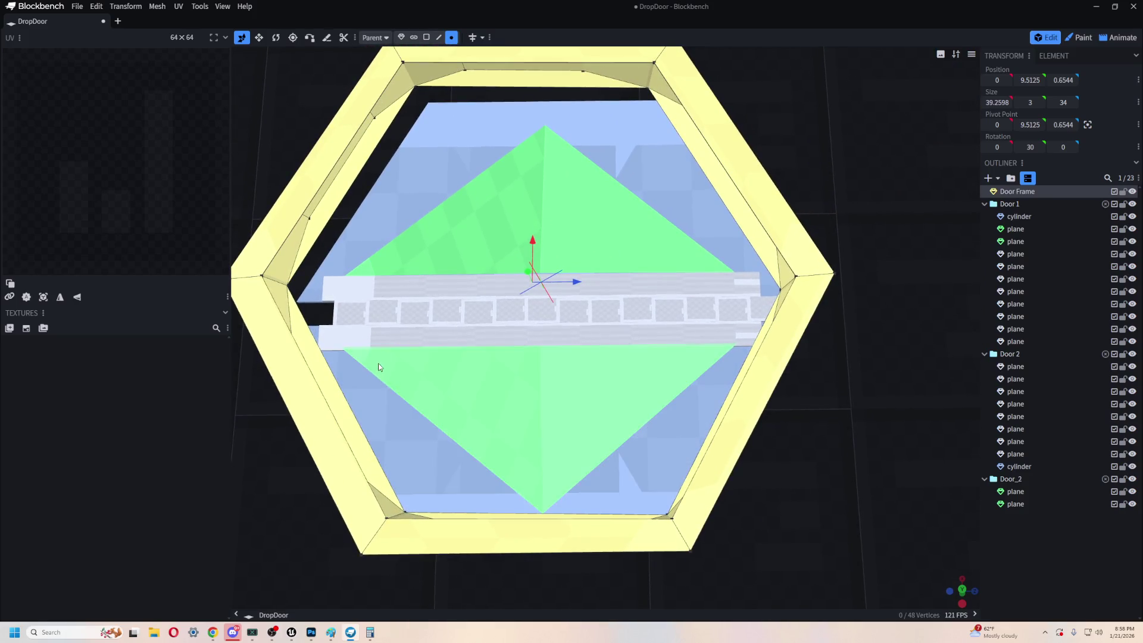
- Select the walkway strips and hinge square, and narrow the left side panel
{"action": "left_click", "coordinate": [365, 340]}
{"action": "left_click", "coordinate": [410, 293]}
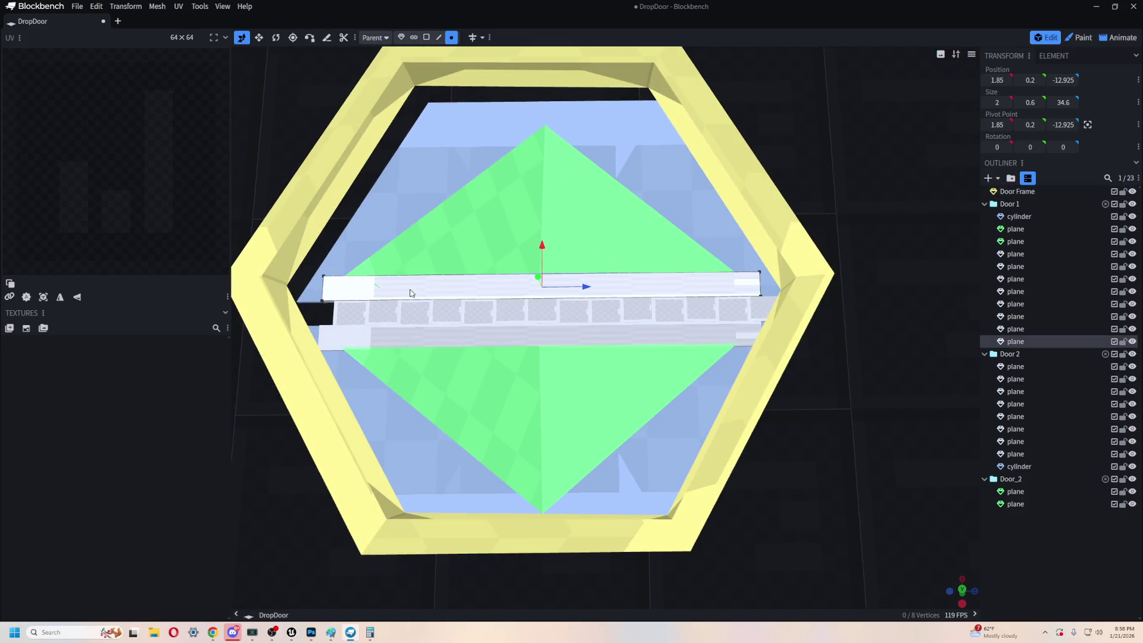
{"action": "left_click", "coordinate": [337, 331]}
{"action": "left_click", "coordinate": [350, 322]}
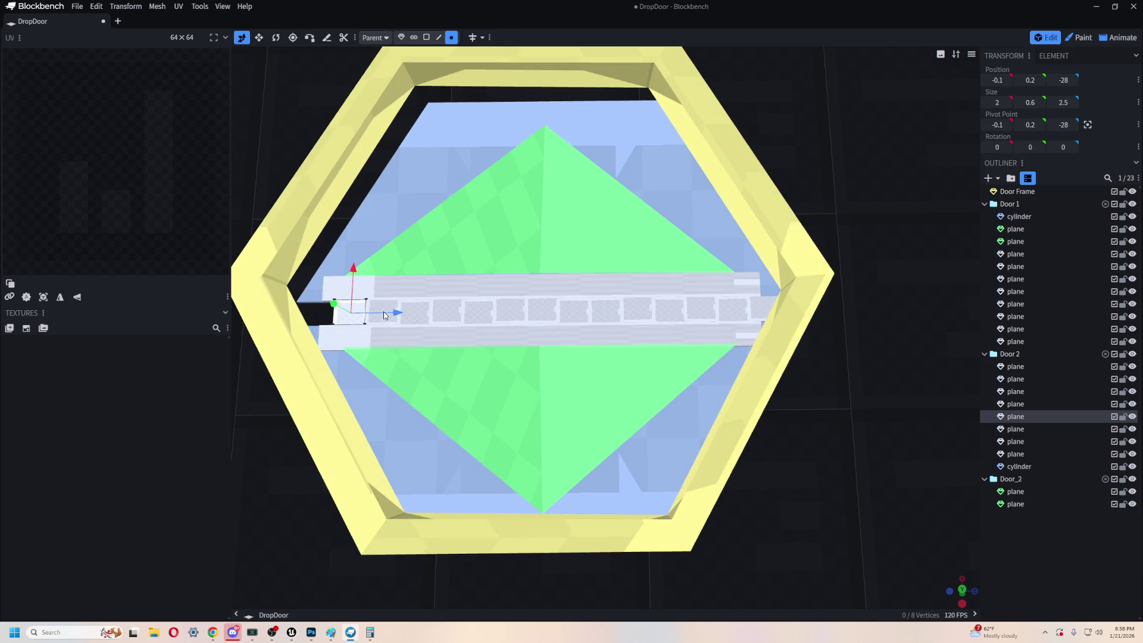
{"action": "mouse_move", "coordinate": [231, 438]}
{"action": "left_mouse_down"}
{"action": "mouse_move", "coordinate": [403, 434]}
{"action": "mouse_move", "coordinate": [210, 467]}
{"action": "left_mouse_up"}
{"action": "mouse_move", "coordinate": [260, 471]}
{"action": "right_mouse_down"}
{"action": "mouse_move", "coordinate": [579, 474]}
{"action": "mouse_move", "coordinate": [436, 508]}
{"action": "right_mouse_up"}
{"action": "left_click_drag", "start_coordinate": [436, 508], "coordinate": [514, 457]}
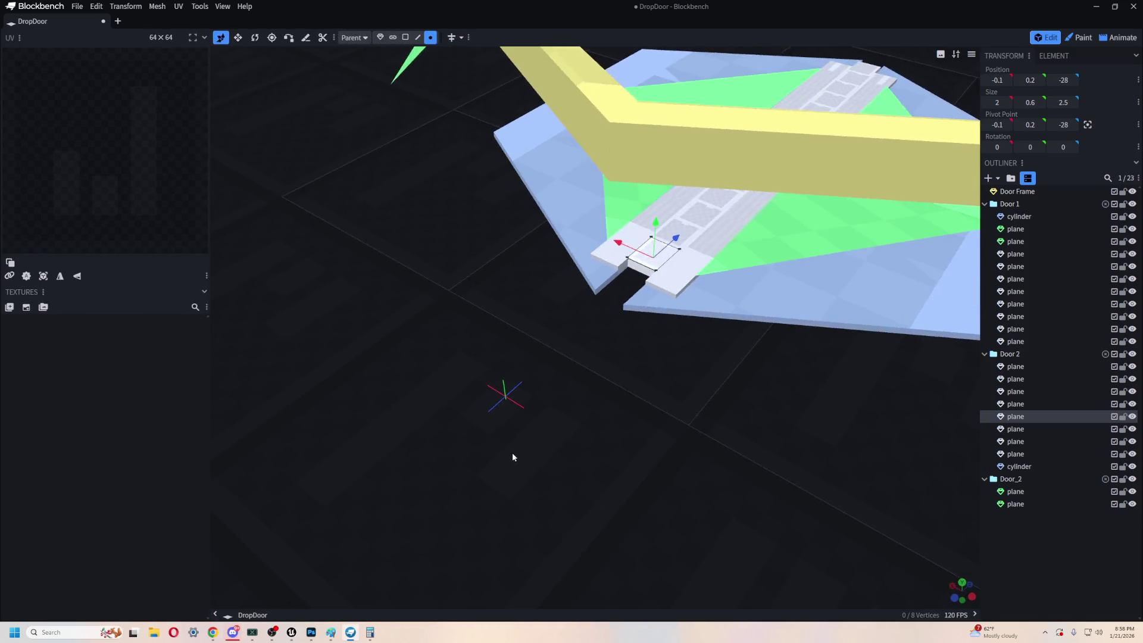
{"action": "scroll", "coordinate": [536, 461], "scroll_direction": "up", "scroll_amount": 5}
- Duplicate the end hinge square and slide the copy to Z -30.5
{"action": "left_click", "coordinate": [652, 276]}
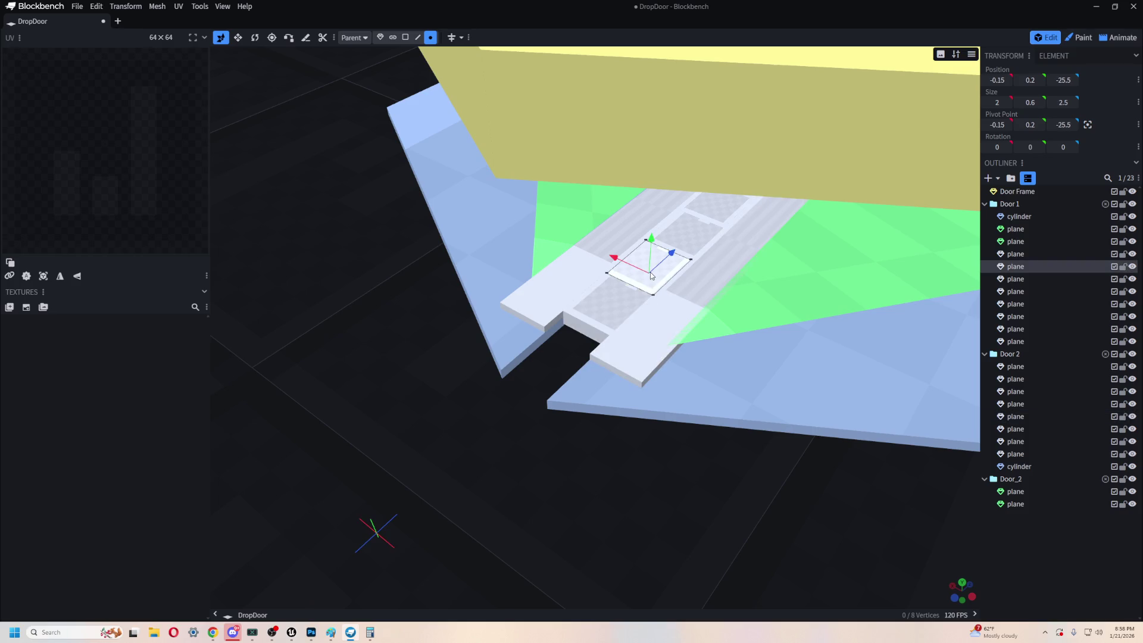
{"action": "key", "text": "ctrl+d"}
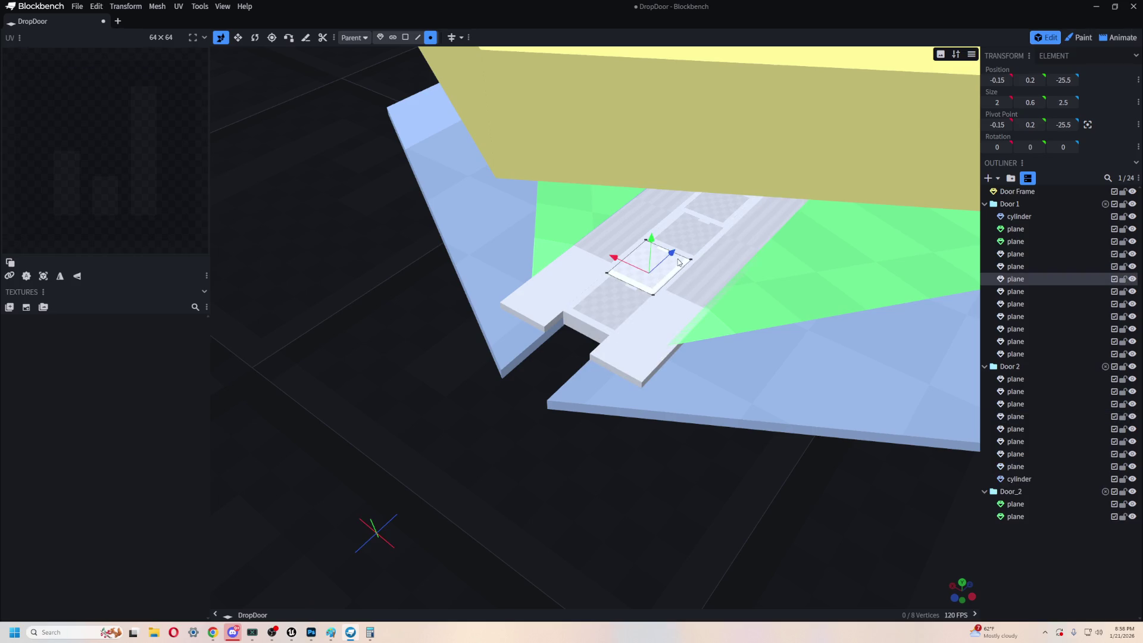
{"action": "mouse_move", "coordinate": [672, 257]}
{"action": "left_mouse_down"}
{"action": "mouse_move", "coordinate": [594, 357]}
{"action": "mouse_move", "coordinate": [535, 402]}
{"action": "mouse_move", "coordinate": [593, 358]}
{"action": "mouse_move", "coordinate": [701, 446]}
{"action": "mouse_move", "coordinate": [758, 468]}
{"action": "mouse_move", "coordinate": [778, 464]}
{"action": "mouse_move", "coordinate": [779, 442]}
{"action": "left_mouse_up"}
{"action": "scroll", "coordinate": [803, 230], "scroll_direction": "down", "scroll_amount": 5}
- Lower the door frame 9 units back down to Y 0.5125
{"action": "left_click", "coordinate": [802, 231]}
{"action": "left_click_drag", "start_coordinate": [816, 347], "coordinate": [735, 246]}
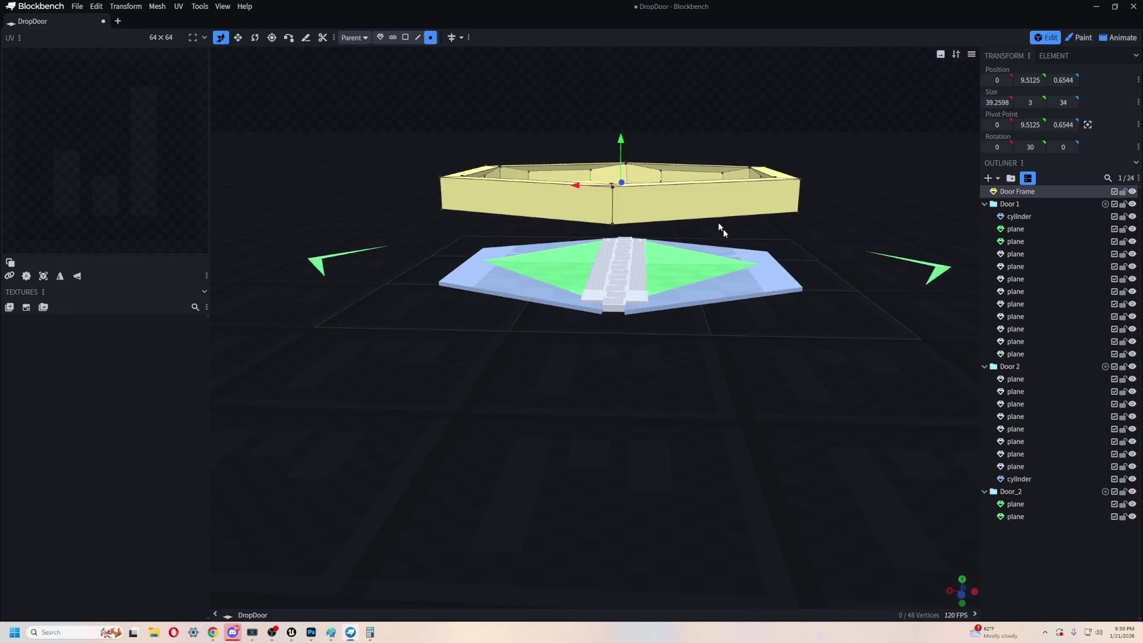
{"action": "left_click_drag", "start_coordinate": [623, 147], "coordinate": [618, 228]}
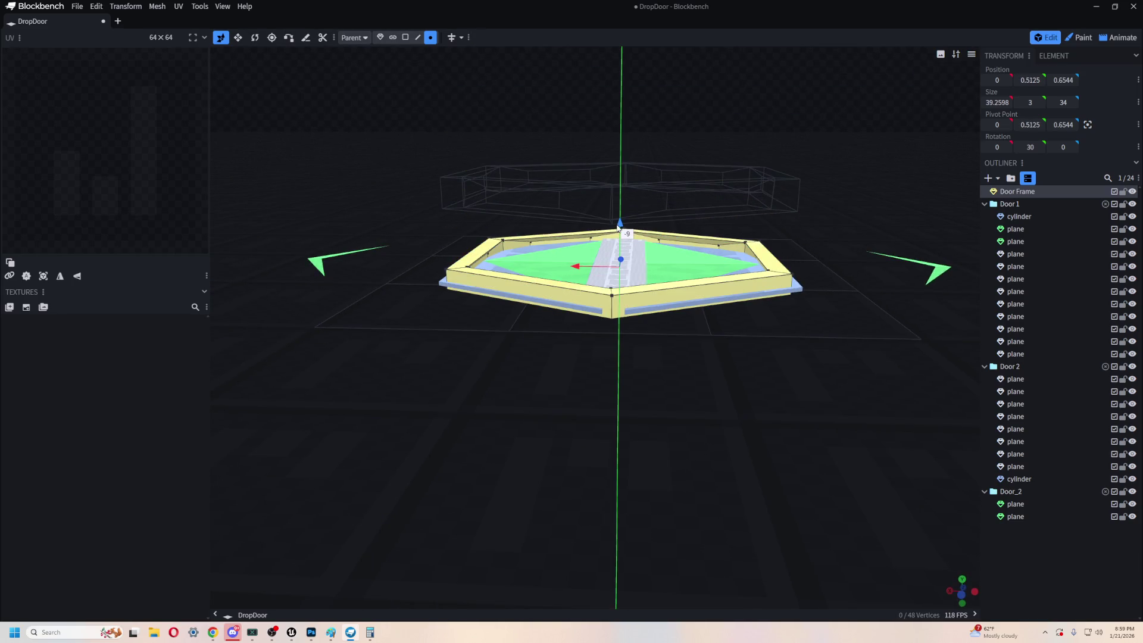
{"action": "scroll", "coordinate": [671, 309], "scroll_direction": "up", "scroll_amount": 5}
{"action": "mouse_move", "coordinate": [672, 309]}
{"action": "left_mouse_down"}
{"action": "mouse_move", "coordinate": [658, 230]}
{"action": "mouse_move", "coordinate": [658, 243]}
{"action": "left_mouse_up"}
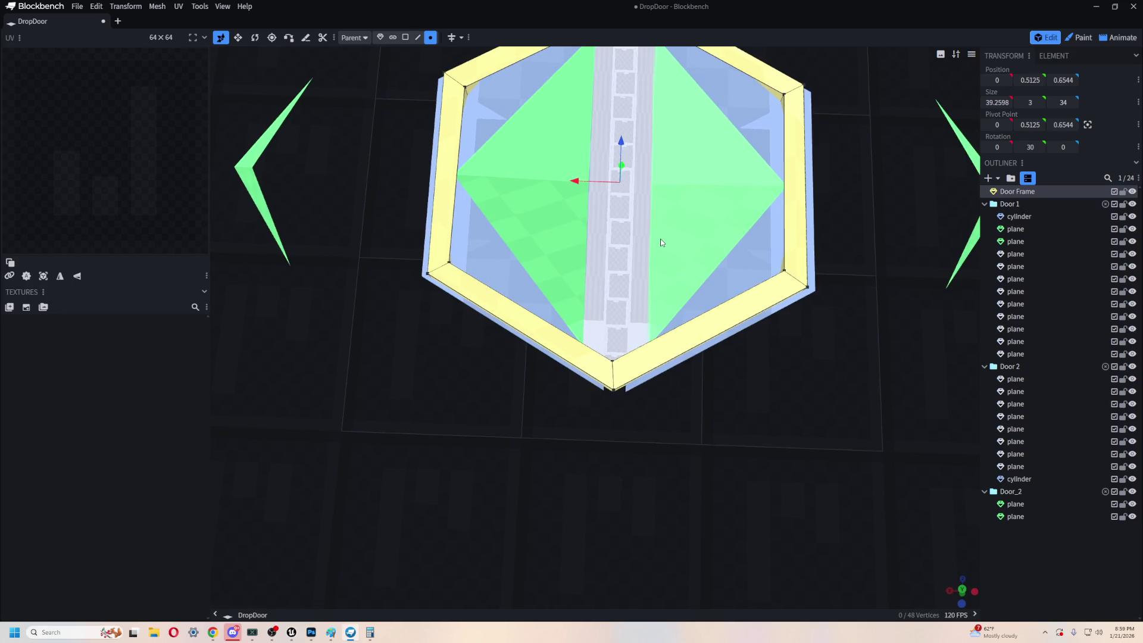
{"action": "scroll", "coordinate": [843, 128], "scroll_direction": "down", "scroll_amount": 3}
{"action": "left_click_drag", "start_coordinate": [797, 155], "coordinate": [792, 139]}
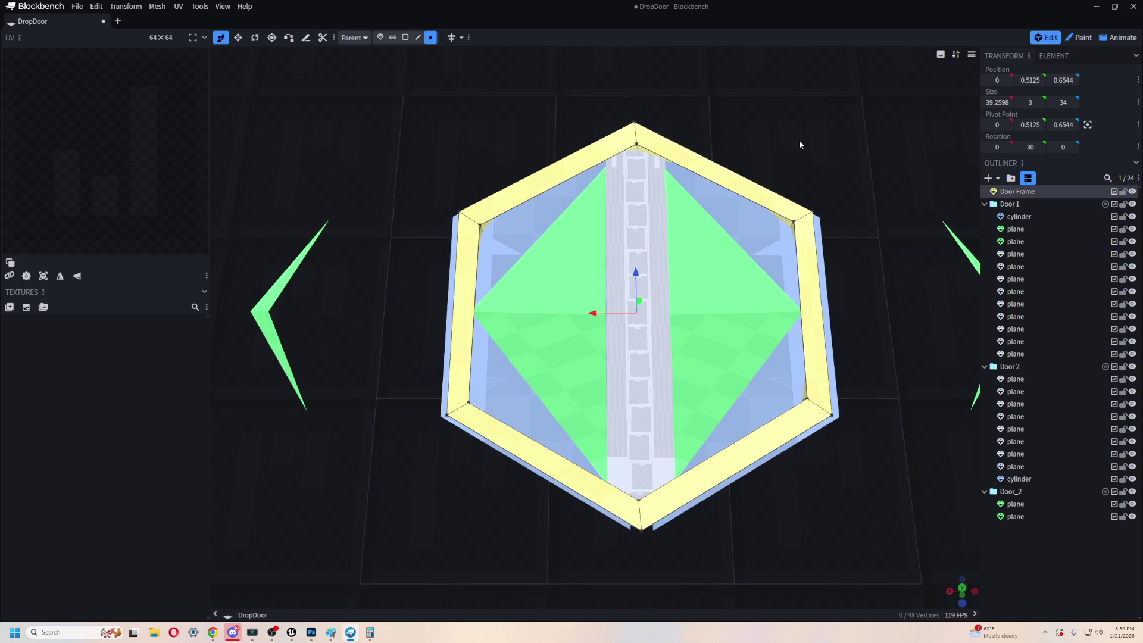
{"action": "scroll", "coordinate": [737, 140], "scroll_direction": "up", "scroll_amount": 3}
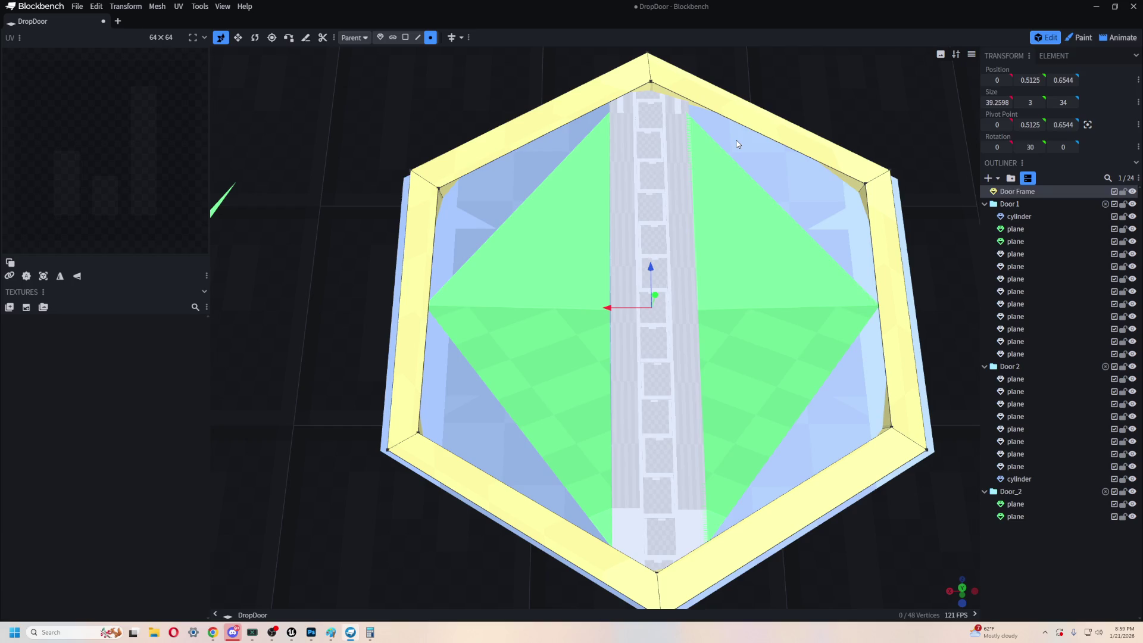
{"action": "scroll", "coordinate": [736, 144], "scroll_direction": "down", "scroll_amount": 3}
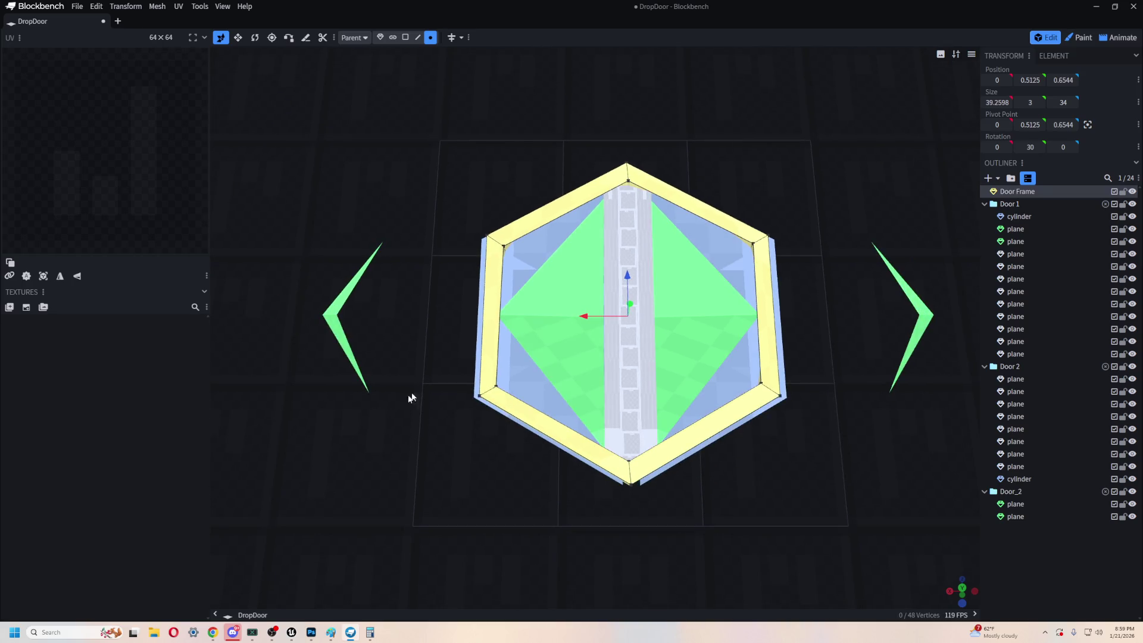
{"action": "right_click_drag", "start_coordinate": [363, 445], "coordinate": [355, 338]}
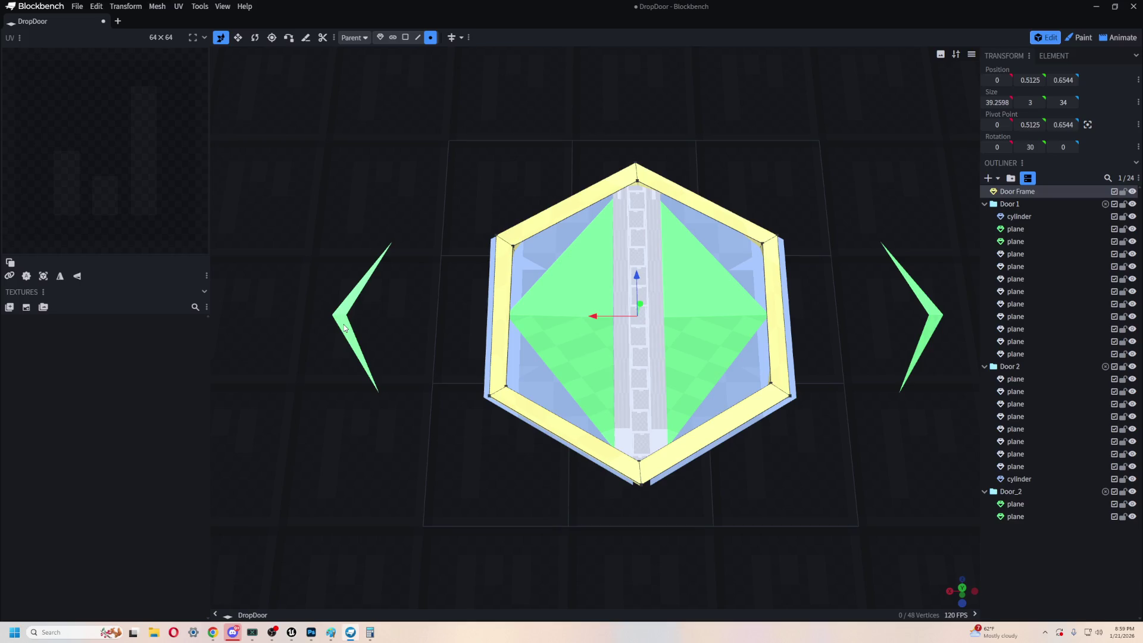
- Move both green side pieces 11 units inward along X, the Door_2 one to X -18.85
{"action": "left_click", "coordinate": [343, 328]}
{"action": "mouse_move", "coordinate": [332, 314]}
{"action": "left_mouse_down"}
{"action": "mouse_move", "coordinate": [439, 316]}
{"action": "mouse_move", "coordinate": [423, 316]}
{"action": "left_mouse_up"}
{"action": "left_click", "coordinate": [933, 321]}
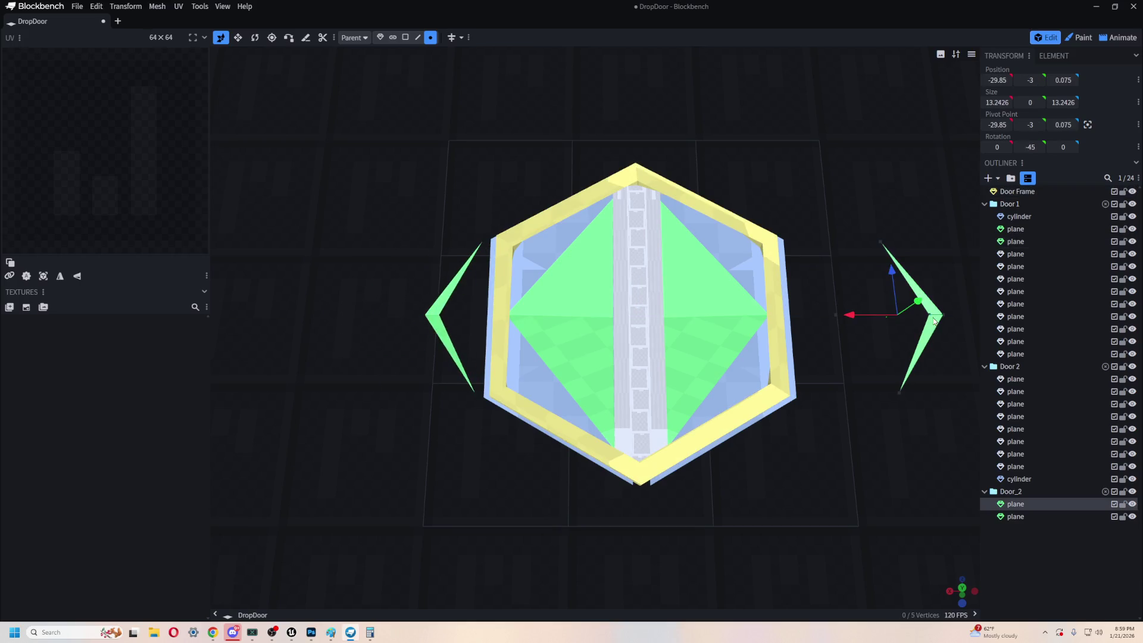
{"action": "left_click_drag", "start_coordinate": [857, 315], "coordinate": [753, 315]}
{"action": "mouse_move", "coordinate": [804, 395]}
{"action": "left_mouse_down"}
{"action": "mouse_move", "coordinate": [742, 401]}
{"action": "mouse_move", "coordinate": [834, 413]}
{"action": "mouse_move", "coordinate": [869, 475]}
{"action": "mouse_move", "coordinate": [814, 393]}
{"action": "mouse_move", "coordinate": [752, 395]}
{"action": "left_mouse_up"}
{"action": "key", "text": "alt+Tab"}
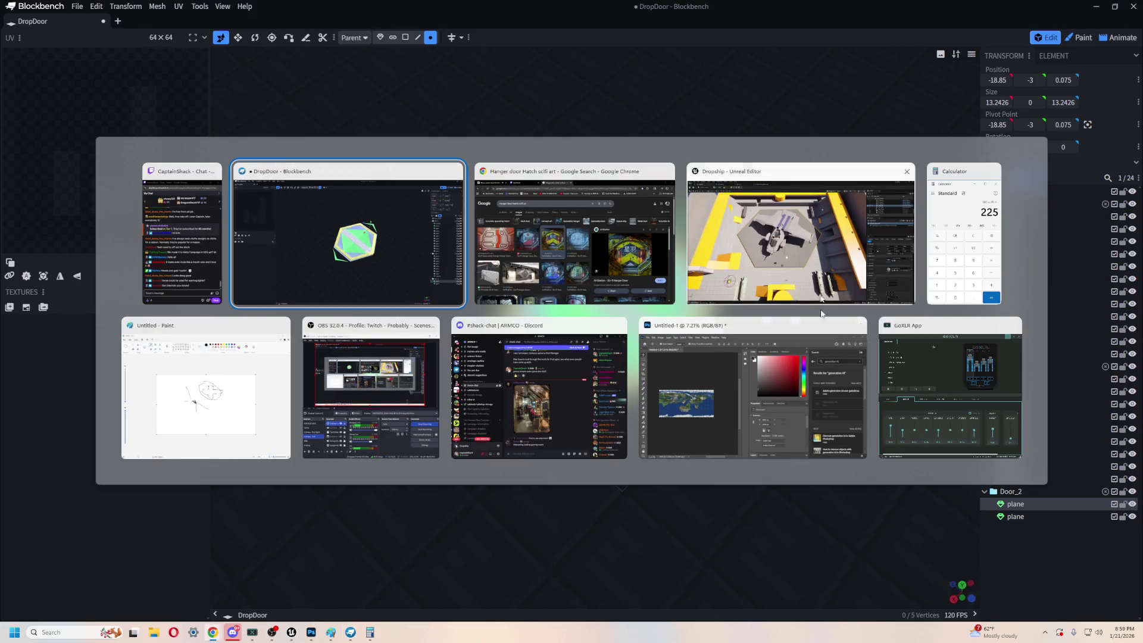
- In Unreal, push the left hangar wall SM_Cube17 outward, then select SM_Cube37
{"action": "left_click", "coordinate": [766, 241]}
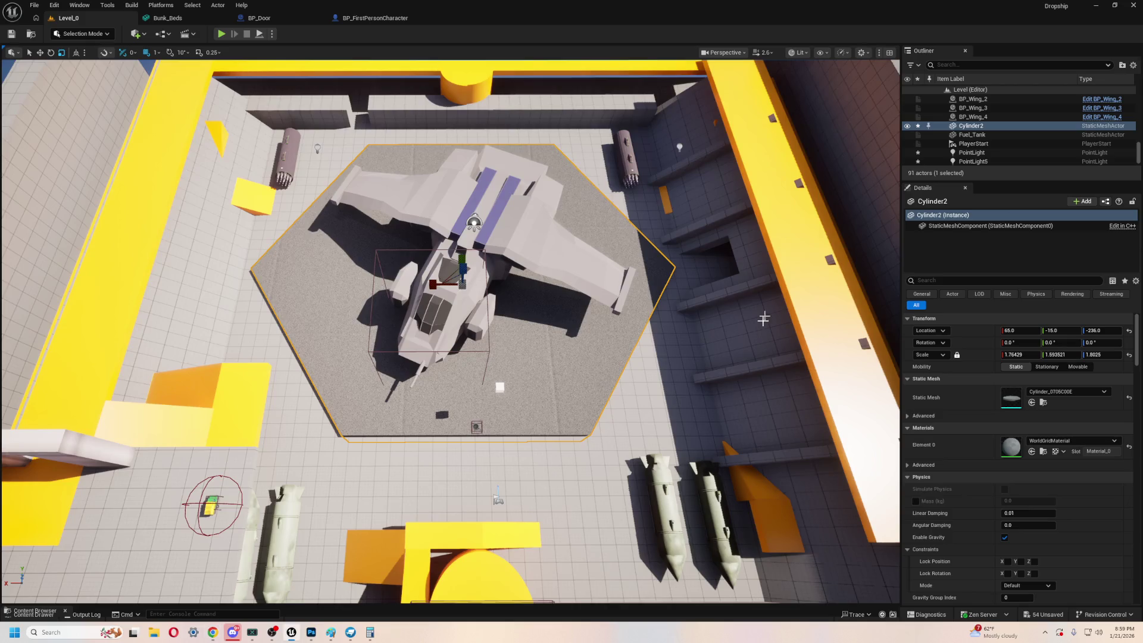
{"action": "left_click_drag", "start_coordinate": [545, 416], "coordinate": [524, 488]}
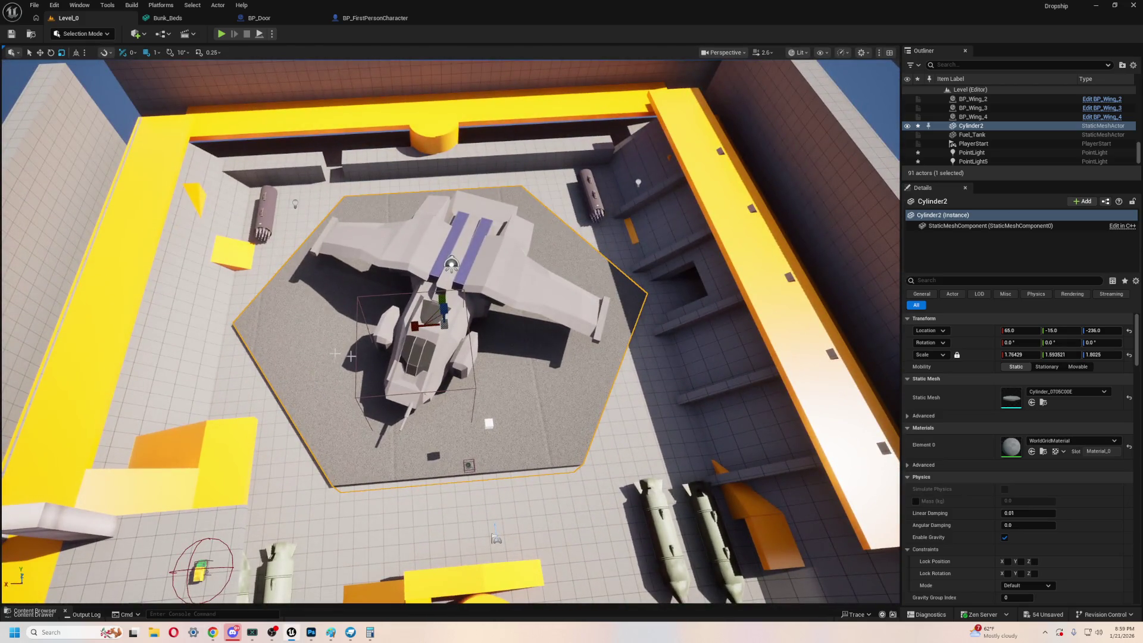
{"action": "left_click", "coordinate": [208, 303]}
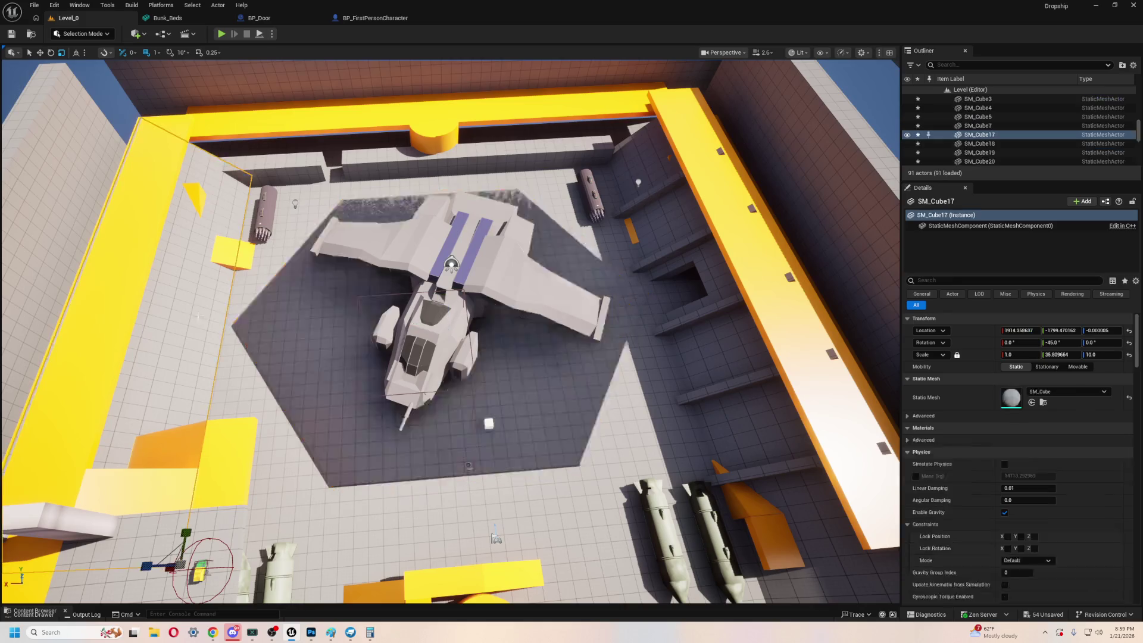
{"action": "scroll", "coordinate": [208, 303], "scroll_direction": "down", "scroll_amount": 3}
{"action": "mouse_move", "coordinate": [203, 518]}
{"action": "left_mouse_down"}
{"action": "mouse_move", "coordinate": [150, 522]}
{"action": "mouse_move", "coordinate": [193, 520]}
{"action": "left_mouse_up"}
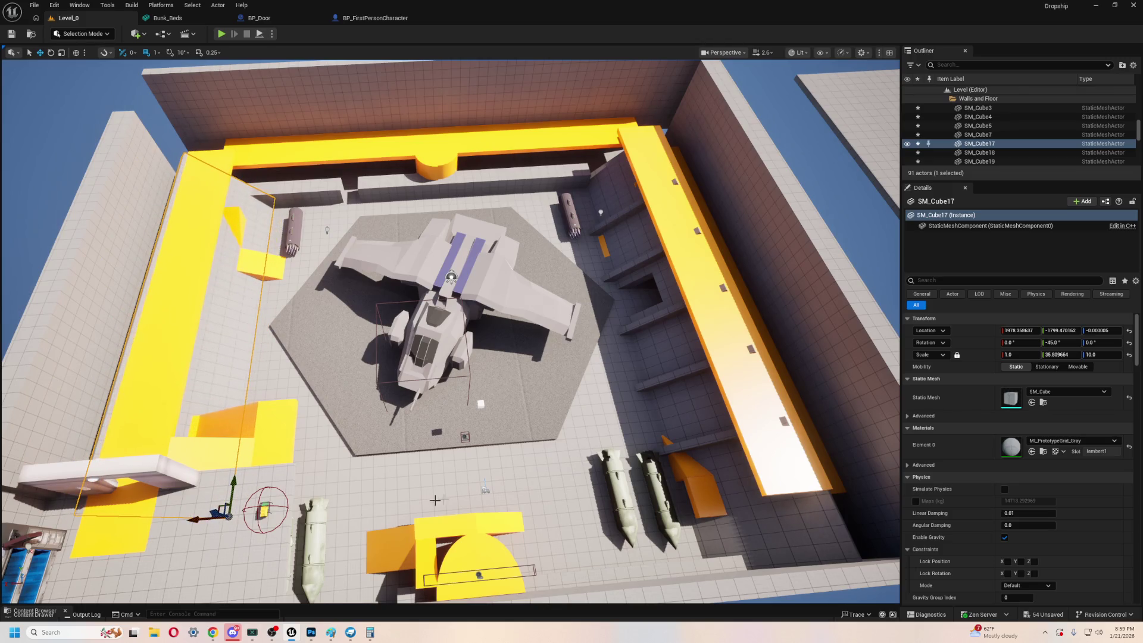
{"action": "left_click", "coordinate": [659, 347]}
{"action": "mouse_move", "coordinate": [660, 347]}
{"action": "right_mouse_down"}
{"action": "mouse_move", "coordinate": [659, 369]}
{"action": "mouse_move", "coordinate": [659, 347]}
{"action": "right_mouse_up"}
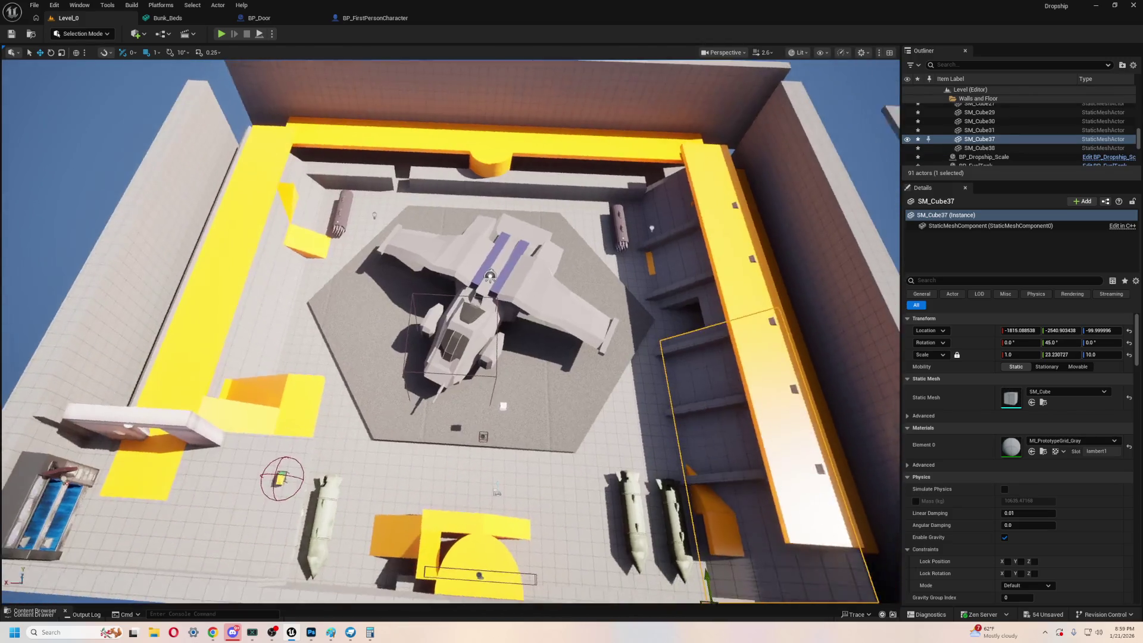
{"action": "scroll", "coordinate": [659, 347], "scroll_direction": "up", "scroll_amount": 3}
{"action": "scroll", "coordinate": [450, 331], "scroll_direction": "up", "scroll_amount": 3}
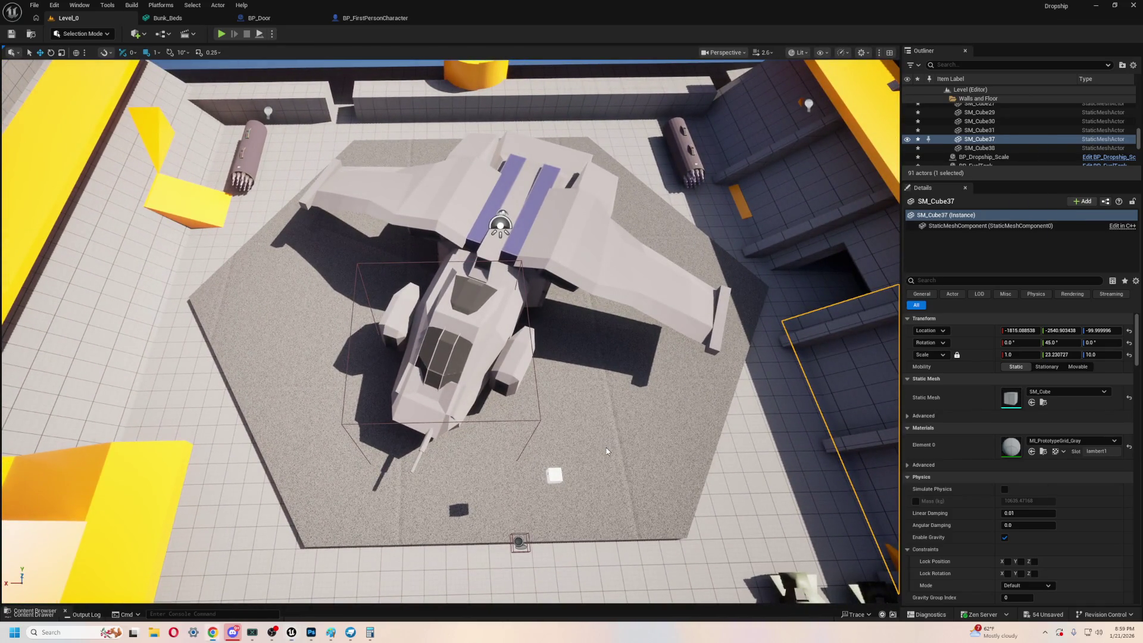
- Compare against the DropDoor model in Blockbench, then return to the Unreal hangar
{"action": "key", "text": "alt+Tab"}
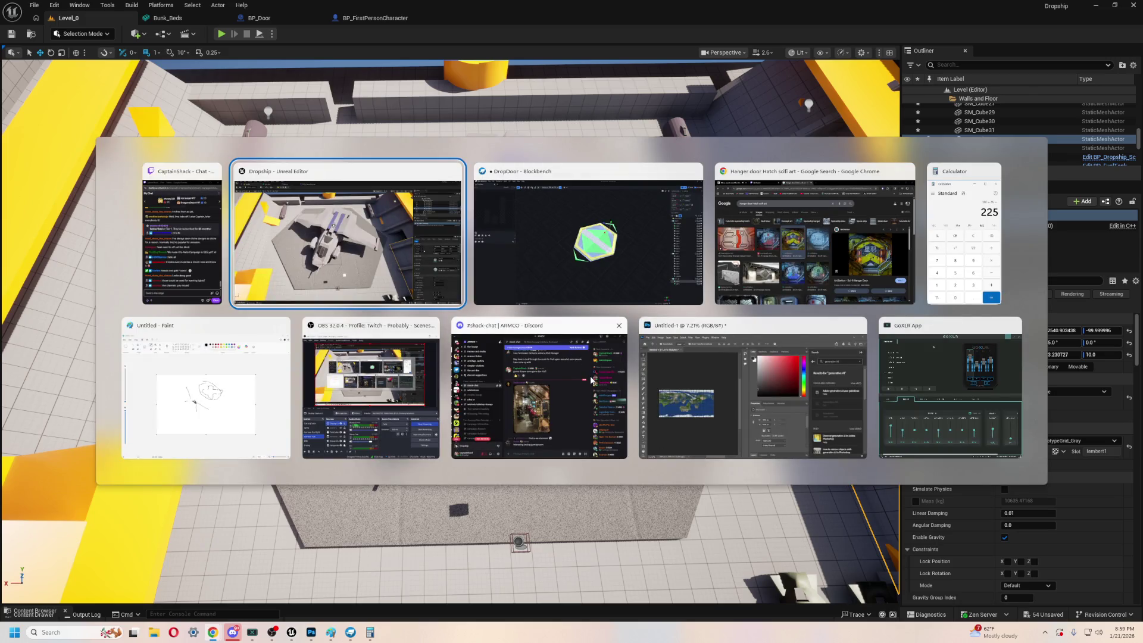
{"action": "left_click", "coordinate": [601, 263]}
{"action": "mouse_move", "coordinate": [605, 492]}
{"action": "left_mouse_down"}
{"action": "mouse_move", "coordinate": [714, 492]}
{"action": "mouse_move", "coordinate": [651, 498]}
{"action": "mouse_move", "coordinate": [694, 497]}
{"action": "mouse_move", "coordinate": [698, 476]}
{"action": "mouse_move", "coordinate": [660, 476]}
{"action": "mouse_move", "coordinate": [760, 431]}
{"action": "mouse_move", "coordinate": [630, 410]}
{"action": "mouse_move", "coordinate": [653, 482]}
{"action": "left_mouse_up"}
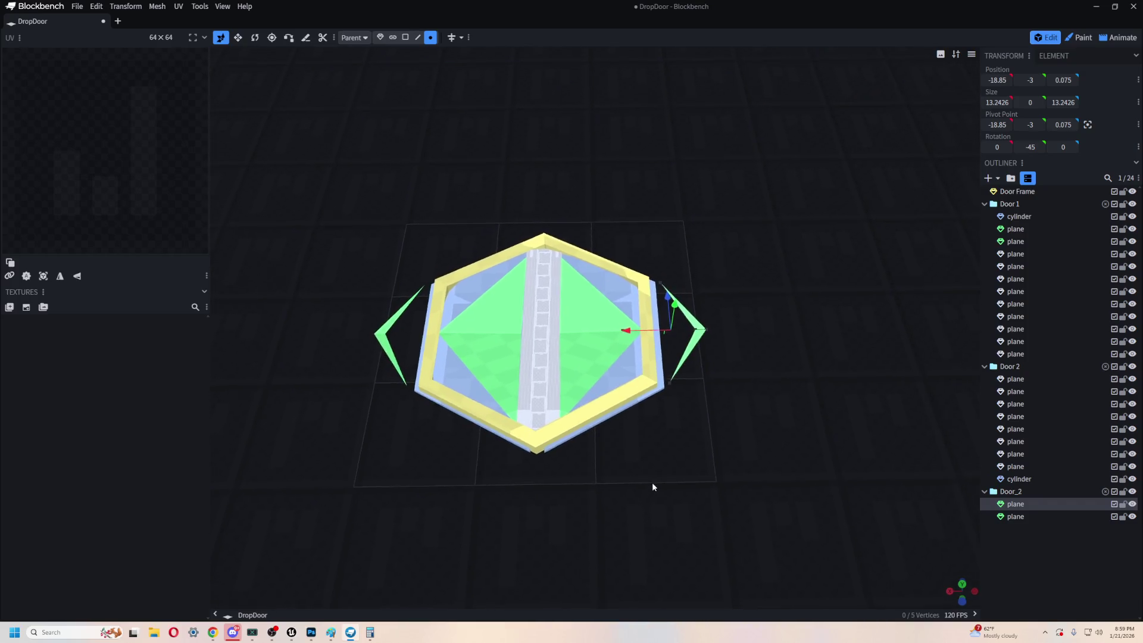
{"action": "key", "text": "alt+Tab"}
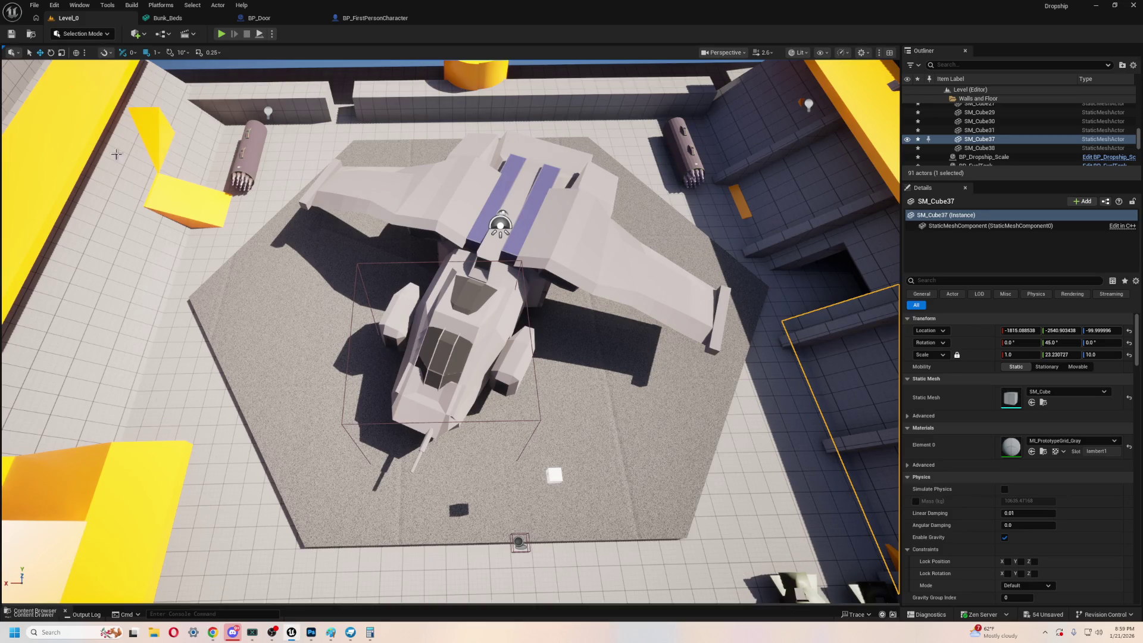
- Return to Unreal Editor and zoom out to view the ship on its hexagonal landing pad
{"action": "key", "text": "alt+Tab"}
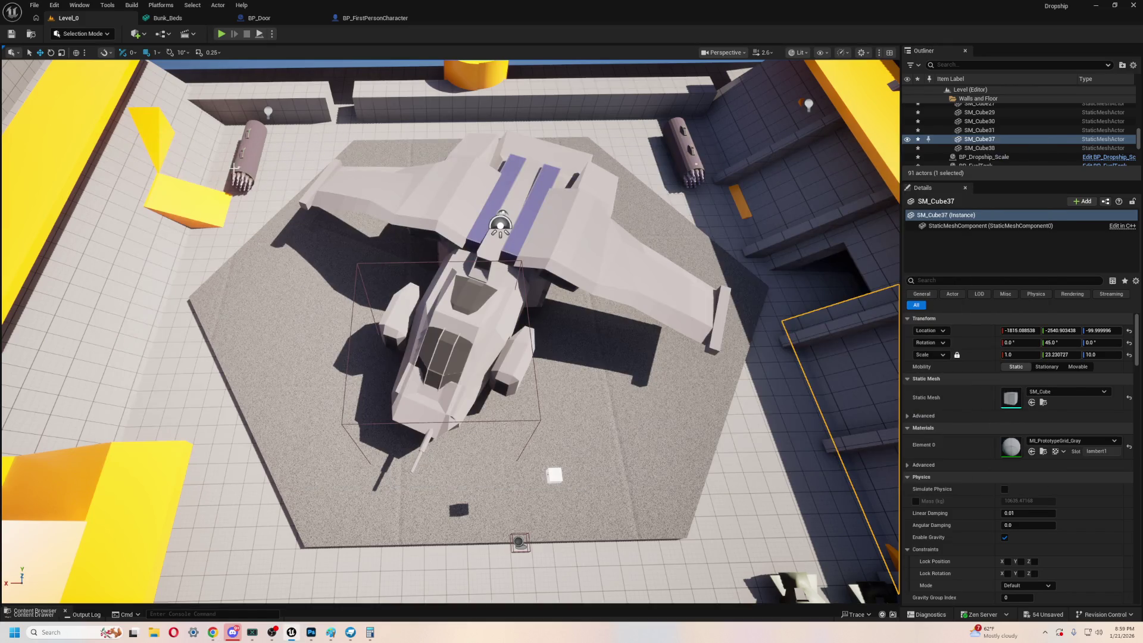
{"action": "scroll", "coordinate": [711, 494], "scroll_direction": "down", "scroll_amount": 2}
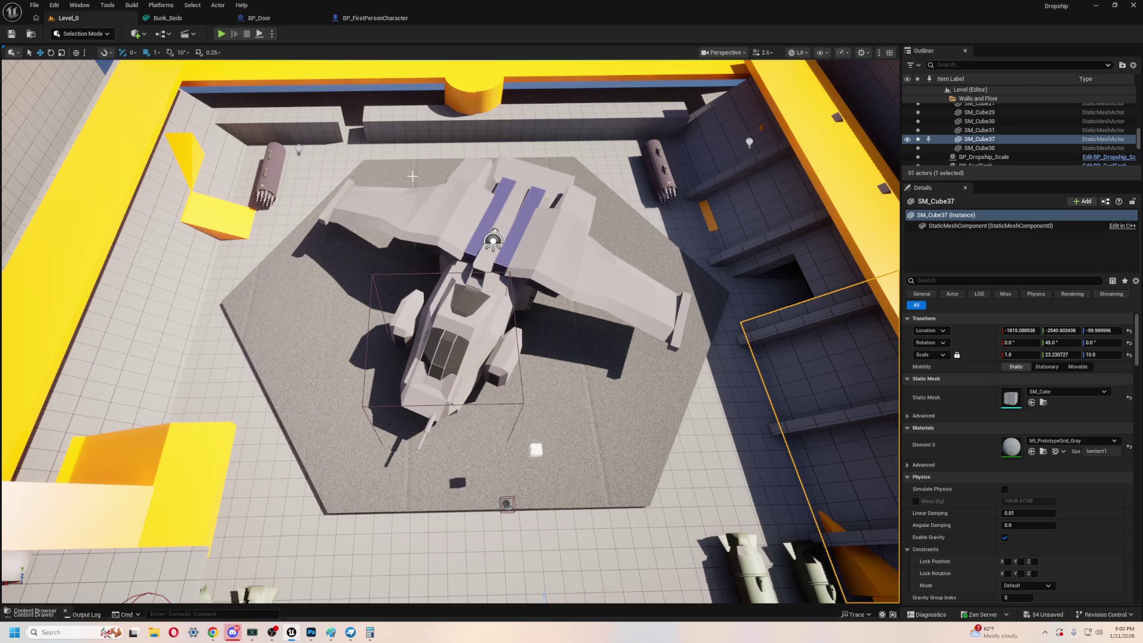
- Tilt the Unreal view down over the landing pad and switch to Blockbench
{"action": "mouse_move", "coordinate": [429, 417]}
{"action": "right_mouse_down"}
{"action": "mouse_move", "coordinate": [430, 505]}
{"action": "mouse_move", "coordinate": [437, 429]}
{"action": "right_mouse_up"}
{"action": "key", "text": "alt+Tab"}
{"action": "key", "text": "alt+Tab"}
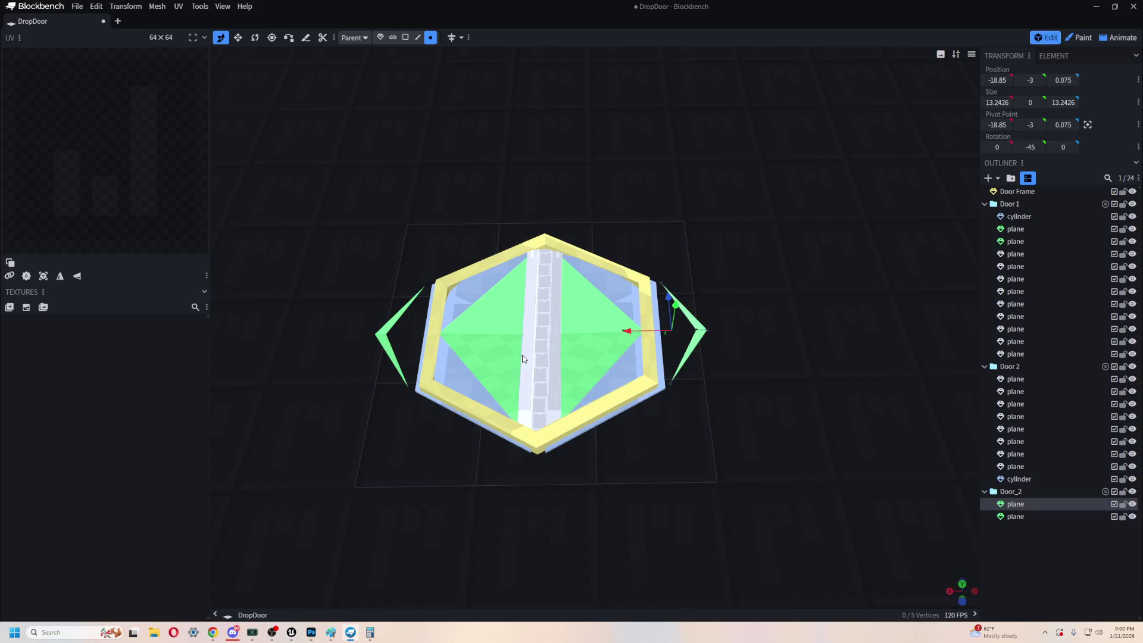
{"action": "right_click_drag", "start_coordinate": [784, 504], "coordinate": [734, 441]}
{"action": "mouse_move", "coordinate": [733, 441]}
{"action": "left_mouse_down"}
{"action": "mouse_move", "coordinate": [734, 402]}
{"action": "mouse_move", "coordinate": [721, 436]}
{"action": "left_mouse_up"}
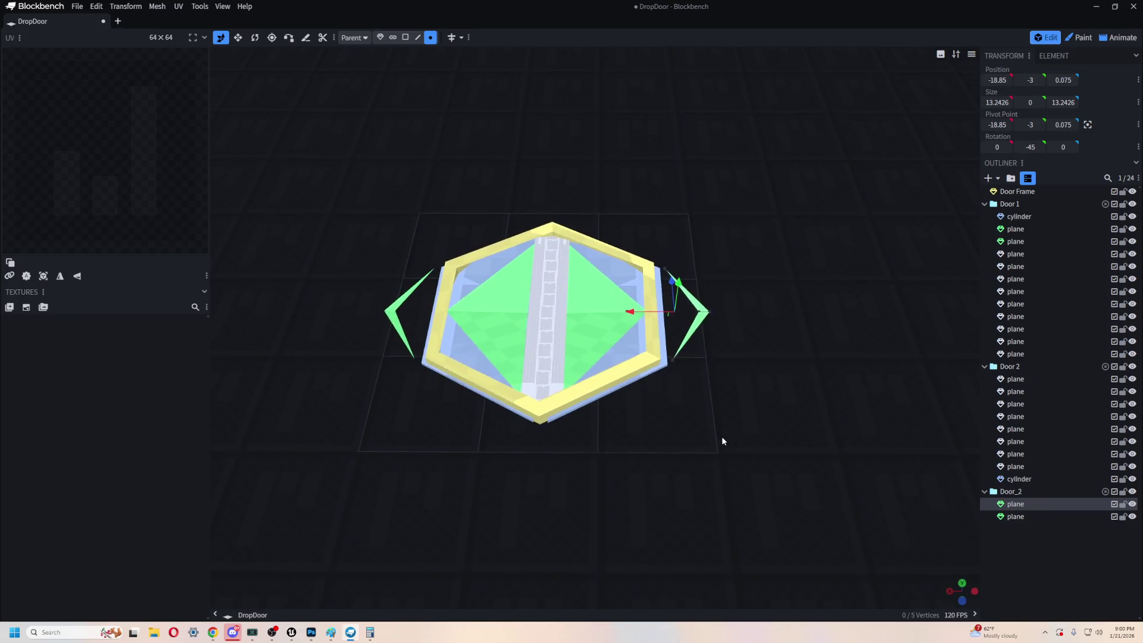
{"action": "scroll", "coordinate": [739, 462], "scroll_direction": "up", "scroll_amount": 5}
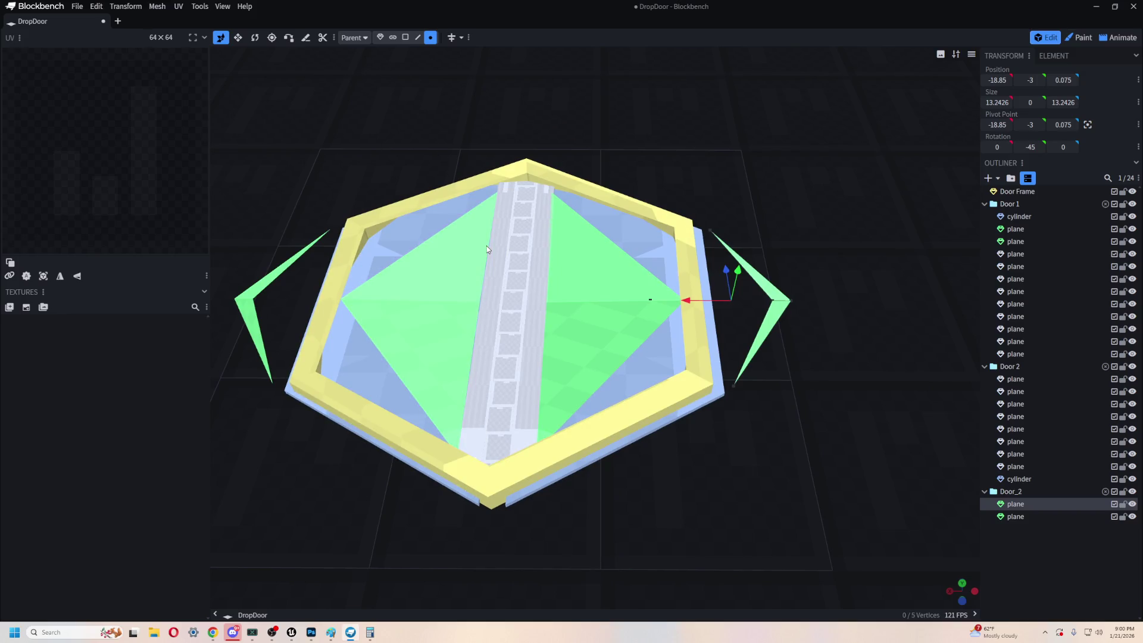
{"action": "left_click", "coordinate": [598, 321]}
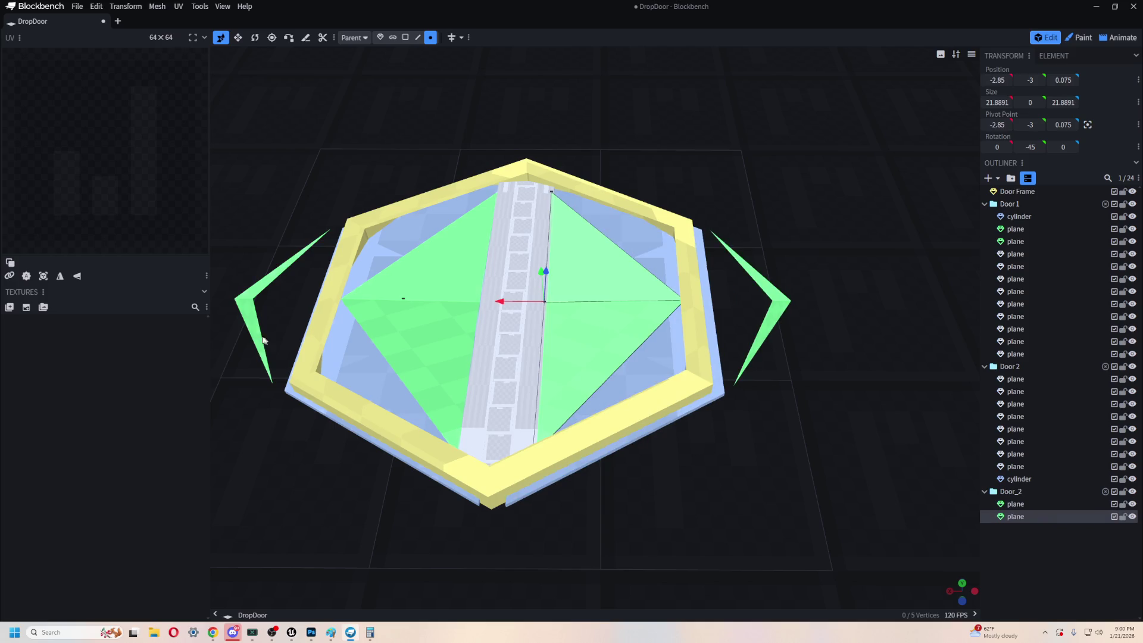
{"action": "left_click", "coordinate": [25, 307]}
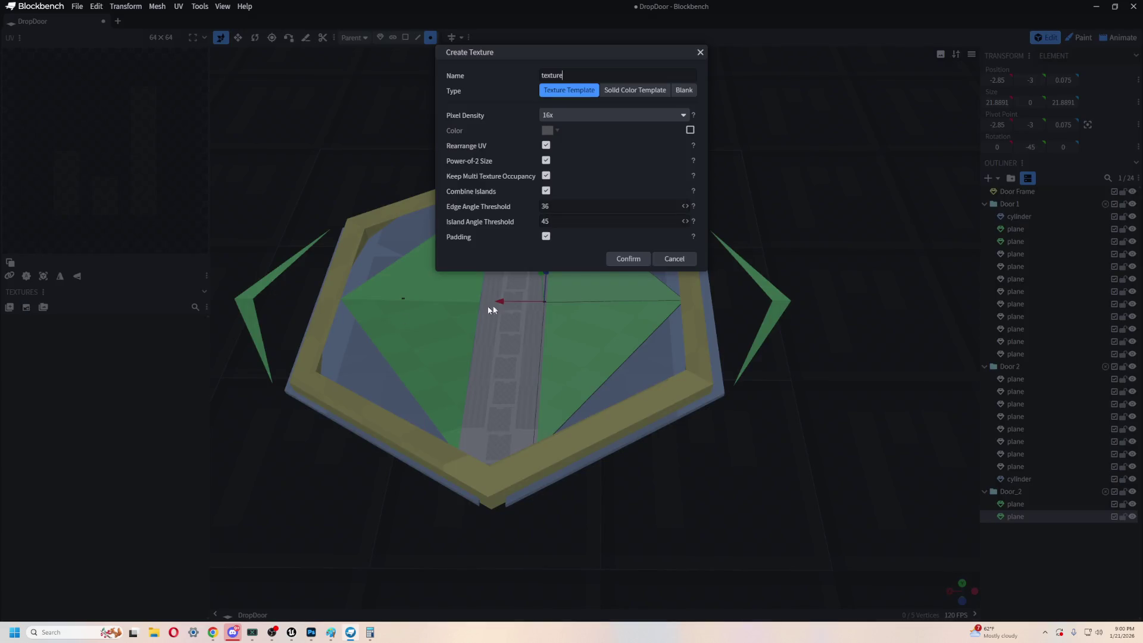
{"action": "double_click", "coordinate": [575, 70]}
{"action": "type", "text": "Door Te"}
{"action": "left_click", "coordinate": [606, 117]}
{"action": "left_click", "coordinate": [570, 156]}
{"action": "left_click", "coordinate": [622, 259]}
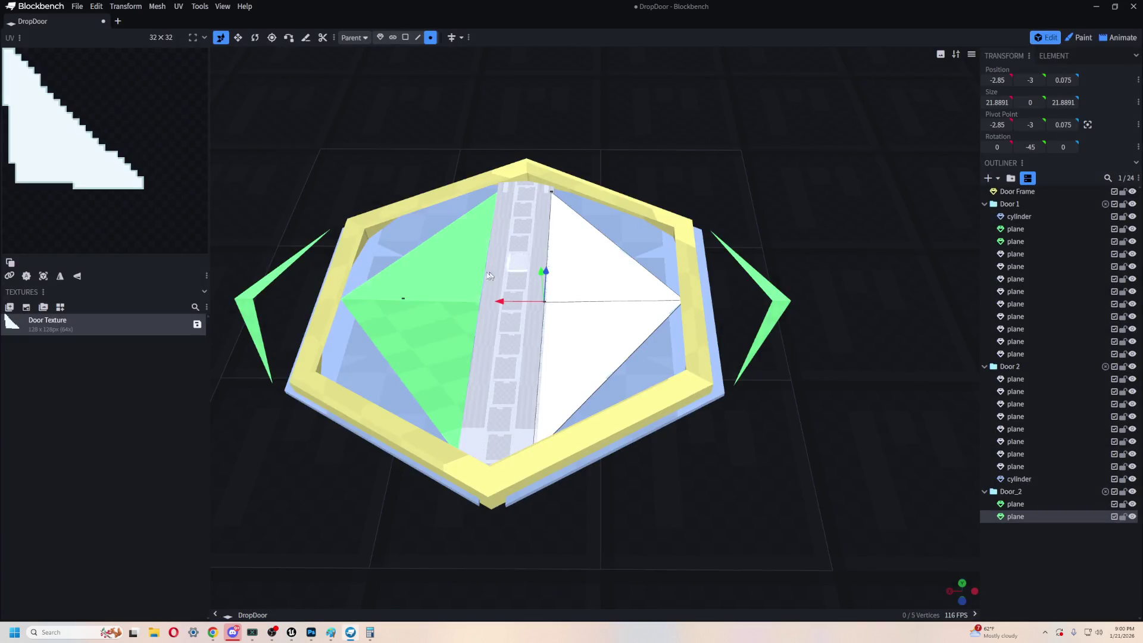
{"action": "scroll", "coordinate": [233, 362], "scroll_direction": "down", "scroll_amount": 5}
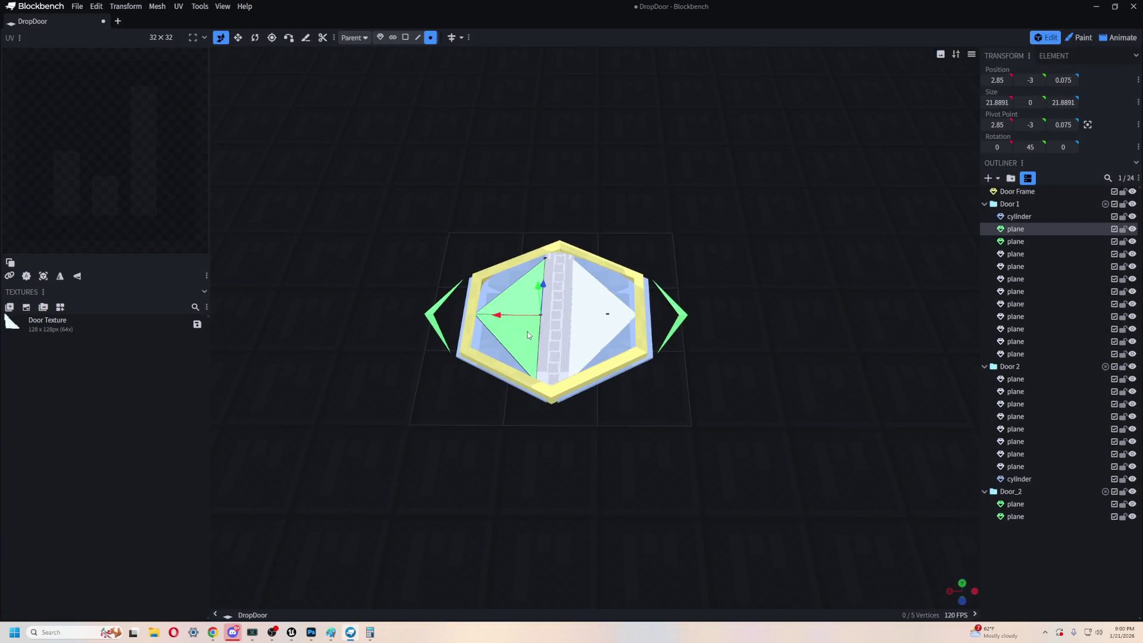
{"action": "left_click", "coordinate": [621, 362]}
{"action": "left_click", "coordinate": [90, 321]}
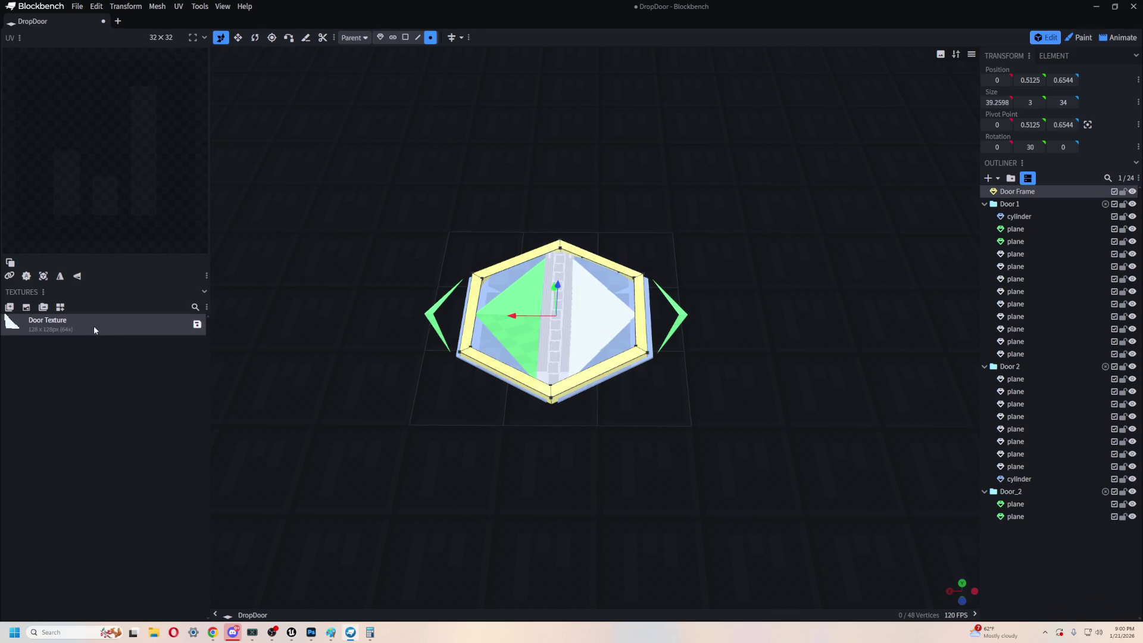
{"action": "key", "text": "Delete"}
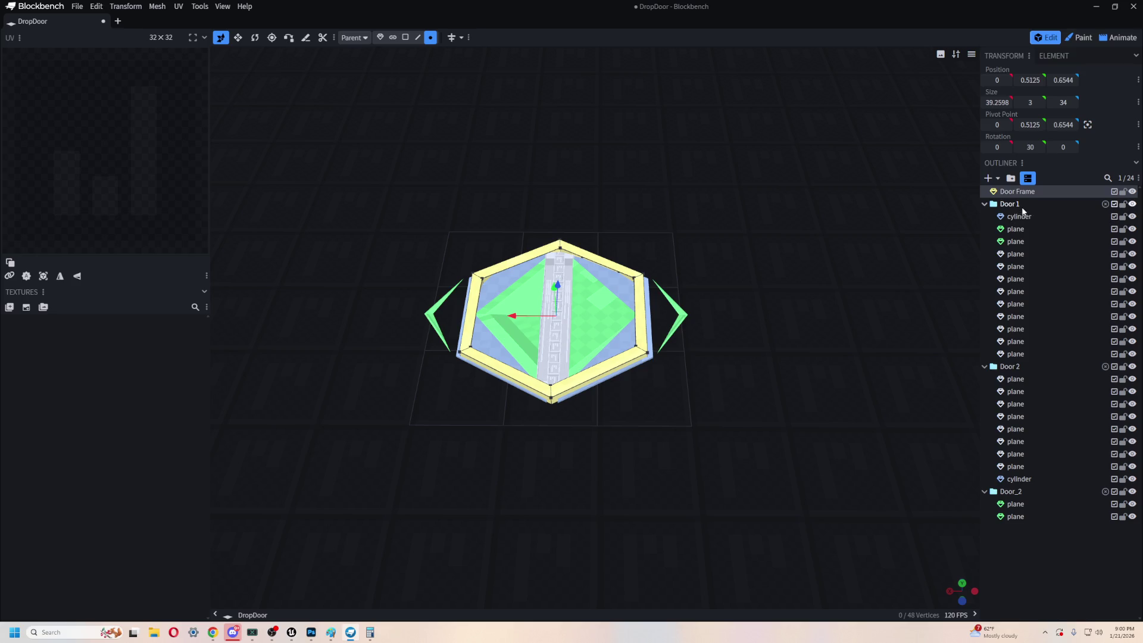
{"action": "left_click", "coordinate": [1025, 218]}
- Select every part of Door 1, Door 2 and Door_2 in the Outliner
{"action": "left_click", "coordinate": [1021, 518], "text": "ctrl"}
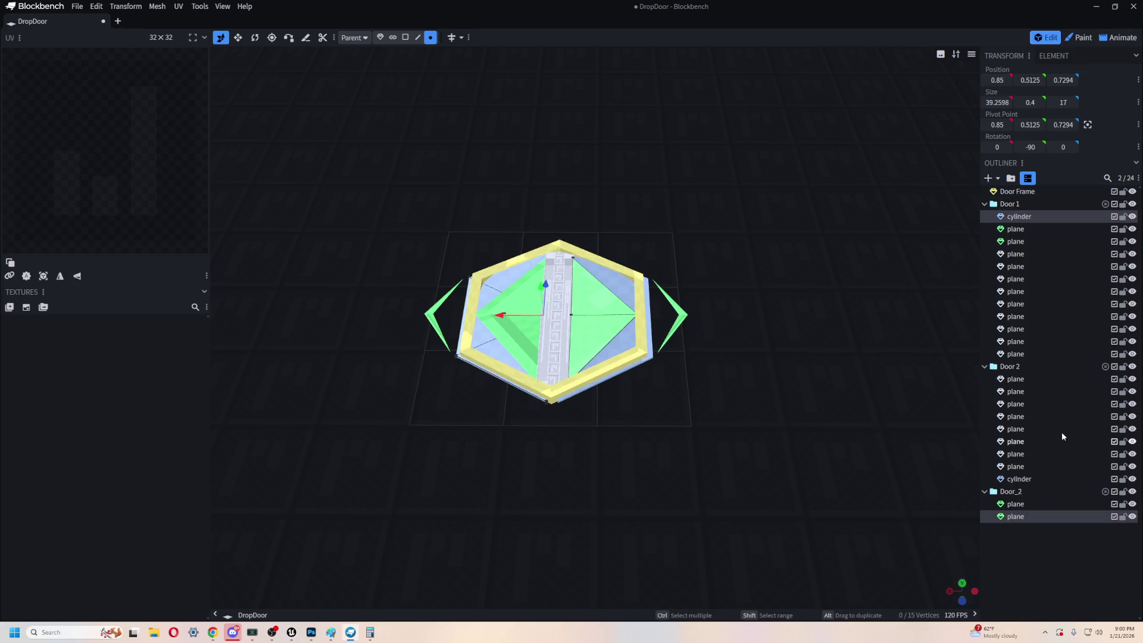
{"action": "left_click", "coordinate": [1057, 218]}
{"action": "left_click", "coordinate": [1023, 355], "text": "shift"}
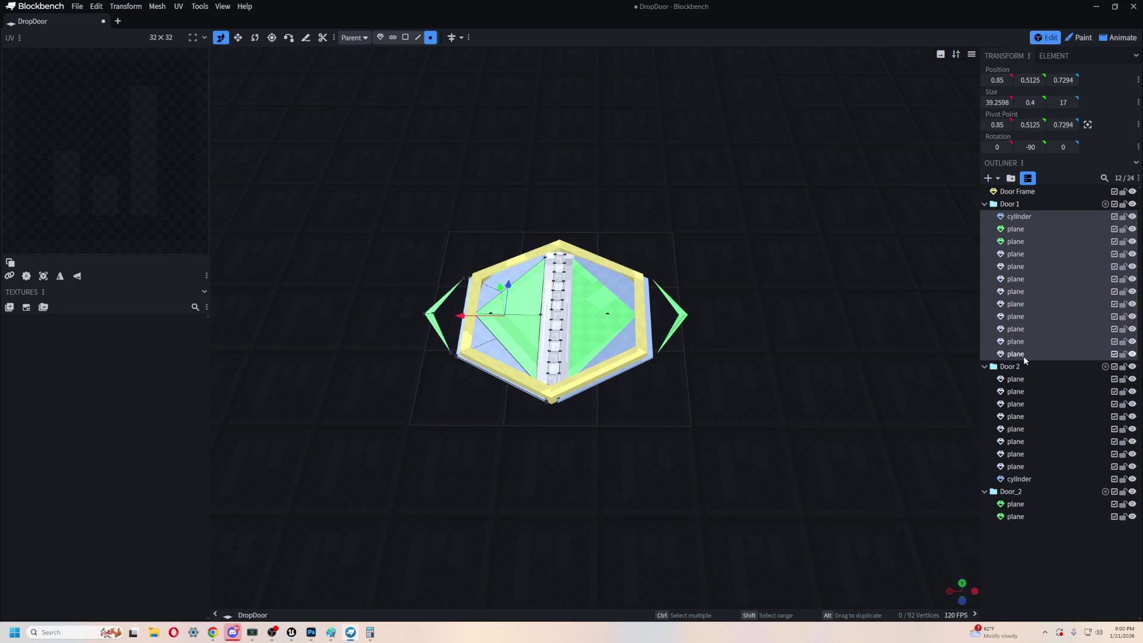
{"action": "left_click", "coordinate": [1019, 516], "text": "ctrl"}
{"action": "left_click", "coordinate": [1016, 504], "text": "ctrl"}
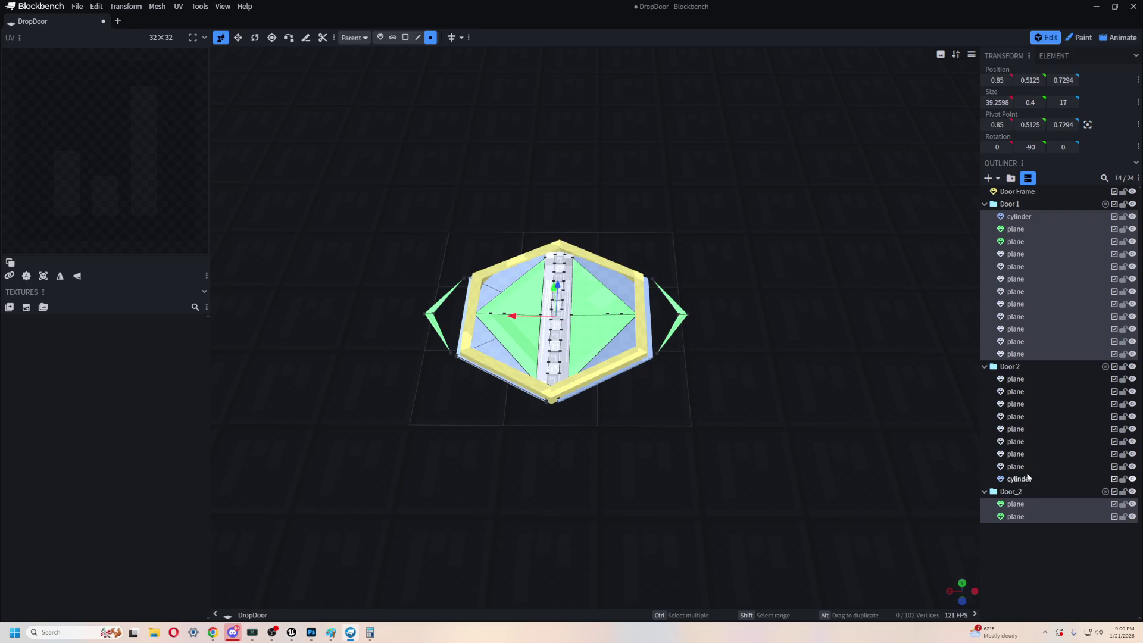
{"action": "left_click", "coordinate": [1032, 380], "text": "ctrl"}
{"action": "left_click", "coordinate": [1018, 479], "text": "shift"}
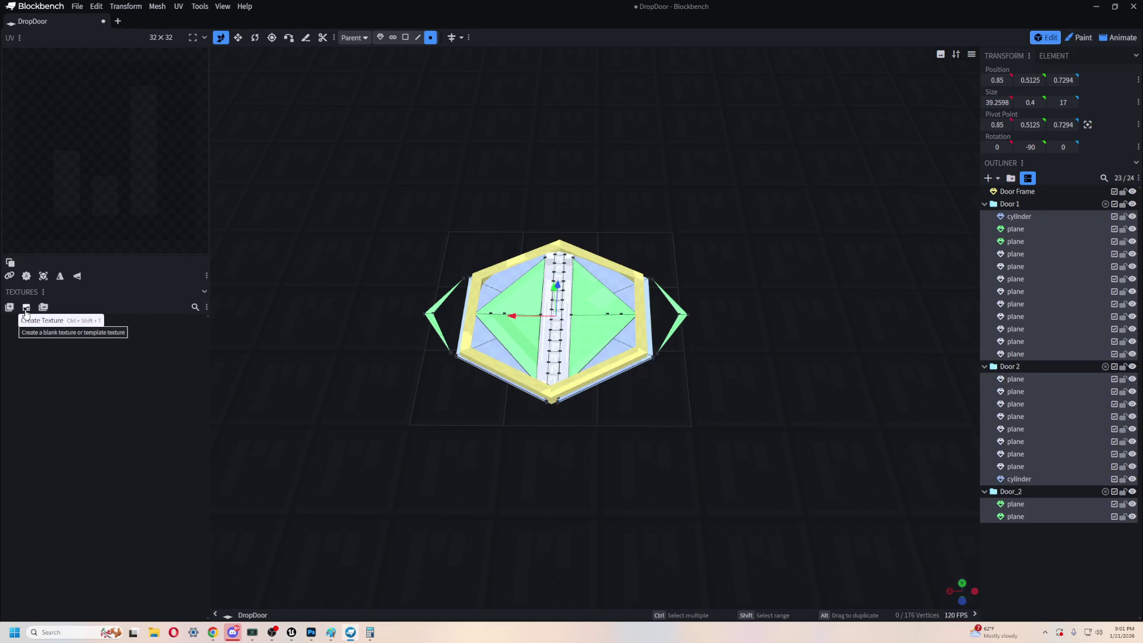
- Create a 64x pixel-density template texture for the selected parts and enter Paint mode
{"action": "left_click", "coordinate": [25, 309]}
{"action": "left_click", "coordinate": [566, 113]}
{"action": "left_click", "coordinate": [576, 168]}
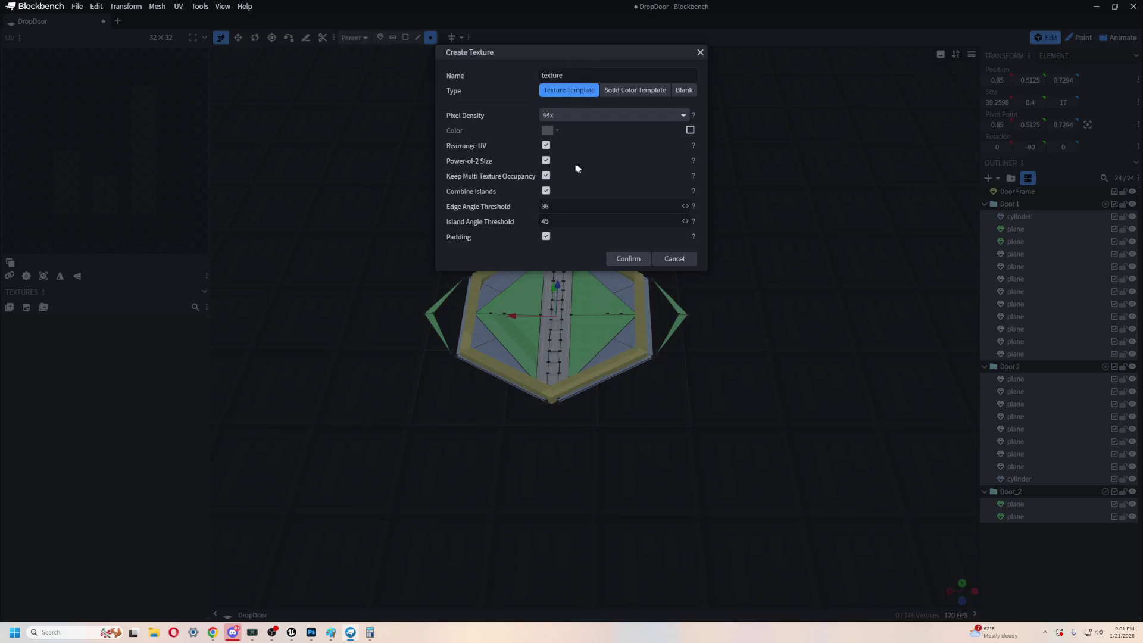
{"action": "left_click", "coordinate": [624, 266]}
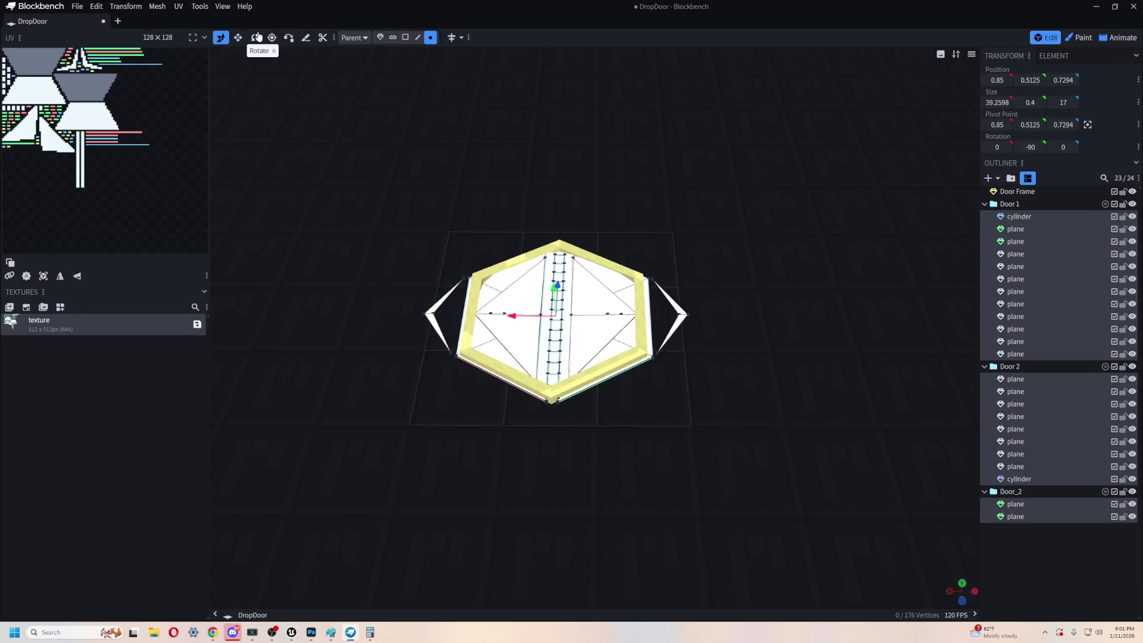
{"action": "left_click", "coordinate": [1074, 38]}
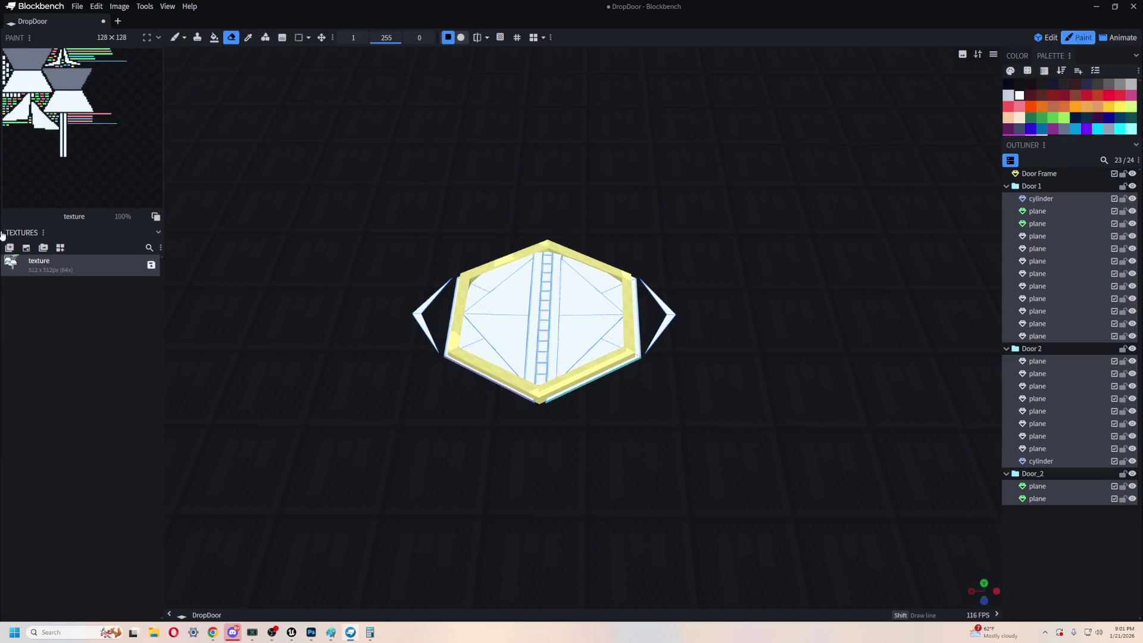
- Bucket-fill the door texture grey, then delete that texture
{"action": "left_click", "coordinate": [1097, 85]}
{"action": "left_click", "coordinate": [214, 38]}
{"action": "left_click", "coordinate": [145, 161]}
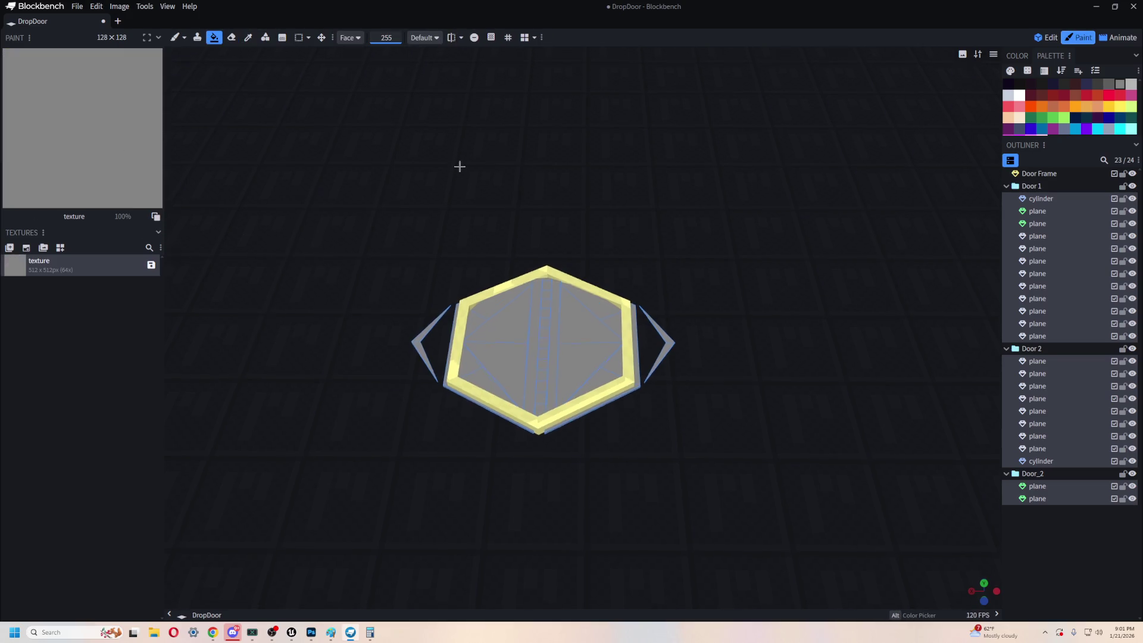
{"action": "scroll", "coordinate": [734, 242], "scroll_direction": "up", "scroll_amount": 3}
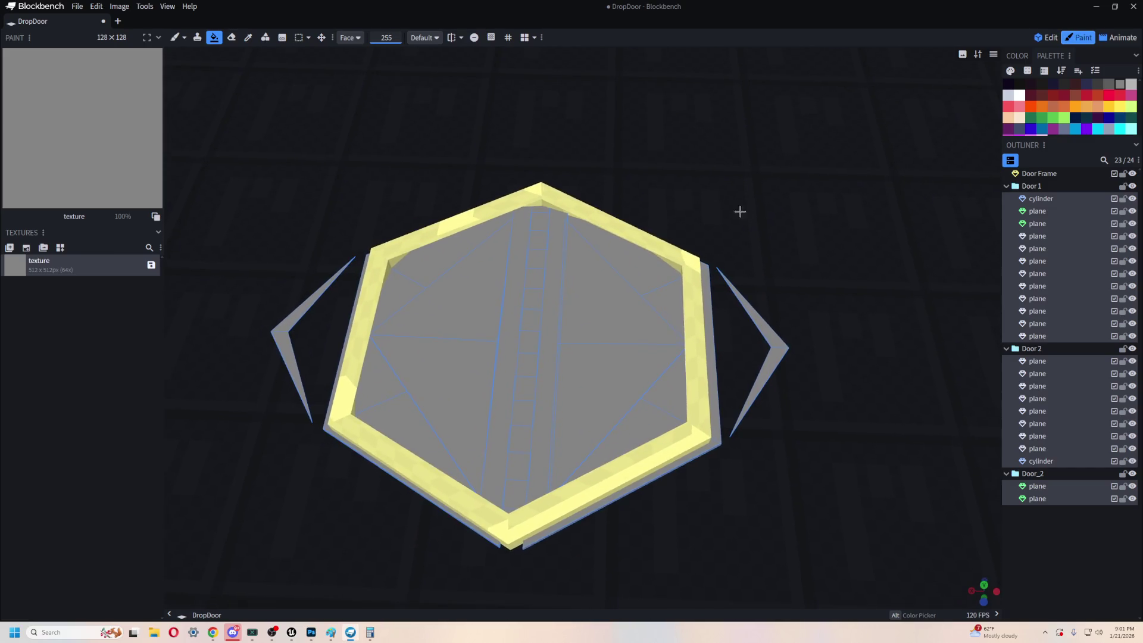
{"action": "right_click_drag", "start_coordinate": [738, 209], "coordinate": [765, 194]}
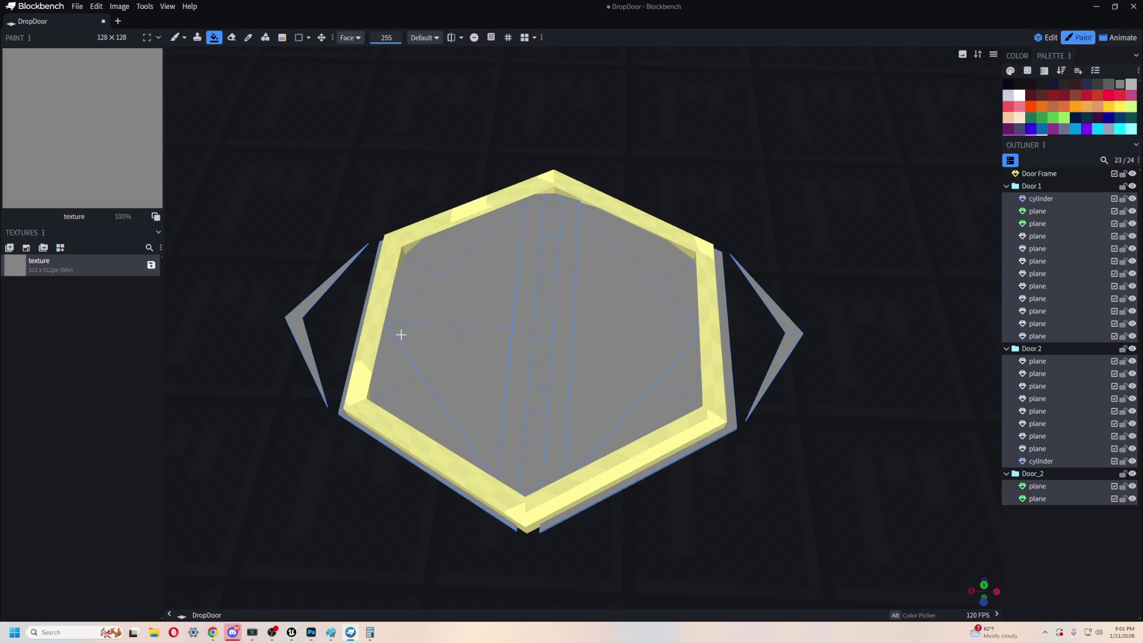
{"action": "key", "text": "Delete"}
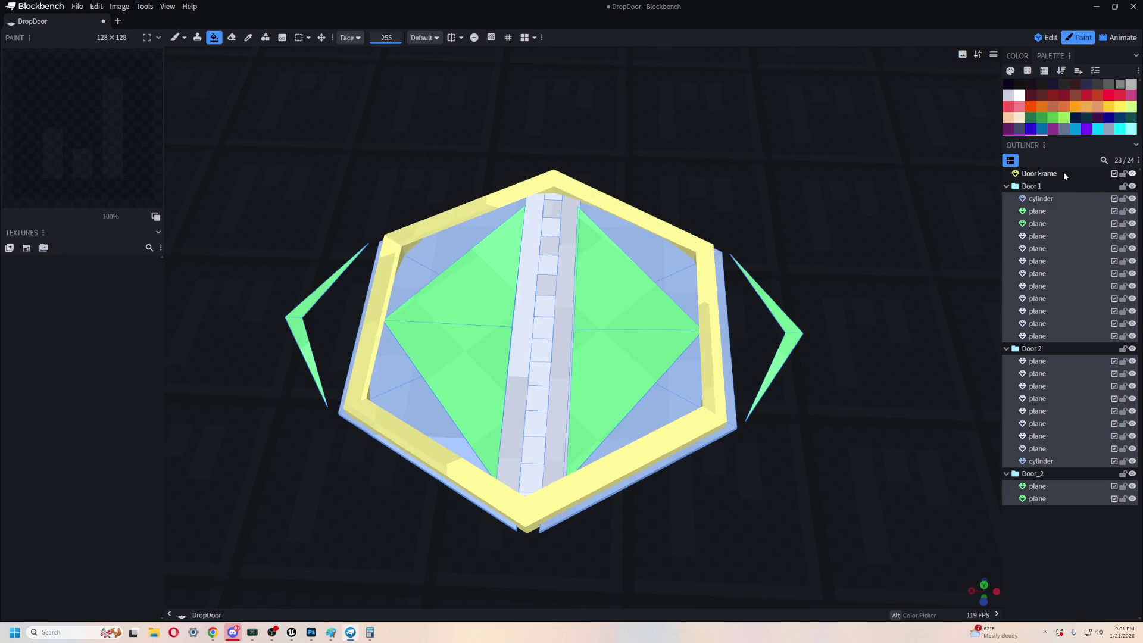
- Select the Door Frame in the Outliner and return to Edit mode
{"action": "left_click", "coordinate": [1048, 200]}
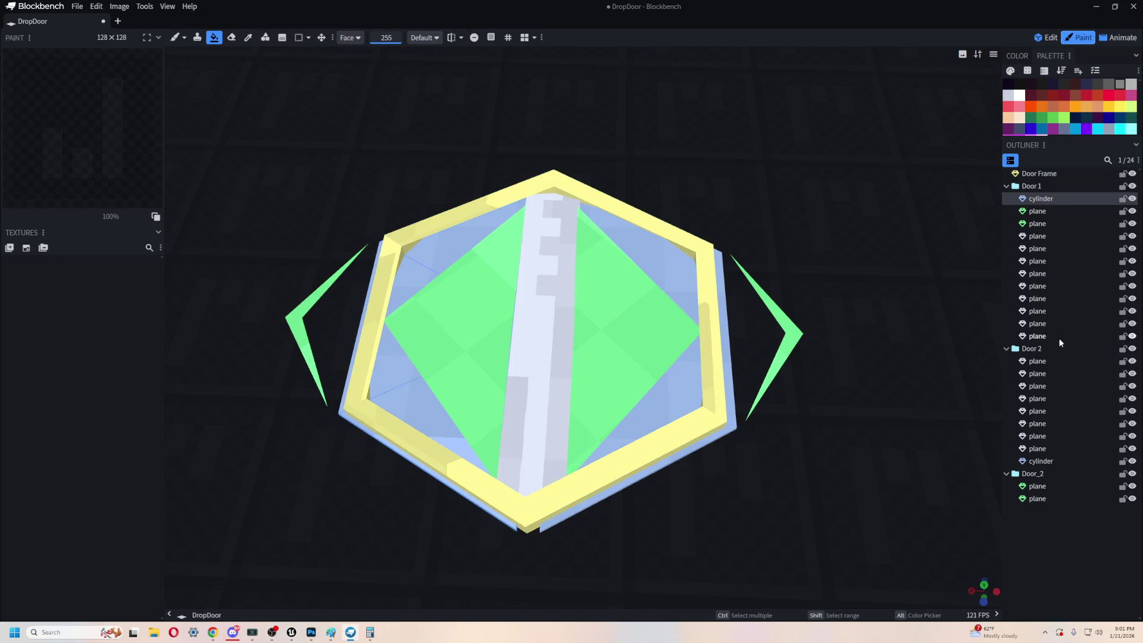
{"action": "left_click", "coordinate": [1041, 461]}
{"action": "left_click", "coordinate": [1039, 486]}
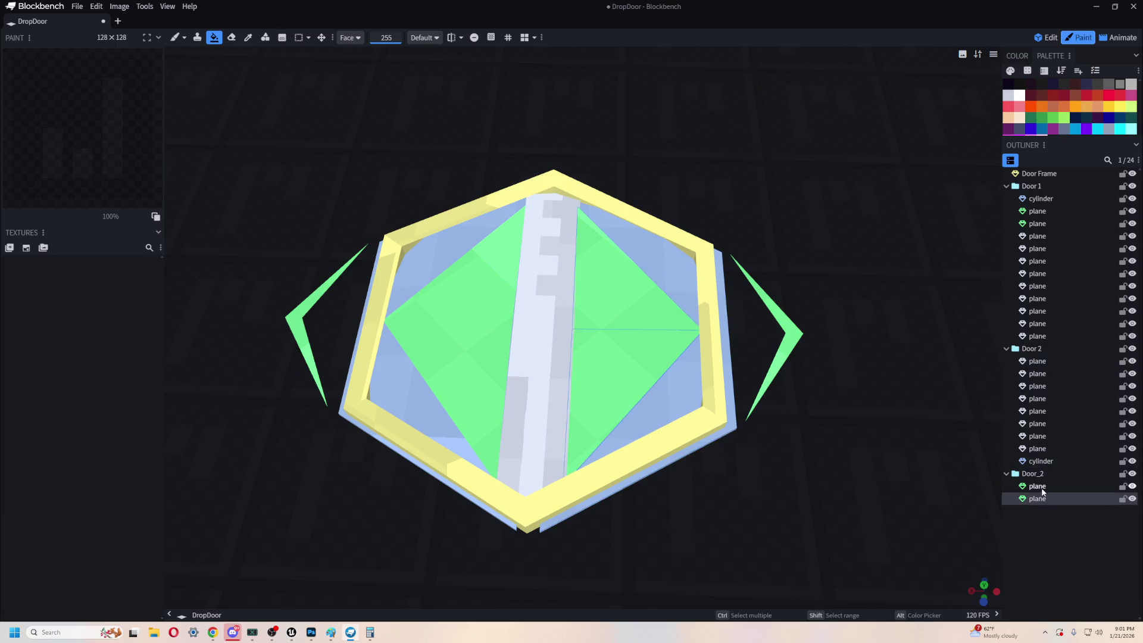
{"action": "left_click", "coordinate": [1039, 499]}
{"action": "left_click", "coordinate": [1039, 486]}
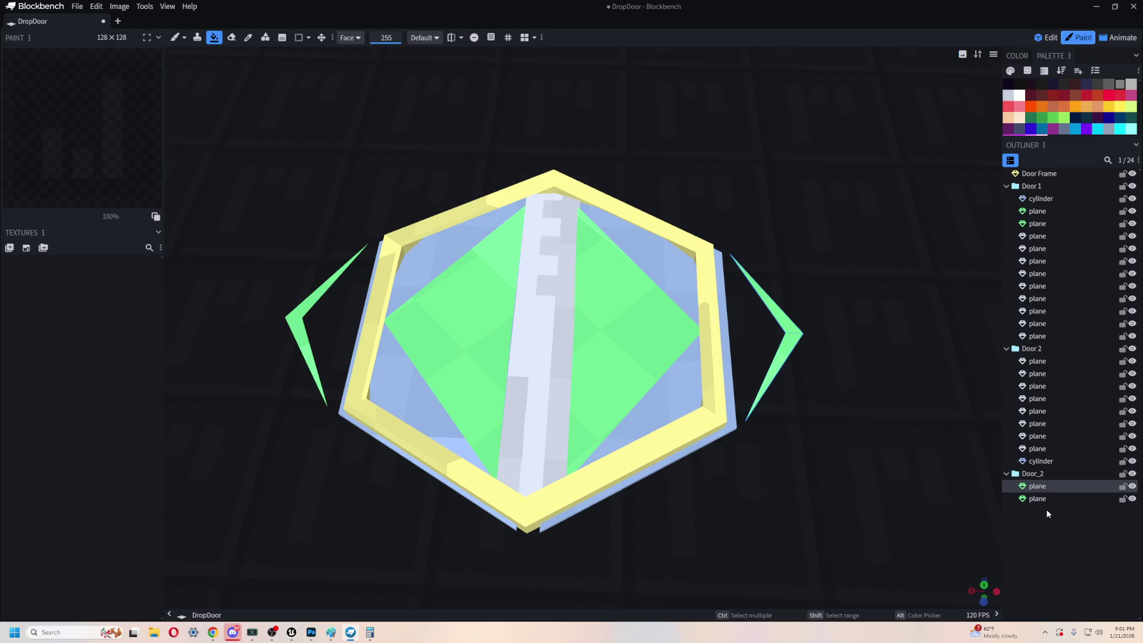
{"action": "left_click", "coordinate": [1039, 486], "text": "ctrl"}
{"action": "left_click", "coordinate": [1063, 173]}
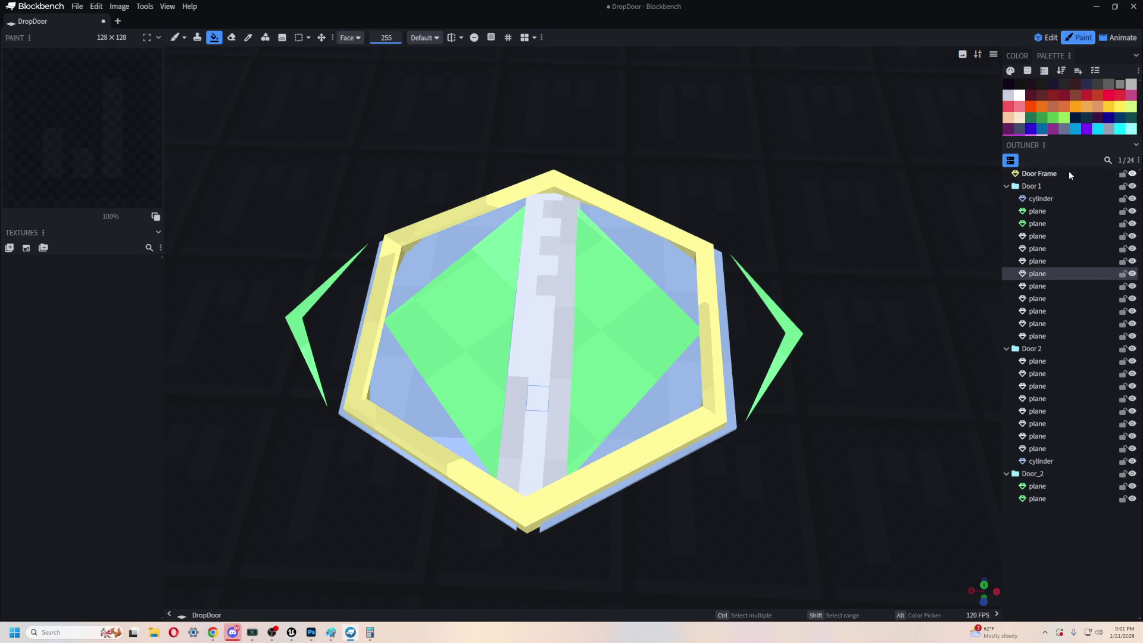
{"action": "left_click", "coordinate": [1046, 37]}
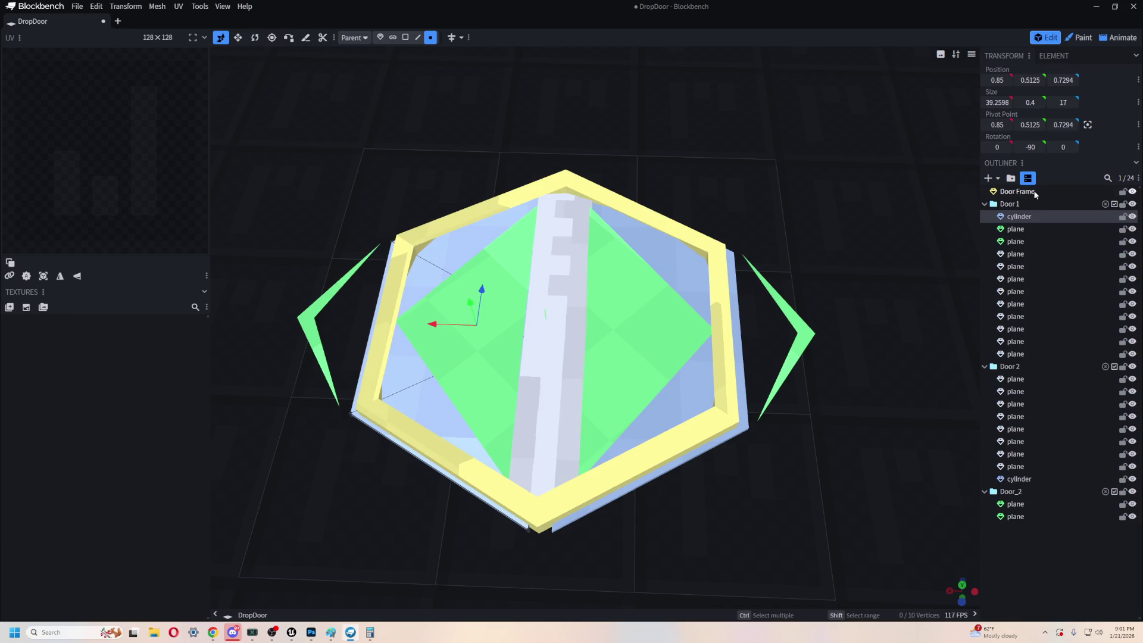
- Select all cylinders and planes of Door 1, Door 2 and Door_2
{"action": "left_click", "coordinate": [1019, 216], "text": "ctrl"}
{"action": "left_click", "coordinate": [1031, 229], "text": "ctrl"}
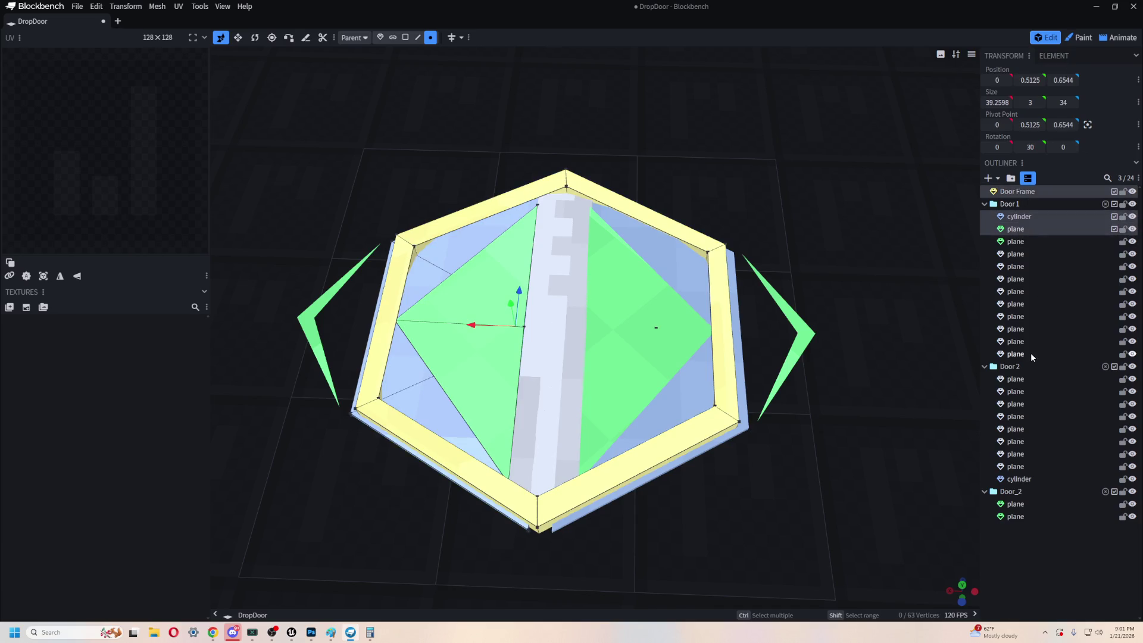
{"action": "left_click", "coordinate": [1030, 353], "text": "shift"}
{"action": "left_click", "coordinate": [1037, 479], "text": "ctrl"}
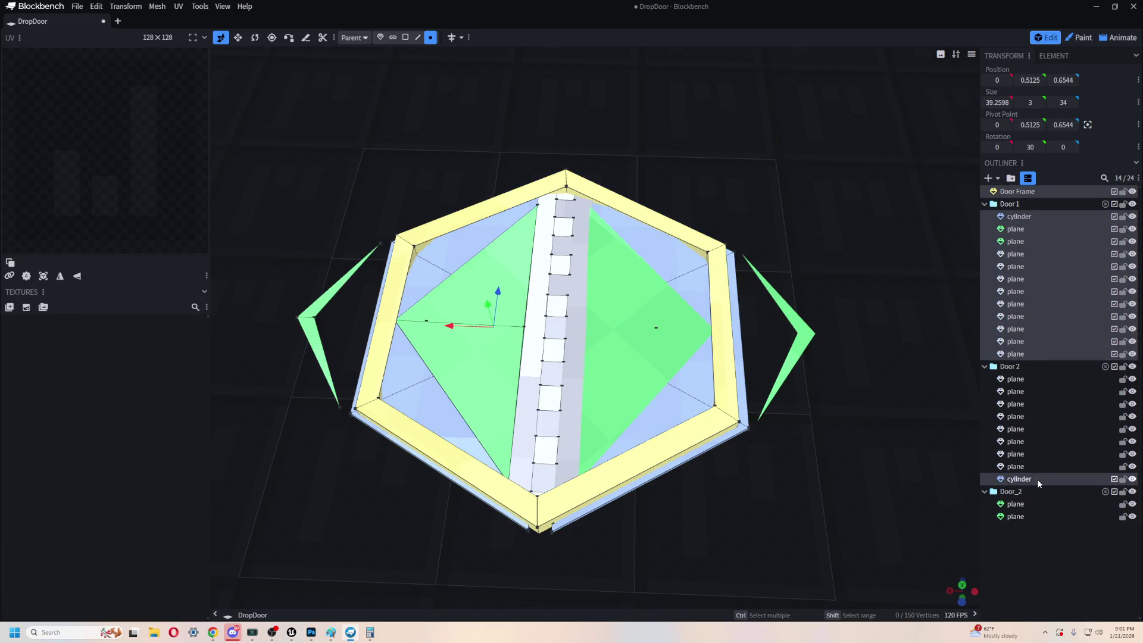
{"action": "left_click", "coordinate": [1015, 378], "text": "shift"}
{"action": "left_click", "coordinate": [1033, 515], "text": "shift"}
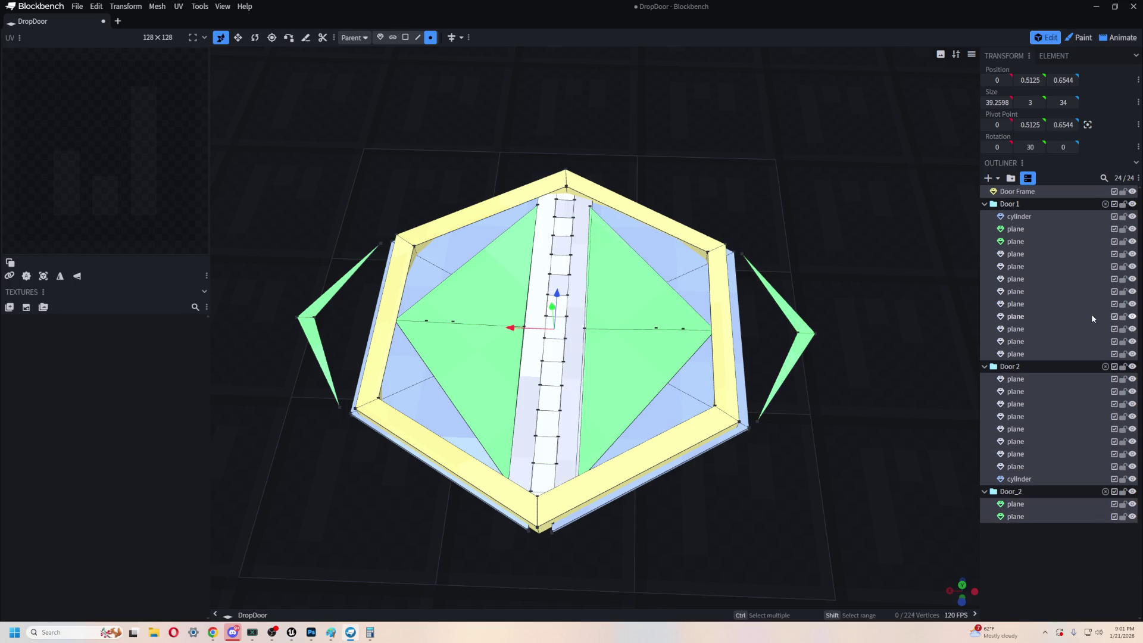
- Create a 64x template texture named 'Door Texture' and switch to Paint mode
{"action": "left_click", "coordinate": [26, 308]}
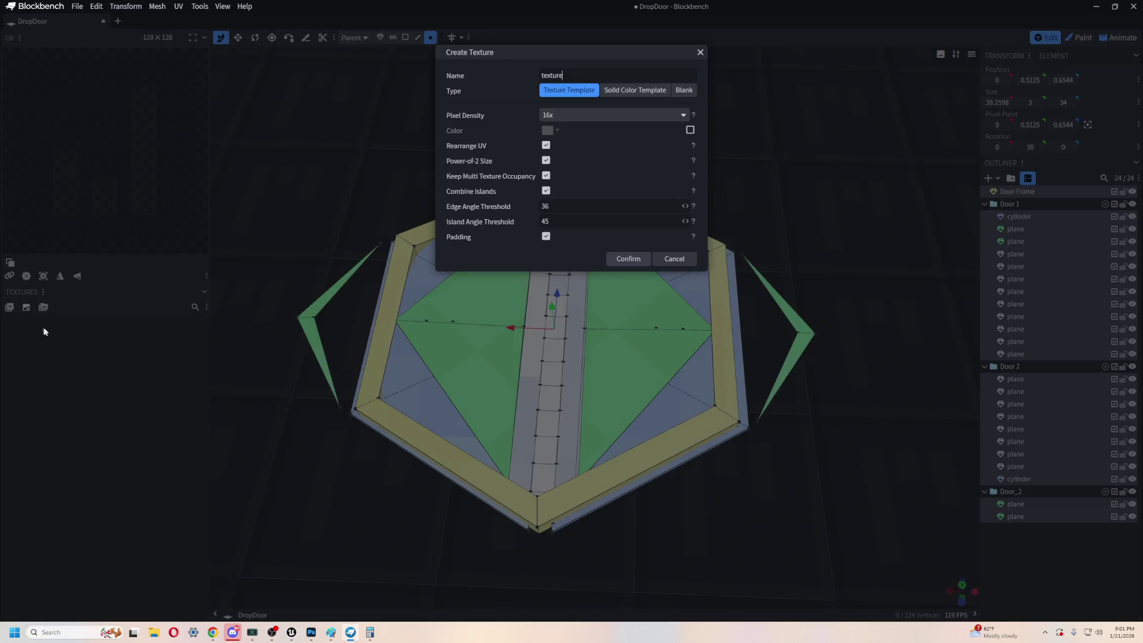
{"action": "left_click", "coordinate": [596, 110]}
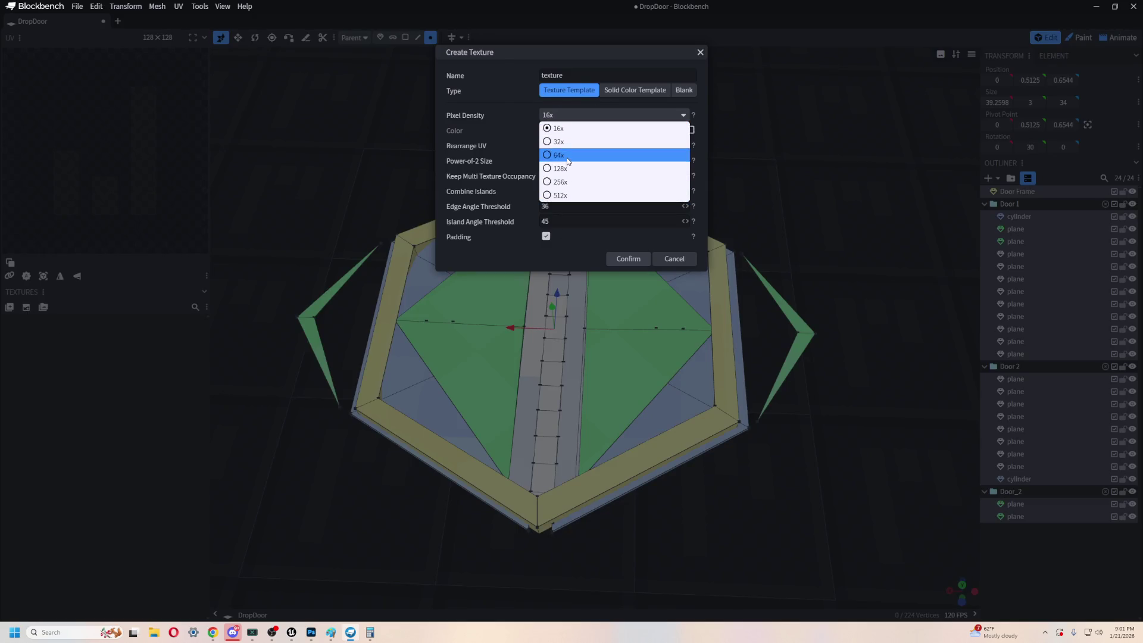
{"action": "left_click", "coordinate": [613, 154]}
{"action": "double_click", "coordinate": [551, 75]}
{"action": "type", "text": "Door T"}
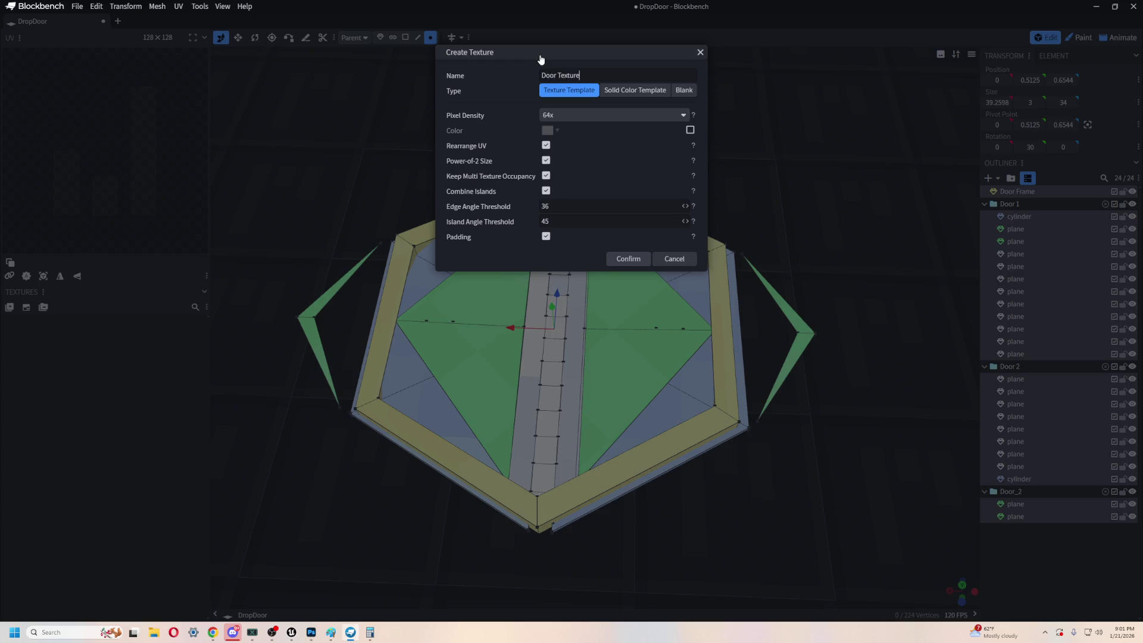
{"action": "left_click", "coordinate": [639, 265]}
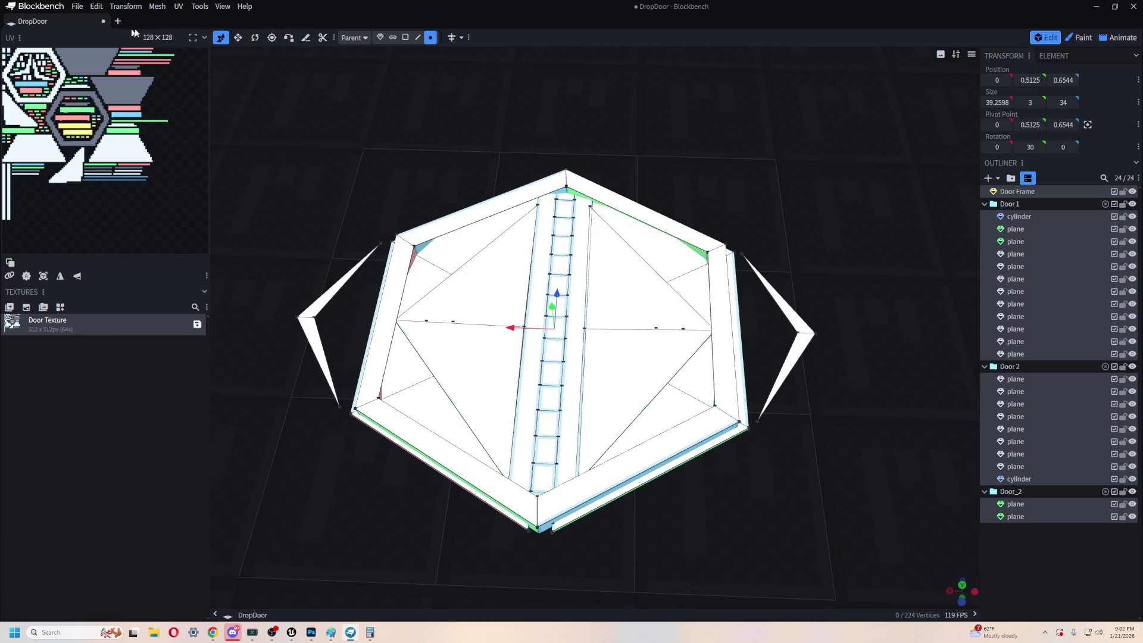
{"action": "left_click", "coordinate": [1084, 38]}
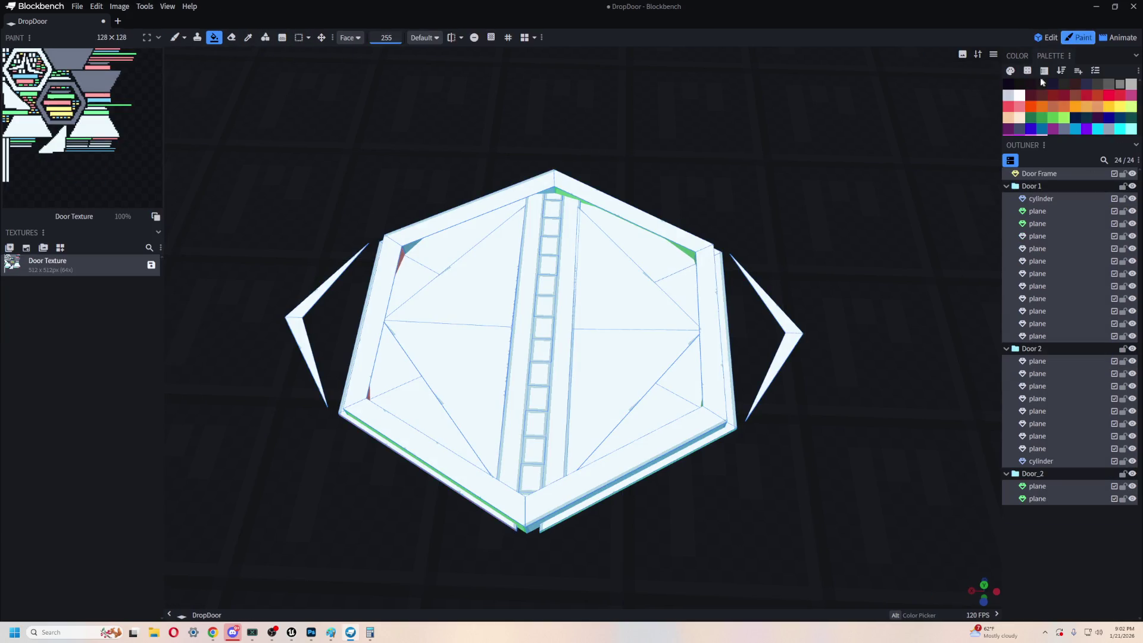
- Fill the texture grey and paint the six outer hex frame faces dark
{"action": "left_click", "coordinate": [18, 206]}
{"action": "left_click_drag", "start_coordinate": [349, 242], "coordinate": [359, 209]}
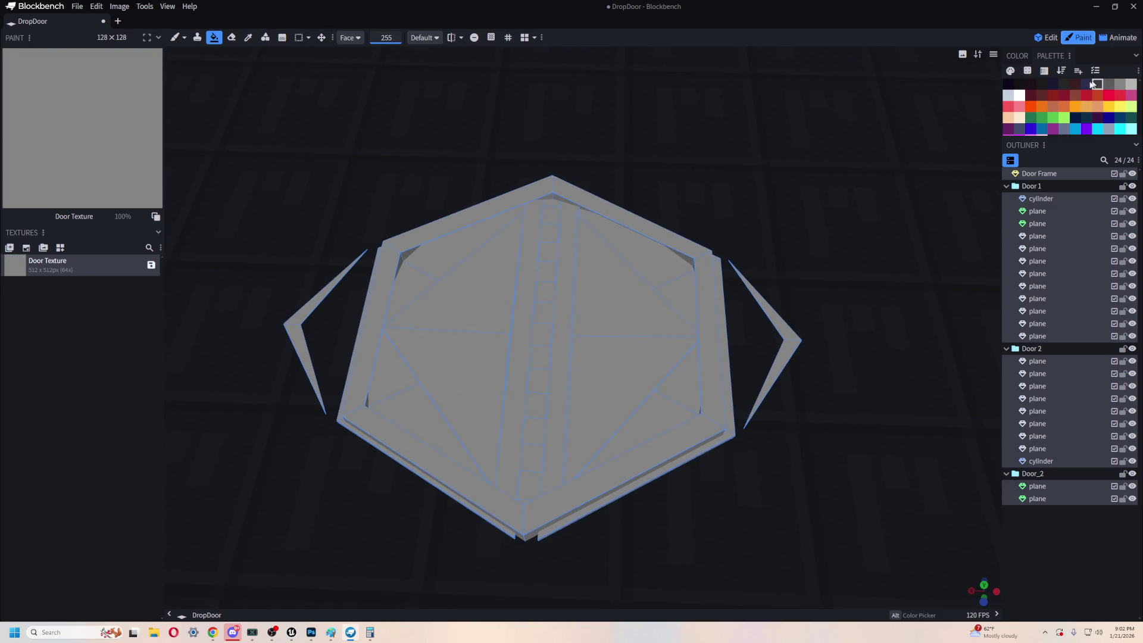
{"action": "left_click", "coordinate": [380, 320]}
{"action": "left_click", "coordinate": [404, 436]}
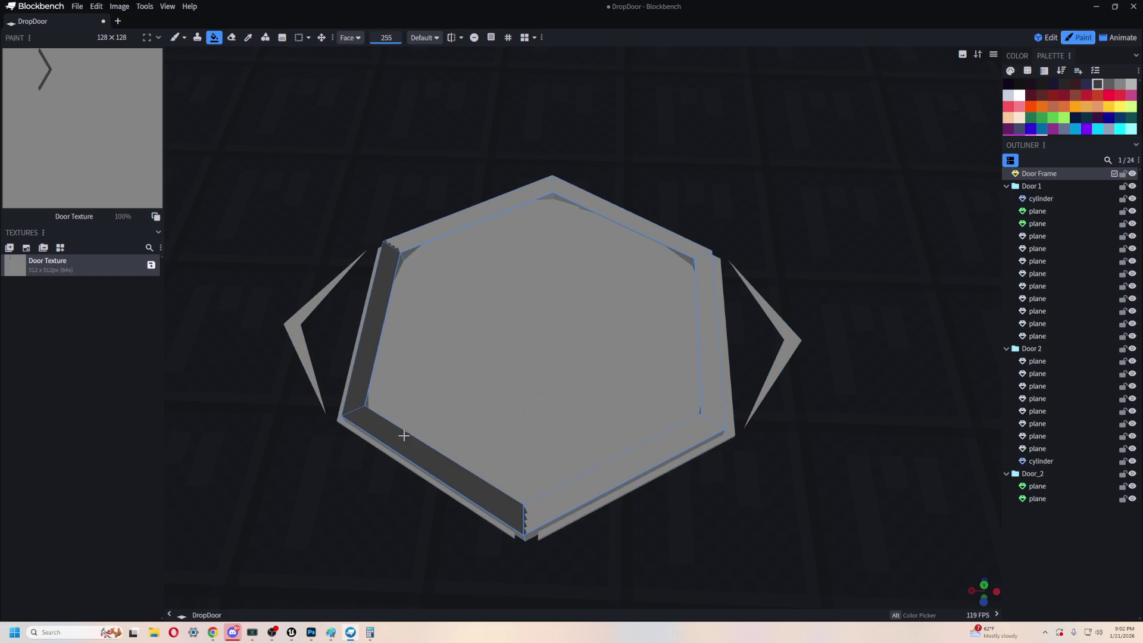
{"action": "left_click", "coordinate": [574, 488]}
{"action": "left_click", "coordinate": [711, 350]}
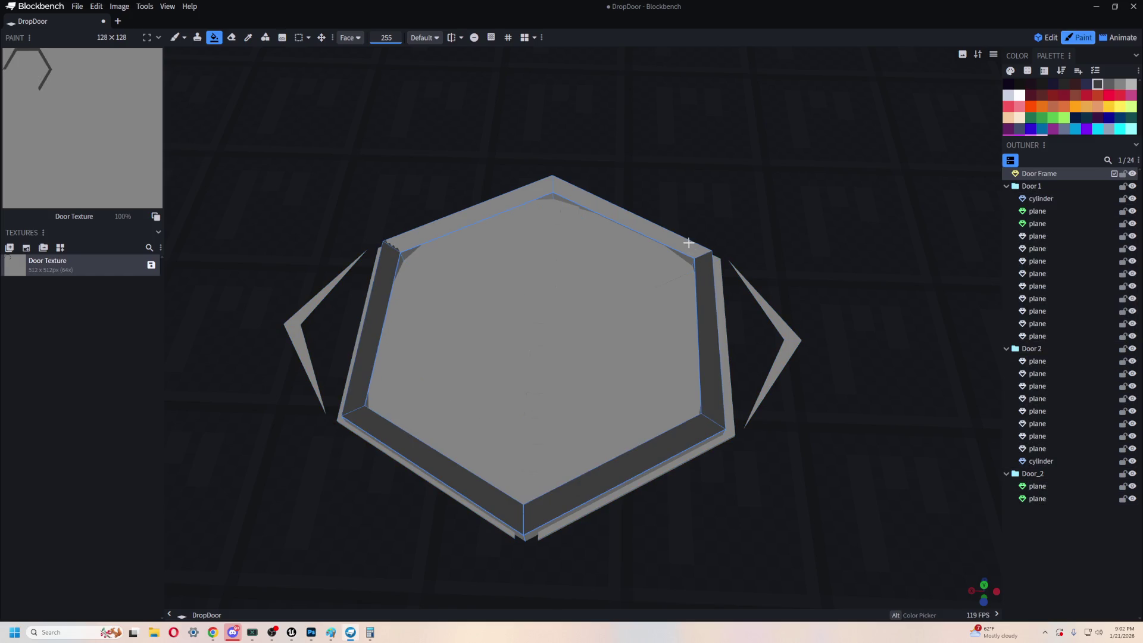
{"action": "left_click", "coordinate": [688, 242]}
{"action": "left_click", "coordinate": [511, 201]}
- Paint the lower and front frame faces dark from several angles
{"action": "mouse_move", "coordinate": [331, 587]}
{"action": "left_mouse_down"}
{"action": "mouse_move", "coordinate": [428, 474]}
{"action": "mouse_move", "coordinate": [492, 472]}
{"action": "left_mouse_up"}
{"action": "left_click", "coordinate": [393, 478]}
{"action": "left_click", "coordinate": [377, 462]}
{"action": "left_click_drag", "start_coordinate": [834, 410], "coordinate": [681, 421]}
{"action": "left_click", "coordinate": [681, 421]}
{"action": "mouse_move", "coordinate": [768, 440]}
{"action": "left_mouse_down"}
{"action": "mouse_move", "coordinate": [778, 447]}
{"action": "mouse_move", "coordinate": [717, 472]}
{"action": "mouse_move", "coordinate": [750, 500]}
{"action": "mouse_move", "coordinate": [617, 535]}
{"action": "mouse_move", "coordinate": [752, 400]}
{"action": "mouse_move", "coordinate": [709, 397]}
{"action": "left_mouse_up"}
{"action": "left_click", "coordinate": [573, 409]}
{"action": "left_click_drag", "start_coordinate": [834, 390], "coordinate": [686, 399]}
{"action": "left_click", "coordinate": [741, 425]}
{"action": "mouse_move", "coordinate": [824, 475]}
{"action": "left_mouse_down"}
{"action": "mouse_move", "coordinate": [648, 508]}
{"action": "mouse_move", "coordinate": [847, 498]}
{"action": "left_mouse_up"}
- Paint the frame's front and lower edge faces yellow
{"action": "left_click", "coordinate": [1118, 108]}
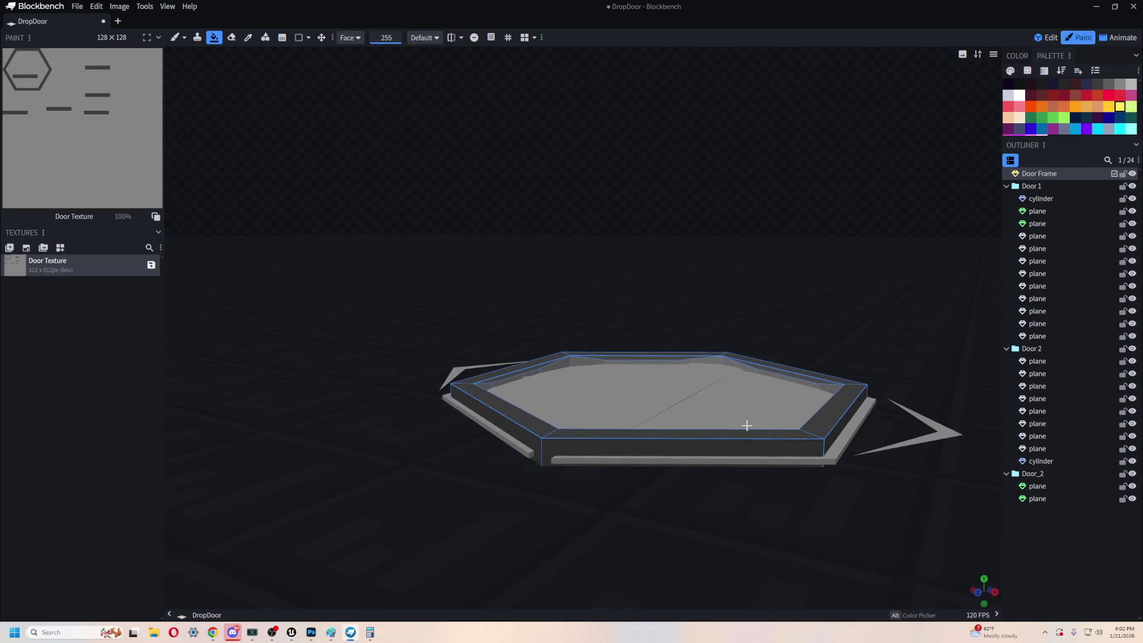
{"action": "left_click", "coordinate": [715, 444]}
{"action": "left_click", "coordinate": [512, 432]}
{"action": "left_click_drag", "start_coordinate": [511, 432], "coordinate": [464, 467]}
{"action": "left_click", "coordinate": [464, 467]}
{"action": "left_click_drag", "start_coordinate": [281, 365], "coordinate": [306, 319]}
{"action": "left_click", "coordinate": [402, 493]}
{"action": "mouse_move", "coordinate": [403, 493]}
{"action": "left_mouse_down"}
{"action": "mouse_move", "coordinate": [653, 258]}
{"action": "mouse_move", "coordinate": [659, 371]}
{"action": "left_mouse_up"}
{"action": "left_click", "coordinate": [677, 389]}
{"action": "mouse_move", "coordinate": [666, 429]}
{"action": "left_mouse_down"}
{"action": "mouse_move", "coordinate": [561, 458]}
{"action": "mouse_move", "coordinate": [546, 383]}
{"action": "left_mouse_up"}
{"action": "left_click", "coordinate": [545, 382]}
{"action": "mouse_move", "coordinate": [541, 429]}
{"action": "left_mouse_down"}
{"action": "mouse_move", "coordinate": [454, 454]}
{"action": "mouse_move", "coordinate": [524, 445]}
{"action": "mouse_move", "coordinate": [431, 538]}
{"action": "mouse_move", "coordinate": [648, 517]}
{"action": "mouse_move", "coordinate": [509, 457]}
{"action": "mouse_move", "coordinate": [543, 444]}
{"action": "mouse_move", "coordinate": [653, 490]}
{"action": "mouse_move", "coordinate": [685, 464]}
{"action": "left_mouse_up"}
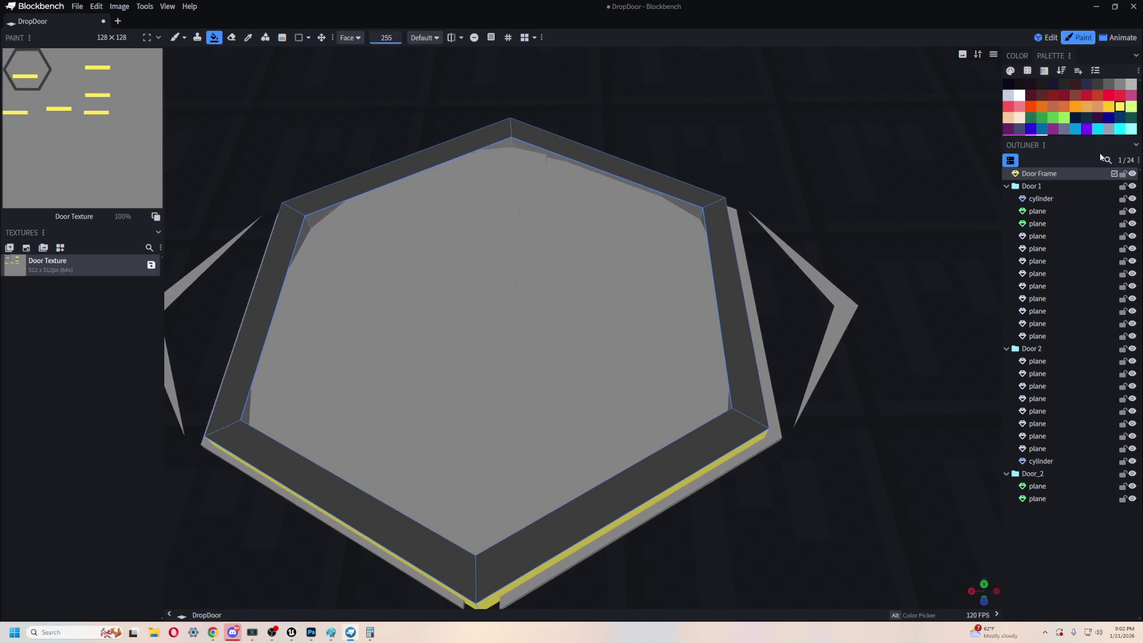
- Fill the right door faces, cylinder, thin strip and lower-left panel dark grey
{"action": "left_click", "coordinate": [1096, 85]}
{"action": "left_click", "coordinate": [643, 331]}
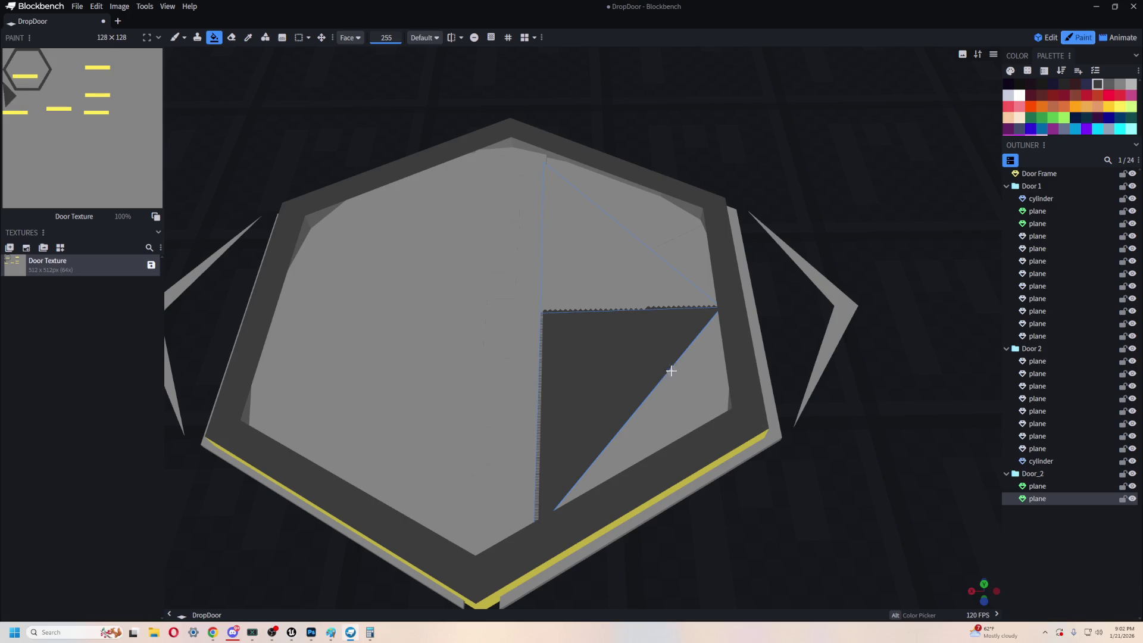
{"action": "key", "text": "ctrl+z"}
{"action": "left_click", "coordinate": [708, 380]}
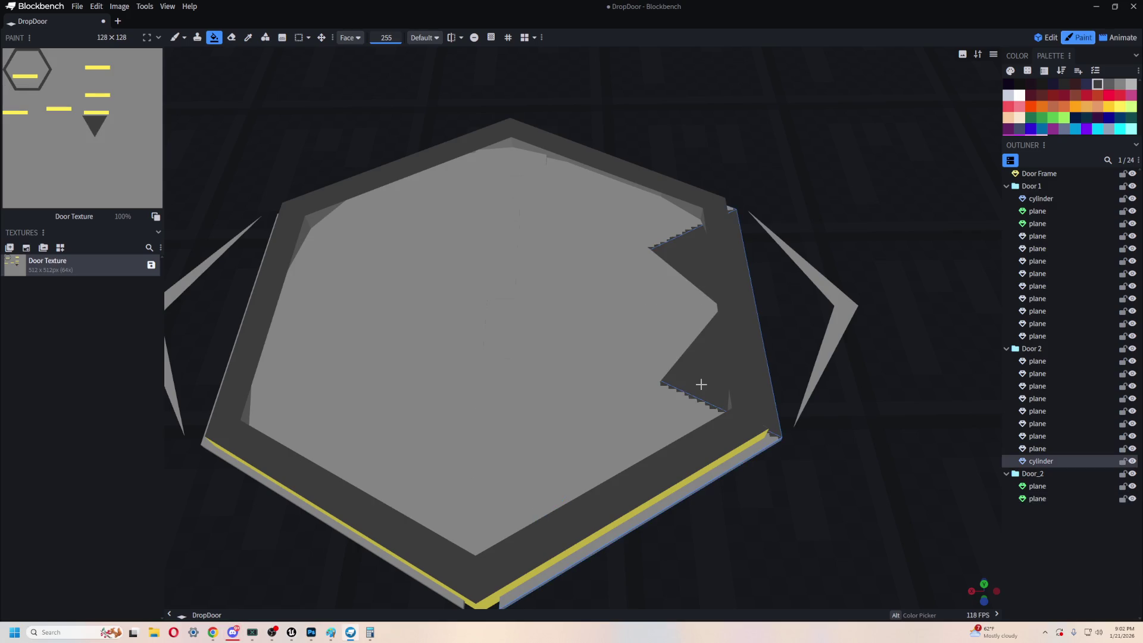
{"action": "left_click", "coordinate": [656, 215]}
{"action": "left_click", "coordinate": [653, 408]}
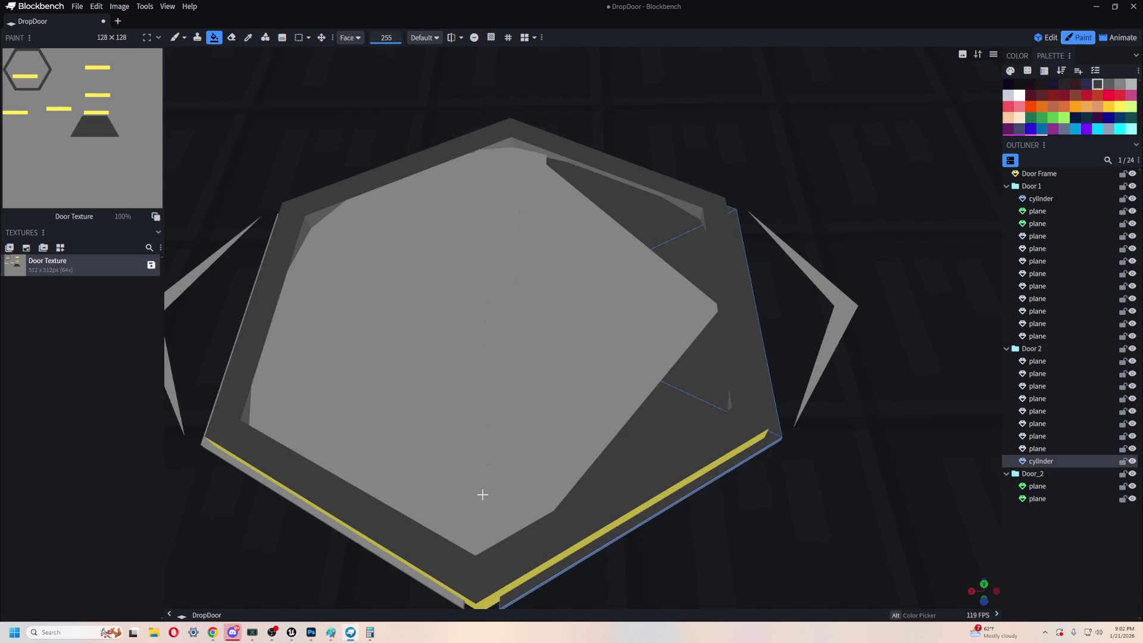
{"action": "left_click", "coordinate": [447, 513]}
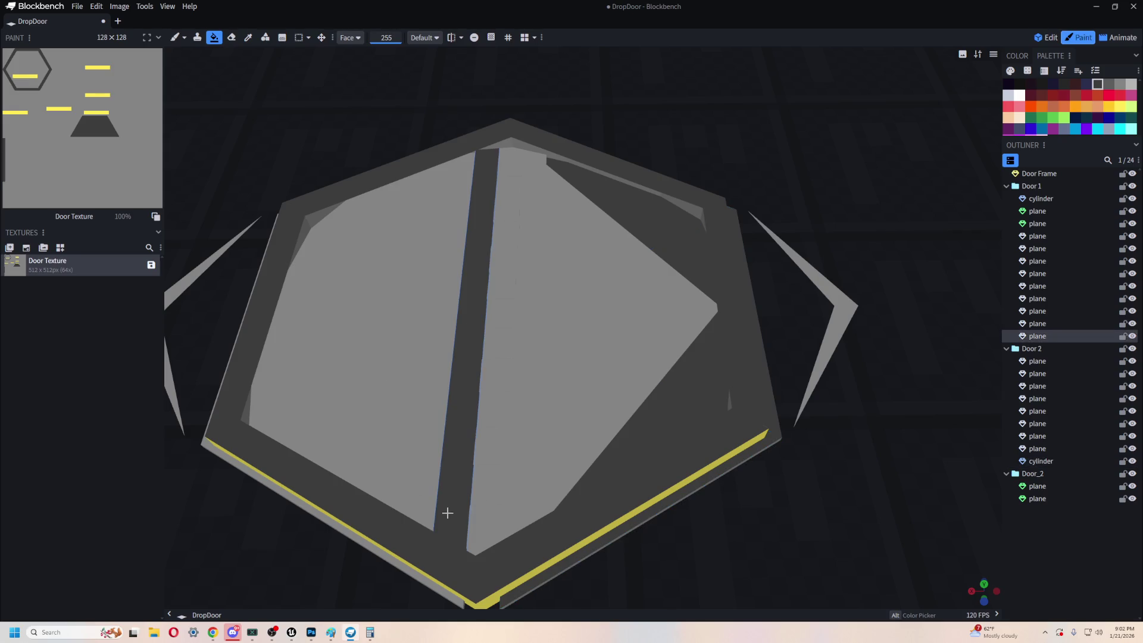
{"action": "left_click", "coordinate": [269, 415]}
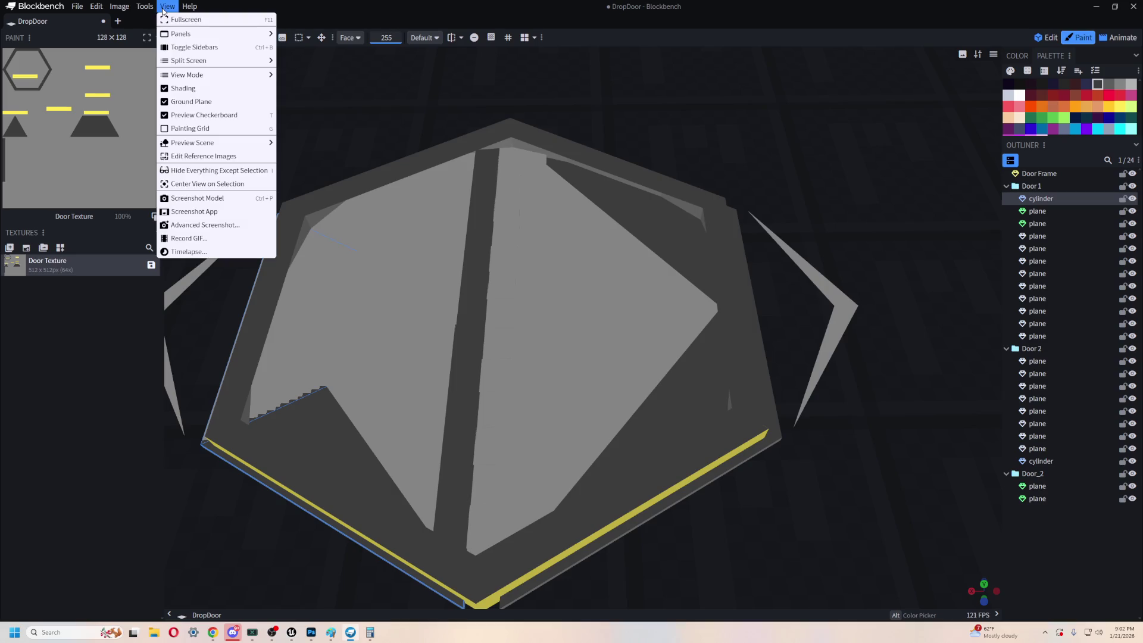
{"action": "left_click", "coordinate": [509, 39]}
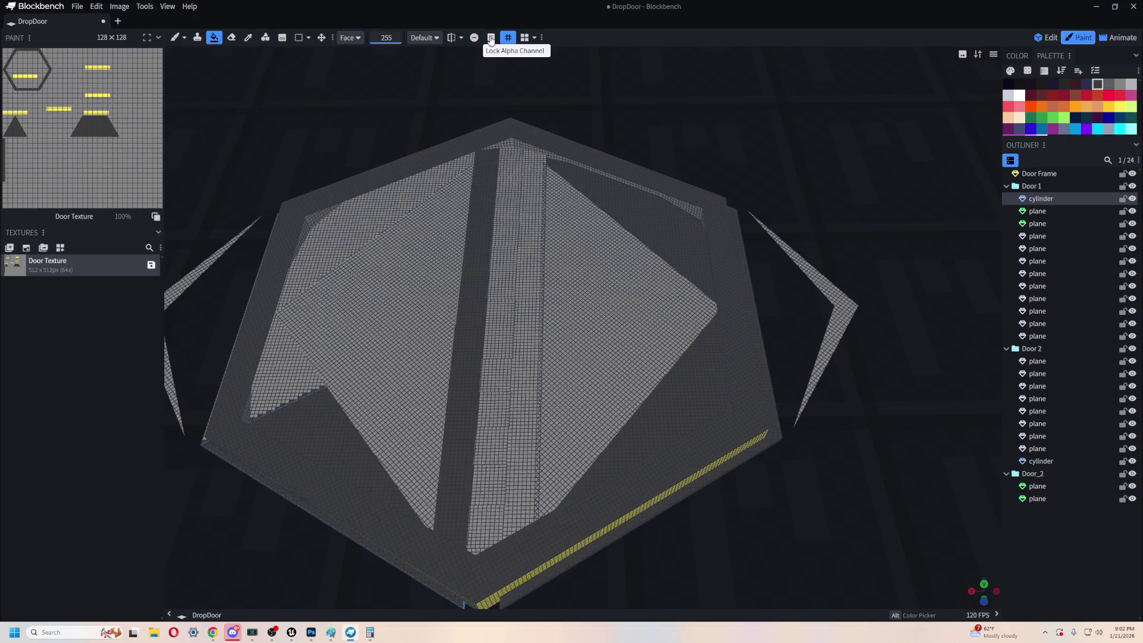
{"action": "left_click", "coordinate": [515, 38]}
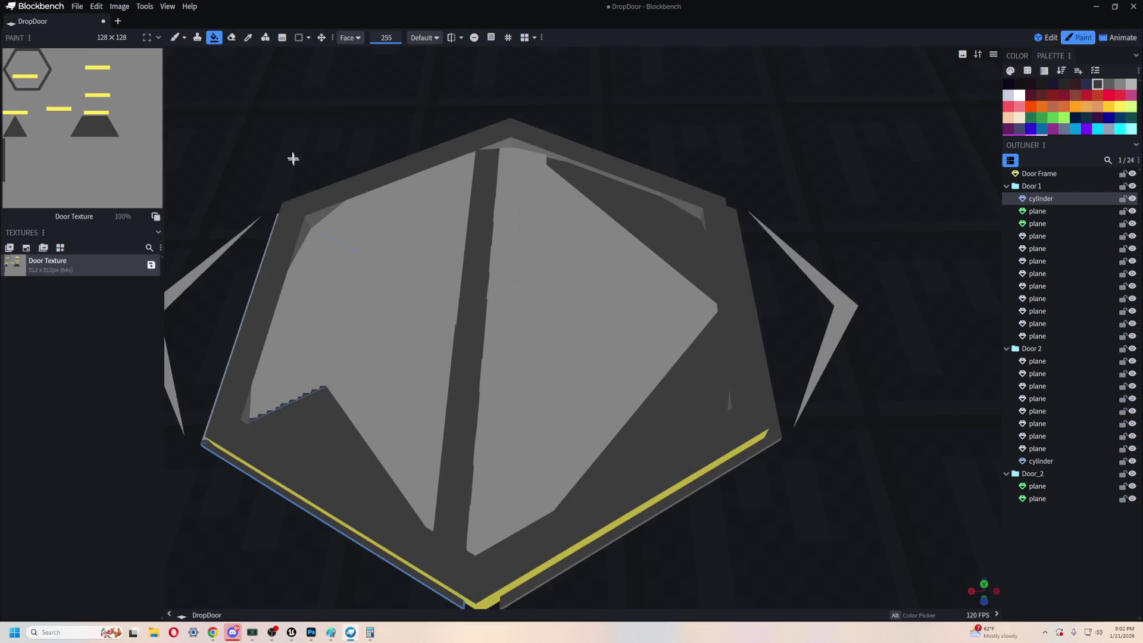
- Fill the remaining left door faces dark
{"action": "left_click_drag", "start_coordinate": [296, 165], "coordinate": [316, 294]}
{"action": "left_click", "coordinate": [216, 411]}
{"action": "left_click_drag", "start_coordinate": [706, 379], "coordinate": [964, 403]}
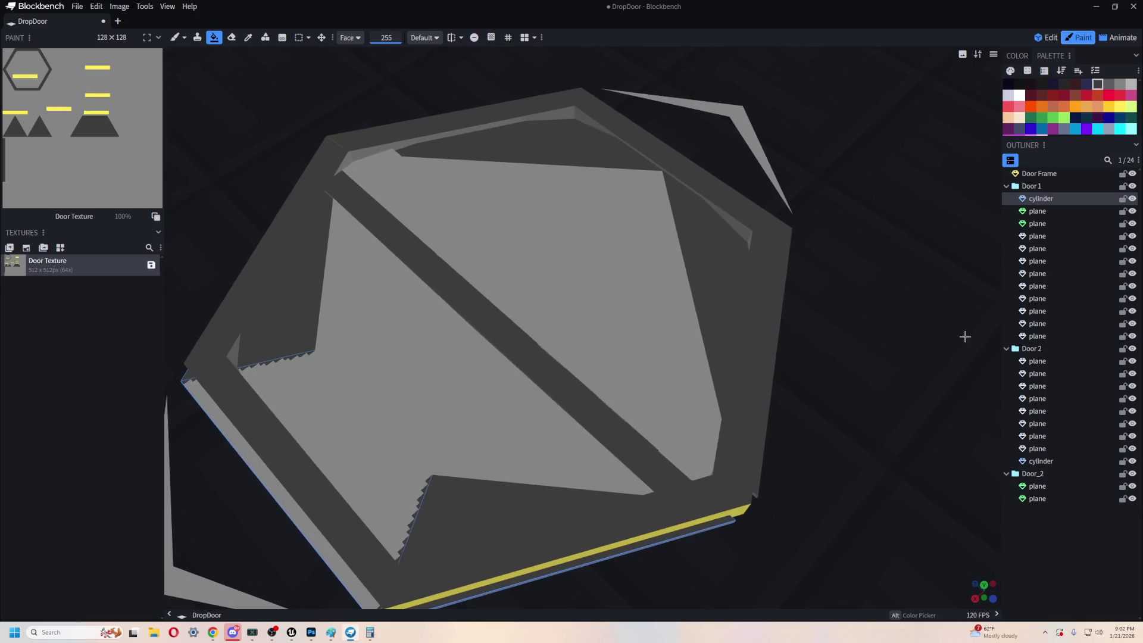
{"action": "left_click", "coordinate": [397, 519]}
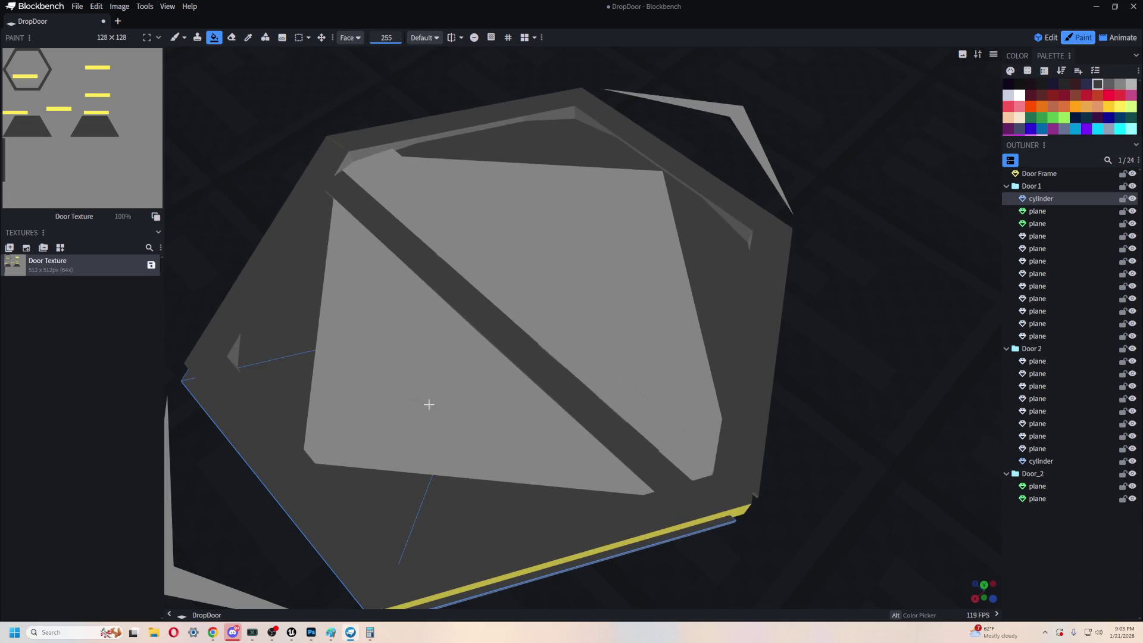
{"action": "mouse_move", "coordinate": [906, 402]}
{"action": "left_mouse_down"}
{"action": "mouse_move", "coordinate": [867, 400]}
{"action": "mouse_move", "coordinate": [908, 401]}
{"action": "mouse_move", "coordinate": [877, 493]}
{"action": "mouse_move", "coordinate": [820, 469]}
{"action": "mouse_move", "coordinate": [819, 400]}
{"action": "left_mouse_up"}
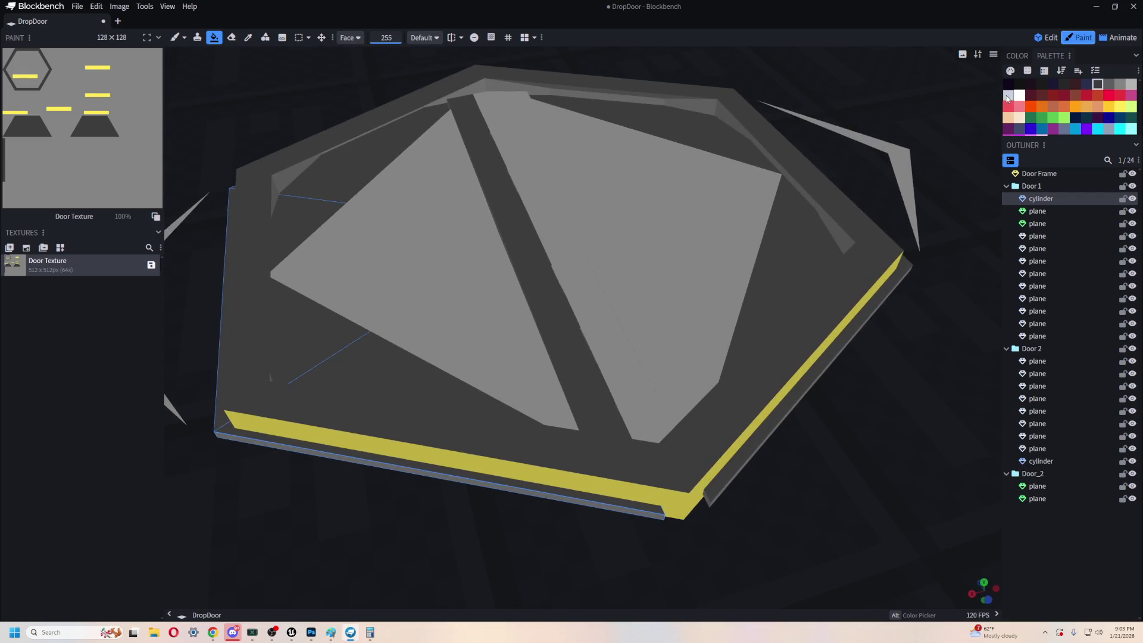
- Fill the central diagonal strip and its side faces with the light colour
{"action": "left_click", "coordinate": [595, 407]}
{"action": "left_click", "coordinate": [619, 381]}
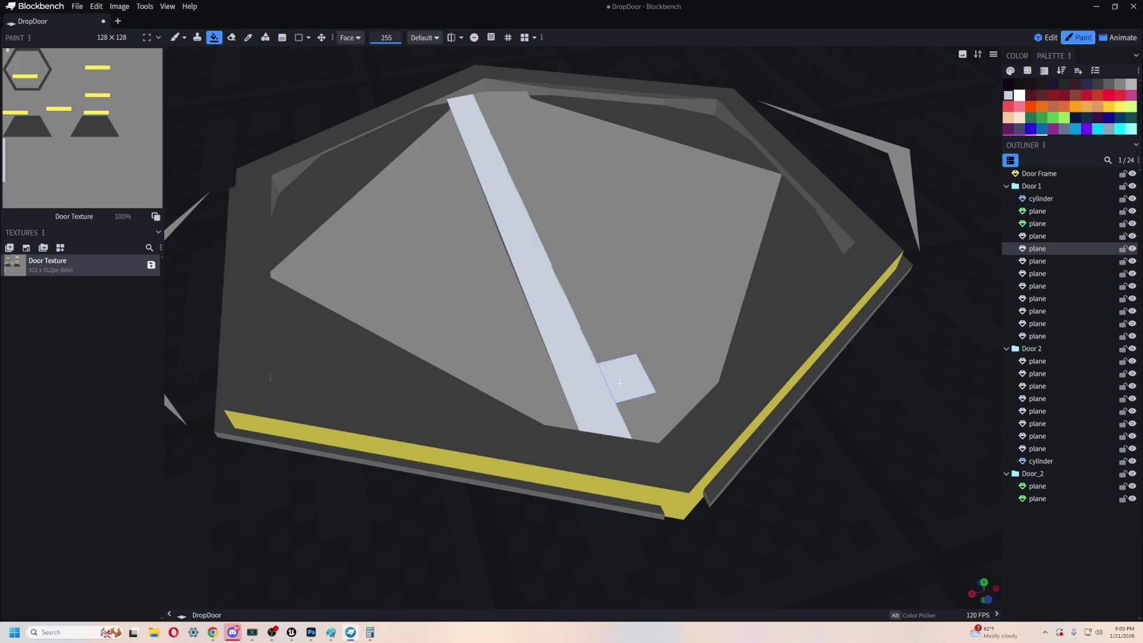
{"action": "left_click", "coordinate": [641, 415]}
{"action": "left_click", "coordinate": [580, 310]}
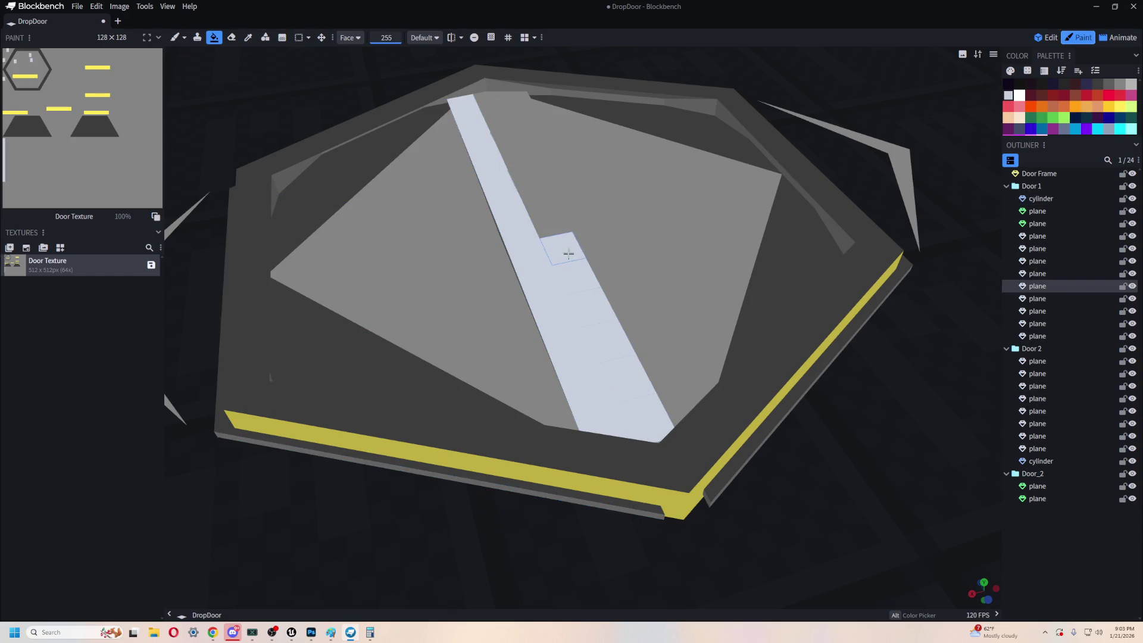
{"action": "left_click", "coordinate": [538, 214]}
{"action": "left_click", "coordinate": [523, 158]}
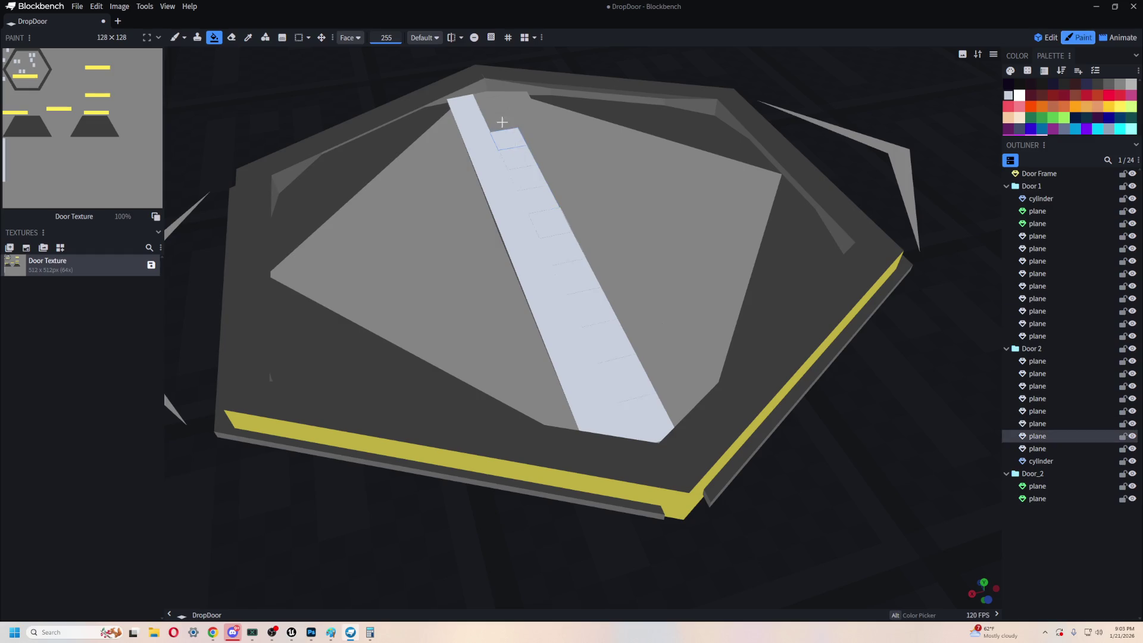
{"action": "left_click", "coordinate": [503, 119]}
- Reframe the view down onto the door and yellow edge, choosing dark blue
{"action": "mouse_move", "coordinate": [808, 496]}
{"action": "left_mouse_down"}
{"action": "mouse_move", "coordinate": [905, 533]}
{"action": "mouse_move", "coordinate": [976, 538]}
{"action": "mouse_move", "coordinate": [1012, 517]}
{"action": "left_mouse_up"}
{"action": "right_click", "coordinate": [1042, 473]}
{"action": "scroll", "coordinate": [567, 333], "scroll_direction": "up", "scroll_amount": 3}
{"action": "scroll", "coordinate": [567, 333], "scroll_direction": "down", "scroll_amount": 5}
{"action": "mouse_move", "coordinate": [857, 194]}
{"action": "left_mouse_down"}
{"action": "mouse_move", "coordinate": [823, 357]}
{"action": "mouse_move", "coordinate": [808, 327]}
{"action": "mouse_move", "coordinate": [742, 339]}
{"action": "left_mouse_up"}
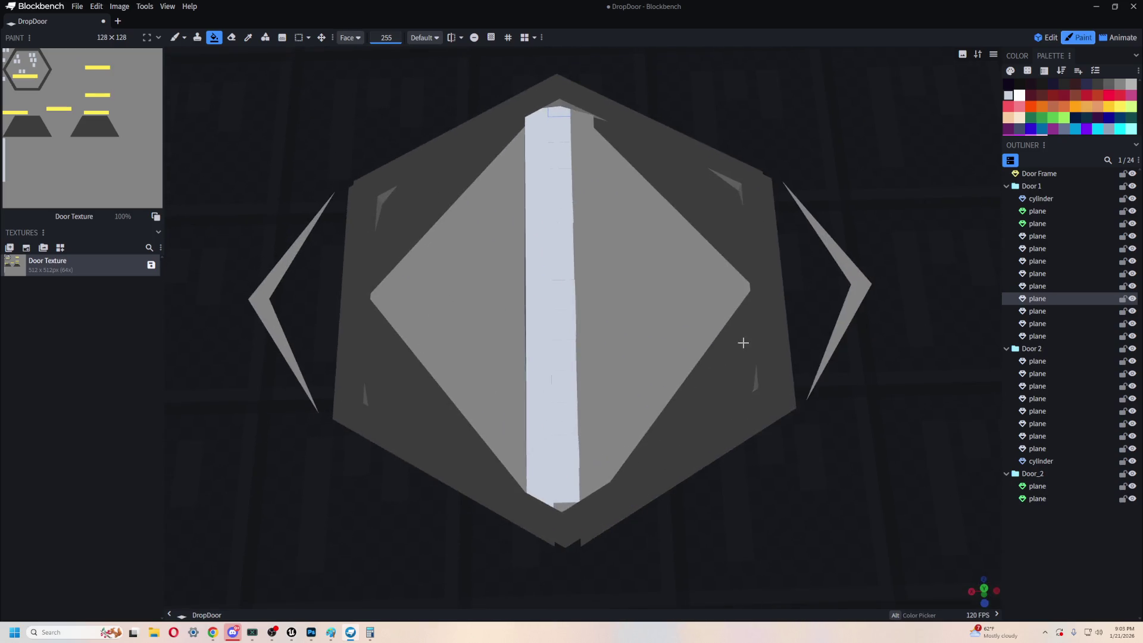
{"action": "scroll", "coordinate": [678, 377], "scroll_direction": "up", "scroll_amount": 4}
{"action": "scroll", "coordinate": [887, 462], "scroll_direction": "down", "scroll_amount": 3}
{"action": "mouse_move", "coordinate": [887, 462]}
{"action": "left_mouse_down"}
{"action": "mouse_move", "coordinate": [893, 396]}
{"action": "mouse_move", "coordinate": [892, 434]}
{"action": "left_mouse_up"}
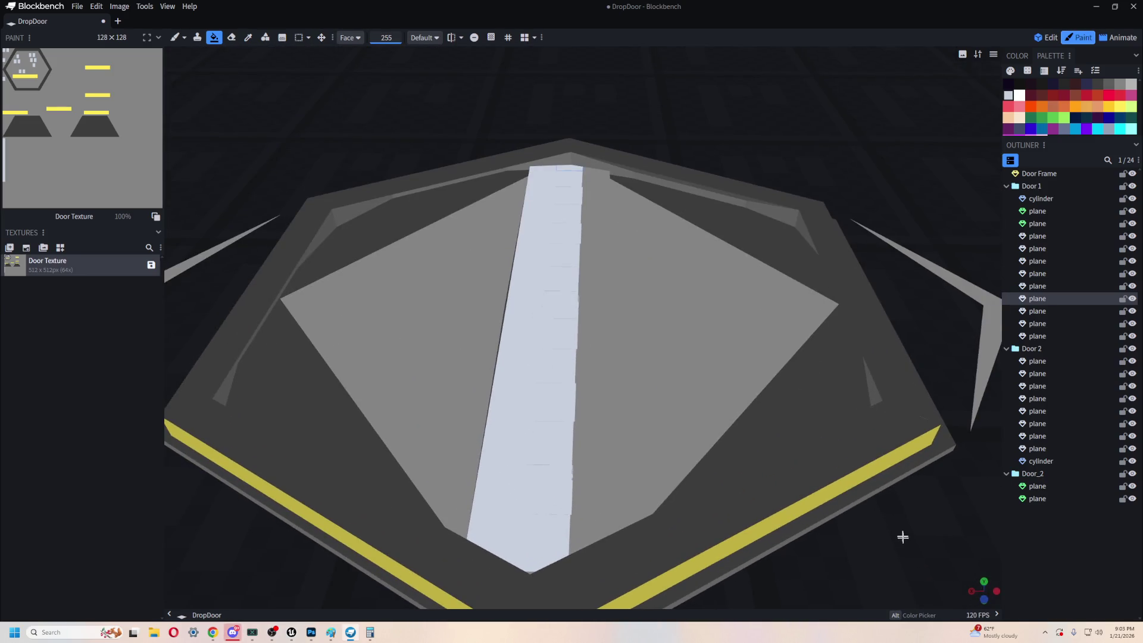
{"action": "left_click_drag", "start_coordinate": [900, 538], "coordinate": [899, 512]}
{"action": "left_click", "coordinate": [1030, 128]}
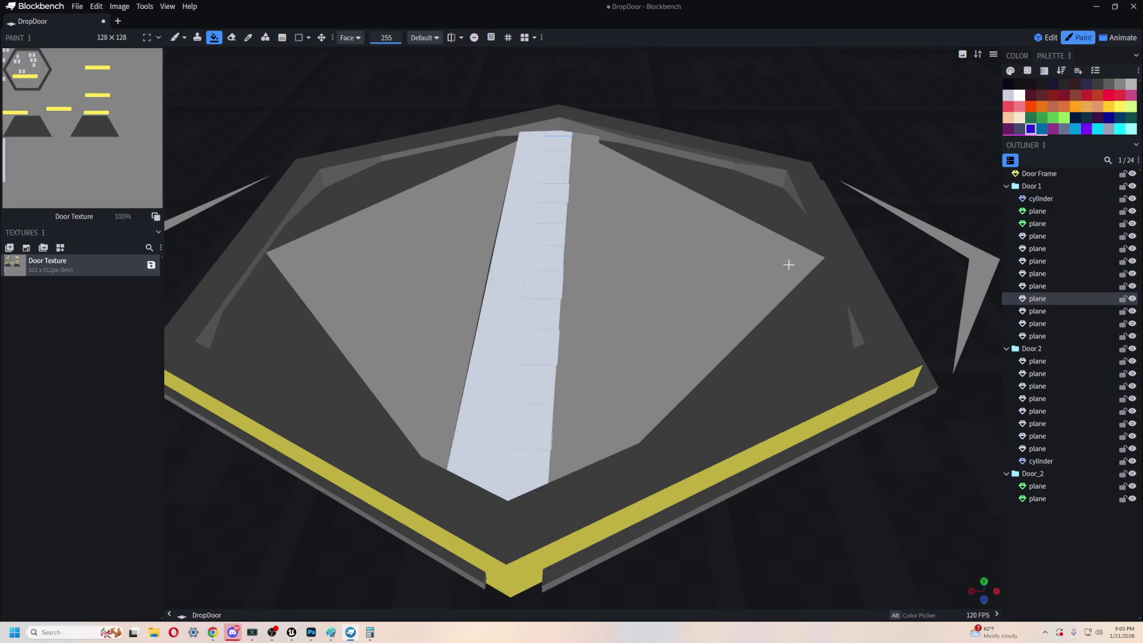
- Fill the door's corner triangle faces blue on both sides
{"action": "left_click", "coordinate": [800, 310]}
{"action": "left_click", "coordinate": [758, 188]}
{"action": "left_click", "coordinate": [765, 346]}
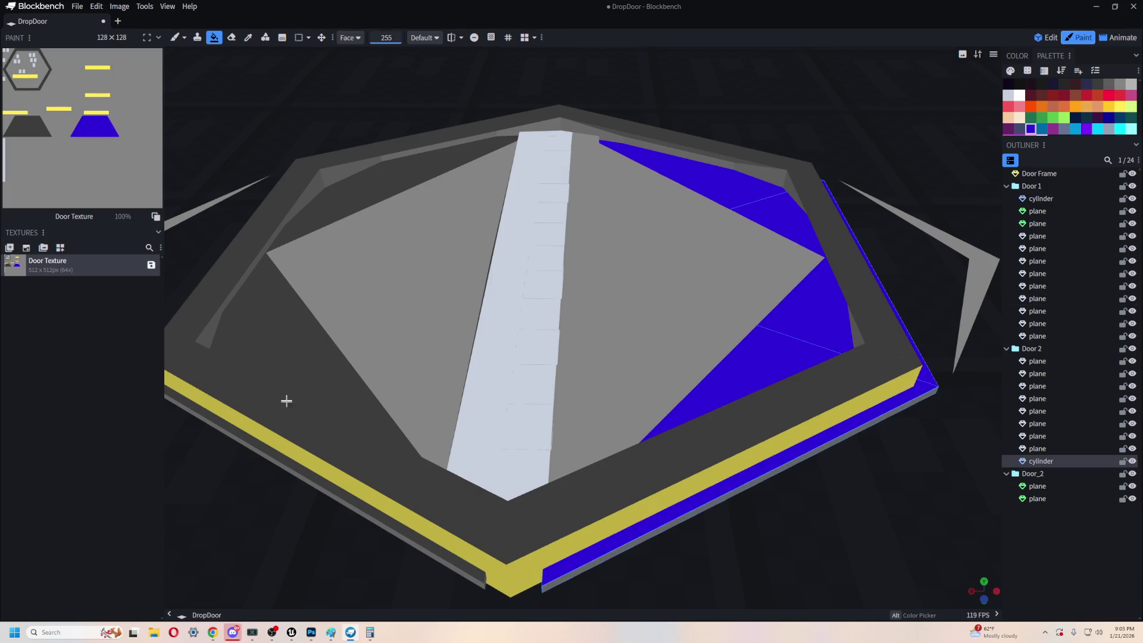
{"action": "left_click", "coordinate": [305, 356]}
{"action": "left_click", "coordinate": [363, 191]}
{"action": "left_click", "coordinate": [366, 187]}
{"action": "mouse_move", "coordinate": [714, 476]}
{"action": "left_mouse_down"}
{"action": "mouse_move", "coordinate": [737, 430]}
{"action": "mouse_move", "coordinate": [799, 410]}
{"action": "mouse_move", "coordinate": [742, 479]}
{"action": "left_mouse_up"}
- Try filling the right frame sides yellow, then undo it
{"action": "left_click", "coordinate": [1119, 107]}
{"action": "left_click", "coordinate": [721, 360]}
{"action": "left_click", "coordinate": [760, 294]}
{"action": "left_click", "coordinate": [688, 172]}
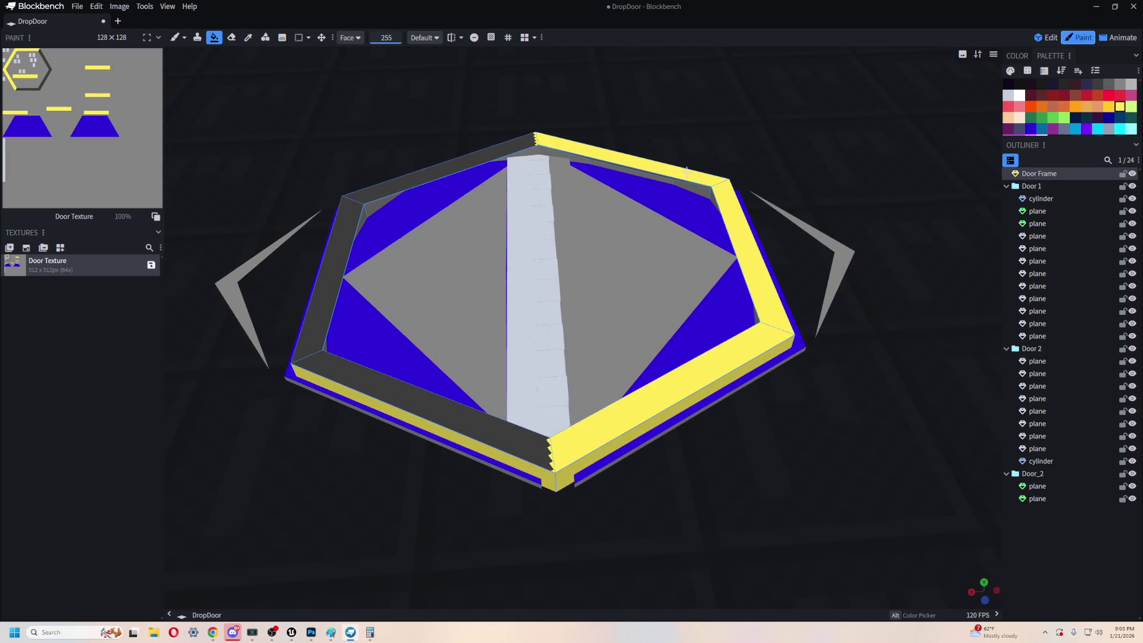
{"action": "key", "text": "ctrl+z"}
{"action": "key", "text": "ctrl+z"}
{"action": "key", "text": "ctrl+z"}
{"action": "mouse_move", "coordinate": [818, 377]}
{"action": "left_mouse_down"}
{"action": "mouse_move", "coordinate": [745, 467]}
{"action": "mouse_move", "coordinate": [538, 516]}
{"action": "mouse_move", "coordinate": [693, 520]}
{"action": "mouse_move", "coordinate": [877, 122]}
{"action": "left_mouse_up"}
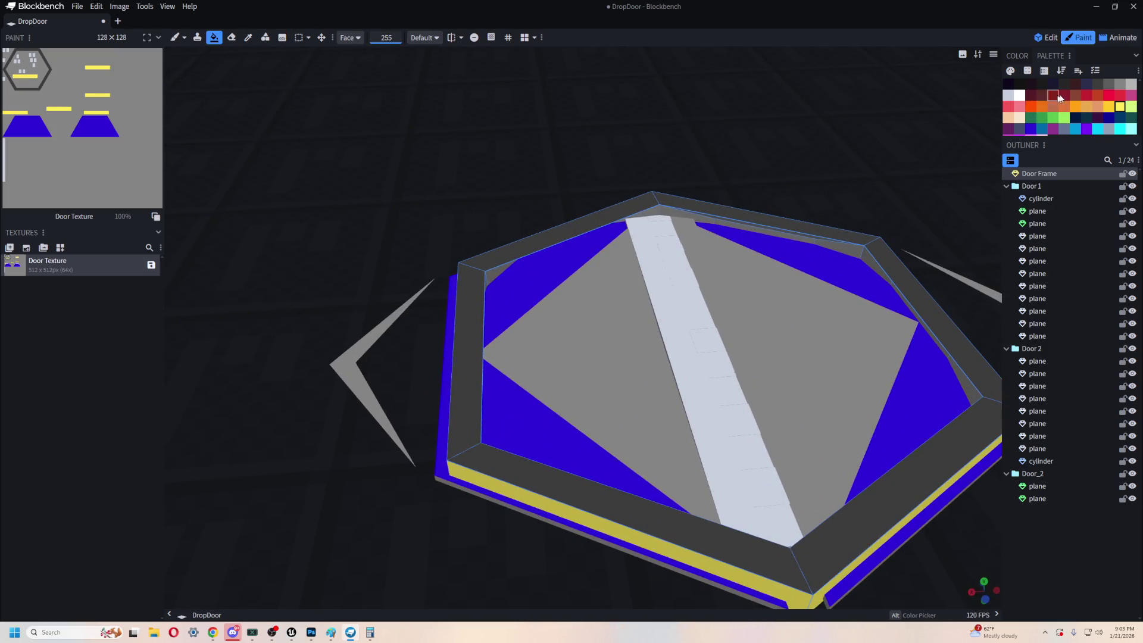
- Paint both arms of the left chevron and the right chevron red
{"action": "left_click", "coordinate": [1035, 106]}
{"action": "scroll", "coordinate": [350, 354], "scroll_direction": "down", "scroll_amount": 2}
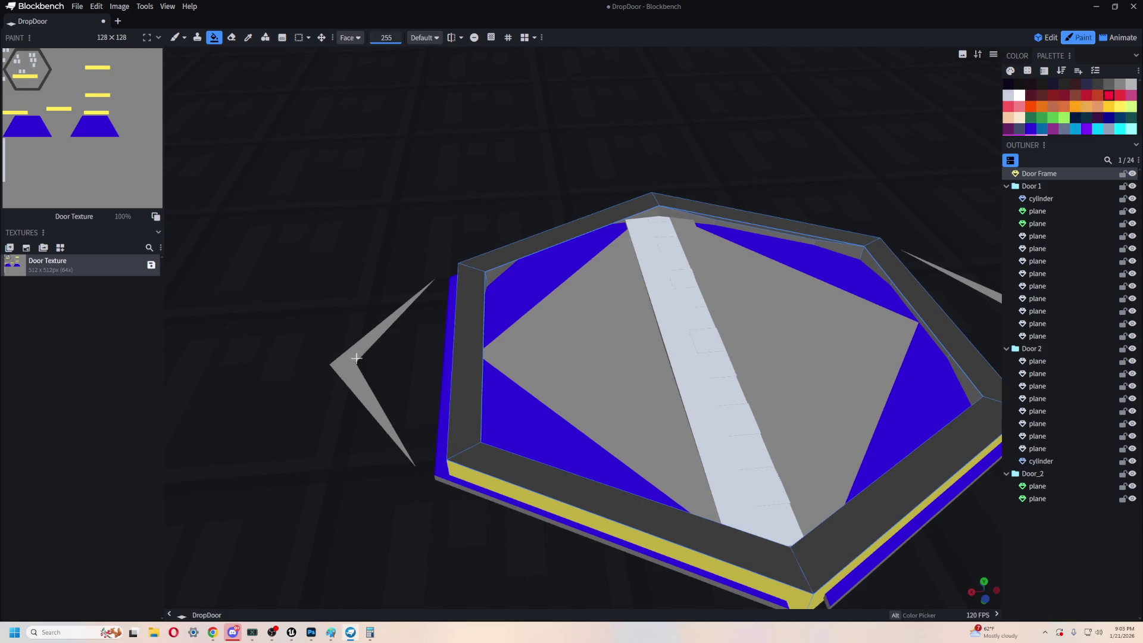
{"action": "left_click", "coordinate": [376, 340]}
{"action": "left_click", "coordinate": [363, 373]}
{"action": "left_click_drag", "start_coordinate": [417, 506], "coordinate": [883, 331]}
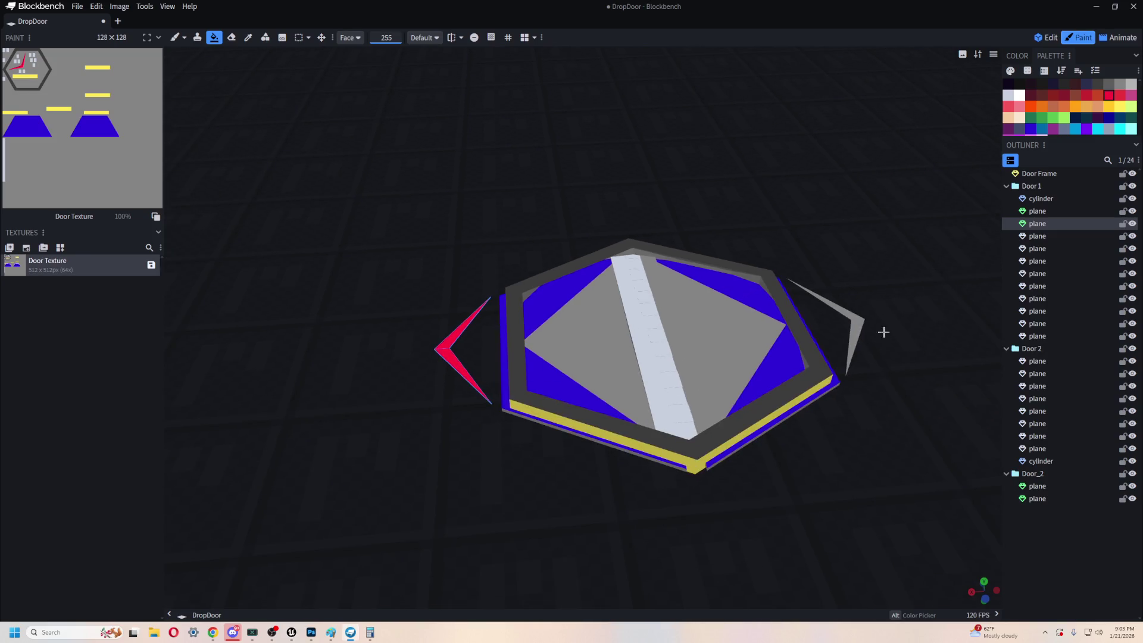
{"action": "left_click", "coordinate": [852, 328]}
{"action": "mouse_move", "coordinate": [875, 396]}
{"action": "left_mouse_down"}
{"action": "mouse_move", "coordinate": [788, 368]}
{"action": "mouse_move", "coordinate": [736, 380]}
{"action": "left_mouse_up"}
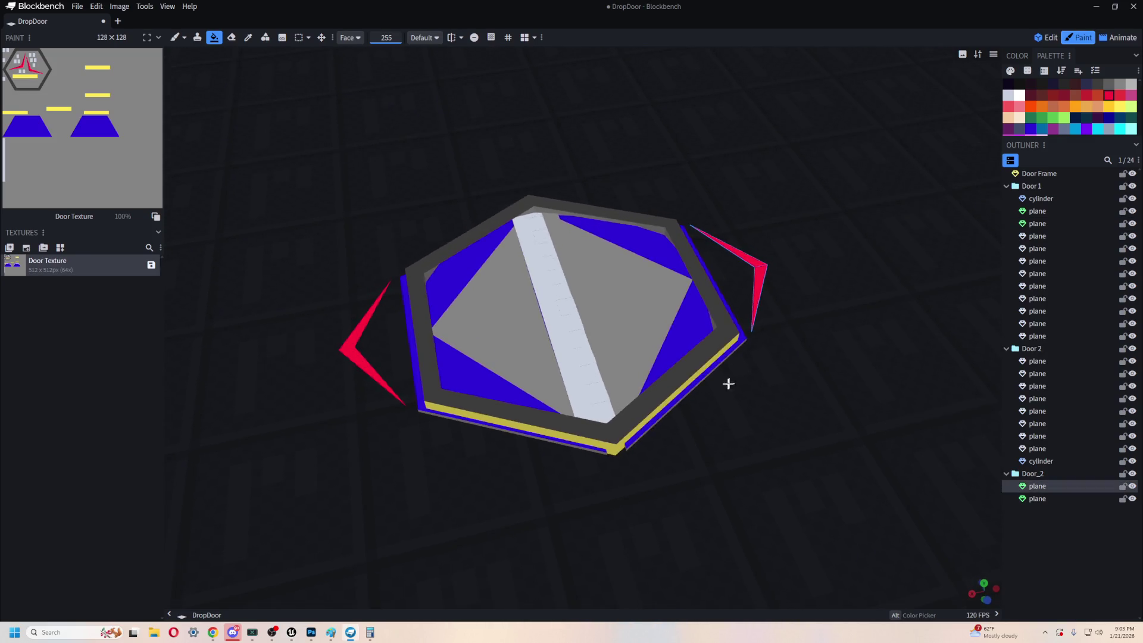
- Paint a dark navy square on the pale centre strip
{"action": "scroll", "coordinate": [533, 387], "scroll_direction": "up", "scroll_amount": 5}
{"action": "mouse_move", "coordinate": [678, 99]}
{"action": "left_mouse_down"}
{"action": "mouse_move", "coordinate": [288, 89]}
{"action": "mouse_move", "coordinate": [391, 143]}
{"action": "mouse_move", "coordinate": [444, 201]}
{"action": "left_mouse_up"}
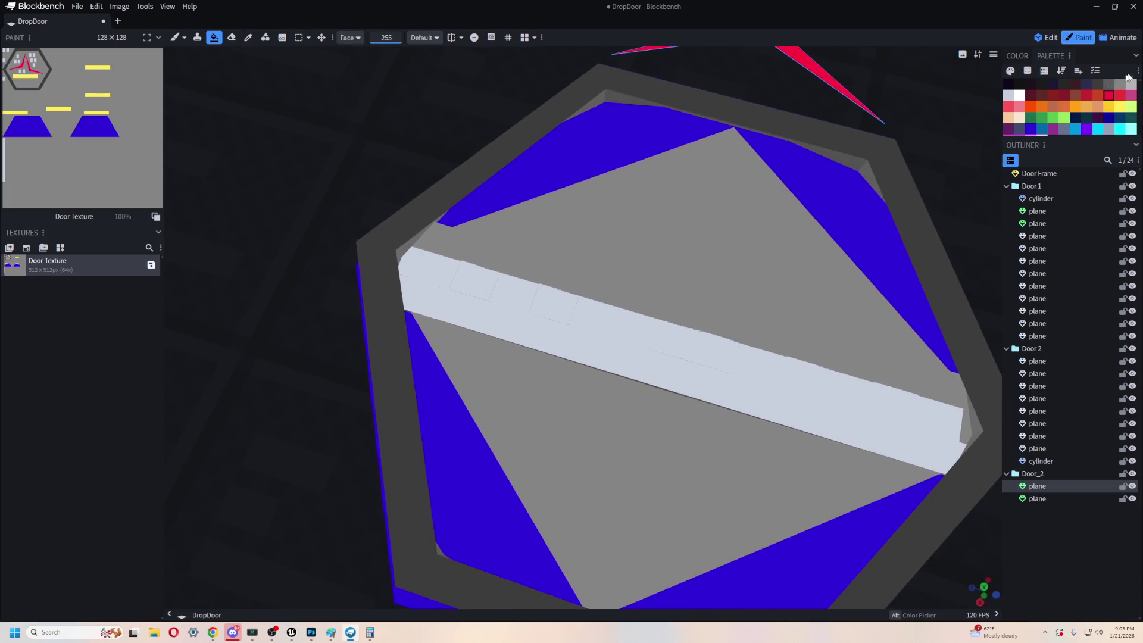
{"action": "left_click", "coordinate": [1108, 86]}
{"action": "mouse_move", "coordinate": [386, 146]}
{"action": "left_mouse_down"}
{"action": "mouse_move", "coordinate": [359, 158]}
{"action": "mouse_move", "coordinate": [395, 166]}
{"action": "mouse_move", "coordinate": [383, 167]}
{"action": "left_mouse_up"}
{"action": "left_click", "coordinate": [672, 330]}
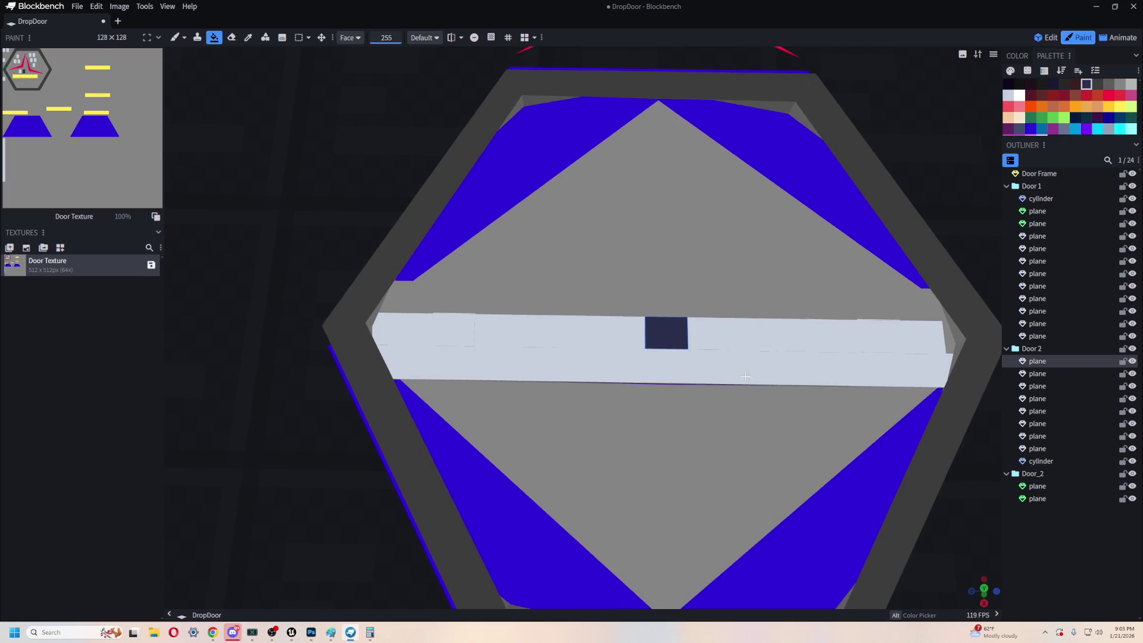
- Paint dark navy squares along the door's white strip from end to end
{"action": "left_click", "coordinate": [751, 334]}
{"action": "left_click", "coordinate": [580, 332]}
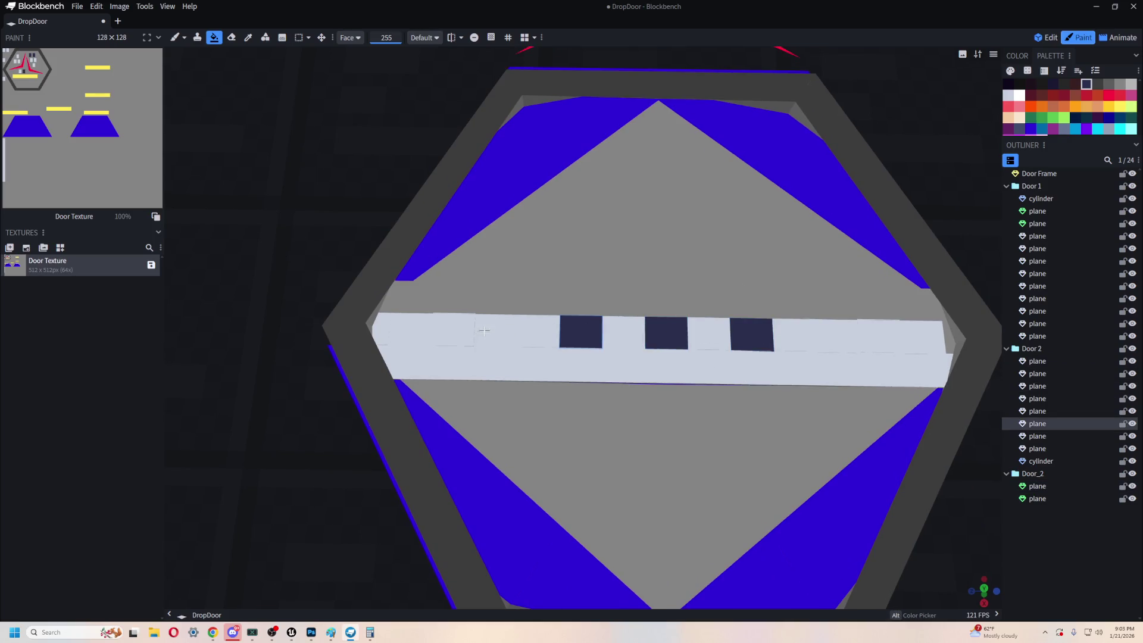
{"action": "left_click", "coordinate": [495, 330]}
{"action": "left_click", "coordinate": [837, 336]}
{"action": "left_click", "coordinate": [923, 337]}
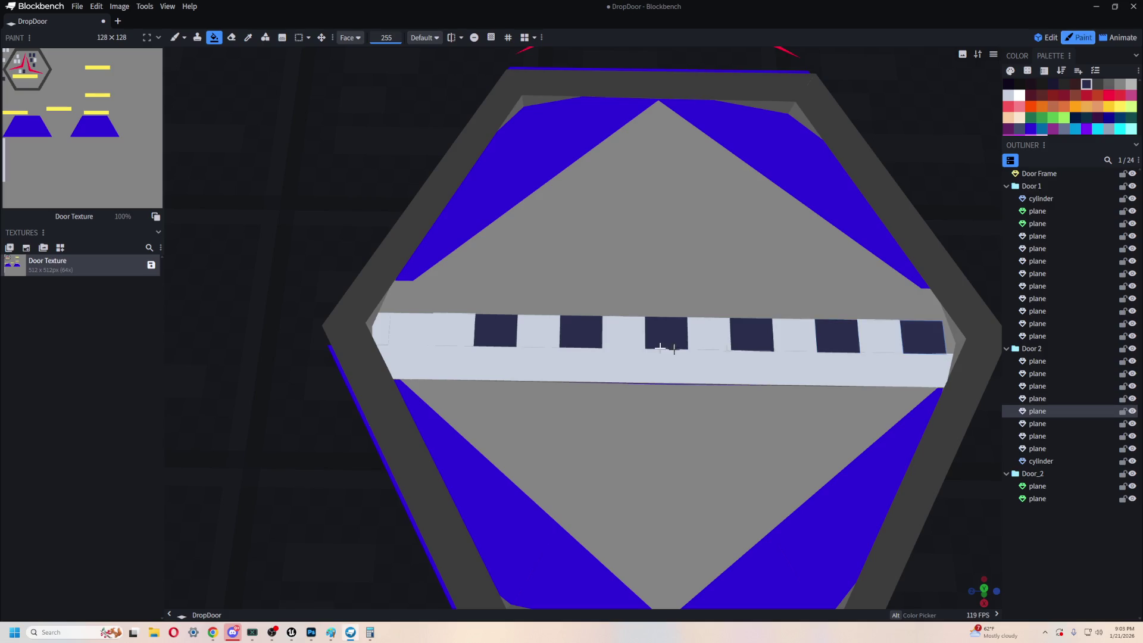
{"action": "left_click", "coordinate": [418, 331]}
{"action": "right_click_drag", "start_coordinate": [980, 476], "coordinate": [780, 467]}
- Fill the remaining strip faces dark navy so only pale squares are left
{"action": "scroll", "coordinate": [845, 413], "scroll_direction": "up", "scroll_amount": 2}
{"action": "scroll", "coordinate": [845, 413], "scroll_direction": "down", "scroll_amount": 5}
{"action": "mouse_move", "coordinate": [845, 413]}
{"action": "left_mouse_down"}
{"action": "mouse_move", "coordinate": [760, 352]}
{"action": "mouse_move", "coordinate": [780, 385]}
{"action": "left_mouse_up"}
{"action": "scroll", "coordinate": [780, 385], "scroll_direction": "up", "scroll_amount": 5}
{"action": "scroll", "coordinate": [801, 443], "scroll_direction": "down", "scroll_amount": 4}
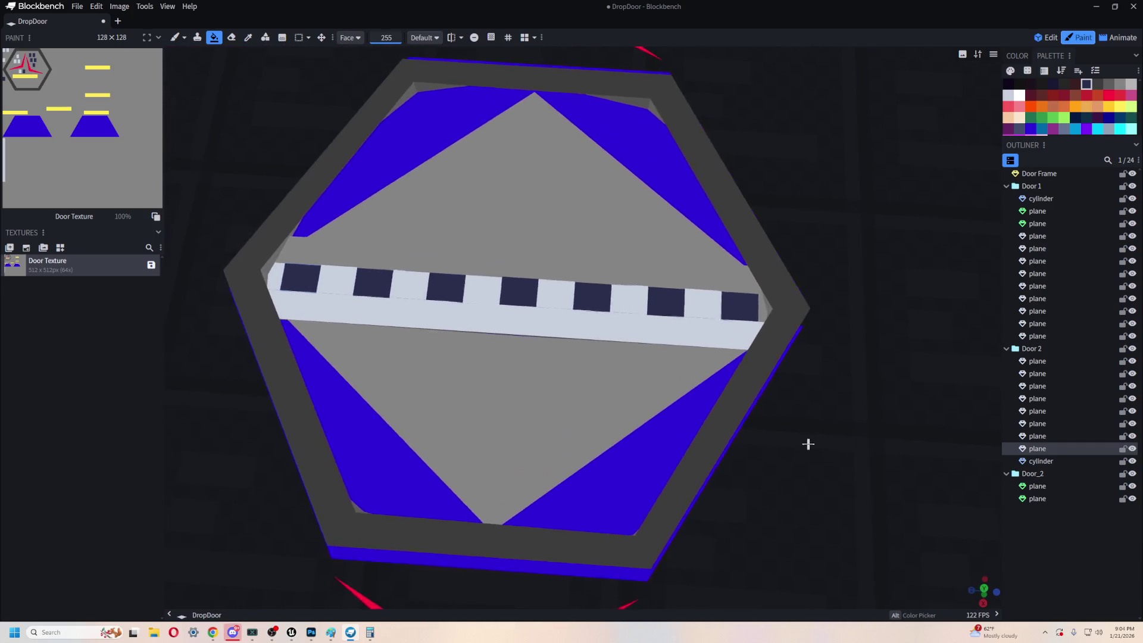
{"action": "right_click_drag", "start_coordinate": [801, 443], "coordinate": [874, 416]}
{"action": "scroll", "coordinate": [755, 422], "scroll_direction": "up", "scroll_amount": 2}
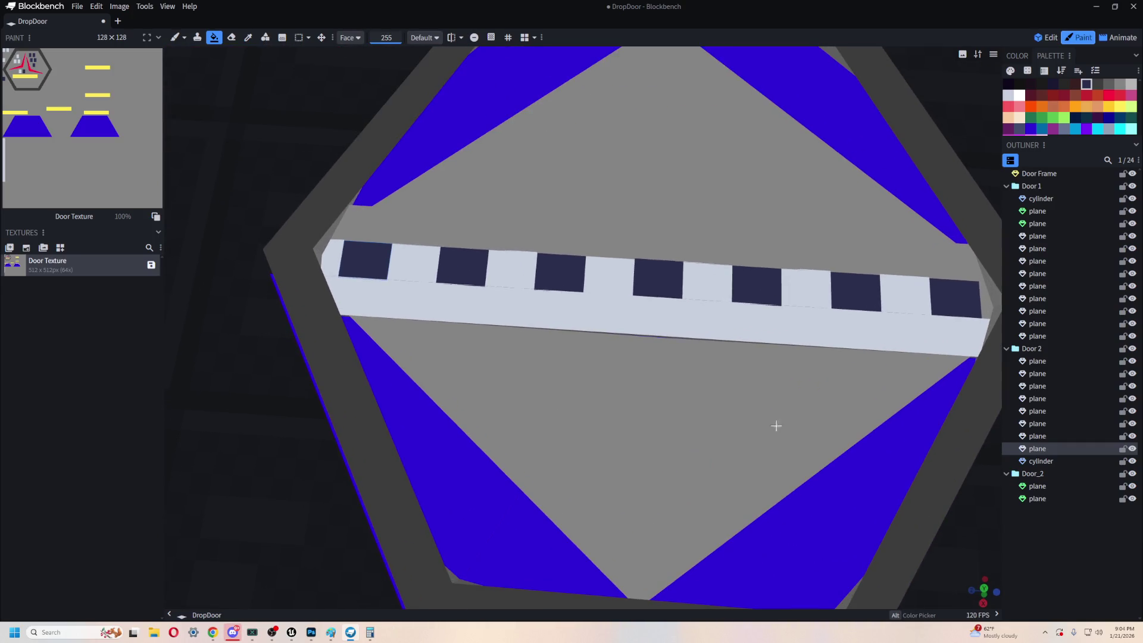
{"action": "scroll", "coordinate": [754, 403], "scroll_direction": "down", "scroll_amount": 3}
{"action": "mouse_move", "coordinate": [892, 556]}
{"action": "left_mouse_down"}
{"action": "mouse_move", "coordinate": [880, 487]}
{"action": "mouse_move", "coordinate": [857, 476]}
{"action": "mouse_move", "coordinate": [863, 518]}
{"action": "left_mouse_up"}
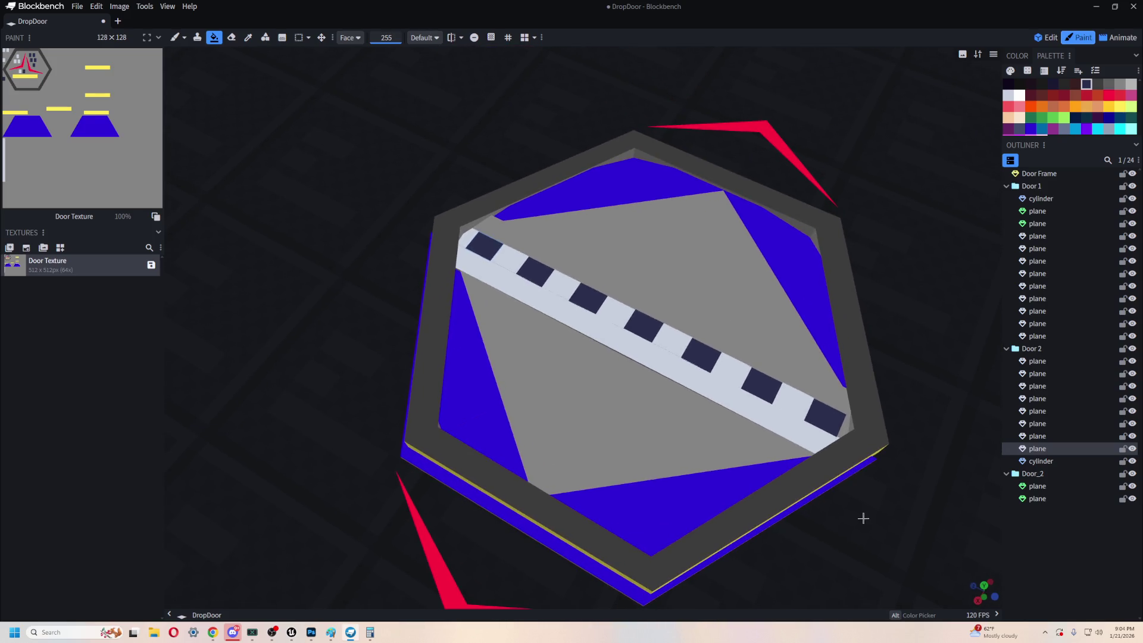
{"action": "right_click_drag", "start_coordinate": [873, 547], "coordinate": [741, 482]}
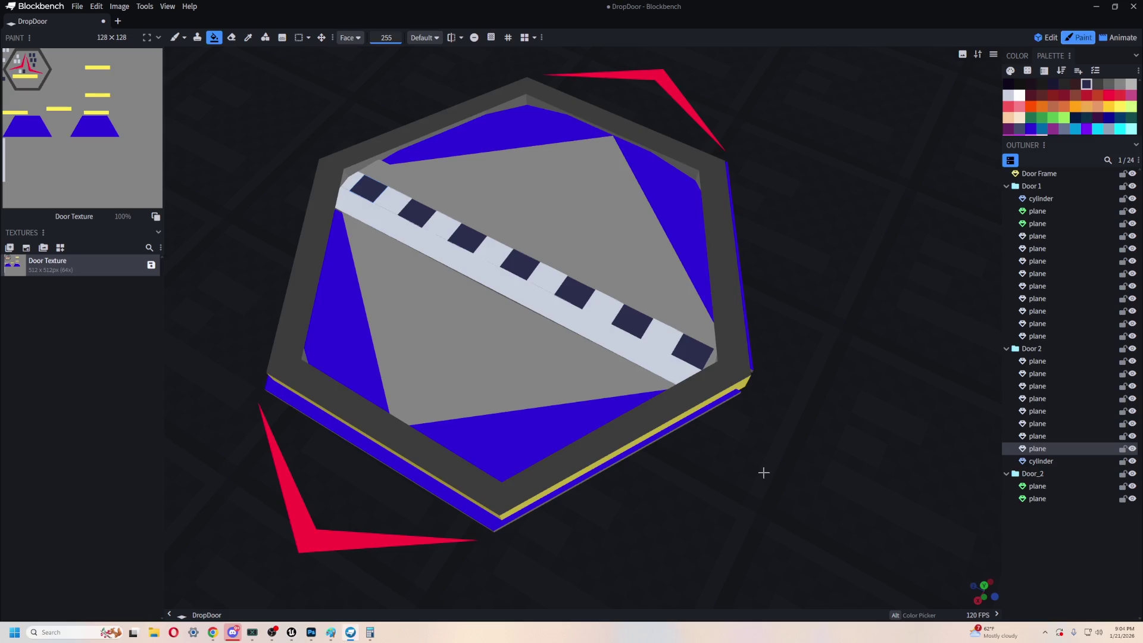
{"action": "mouse_move", "coordinate": [739, 472]}
{"action": "left_mouse_down"}
{"action": "mouse_move", "coordinate": [446, 229]}
{"action": "mouse_move", "coordinate": [275, 373]}
{"action": "mouse_move", "coordinate": [444, 412]}
{"action": "mouse_move", "coordinate": [428, 413]}
{"action": "mouse_move", "coordinate": [564, 403]}
{"action": "mouse_move", "coordinate": [441, 503]}
{"action": "mouse_move", "coordinate": [452, 459]}
{"action": "mouse_move", "coordinate": [408, 485]}
{"action": "mouse_move", "coordinate": [630, 260]}
{"action": "left_mouse_up"}
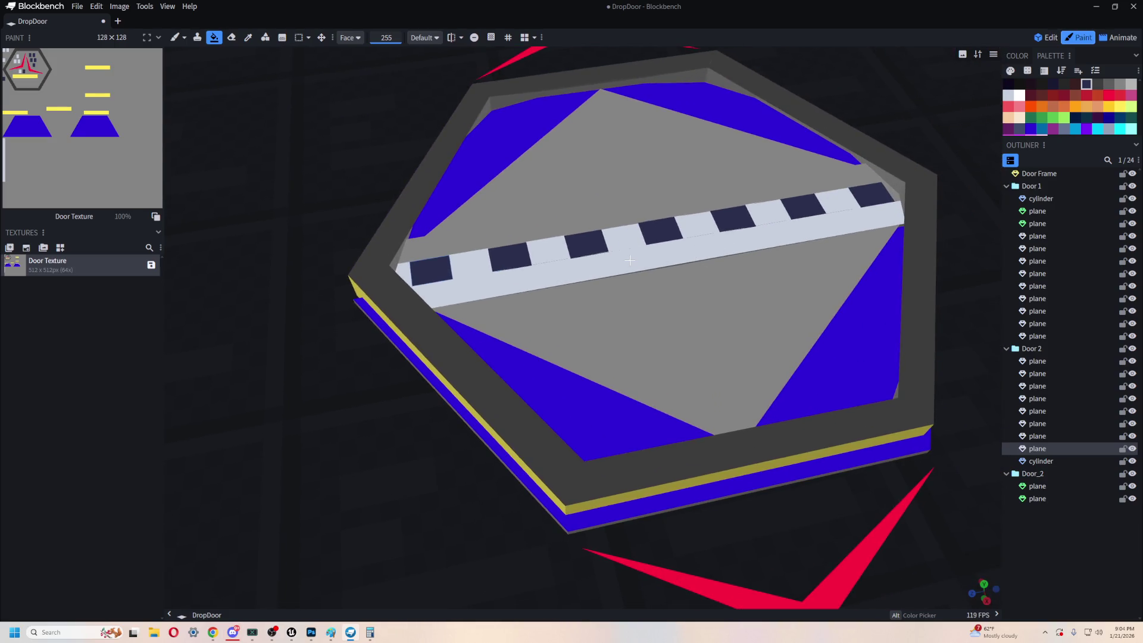
{"action": "left_click", "coordinate": [626, 253]}
{"action": "left_click", "coordinate": [608, 222]}
{"action": "mouse_move", "coordinate": [739, 398]}
{"action": "left_mouse_down"}
{"action": "mouse_move", "coordinate": [870, 477]}
{"action": "mouse_move", "coordinate": [793, 488]}
{"action": "mouse_move", "coordinate": [857, 462]}
{"action": "mouse_move", "coordinate": [765, 395]}
{"action": "mouse_move", "coordinate": [760, 434]}
{"action": "mouse_move", "coordinate": [815, 483]}
{"action": "mouse_move", "coordinate": [801, 492]}
{"action": "mouse_move", "coordinate": [786, 477]}
{"action": "left_mouse_up"}
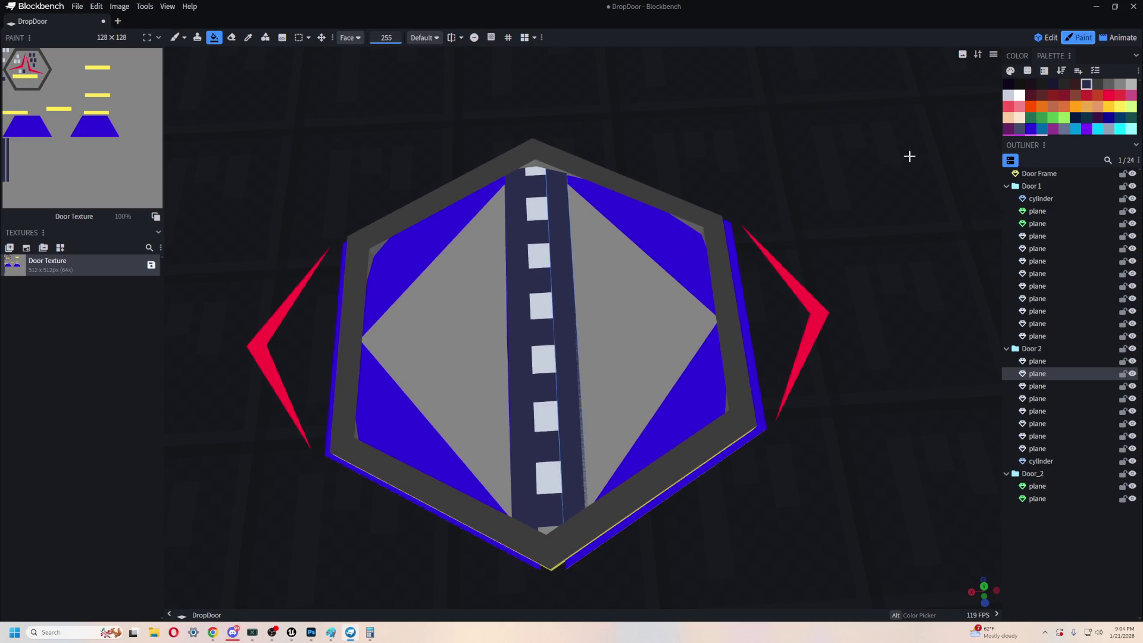
{"action": "left_click", "coordinate": [248, 37]}
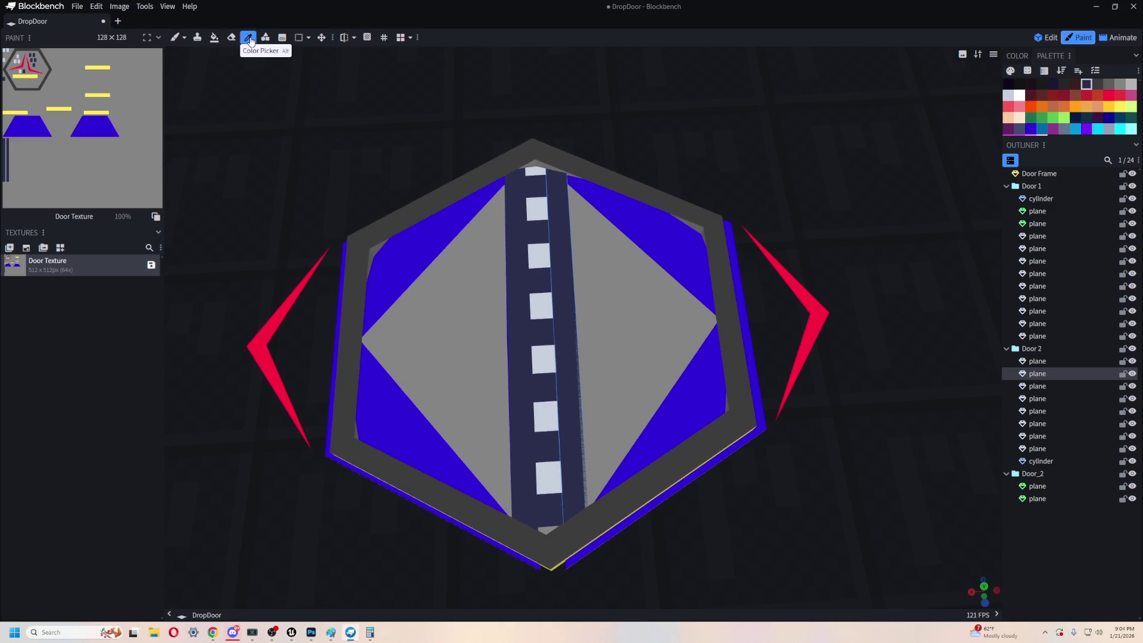
- Sample light grey from a door plane and fill the five blue corner triangles with it
{"action": "left_click", "coordinate": [551, 438]}
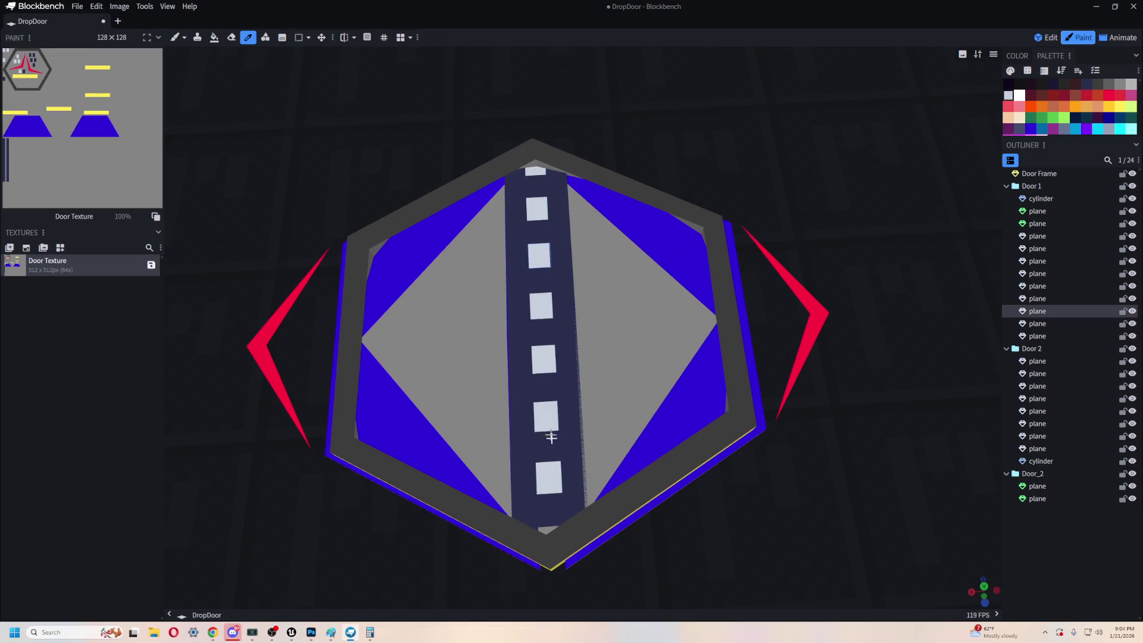
{"action": "left_click", "coordinate": [214, 37]}
{"action": "left_click", "coordinate": [543, 535]}
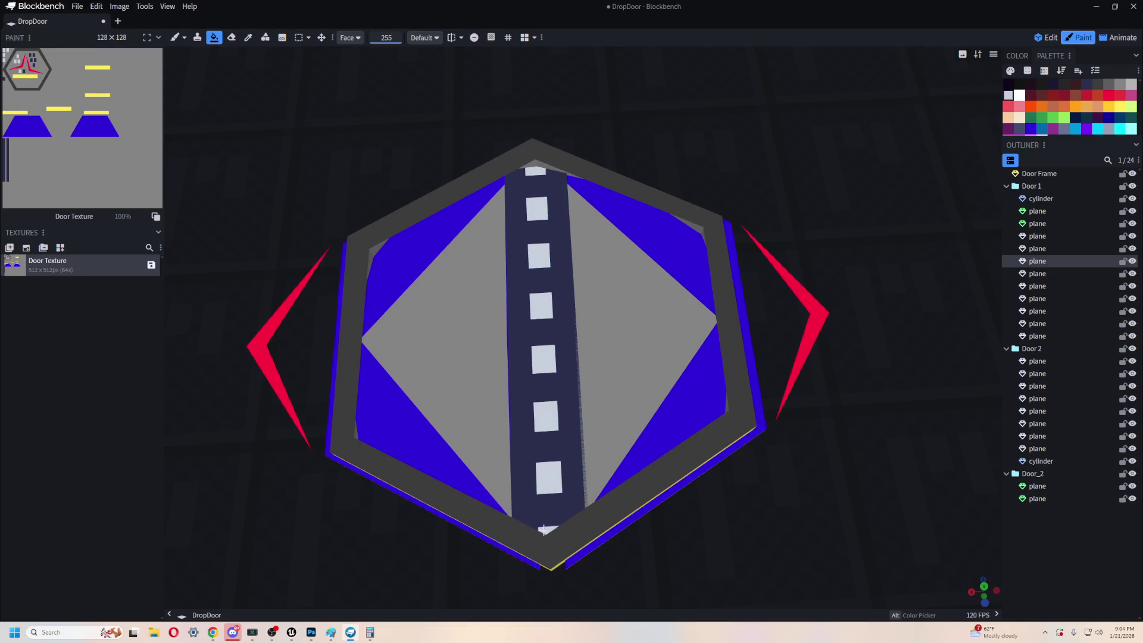
{"action": "mouse_move", "coordinate": [668, 561]}
{"action": "left_mouse_down"}
{"action": "mouse_move", "coordinate": [763, 550]}
{"action": "mouse_move", "coordinate": [821, 502]}
{"action": "mouse_move", "coordinate": [795, 485]}
{"action": "left_mouse_up"}
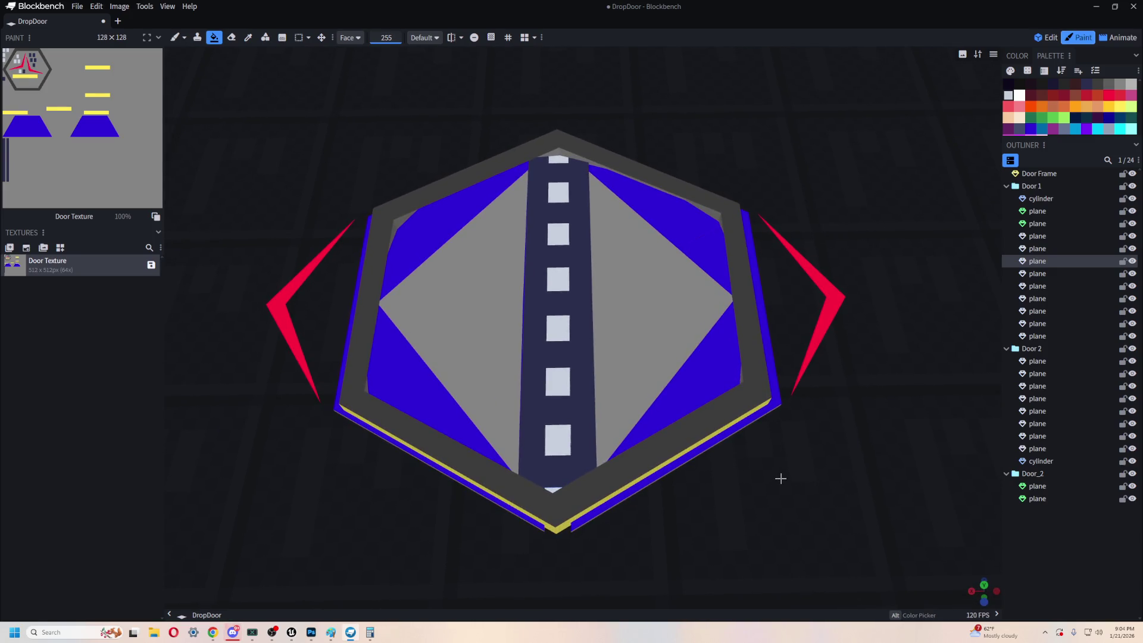
{"action": "left_click", "coordinate": [705, 368]}
{"action": "left_click", "coordinate": [707, 242]}
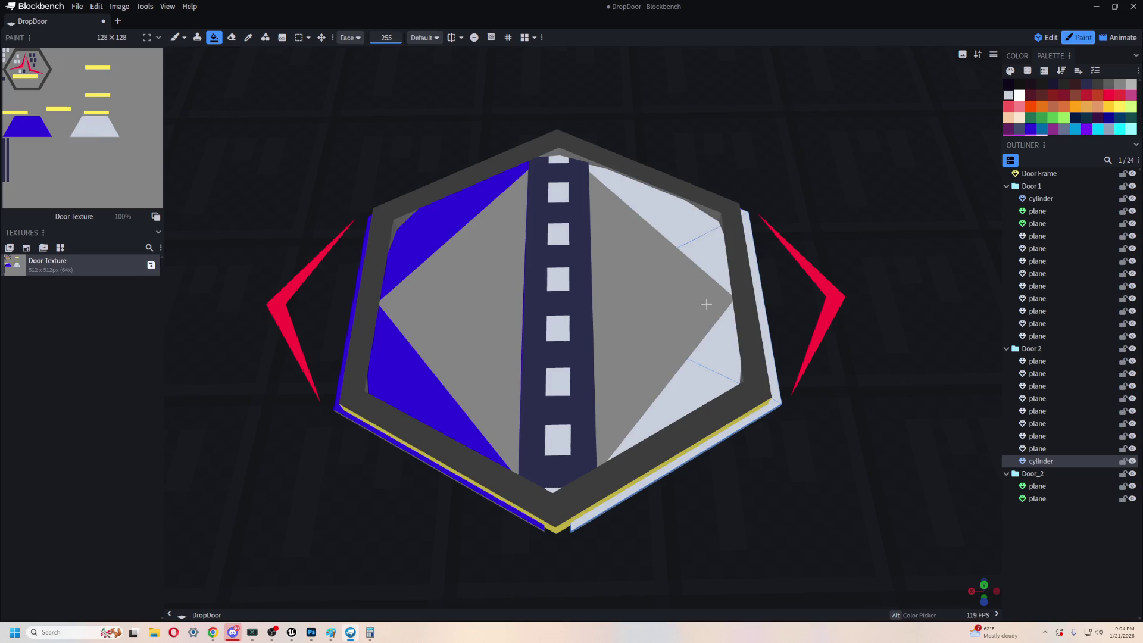
{"action": "left_click", "coordinate": [444, 423]}
{"action": "left_click", "coordinate": [392, 354]}
{"action": "left_click", "coordinate": [423, 270]}
{"action": "mouse_move", "coordinate": [821, 510]}
{"action": "left_mouse_down"}
{"action": "mouse_move", "coordinate": [816, 459]}
{"action": "mouse_move", "coordinate": [719, 533]}
{"action": "mouse_move", "coordinate": [750, 494]}
{"action": "mouse_move", "coordinate": [589, 506]}
{"action": "mouse_move", "coordinate": [707, 462]}
{"action": "mouse_move", "coordinate": [759, 425]}
{"action": "mouse_move", "coordinate": [580, 531]}
{"action": "left_mouse_up"}
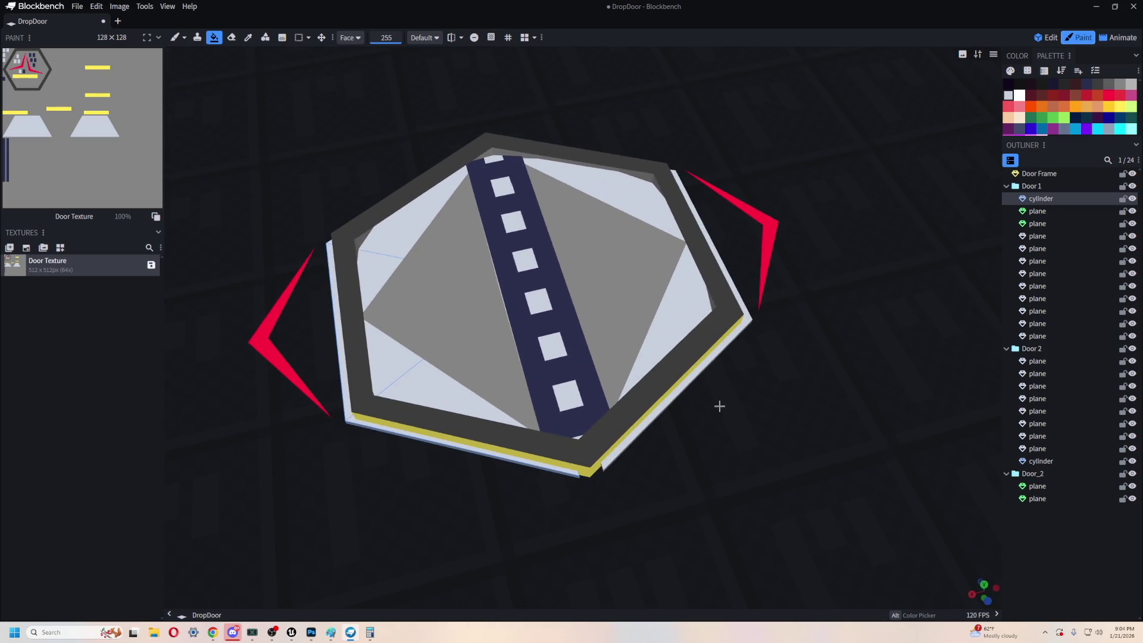
- Try dark blue on four grey triangles, then undo those fills
{"action": "left_click", "coordinate": [1109, 118]}
{"action": "left_click", "coordinate": [628, 293]}
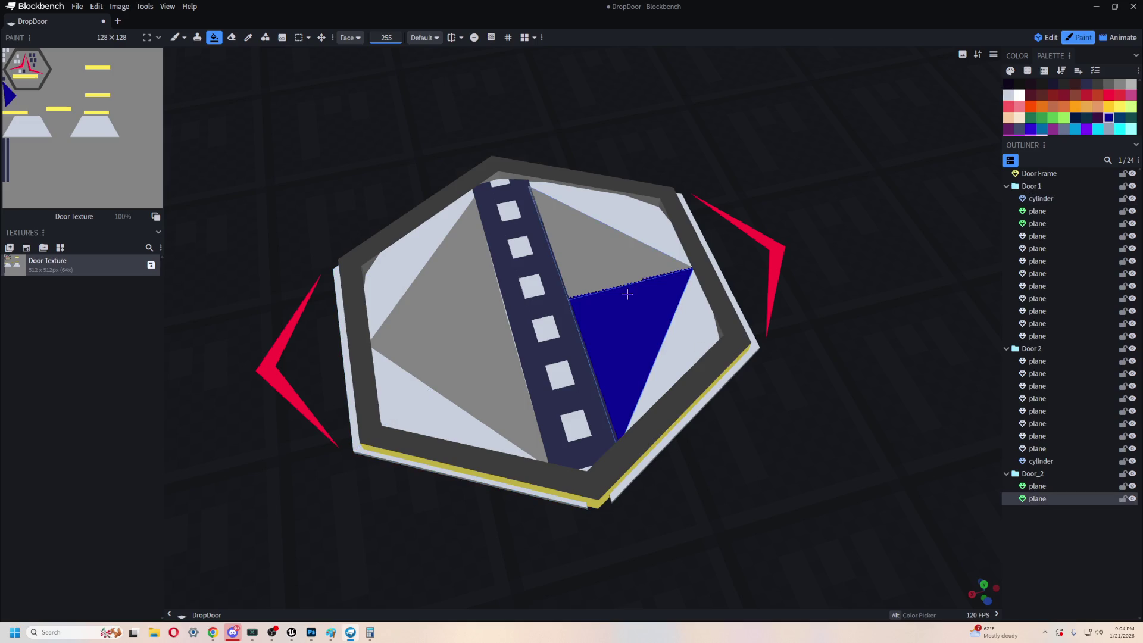
{"action": "left_click", "coordinate": [457, 350]}
{"action": "left_click", "coordinate": [465, 267]}
{"action": "left_click", "coordinate": [570, 249]}
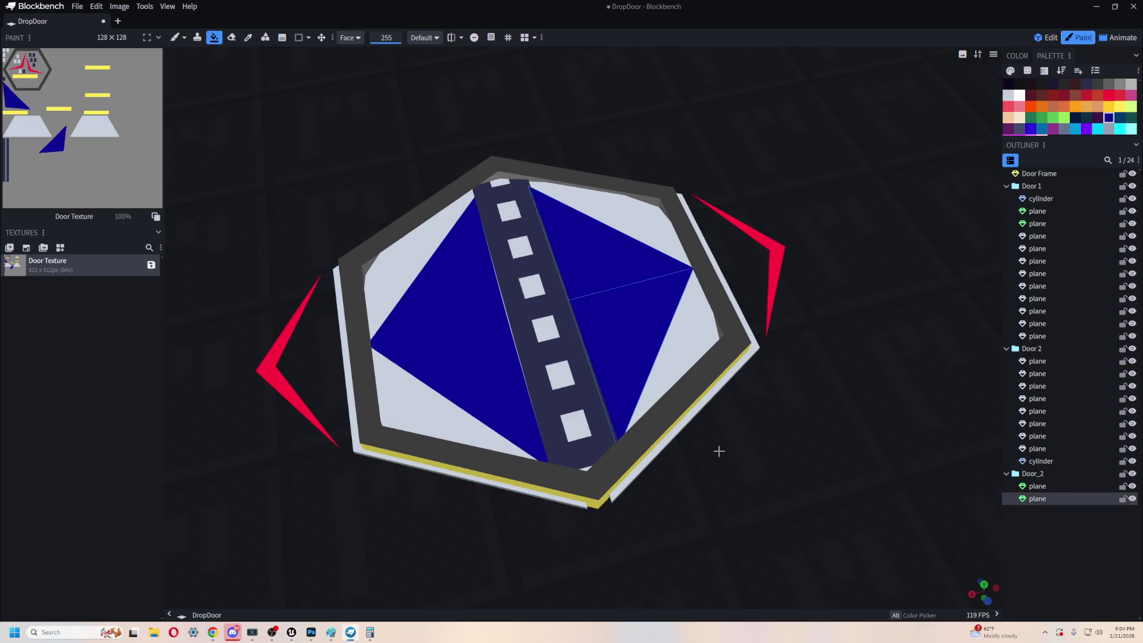
{"action": "key", "text": "ctrl+z"}
{"action": "key", "text": "ctrl+z"}
{"action": "key", "text": "ctrl+z"}
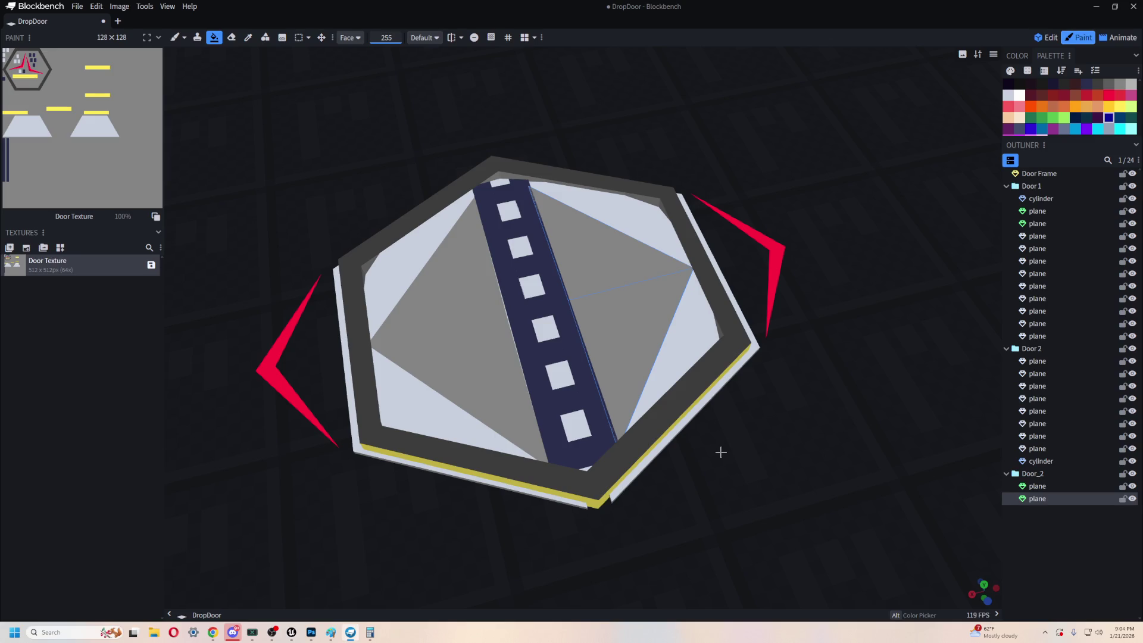
{"action": "mouse_move", "coordinate": [720, 452]}
{"action": "left_mouse_down"}
{"action": "mouse_move", "coordinate": [697, 474]}
{"action": "mouse_move", "coordinate": [796, 484]}
{"action": "mouse_move", "coordinate": [842, 425]}
{"action": "left_mouse_up"}
{"action": "scroll", "coordinate": [752, 451], "scroll_direction": "up", "scroll_amount": 2}
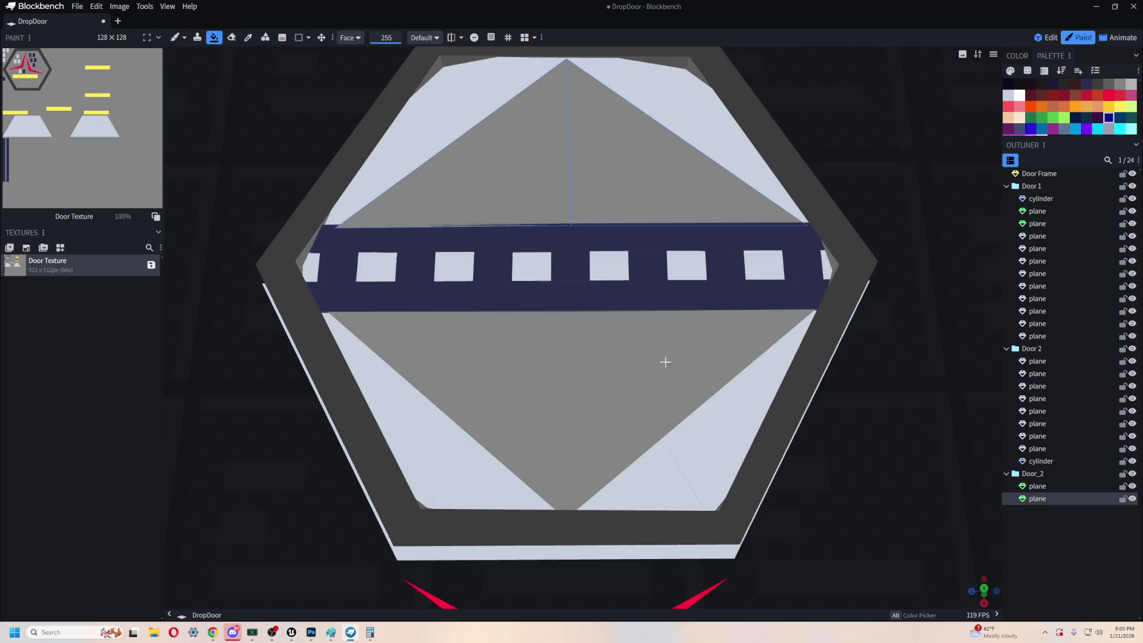
- Select Door 1's parts in the outliner, from its cylinder to its last plane
{"action": "left_click", "coordinate": [1056, 198]}
{"action": "left_click", "coordinate": [1055, 334]}
{"action": "left_click_drag", "start_coordinate": [870, 410], "coordinate": [756, 440]}
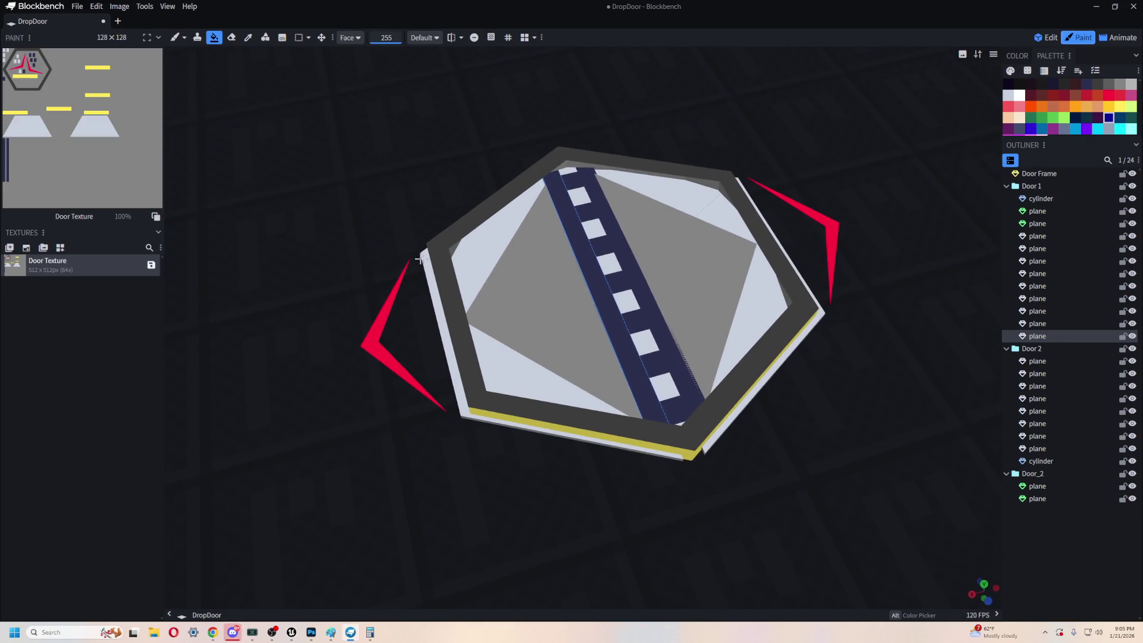
- In Edit mode, select all of Door 1 and slide it along X to 8.85
{"action": "left_click", "coordinate": [1045, 37]}
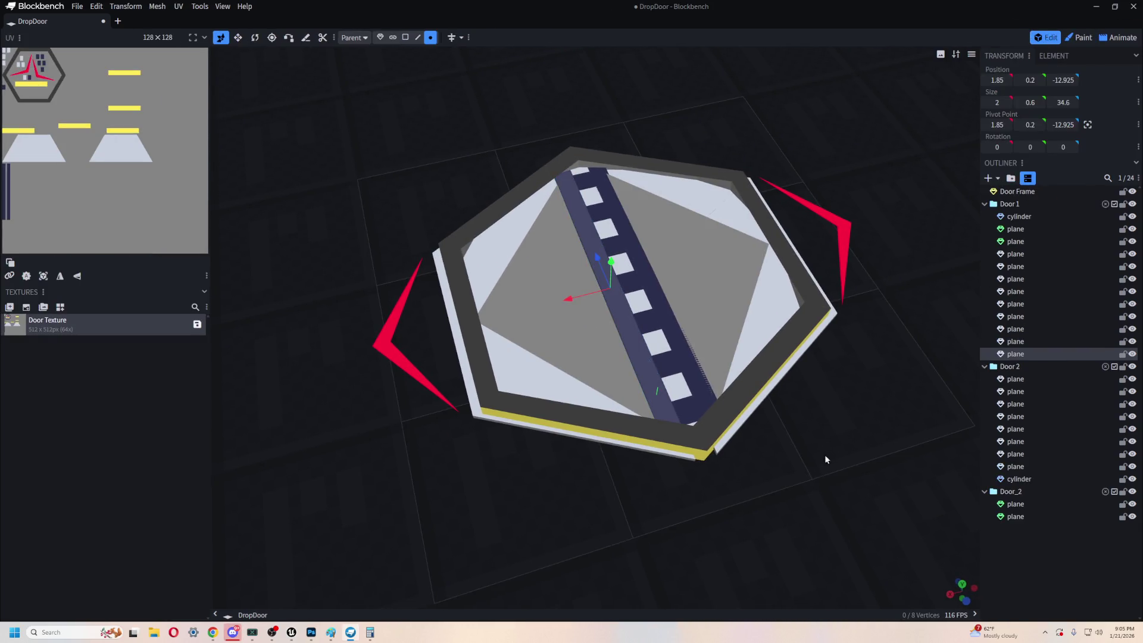
{"action": "left_click_drag", "start_coordinate": [816, 464], "coordinate": [822, 403]}
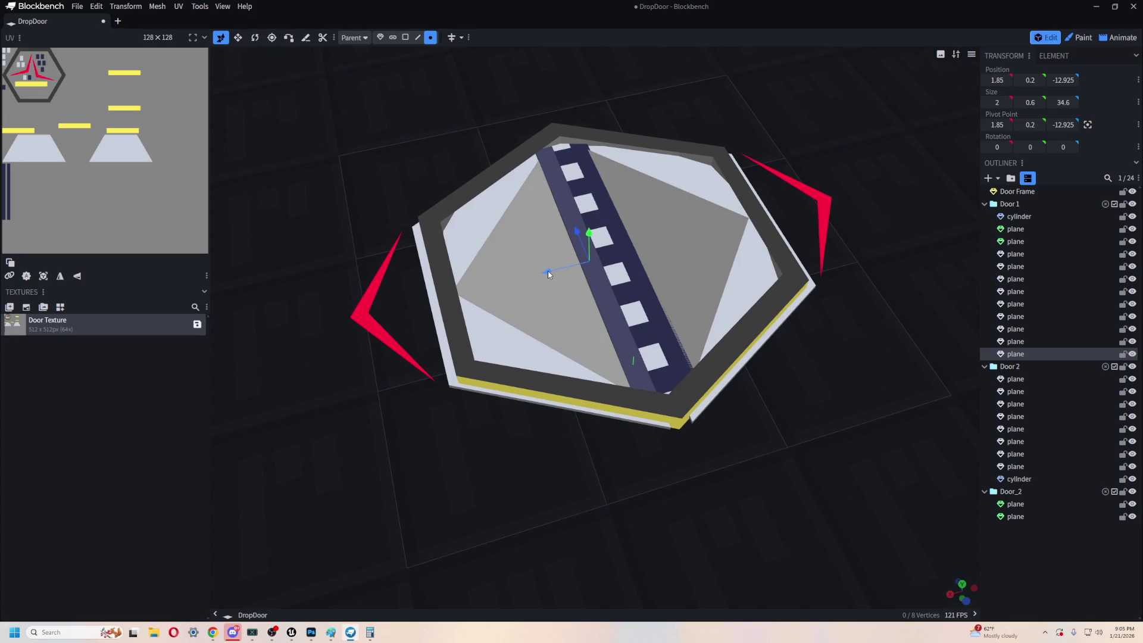
{"action": "left_click", "coordinate": [1019, 217], "text": "shift"}
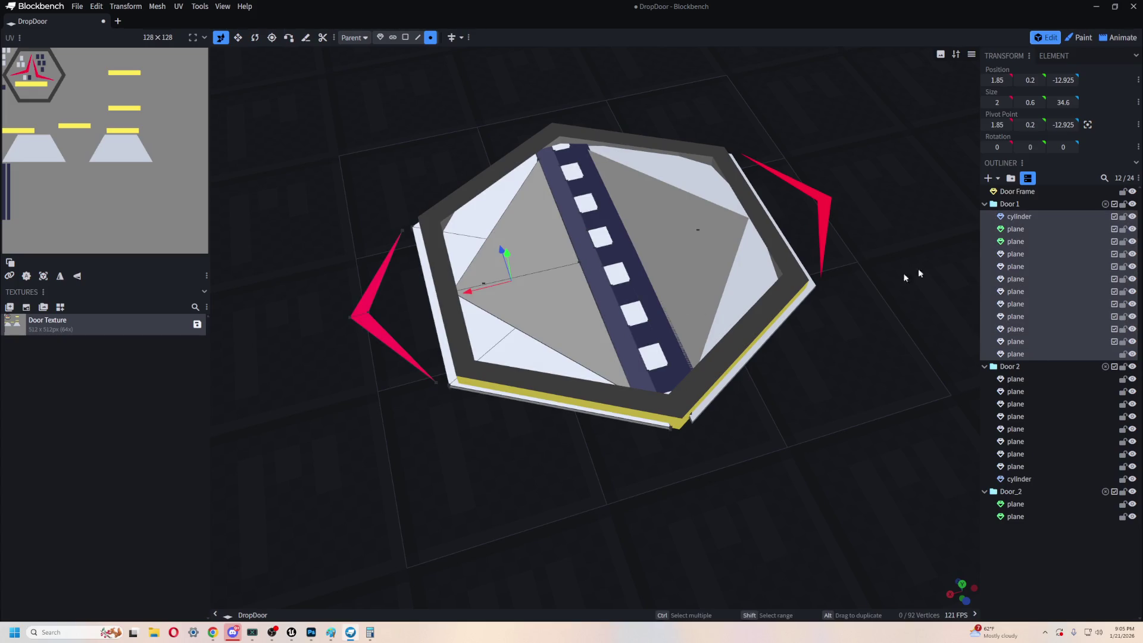
{"action": "left_click_drag", "start_coordinate": [471, 296], "coordinate": [413, 314]}
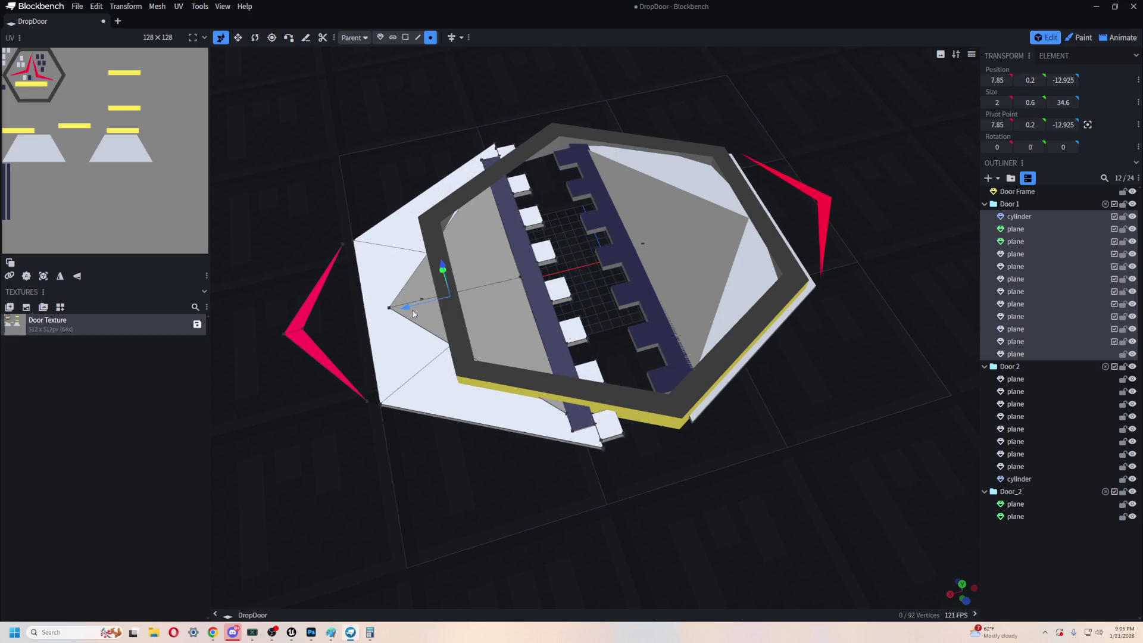
{"action": "scroll", "coordinate": [575, 266], "scroll_direction": "up", "scroll_amount": 4}
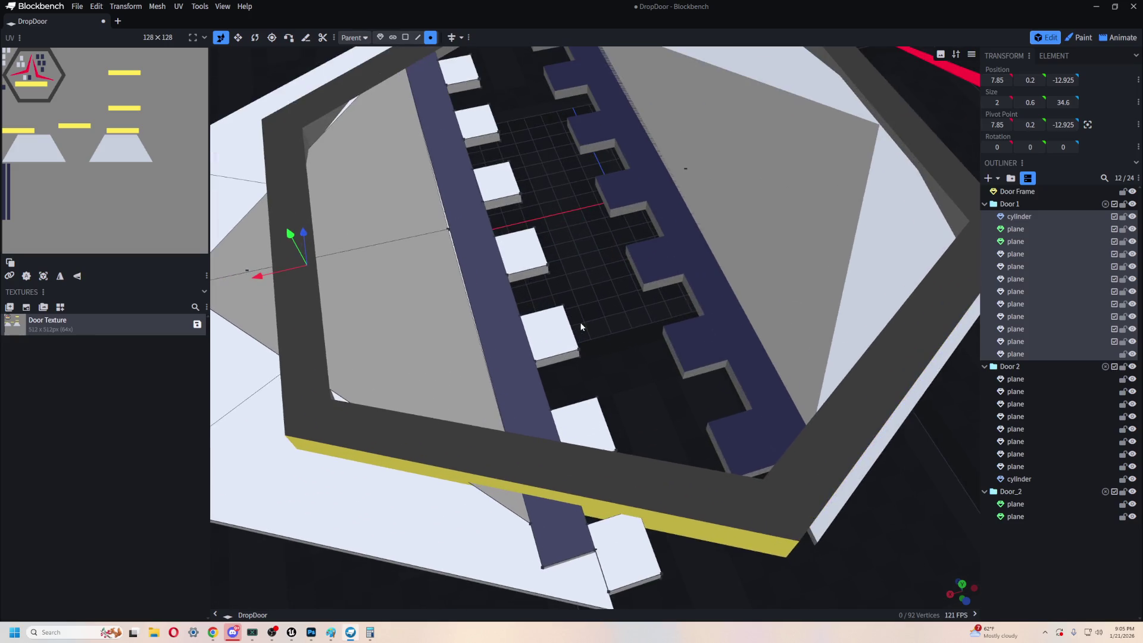
{"action": "scroll", "coordinate": [581, 326], "scroll_direction": "down", "scroll_amount": 3}
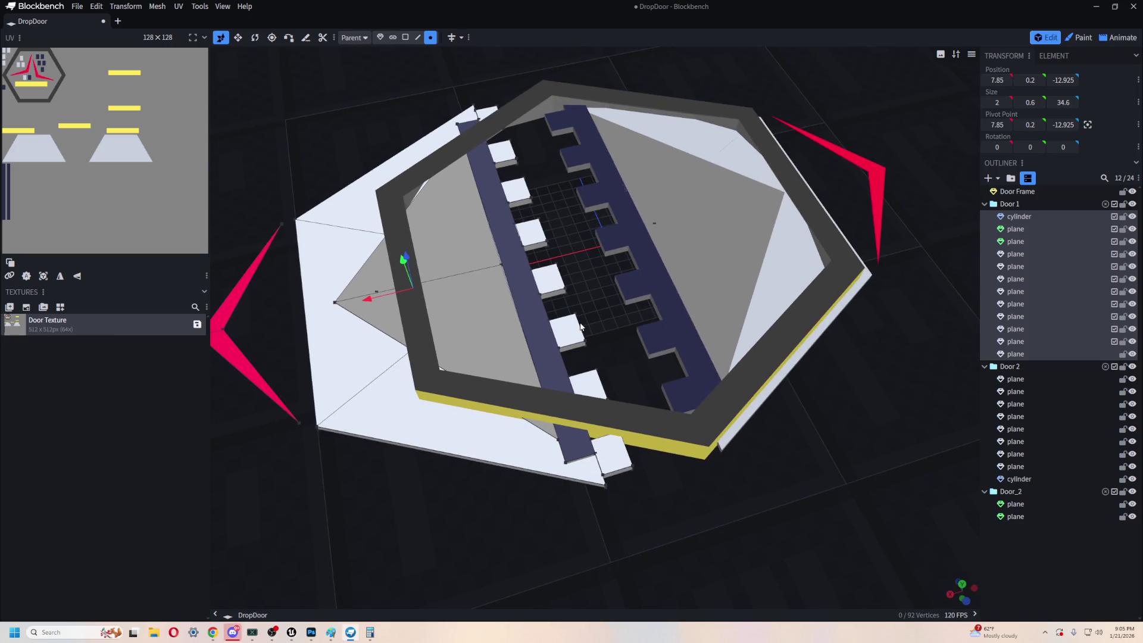
{"action": "mouse_move", "coordinate": [369, 300]}
{"action": "left_mouse_down"}
{"action": "mouse_move", "coordinate": [447, 281]}
{"action": "mouse_move", "coordinate": [362, 316]}
{"action": "mouse_move", "coordinate": [448, 286]}
{"action": "left_mouse_up"}
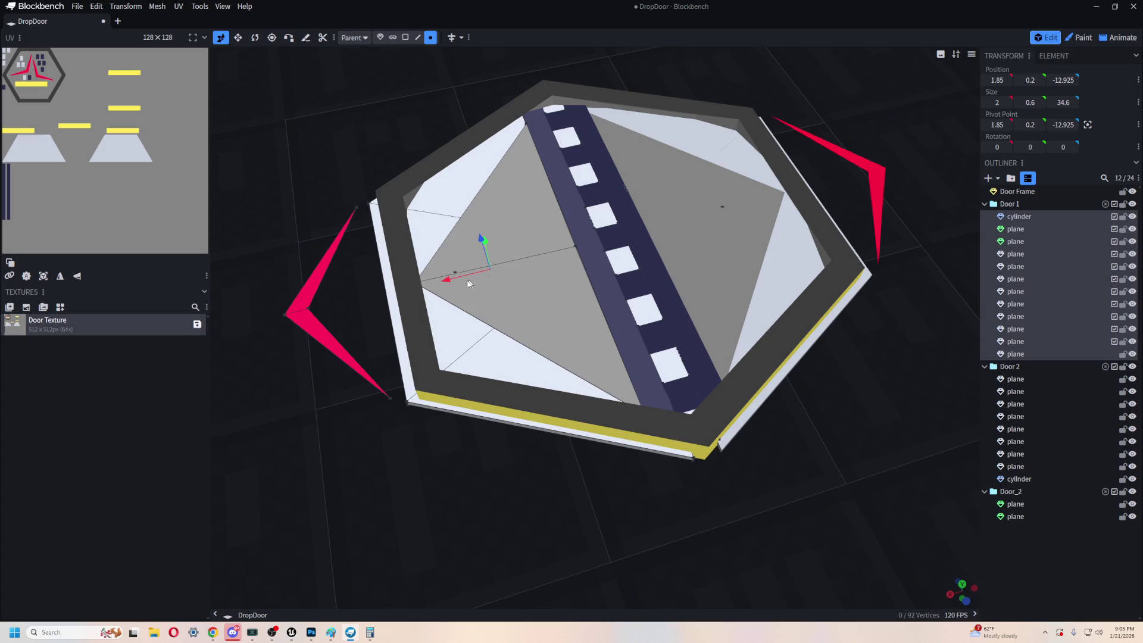
{"action": "mouse_move", "coordinate": [491, 455]}
{"action": "left_mouse_down"}
{"action": "mouse_move", "coordinate": [512, 466]}
{"action": "mouse_move", "coordinate": [413, 288]}
{"action": "mouse_move", "coordinate": [413, 327]}
{"action": "mouse_move", "coordinate": [353, 340]}
{"action": "left_mouse_up"}
{"action": "mouse_move", "coordinate": [747, 470]}
{"action": "left_mouse_down"}
{"action": "mouse_move", "coordinate": [681, 532]}
{"action": "mouse_move", "coordinate": [669, 452]}
{"action": "mouse_move", "coordinate": [591, 351]}
{"action": "mouse_move", "coordinate": [413, 174]}
{"action": "mouse_move", "coordinate": [271, 135]}
{"action": "left_mouse_up"}
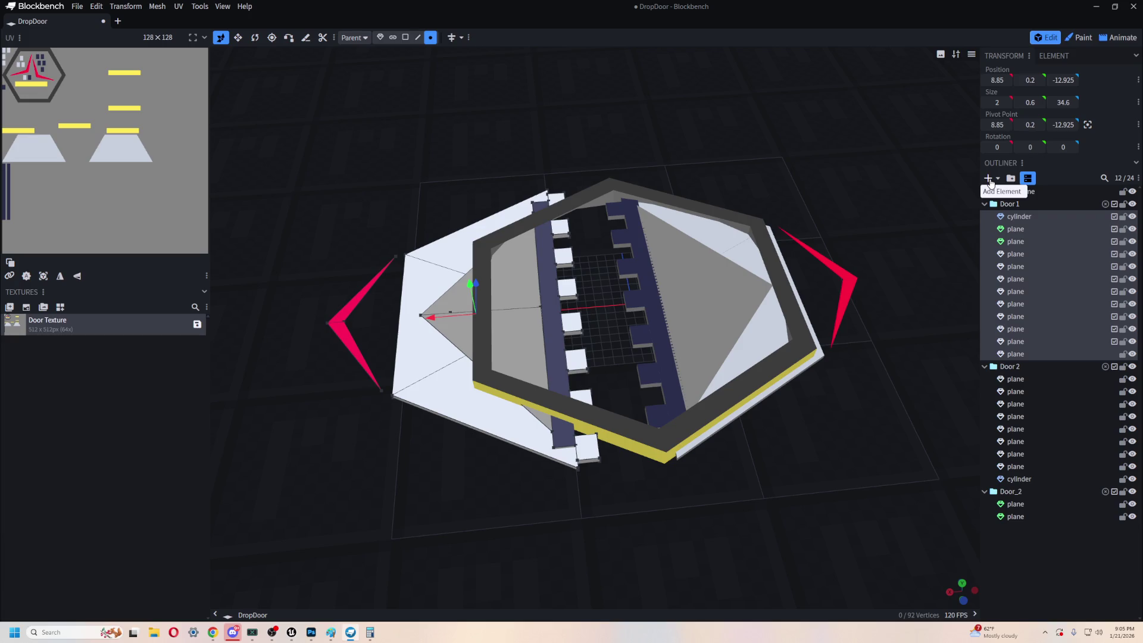
{"action": "left_click", "coordinate": [1016, 192]}
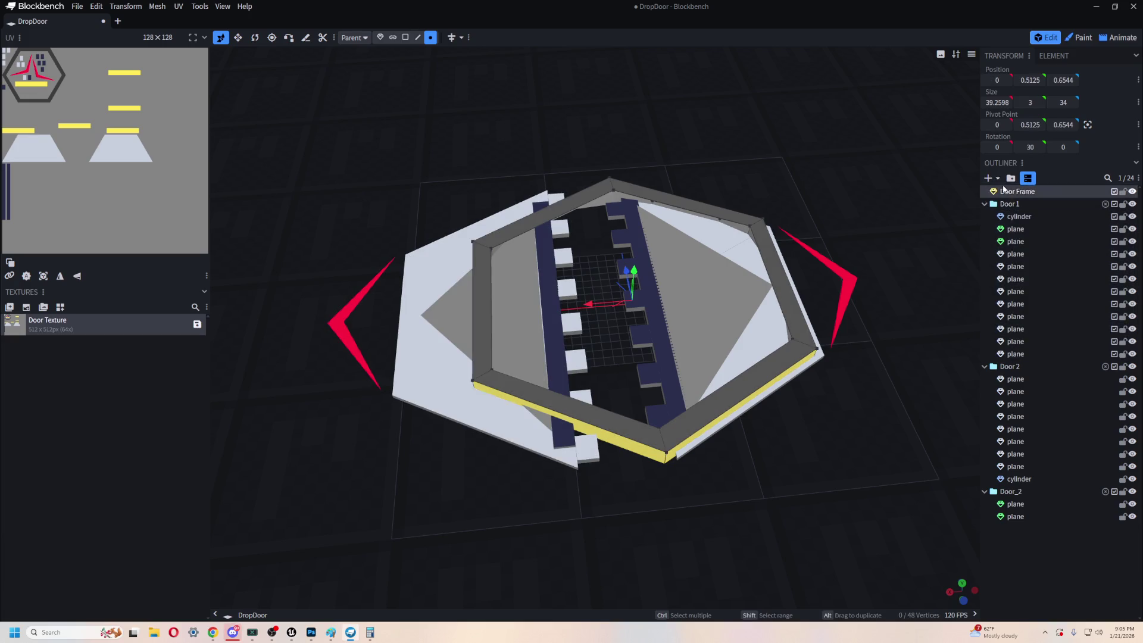
{"action": "left_click", "coordinate": [989, 178]}
{"action": "left_click", "coordinate": [566, 76]}
{"action": "left_click", "coordinate": [564, 77]}
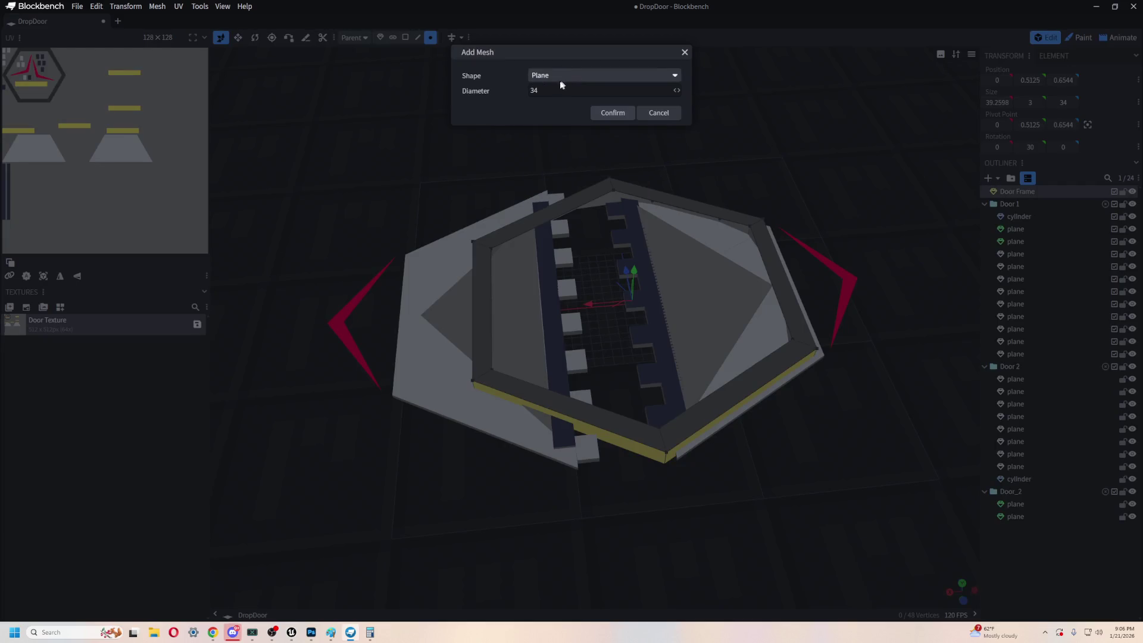
{"action": "left_click", "coordinate": [564, 75]}
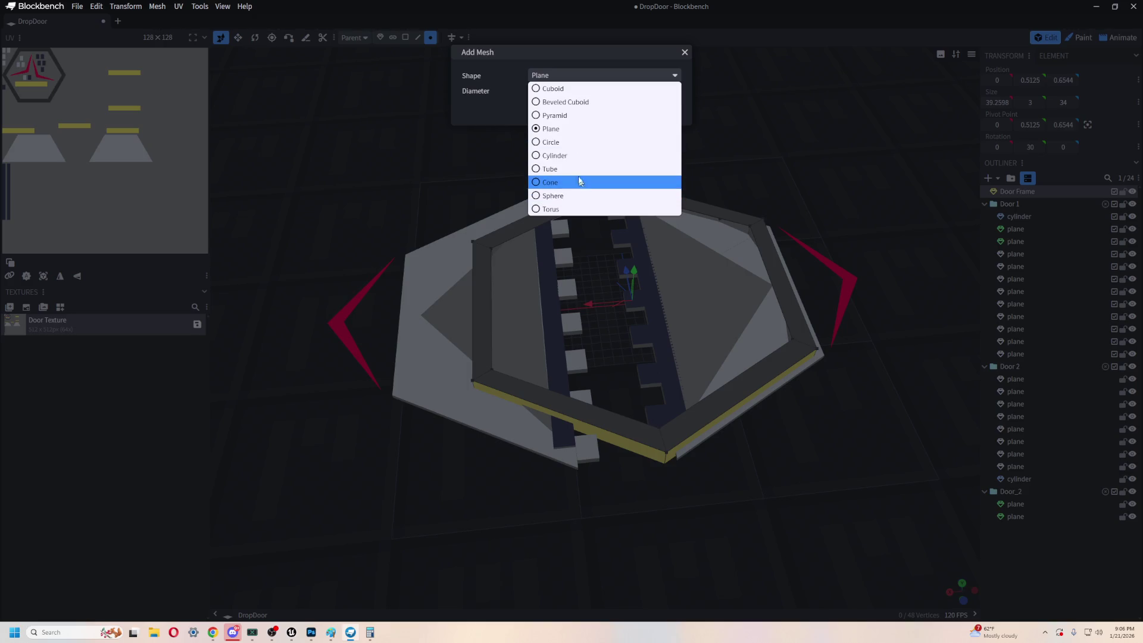
{"action": "left_click", "coordinate": [573, 157]}
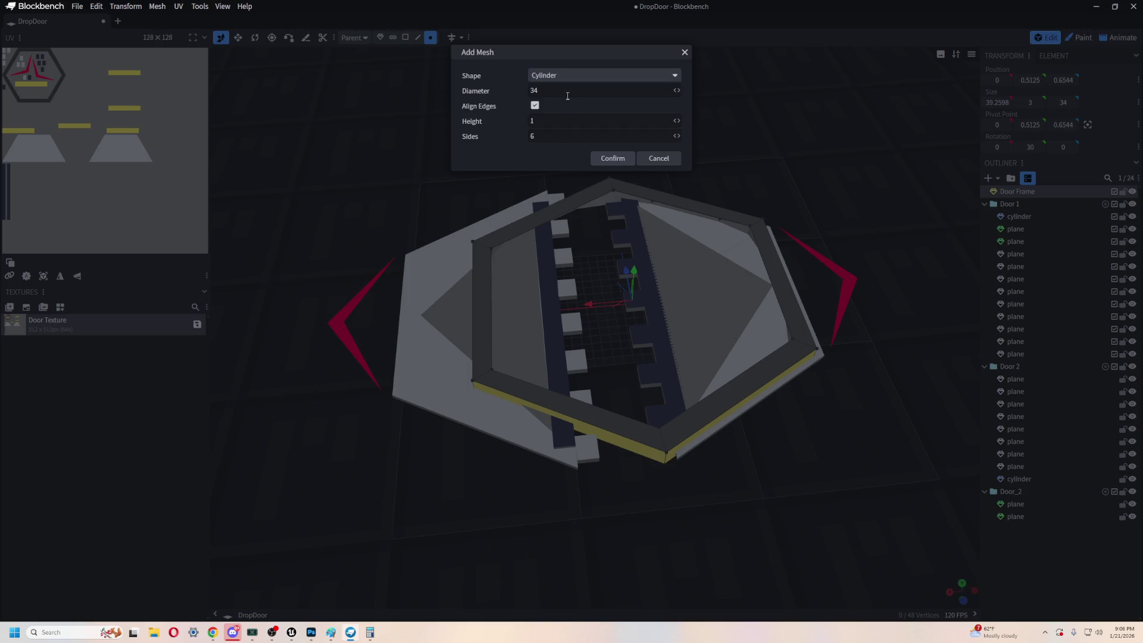
{"action": "left_click", "coordinate": [609, 160]}
{"action": "left_click_drag", "start_coordinate": [634, 271], "coordinate": [640, 258]}
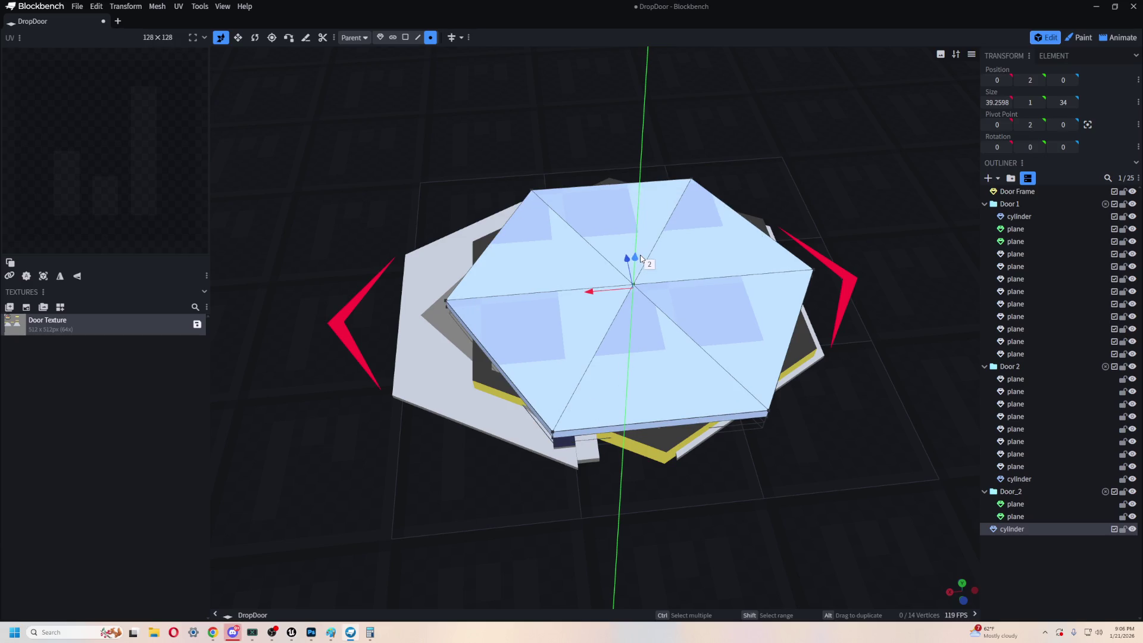
{"action": "mouse_move", "coordinate": [702, 476]}
{"action": "left_mouse_down"}
{"action": "mouse_move", "coordinate": [732, 510]}
{"action": "mouse_move", "coordinate": [791, 439]}
{"action": "left_mouse_up"}
{"action": "key", "text": "r"}
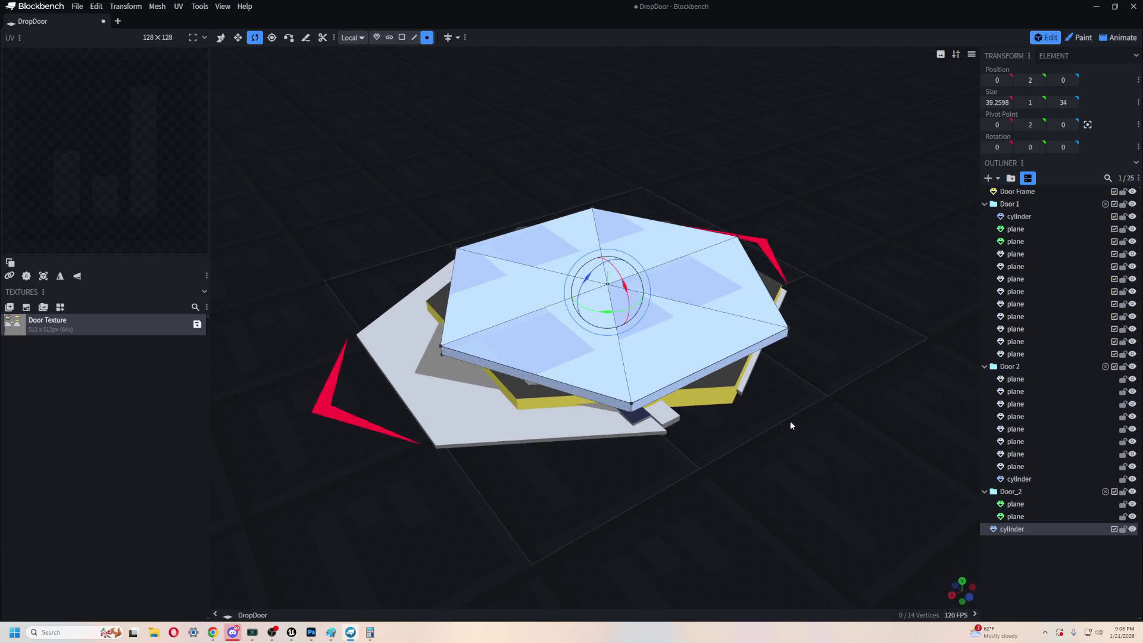
{"action": "left_click_drag", "start_coordinate": [616, 312], "coordinate": [629, 314]}
{"action": "mouse_move", "coordinate": [878, 352]}
{"action": "left_mouse_down"}
{"action": "mouse_move", "coordinate": [783, 508]}
{"action": "mouse_move", "coordinate": [740, 510]}
{"action": "mouse_move", "coordinate": [752, 454]}
{"action": "mouse_move", "coordinate": [696, 469]}
{"action": "mouse_move", "coordinate": [704, 418]}
{"action": "mouse_move", "coordinate": [667, 422]}
{"action": "left_mouse_up"}
{"action": "key", "text": "v"}
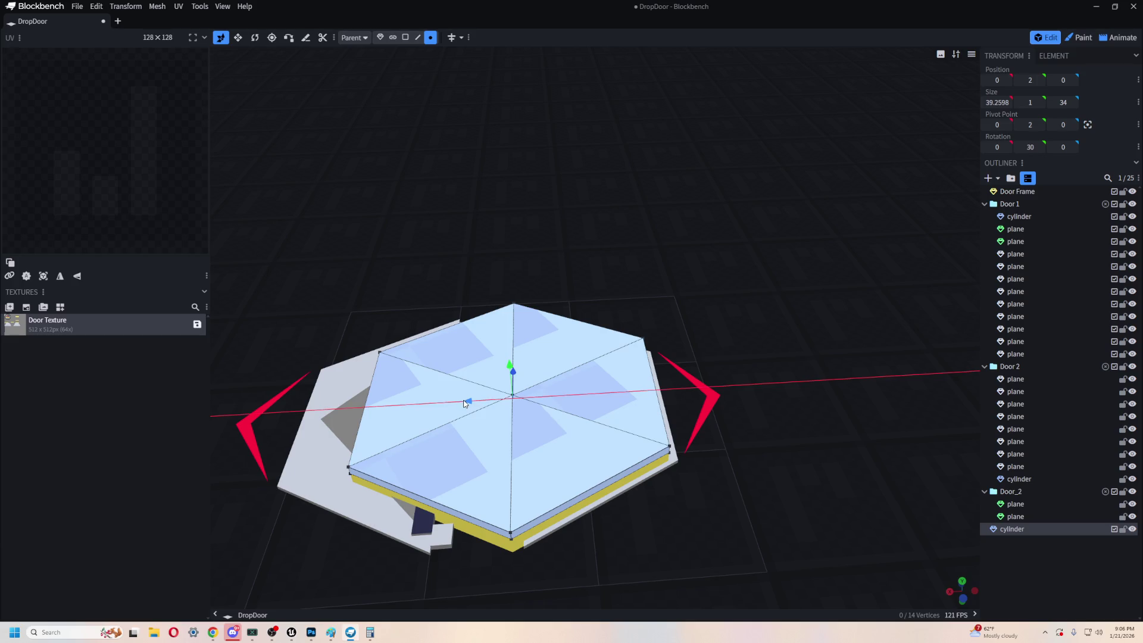
{"action": "mouse_move", "coordinate": [464, 400]}
{"action": "left_mouse_down"}
{"action": "mouse_move", "coordinate": [692, 519]}
{"action": "mouse_move", "coordinate": [676, 419]}
{"action": "mouse_move", "coordinate": [682, 563]}
{"action": "mouse_move", "coordinate": [697, 530]}
{"action": "mouse_move", "coordinate": [684, 503]}
{"action": "left_mouse_up"}
{"action": "left_click", "coordinate": [571, 416]}
{"action": "key", "text": "s"}
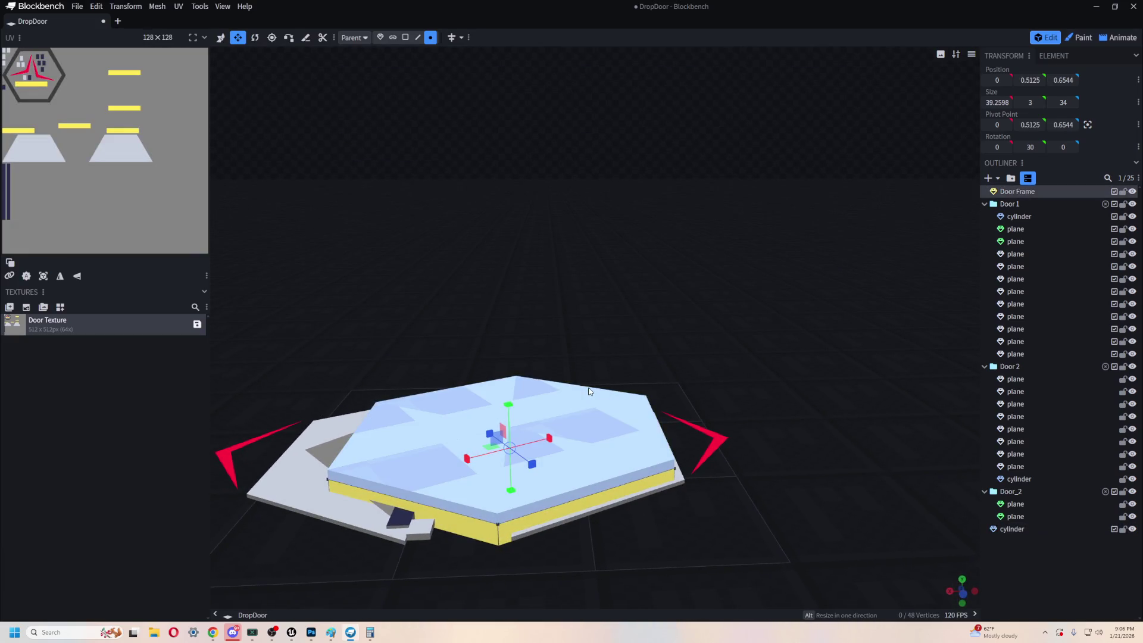
- Duplicate the Door Frame and raise the copy, undoing a trial 32-unit Z move
{"action": "left_click_drag", "start_coordinate": [508, 405], "coordinate": [513, 391]}
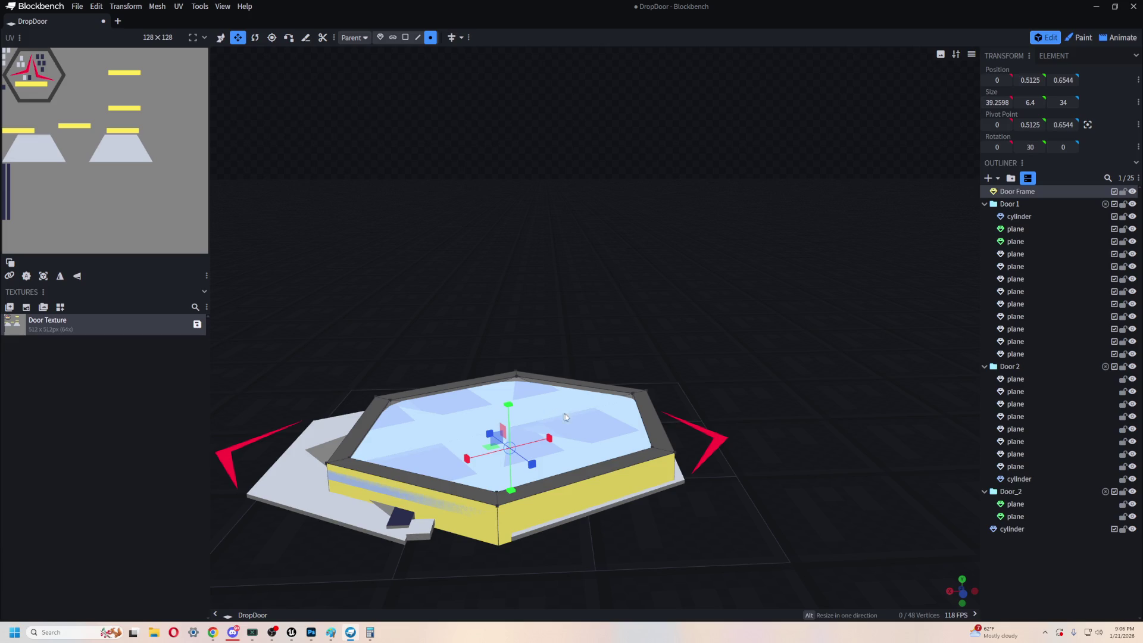
{"action": "key", "text": "ctrl+z"}
{"action": "key", "text": "ctrl+d"}
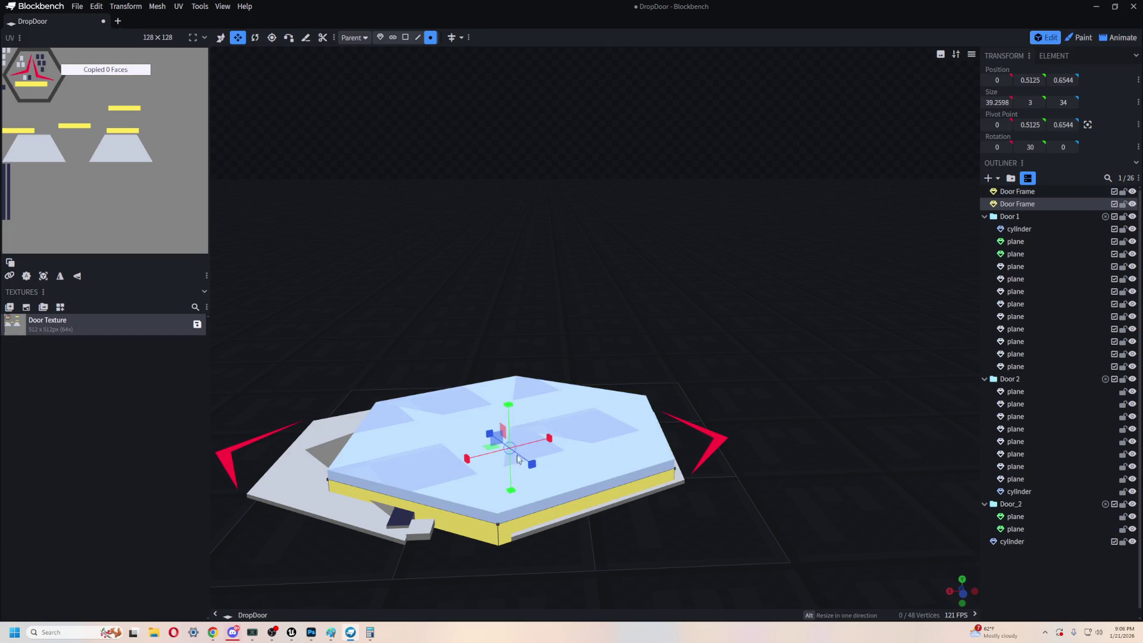
{"action": "key", "text": "v"}
{"action": "left_click_drag", "start_coordinate": [510, 410], "coordinate": [515, 379]}
{"action": "left_click_drag", "start_coordinate": [636, 275], "coordinate": [607, 349]}
{"action": "mouse_move", "coordinate": [648, 522]}
{"action": "left_mouse_down"}
{"action": "mouse_move", "coordinate": [543, 398]}
{"action": "mouse_move", "coordinate": [584, 235]}
{"action": "left_mouse_up"}
{"action": "left_click_drag", "start_coordinate": [519, 311], "coordinate": [526, 130]}
{"action": "key", "text": "ctrl+z"}
- Select the hexagon lid cylinder and view it lifted above the frame
{"action": "left_click", "coordinate": [503, 316]}
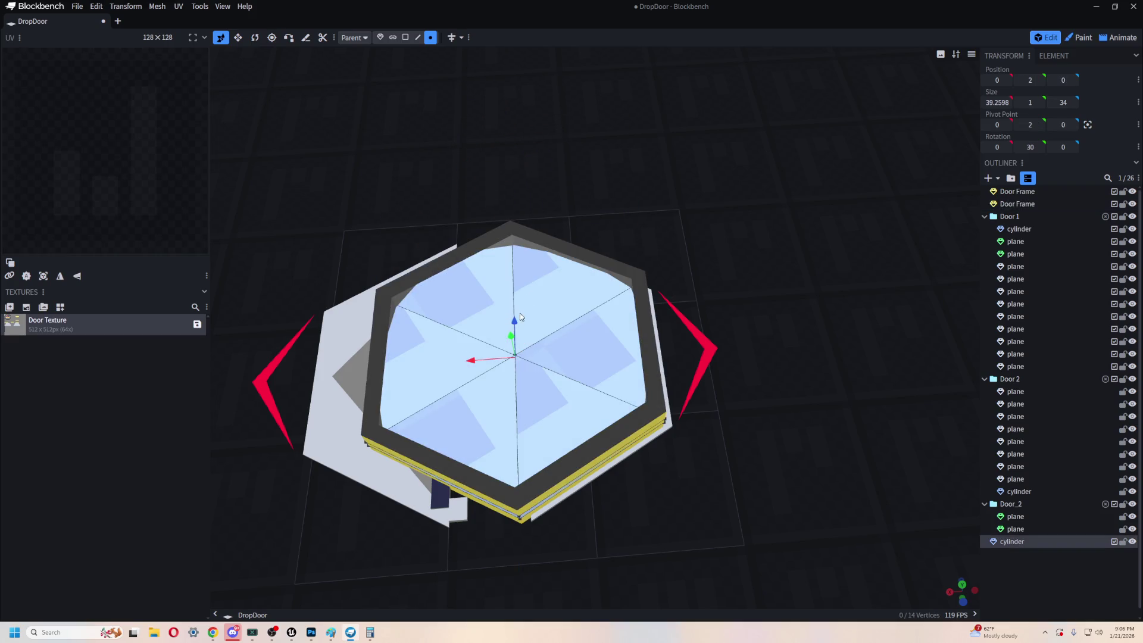
{"action": "mouse_move", "coordinate": [451, 289]}
{"action": "left_mouse_down"}
{"action": "mouse_move", "coordinate": [573, 161]}
{"action": "mouse_move", "coordinate": [706, 377]}
{"action": "mouse_move", "coordinate": [499, 318]}
{"action": "mouse_move", "coordinate": [172, 316]}
{"action": "left_mouse_up"}
{"action": "mouse_move", "coordinate": [804, 406]}
{"action": "left_mouse_down"}
{"action": "mouse_move", "coordinate": [830, 470]}
{"action": "mouse_move", "coordinate": [939, 380]}
{"action": "left_mouse_up"}
{"action": "left_click", "coordinate": [1015, 229]}
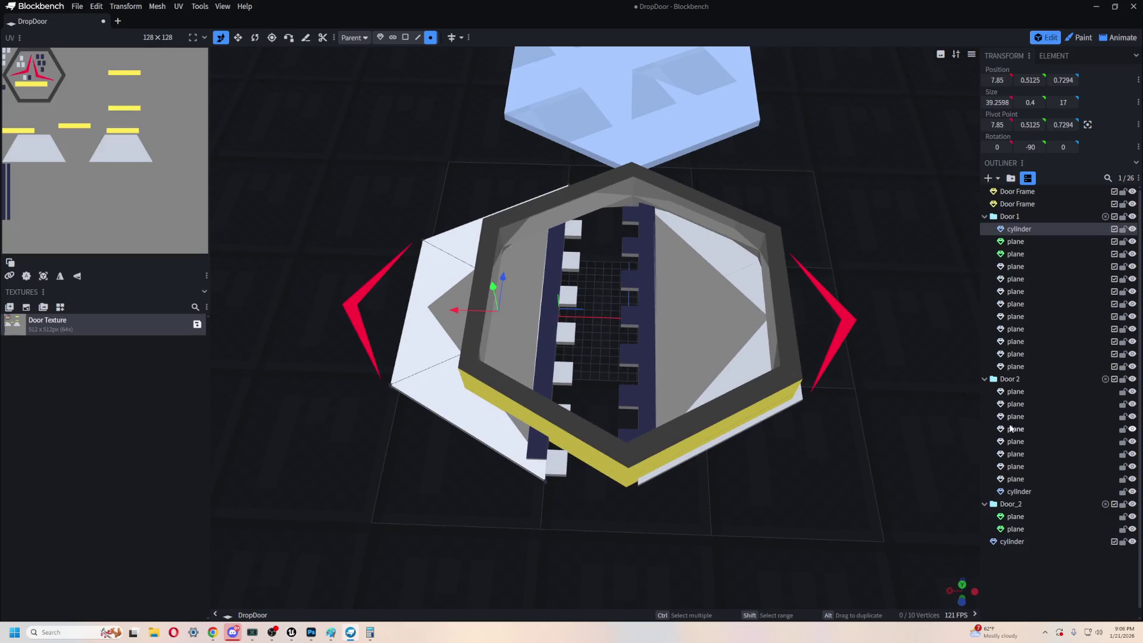
- Test-shift Door 2's parts, undo, then move the stray plane into the Door 2 group
{"action": "left_click", "coordinate": [1014, 391]}
{"action": "left_click", "coordinate": [1023, 494], "text": "shift"}
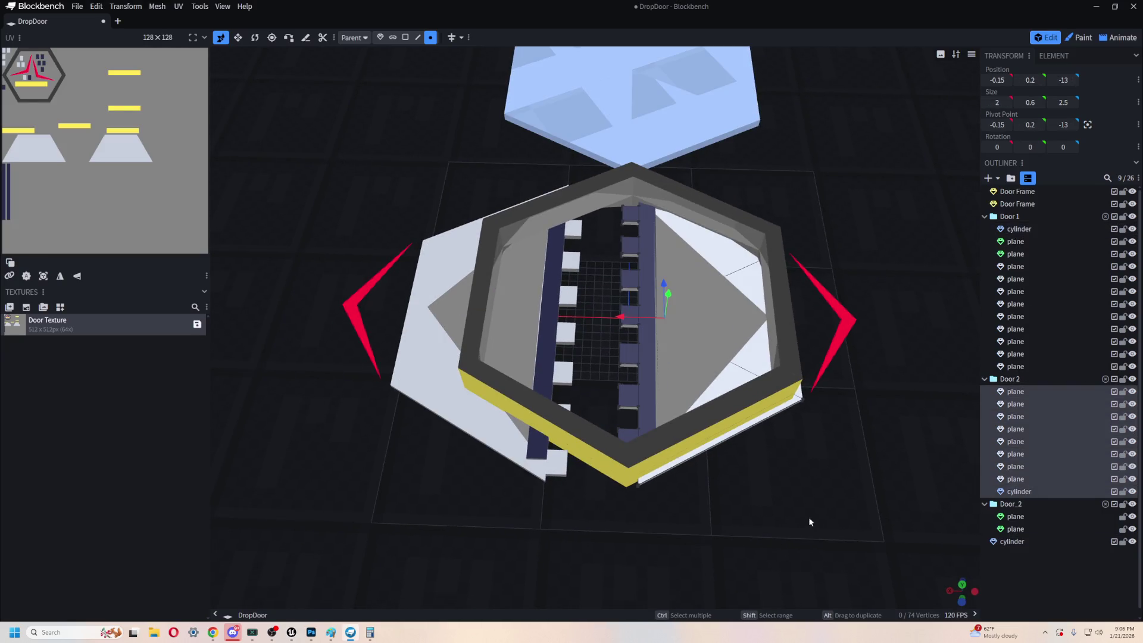
{"action": "right_click_drag", "start_coordinate": [808, 517], "coordinate": [744, 476]}
{"action": "left_click_drag", "start_coordinate": [566, 280], "coordinate": [582, 284]}
{"action": "key", "text": "ctrl+z"}
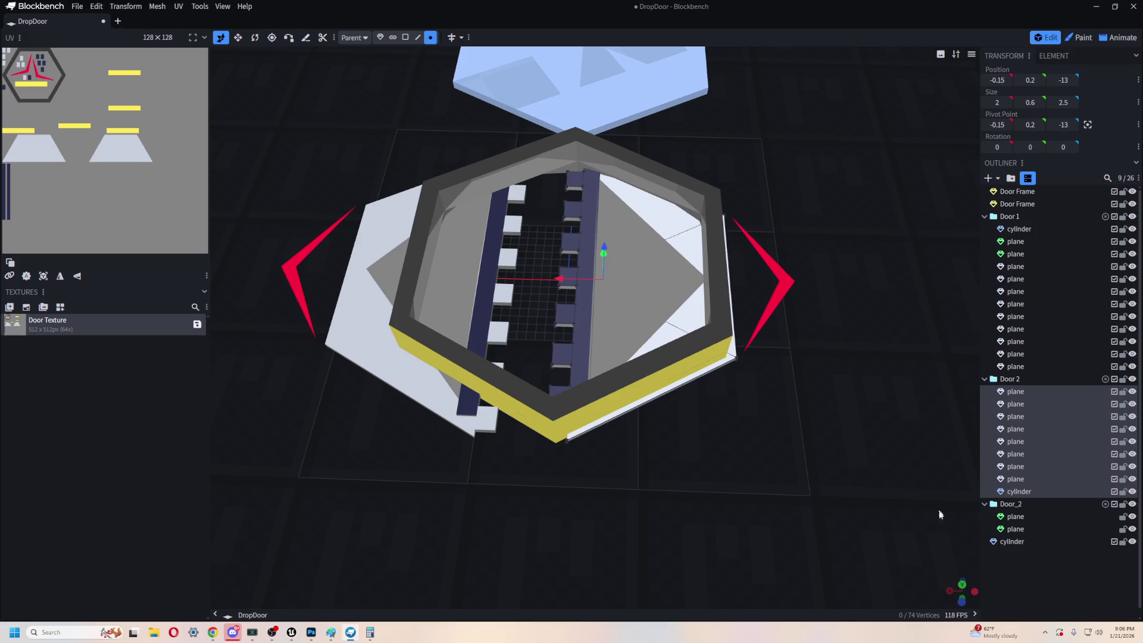
{"action": "left_click", "coordinate": [787, 284]}
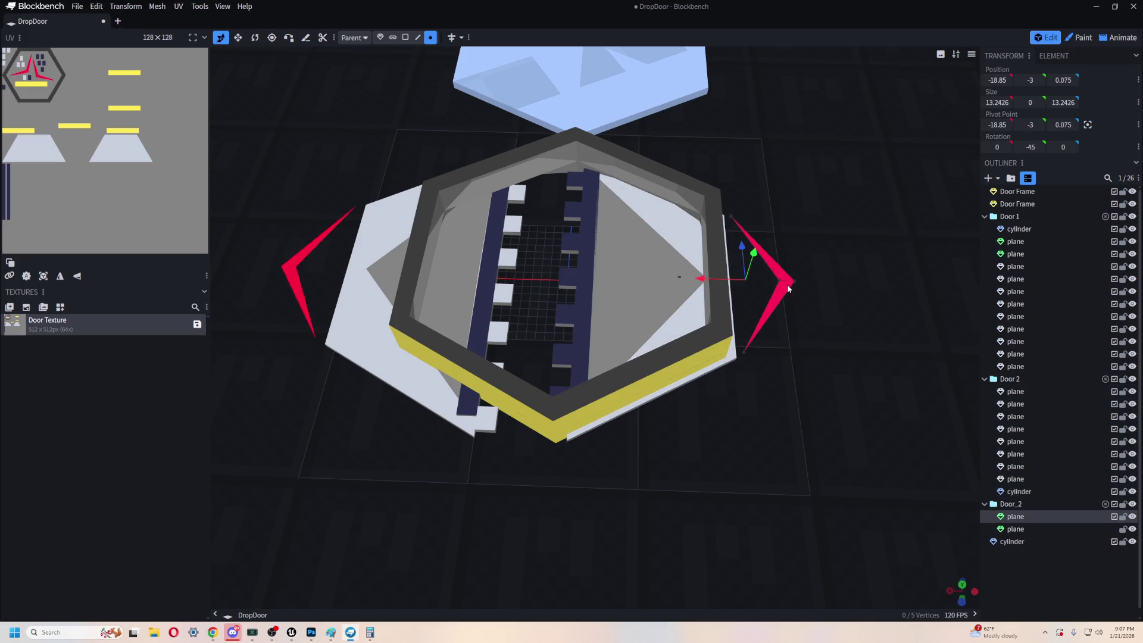
{"action": "left_click_drag", "start_coordinate": [1014, 516], "coordinate": [1022, 500]}
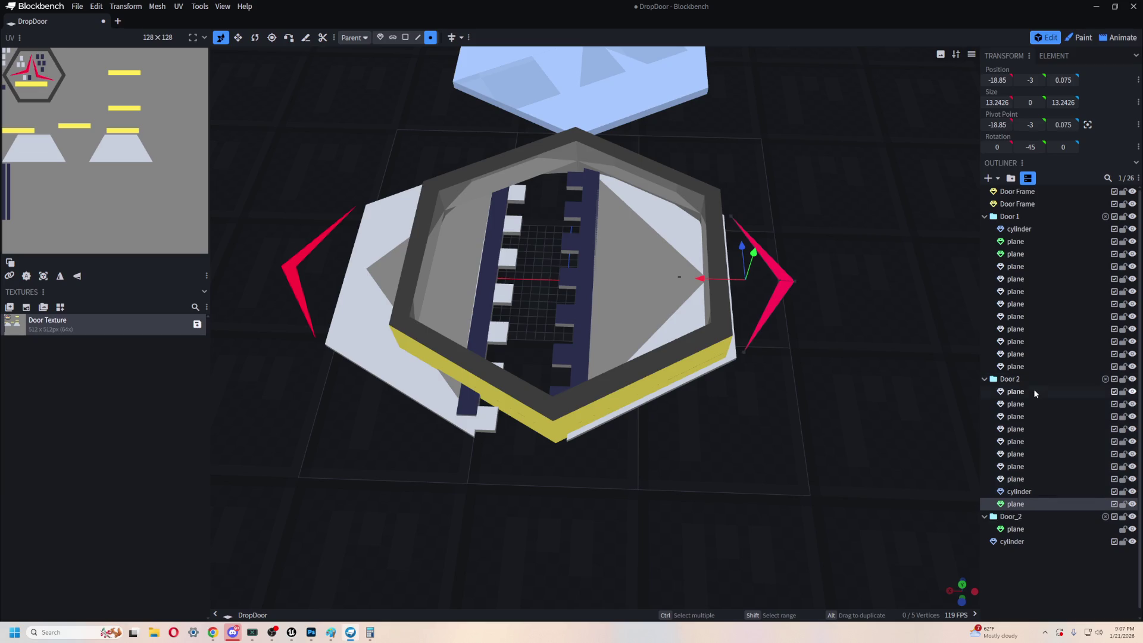
- Move the leftover Door_2 plane to top level and select all Door 2 parts with it
{"action": "left_click", "coordinate": [1033, 388]}
{"action": "left_click", "coordinate": [1026, 495], "text": "shift"}
{"action": "left_click", "coordinate": [1025, 501], "text": "shift"}
{"action": "scroll", "coordinate": [619, 286], "scroll_direction": "down", "scroll_amount": 2}
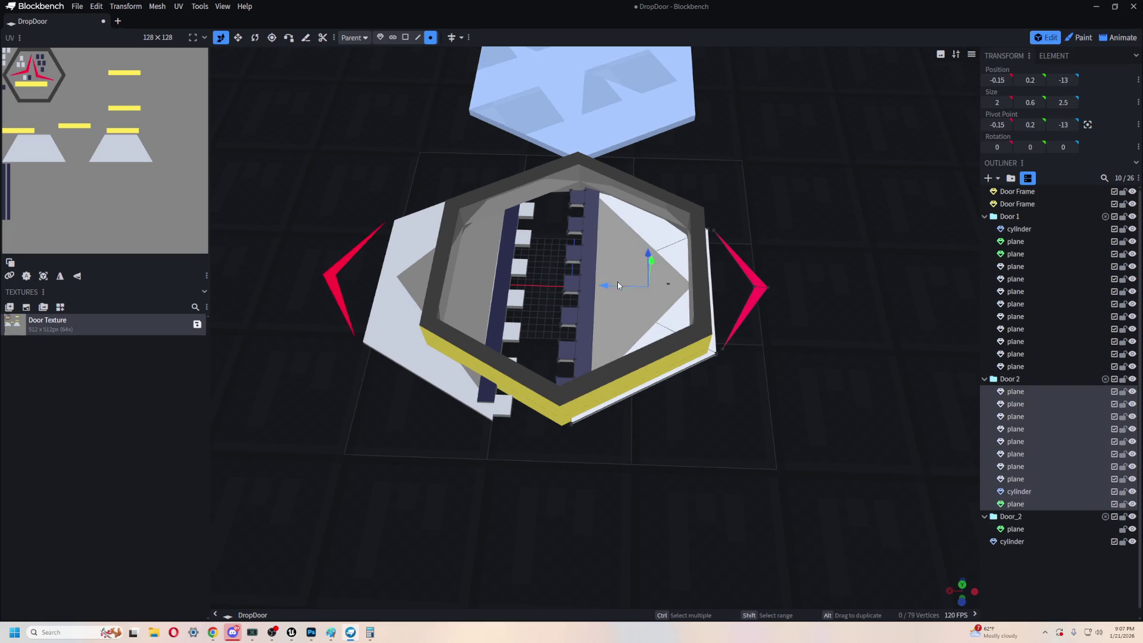
{"action": "mouse_move", "coordinate": [609, 285]}
{"action": "left_mouse_down"}
{"action": "mouse_move", "coordinate": [768, 284]}
{"action": "mouse_move", "coordinate": [609, 285]}
{"action": "left_mouse_up"}
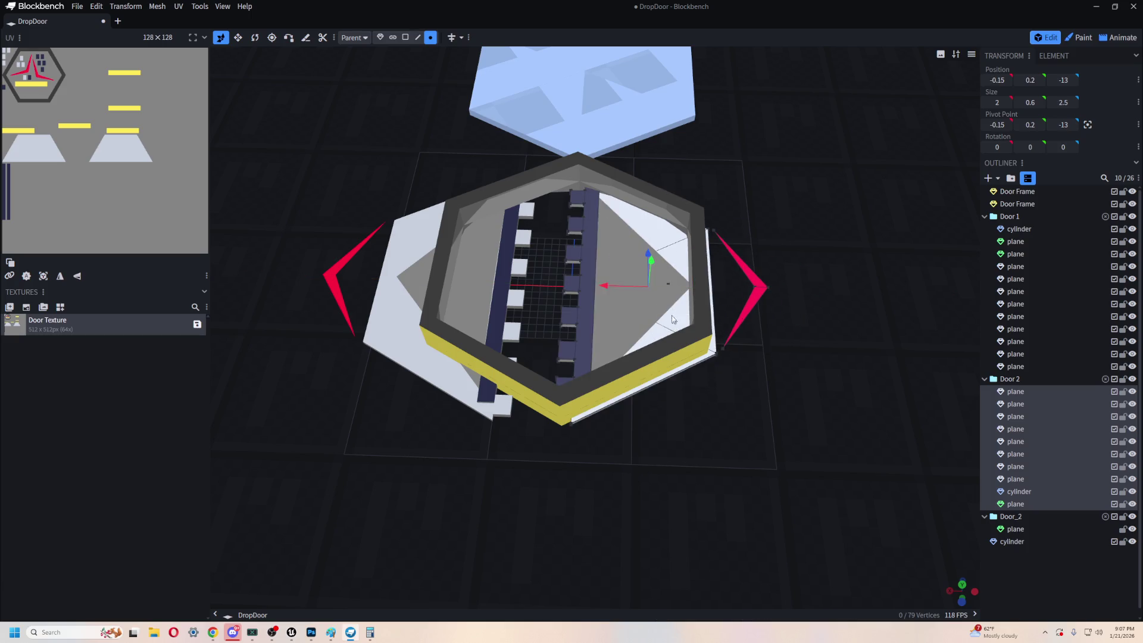
{"action": "left_click", "coordinate": [690, 325]}
{"action": "left_click_drag", "start_coordinate": [1014, 528], "coordinate": [1009, 515]}
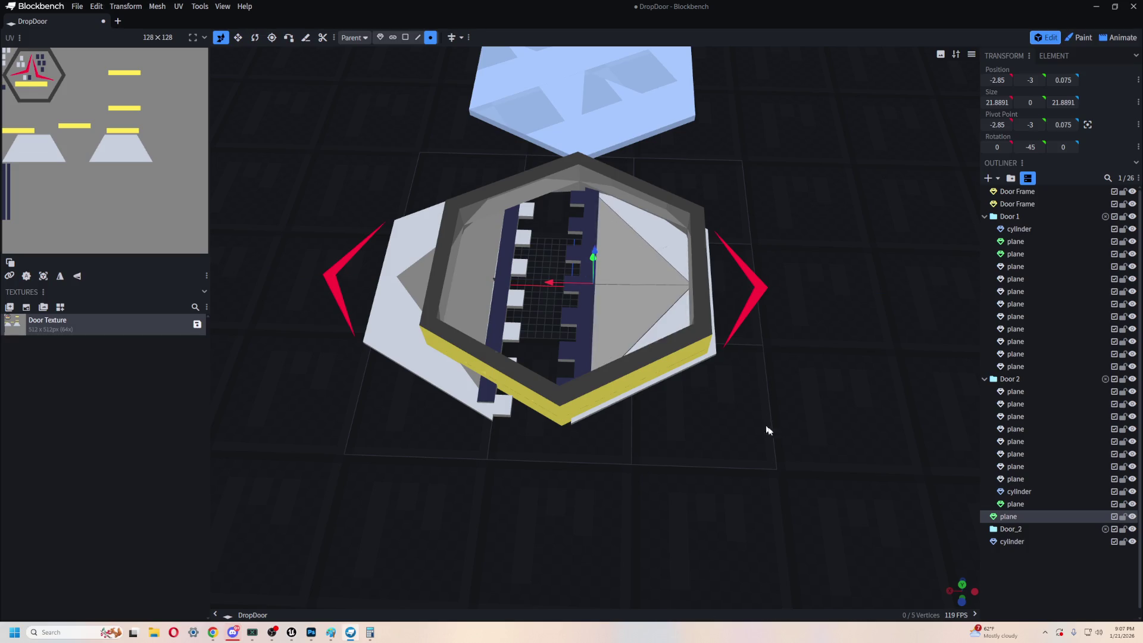
{"action": "left_click", "coordinate": [1015, 391]}
{"action": "left_click", "coordinate": [1008, 516], "text": "ctrl"}
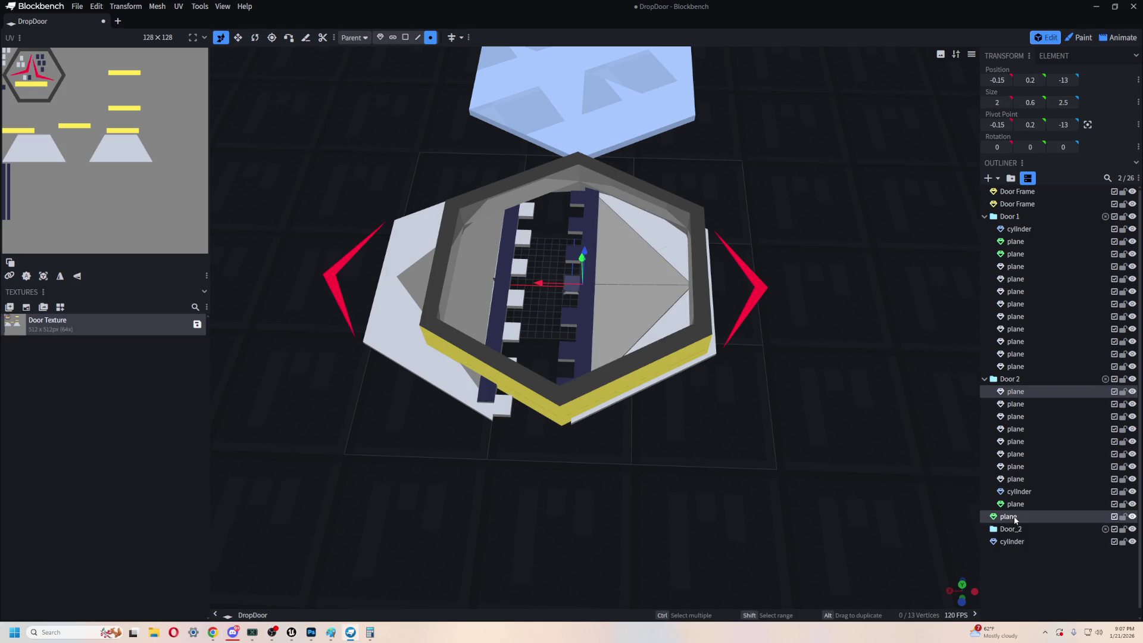
{"action": "left_click", "coordinate": [1008, 516]}
{"action": "left_click", "coordinate": [1016, 391], "text": "ctrl"}
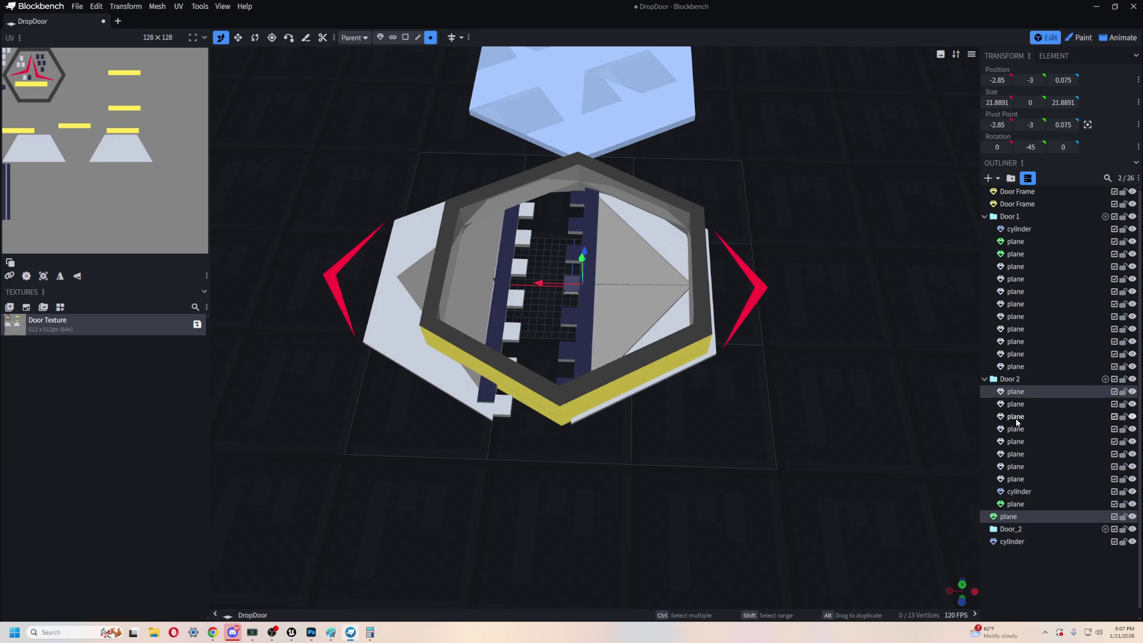
{"action": "left_click", "coordinate": [1023, 513], "text": "shift"}
- Slide Door 2 by 12 units and Door 1 by 6 units along X, opening the frame
{"action": "mouse_move", "coordinate": [610, 289]}
{"action": "left_mouse_down"}
{"action": "mouse_move", "coordinate": [768, 293]}
{"action": "mouse_move", "coordinate": [638, 294]}
{"action": "mouse_move", "coordinate": [706, 290]}
{"action": "mouse_move", "coordinate": [696, 291]}
{"action": "left_mouse_up"}
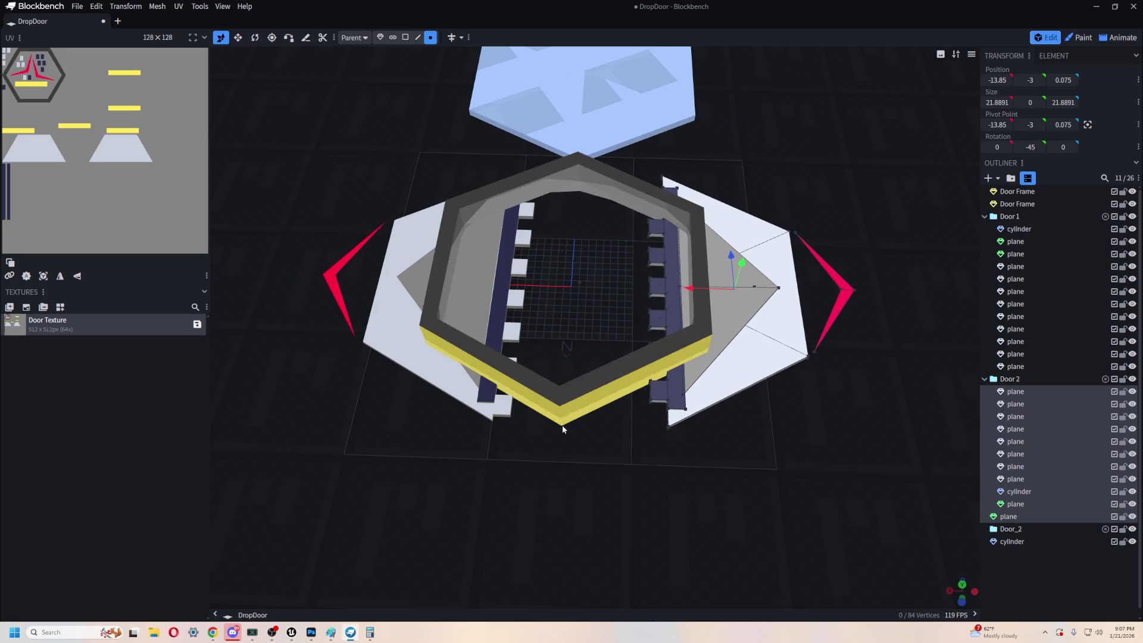
{"action": "left_click", "coordinate": [1018, 228]}
{"action": "left_click", "coordinate": [1026, 366], "text": "shift"}
{"action": "left_click_drag", "start_coordinate": [395, 280], "coordinate": [350, 279]}
{"action": "mouse_move", "coordinate": [581, 450]}
{"action": "left_mouse_down"}
{"action": "mouse_move", "coordinate": [778, 454]}
{"action": "mouse_move", "coordinate": [602, 440]}
{"action": "left_mouse_up"}
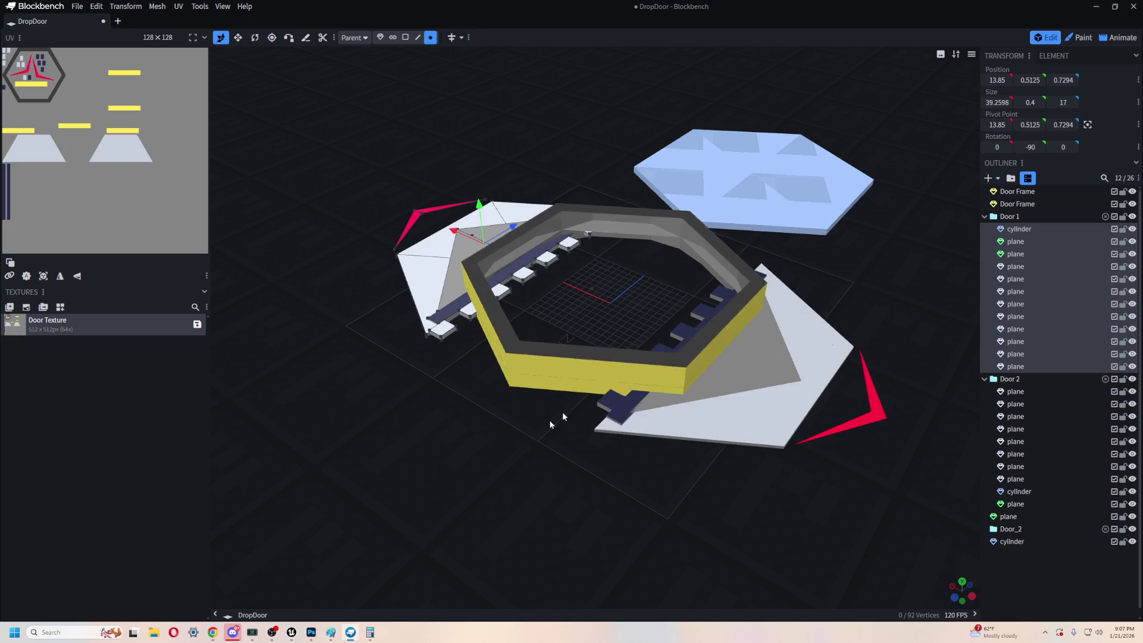
{"action": "left_click_drag", "start_coordinate": [592, 384], "coordinate": [465, 484]}
{"action": "left_click", "coordinate": [614, 131]}
{"action": "left_click_drag", "start_coordinate": [686, 129], "coordinate": [697, 150]}
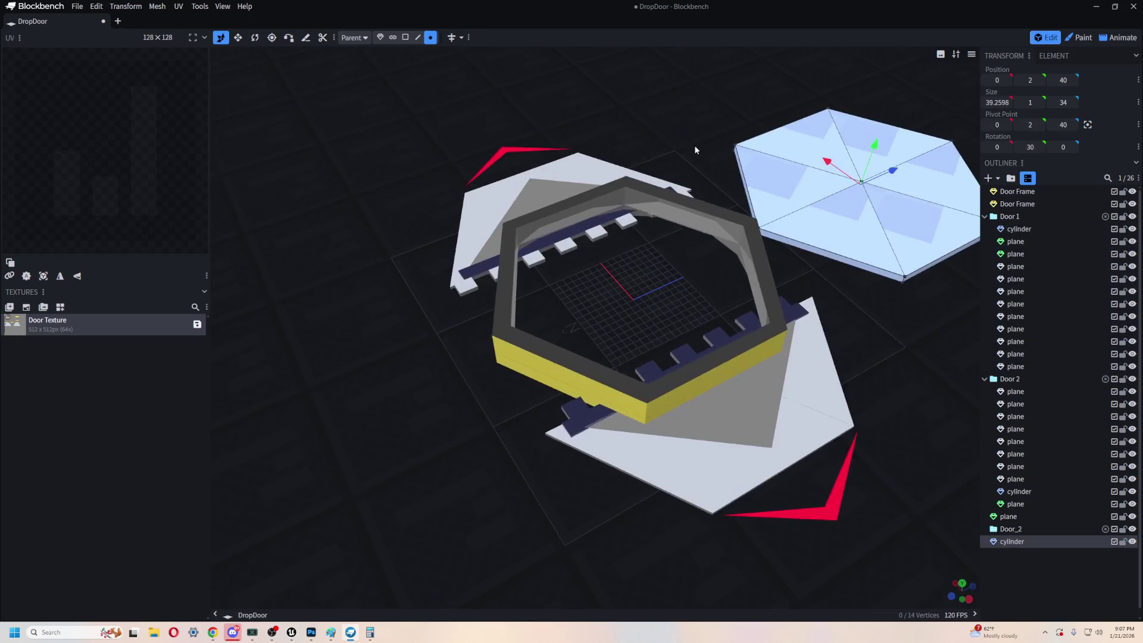
{"action": "left_click_drag", "start_coordinate": [885, 166], "coordinate": [683, 273]}
{"action": "mouse_move", "coordinate": [517, 527]}
{"action": "left_mouse_down"}
{"action": "mouse_move", "coordinate": [506, 498]}
{"action": "mouse_move", "coordinate": [515, 481]}
{"action": "mouse_move", "coordinate": [559, 527]}
{"action": "left_mouse_up"}
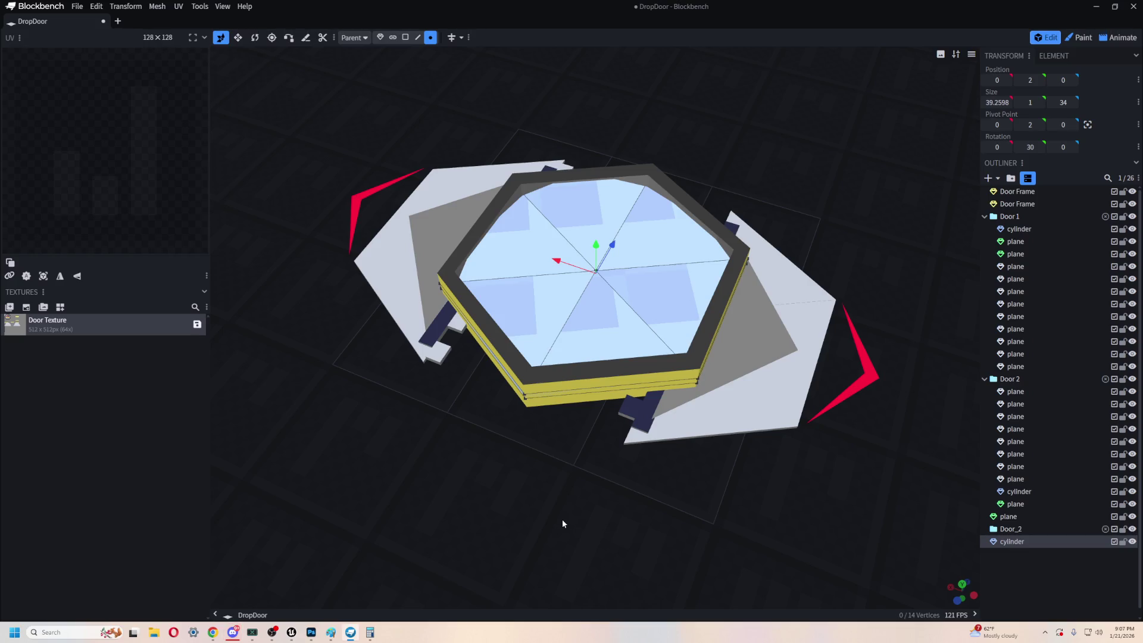
{"action": "mouse_move", "coordinate": [849, 120]}
{"action": "left_mouse_down"}
{"action": "mouse_move", "coordinate": [849, 242]}
{"action": "mouse_move", "coordinate": [635, 244]}
{"action": "mouse_move", "coordinate": [602, 260]}
{"action": "mouse_move", "coordinate": [904, 177]}
{"action": "left_mouse_up"}
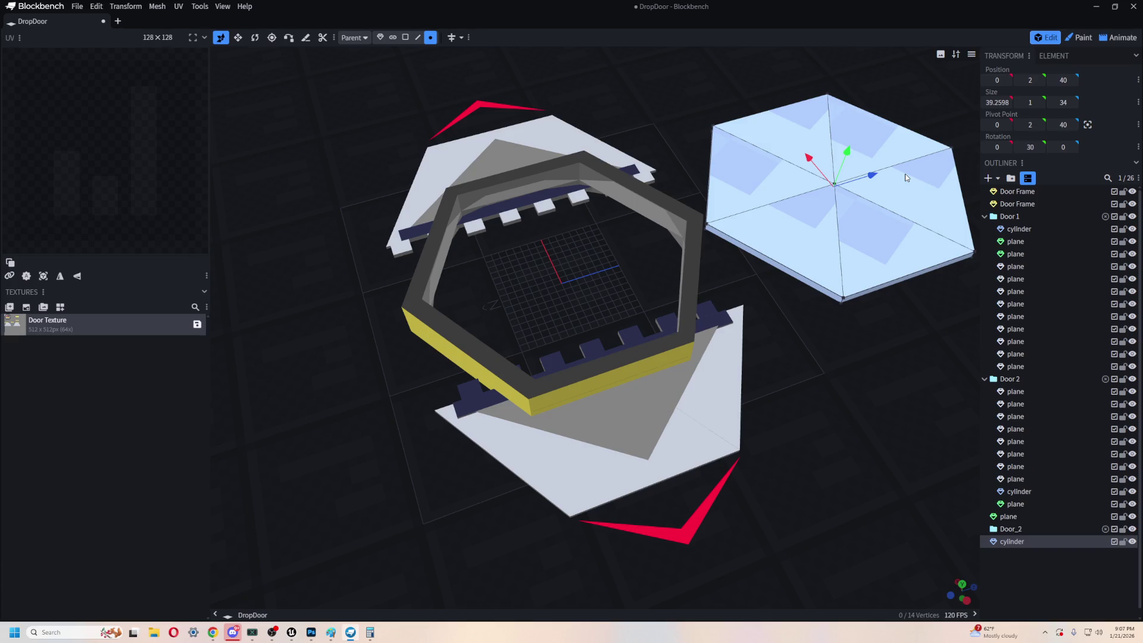
{"action": "key", "text": "alt+Tab"}
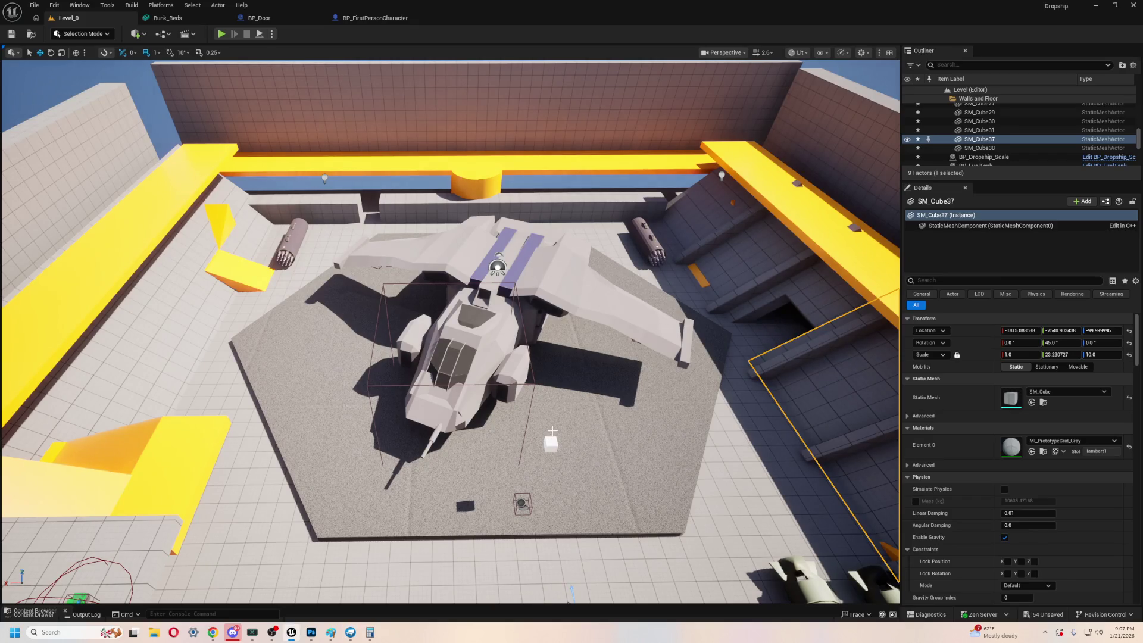
- Return to Blockbench and slide the hexagon lid back to Z 0 inside the door frame
{"action": "key", "text": "alt+Tab"}
{"action": "mouse_move", "coordinate": [880, 174]}
{"action": "left_mouse_down"}
{"action": "mouse_move", "coordinate": [576, 266]}
{"action": "mouse_move", "coordinate": [604, 258]}
{"action": "left_mouse_up"}
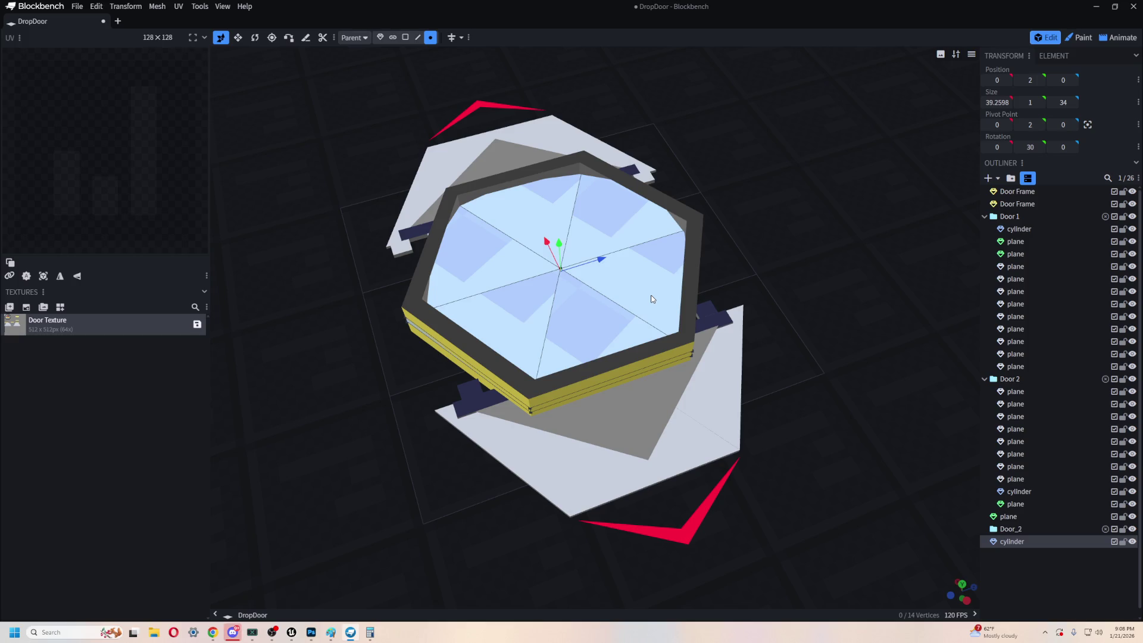
- Slide the hexagon lid out along Z to 41, beside the opened frame
{"action": "left_click_drag", "start_coordinate": [609, 260], "coordinate": [862, 170]}
{"action": "right_click_drag", "start_coordinate": [880, 309], "coordinate": [726, 381]}
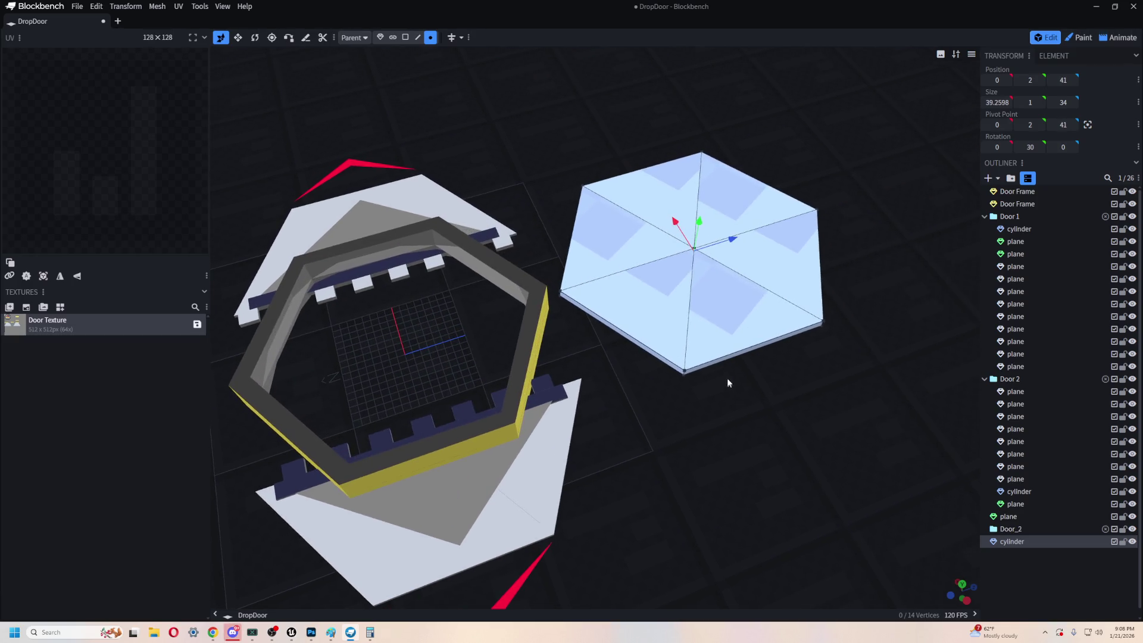
{"action": "left_click_drag", "start_coordinate": [757, 401], "coordinate": [734, 400]}
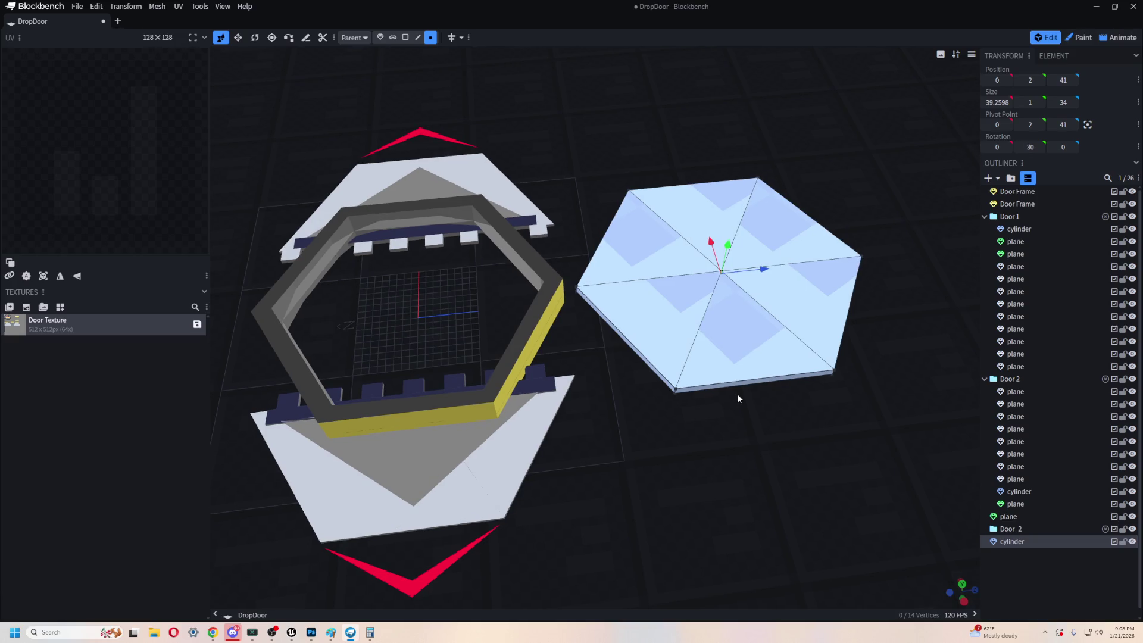
{"action": "mouse_move", "coordinate": [747, 421]}
{"action": "left_mouse_down"}
{"action": "mouse_move", "coordinate": [760, 446]}
{"action": "mouse_move", "coordinate": [790, 401]}
{"action": "mouse_move", "coordinate": [760, 441]}
{"action": "left_mouse_up"}
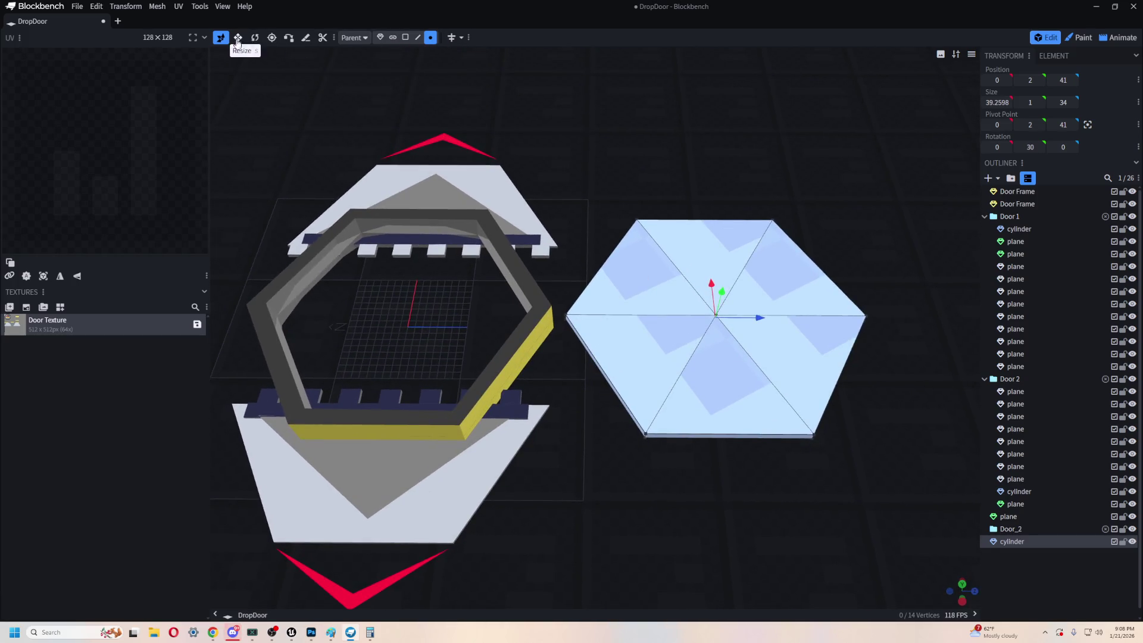
- Switch to Face selection and select all of the lid's faces
{"action": "left_click", "coordinate": [392, 37]}
{"action": "left_click", "coordinate": [753, 401]}
{"action": "mouse_move", "coordinate": [752, 398]}
{"action": "left_mouse_down"}
{"action": "mouse_move", "coordinate": [745, 519]}
{"action": "mouse_move", "coordinate": [738, 457]}
{"action": "mouse_move", "coordinate": [732, 493]}
{"action": "mouse_move", "coordinate": [717, 492]}
{"action": "mouse_move", "coordinate": [701, 444]}
{"action": "mouse_move", "coordinate": [705, 529]}
{"action": "left_mouse_up"}
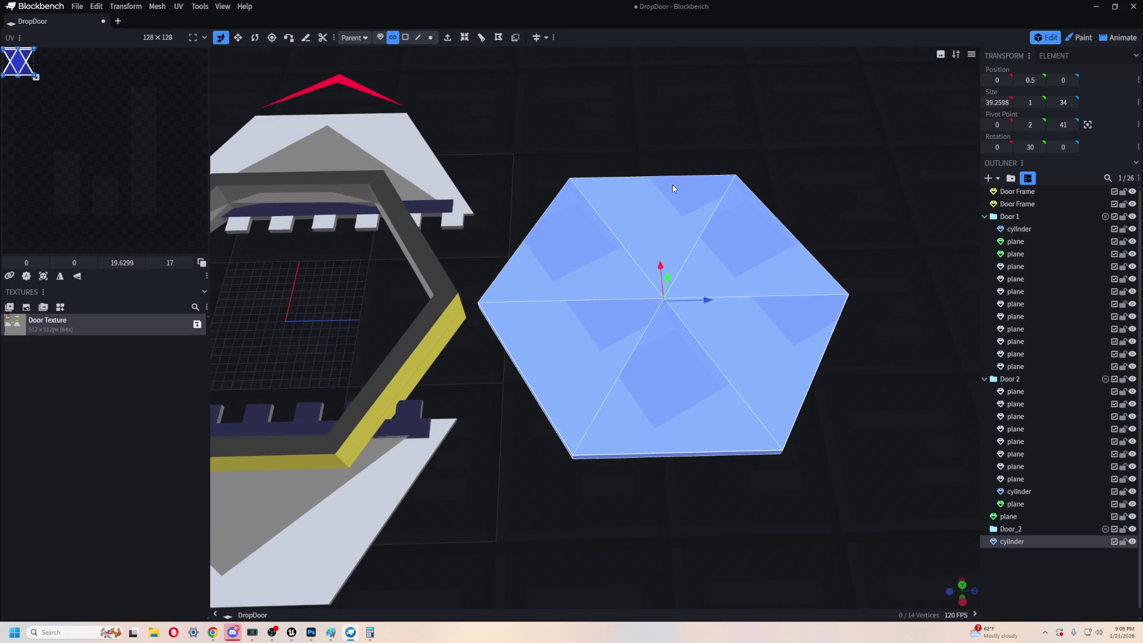
- Try a loop cut on the hexagon lid, then close its settings
{"action": "left_click", "coordinate": [482, 43]}
{"action": "mouse_move", "coordinate": [683, 391]}
{"action": "left_mouse_down"}
{"action": "mouse_move", "coordinate": [683, 380]}
{"action": "mouse_move", "coordinate": [763, 413]}
{"action": "mouse_move", "coordinate": [776, 555]}
{"action": "left_mouse_up"}
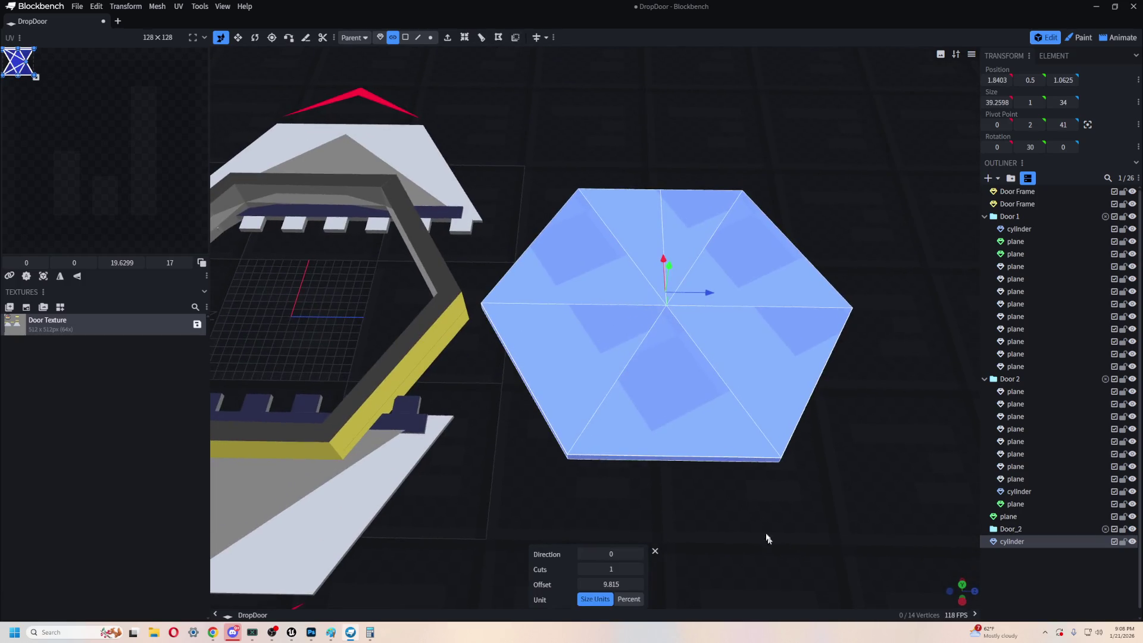
{"action": "left_click_drag", "start_coordinate": [750, 488], "coordinate": [584, 290]}
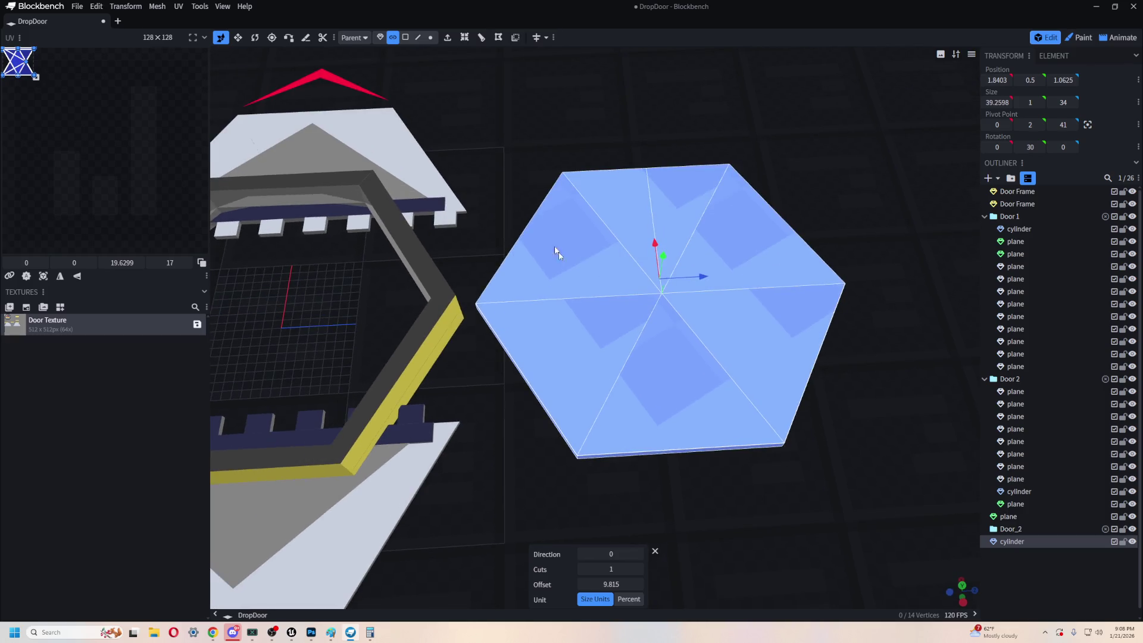
{"action": "left_click", "coordinate": [657, 552]}
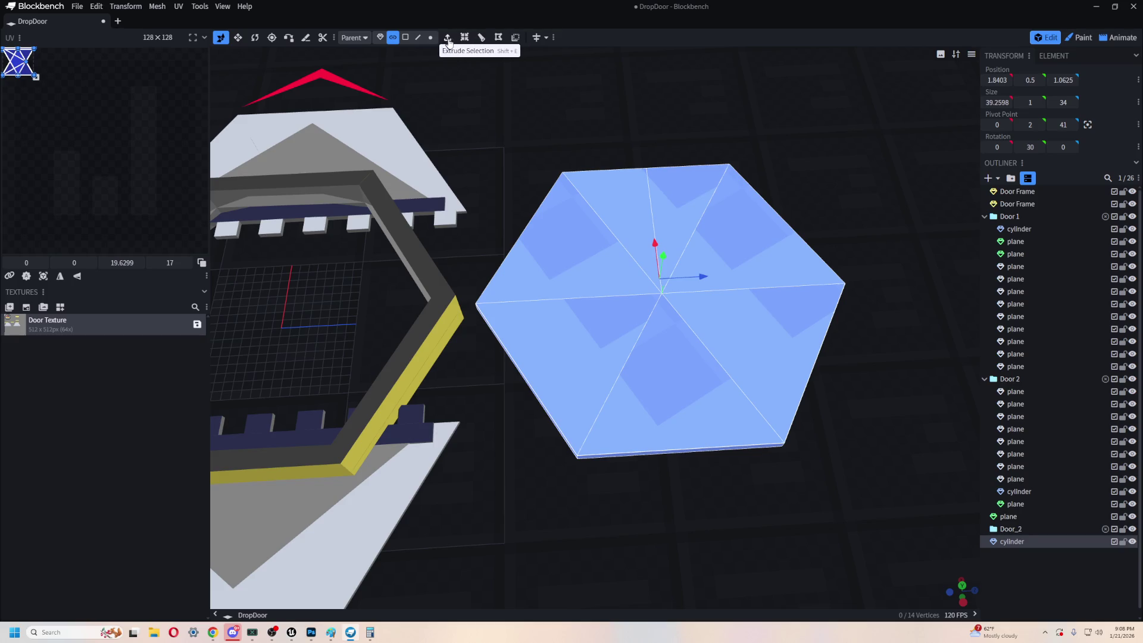
- Add a loop cut to the lid and raise its Direction repeatedly until it crosses the intended edge
{"action": "left_click", "coordinate": [481, 38]}
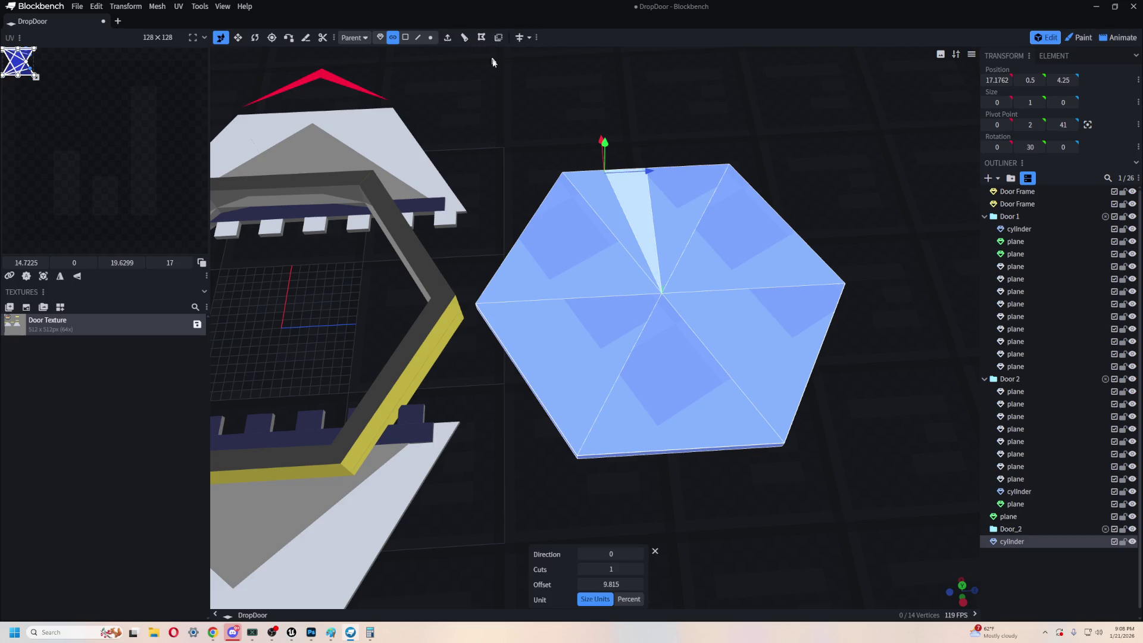
{"action": "left_click", "coordinate": [639, 553]}
{"action": "left_click", "coordinate": [639, 553]}
{"action": "left_click", "coordinate": [639, 554]}
{"action": "left_click", "coordinate": [639, 554]}
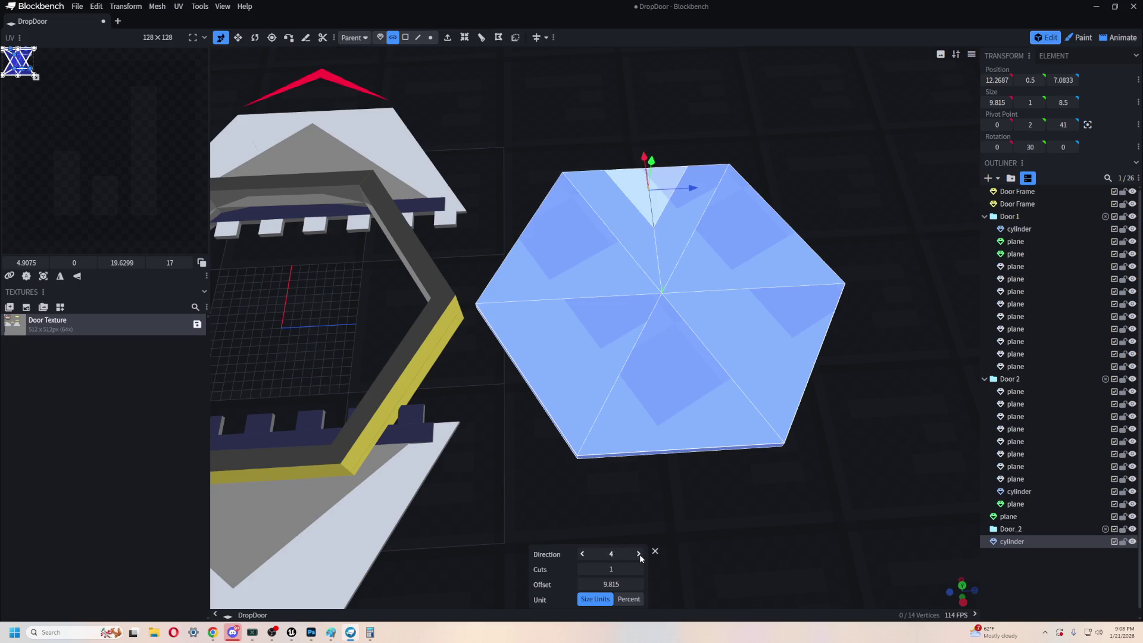
{"action": "left_click", "coordinate": [638, 553]}
{"action": "left_click", "coordinate": [639, 554]}
{"action": "left_click", "coordinate": [638, 553]}
{"action": "left_click", "coordinate": [640, 554]}
{"action": "left_click", "coordinate": [640, 554]}
{"action": "left_click", "coordinate": [639, 554]}
{"action": "left_click", "coordinate": [638, 553]}
{"action": "left_click", "coordinate": [638, 553]}
{"action": "left_click", "coordinate": [639, 554]}
{"action": "left_click", "coordinate": [639, 554]}
{"action": "left_click", "coordinate": [638, 553]}
{"action": "left_click", "coordinate": [638, 554]}
{"action": "left_click", "coordinate": [639, 553]}
{"action": "left_click", "coordinate": [639, 553]}
{"action": "left_click", "coordinate": [638, 553]}
{"action": "left_click", "coordinate": [639, 554]}
{"action": "left_click", "coordinate": [638, 554]}
{"action": "left_click", "coordinate": [639, 554]}
{"action": "left_click", "coordinate": [639, 554]}
{"action": "left_click", "coordinate": [639, 554]}
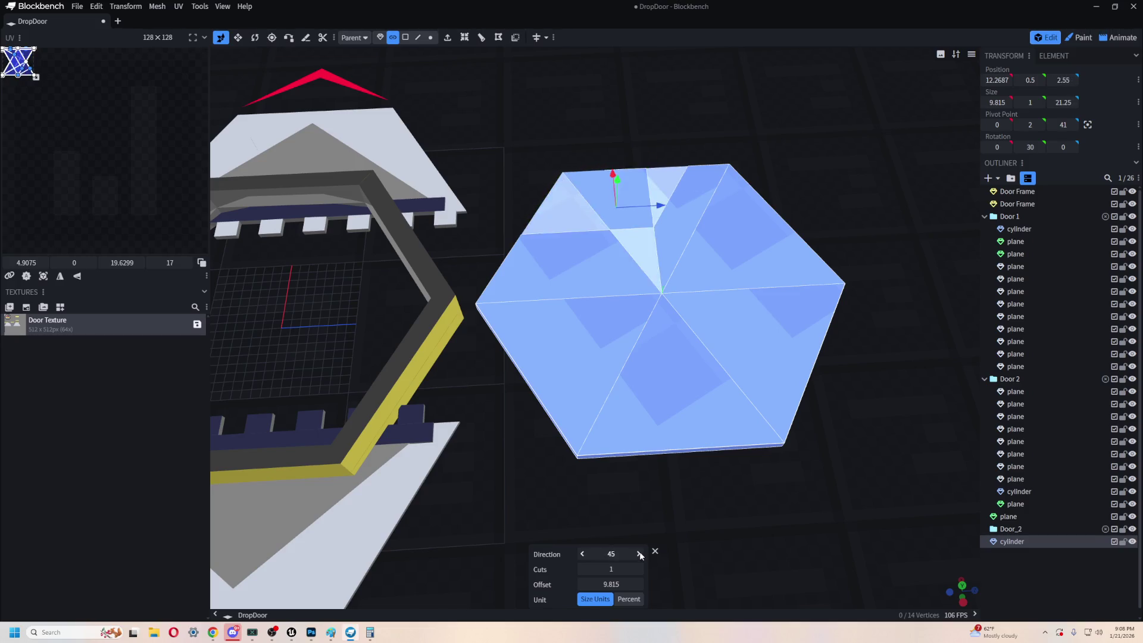
{"action": "left_click", "coordinate": [639, 554]}
{"action": "left_click", "coordinate": [639, 554]}
{"action": "left_click", "coordinate": [639, 554]}
{"action": "left_click", "coordinate": [639, 554]}
{"action": "left_click", "coordinate": [639, 554]}
{"action": "left_click", "coordinate": [639, 554]}
{"action": "left_click", "coordinate": [639, 554]}
{"action": "left_click", "coordinate": [639, 554]}
{"action": "left_click", "coordinate": [639, 554]}
{"action": "left_click", "coordinate": [639, 554]}
{"action": "left_click", "coordinate": [639, 554]}
{"action": "left_click", "coordinate": [639, 554]}
{"action": "left_click", "coordinate": [639, 554]}
{"action": "left_click", "coordinate": [639, 554]}
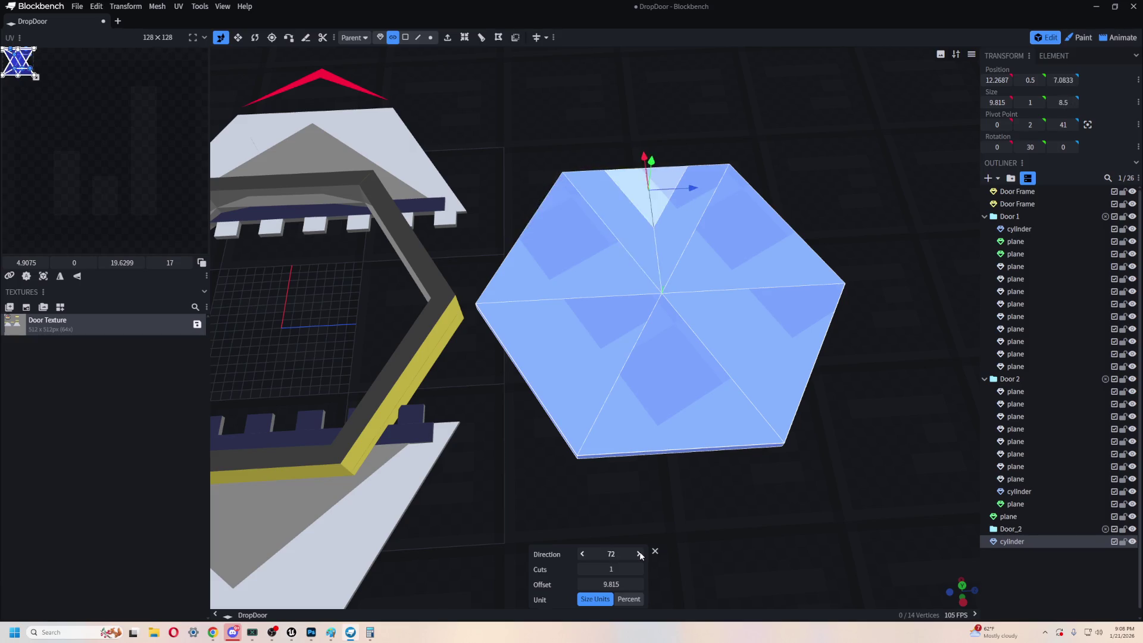
{"action": "left_click", "coordinate": [639, 554]}
{"action": "left_click", "coordinate": [639, 554]}
{"action": "left_click", "coordinate": [639, 554]}
{"action": "left_click", "coordinate": [639, 555]}
{"action": "left_click", "coordinate": [639, 554]}
{"action": "mouse_move", "coordinate": [772, 527]}
{"action": "left_mouse_down"}
{"action": "mouse_move", "coordinate": [703, 374]}
{"action": "mouse_move", "coordinate": [583, 385]}
{"action": "mouse_move", "coordinate": [481, 441]}
{"action": "mouse_move", "coordinate": [586, 562]}
{"action": "left_mouse_up"}
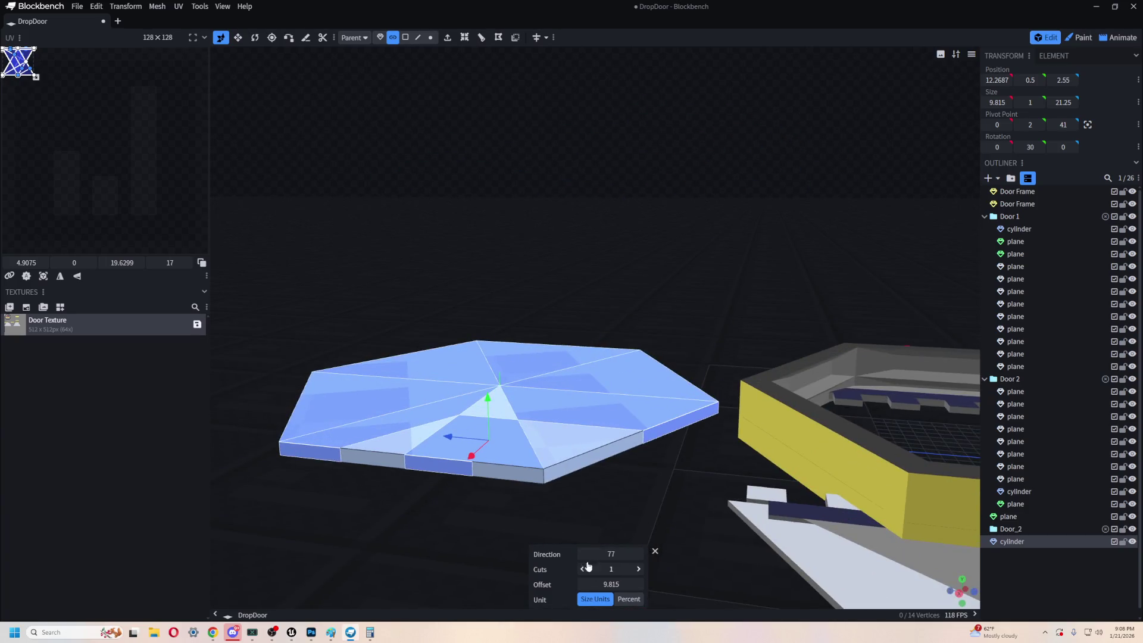
{"action": "left_click", "coordinate": [639, 554]}
{"action": "left_click", "coordinate": [639, 554]}
{"action": "left_click", "coordinate": [639, 554]}
{"action": "left_click", "coordinate": [655, 552]}
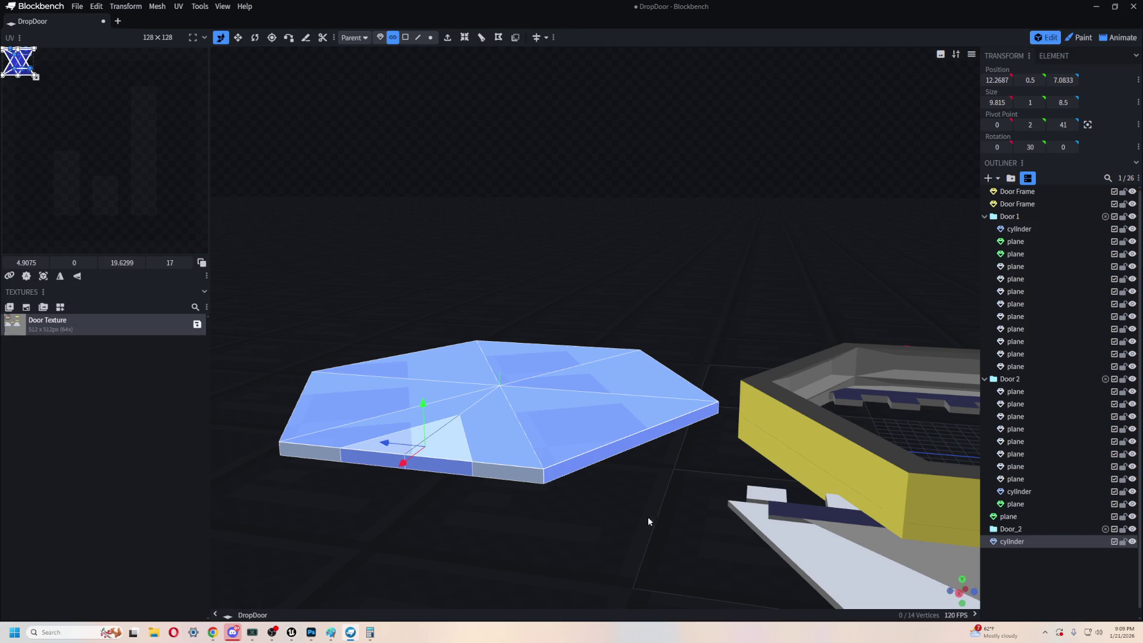
{"action": "mouse_move", "coordinate": [498, 537]}
{"action": "left_mouse_down"}
{"action": "mouse_move", "coordinate": [715, 561]}
{"action": "mouse_move", "coordinate": [684, 560]}
{"action": "mouse_move", "coordinate": [668, 469]}
{"action": "left_mouse_up"}
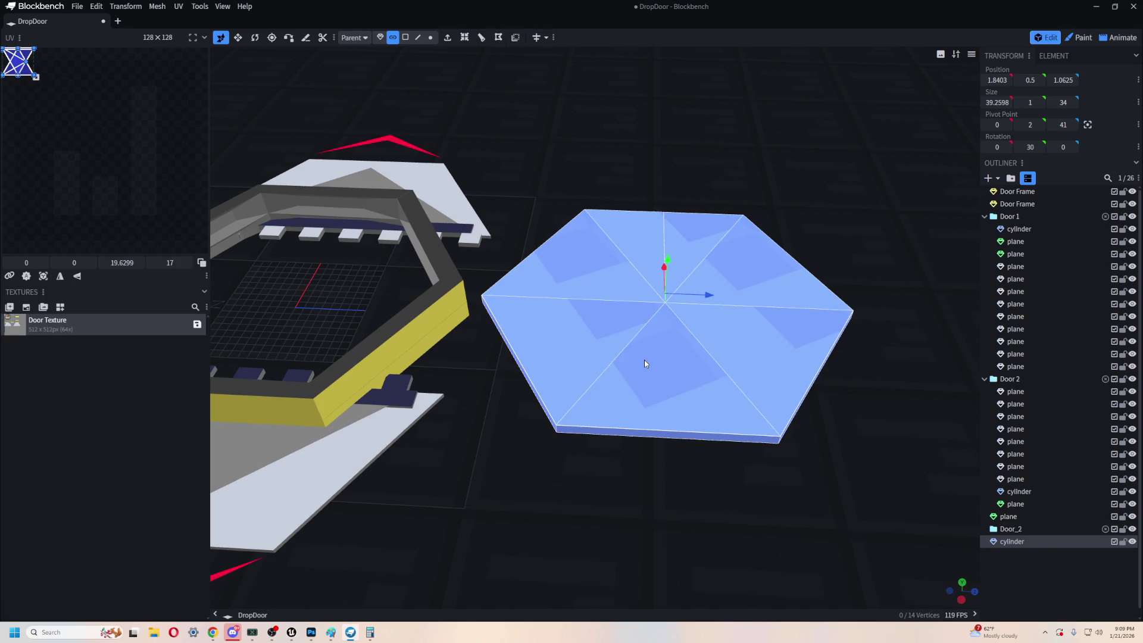
{"action": "left_click_drag", "start_coordinate": [649, 452], "coordinate": [661, 516]}
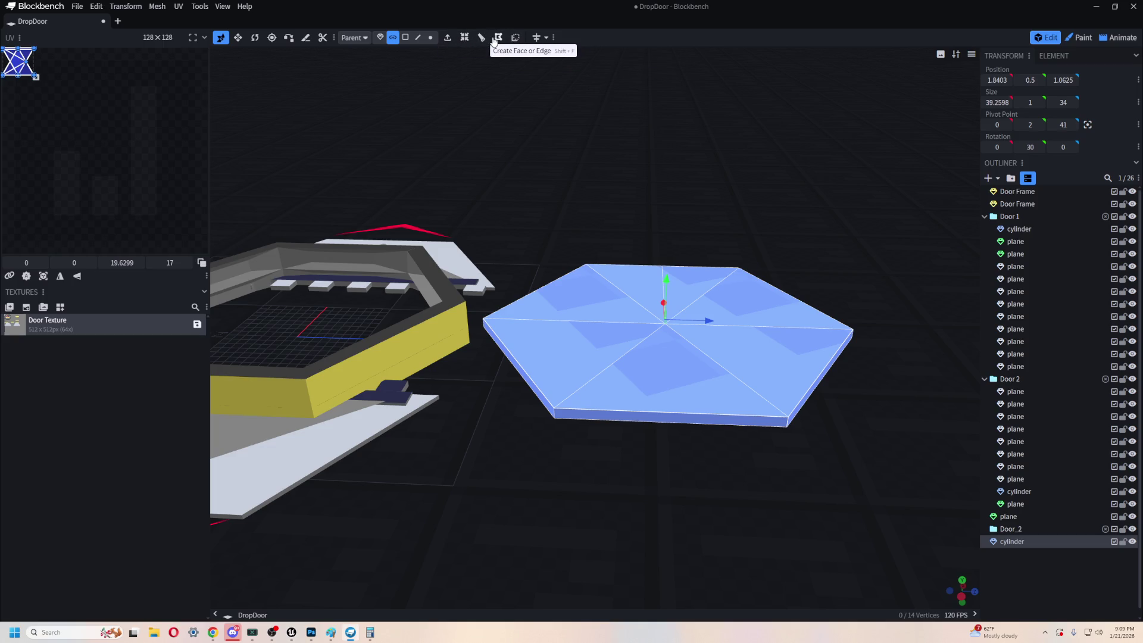
{"action": "left_click", "coordinate": [406, 37]}
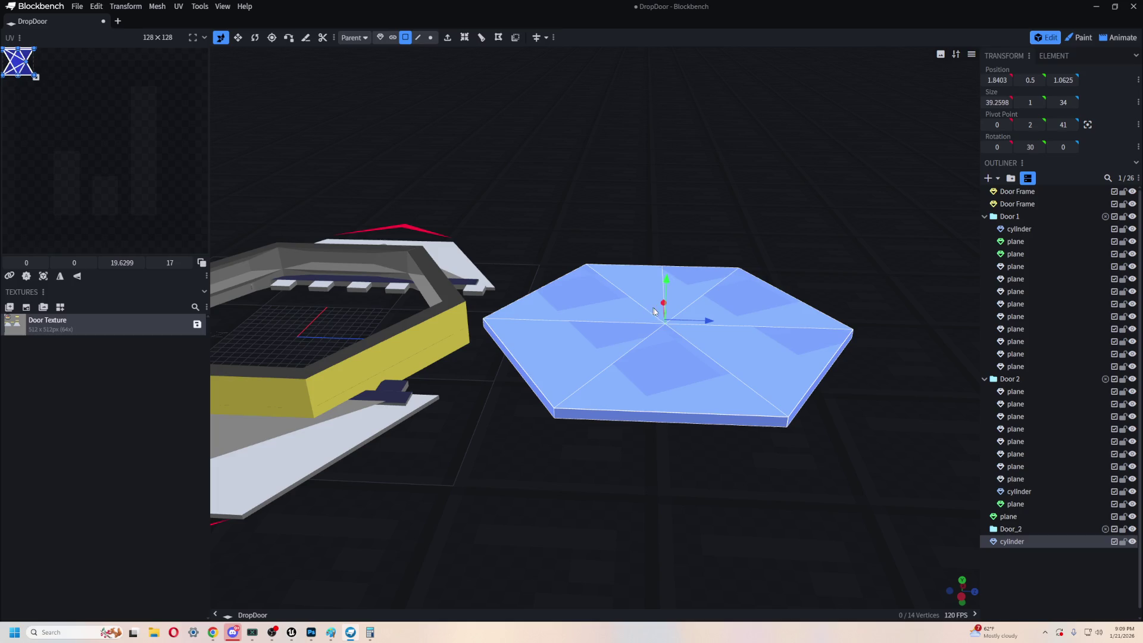
- Select the hexagon's bottom triangle, a side strip and the top triangle faces while inspecting the slab
{"action": "left_click", "coordinate": [664, 381]}
{"action": "left_click_drag", "start_coordinate": [670, 441], "coordinate": [680, 396]}
{"action": "left_click", "coordinate": [679, 347], "text": "shift"}
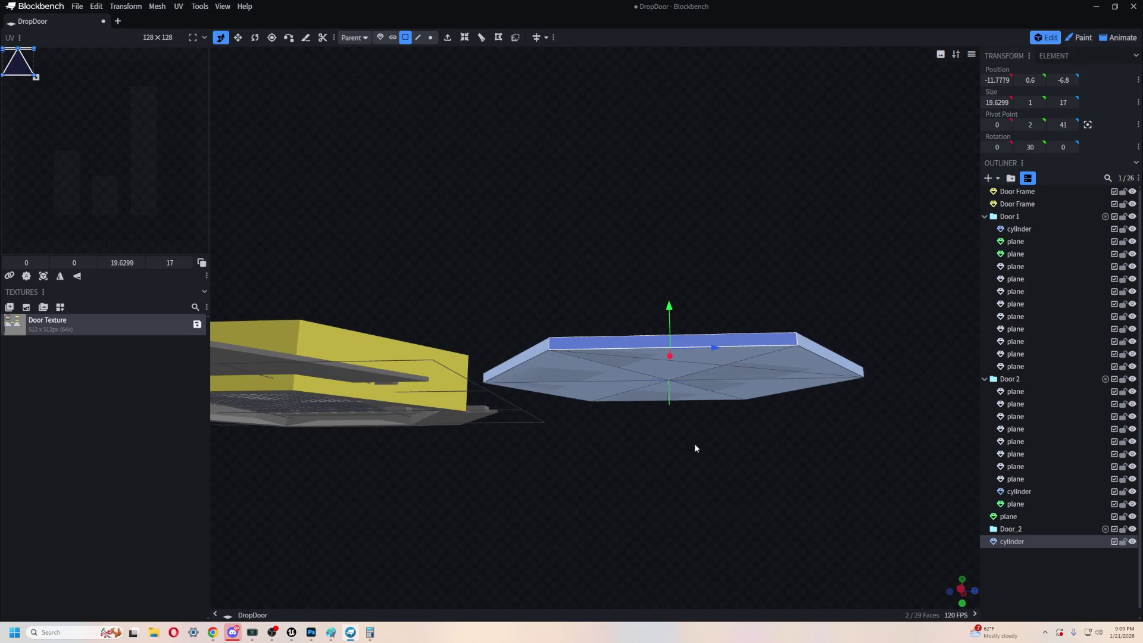
{"action": "left_click_drag", "start_coordinate": [694, 446], "coordinate": [673, 339]}
{"action": "left_click", "coordinate": [674, 334], "text": "shift"}
{"action": "mouse_move", "coordinate": [657, 179]}
{"action": "left_mouse_down"}
{"action": "mouse_move", "coordinate": [627, 141]}
{"action": "mouse_move", "coordinate": [602, 166]}
{"action": "mouse_move", "coordinate": [673, 356]}
{"action": "mouse_move", "coordinate": [706, 257]}
{"action": "left_mouse_up"}
{"action": "mouse_move", "coordinate": [714, 323]}
{"action": "left_mouse_down"}
{"action": "mouse_move", "coordinate": [751, 168]}
{"action": "mouse_move", "coordinate": [642, 288]}
{"action": "mouse_move", "coordinate": [681, 389]}
{"action": "mouse_move", "coordinate": [774, 393]}
{"action": "mouse_move", "coordinate": [855, 551]}
{"action": "left_mouse_up"}
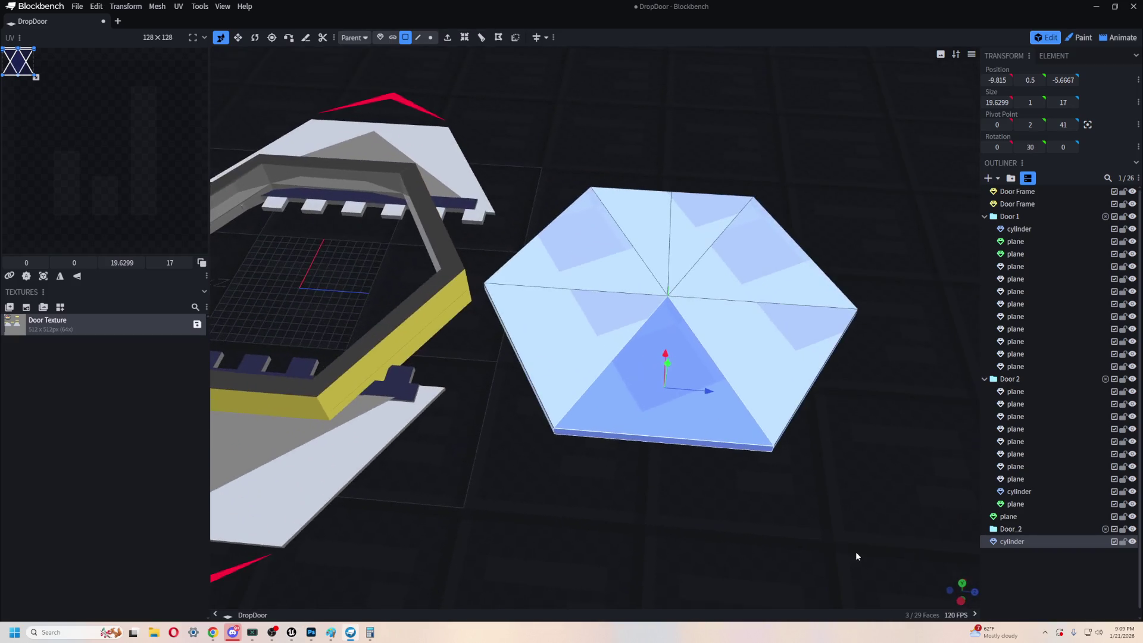
{"action": "mouse_move", "coordinate": [675, 409]}
{"action": "left_mouse_down"}
{"action": "mouse_move", "coordinate": [751, 294]}
{"action": "mouse_move", "coordinate": [748, 268]}
{"action": "mouse_move", "coordinate": [652, 302]}
{"action": "mouse_move", "coordinate": [364, 159]}
{"action": "mouse_move", "coordinate": [400, 248]}
{"action": "mouse_move", "coordinate": [681, 163]}
{"action": "mouse_move", "coordinate": [811, 138]}
{"action": "mouse_move", "coordinate": [804, 149]}
{"action": "left_mouse_up"}
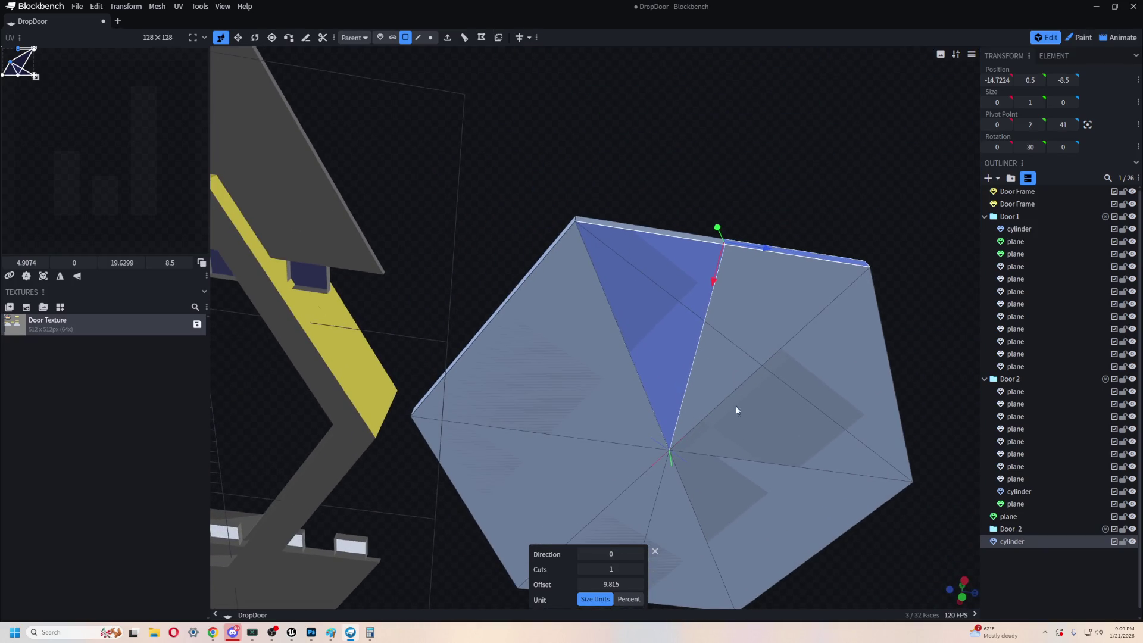
{"action": "mouse_move", "coordinate": [816, 517]}
{"action": "left_mouse_down"}
{"action": "mouse_move", "coordinate": [869, 537]}
{"action": "mouse_move", "coordinate": [744, 558]}
{"action": "mouse_move", "coordinate": [691, 458]}
{"action": "left_mouse_up"}
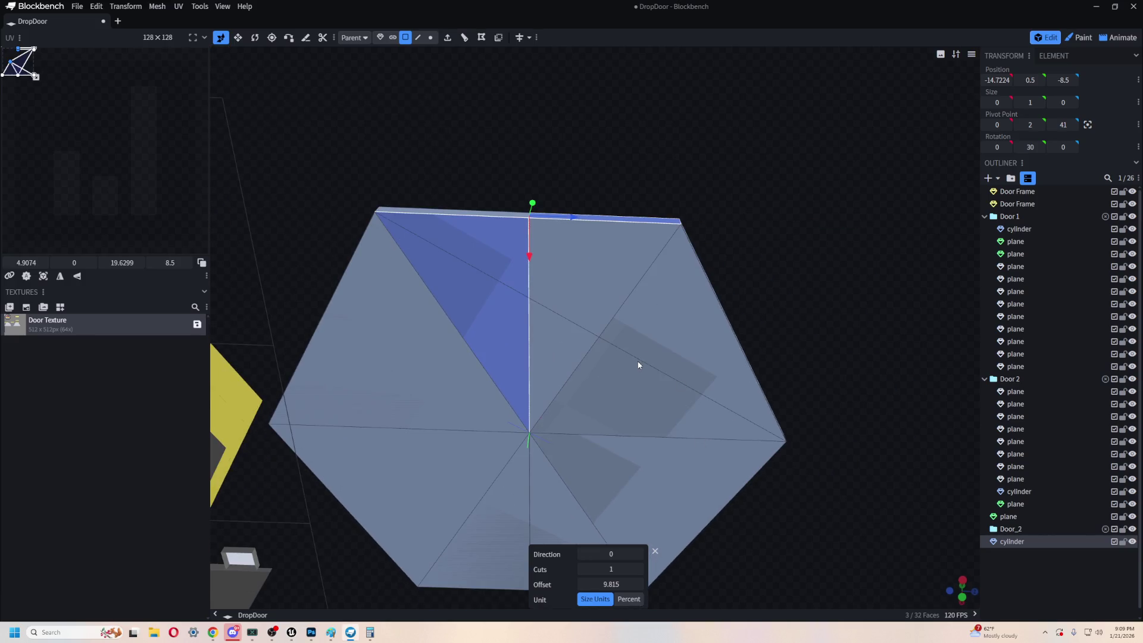
{"action": "left_click", "coordinate": [640, 363]}
{"action": "scroll", "coordinate": [640, 364], "scroll_direction": "up", "scroll_amount": 3}
{"action": "scroll", "coordinate": [463, 205], "scroll_direction": "up", "scroll_amount": 2}
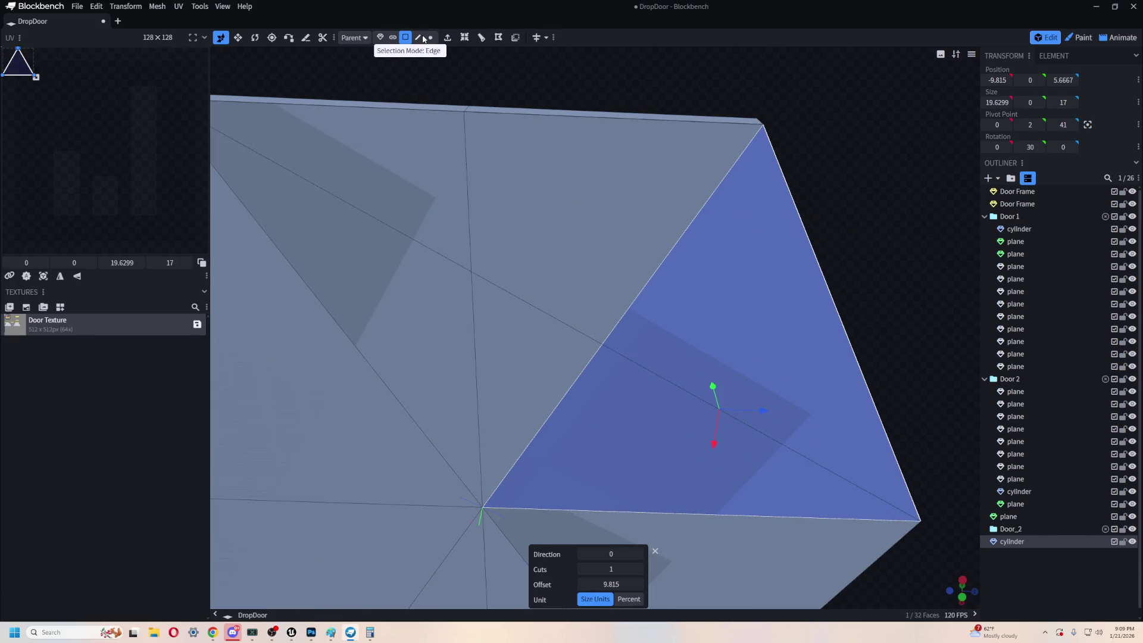
- Switch to edge selection, try dragging one hexagon edge outward, then undo the stretch
{"action": "left_click", "coordinate": [418, 37]}
{"action": "left_click", "coordinate": [726, 426]}
{"action": "scroll", "coordinate": [705, 366], "scroll_direction": "down", "scroll_amount": 3}
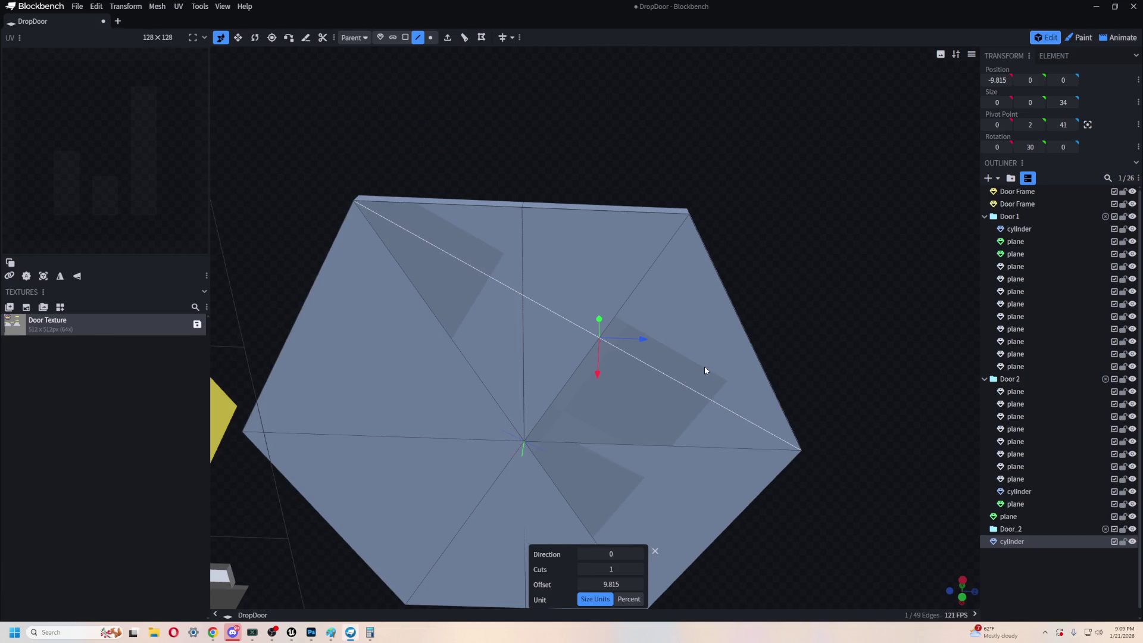
{"action": "mouse_move", "coordinate": [705, 366]}
{"action": "left_mouse_down"}
{"action": "mouse_move", "coordinate": [772, 341]}
{"action": "mouse_move", "coordinate": [759, 403]}
{"action": "mouse_move", "coordinate": [784, 399]}
{"action": "mouse_move", "coordinate": [782, 408]}
{"action": "mouse_move", "coordinate": [783, 229]}
{"action": "mouse_move", "coordinate": [721, 348]}
{"action": "mouse_move", "coordinate": [638, 389]}
{"action": "mouse_move", "coordinate": [749, 419]}
{"action": "mouse_move", "coordinate": [821, 470]}
{"action": "mouse_move", "coordinate": [795, 483]}
{"action": "mouse_move", "coordinate": [758, 479]}
{"action": "mouse_move", "coordinate": [717, 403]}
{"action": "left_mouse_up"}
{"action": "left_click_drag", "start_coordinate": [649, 369], "coordinate": [734, 365]}
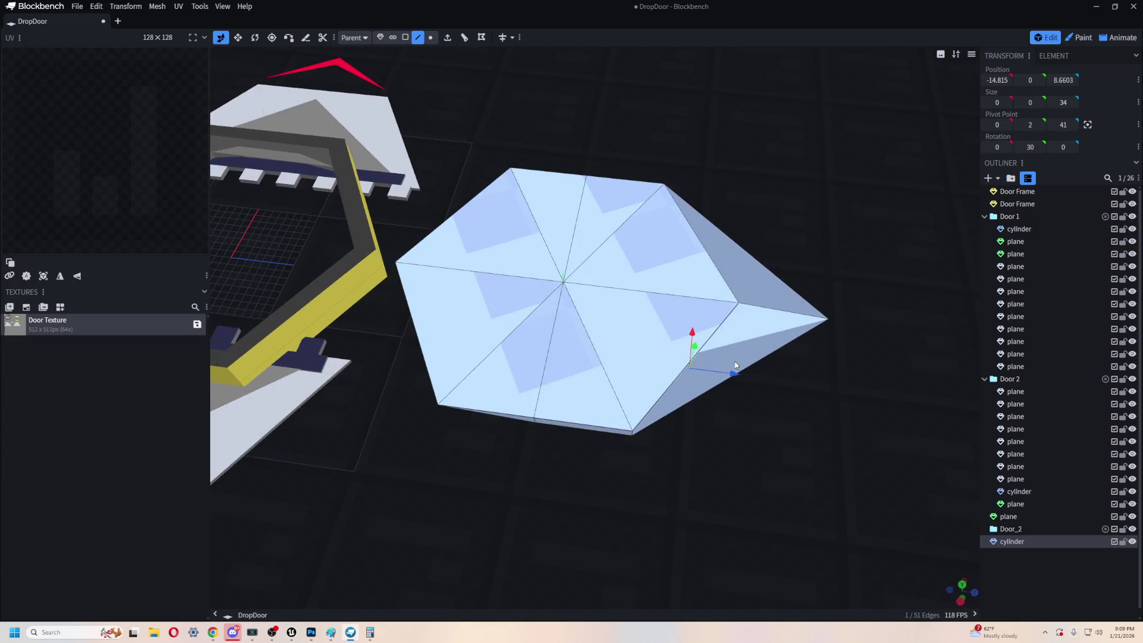
{"action": "key", "text": "ctrl+z"}
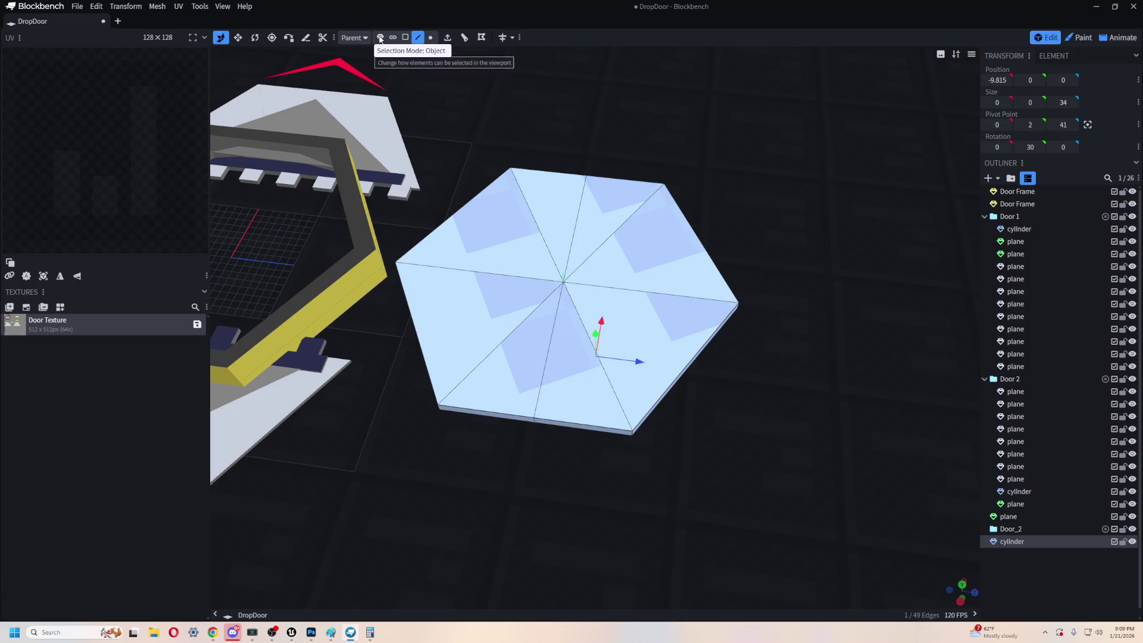
- Back in object mode, raise the hexagonal slab along Z to 49
{"action": "left_click", "coordinate": [380, 37]}
{"action": "mouse_move", "coordinate": [609, 296]}
{"action": "left_mouse_down"}
{"action": "mouse_move", "coordinate": [683, 299]}
{"action": "mouse_move", "coordinate": [586, 211]}
{"action": "mouse_move", "coordinate": [584, 262]}
{"action": "mouse_move", "coordinate": [585, 226]}
{"action": "left_mouse_up"}
{"action": "scroll", "coordinate": [690, 301], "scroll_direction": "up", "scroll_amount": 5}
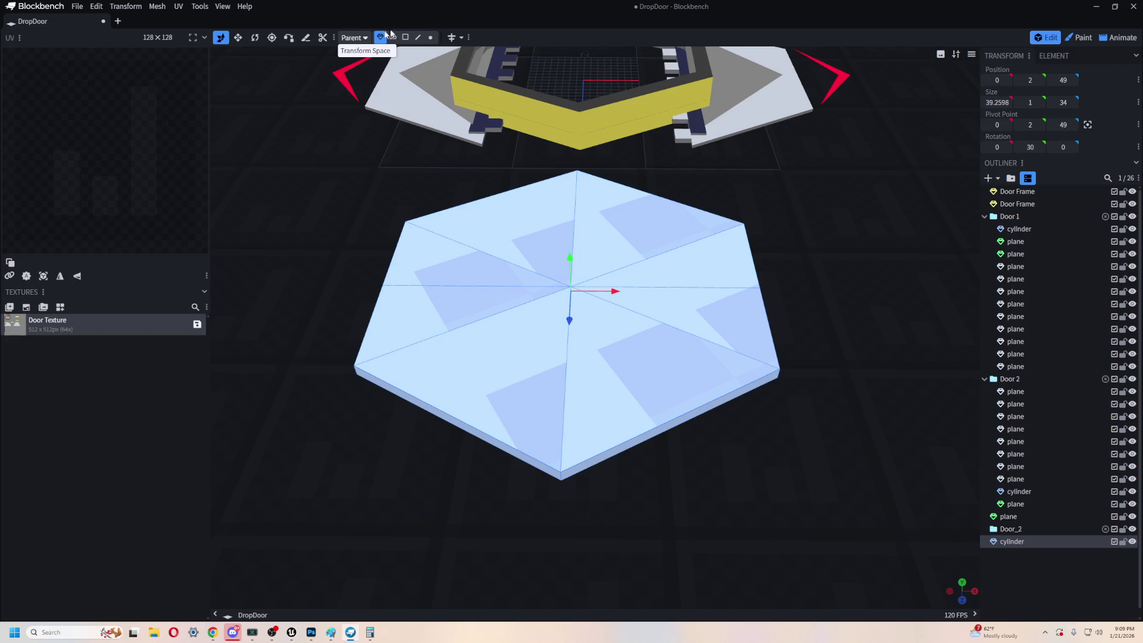
- Delete one half of the slab's vertices, leaving a half-hexagon with a straight edge
{"action": "left_click", "coordinate": [429, 38]}
{"action": "mouse_move", "coordinate": [760, 207]}
{"action": "left_mouse_down"}
{"action": "mouse_move", "coordinate": [776, 293]}
{"action": "mouse_move", "coordinate": [765, 275]}
{"action": "mouse_move", "coordinate": [755, 398]}
{"action": "mouse_move", "coordinate": [727, 362]}
{"action": "mouse_move", "coordinate": [740, 512]}
{"action": "mouse_move", "coordinate": [760, 500]}
{"action": "mouse_move", "coordinate": [668, 229]}
{"action": "mouse_move", "coordinate": [557, 170]}
{"action": "left_mouse_up"}
{"action": "key", "text": "Delete"}
{"action": "mouse_move", "coordinate": [684, 326]}
{"action": "left_mouse_down"}
{"action": "mouse_move", "coordinate": [642, 292]}
{"action": "mouse_move", "coordinate": [662, 494]}
{"action": "mouse_move", "coordinate": [545, 491]}
{"action": "left_mouse_up"}
{"action": "mouse_move", "coordinate": [409, 476]}
{"action": "left_mouse_down"}
{"action": "mouse_move", "coordinate": [484, 560]}
{"action": "mouse_move", "coordinate": [505, 563]}
{"action": "mouse_move", "coordinate": [497, 548]}
{"action": "mouse_move", "coordinate": [451, 563]}
{"action": "mouse_move", "coordinate": [535, 543]}
{"action": "left_mouse_up"}
{"action": "left_click_drag", "start_coordinate": [476, 334], "coordinate": [498, 299]}
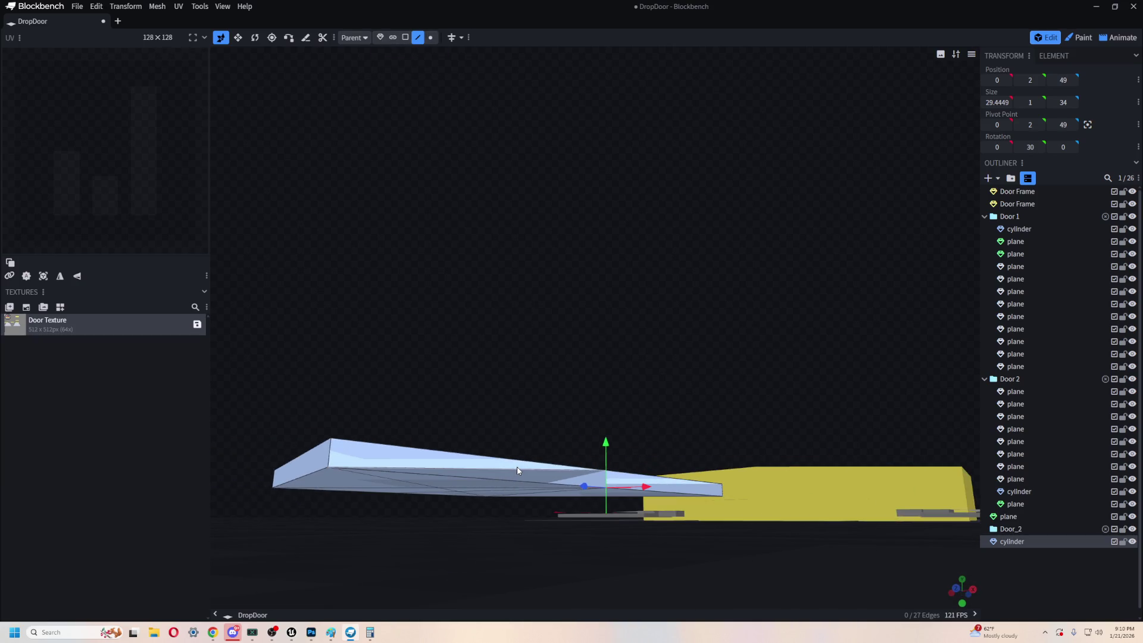
{"action": "mouse_move", "coordinate": [566, 329]}
{"action": "left_mouse_down"}
{"action": "mouse_move", "coordinate": [535, 326]}
{"action": "mouse_move", "coordinate": [676, 426]}
{"action": "mouse_move", "coordinate": [610, 394]}
{"action": "mouse_move", "coordinate": [651, 311]}
{"action": "mouse_move", "coordinate": [621, 331]}
{"action": "mouse_move", "coordinate": [726, 310]}
{"action": "mouse_move", "coordinate": [595, 457]}
{"action": "mouse_move", "coordinate": [594, 428]}
{"action": "mouse_move", "coordinate": [663, 327]}
{"action": "mouse_move", "coordinate": [648, 401]}
{"action": "mouse_move", "coordinate": [666, 374]}
{"action": "mouse_move", "coordinate": [663, 420]}
{"action": "mouse_move", "coordinate": [665, 335]}
{"action": "mouse_move", "coordinate": [536, 345]}
{"action": "left_mouse_up"}
- Box-select the remaining half's 3 faces along its straight edge and copy them
{"action": "left_click", "coordinate": [429, 38]}
{"action": "mouse_move", "coordinate": [381, 173]}
{"action": "left_mouse_down"}
{"action": "mouse_move", "coordinate": [368, 201]}
{"action": "mouse_move", "coordinate": [413, 186]}
{"action": "mouse_move", "coordinate": [310, 182]}
{"action": "mouse_move", "coordinate": [252, 197]}
{"action": "mouse_move", "coordinate": [405, 244]}
{"action": "mouse_move", "coordinate": [459, 276]}
{"action": "mouse_move", "coordinate": [653, 429]}
{"action": "mouse_move", "coordinate": [655, 399]}
{"action": "mouse_move", "coordinate": [574, 282]}
{"action": "left_mouse_up"}
{"action": "left_click_drag", "start_coordinate": [538, 218], "coordinate": [649, 559]}
{"action": "mouse_move", "coordinate": [631, 204]}
{"action": "left_mouse_down"}
{"action": "mouse_move", "coordinate": [669, 300]}
{"action": "mouse_move", "coordinate": [635, 435]}
{"action": "mouse_move", "coordinate": [469, 403]}
{"action": "mouse_move", "coordinate": [726, 475]}
{"action": "mouse_move", "coordinate": [686, 450]}
{"action": "mouse_move", "coordinate": [704, 403]}
{"action": "mouse_move", "coordinate": [694, 377]}
{"action": "mouse_move", "coordinate": [648, 385]}
{"action": "left_mouse_up"}
{"action": "scroll", "coordinate": [634, 435], "scroll_direction": "up", "scroll_amount": 3}
{"action": "key", "text": "ctrl+c"}
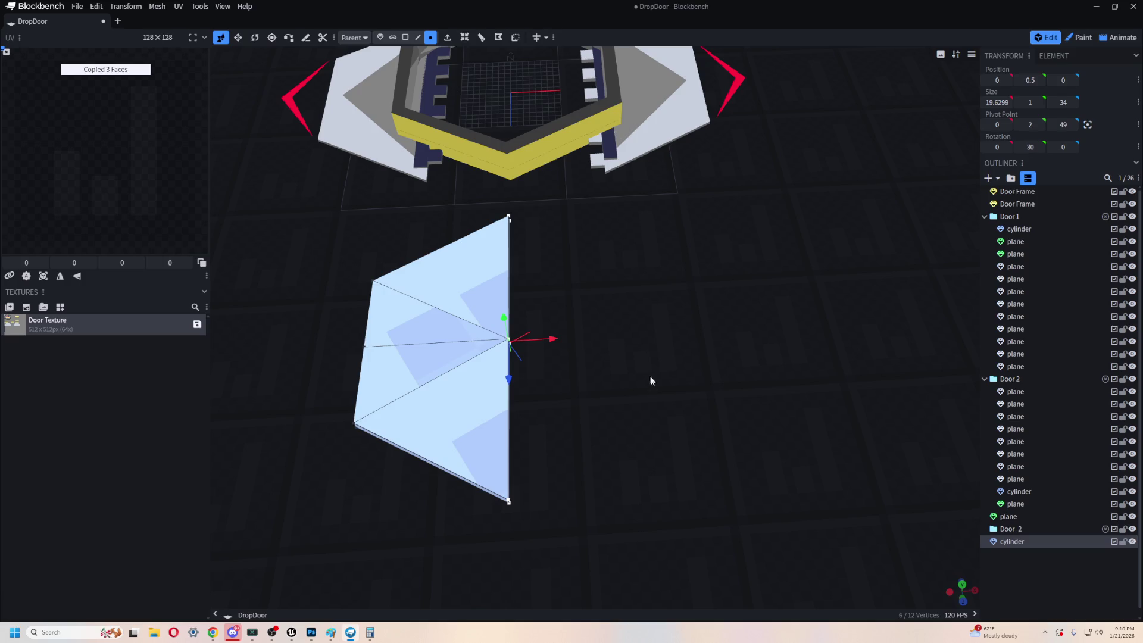
- Paste the copied faces and test sliding them along X, then cancel the move
{"action": "key", "text": "ctrl+v"}
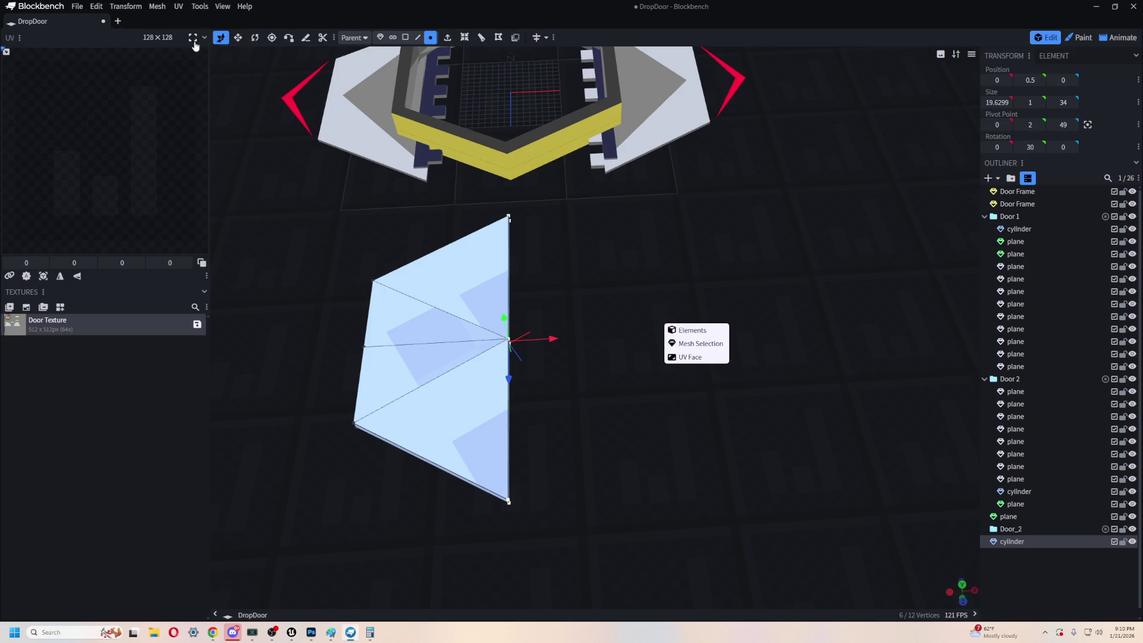
{"action": "left_click_drag", "start_coordinate": [553, 339], "coordinate": [683, 335]}
{"action": "key", "text": "Escape"}
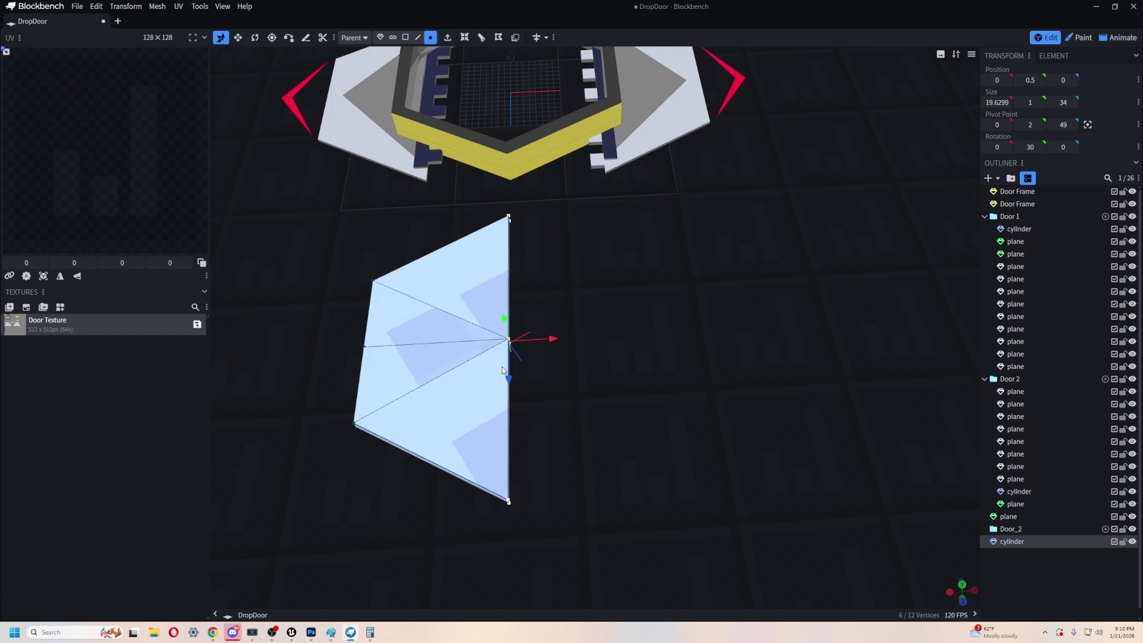
- Duplicate the half-hexagon door and slide the copy 14 units along X
{"action": "left_click", "coordinate": [1006, 542]}
{"action": "key", "text": "ctrl+d"}
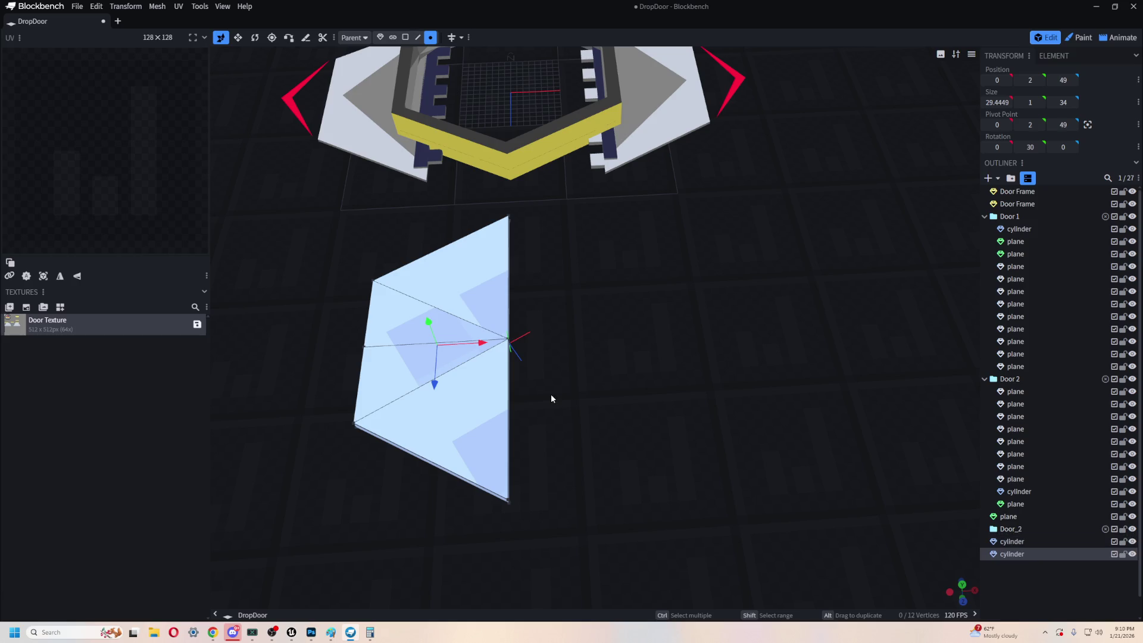
{"action": "left_click_drag", "start_coordinate": [494, 347], "coordinate": [633, 336]}
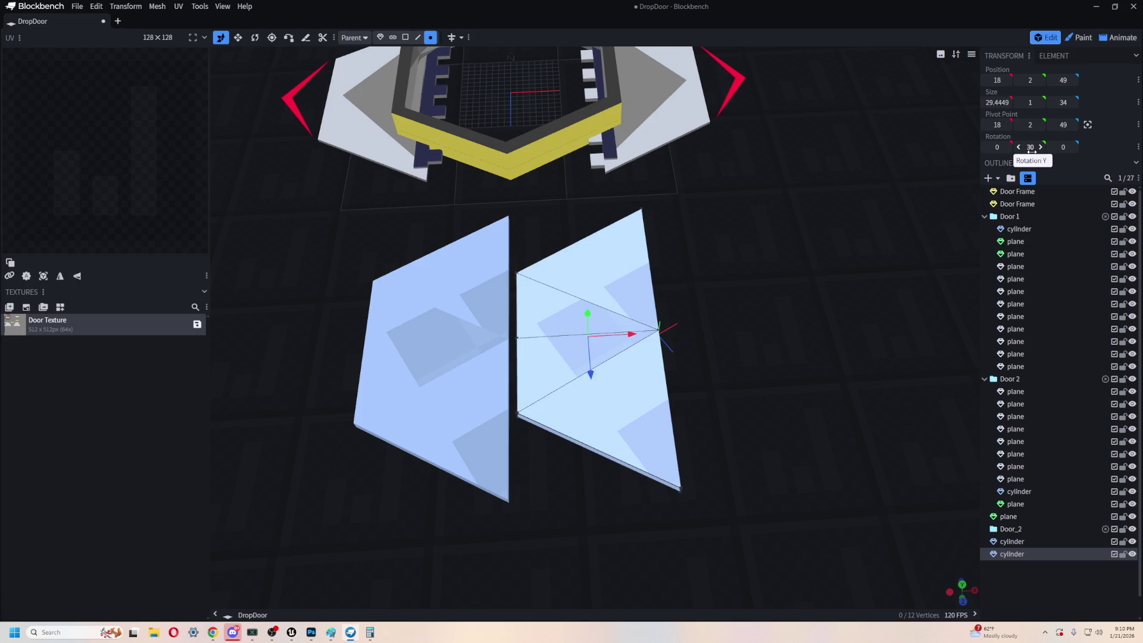
- Center the copy's pivot and rotate it 180 degrees around Y
{"action": "key", "text": "r"}
{"action": "left_click_drag", "start_coordinate": [734, 384], "coordinate": [733, 326]}
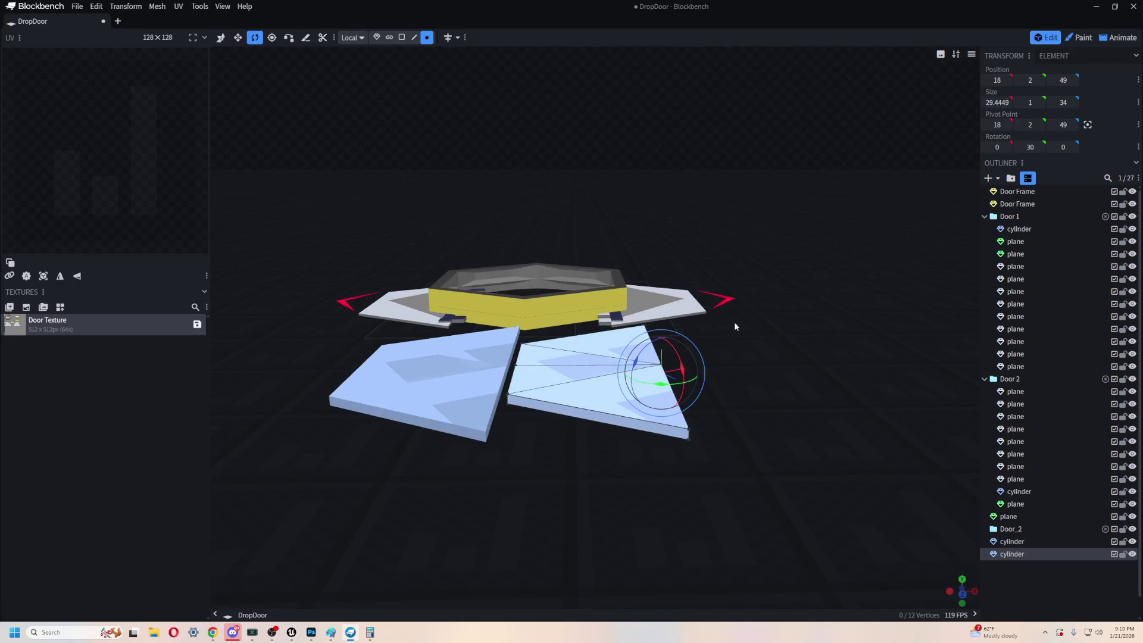
{"action": "left_click_drag", "start_coordinate": [794, 276], "coordinate": [803, 337]}
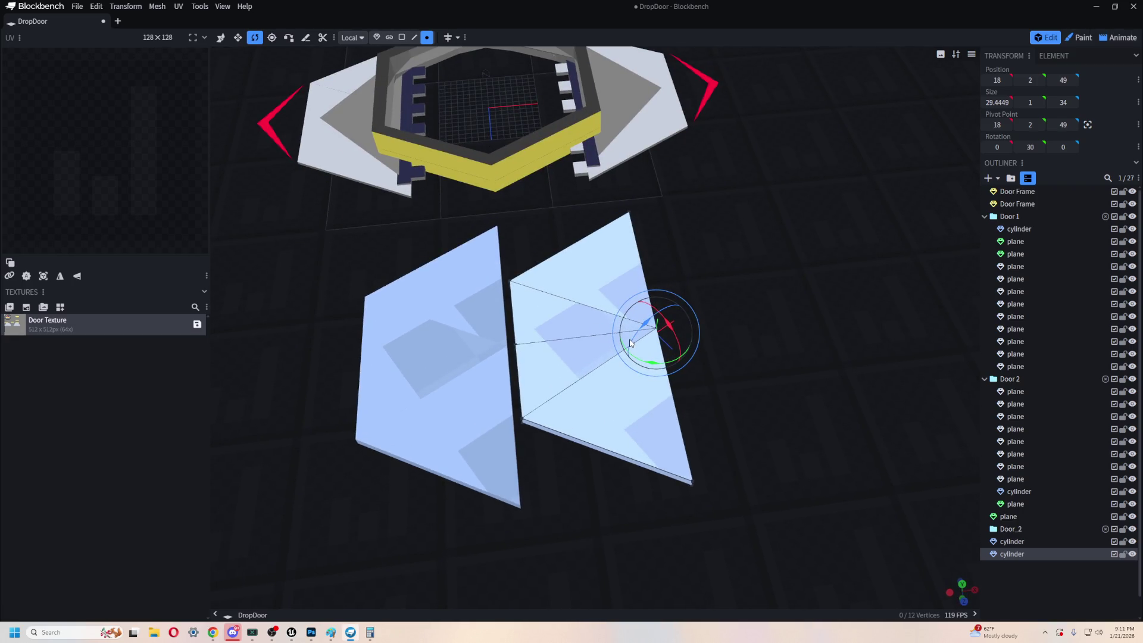
{"action": "left_click", "coordinate": [1087, 124]}
{"action": "mouse_move", "coordinate": [821, 302]}
{"action": "left_mouse_down"}
{"action": "mouse_move", "coordinate": [716, 334]}
{"action": "mouse_move", "coordinate": [726, 369]}
{"action": "mouse_move", "coordinate": [775, 287]}
{"action": "mouse_move", "coordinate": [768, 264]}
{"action": "mouse_move", "coordinate": [808, 255]}
{"action": "mouse_move", "coordinate": [780, 333]}
{"action": "left_mouse_up"}
{"action": "scroll", "coordinate": [704, 351], "scroll_direction": "up", "scroll_amount": 5}
{"action": "mouse_move", "coordinate": [582, 297]}
{"action": "left_mouse_down"}
{"action": "mouse_move", "coordinate": [592, 363]}
{"action": "mouse_move", "coordinate": [679, 156]}
{"action": "mouse_move", "coordinate": [580, 149]}
{"action": "mouse_move", "coordinate": [510, 191]}
{"action": "mouse_move", "coordinate": [581, 234]}
{"action": "mouse_move", "coordinate": [715, 263]}
{"action": "mouse_move", "coordinate": [658, 260]}
{"action": "mouse_move", "coordinate": [699, 220]}
{"action": "mouse_move", "coordinate": [648, 205]}
{"action": "mouse_move", "coordinate": [635, 220]}
{"action": "left_mouse_up"}
{"action": "scroll", "coordinate": [572, 192], "scroll_direction": "down", "scroll_amount": 5}
{"action": "key", "text": "v"}
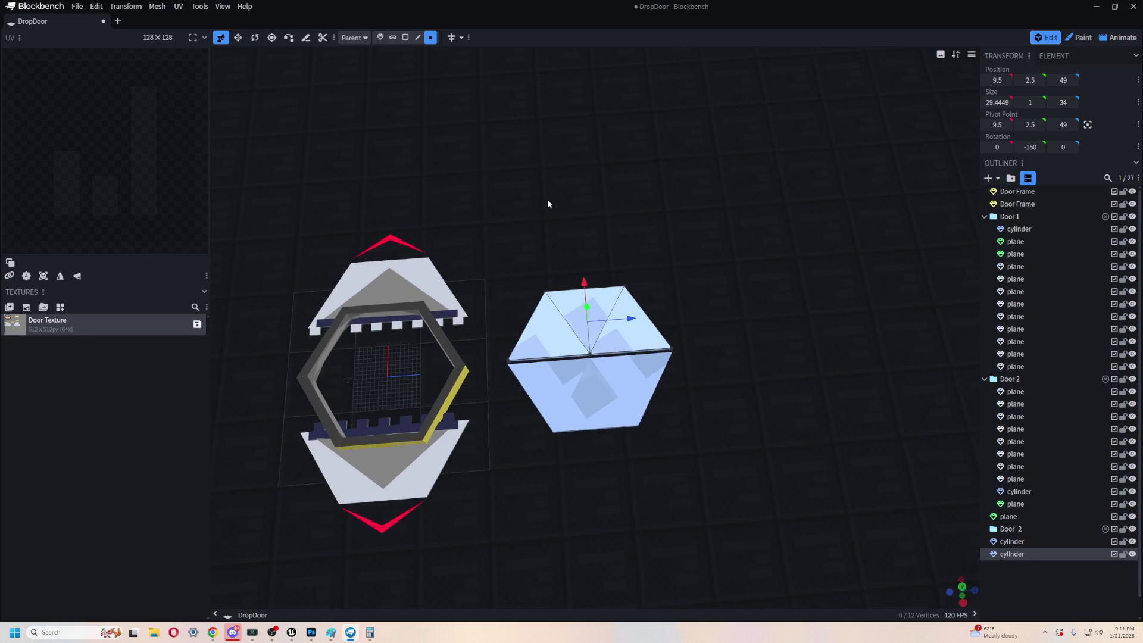
- Rotate the two door halves around Y, the first to about -67.5 degrees
{"action": "left_click", "coordinate": [571, 393]}
{"action": "left_click", "coordinate": [627, 328]}
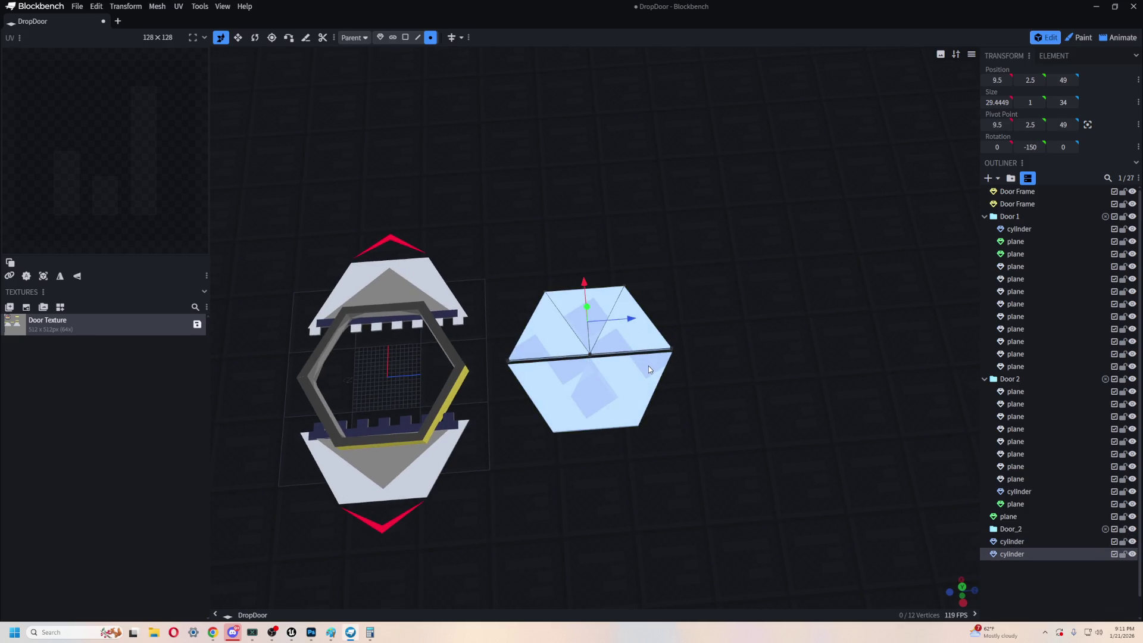
{"action": "key", "text": "r"}
{"action": "mouse_move", "coordinate": [624, 357]}
{"action": "left_mouse_down"}
{"action": "mouse_move", "coordinate": [655, 341]}
{"action": "mouse_move", "coordinate": [648, 357]}
{"action": "left_mouse_up"}
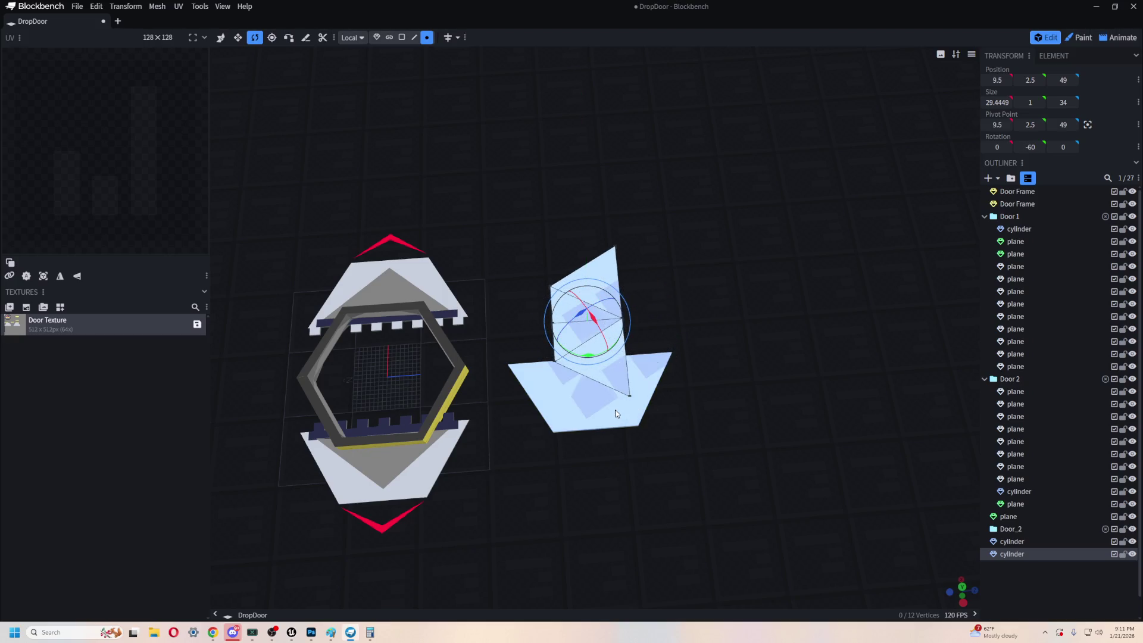
{"action": "left_click", "coordinate": [630, 380]}
{"action": "mouse_move", "coordinate": [591, 394]}
{"action": "left_mouse_down"}
{"action": "mouse_move", "coordinate": [727, 338]}
{"action": "mouse_move", "coordinate": [677, 301]}
{"action": "mouse_move", "coordinate": [676, 286]}
{"action": "mouse_move", "coordinate": [732, 215]}
{"action": "mouse_move", "coordinate": [683, 243]}
{"action": "left_mouse_up"}
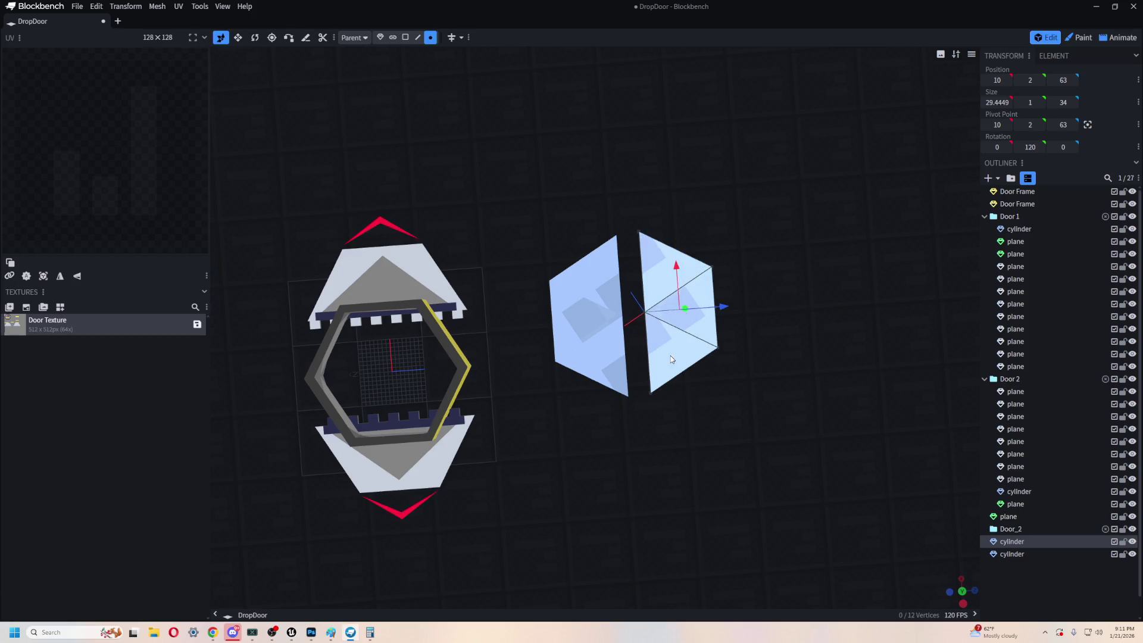
- Move one half along Z from 63 to 58 and nudge the other 0.4 along X
{"action": "mouse_move", "coordinate": [720, 307]}
{"action": "left_mouse_down"}
{"action": "mouse_move", "coordinate": [702, 312]}
{"action": "mouse_move", "coordinate": [711, 333]}
{"action": "left_mouse_up"}
{"action": "scroll", "coordinate": [837, 421], "scroll_direction": "up", "scroll_amount": 5}
{"action": "mouse_move", "coordinate": [837, 421]}
{"action": "left_mouse_down"}
{"action": "mouse_move", "coordinate": [684, 438]}
{"action": "mouse_move", "coordinate": [541, 345]}
{"action": "left_mouse_up"}
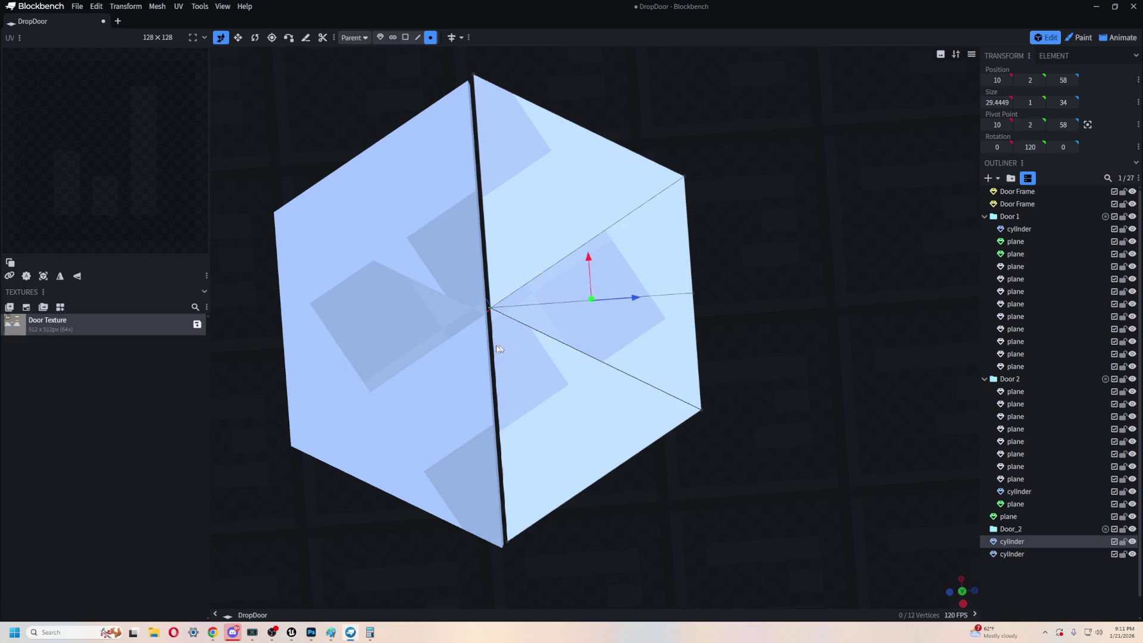
{"action": "left_click", "coordinate": [387, 303]}
{"action": "left_click_drag", "start_coordinate": [381, 276], "coordinate": [382, 271]}
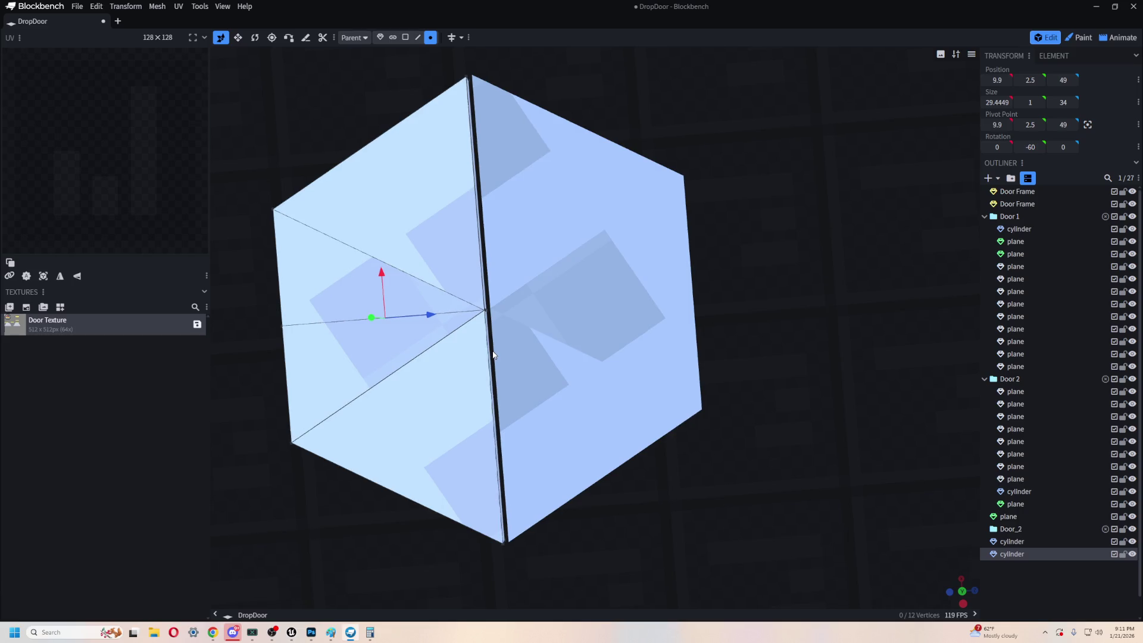
{"action": "left_click", "coordinate": [595, 333]}
{"action": "mouse_move", "coordinate": [686, 257]}
{"action": "left_mouse_down"}
{"action": "mouse_move", "coordinate": [670, 261]}
{"action": "mouse_move", "coordinate": [680, 267]}
{"action": "left_mouse_up"}
- Fine-tune the halves along Z until they close into a full hexagon at Z 57.525
{"action": "mouse_move", "coordinate": [679, 267]}
{"action": "left_mouse_down"}
{"action": "mouse_move", "coordinate": [709, 432]}
{"action": "mouse_move", "coordinate": [742, 339]}
{"action": "mouse_move", "coordinate": [733, 291]}
{"action": "mouse_move", "coordinate": [724, 429]}
{"action": "mouse_move", "coordinate": [676, 429]}
{"action": "left_mouse_up"}
{"action": "scroll", "coordinate": [853, 243], "scroll_direction": "up", "scroll_amount": 5}
{"action": "left_click_drag", "start_coordinate": [851, 223], "coordinate": [849, 227]}
{"action": "scroll", "coordinate": [755, 322], "scroll_direction": "down", "scroll_amount": 5}
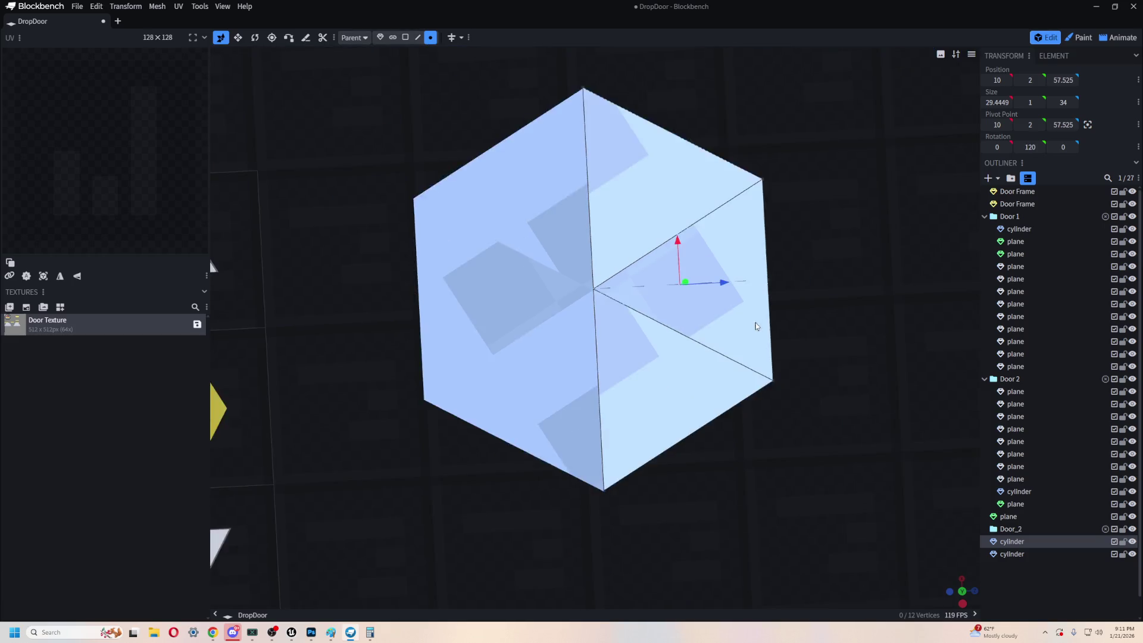
{"action": "scroll", "coordinate": [754, 322], "scroll_direction": "down", "scroll_amount": 3}
{"action": "left_click", "coordinate": [644, 355]}
{"action": "right_click_drag", "start_coordinate": [562, 464], "coordinate": [745, 313]}
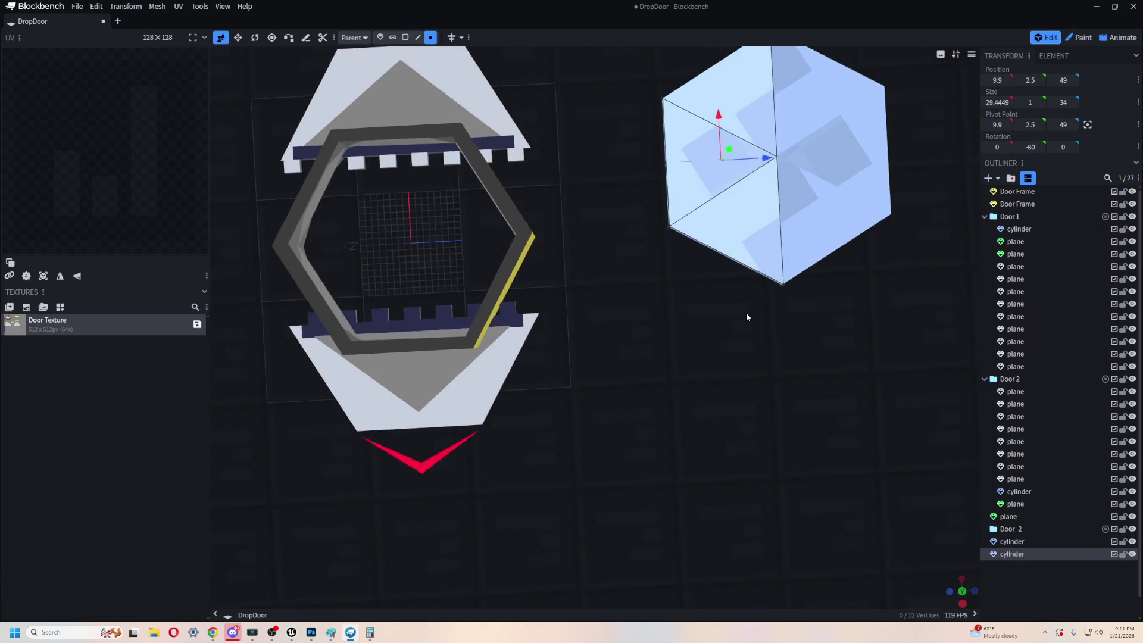
{"action": "scroll", "coordinate": [745, 313], "scroll_direction": "down", "scroll_amount": 2}
{"action": "mouse_move", "coordinate": [758, 209]}
{"action": "left_mouse_down"}
{"action": "mouse_move", "coordinate": [674, 209]}
{"action": "mouse_move", "coordinate": [779, 235]}
{"action": "left_mouse_up"}
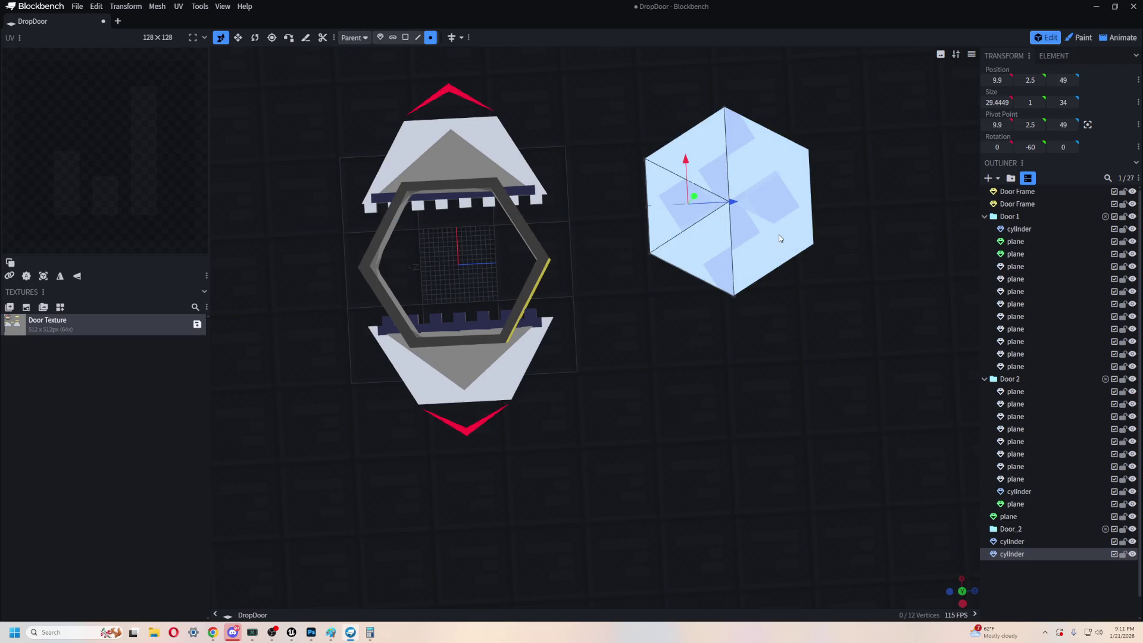
{"action": "left_click", "coordinate": [778, 235]}
{"action": "left_click", "coordinate": [697, 235]}
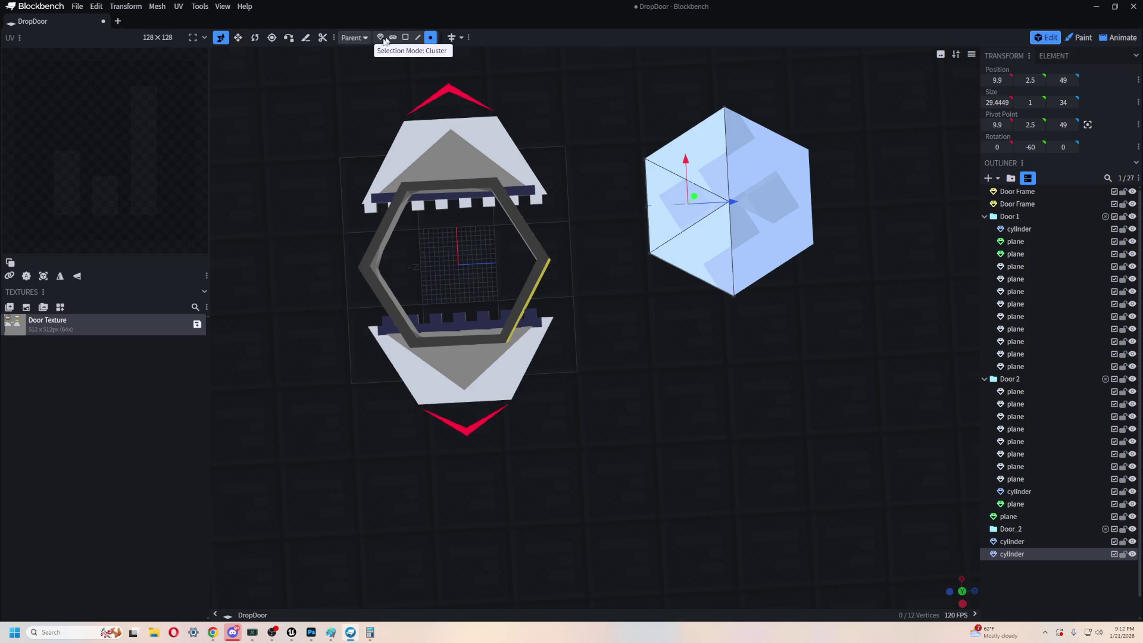
- Move both door halves together along Z and X onto the hex frame
{"action": "left_click", "coordinate": [761, 238], "text": "ctrl"}
{"action": "left_click_drag", "start_coordinate": [765, 228], "coordinate": [499, 235]}
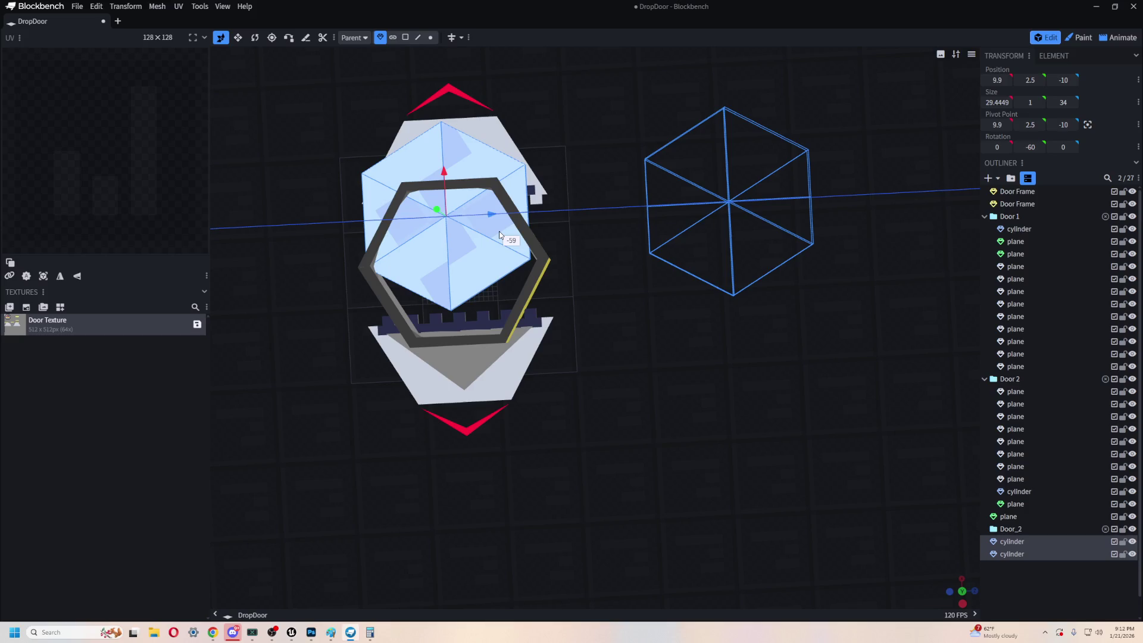
{"action": "scroll", "coordinate": [547, 201], "scroll_direction": "up", "scroll_amount": 3}
{"action": "mouse_move", "coordinate": [515, 140]}
{"action": "left_mouse_down"}
{"action": "mouse_move", "coordinate": [515, 179]}
{"action": "mouse_move", "coordinate": [517, 167]}
{"action": "left_mouse_up"}
{"action": "mouse_move", "coordinate": [720, 206]}
{"action": "left_mouse_down"}
{"action": "mouse_move", "coordinate": [840, 188]}
{"action": "mouse_move", "coordinate": [801, 188]}
{"action": "left_mouse_up"}
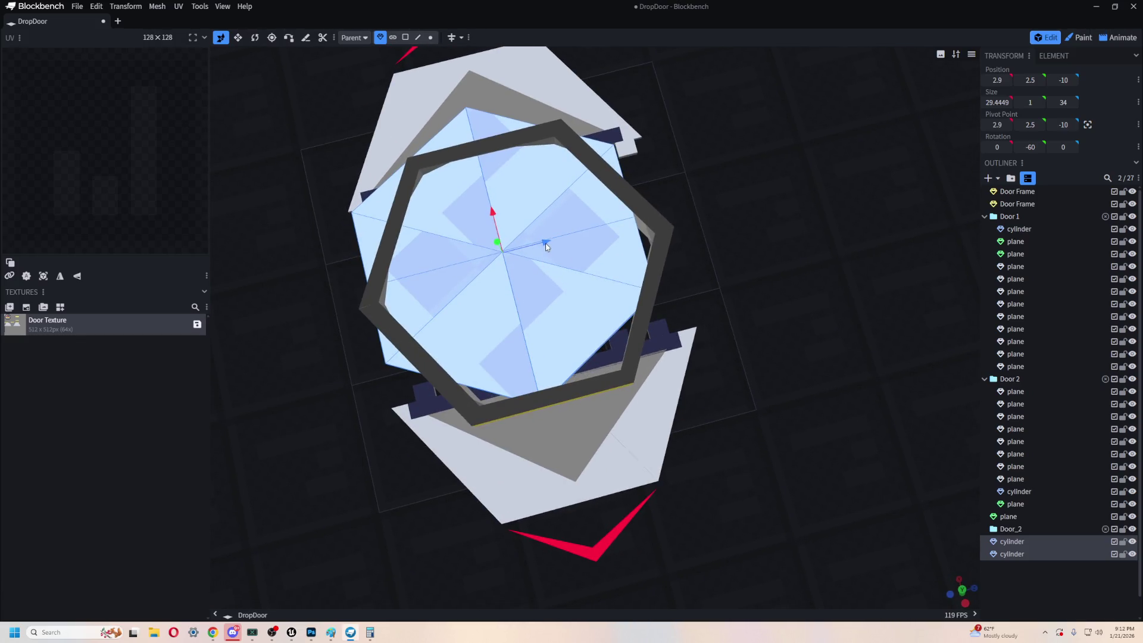
{"action": "mouse_move", "coordinate": [548, 245]}
{"action": "left_mouse_down"}
{"action": "mouse_move", "coordinate": [623, 216]}
{"action": "mouse_move", "coordinate": [562, 241]}
{"action": "left_mouse_up"}
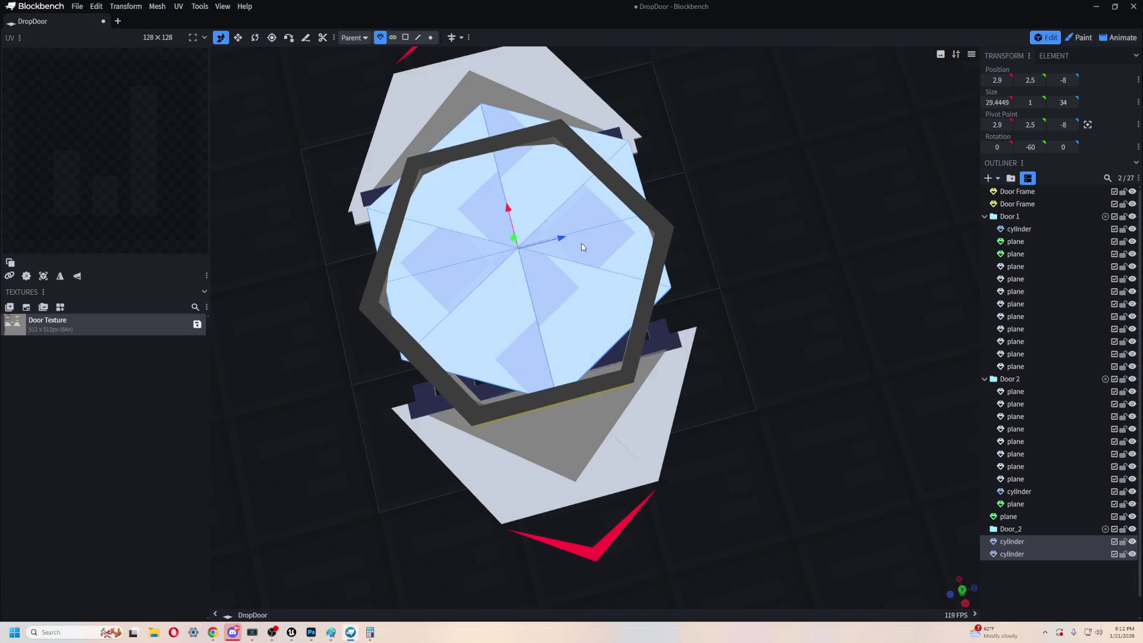
- Slide each door half outward to opposite sides of the frame opening
{"action": "left_click", "coordinate": [576, 276]}
{"action": "mouse_move", "coordinate": [623, 222]}
{"action": "left_mouse_down"}
{"action": "mouse_move", "coordinate": [639, 200]}
{"action": "mouse_move", "coordinate": [798, 186]}
{"action": "mouse_move", "coordinate": [781, 204]}
{"action": "mouse_move", "coordinate": [683, 227]}
{"action": "mouse_move", "coordinate": [711, 224]}
{"action": "mouse_move", "coordinate": [695, 225]}
{"action": "left_mouse_up"}
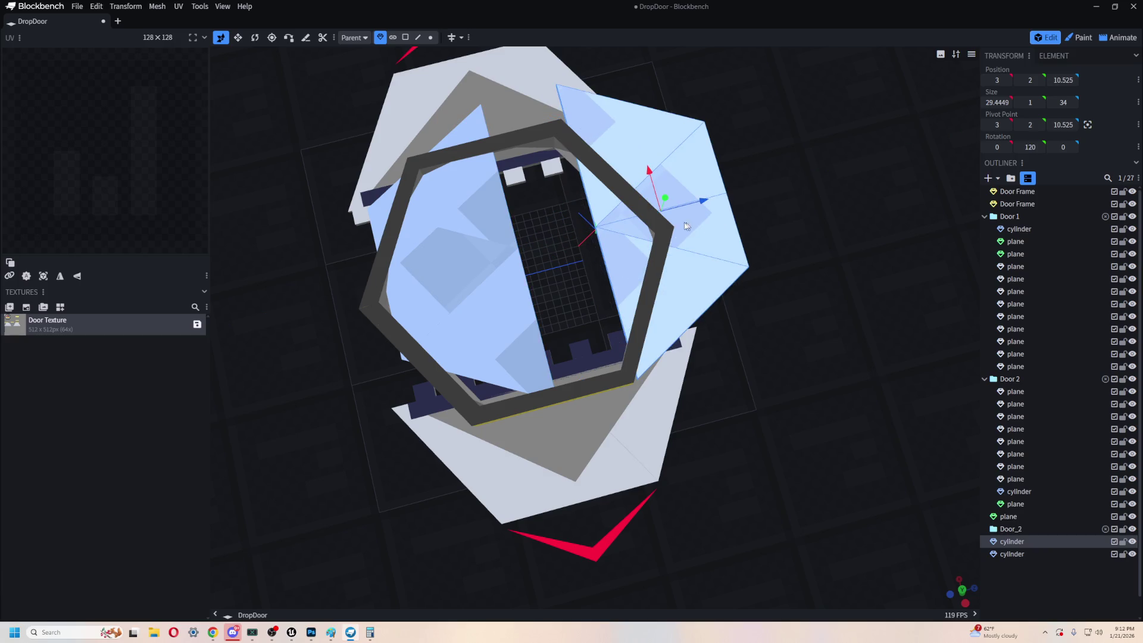
{"action": "left_click", "coordinate": [502, 254]}
{"action": "left_click_drag", "start_coordinate": [504, 262], "coordinate": [372, 305]}
{"action": "left_click_drag", "start_coordinate": [407, 535], "coordinate": [525, 522]}
{"action": "mouse_move", "coordinate": [809, 556]}
{"action": "left_mouse_down"}
{"action": "mouse_move", "coordinate": [684, 439]}
{"action": "mouse_move", "coordinate": [734, 449]}
{"action": "mouse_move", "coordinate": [680, 476]}
{"action": "mouse_move", "coordinate": [820, 452]}
{"action": "left_mouse_up"}
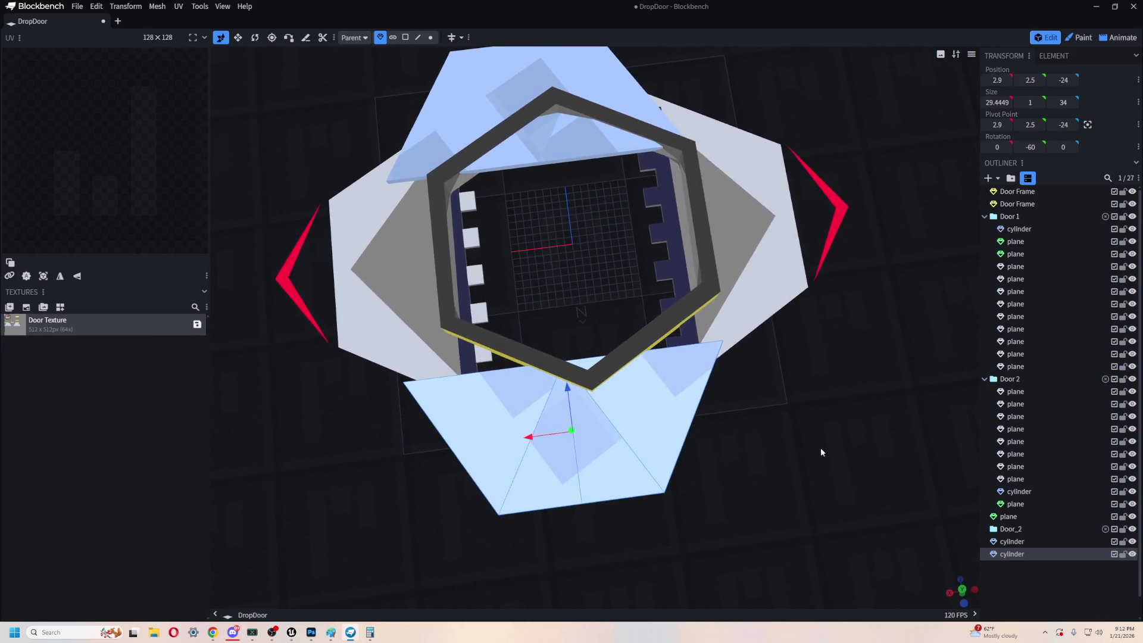
- Recentre both halves on the frame, leaving them at Z 10.525 and -24
{"action": "left_click", "coordinate": [565, 151], "text": "shift"}
{"action": "left_click_drag", "start_coordinate": [505, 267], "coordinate": [531, 263]}
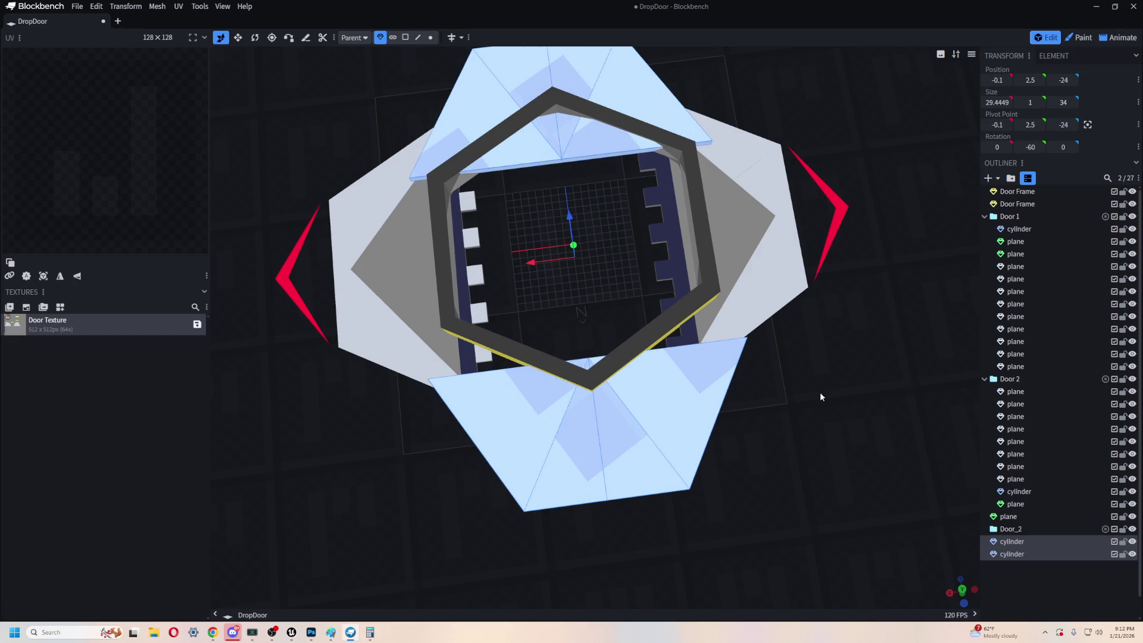
{"action": "left_click", "coordinate": [565, 488]}
{"action": "mouse_move", "coordinate": [595, 416]}
{"action": "left_mouse_down"}
{"action": "mouse_move", "coordinate": [744, 380]}
{"action": "mouse_move", "coordinate": [704, 367]}
{"action": "mouse_move", "coordinate": [907, 342]}
{"action": "mouse_move", "coordinate": [746, 358]}
{"action": "left_mouse_up"}
{"action": "left_click", "coordinate": [746, 358]}
{"action": "left_click_drag", "start_coordinate": [829, 365], "coordinate": [816, 370]}
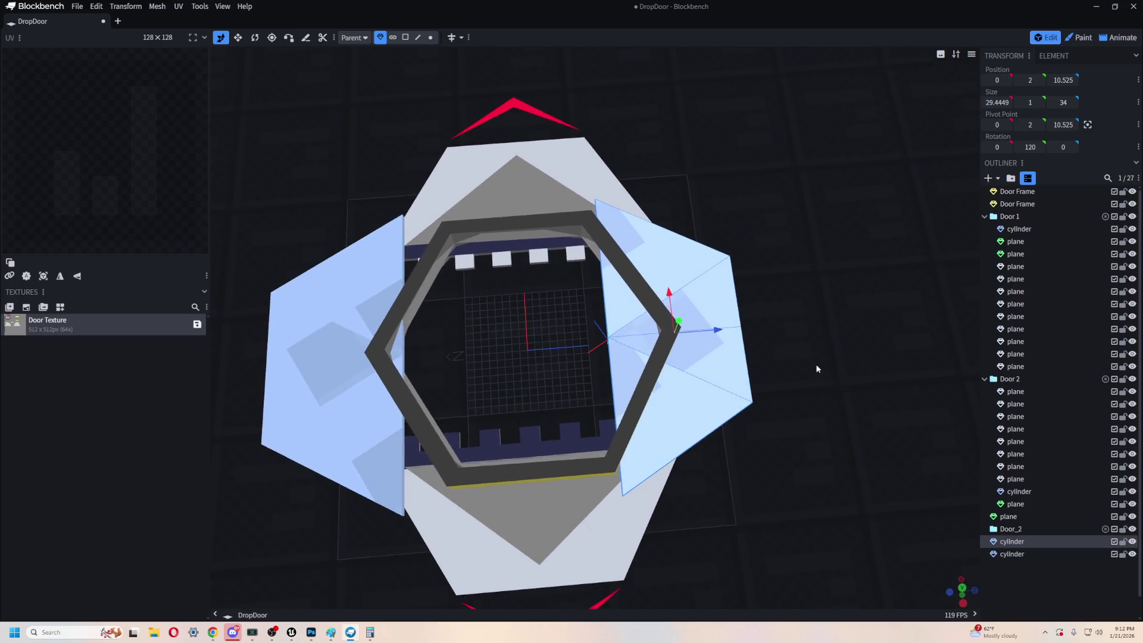
{"action": "mouse_move", "coordinate": [420, 166]}
{"action": "left_mouse_down"}
{"action": "mouse_move", "coordinate": [723, 92]}
{"action": "mouse_move", "coordinate": [757, 307]}
{"action": "left_mouse_up"}
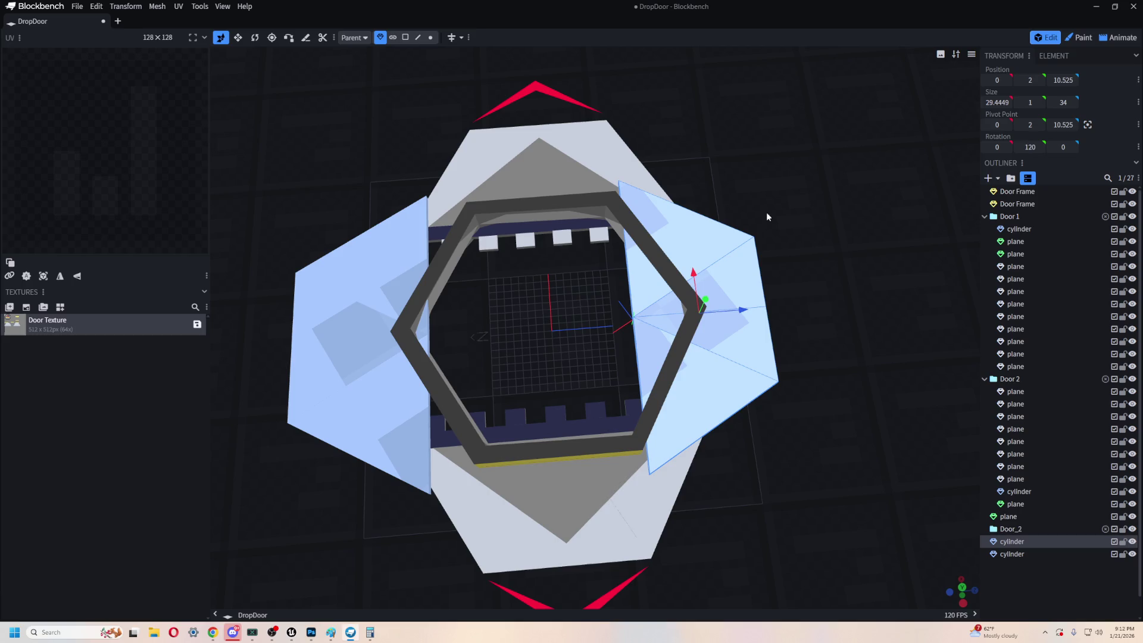
{"action": "scroll", "coordinate": [766, 212], "scroll_direction": "up", "scroll_amount": 3}
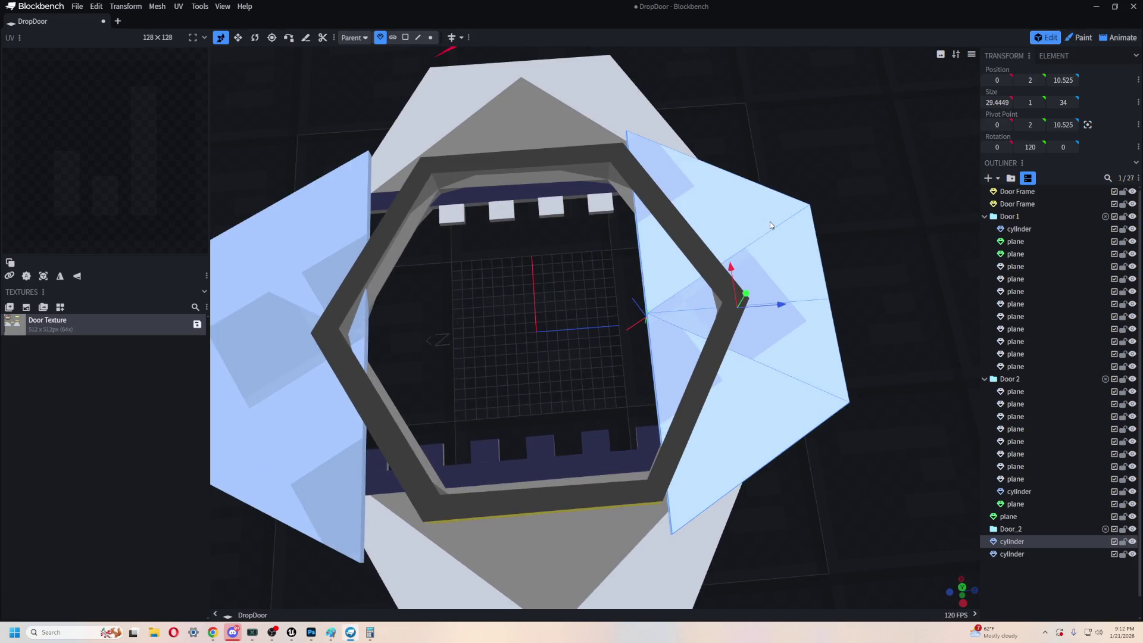
{"action": "scroll", "coordinate": [769, 221], "scroll_direction": "down", "scroll_amount": 5}
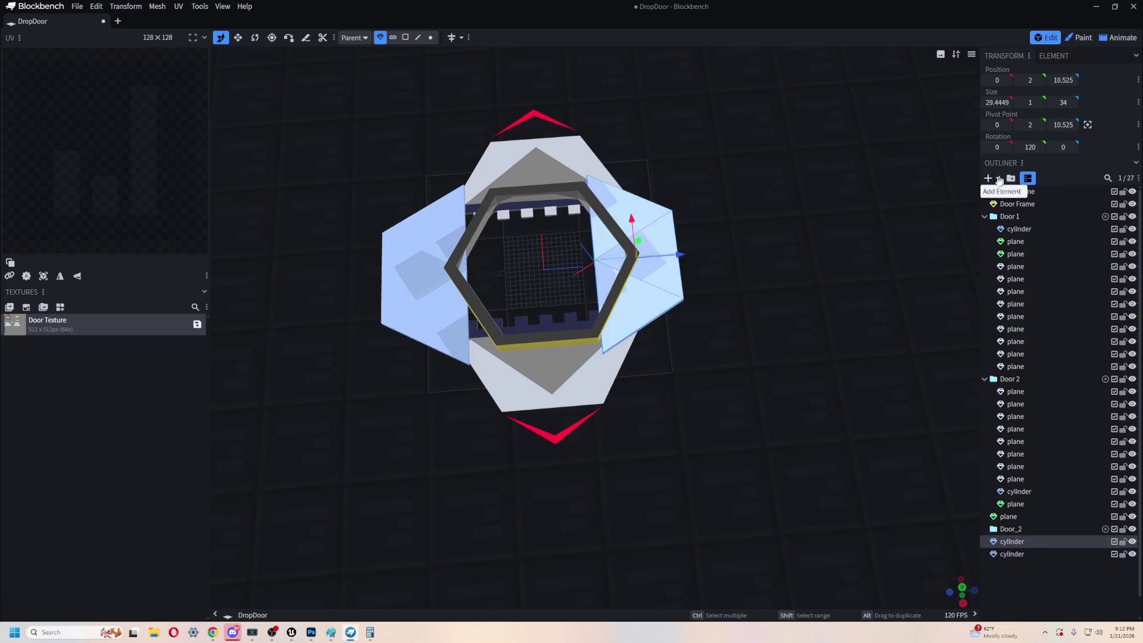
{"action": "left_click", "coordinate": [987, 180]}
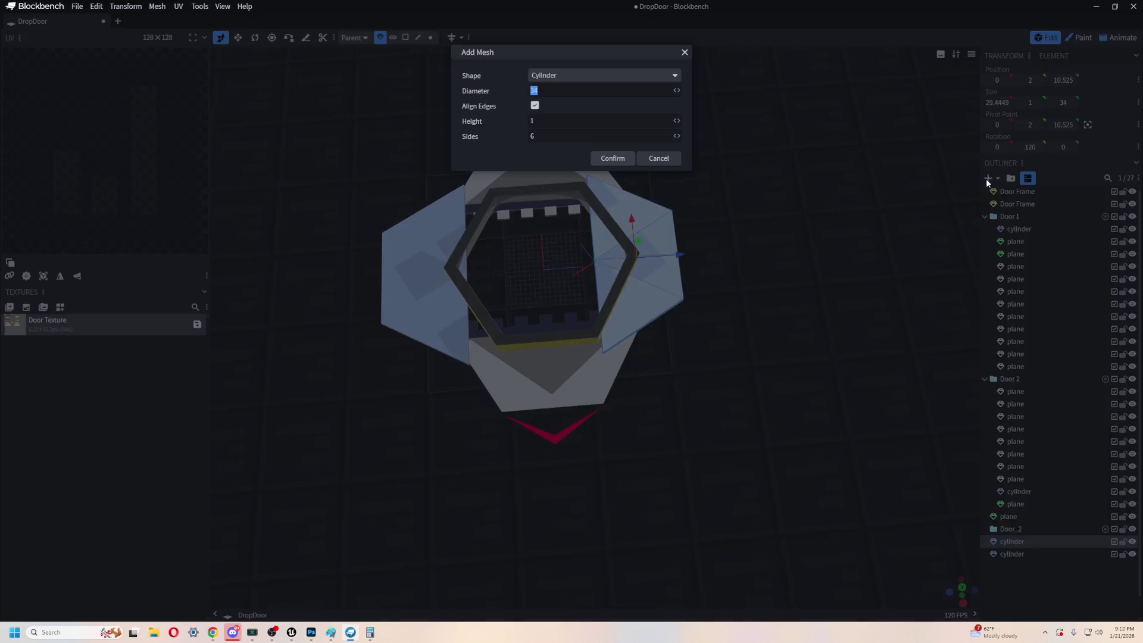
- Add a six-sided cylinder mesh of diameter 34 and move it beside the door frame to Z 55
{"action": "left_click", "coordinate": [588, 78]}
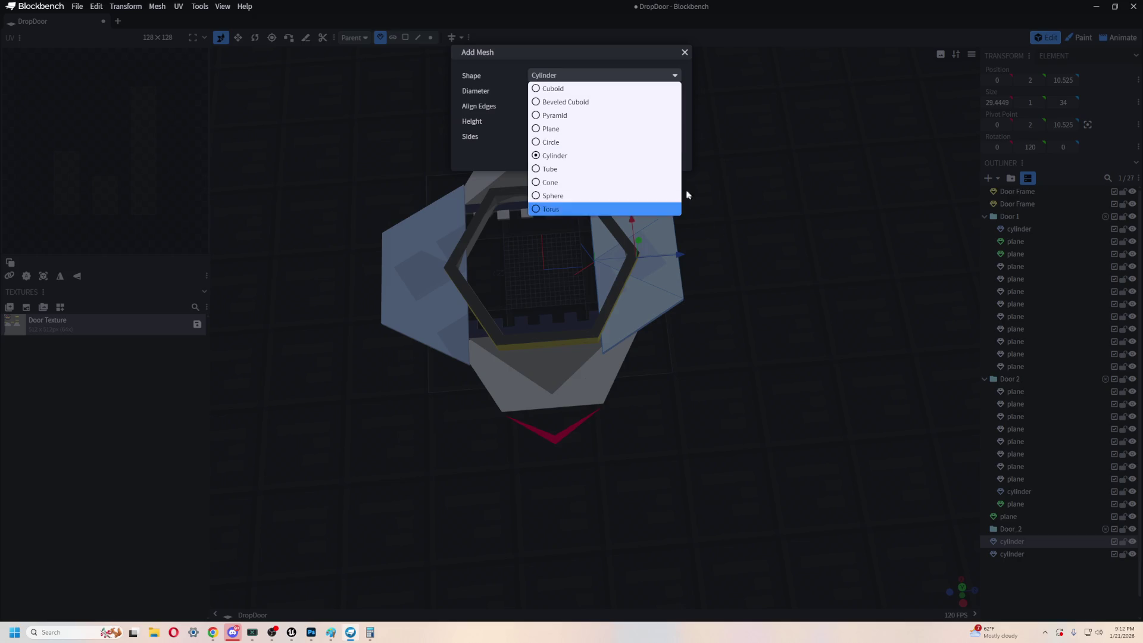
{"action": "left_click", "coordinate": [620, 156]}
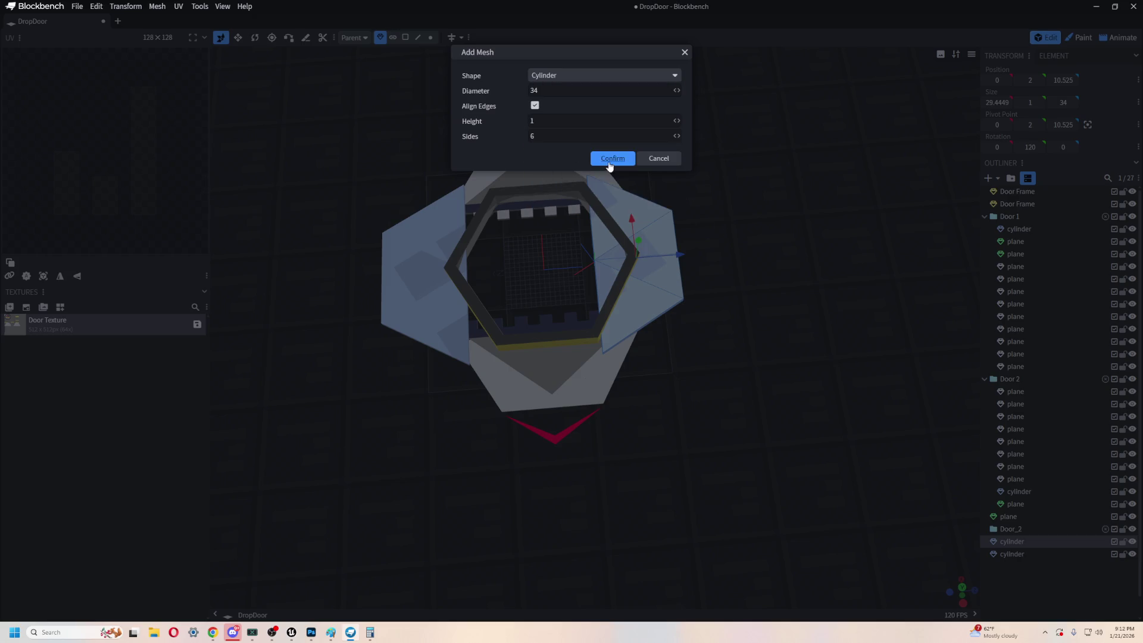
{"action": "left_click", "coordinate": [622, 159]}
{"action": "mouse_move", "coordinate": [587, 268]}
{"action": "left_mouse_down"}
{"action": "mouse_move", "coordinate": [839, 248]}
{"action": "mouse_move", "coordinate": [862, 395]}
{"action": "left_mouse_up"}
{"action": "right_click_drag", "start_coordinate": [862, 395], "coordinate": [774, 375]}
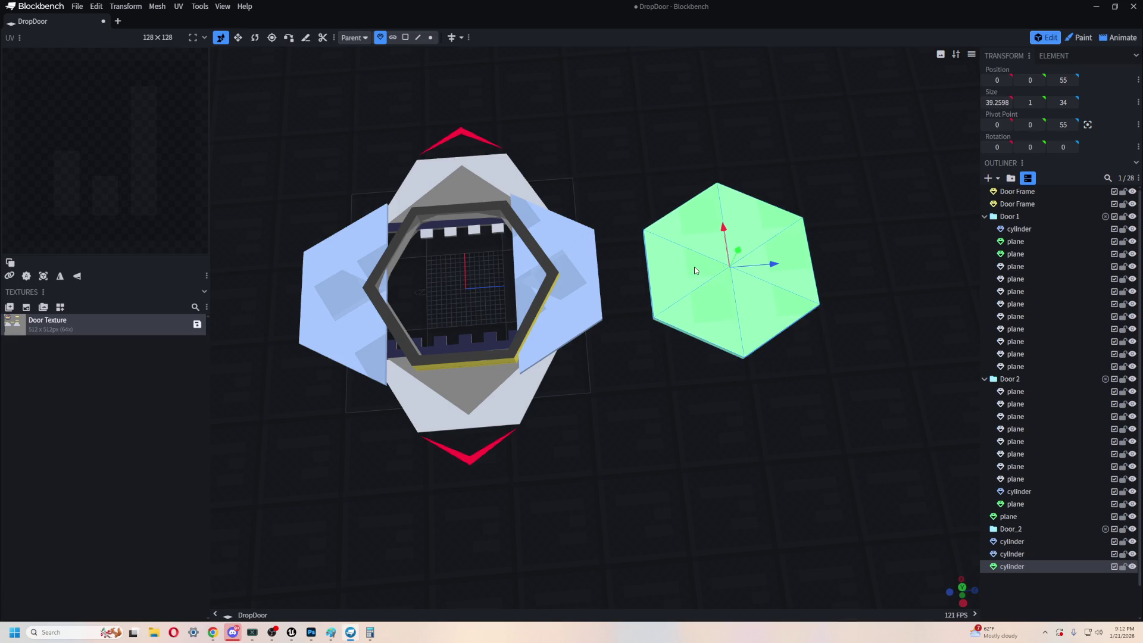
- Resize the new hexagon to about 119.26 by 114 and move it out to Z 94
{"action": "key", "text": "s"}
{"action": "left_click_drag", "start_coordinate": [775, 264], "coordinate": [907, 254]}
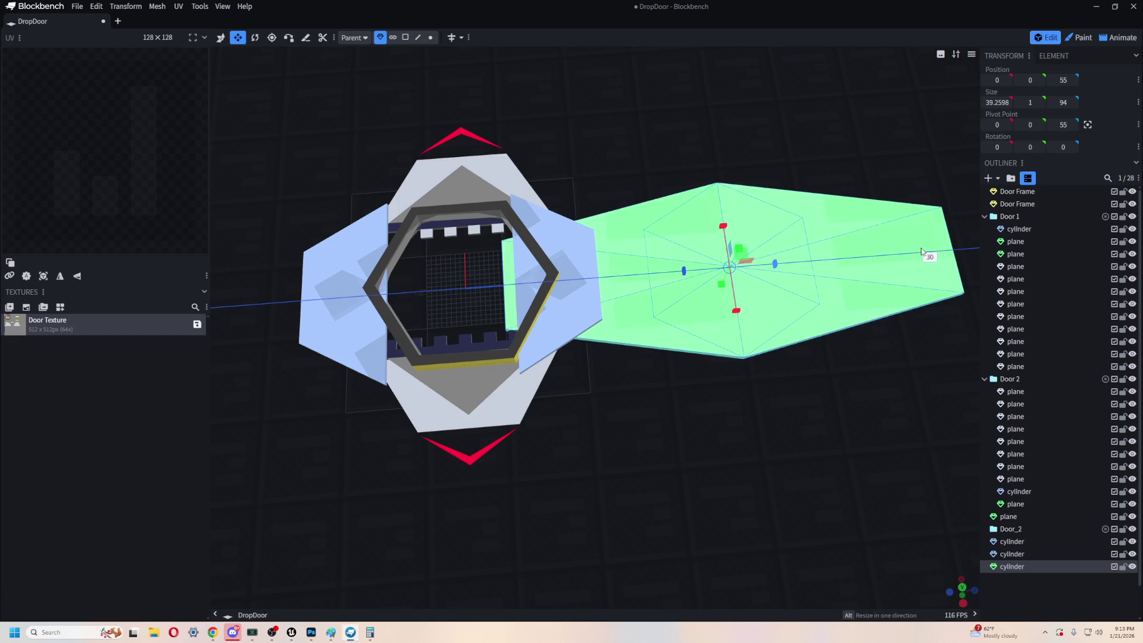
{"action": "key", "text": "Escape"}
{"action": "left_click_drag", "start_coordinate": [782, 271], "coordinate": [965, 249]}
{"action": "mouse_move", "coordinate": [736, 310]}
{"action": "left_mouse_down"}
{"action": "mouse_move", "coordinate": [791, 516]}
{"action": "mouse_move", "coordinate": [768, 488]}
{"action": "left_mouse_up"}
{"action": "scroll", "coordinate": [676, 399], "scroll_direction": "down", "scroll_amount": 3}
{"action": "key", "text": "v"}
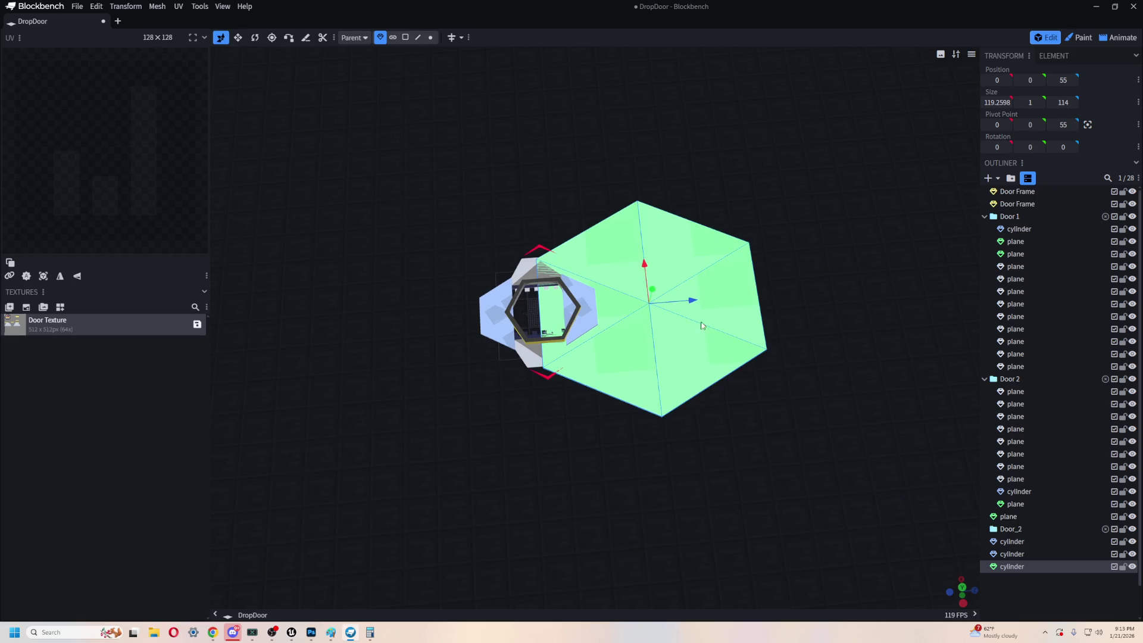
{"action": "left_click_drag", "start_coordinate": [694, 300], "coordinate": [768, 297]}
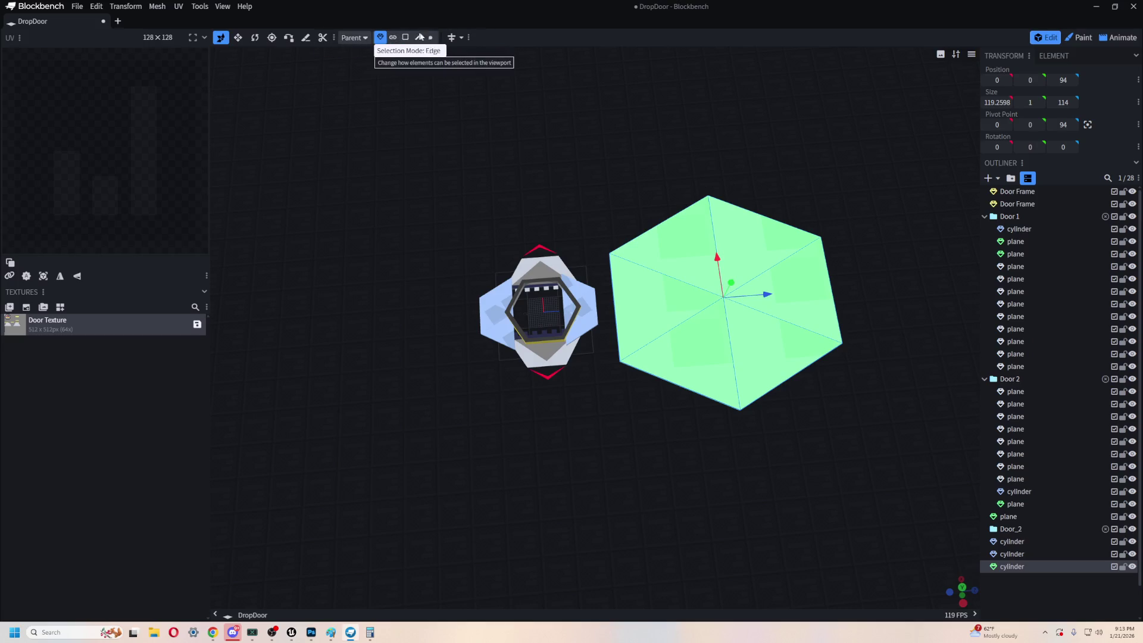
- Select the hexagon's top face, shift the hexagon along its depth axis, and undo a trial inset
{"action": "double_click", "coordinate": [726, 297]}
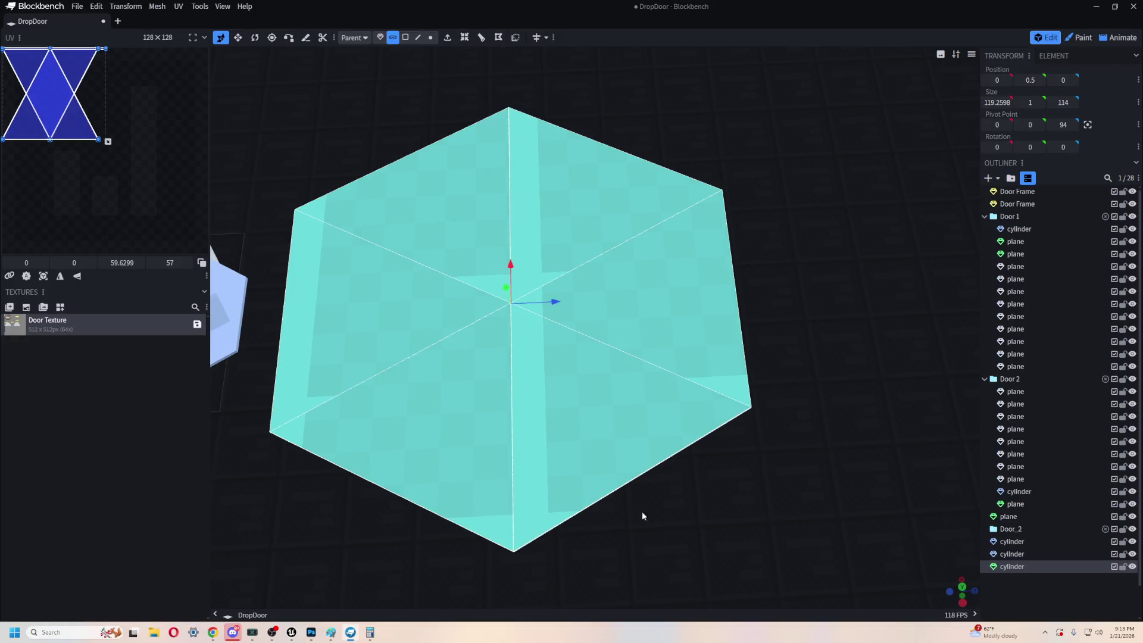
{"action": "left_click_drag", "start_coordinate": [632, 505], "coordinate": [673, 501]}
{"action": "left_click", "coordinate": [460, 42]}
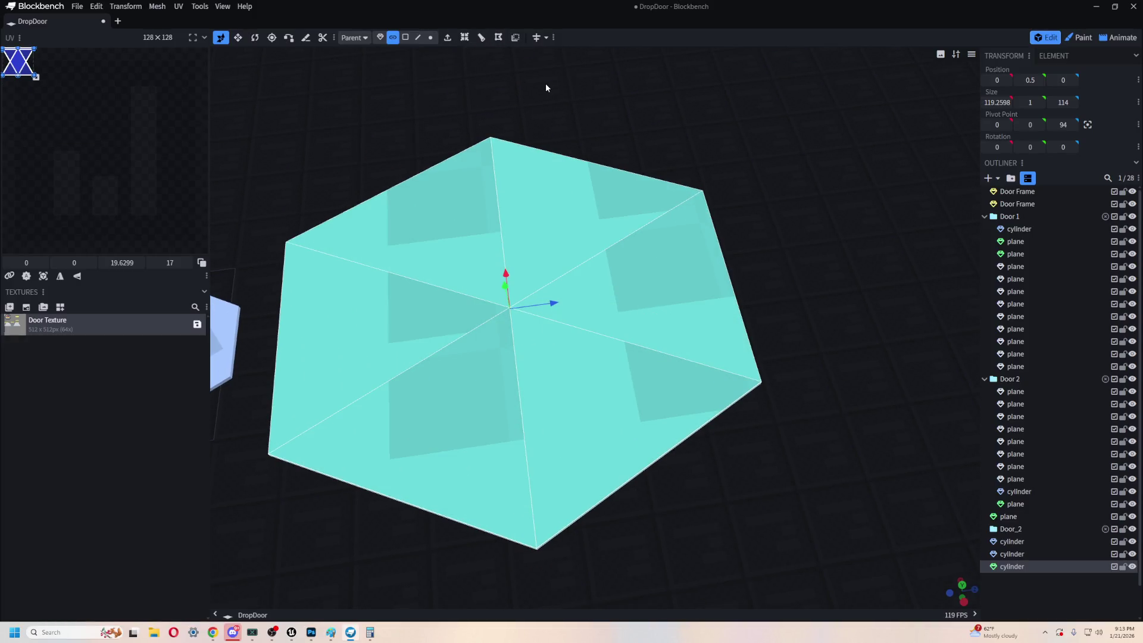
{"action": "mouse_move", "coordinate": [370, 364]}
{"action": "left_mouse_down"}
{"action": "mouse_move", "coordinate": [426, 327]}
{"action": "mouse_move", "coordinate": [440, 37]}
{"action": "left_mouse_up"}
{"action": "left_click", "coordinate": [464, 37]}
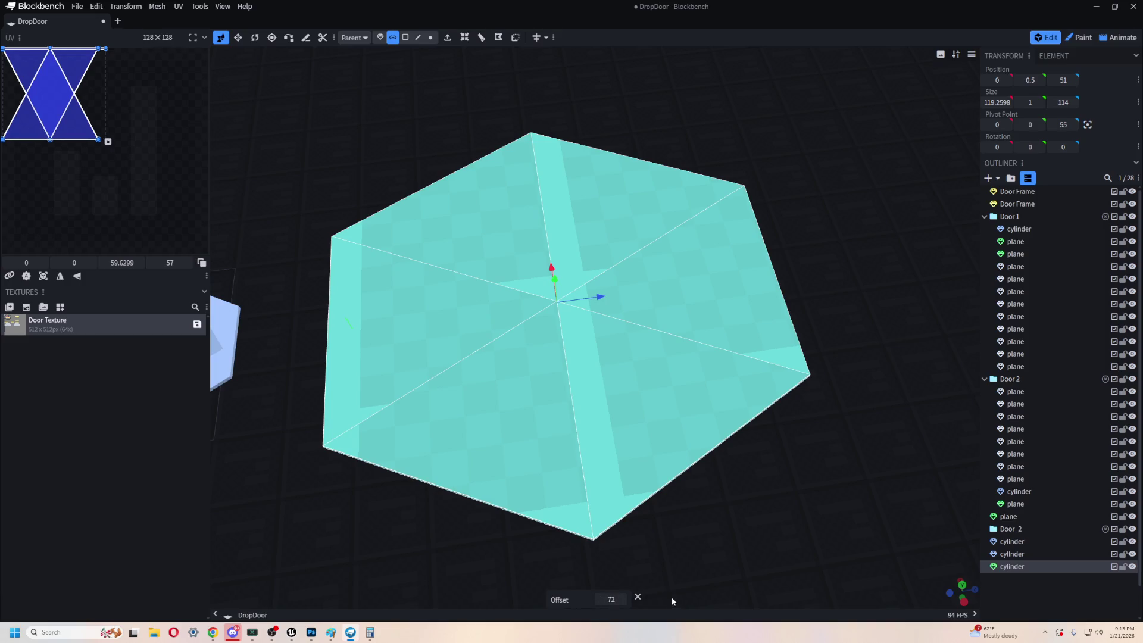
{"action": "mouse_move", "coordinate": [639, 597]}
{"action": "left_mouse_down"}
{"action": "mouse_move", "coordinate": [739, 356]}
{"action": "mouse_move", "coordinate": [729, 509]}
{"action": "left_mouse_up"}
{"action": "key", "text": "ctrl+z"}
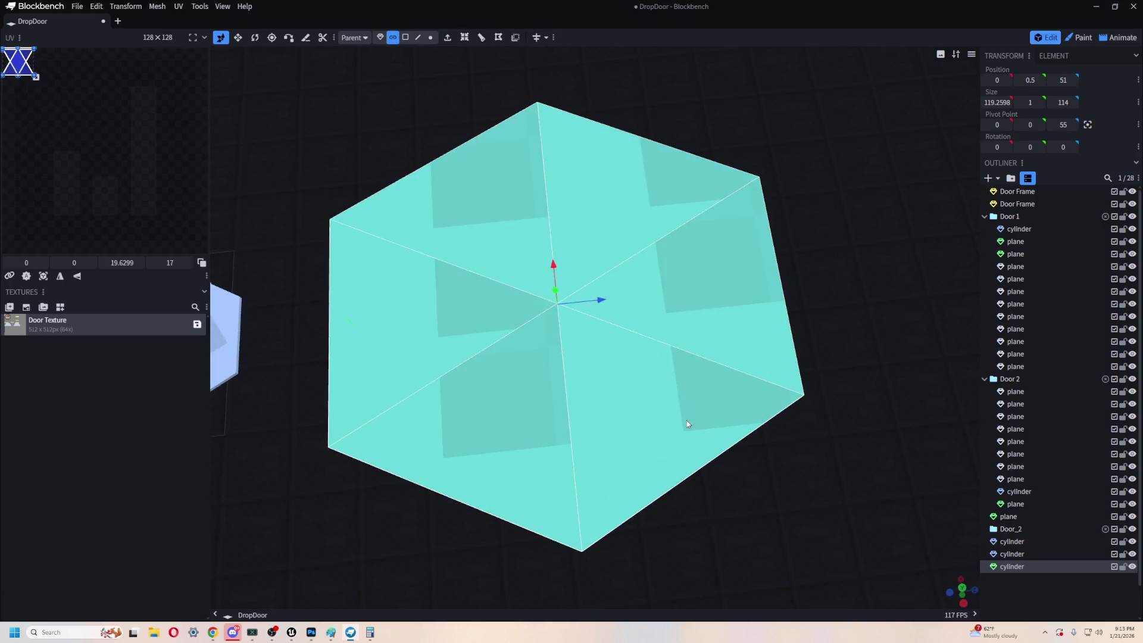
{"action": "left_click_drag", "start_coordinate": [395, 86], "coordinate": [616, 317]}
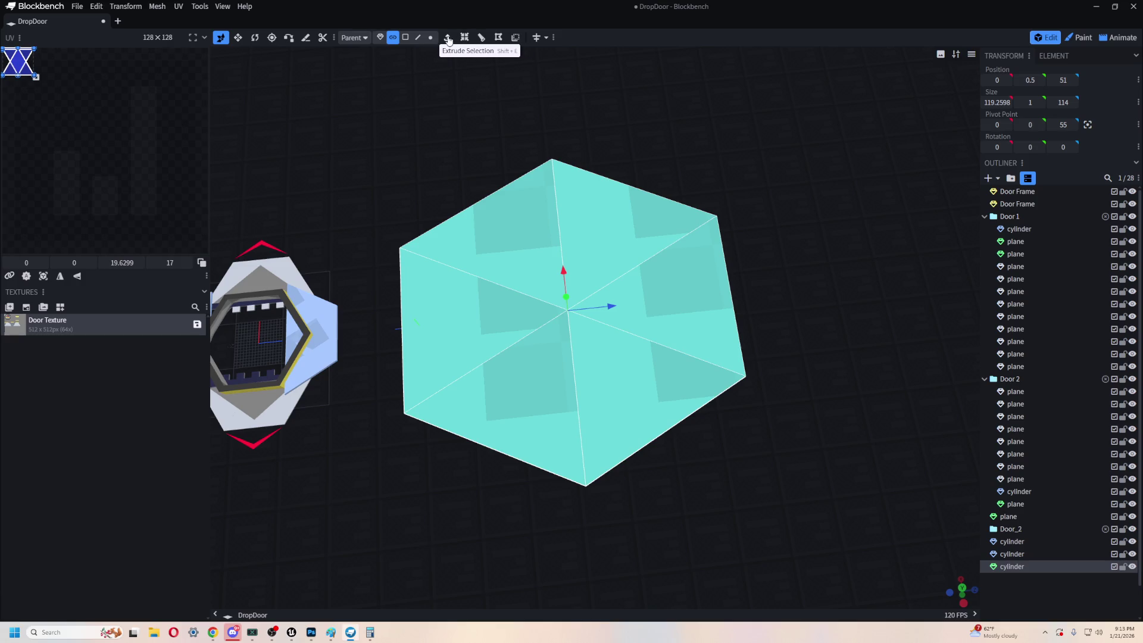
- In face mode, select all six top faces and the underside faces of the hexagon
{"action": "left_click", "coordinate": [405, 37]}
{"action": "left_click", "coordinate": [619, 263]}
{"action": "left_click", "coordinate": [550, 235], "text": "shift"}
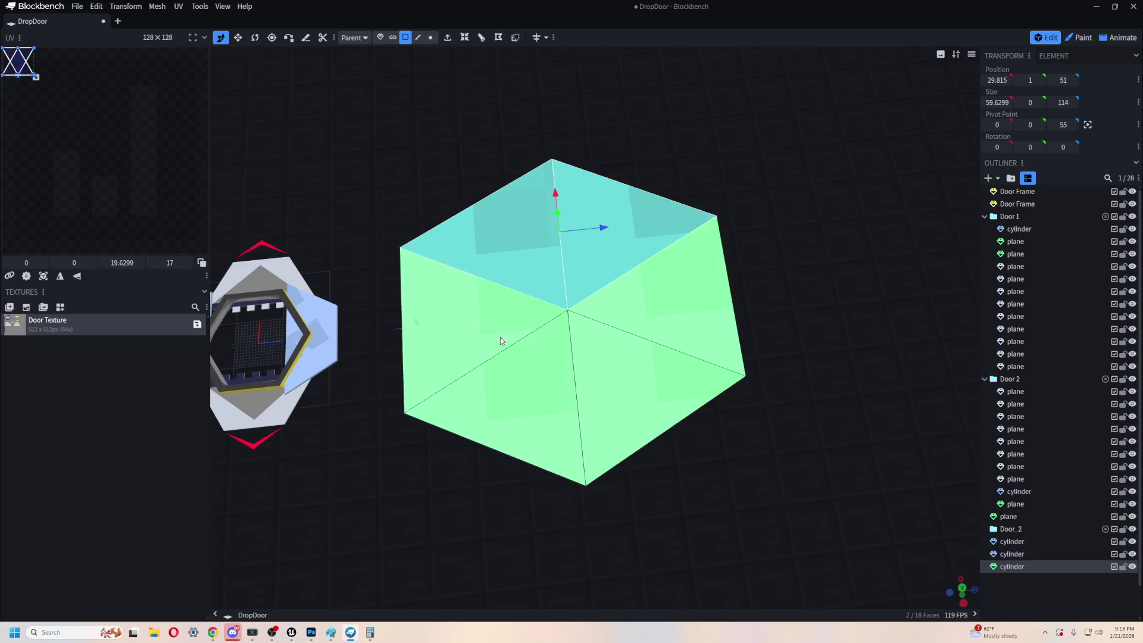
{"action": "left_click", "coordinate": [502, 341], "text": "shift"}
{"action": "left_click", "coordinate": [517, 416], "text": "shift"}
{"action": "left_click", "coordinate": [643, 405], "text": "shift"}
{"action": "left_click", "coordinate": [673, 293], "text": "shift"}
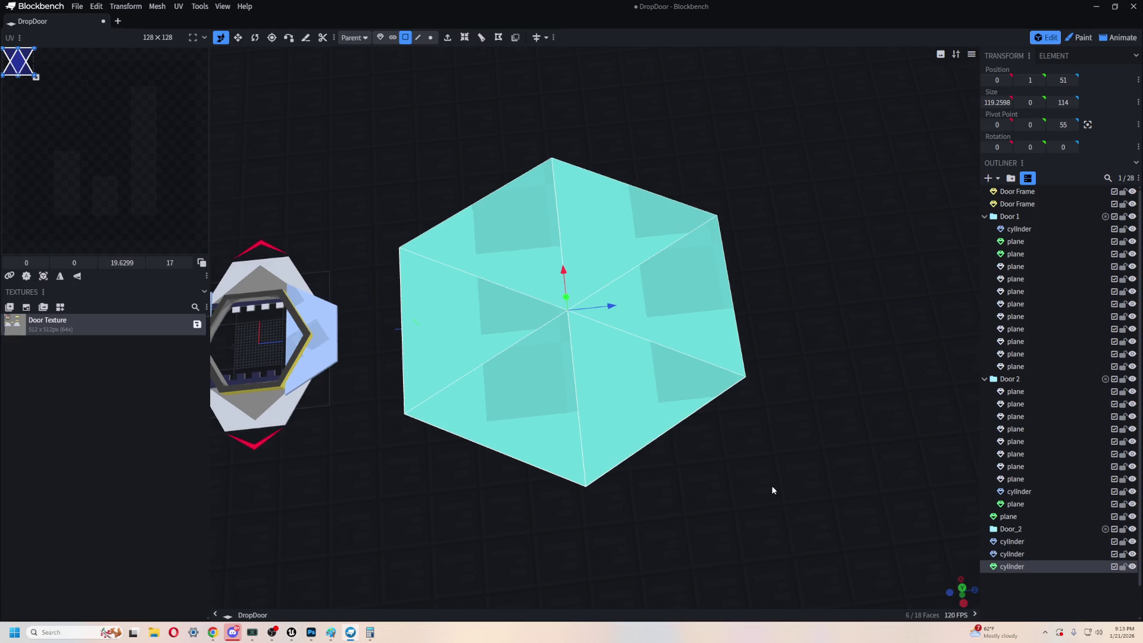
{"action": "left_click_drag", "start_coordinate": [773, 488], "coordinate": [585, 276]}
{"action": "left_click", "coordinate": [589, 274], "text": "shift"}
{"action": "left_click", "coordinate": [687, 369], "text": "shift"}
{"action": "left_click", "coordinate": [631, 429], "text": "shift"}
{"action": "left_click", "coordinate": [518, 393], "text": "shift"}
{"action": "left_click", "coordinate": [476, 357], "text": "shift"}
{"action": "left_click", "coordinate": [494, 250], "text": "shift"}
{"action": "mouse_move", "coordinate": [594, 205]}
{"action": "left_mouse_down"}
{"action": "mouse_move", "coordinate": [595, 250]}
{"action": "mouse_move", "coordinate": [607, 196]}
{"action": "left_mouse_up"}
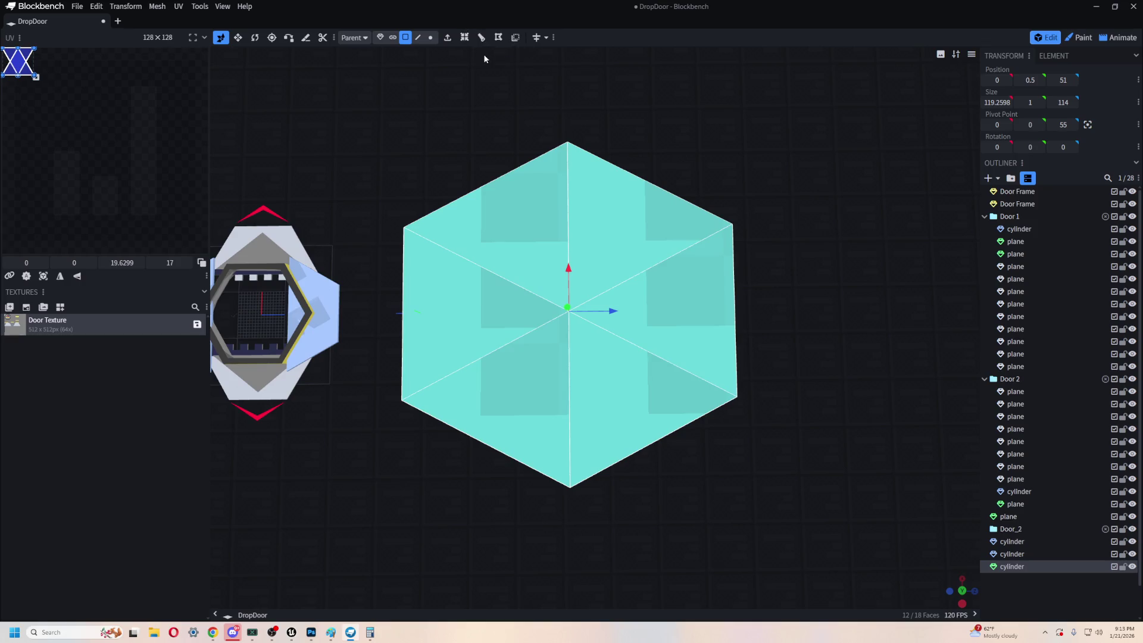
- Inset the selected faces by 50, delete the six inner faces, and select the resulting ring
{"action": "left_click", "coordinate": [464, 38]}
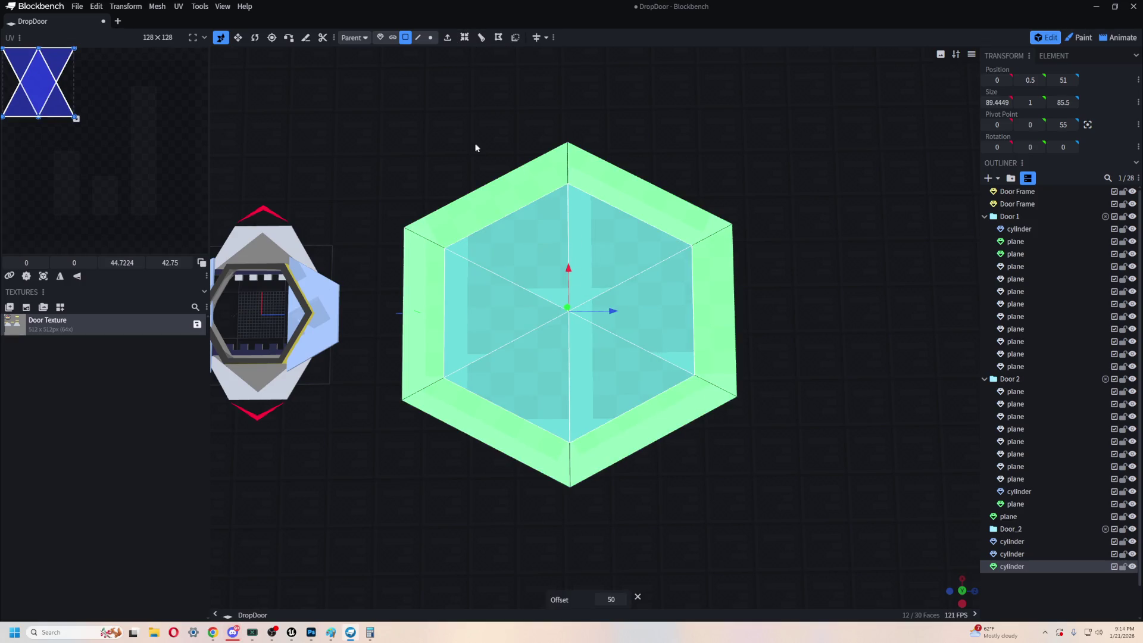
{"action": "right_click_drag", "start_coordinate": [477, 145], "coordinate": [479, 155]}
{"action": "left_click", "coordinate": [563, 273]}
{"action": "key", "text": "Delete"}
{"action": "left_click", "coordinate": [639, 359]}
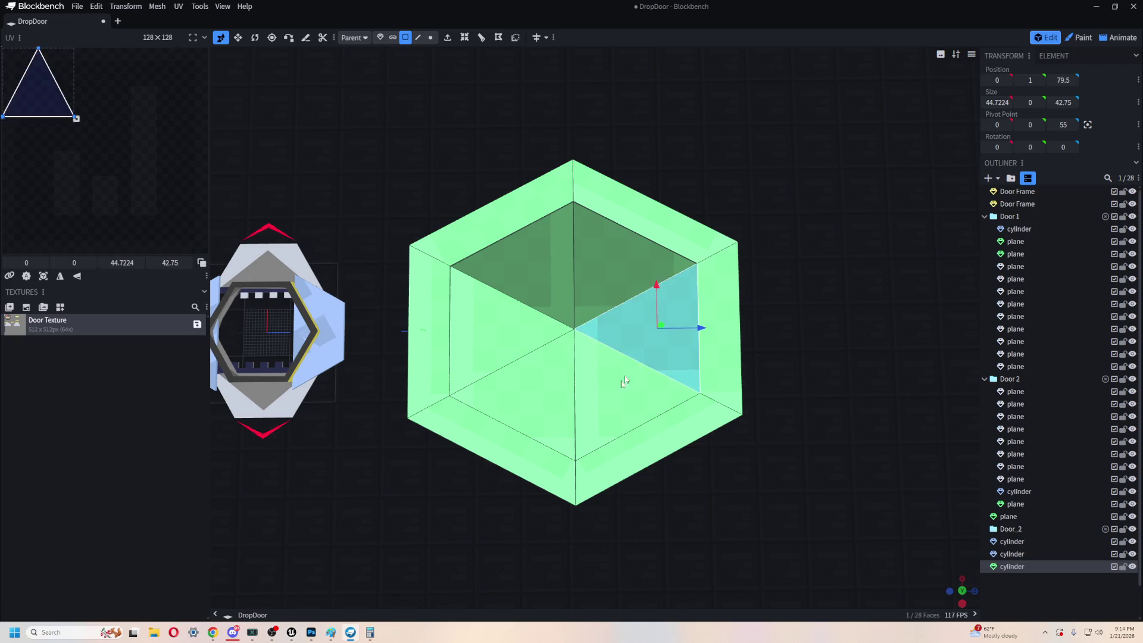
{"action": "key", "text": "Delete"}
{"action": "left_click", "coordinate": [638, 303]}
{"action": "key", "text": "Delete"}
{"action": "left_click", "coordinate": [592, 390]}
{"action": "key", "text": "Delete"}
{"action": "left_click", "coordinate": [525, 330]}
{"action": "key", "text": "Delete"}
{"action": "left_click", "coordinate": [558, 380]}
{"action": "key", "text": "Delete"}
{"action": "mouse_move", "coordinate": [559, 357]}
{"action": "right_mouse_down"}
{"action": "mouse_move", "coordinate": [664, 303]}
{"action": "mouse_move", "coordinate": [720, 329]}
{"action": "right_mouse_up"}
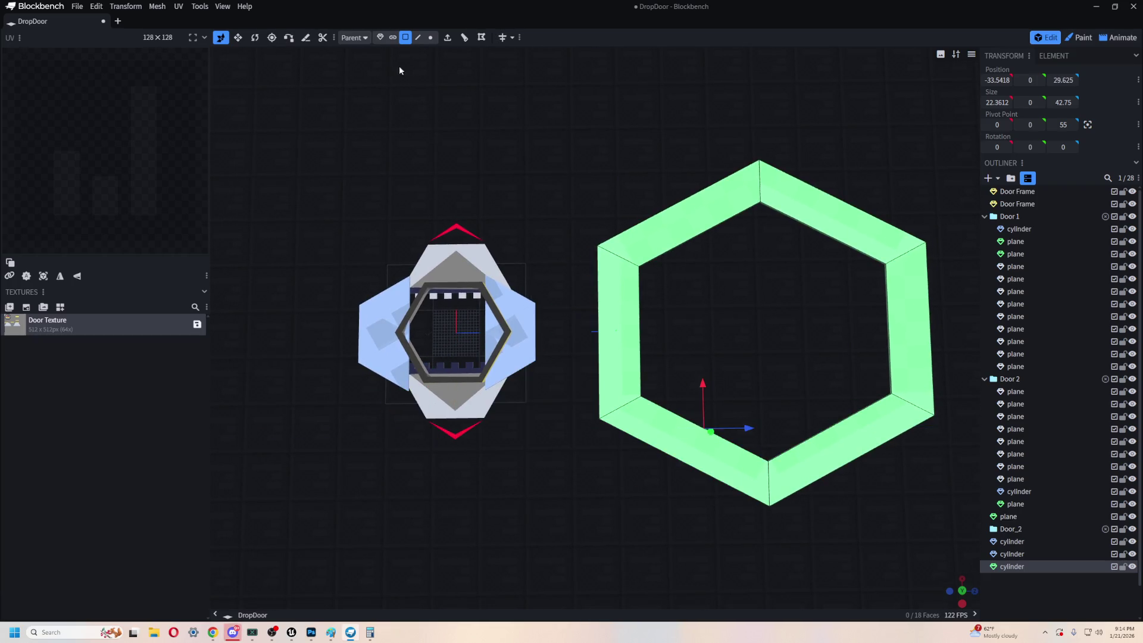
{"action": "left_click", "coordinate": [384, 37]}
- Move the hexagon ring over the door model
{"action": "left_click_drag", "start_coordinate": [811, 331], "coordinate": [512, 341]}
{"action": "scroll", "coordinate": [678, 506], "scroll_direction": "up", "scroll_amount": 3}
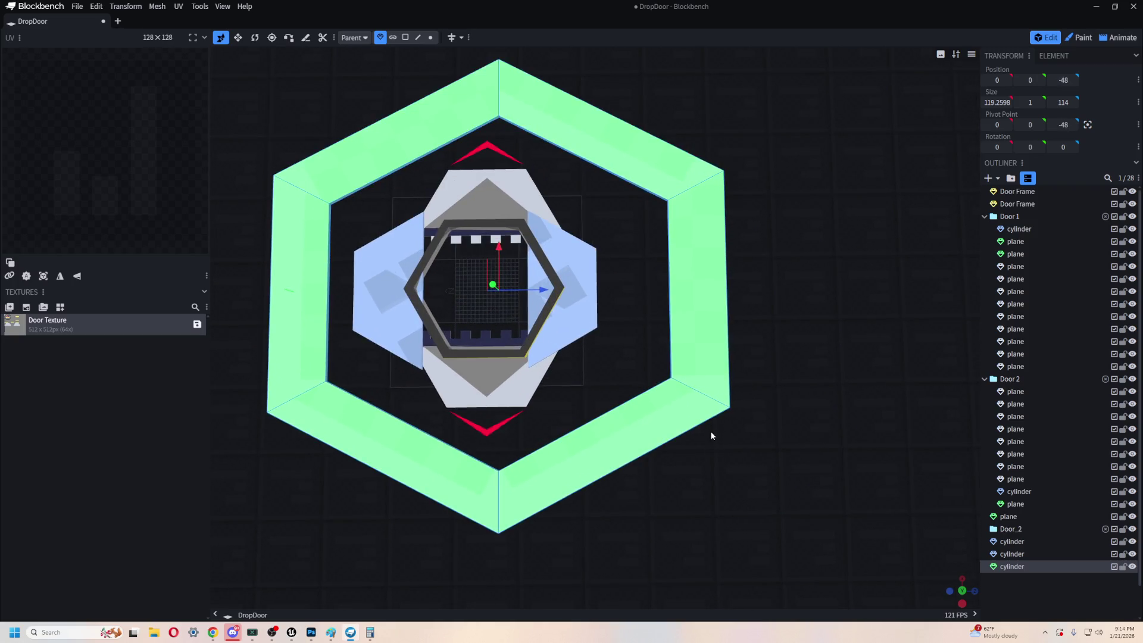
{"action": "key", "text": "ctrl+z"}
{"action": "scroll", "coordinate": [768, 485], "scroll_direction": "down", "scroll_amount": 3}
{"action": "right_click_drag", "start_coordinate": [748, 479], "coordinate": [633, 484]}
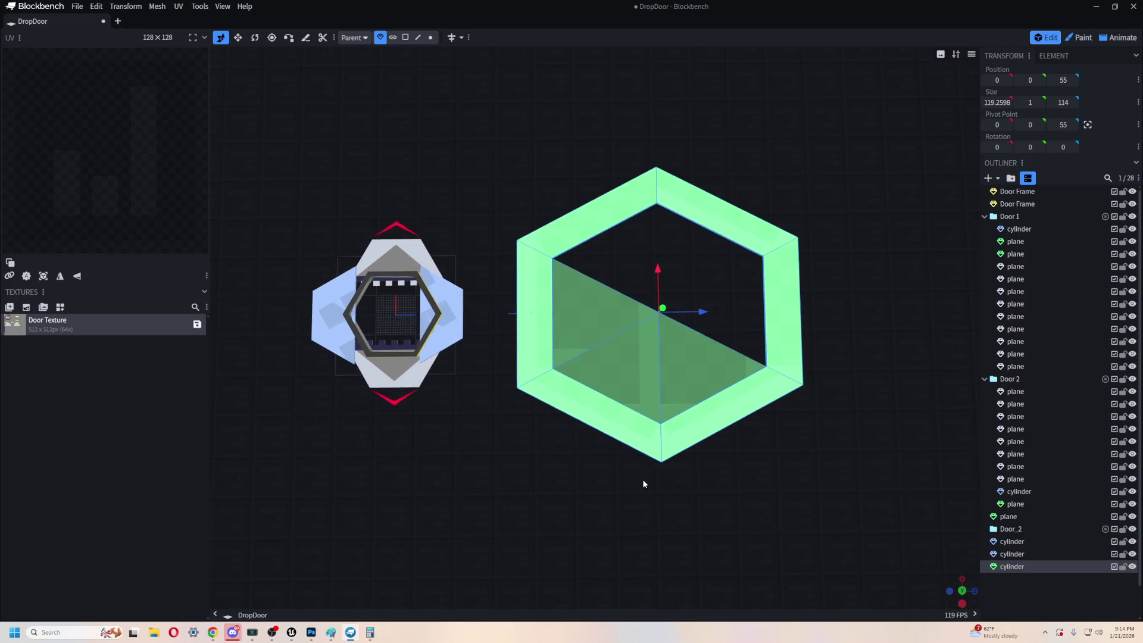
{"action": "key", "text": "f"}
{"action": "key", "text": "f"}
{"action": "key", "text": "f"}
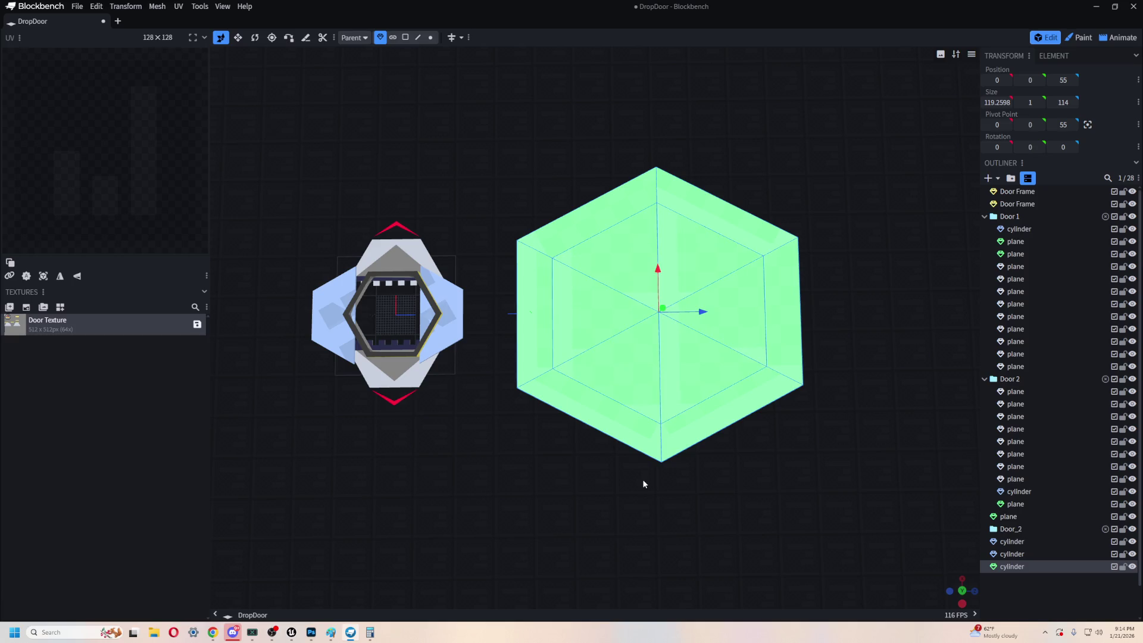
{"action": "mouse_move", "coordinate": [703, 317]}
{"action": "left_mouse_down"}
{"action": "mouse_move", "coordinate": [455, 325]}
{"action": "mouse_move", "coordinate": [505, 324]}
{"action": "left_mouse_up"}
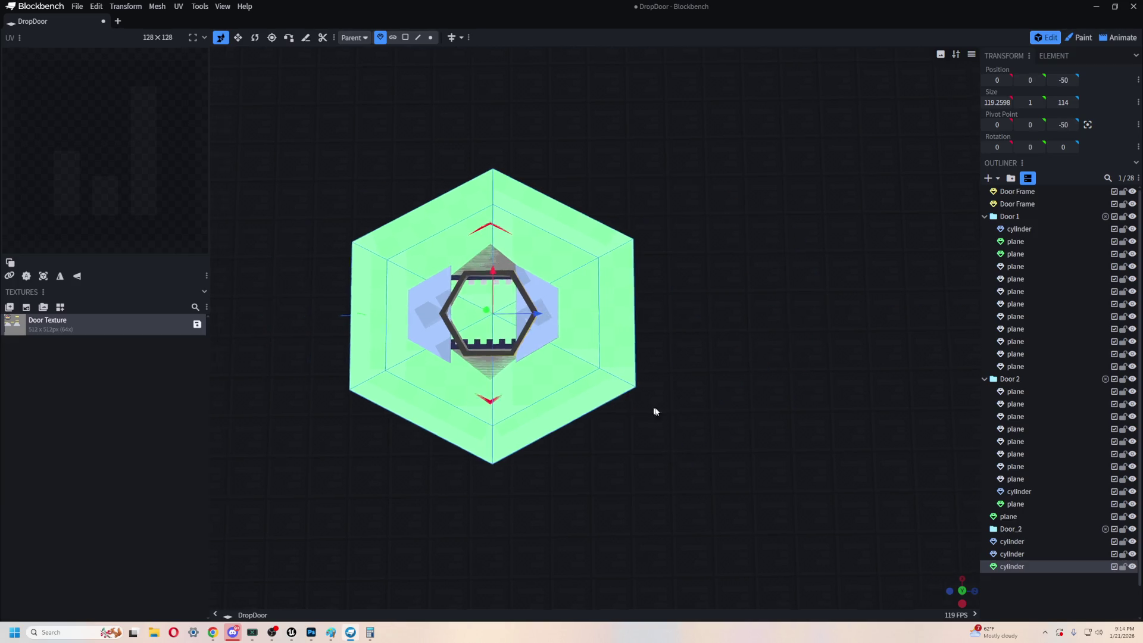
{"action": "scroll", "coordinate": [648, 410], "scroll_direction": "up", "scroll_amount": 5}
{"action": "right_click_drag", "start_coordinate": [744, 125], "coordinate": [778, 84]}
{"action": "scroll", "coordinate": [710, 142], "scroll_direction": "down", "scroll_amount": 2}
{"action": "scroll", "coordinate": [711, 142], "scroll_direction": "up", "scroll_amount": 1}
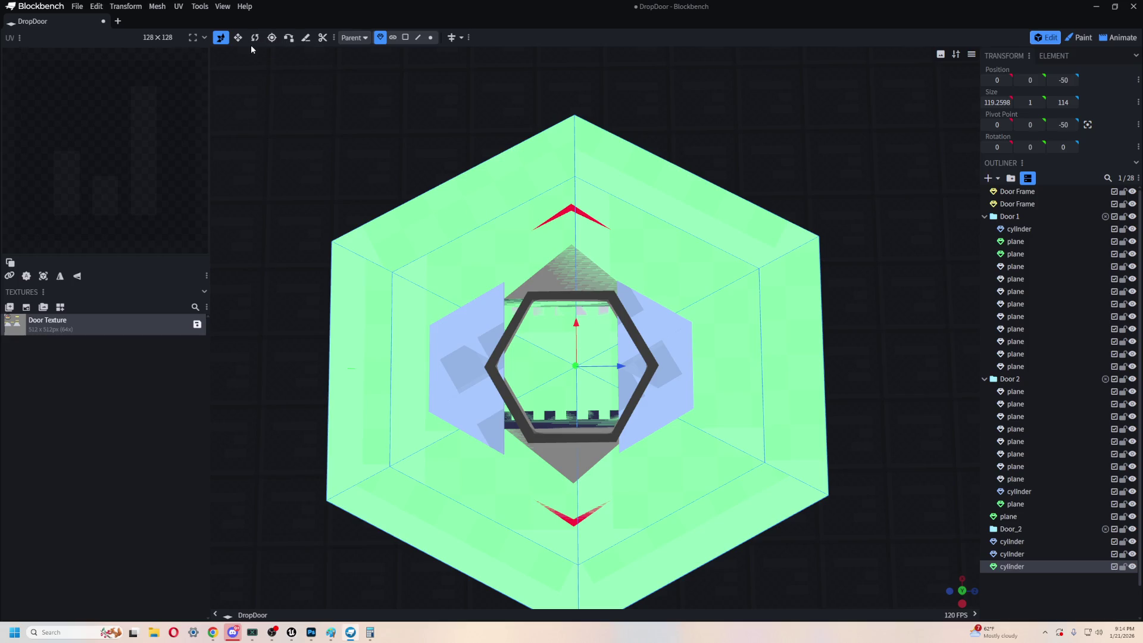
- In edge mode, reposition one green cylinder edge and slide another along the depth axis
{"action": "left_click", "coordinate": [418, 37]}
{"action": "left_click", "coordinate": [493, 225]}
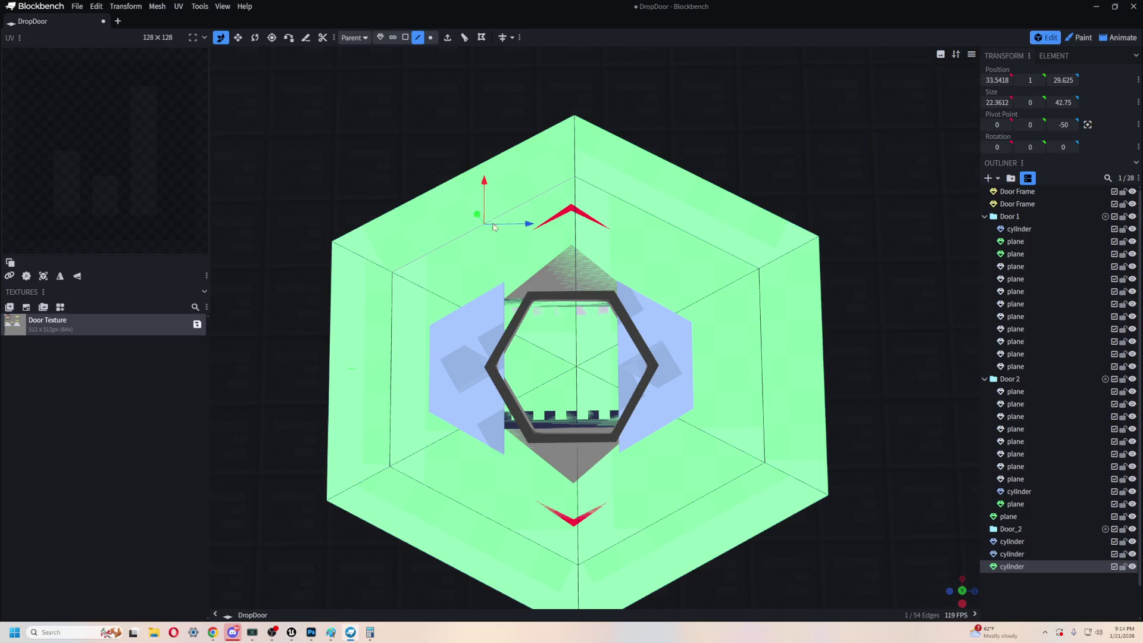
{"action": "left_click_drag", "start_coordinate": [515, 225], "coordinate": [547, 261]}
{"action": "mouse_move", "coordinate": [658, 255]}
{"action": "right_mouse_down"}
{"action": "mouse_move", "coordinate": [896, 388]}
{"action": "mouse_move", "coordinate": [875, 329]}
{"action": "mouse_move", "coordinate": [576, 239]}
{"action": "right_mouse_up"}
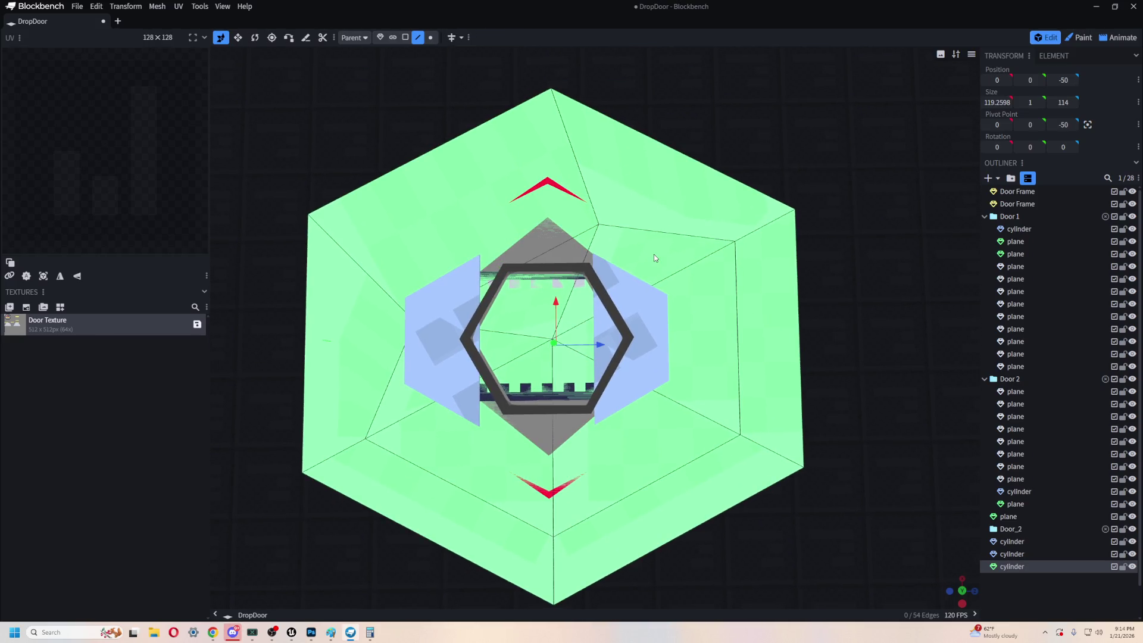
{"action": "left_click", "coordinate": [678, 234]}
{"action": "mouse_move", "coordinate": [703, 233]}
{"action": "left_mouse_down"}
{"action": "mouse_move", "coordinate": [661, 241]}
{"action": "mouse_move", "coordinate": [619, 214]}
{"action": "mouse_move", "coordinate": [609, 245]}
{"action": "mouse_move", "coordinate": [610, 232]}
{"action": "left_mouse_up"}
- Move an edge 8 units in depth and 4 along X, place the diagonal edge, then delete the cylinder
{"action": "left_click", "coordinate": [714, 357]}
{"action": "mouse_move", "coordinate": [762, 358]}
{"action": "left_mouse_down"}
{"action": "mouse_move", "coordinate": [684, 347]}
{"action": "mouse_move", "coordinate": [725, 344]}
{"action": "mouse_move", "coordinate": [717, 421]}
{"action": "left_mouse_up"}
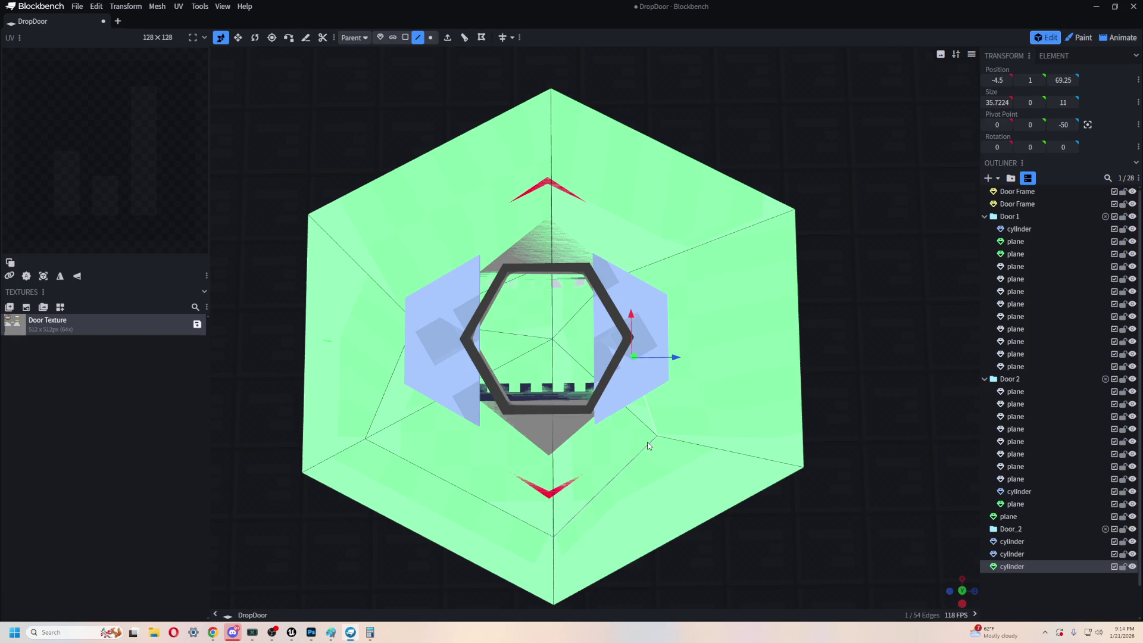
{"action": "left_click_drag", "start_coordinate": [630, 318], "coordinate": [629, 299]}
{"action": "left_click", "coordinate": [575, 516]}
{"action": "mouse_move", "coordinate": [591, 448]}
{"action": "left_mouse_down"}
{"action": "mouse_move", "coordinate": [603, 375]}
{"action": "mouse_move", "coordinate": [634, 367]}
{"action": "mouse_move", "coordinate": [627, 390]}
{"action": "mouse_move", "coordinate": [647, 425]}
{"action": "mouse_move", "coordinate": [627, 423]}
{"action": "left_mouse_up"}
{"action": "left_click_drag", "start_coordinate": [595, 375], "coordinate": [589, 363]}
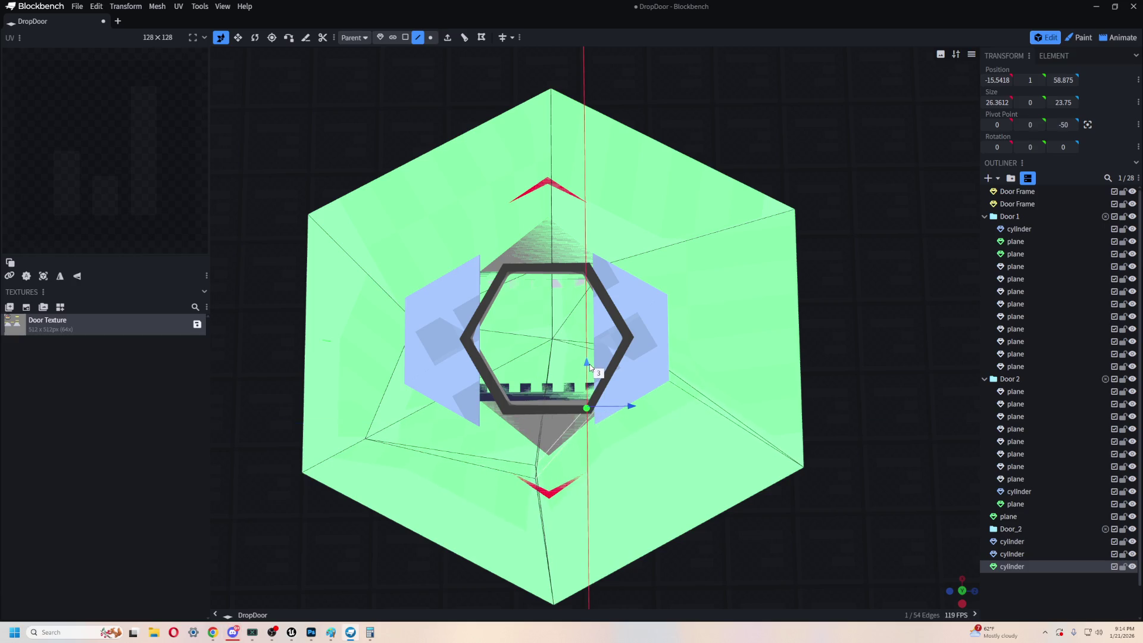
{"action": "key", "text": "Delete"}
- Add a cuboid mesh from the Outliner and slide it to Z 29, right of the frame
{"action": "left_click", "coordinate": [988, 178]}
{"action": "left_click", "coordinate": [1000, 188]}
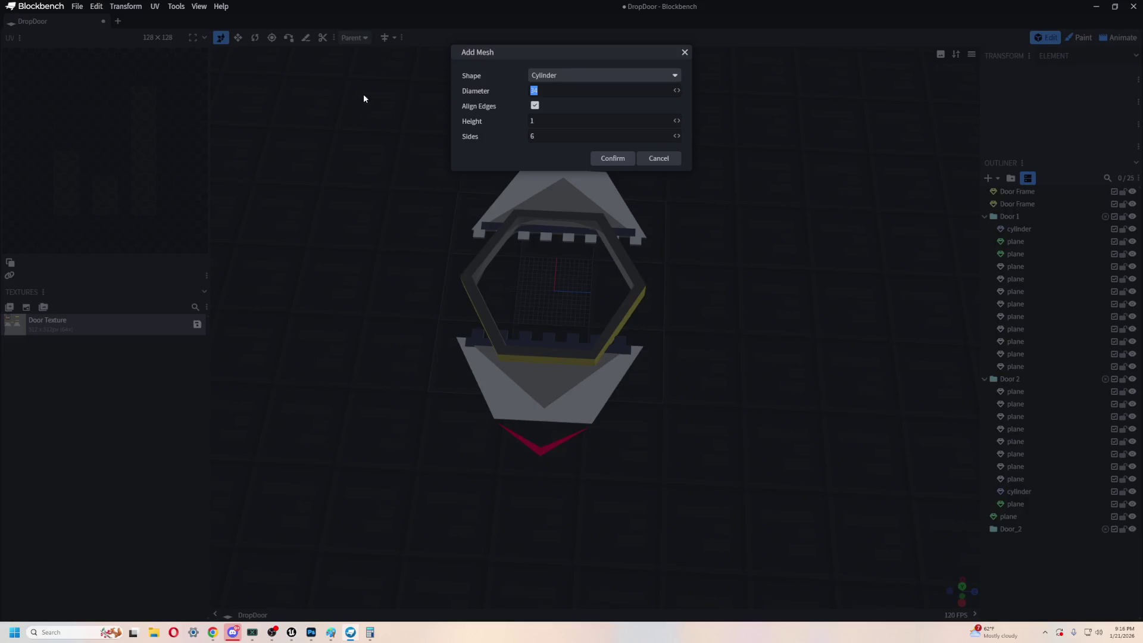
{"action": "left_click", "coordinate": [566, 76]}
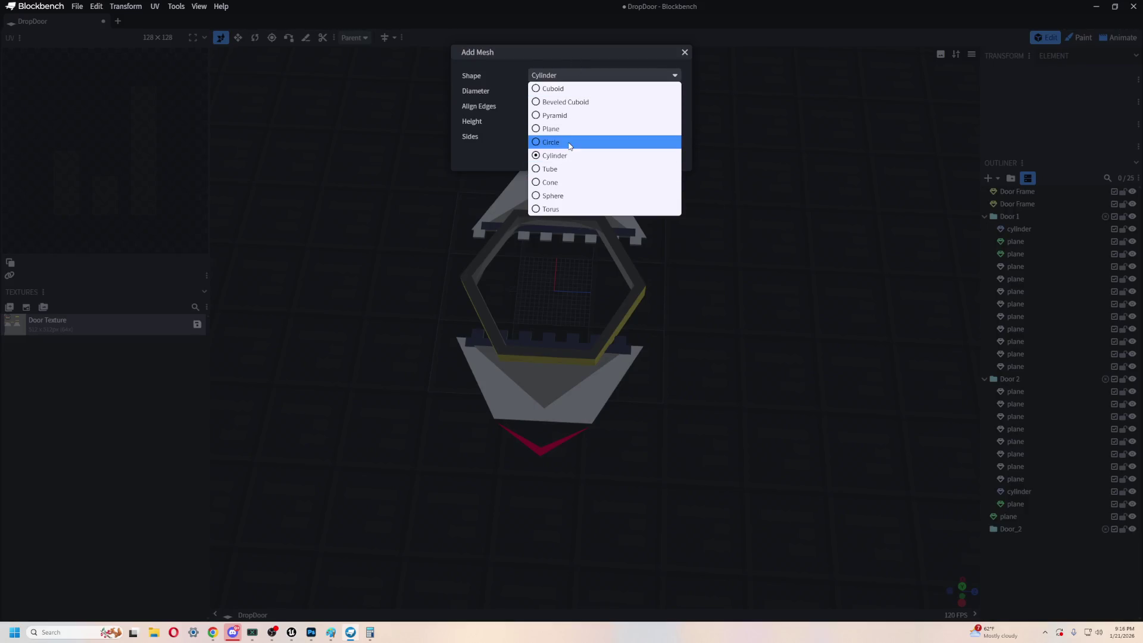
{"action": "left_click", "coordinate": [567, 129]}
{"action": "left_click", "coordinate": [589, 79]}
{"action": "left_click", "coordinate": [570, 88]}
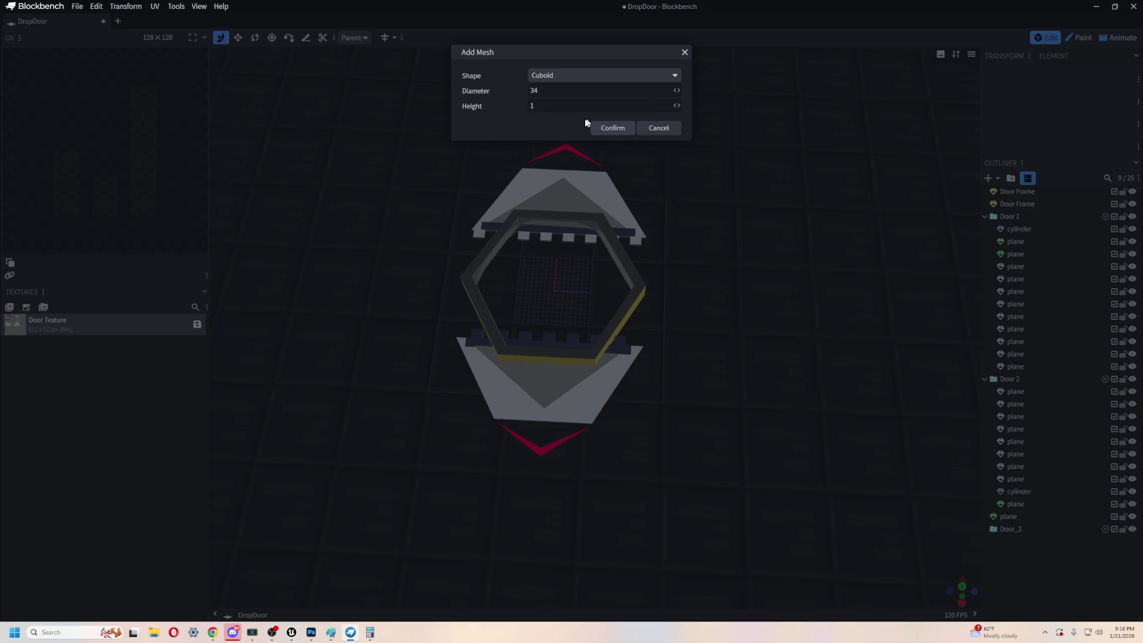
{"action": "left_click", "coordinate": [603, 127]}
{"action": "mouse_move", "coordinate": [597, 295]}
{"action": "left_mouse_down"}
{"action": "mouse_move", "coordinate": [774, 316]}
{"action": "mouse_move", "coordinate": [735, 354]}
{"action": "left_mouse_up"}
- Widen the plate to 54, duplicate it, and move the copy left of the frame
{"action": "key", "text": "s"}
{"action": "mouse_move", "coordinate": [689, 255]}
{"action": "left_mouse_down"}
{"action": "mouse_move", "coordinate": [691, 201]}
{"action": "mouse_move", "coordinate": [691, 226]}
{"action": "left_mouse_up"}
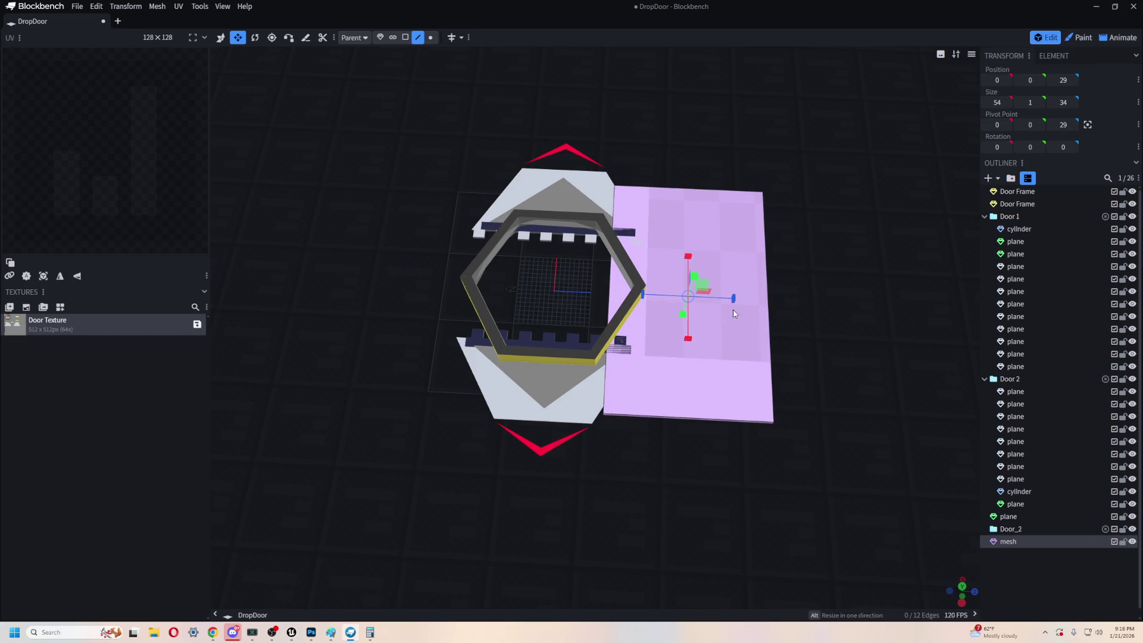
{"action": "key", "text": "ctrl+d"}
{"action": "key", "text": "v"}
{"action": "mouse_move", "coordinate": [733, 298]}
{"action": "left_mouse_down"}
{"action": "mouse_move", "coordinate": [458, 285]}
{"action": "mouse_move", "coordinate": [476, 288]}
{"action": "left_mouse_up"}
{"action": "mouse_move", "coordinate": [678, 186]}
{"action": "left_mouse_down"}
{"action": "mouse_move", "coordinate": [692, 172]}
{"action": "mouse_move", "coordinate": [698, 202]}
{"action": "left_mouse_up"}
- Slide the two plates along the depth axis until the halves meet over the frame
{"action": "left_click", "coordinate": [694, 291]}
{"action": "left_click", "coordinate": [451, 310]}
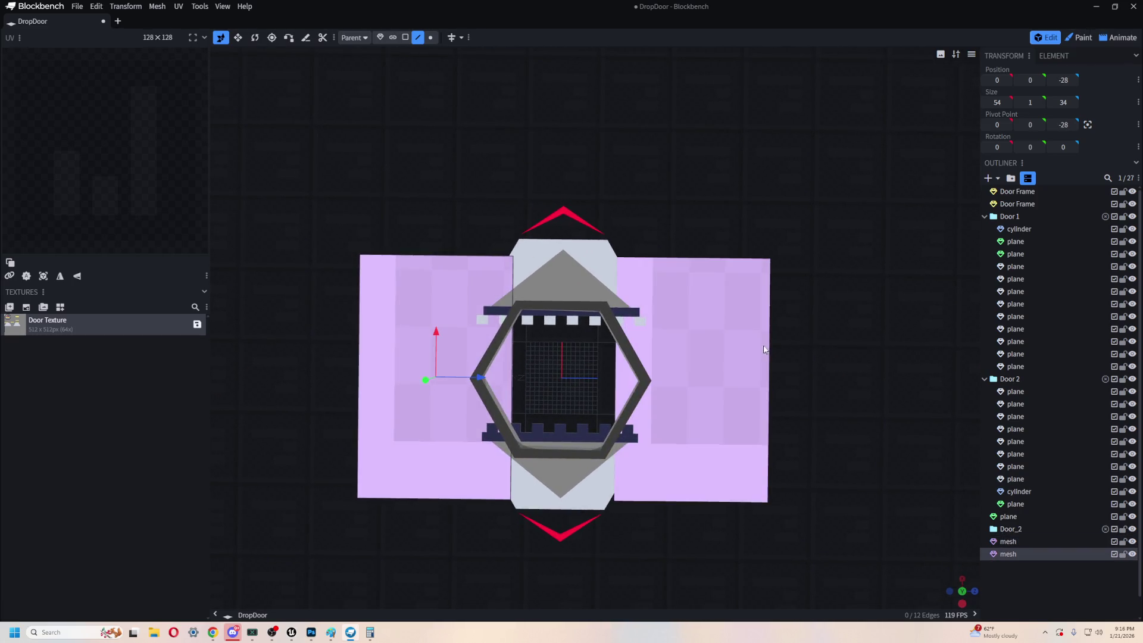
{"action": "left_click", "coordinate": [764, 351]}
{"action": "mouse_move", "coordinate": [737, 380]}
{"action": "left_mouse_down"}
{"action": "mouse_move", "coordinate": [675, 380]}
{"action": "mouse_move", "coordinate": [694, 396]}
{"action": "left_mouse_up"}
{"action": "scroll", "coordinate": [684, 517], "scroll_direction": "up", "scroll_amount": 2}
{"action": "left_click_drag", "start_coordinate": [819, 430], "coordinate": [394, 362]}
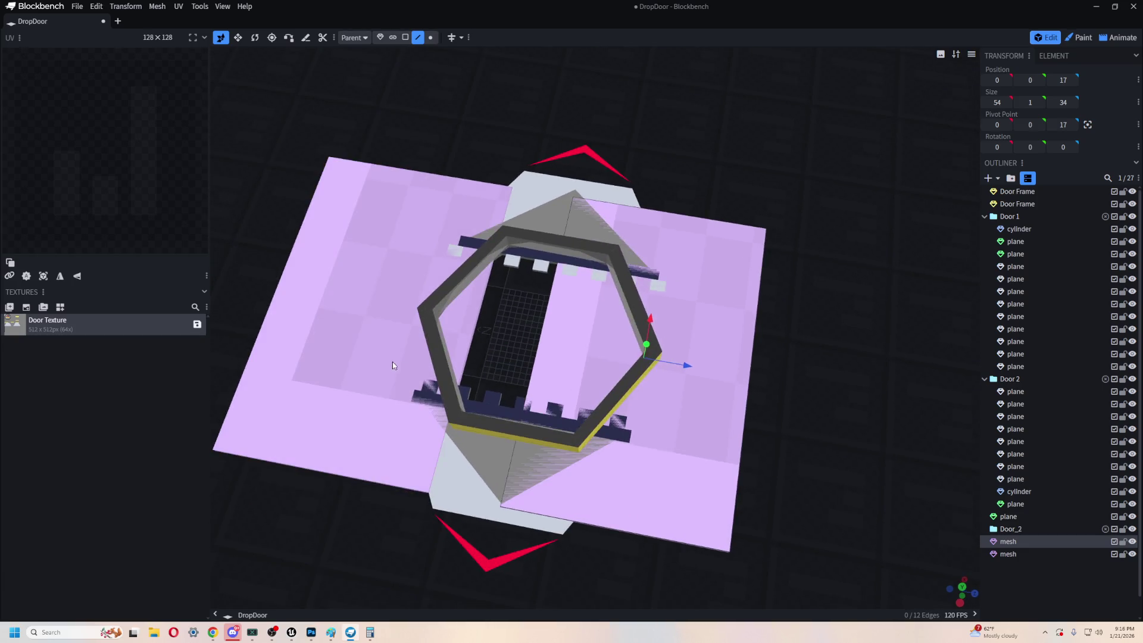
{"action": "left_click", "coordinate": [394, 362]}
{"action": "left_click_drag", "start_coordinate": [447, 322], "coordinate": [456, 339]}
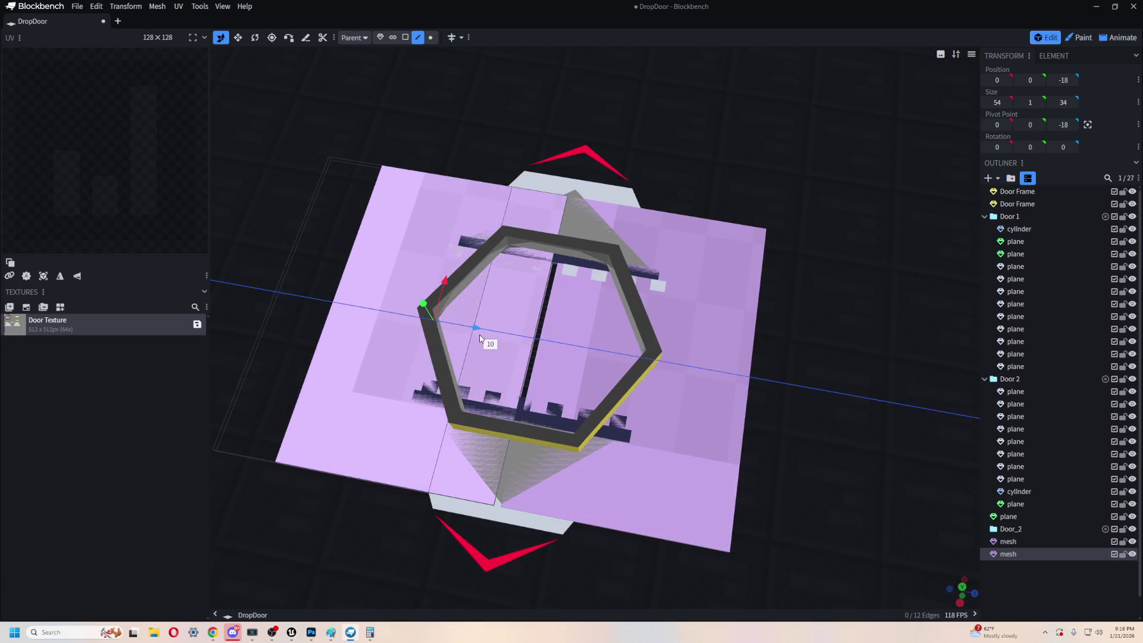
{"action": "mouse_move", "coordinate": [821, 441]}
{"action": "left_mouse_down"}
{"action": "mouse_move", "coordinate": [830, 423]}
{"action": "mouse_move", "coordinate": [442, 295]}
{"action": "mouse_move", "coordinate": [443, 273]}
{"action": "left_mouse_up"}
- Raise the plates 2 units to Y 2 and slide the halves apart to Z 35 and Z -35
{"action": "left_click", "coordinate": [655, 331]}
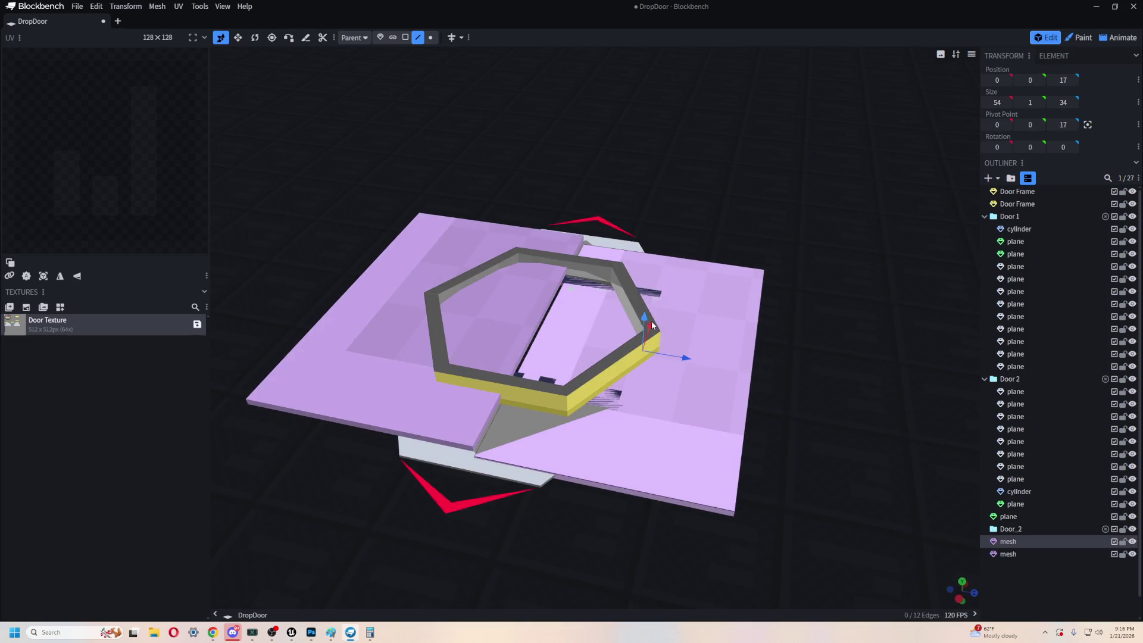
{"action": "mouse_move", "coordinate": [654, 309]}
{"action": "left_mouse_down"}
{"action": "mouse_move", "coordinate": [644, 315]}
{"action": "mouse_move", "coordinate": [655, 306]}
{"action": "left_mouse_up"}
{"action": "mouse_move", "coordinate": [819, 381]}
{"action": "left_mouse_down"}
{"action": "mouse_move", "coordinate": [803, 324]}
{"action": "mouse_move", "coordinate": [608, 444]}
{"action": "mouse_move", "coordinate": [629, 468]}
{"action": "left_mouse_up"}
{"action": "mouse_move", "coordinate": [633, 357]}
{"action": "left_mouse_down"}
{"action": "mouse_move", "coordinate": [625, 462]}
{"action": "mouse_move", "coordinate": [573, 335]}
{"action": "left_mouse_up"}
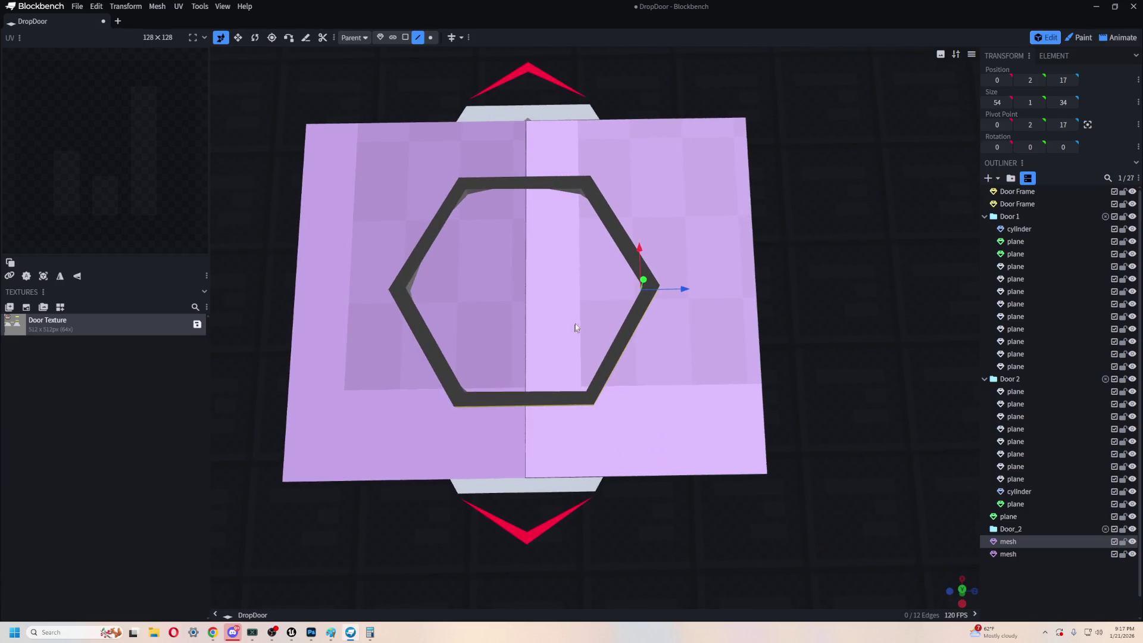
{"action": "left_click_drag", "start_coordinate": [682, 287], "coordinate": [806, 294]}
{"action": "left_click", "coordinate": [375, 305]}
{"action": "left_click_drag", "start_coordinate": [452, 298], "coordinate": [331, 294]}
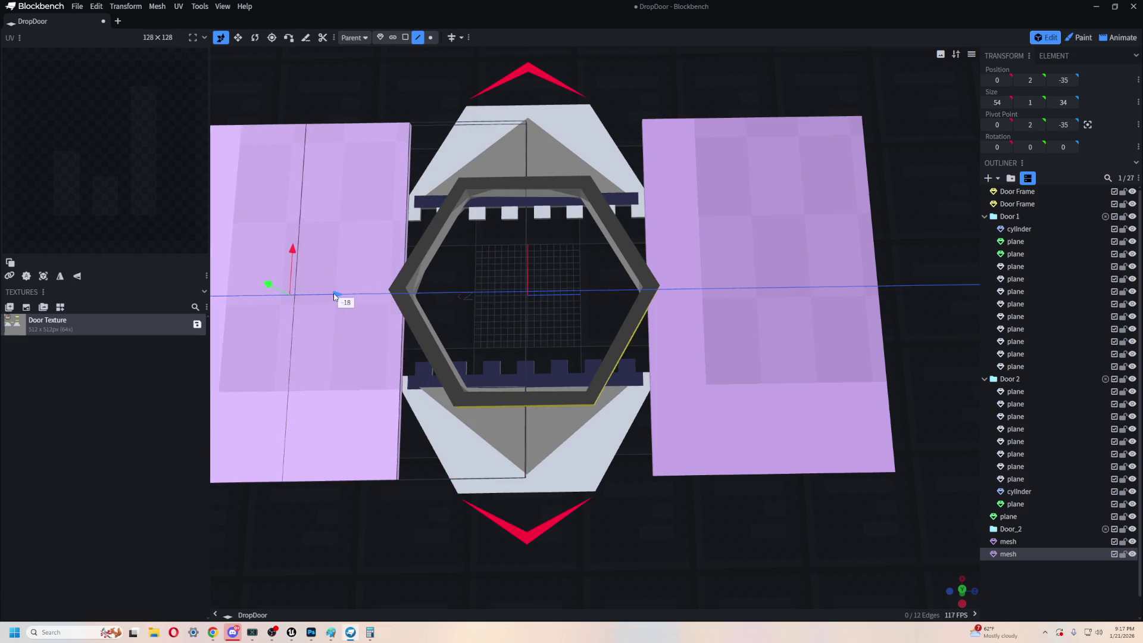
- Slide the lower door half toward the frame, then pull it back 6 units
{"action": "scroll", "coordinate": [451, 408], "scroll_direction": "down", "scroll_amount": 3}
{"action": "mouse_move", "coordinate": [451, 408]}
{"action": "left_mouse_down"}
{"action": "mouse_move", "coordinate": [452, 462]}
{"action": "mouse_move", "coordinate": [543, 420]}
{"action": "left_mouse_up"}
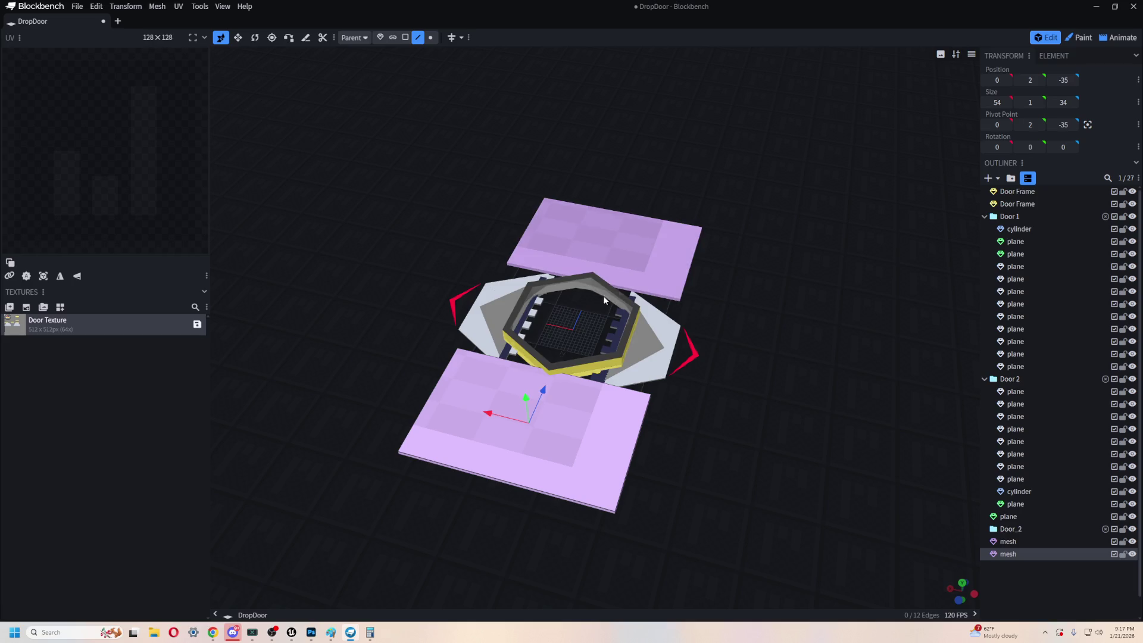
{"action": "mouse_move", "coordinate": [538, 313]}
{"action": "left_mouse_down"}
{"action": "mouse_move", "coordinate": [696, 380]}
{"action": "mouse_move", "coordinate": [625, 500]}
{"action": "left_mouse_up"}
{"action": "scroll", "coordinate": [625, 500], "scroll_direction": "up", "scroll_amount": 5}
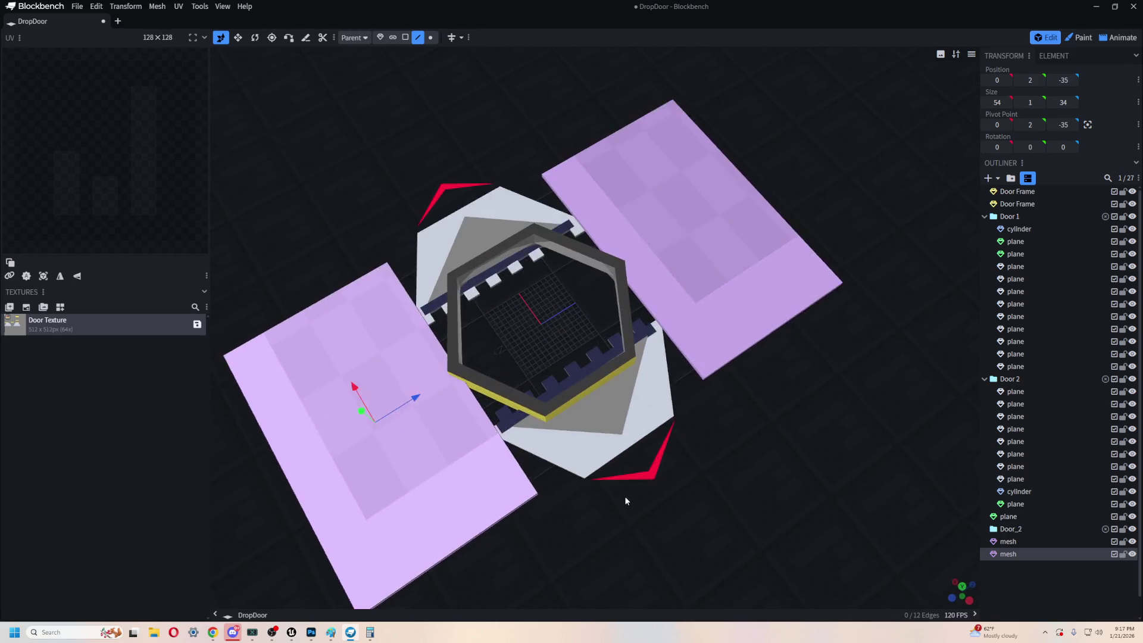
{"action": "left_click_drag", "start_coordinate": [719, 528], "coordinate": [694, 544]}
{"action": "left_click_drag", "start_coordinate": [393, 393], "coordinate": [531, 295]}
{"action": "mouse_move", "coordinate": [924, 416]}
{"action": "left_mouse_down"}
{"action": "mouse_move", "coordinate": [686, 516]}
{"action": "mouse_move", "coordinate": [734, 505]}
{"action": "left_mouse_up"}
{"action": "scroll", "coordinate": [773, 526], "scroll_direction": "up", "scroll_amount": 3}
{"action": "mouse_move", "coordinate": [447, 340]}
{"action": "left_mouse_down"}
{"action": "mouse_move", "coordinate": [302, 401]}
{"action": "mouse_move", "coordinate": [429, 355]}
{"action": "mouse_move", "coordinate": [365, 389]}
{"action": "mouse_move", "coordinate": [411, 369]}
{"action": "left_mouse_up"}
- Slide the right door half closed so both plates meet edge to edge over the opening
{"action": "left_click", "coordinate": [782, 393]}
{"action": "mouse_move", "coordinate": [782, 392]}
{"action": "left_mouse_down"}
{"action": "mouse_move", "coordinate": [764, 513]}
{"action": "mouse_move", "coordinate": [820, 284]}
{"action": "left_mouse_up"}
{"action": "left_click_drag", "start_coordinate": [869, 242], "coordinate": [718, 285]}
{"action": "scroll", "coordinate": [592, 410], "scroll_direction": "down", "scroll_amount": 5}
{"action": "mouse_move", "coordinate": [591, 409]}
{"action": "left_mouse_down"}
{"action": "mouse_move", "coordinate": [719, 412]}
{"action": "mouse_move", "coordinate": [712, 250]}
{"action": "mouse_move", "coordinate": [698, 465]}
{"action": "left_mouse_up"}
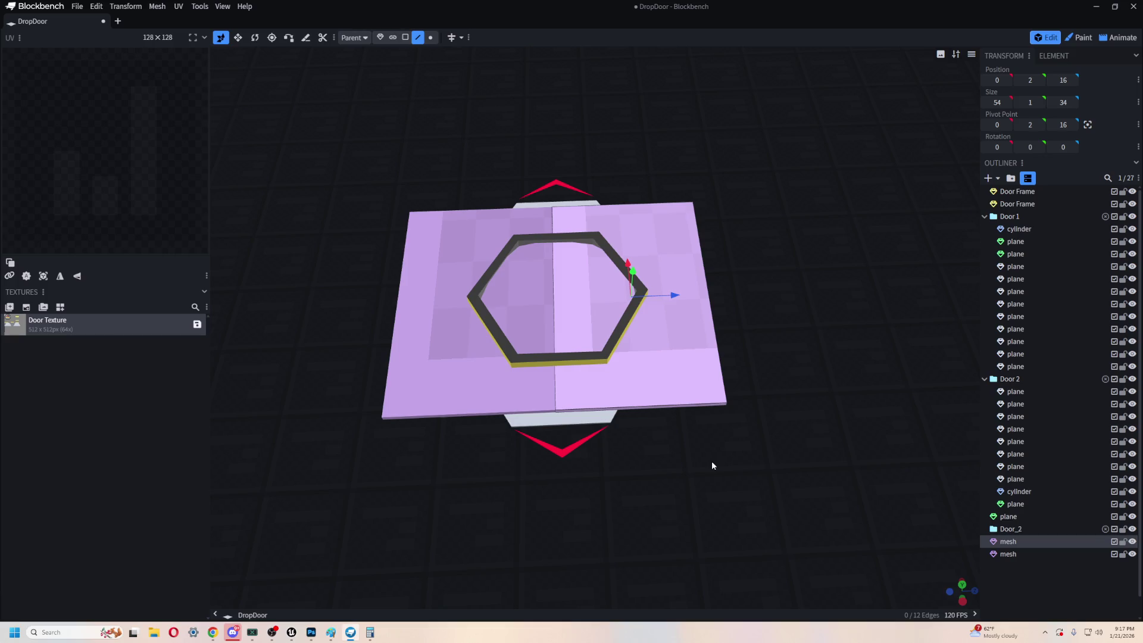
{"action": "left_click", "coordinate": [77, 7]}
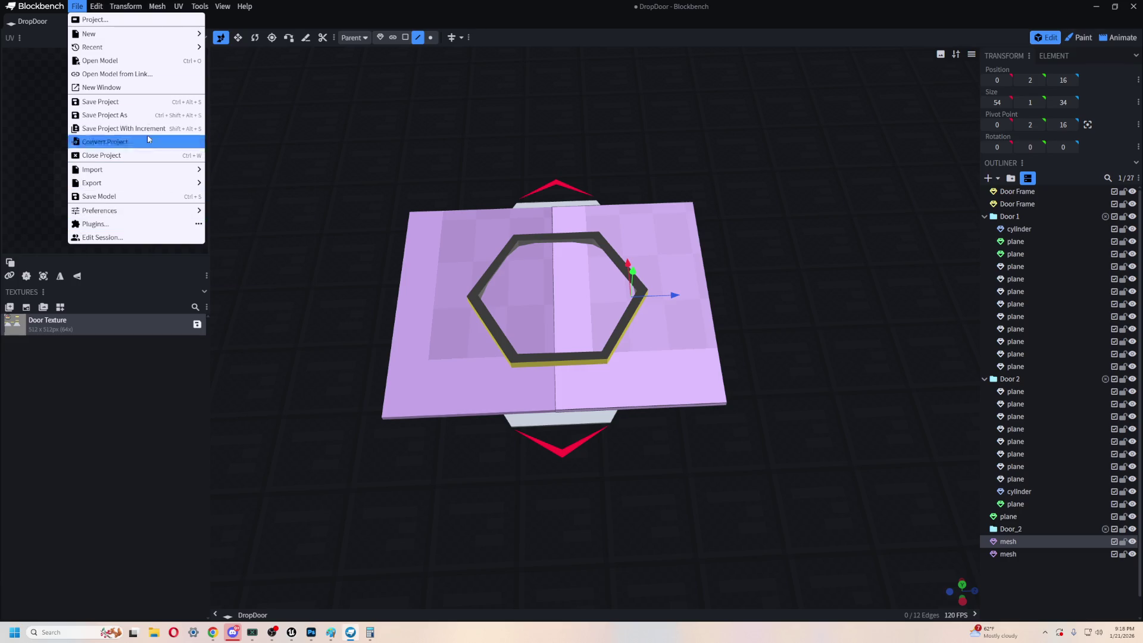
- Save the project as 'Wall Set - Test v1'
{"action": "left_click", "coordinate": [147, 116]}
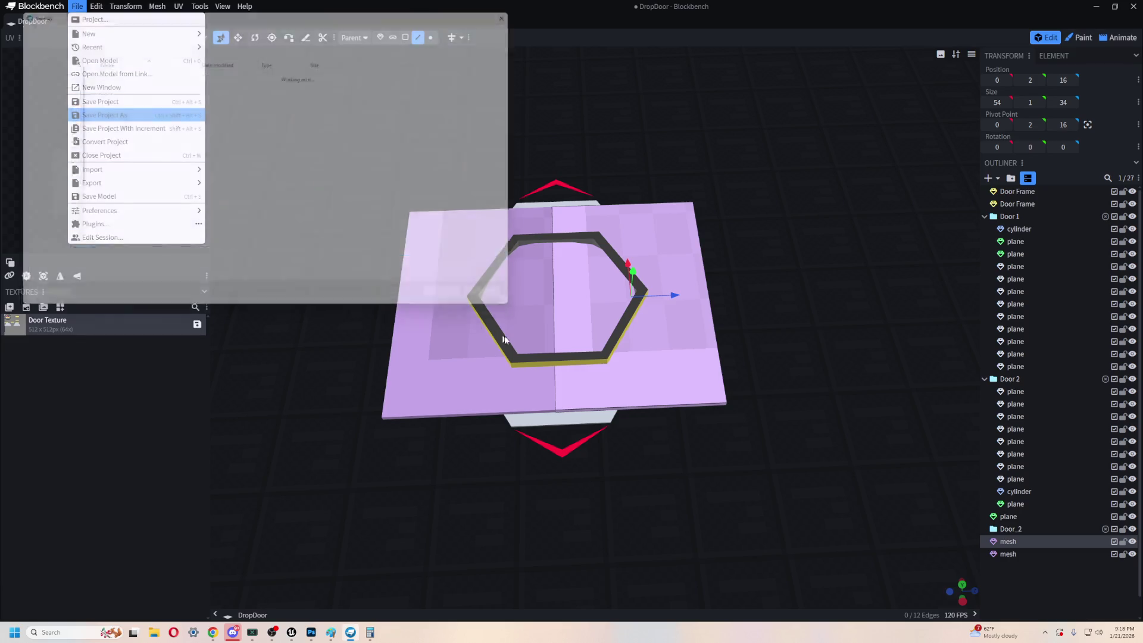
{"action": "left_click", "coordinate": [107, 84]}
{"action": "type", "text": "Wall Set - Test v1"}
{"action": "left_click", "coordinate": [117, 257]}
{"action": "left_click", "coordinate": [110, 256]}
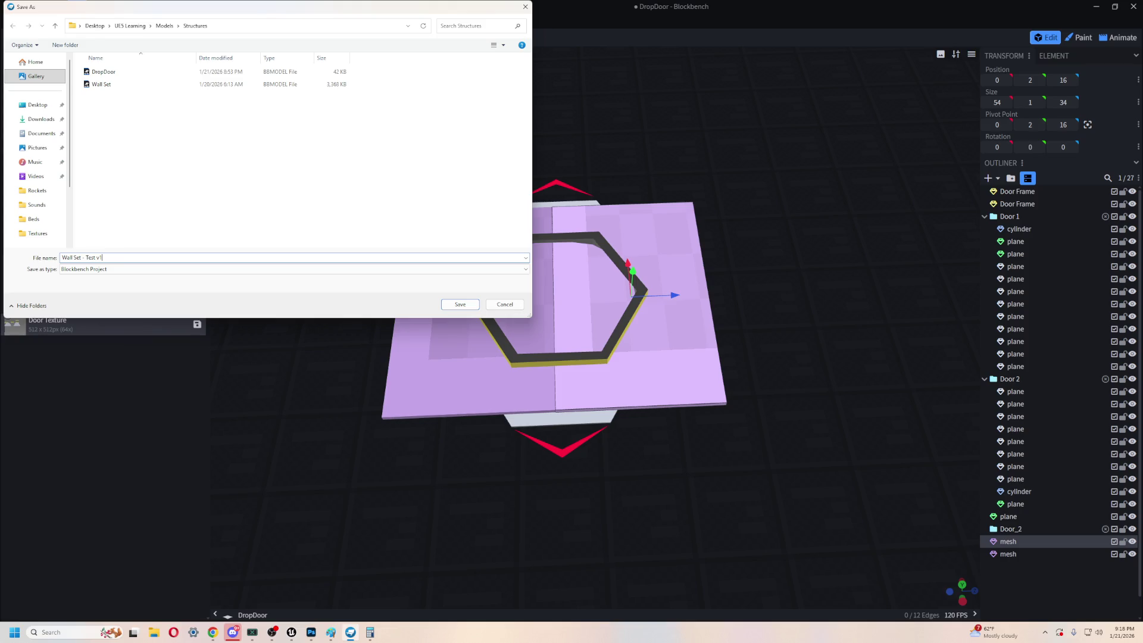
{"action": "left_click", "coordinate": [460, 305]}
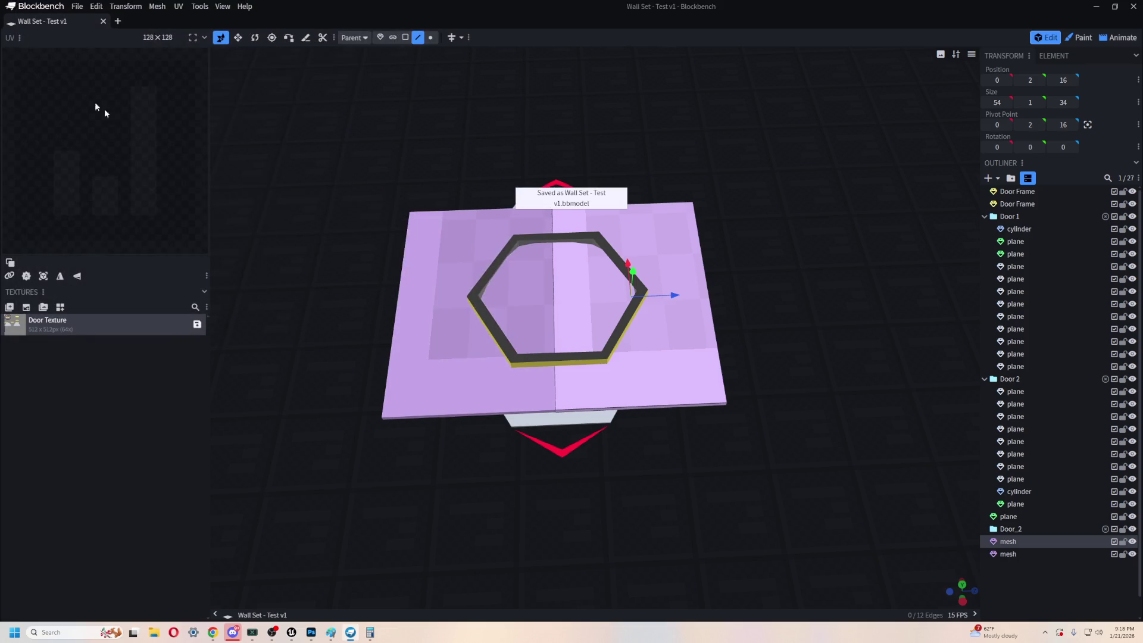
- Save over the existing 'Wall Set' file, confirm the replacement, and slide the right door half open
{"action": "left_click", "coordinate": [76, 6]}
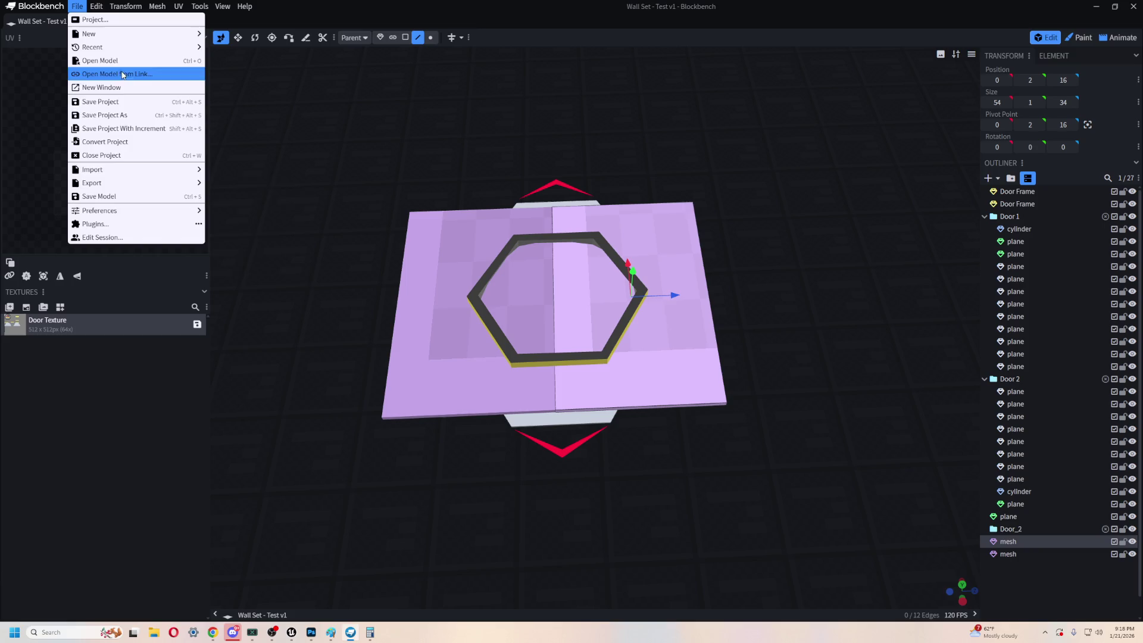
{"action": "left_click", "coordinate": [143, 115]}
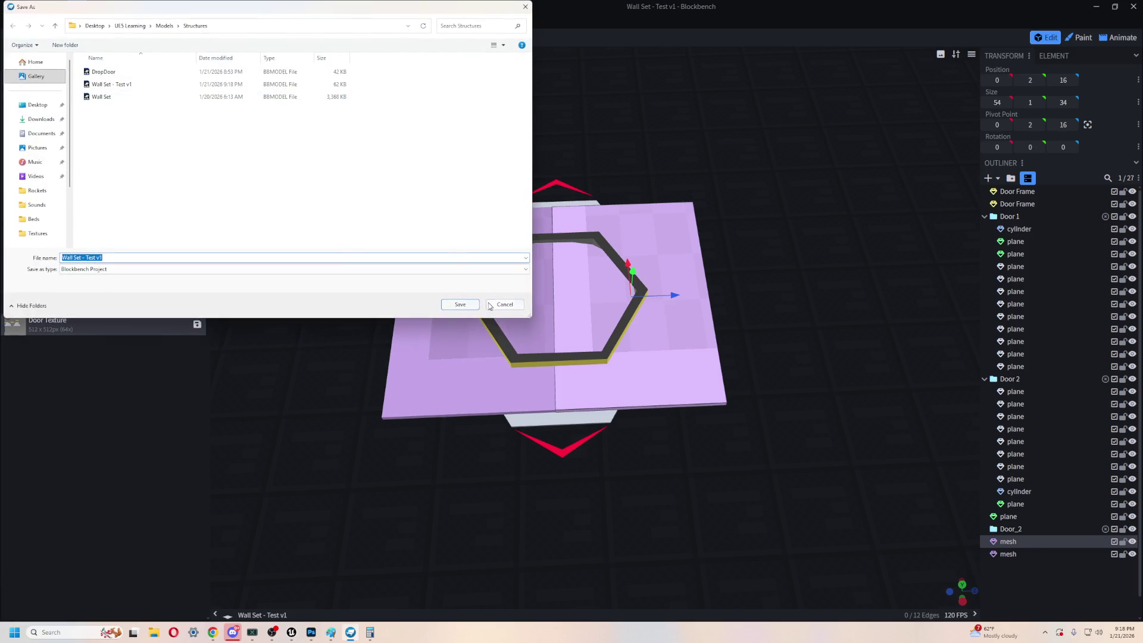
{"action": "left_click", "coordinate": [128, 96]}
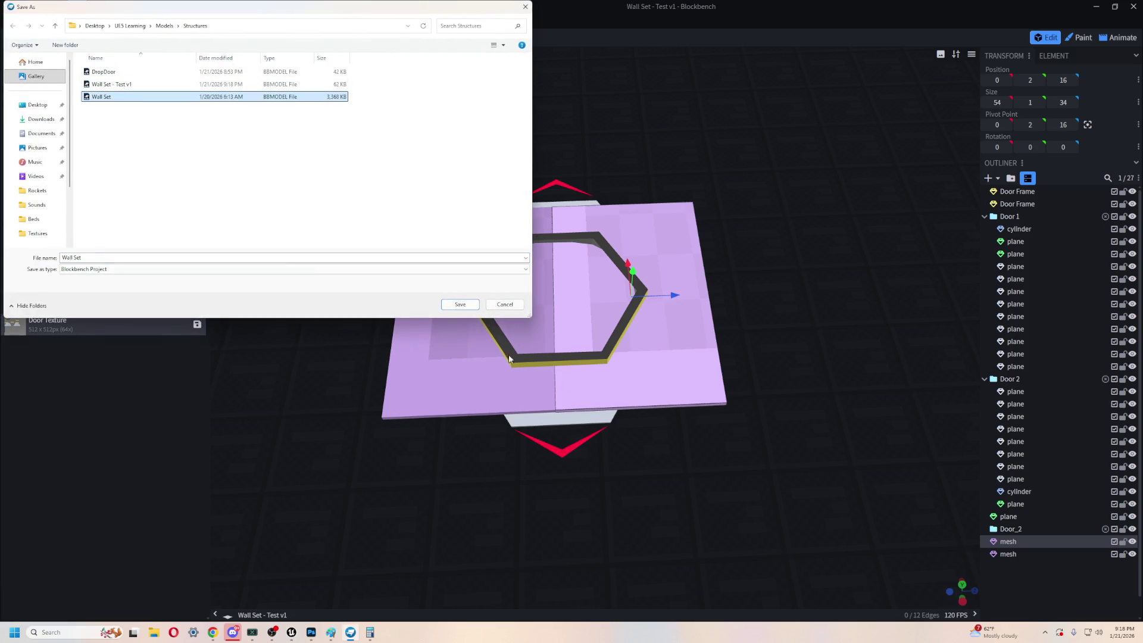
{"action": "left_click", "coordinate": [461, 304]}
{"action": "left_click", "coordinate": [593, 315]}
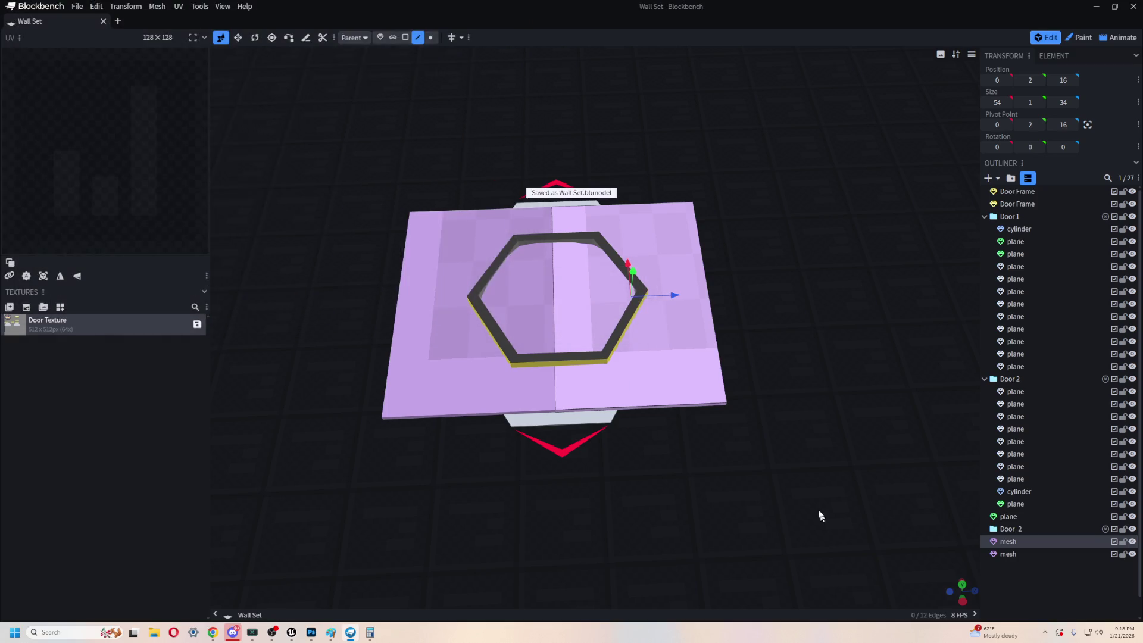
{"action": "left_click_drag", "start_coordinate": [670, 295], "coordinate": [805, 301]}
- Slide the left door half open
{"action": "left_click", "coordinate": [462, 346]}
{"action": "left_click_drag", "start_coordinate": [518, 316], "coordinate": [374, 325]}
{"action": "left_click_drag", "start_coordinate": [483, 472], "coordinate": [608, 477]}
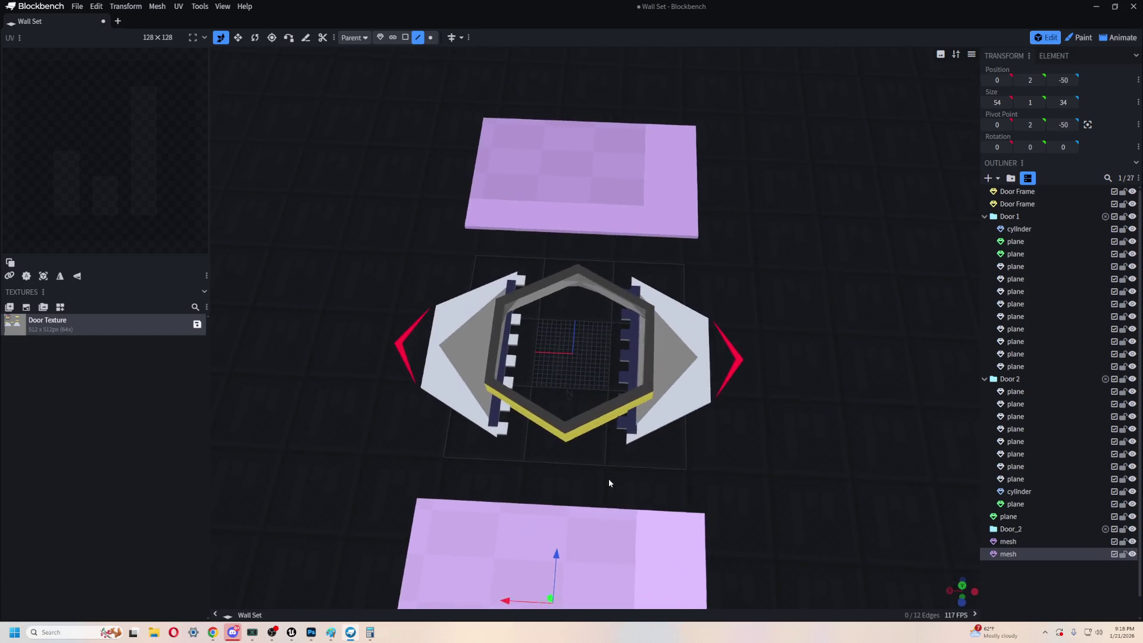
- Select all Door 2 pieces in the Outliner, test sliding them sideways, and view their context actions
{"action": "left_click", "coordinate": [1026, 391]}
{"action": "left_click", "coordinate": [1023, 503], "text": "shift"}
{"action": "left_click", "coordinate": [1014, 516], "text": "shift"}
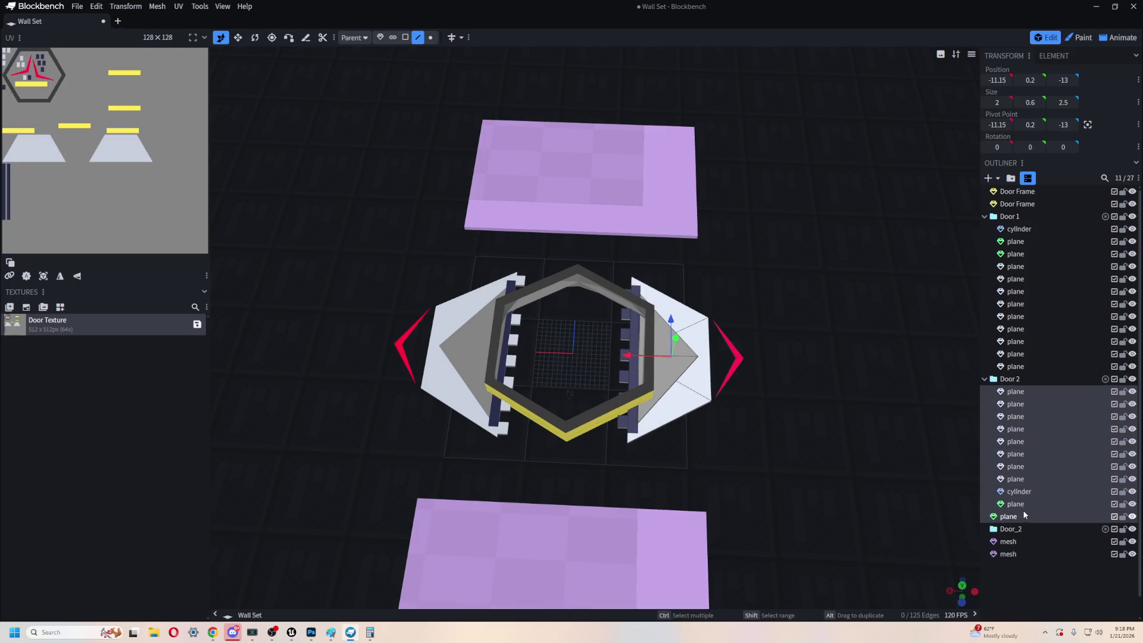
{"action": "mouse_move", "coordinate": [647, 354]}
{"action": "left_mouse_down"}
{"action": "mouse_move", "coordinate": [709, 355]}
{"action": "mouse_move", "coordinate": [633, 355]}
{"action": "left_mouse_up"}
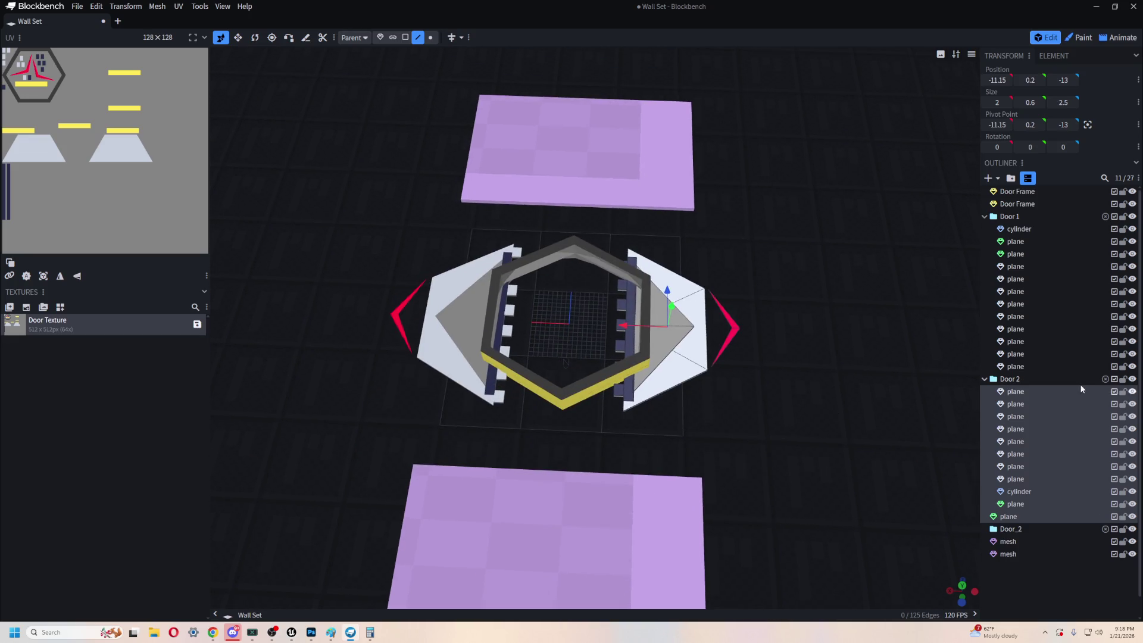
{"action": "right_click", "coordinate": [1025, 393]}
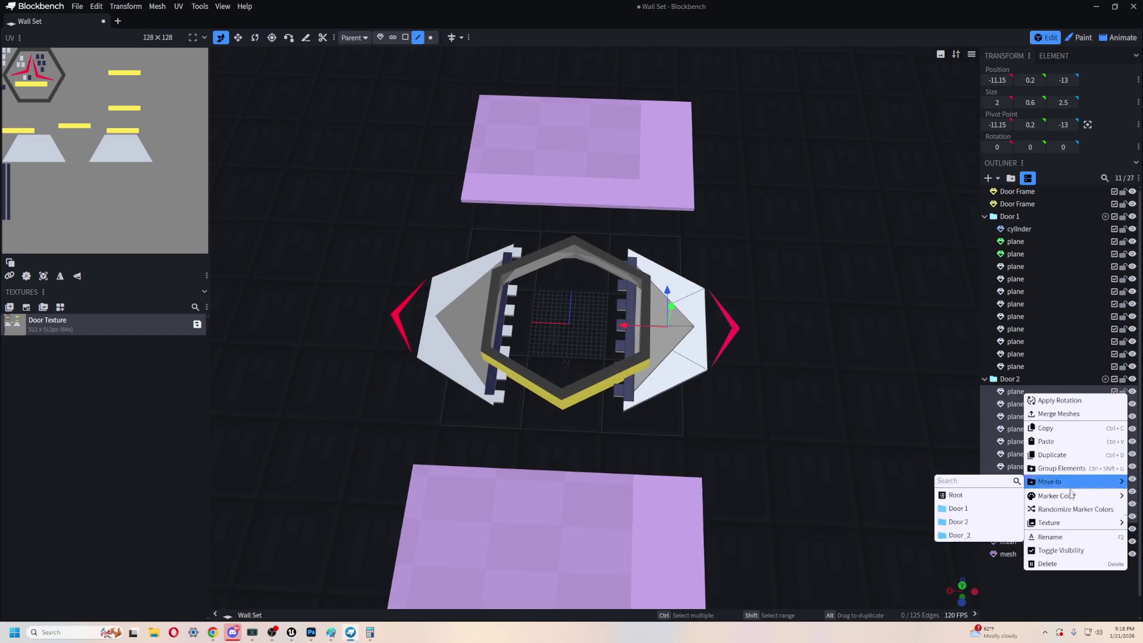
{"action": "mouse_move", "coordinate": [1056, 522]}
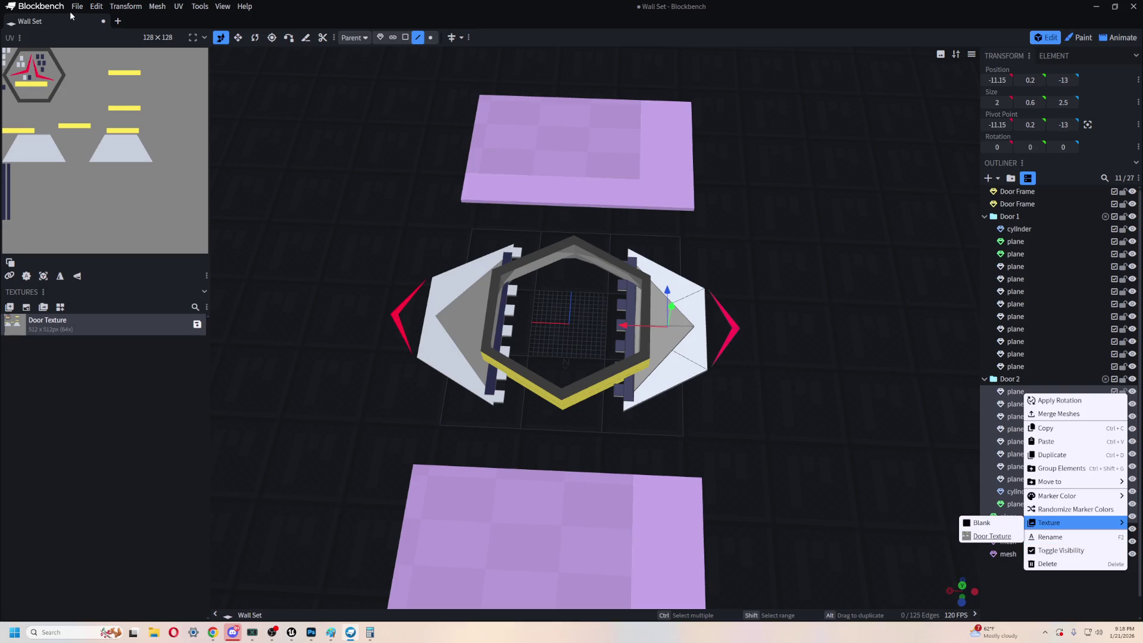
- Save the project over the existing 'Wall Set - Test v1' file, confirming the overwrite
{"action": "left_click", "coordinate": [76, 7]}
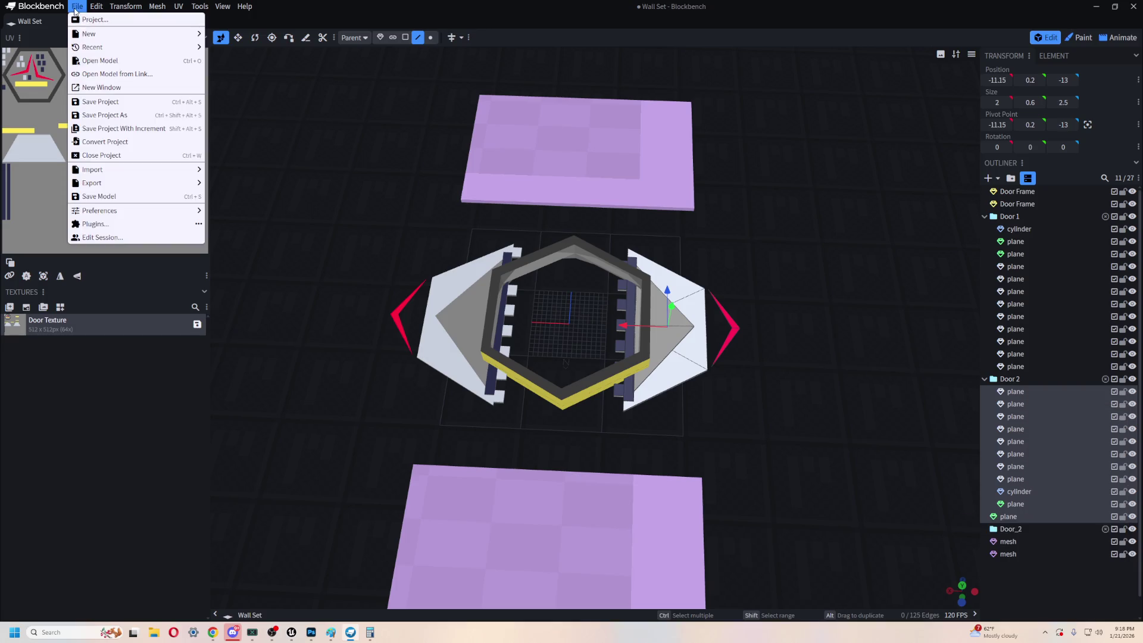
{"action": "left_click", "coordinate": [122, 115]}
{"action": "left_click", "coordinate": [137, 85]}
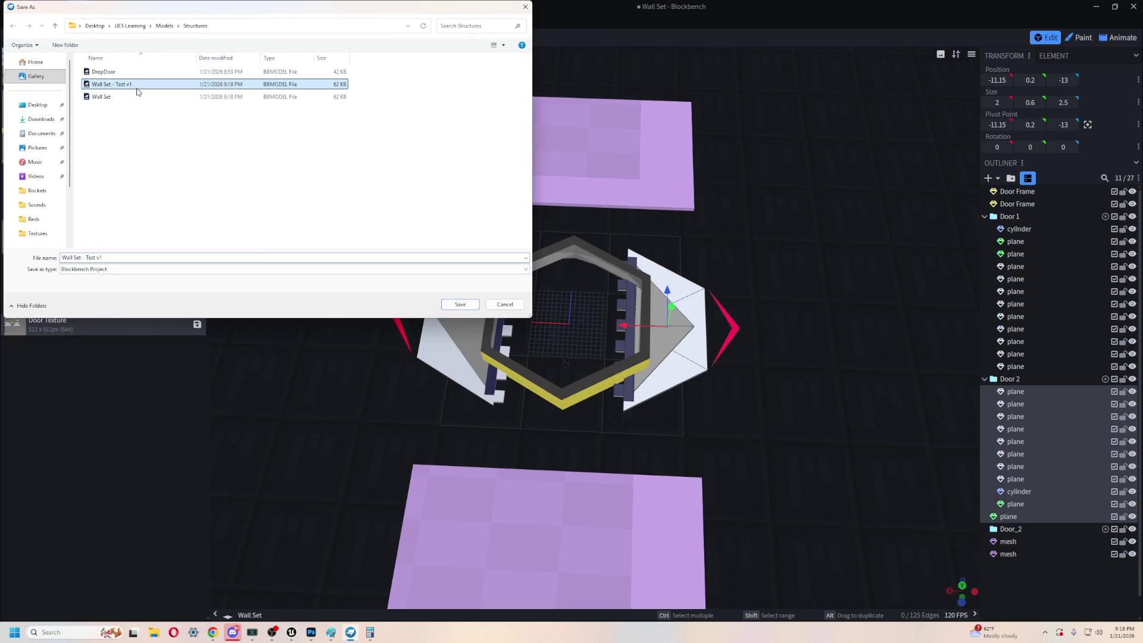
{"action": "left_click", "coordinate": [458, 304]}
{"action": "left_click", "coordinate": [593, 316]}
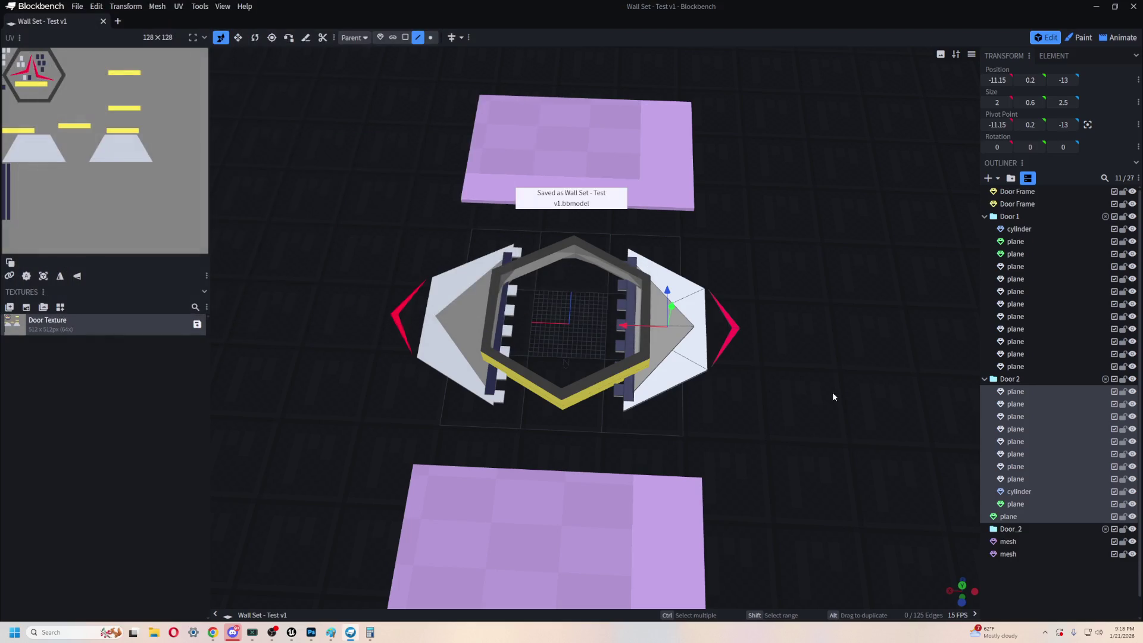
{"action": "right_click", "coordinate": [1021, 391]}
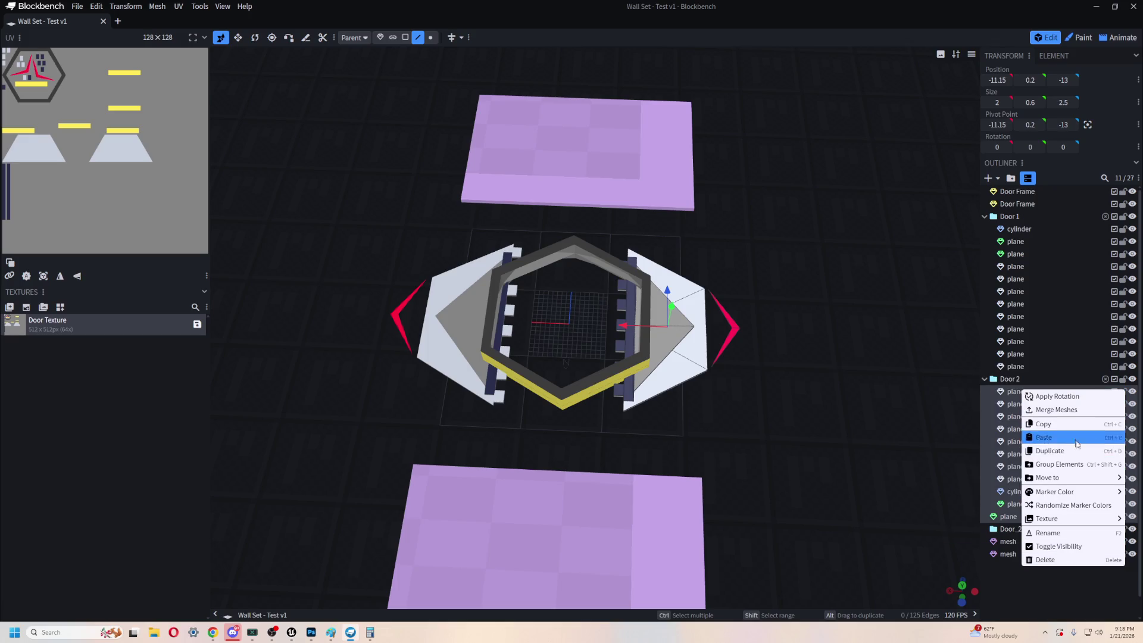
- Select all of Door 2's planes and merge them into a single mesh
{"action": "left_click", "coordinate": [1037, 393]}
{"action": "left_click", "coordinate": [1026, 516], "text": "ctrl"}
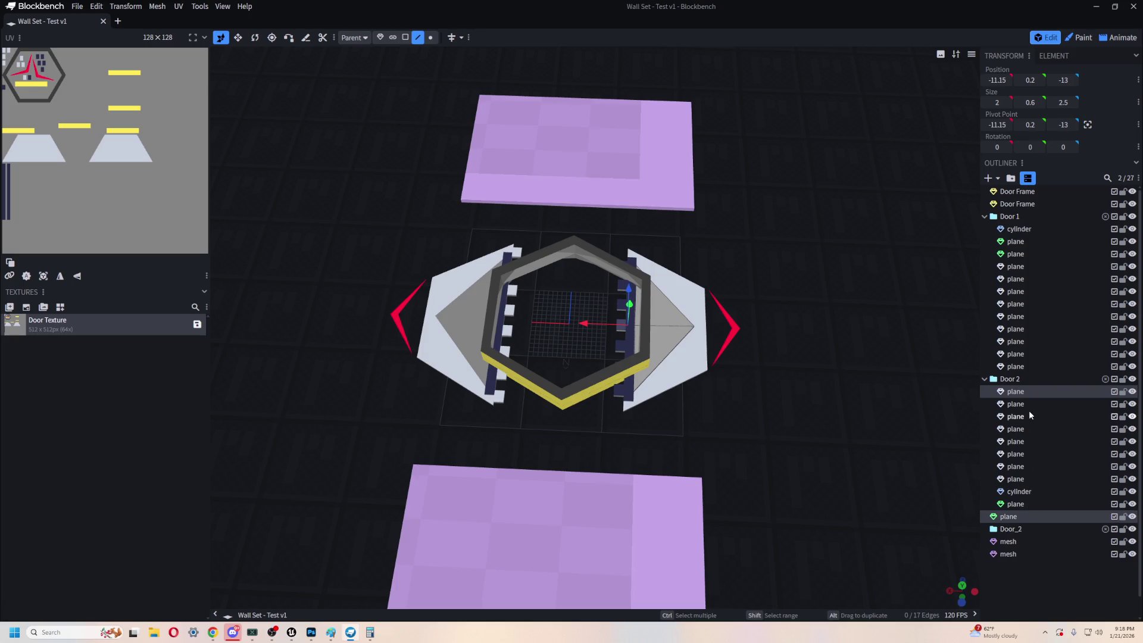
{"action": "left_click", "coordinate": [1029, 416], "text": "ctrl"}
{"action": "left_click", "coordinate": [1028, 403], "text": "ctrl"}
{"action": "left_click", "coordinate": [1026, 503], "text": "shift"}
{"action": "right_click", "coordinate": [1026, 432]}
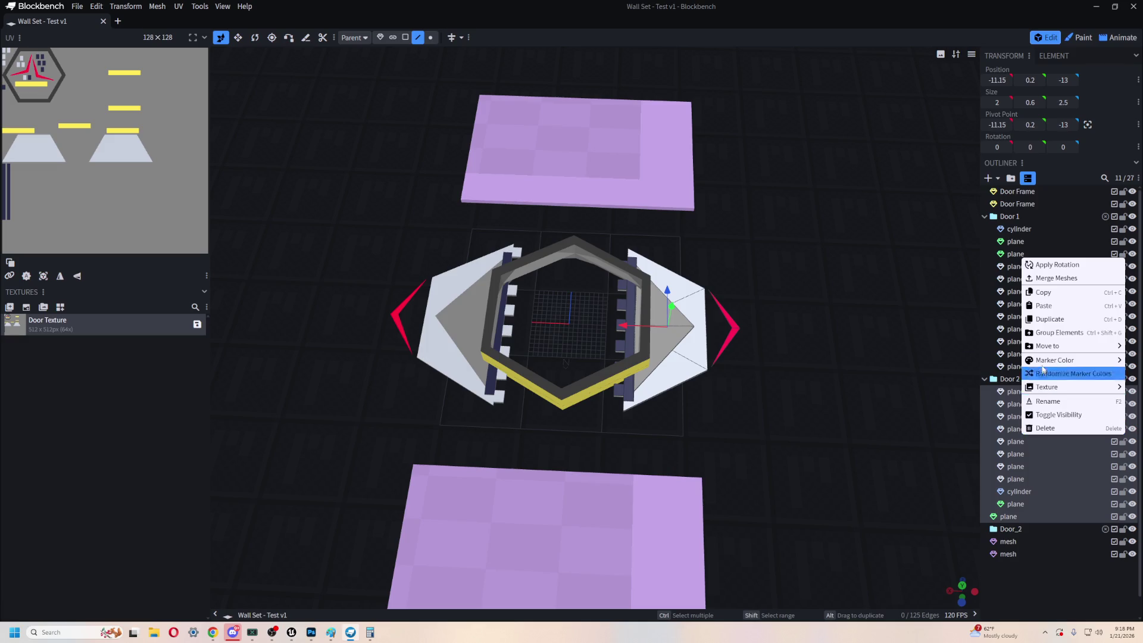
{"action": "left_click", "coordinate": [1063, 277]}
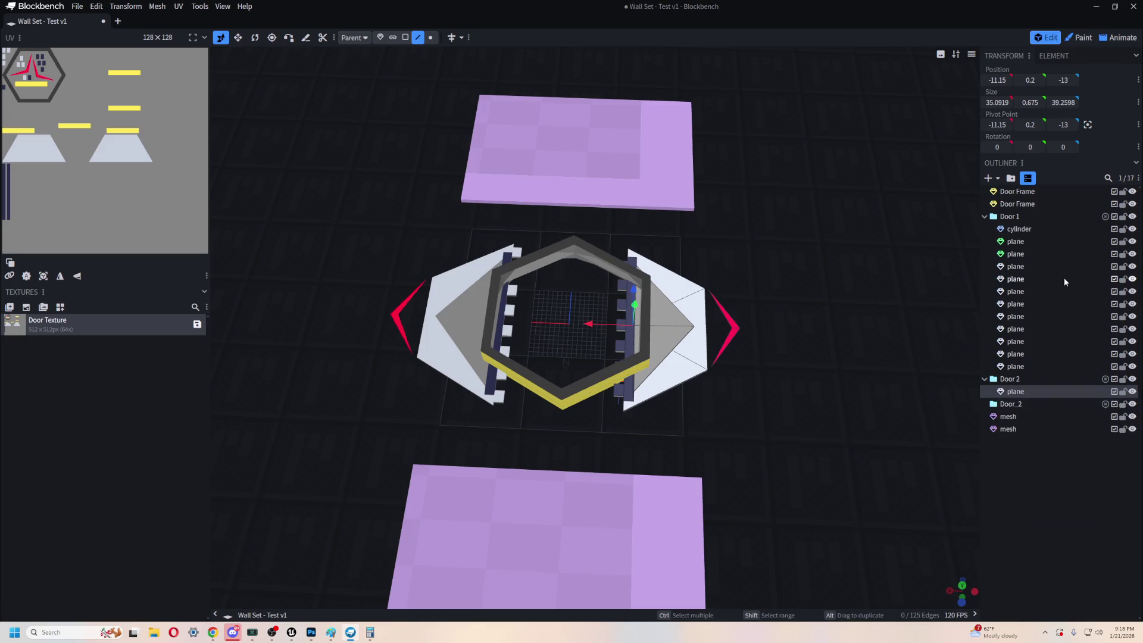
- Merge Door 1's cylinder and planes into one mesh and slide it along X toward the frame
{"action": "left_click", "coordinate": [1018, 228]}
{"action": "left_click", "coordinate": [1019, 366], "text": "shift"}
{"action": "right_click", "coordinate": [1020, 366]}
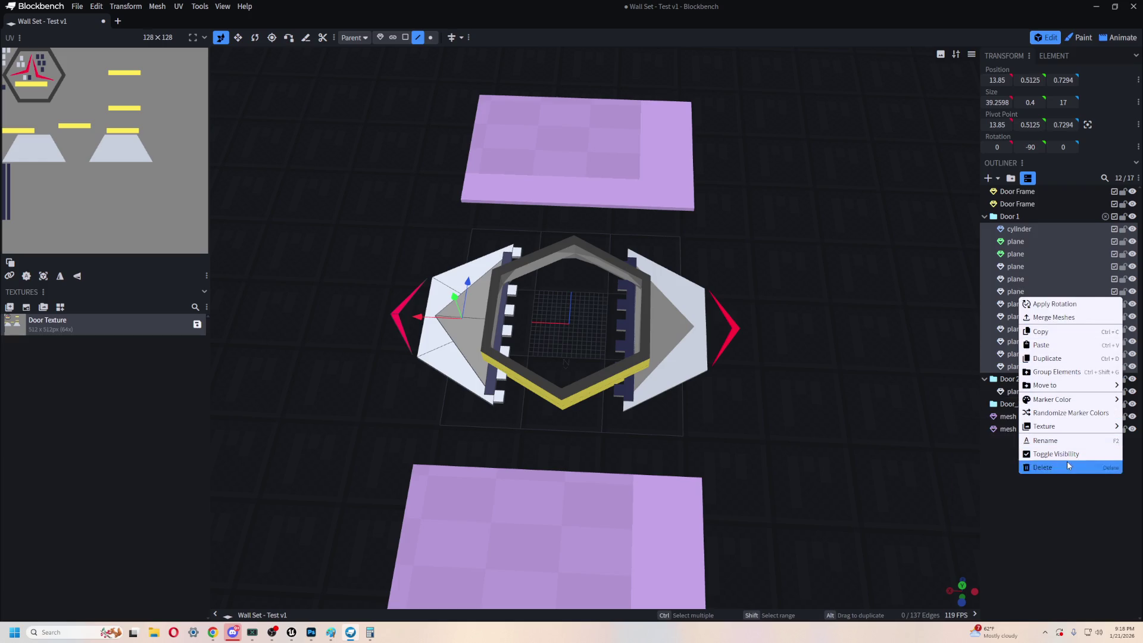
{"action": "mouse_move", "coordinate": [1069, 384]}
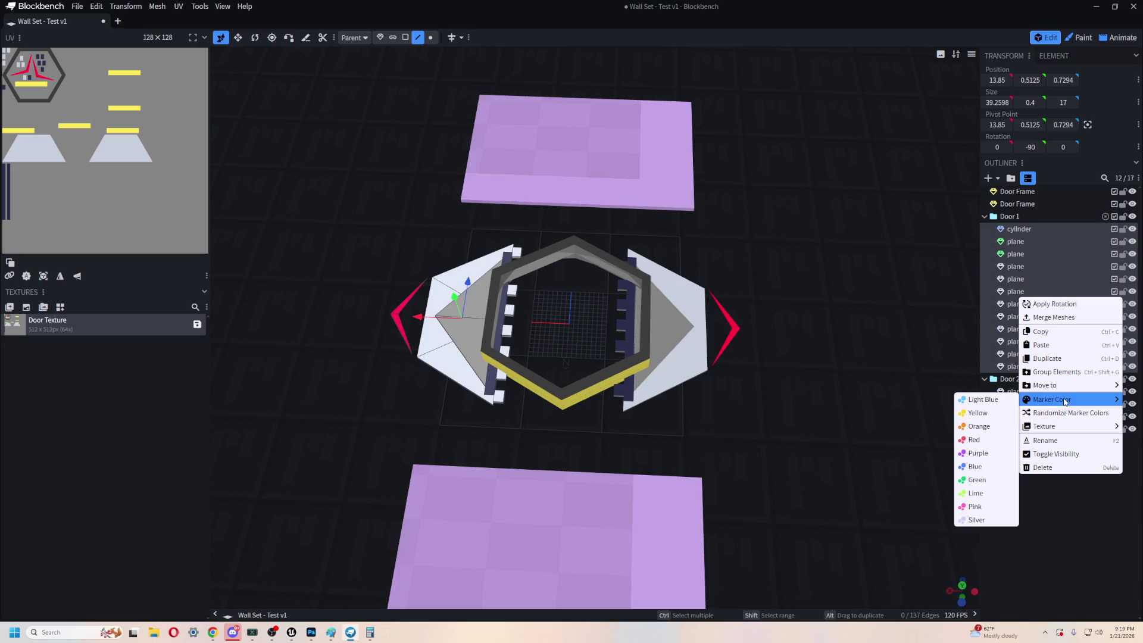
{"action": "left_click", "coordinate": [1053, 317]}
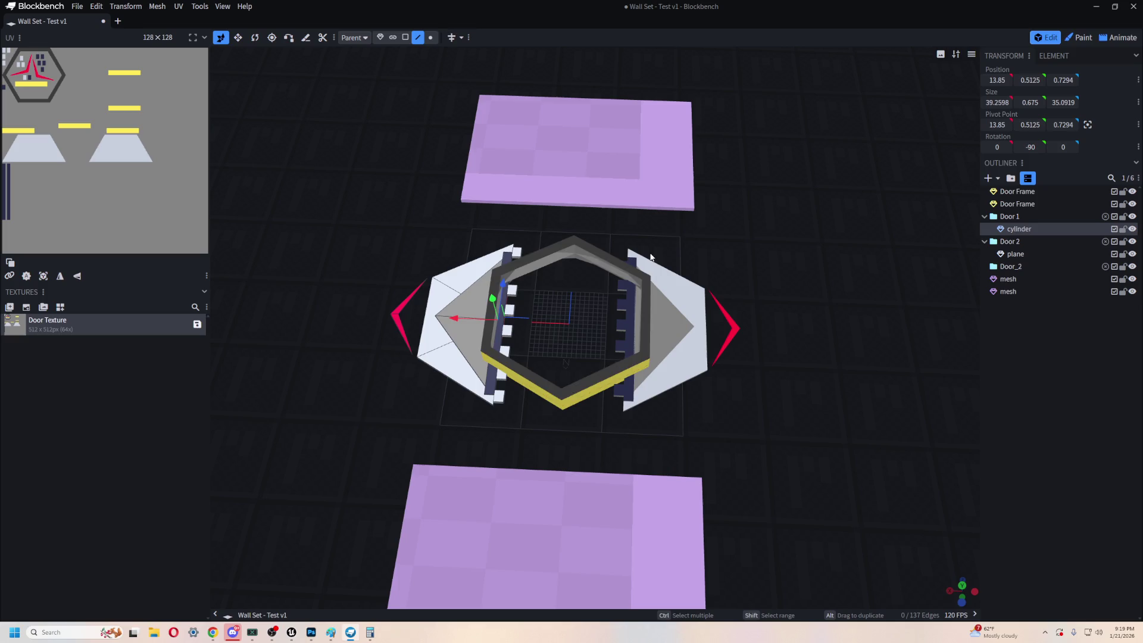
{"action": "mouse_move", "coordinate": [455, 321]}
{"action": "left_mouse_down"}
{"action": "mouse_move", "coordinate": [369, 325]}
{"action": "mouse_move", "coordinate": [526, 327]}
{"action": "left_mouse_up"}
- Slide the Door 2 half along X into the hexagon frame
{"action": "scroll", "coordinate": [798, 278], "scroll_direction": "up", "scroll_amount": 10}
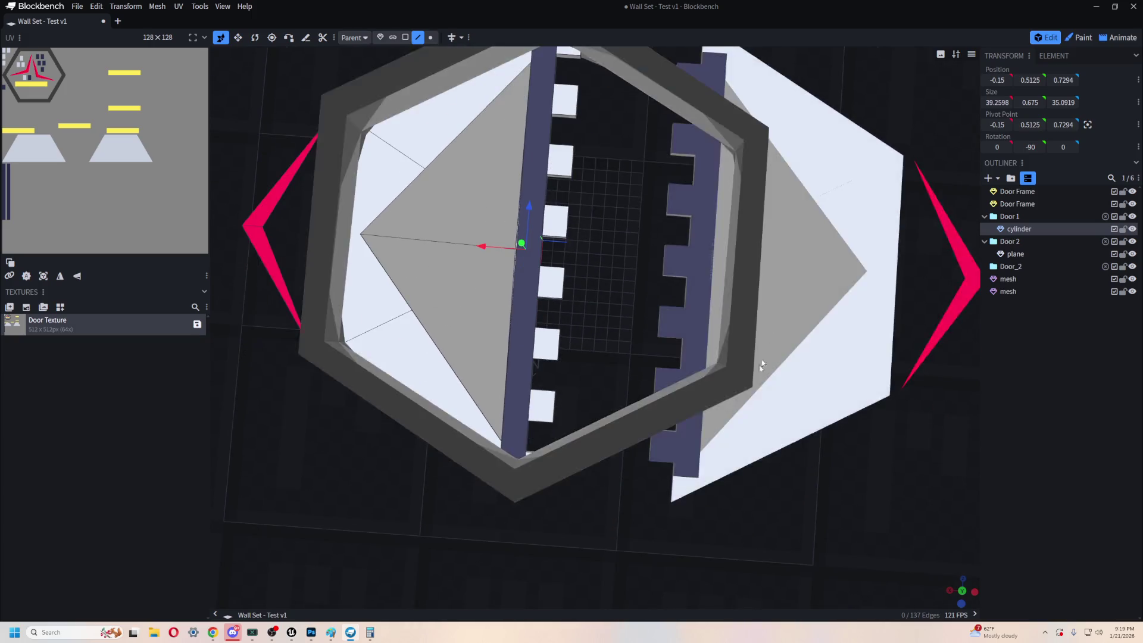
{"action": "scroll", "coordinate": [768, 399], "scroll_direction": "down", "scroll_amount": 5}
{"action": "left_click_drag", "start_coordinate": [774, 432], "coordinate": [782, 294]}
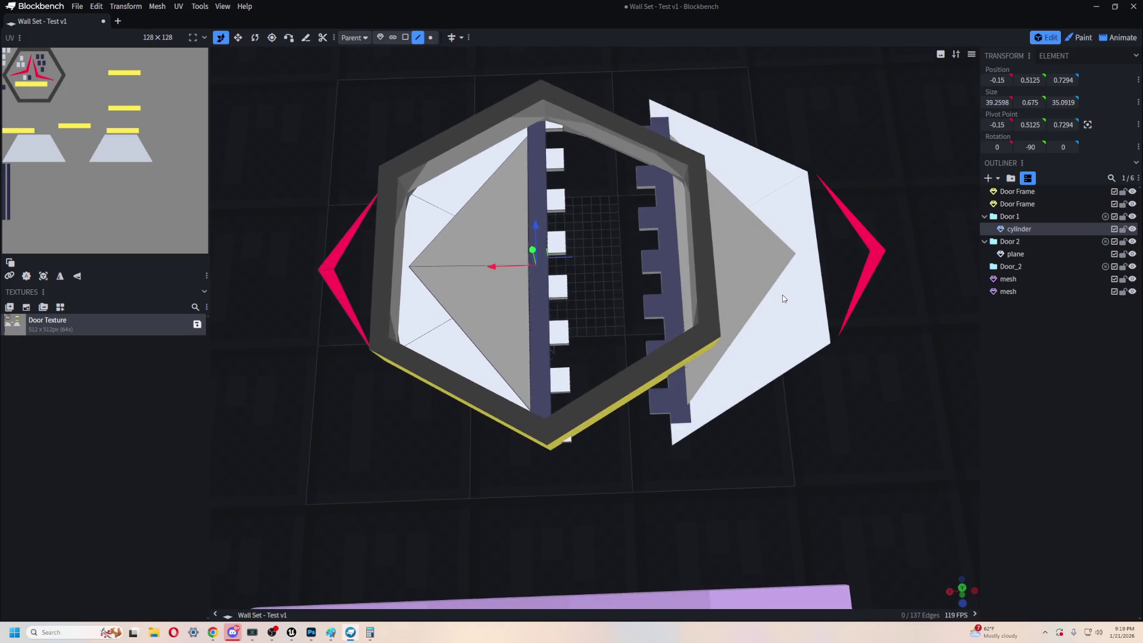
{"action": "left_click", "coordinate": [743, 266]}
{"action": "mouse_move", "coordinate": [629, 262]}
{"action": "left_mouse_down"}
{"action": "mouse_move", "coordinate": [571, 263]}
{"action": "mouse_move", "coordinate": [544, 285]}
{"action": "left_mouse_up"}
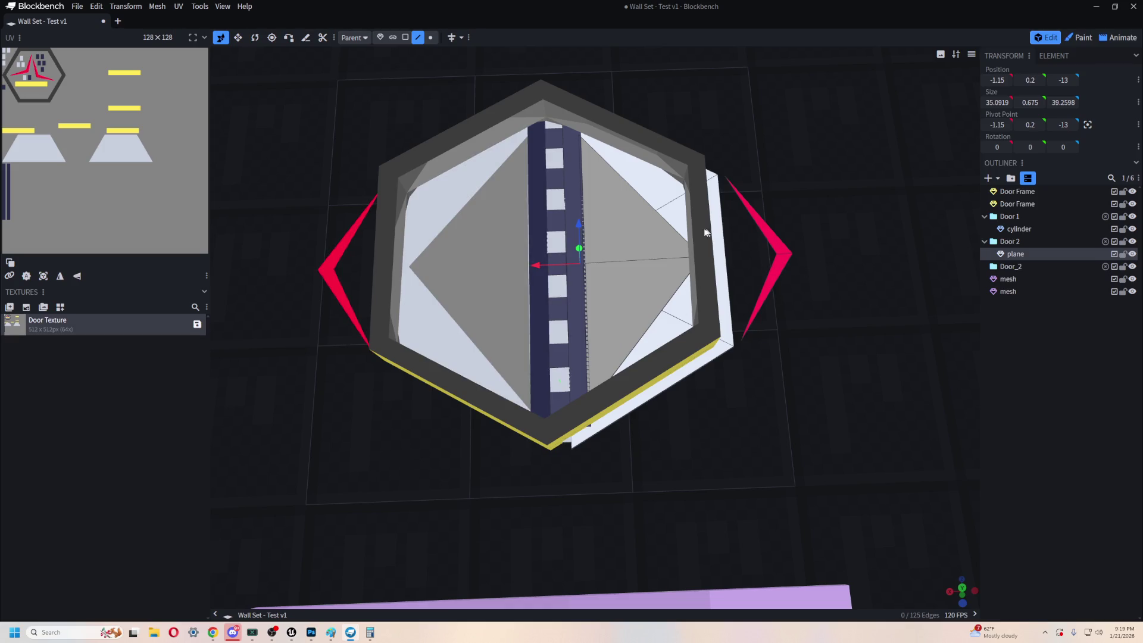
{"action": "mouse_move", "coordinate": [715, 405]}
{"action": "left_mouse_down"}
{"action": "mouse_move", "coordinate": [701, 317]}
{"action": "mouse_move", "coordinate": [712, 426]}
{"action": "left_mouse_up"}
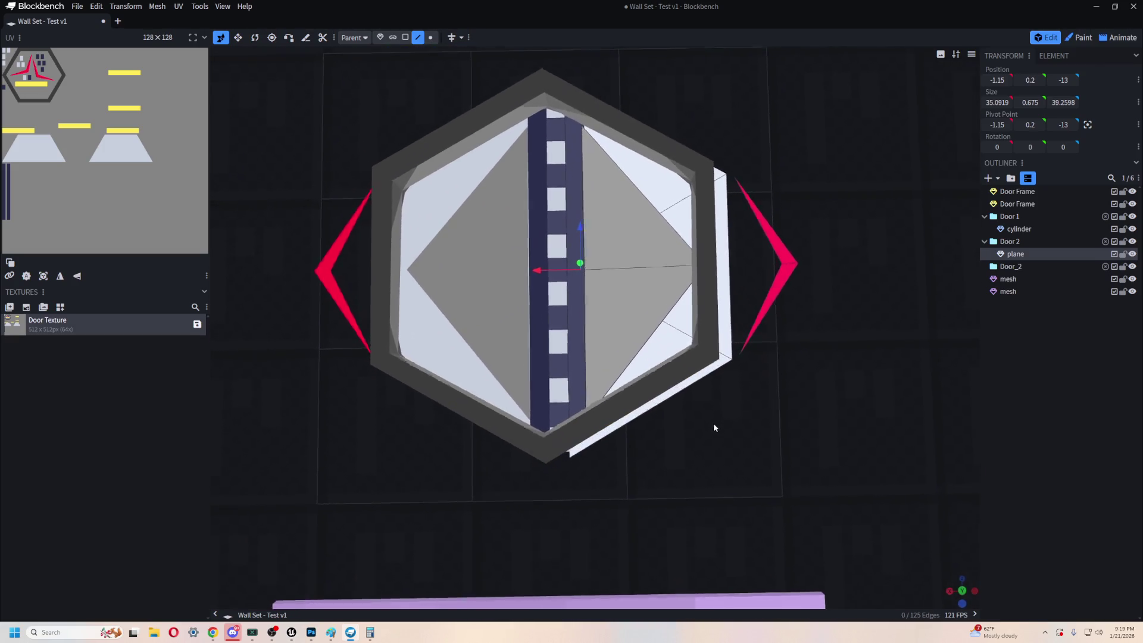
{"action": "mouse_move", "coordinate": [539, 266]}
{"action": "left_mouse_down"}
{"action": "mouse_move", "coordinate": [530, 284]}
{"action": "mouse_move", "coordinate": [480, 279]}
{"action": "left_mouse_up"}
- Fine-tune each door half's X position so they meet in the middle
{"action": "left_click", "coordinate": [460, 262]}
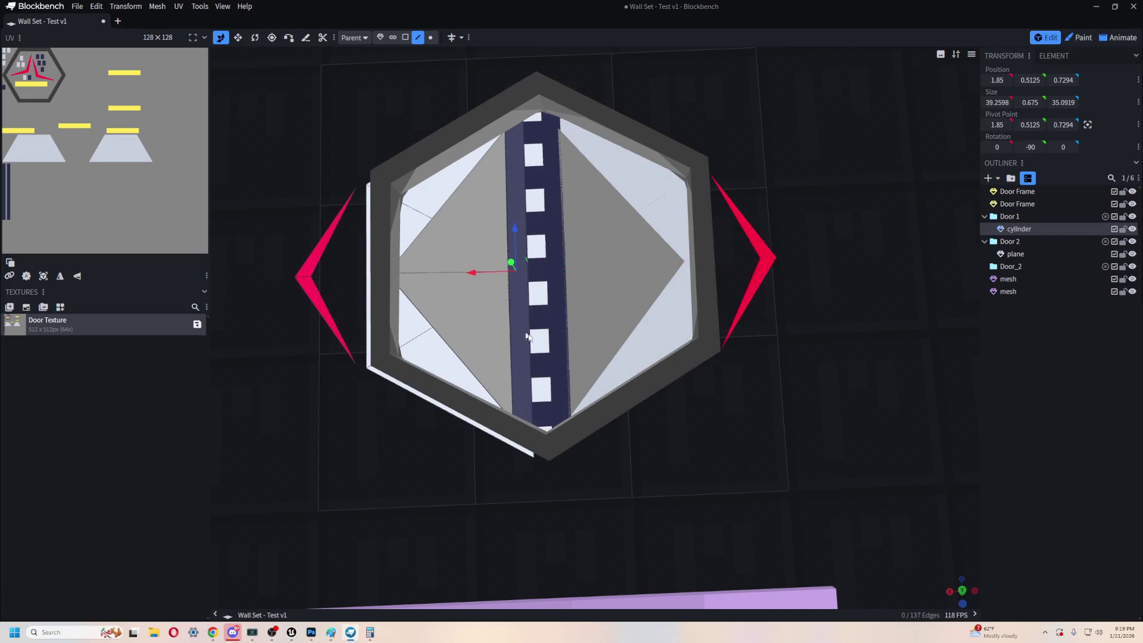
{"action": "left_click_drag", "start_coordinate": [694, 448], "coordinate": [665, 281]}
{"action": "left_click", "coordinate": [510, 267]}
{"action": "mouse_move", "coordinate": [510, 267]}
{"action": "left_mouse_down"}
{"action": "mouse_move", "coordinate": [527, 269]}
{"action": "mouse_move", "coordinate": [484, 258]}
{"action": "mouse_move", "coordinate": [501, 266]}
{"action": "left_mouse_up"}
{"action": "left_click", "coordinate": [489, 286]}
{"action": "left_click", "coordinate": [606, 282]}
{"action": "mouse_move", "coordinate": [678, 420]}
{"action": "left_mouse_down"}
{"action": "mouse_move", "coordinate": [706, 486]}
{"action": "mouse_move", "coordinate": [566, 323]}
{"action": "left_mouse_up"}
{"action": "left_click", "coordinate": [566, 324]}
{"action": "left_click", "coordinate": [577, 297]}
{"action": "mouse_move", "coordinate": [505, 275]}
{"action": "left_mouse_down"}
{"action": "mouse_move", "coordinate": [524, 266]}
{"action": "mouse_move", "coordinate": [521, 284]}
{"action": "mouse_move", "coordinate": [499, 288]}
{"action": "left_mouse_up"}
- Move both door halves together along X to center them in the frame
{"action": "left_click", "coordinate": [1018, 229]}
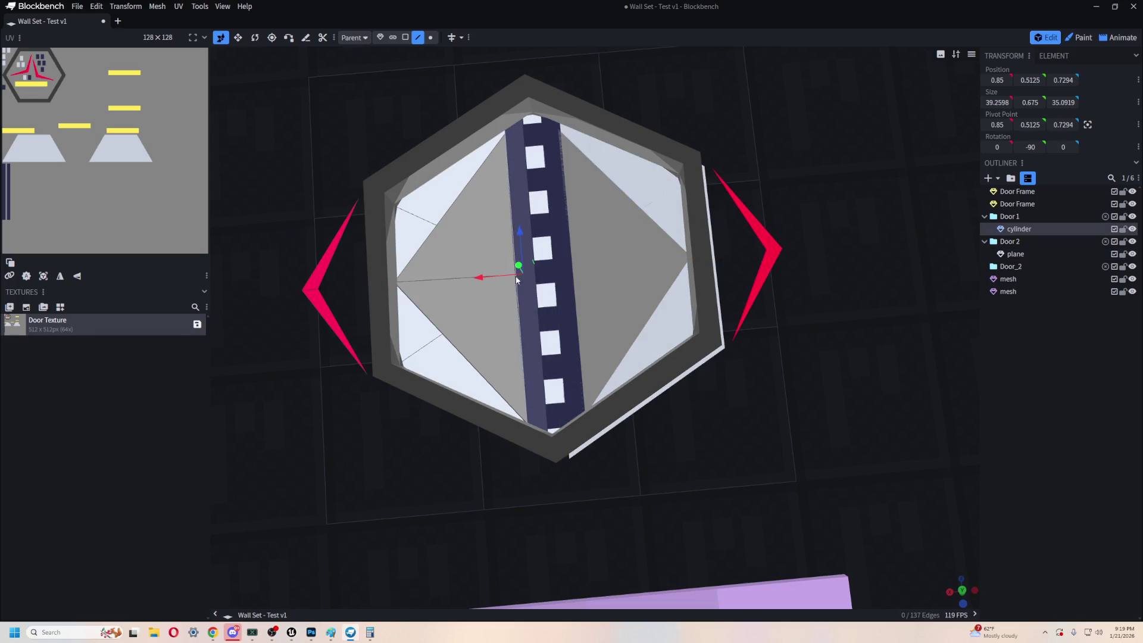
{"action": "left_click", "coordinate": [1014, 254], "text": "ctrl"}
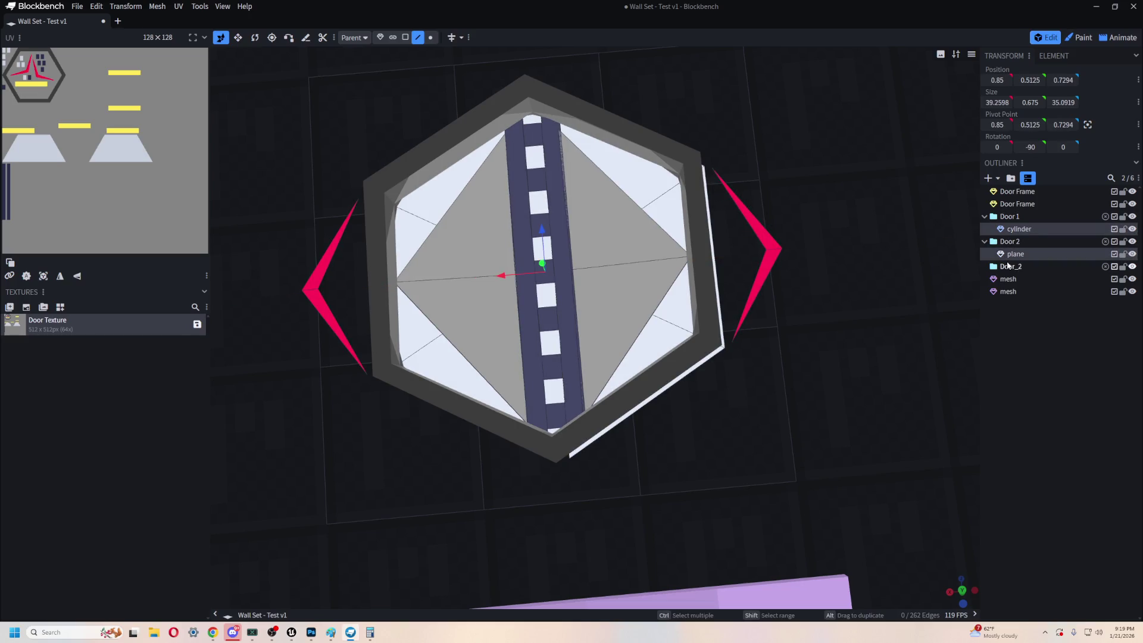
{"action": "left_click_drag", "start_coordinate": [500, 276], "coordinate": [498, 278]}
{"action": "mouse_move", "coordinate": [667, 380]}
{"action": "left_mouse_down"}
{"action": "mouse_move", "coordinate": [691, 398]}
{"action": "mouse_move", "coordinate": [717, 310]}
{"action": "mouse_move", "coordinate": [700, 369]}
{"action": "mouse_move", "coordinate": [659, 428]}
{"action": "mouse_move", "coordinate": [667, 453]}
{"action": "mouse_move", "coordinate": [665, 413]}
{"action": "mouse_move", "coordinate": [691, 398]}
{"action": "mouse_move", "coordinate": [681, 441]}
{"action": "mouse_move", "coordinate": [727, 400]}
{"action": "mouse_move", "coordinate": [704, 390]}
{"action": "left_mouse_up"}
- Delete the duplicate door frame, then reselect both door halves
{"action": "left_click", "coordinate": [700, 369]}
{"action": "key", "text": "Delete"}
{"action": "left_click", "coordinate": [704, 391]}
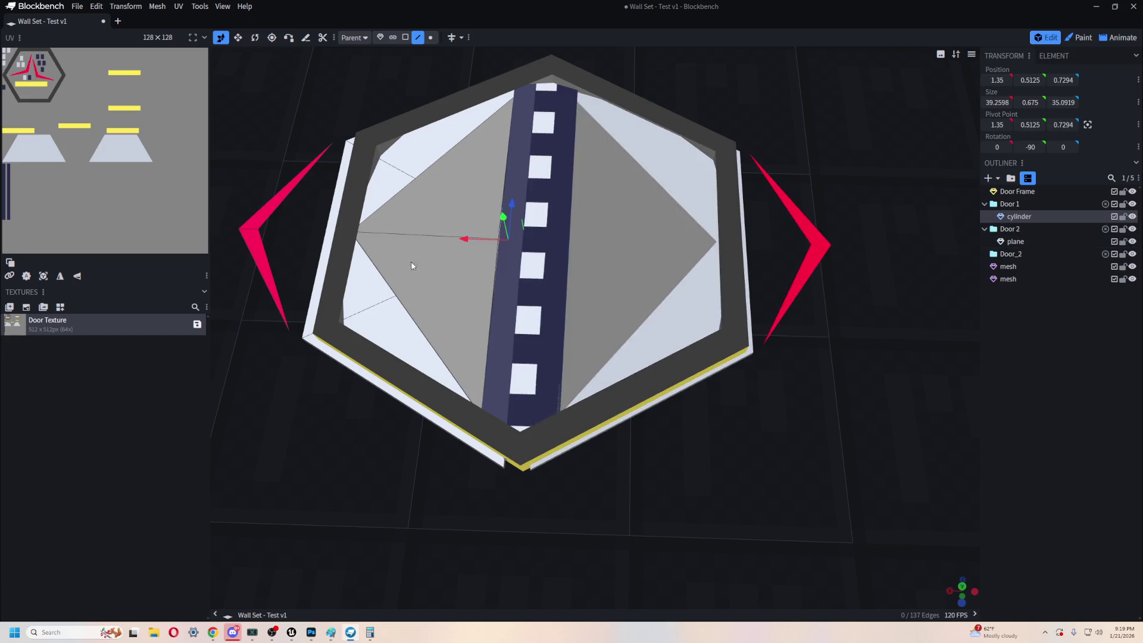
{"action": "left_click", "coordinate": [413, 194]}
{"action": "left_click", "coordinate": [1015, 241], "text": "ctrl"}
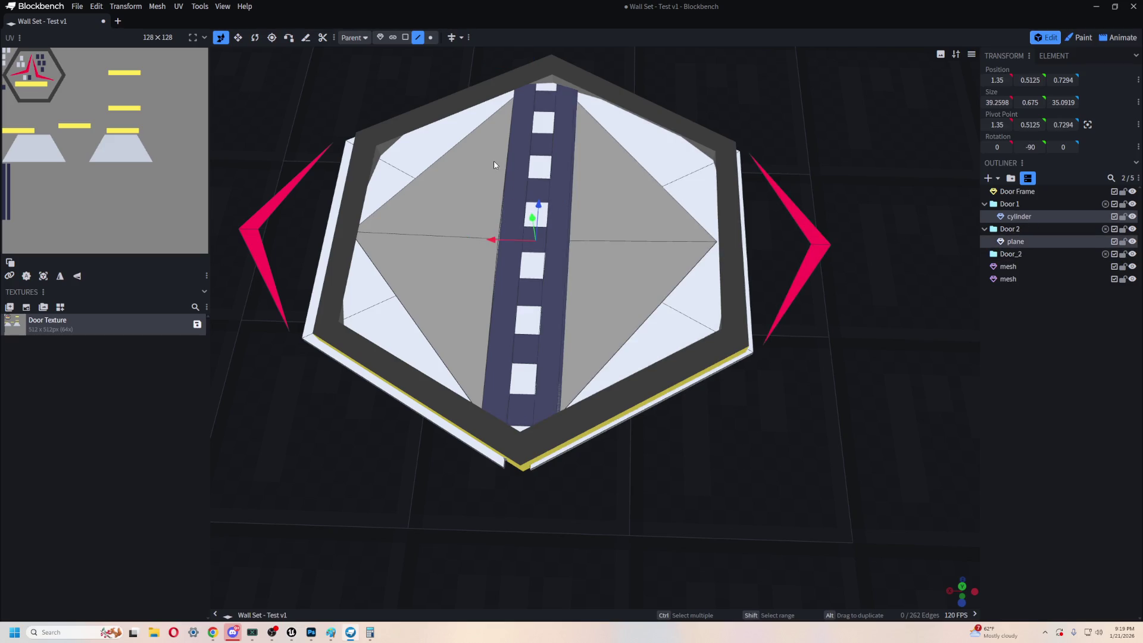
- Export the model as the glTF file 'Wall Set - Test v1' in the Beds folder
{"action": "left_click", "coordinate": [78, 6]}
{"action": "mouse_move", "coordinate": [167, 182]}
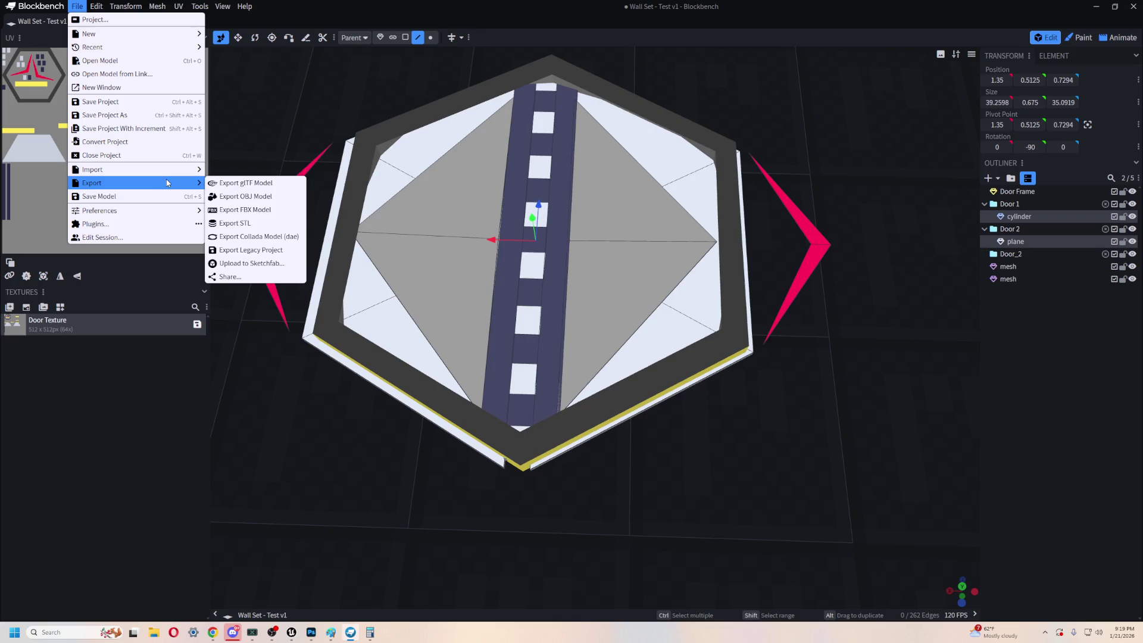
{"action": "left_click", "coordinate": [241, 183]}
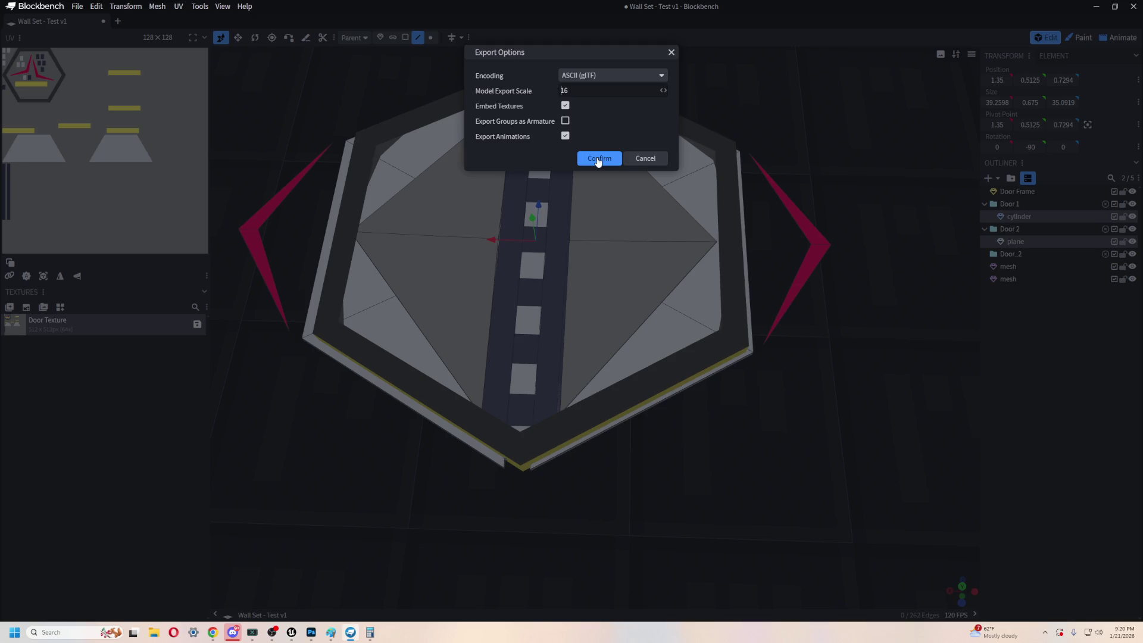
{"action": "left_click", "coordinate": [598, 160]}
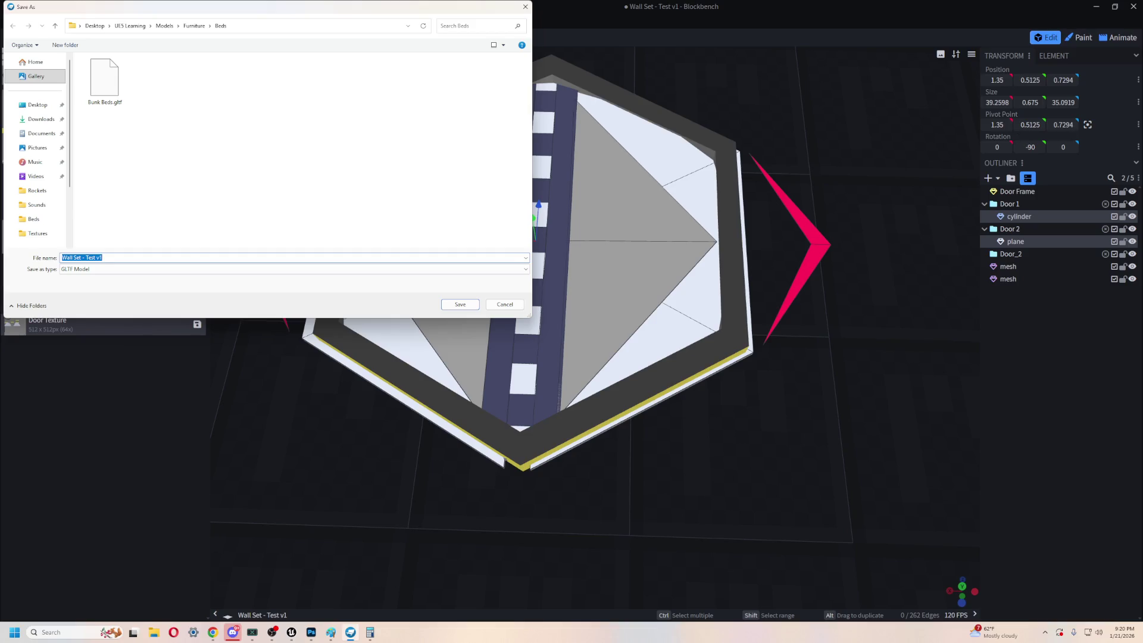
{"action": "key", "text": "alt+Tab"}
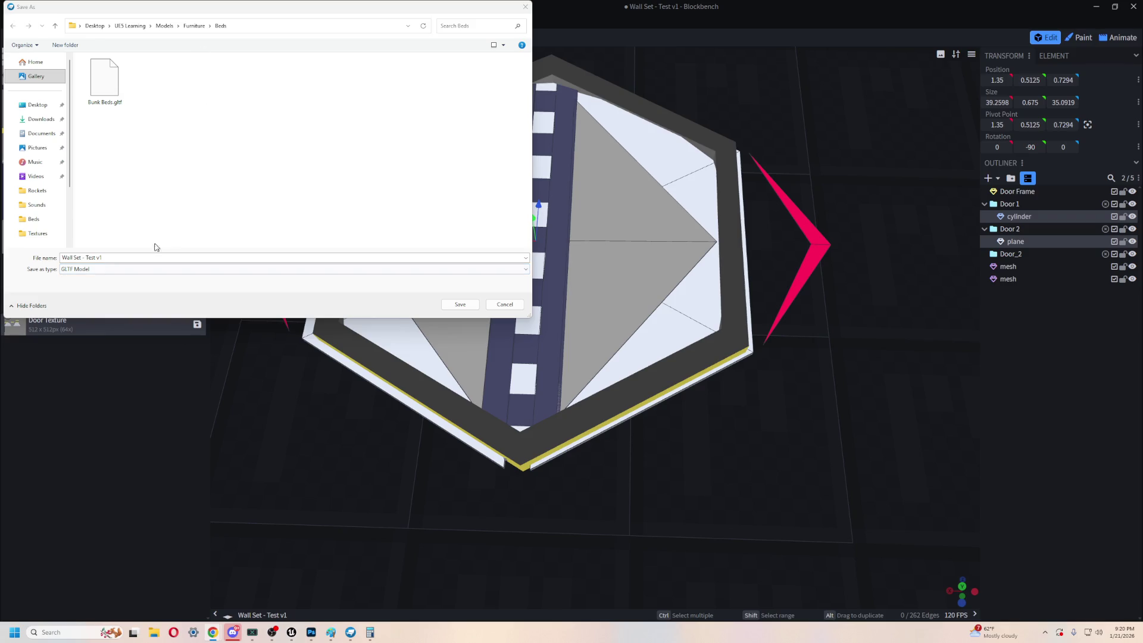
{"action": "left_click", "coordinate": [460, 304]}
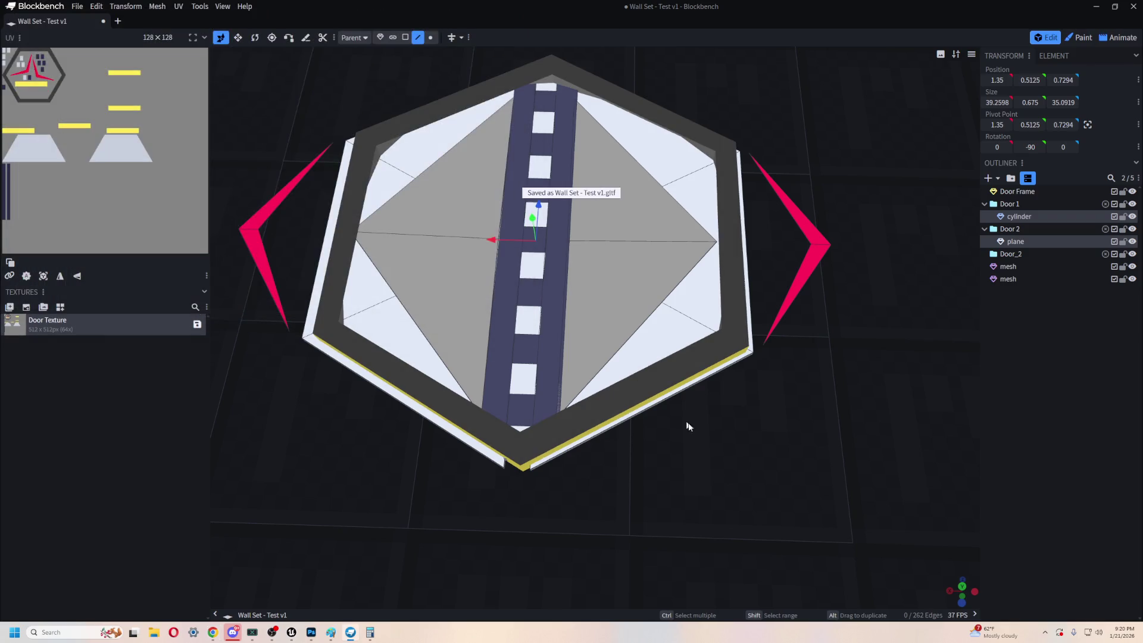
- Switch to Unreal Engine, open the Content Drawer and browse through Assets to the Blueprints folder
{"action": "key", "text": "alt+Tab"}
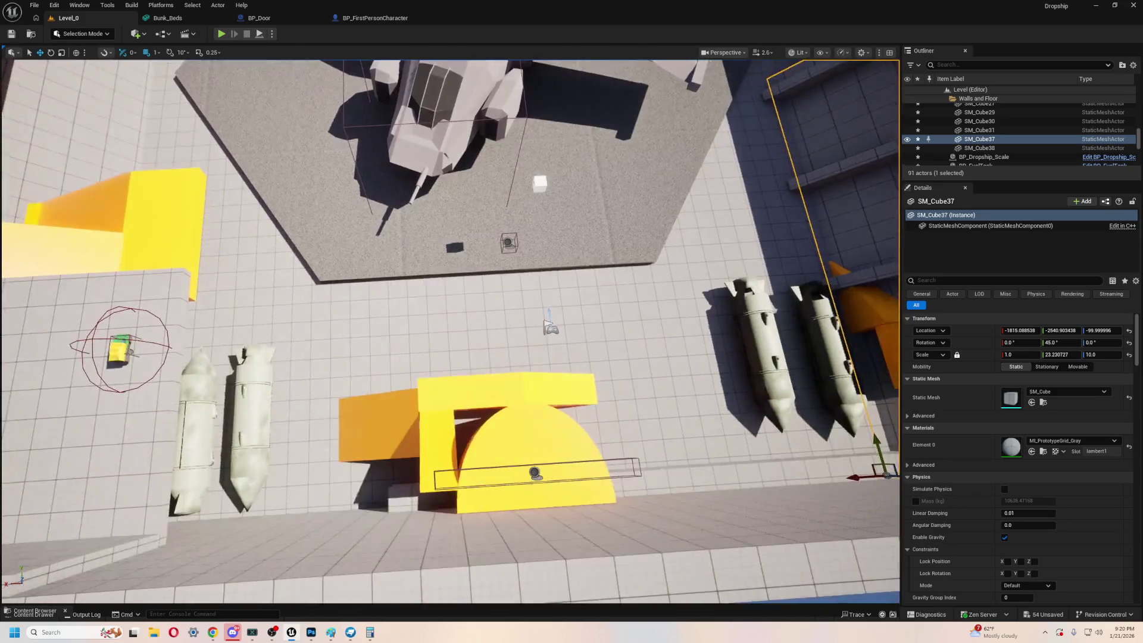
{"action": "right_click_drag", "start_coordinate": [544, 321], "coordinate": [545, 280]}
{"action": "key", "text": "ctrl+space"}
{"action": "left_click", "coordinate": [487, 529]}
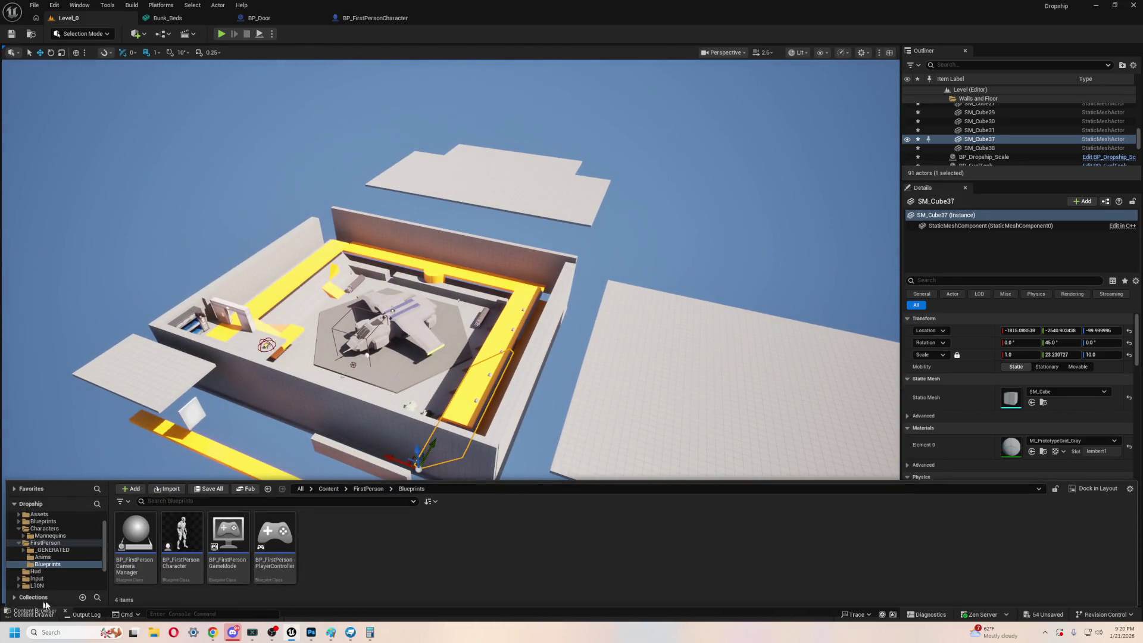
{"action": "scroll", "coordinate": [59, 559], "scroll_direction": "up", "scroll_amount": 2}
{"action": "left_click", "coordinate": [19, 560]}
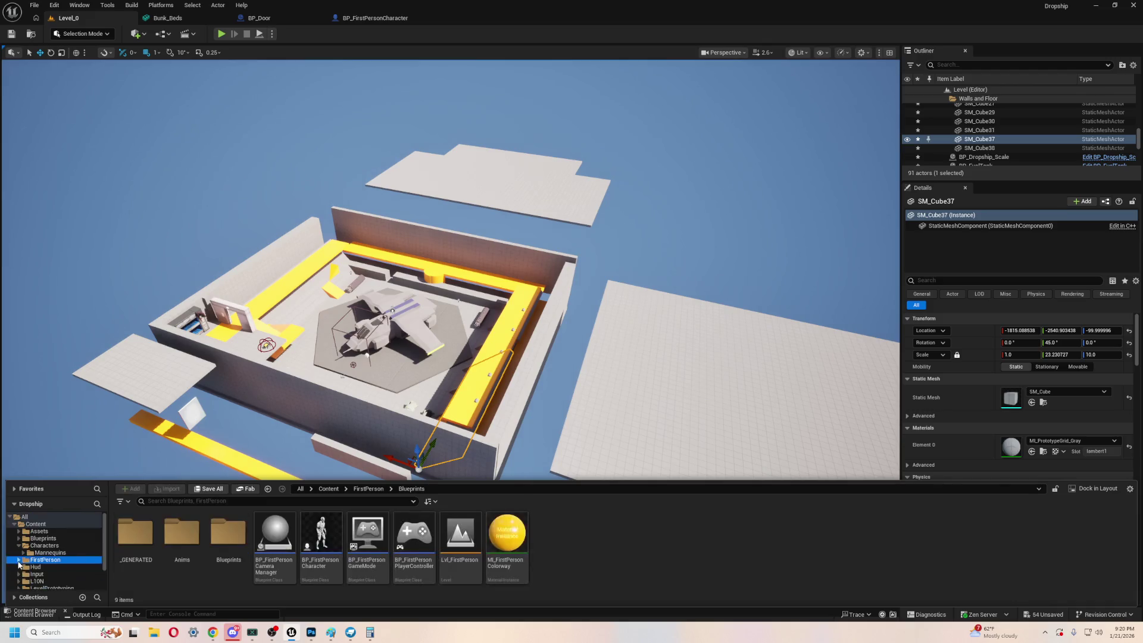
{"action": "left_click", "coordinate": [57, 533]}
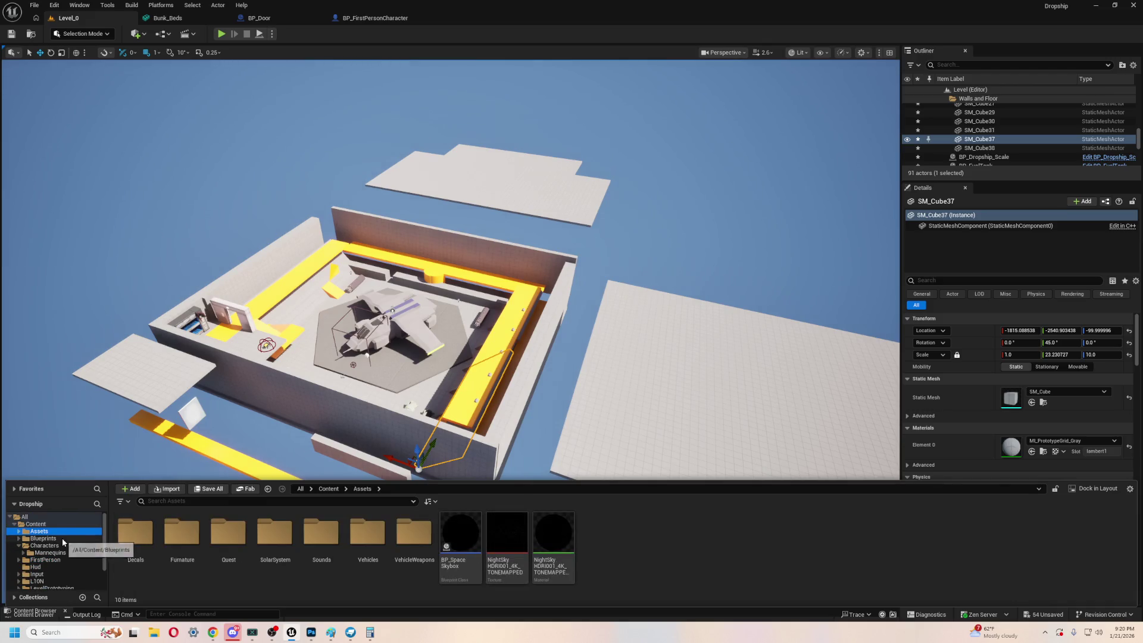
{"action": "left_click", "coordinate": [62, 538]}
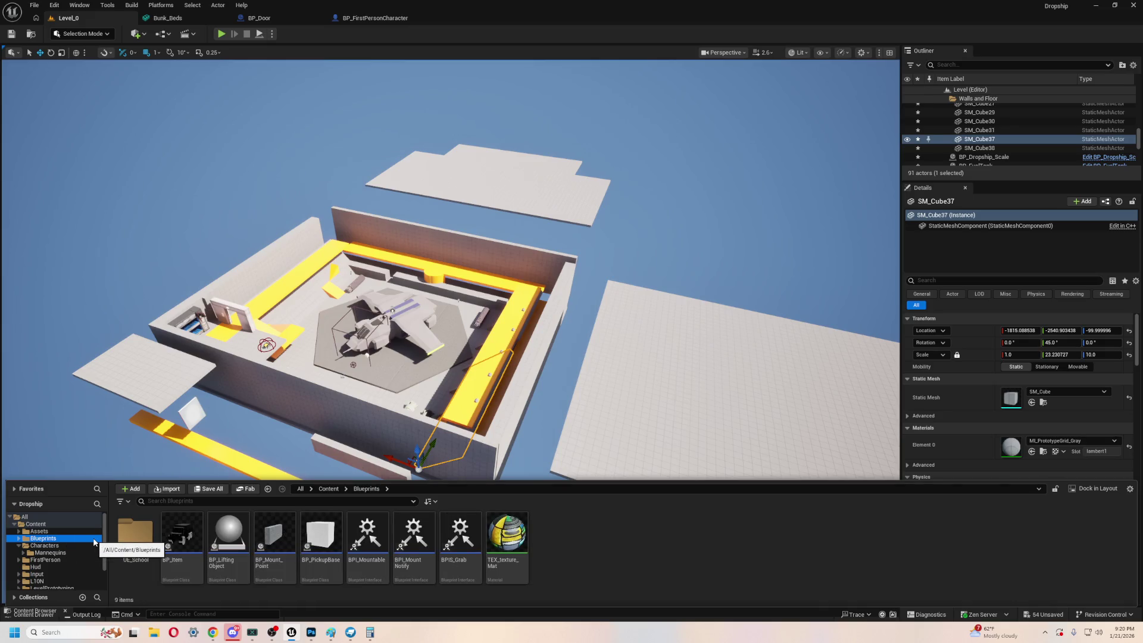
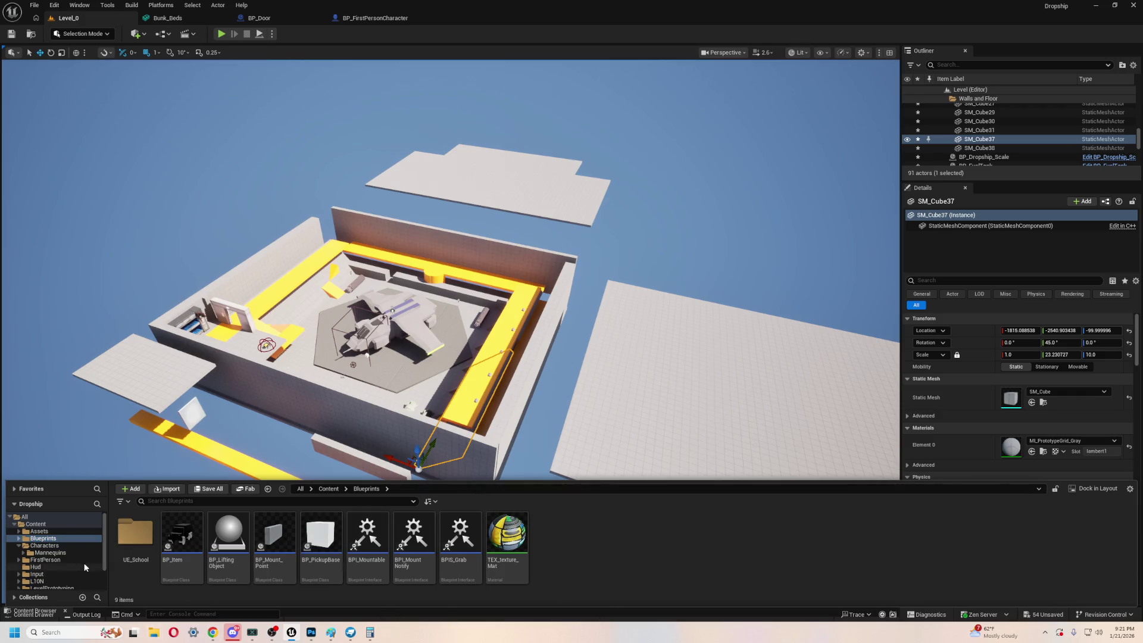
- Browse the Assets and Characters folders in the Content Browser
{"action": "left_click", "coordinate": [58, 532]}
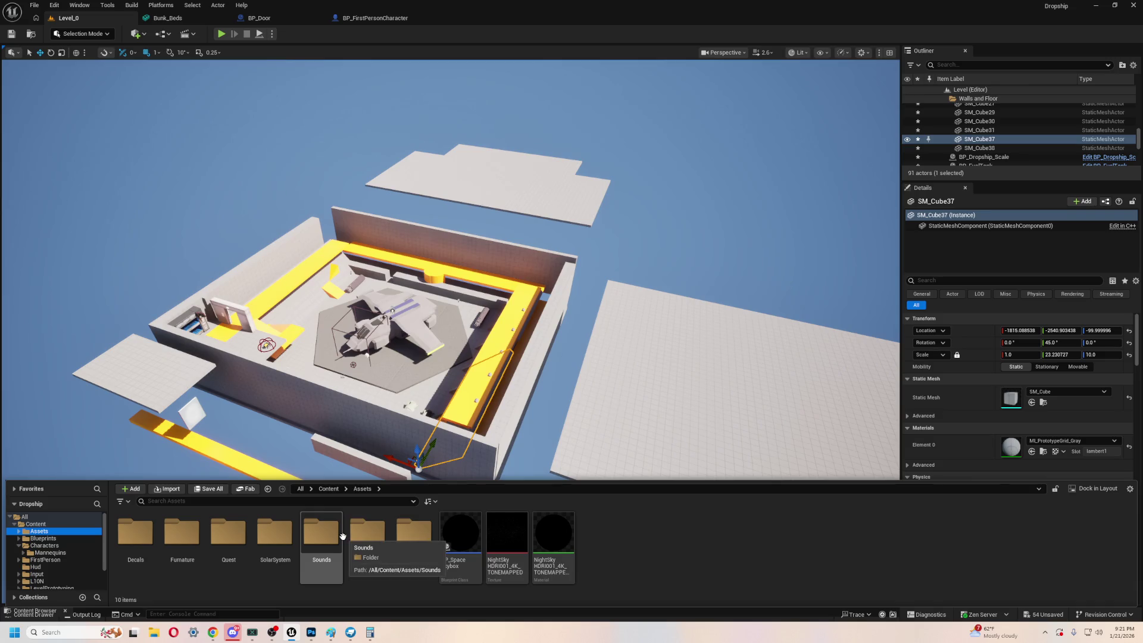
{"action": "left_click", "coordinate": [37, 546]}
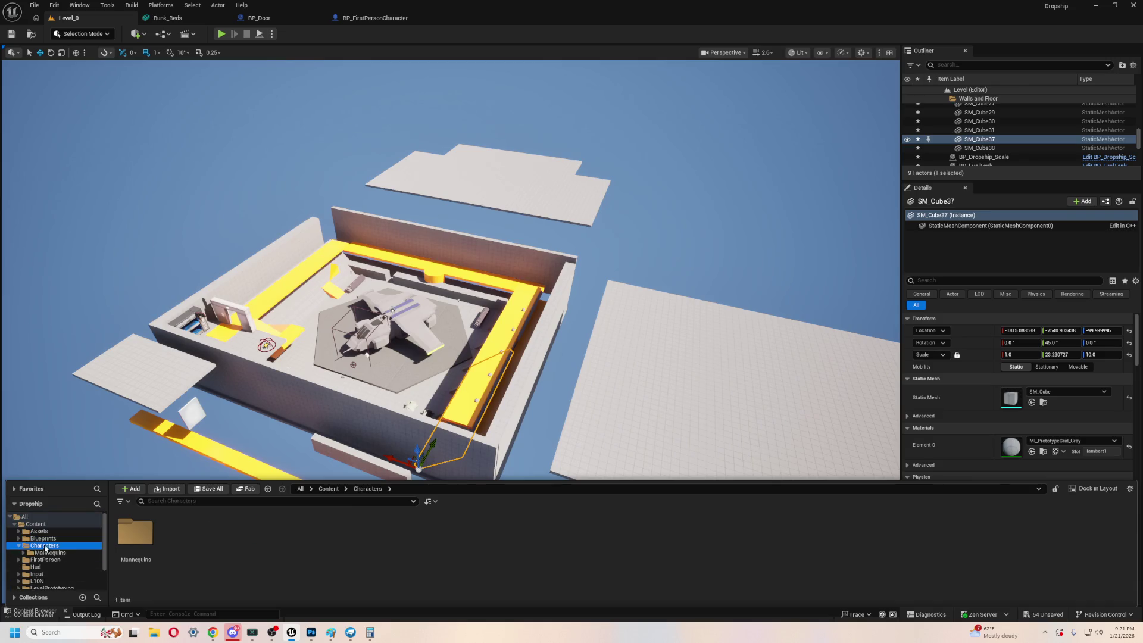
{"action": "left_click", "coordinate": [39, 531]}
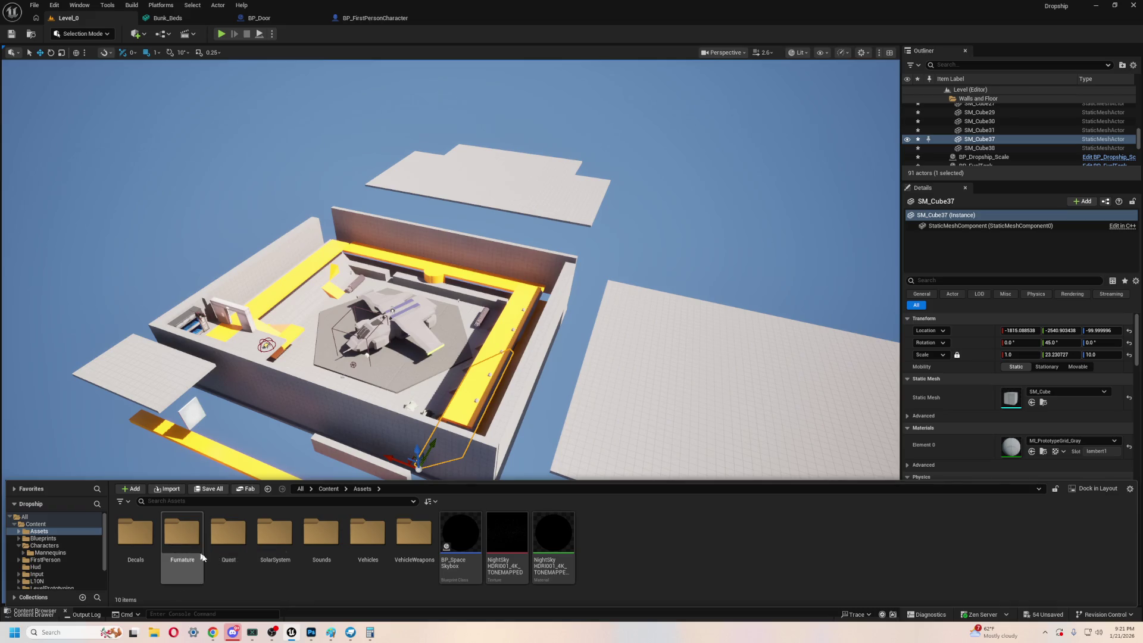
{"action": "right_click", "coordinate": [613, 530]}
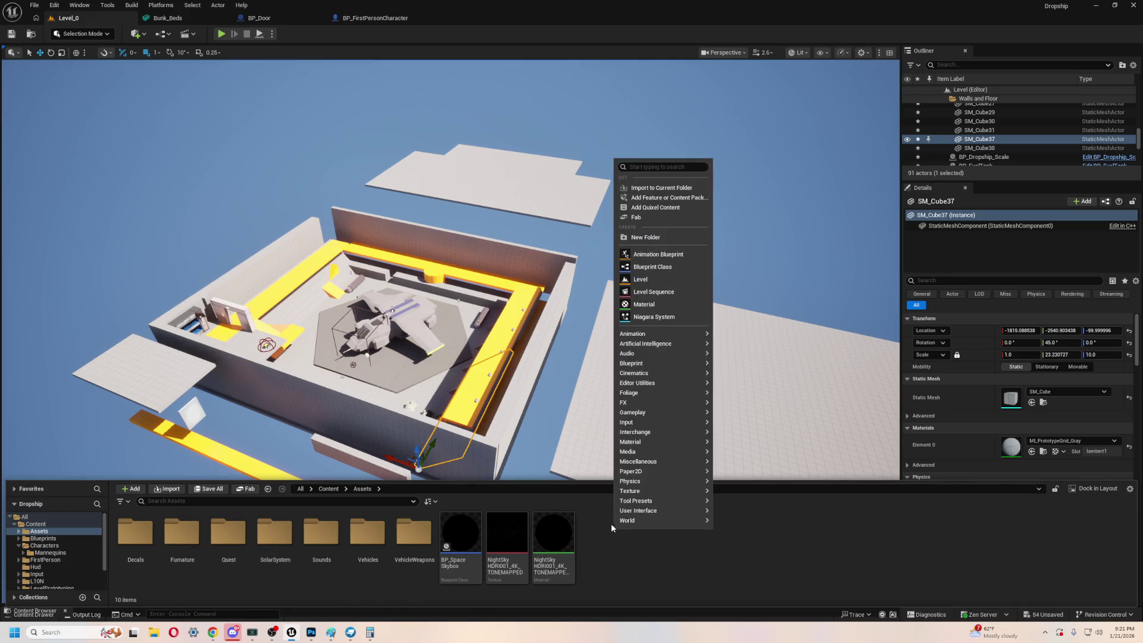
{"action": "left_click", "coordinate": [690, 571]}
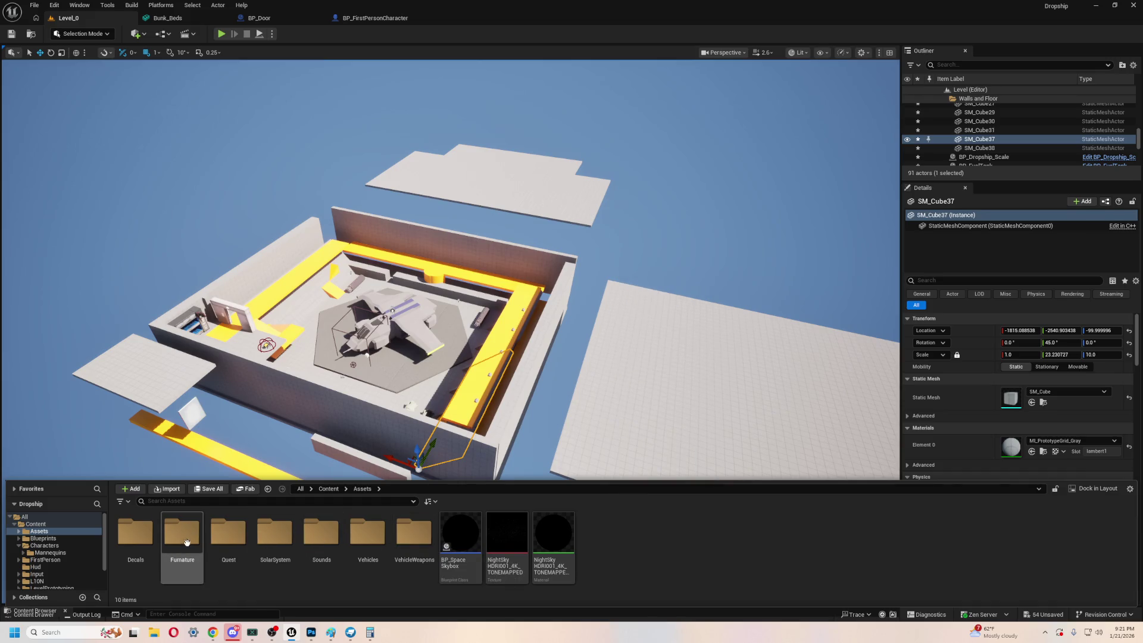
- Create a folder named MainDoor inside Furnature and open it
{"action": "double_click", "coordinate": [182, 536]}
{"action": "right_click", "coordinate": [272, 533]}
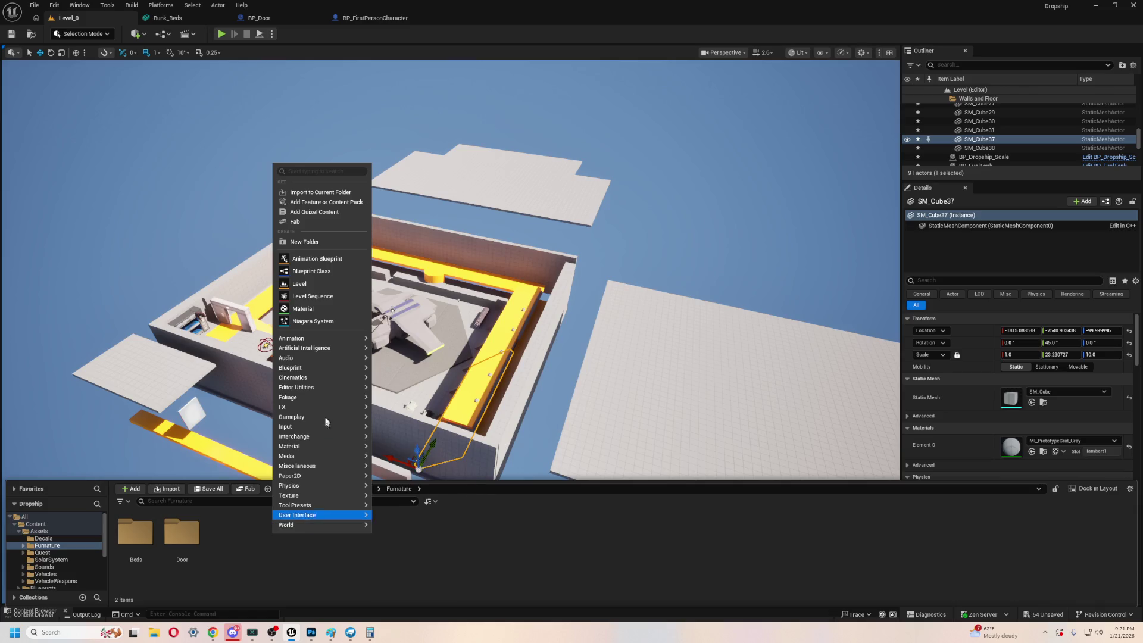
{"action": "left_click", "coordinate": [322, 241]}
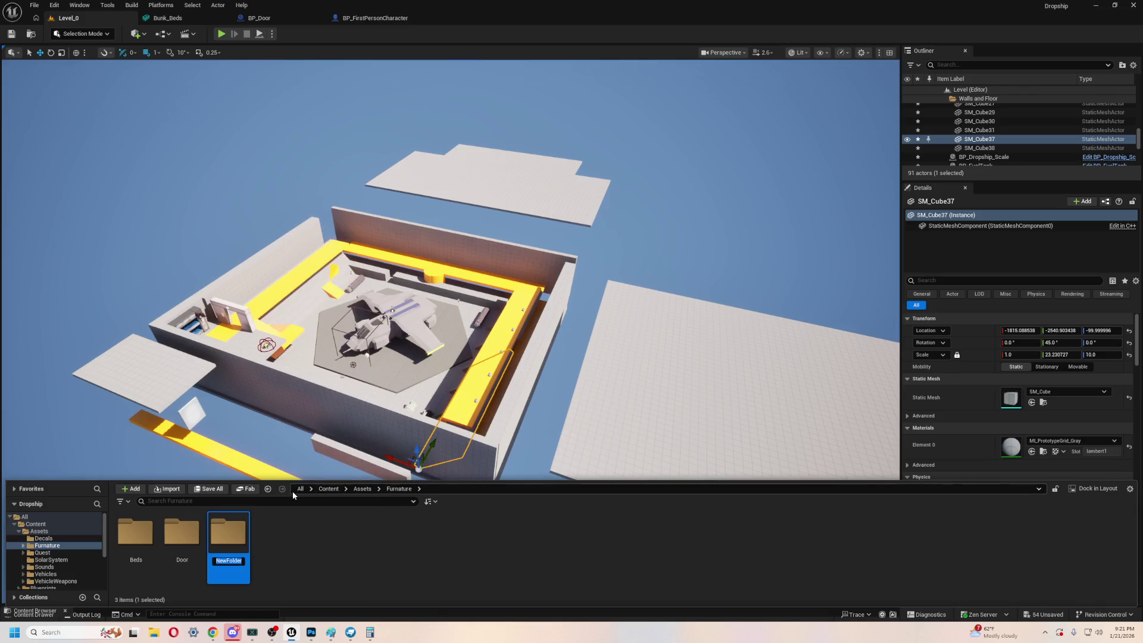
{"action": "type", "text": "MainDoor"}
{"action": "key", "text": "Return"}
{"action": "double_click", "coordinate": [232, 554]}
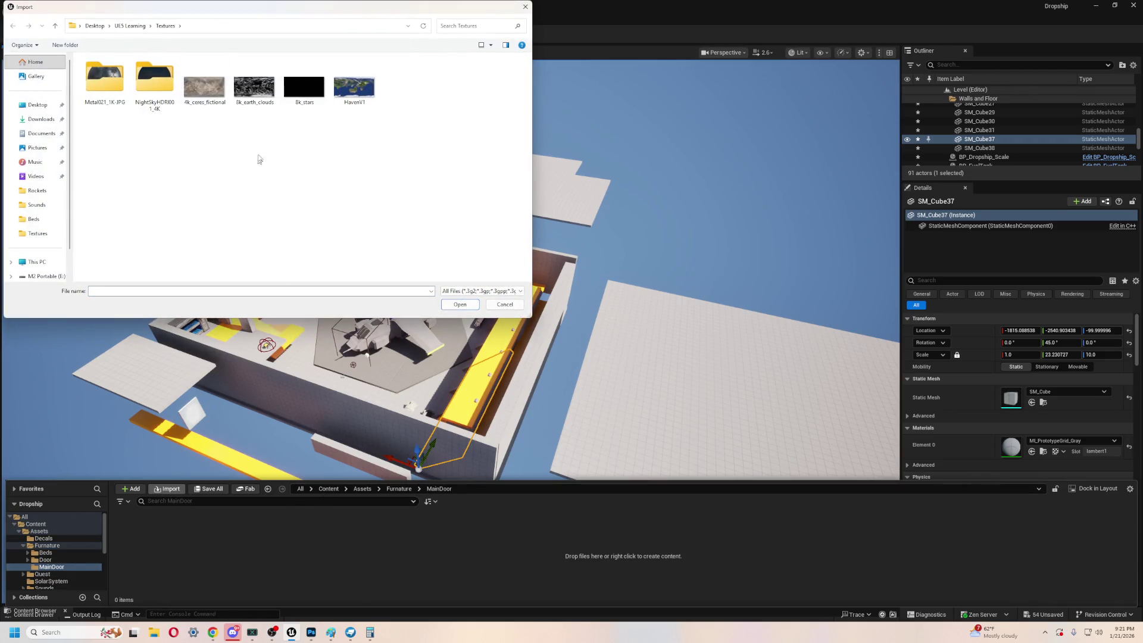
- Navigate the import file chooser from UE5 Learning to the Models folder
{"action": "left_click", "coordinate": [130, 26]}
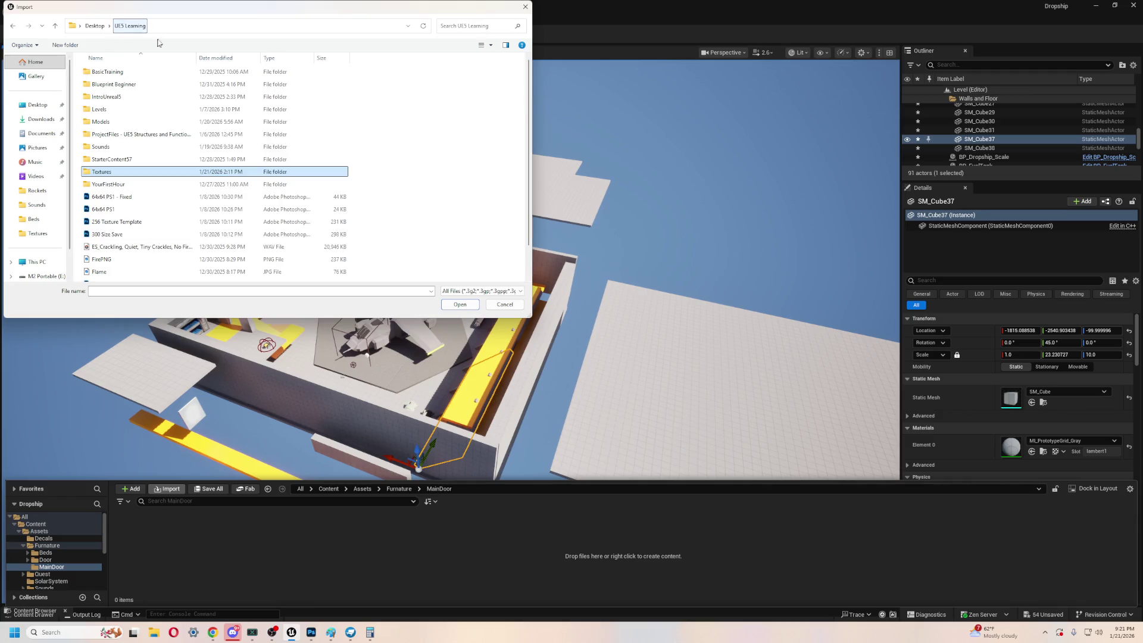
{"action": "left_click", "coordinate": [121, 112]}
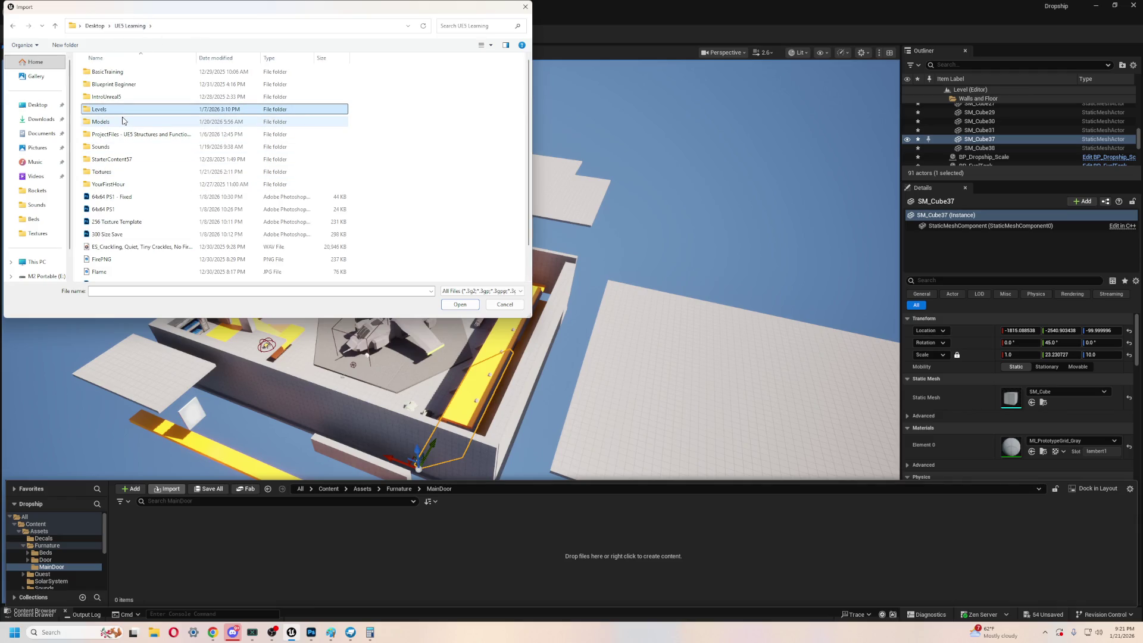
{"action": "left_click", "coordinate": [136, 172]}
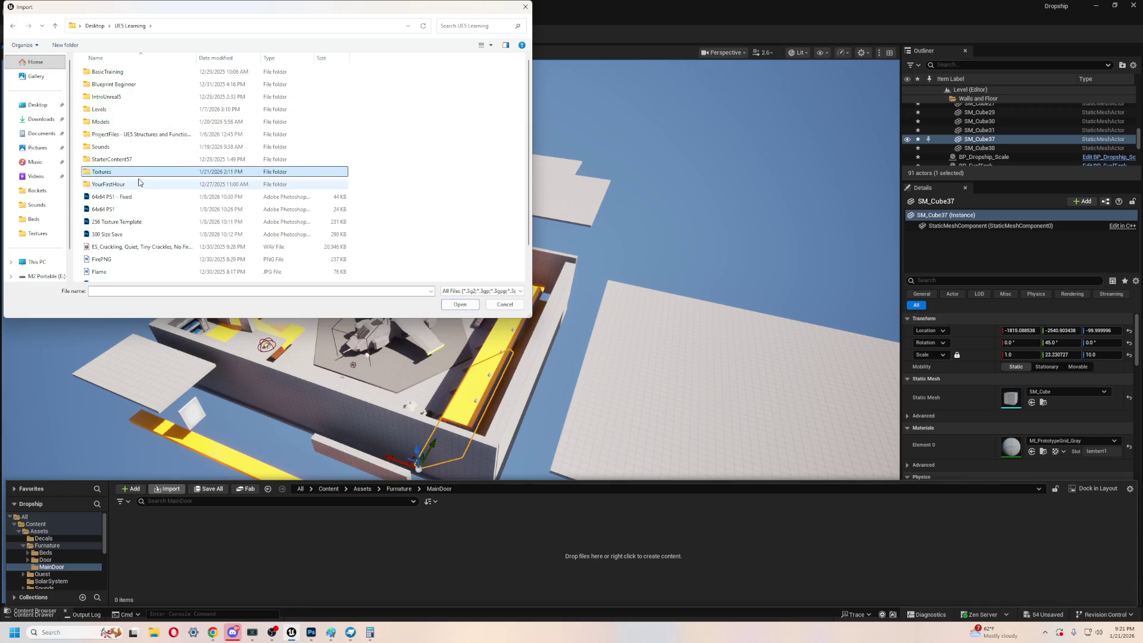
{"action": "double_click", "coordinate": [116, 122]}
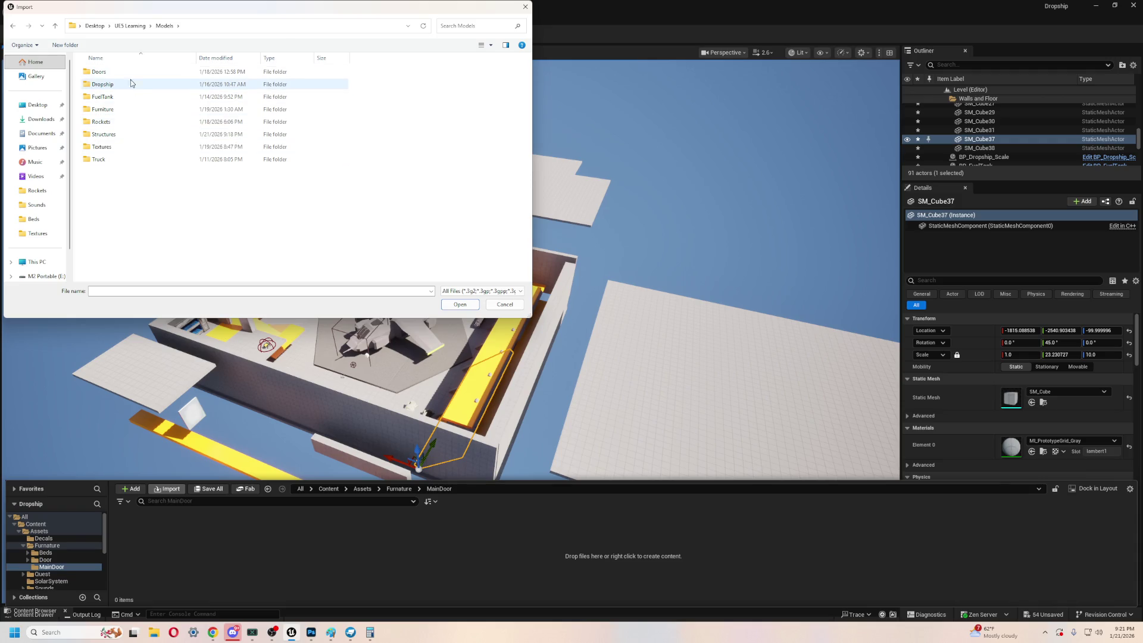
{"action": "double_click", "coordinate": [132, 85]}
{"action": "key", "text": "alt+Left"}
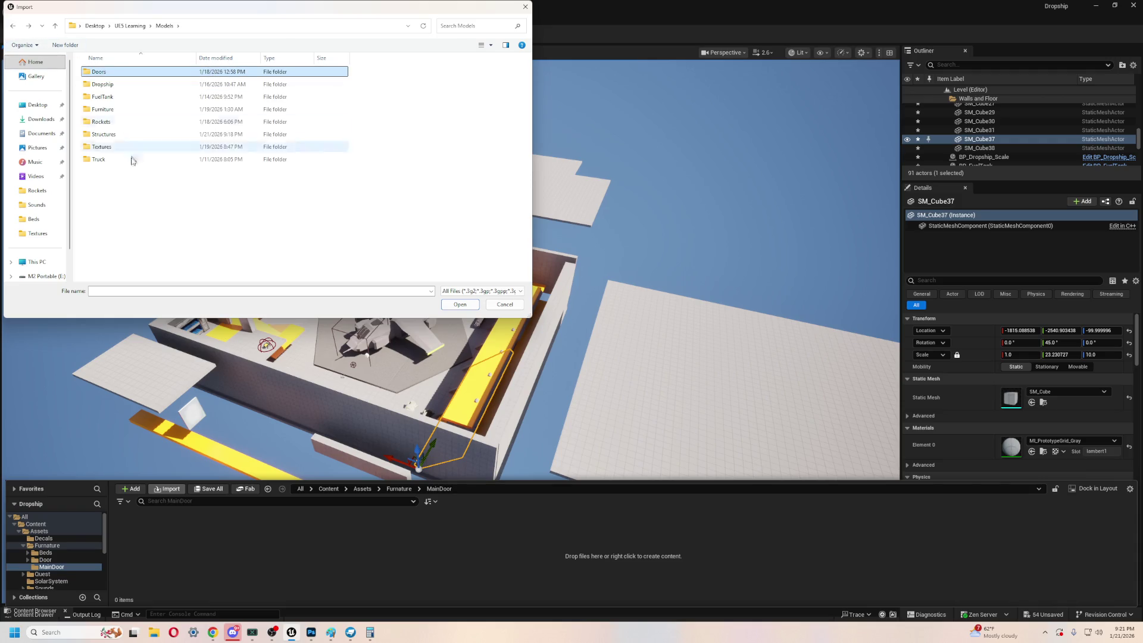
{"action": "left_click", "coordinate": [143, 210]}
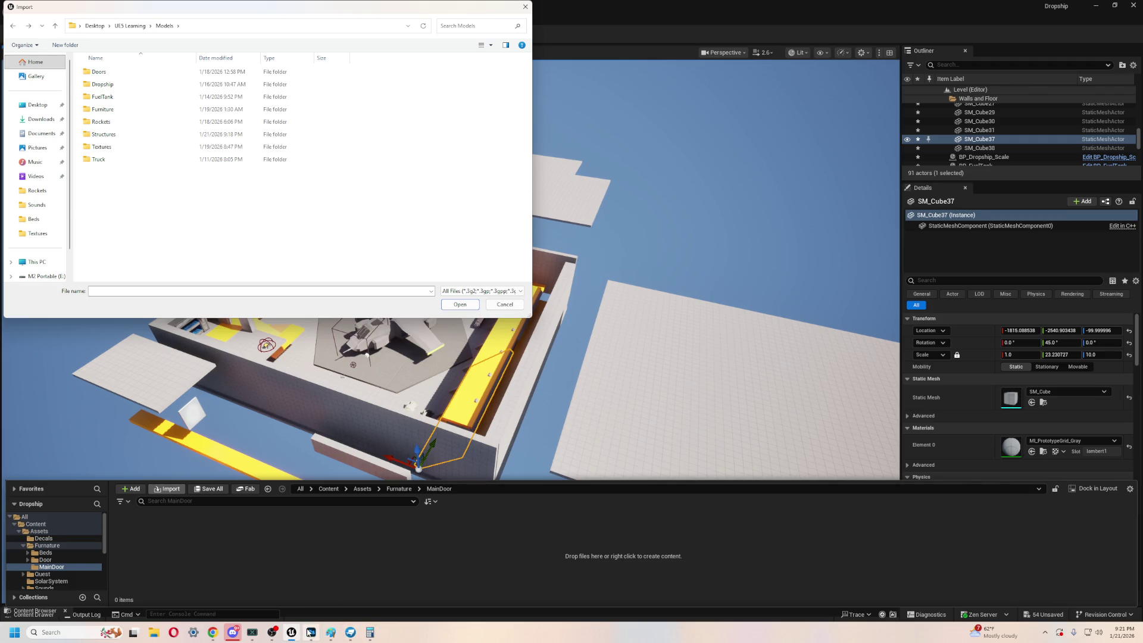
- Close Paint without saving and switch to the Blockbench door model
{"action": "left_click", "coordinate": [331, 633]}
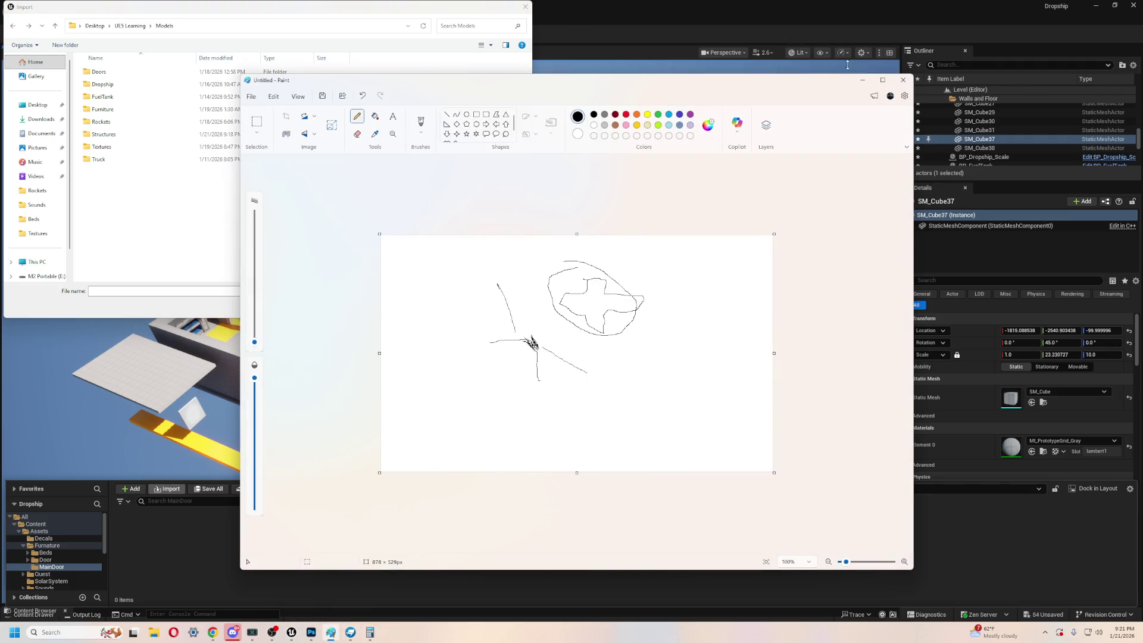
{"action": "left_click", "coordinate": [903, 79]}
{"action": "left_click", "coordinate": [582, 350]}
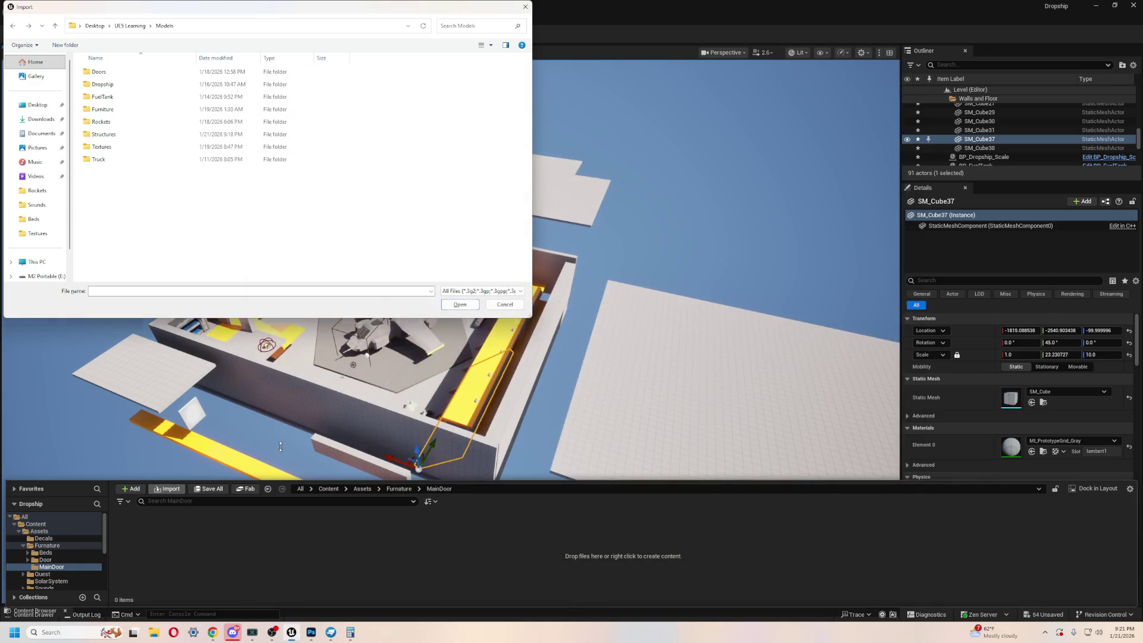
{"action": "key", "text": "alt+Tab"}
{"action": "left_click", "coordinate": [301, 340]}
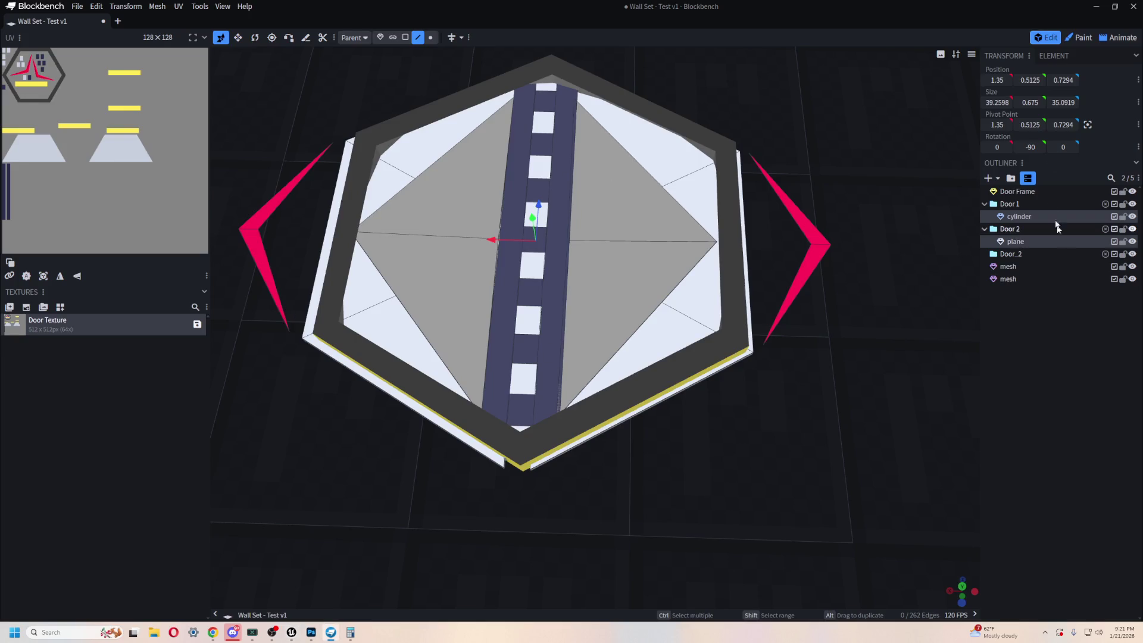
- Export the selected cylinder and plane as a glTF model, then close the save dialog
{"action": "left_click", "coordinate": [1056, 241], "text": "ctrl"}
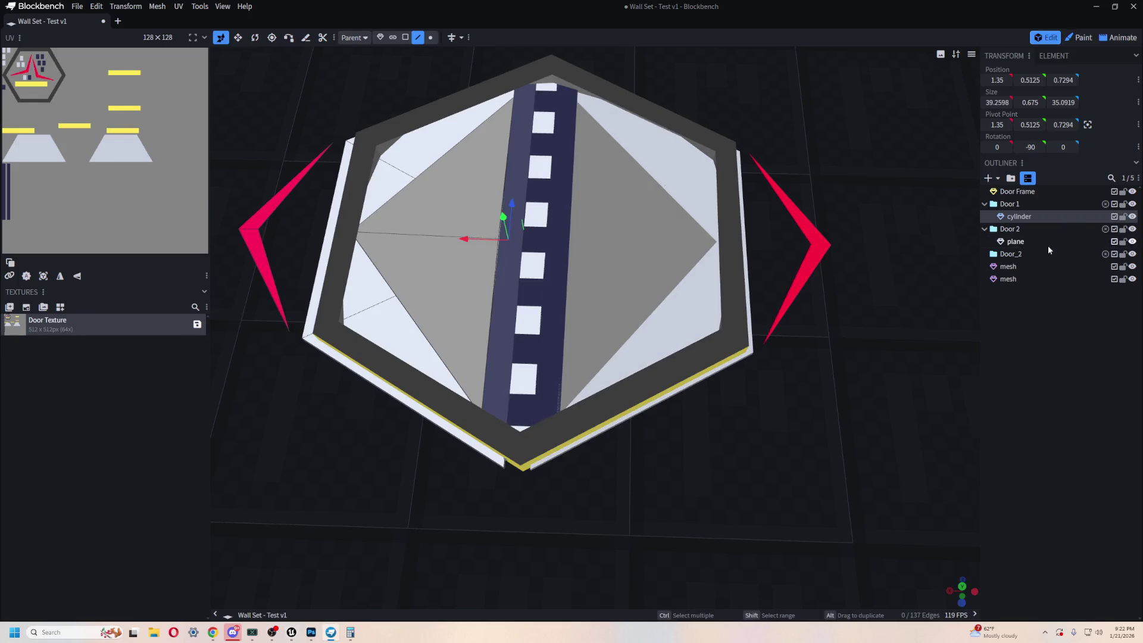
{"action": "left_click", "coordinate": [1029, 243], "text": "ctrl"}
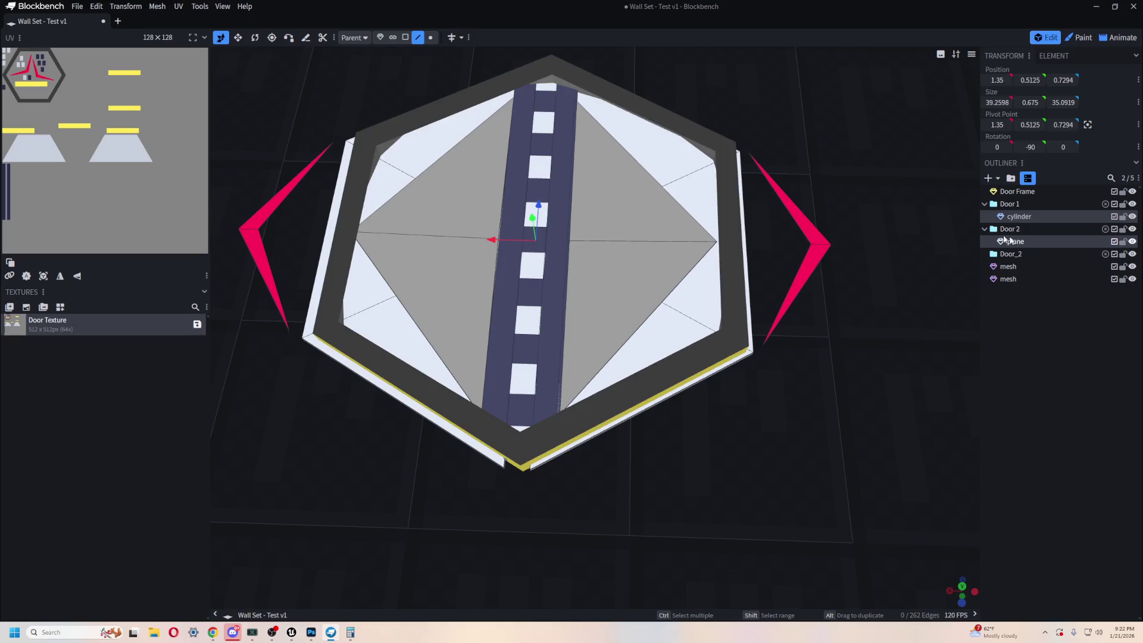
{"action": "left_click", "coordinate": [76, 12]}
{"action": "mouse_move", "coordinate": [179, 183]}
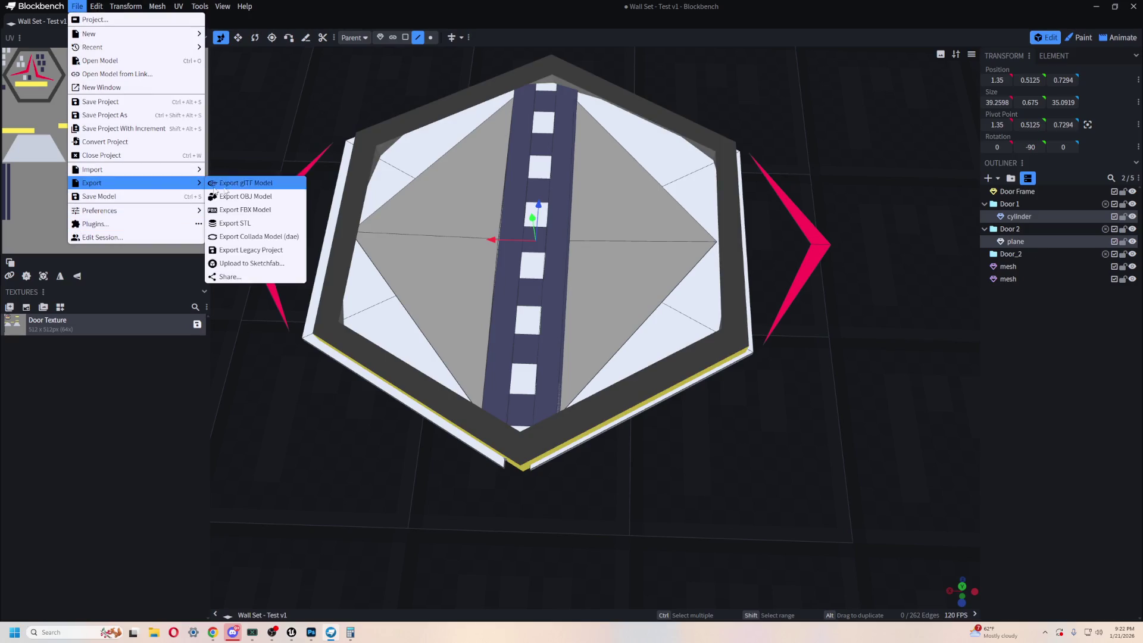
{"action": "left_click", "coordinate": [284, 189]}
{"action": "left_click", "coordinate": [581, 156]}
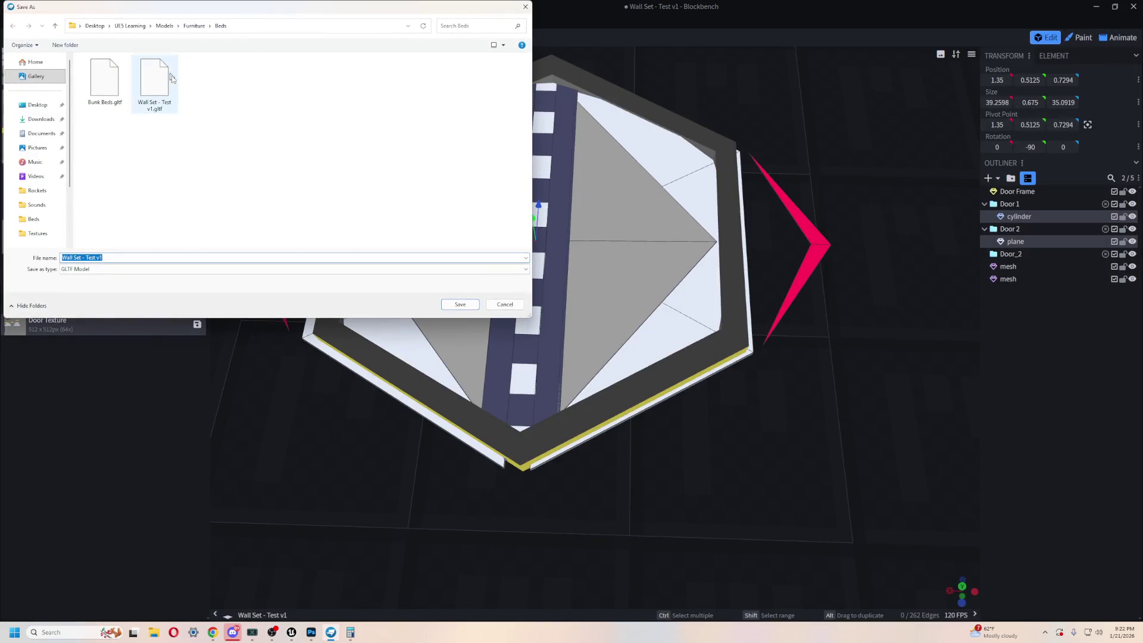
{"action": "left_click", "coordinate": [525, 8]}
- Cycle through open windows back to Unreal Editor's import file chooser
{"action": "key", "text": "alt+Tab"}
{"action": "left_click", "coordinate": [183, 307]}
{"action": "key", "text": "alt+Tab"}
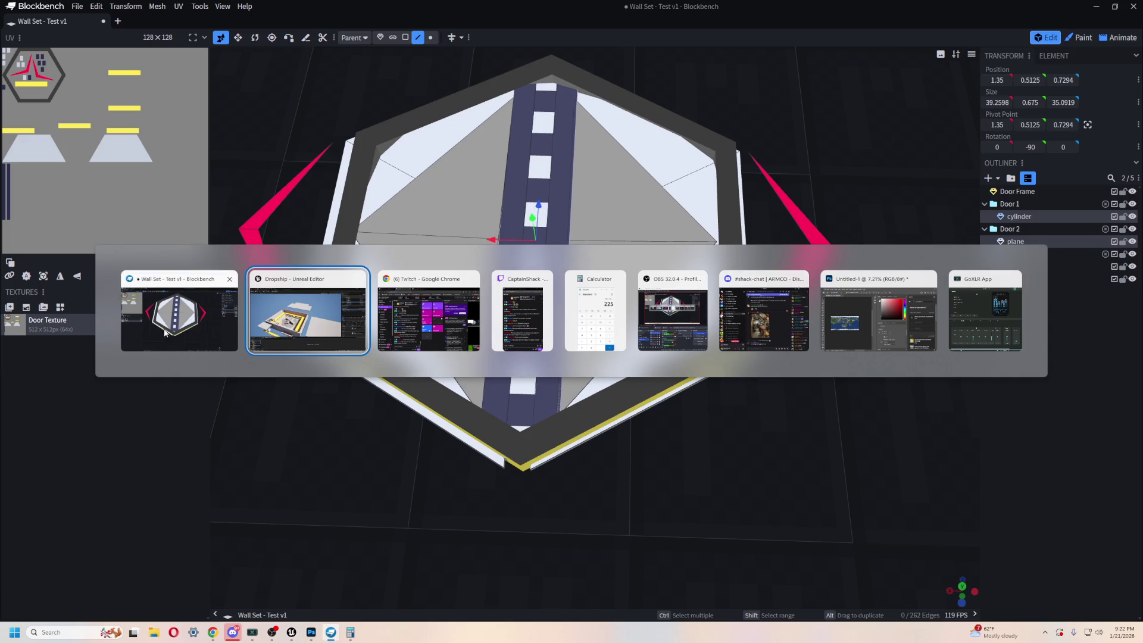
{"action": "left_click", "coordinate": [224, 331]}
{"action": "key", "text": "alt+Tab"}
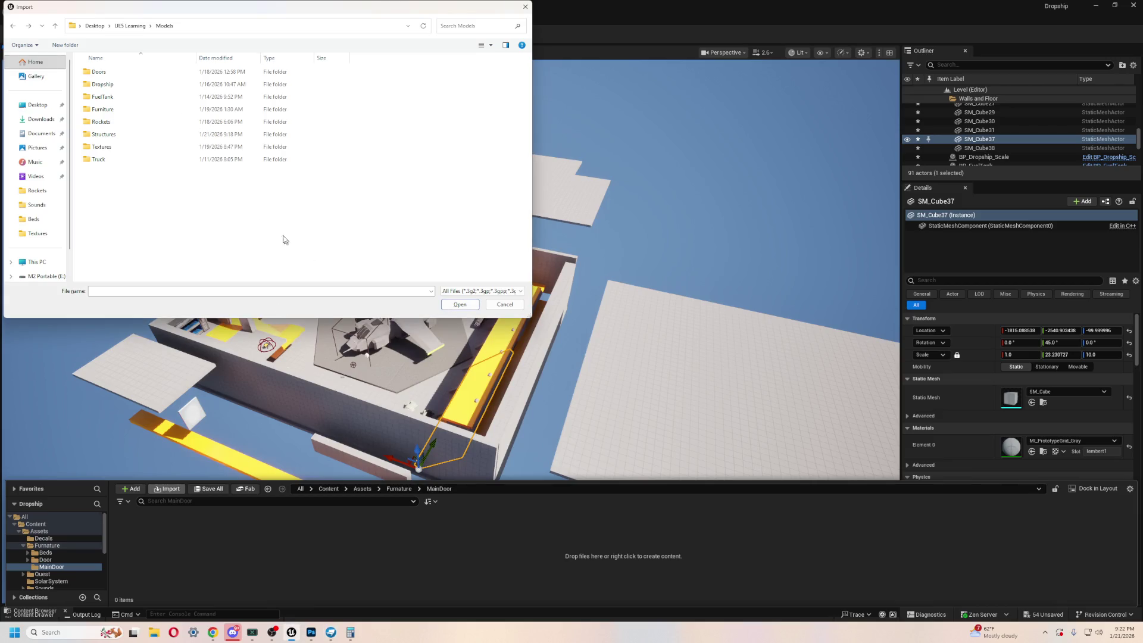
- Import Wall Set - Test v1.gltf from Furniture > Beds with default settings
{"action": "left_click", "coordinate": [132, 96]}
{"action": "double_click", "coordinate": [125, 108]}
{"action": "double_click", "coordinate": [114, 73]}
{"action": "left_click", "coordinate": [210, 90]}
{"action": "left_click", "coordinate": [459, 305]}
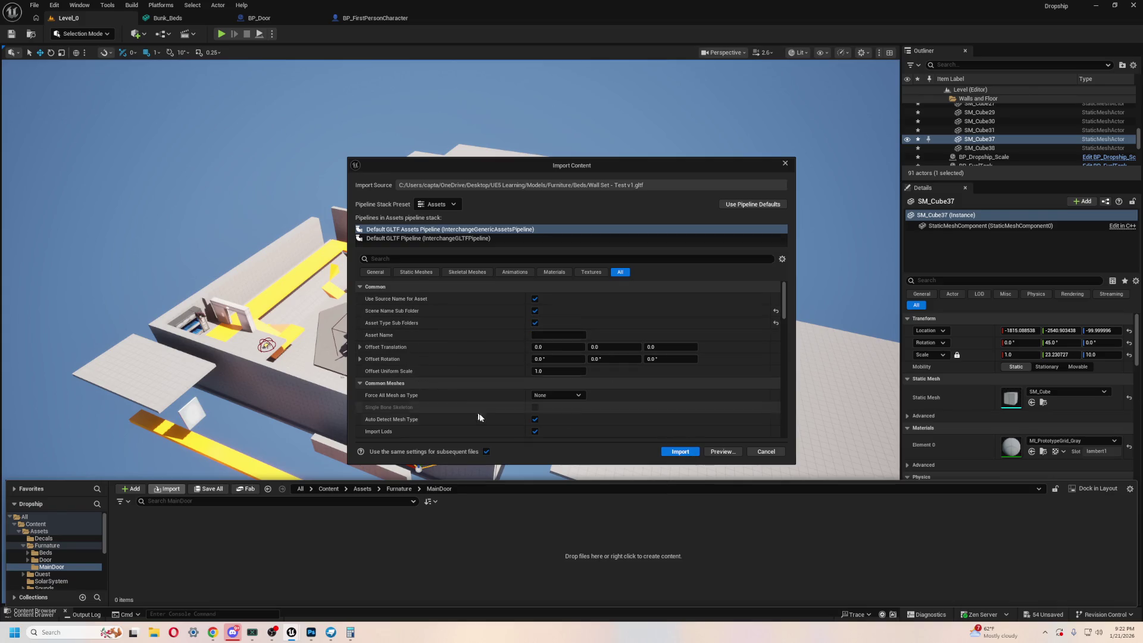
{"action": "left_click", "coordinate": [675, 451]}
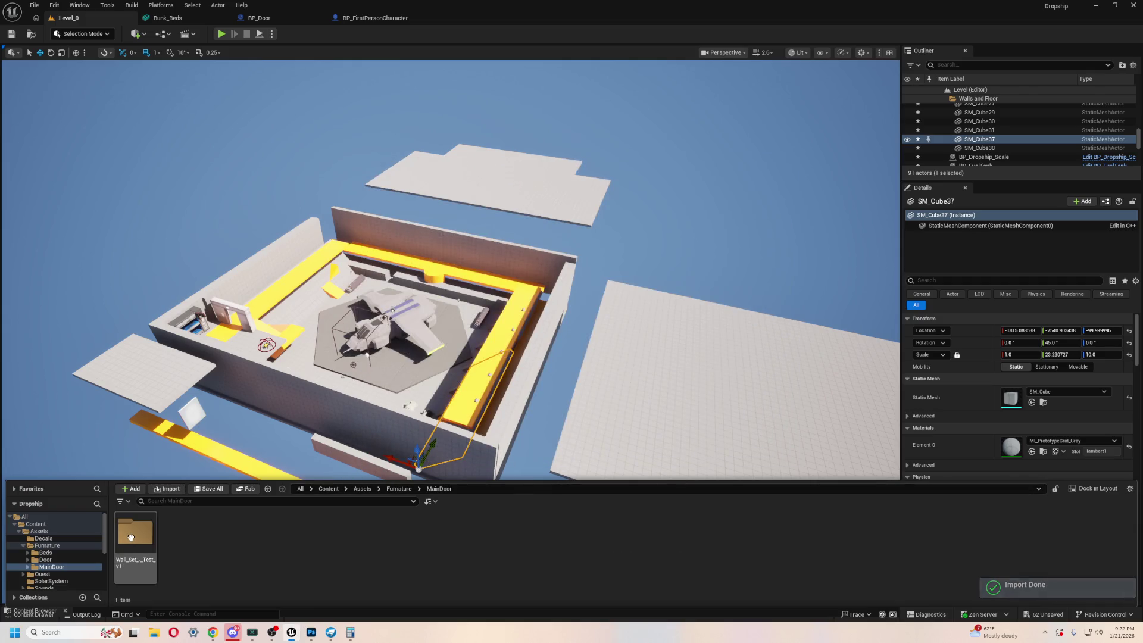
- Open the imported Wall_Set_-_Test_v1 folder and its StaticMeshes subfolder
{"action": "double_click", "coordinate": [130, 535]}
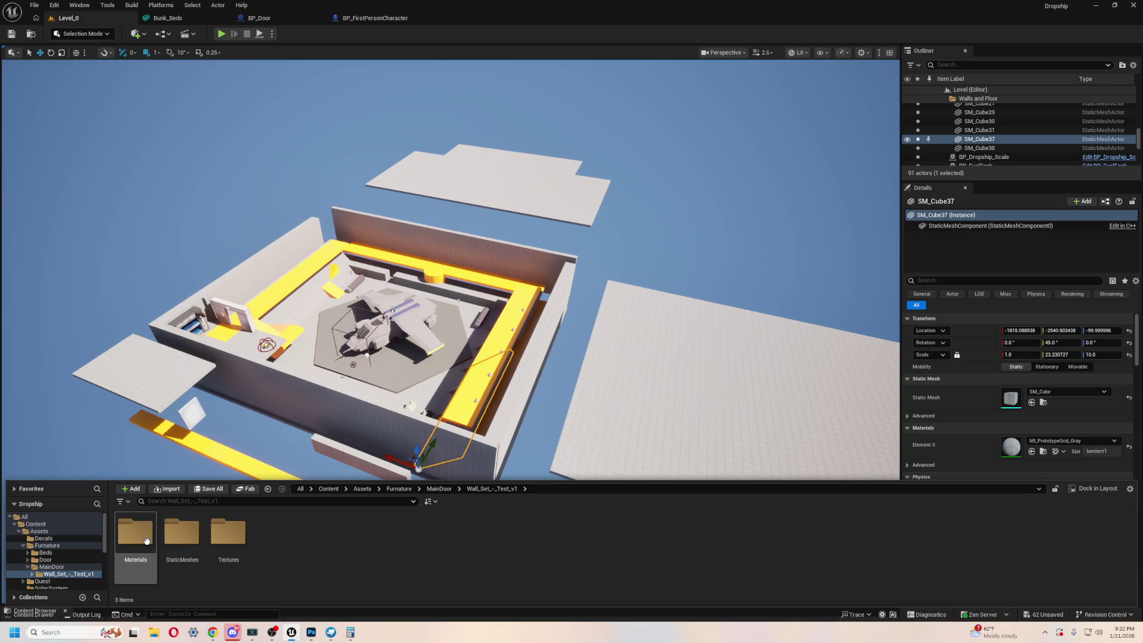
{"action": "left_click", "coordinate": [189, 541]}
{"action": "double_click", "coordinate": [189, 540]}
- Place the Door_Frame mesh on the level floor and fly in close to it
{"action": "right_click_drag", "start_coordinate": [452, 268], "coordinate": [559, 239]}
{"action": "key", "text": "ctrl+space"}
{"action": "left_click_drag", "start_coordinate": [182, 583], "coordinate": [469, 335]}
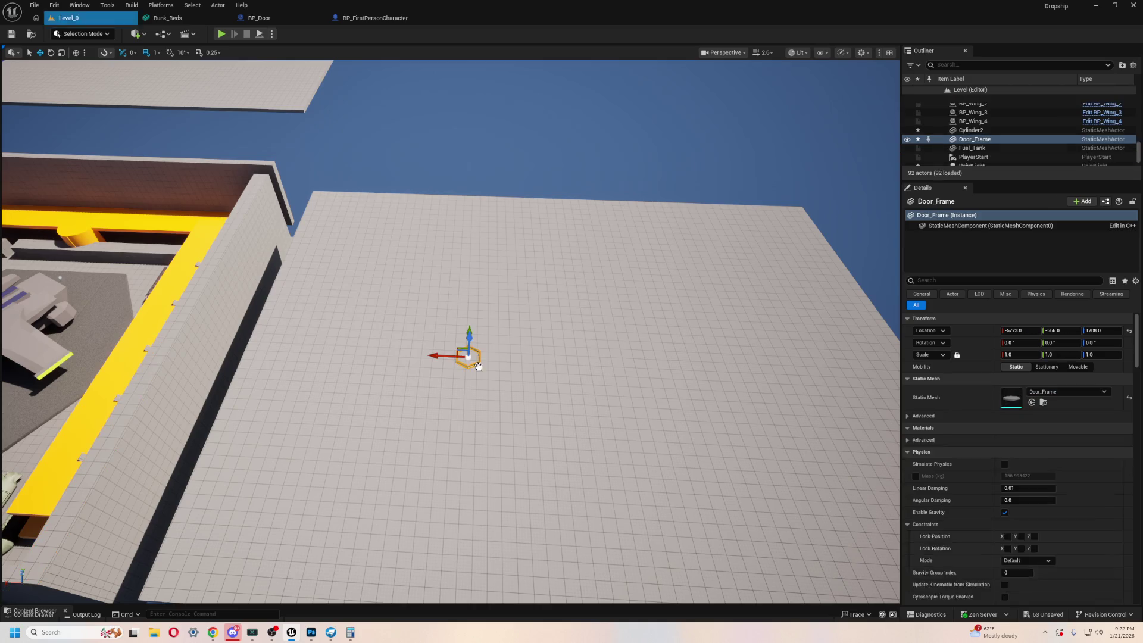
{"action": "scroll", "coordinate": [468, 333], "scroll_direction": "up", "scroll_amount": 2}
{"action": "mouse_move", "coordinate": [468, 333]}
{"action": "right_mouse_down"}
{"action": "mouse_move", "coordinate": [468, 285]}
{"action": "mouse_move", "coordinate": [443, 286]}
{"action": "mouse_move", "coordinate": [443, 262]}
{"action": "mouse_move", "coordinate": [437, 309]}
{"action": "mouse_move", "coordinate": [200, 126]}
{"action": "right_mouse_up"}
- Play-test the level walking around the hexagon frame, then stop playing
{"action": "left_click", "coordinate": [221, 34]}
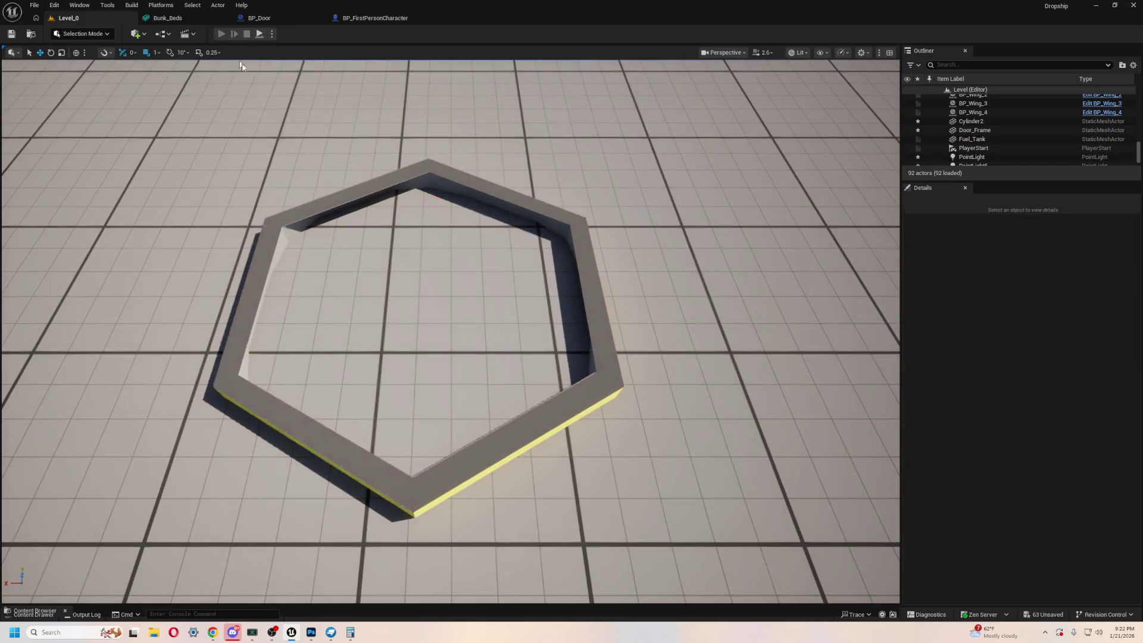
{"action": "key", "text": "space"}
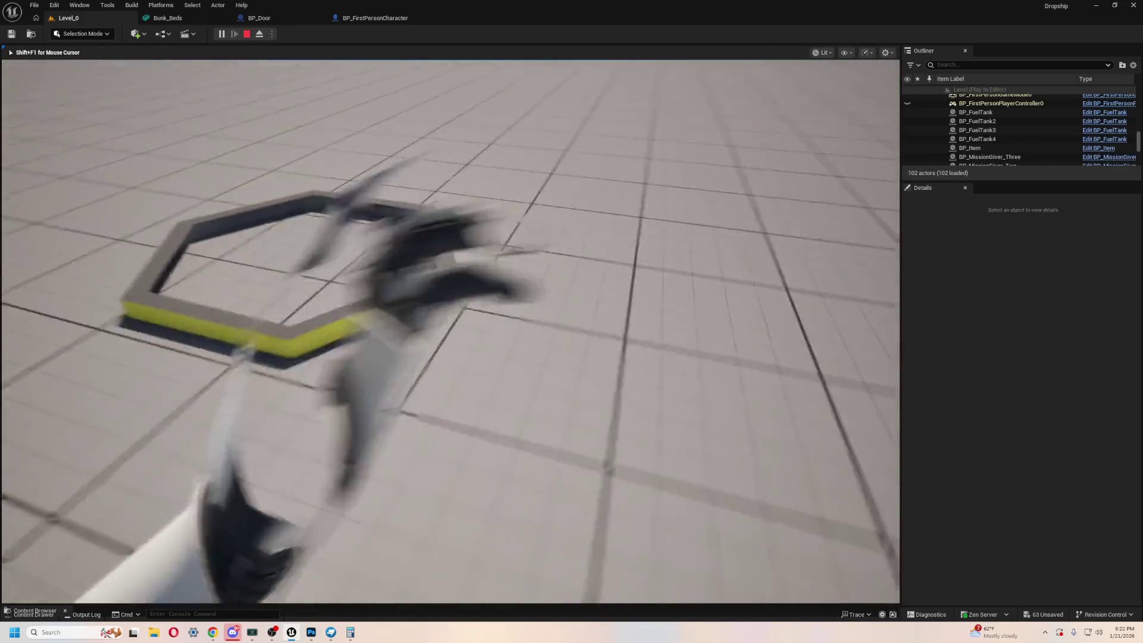
{"action": "key", "text": "s"}
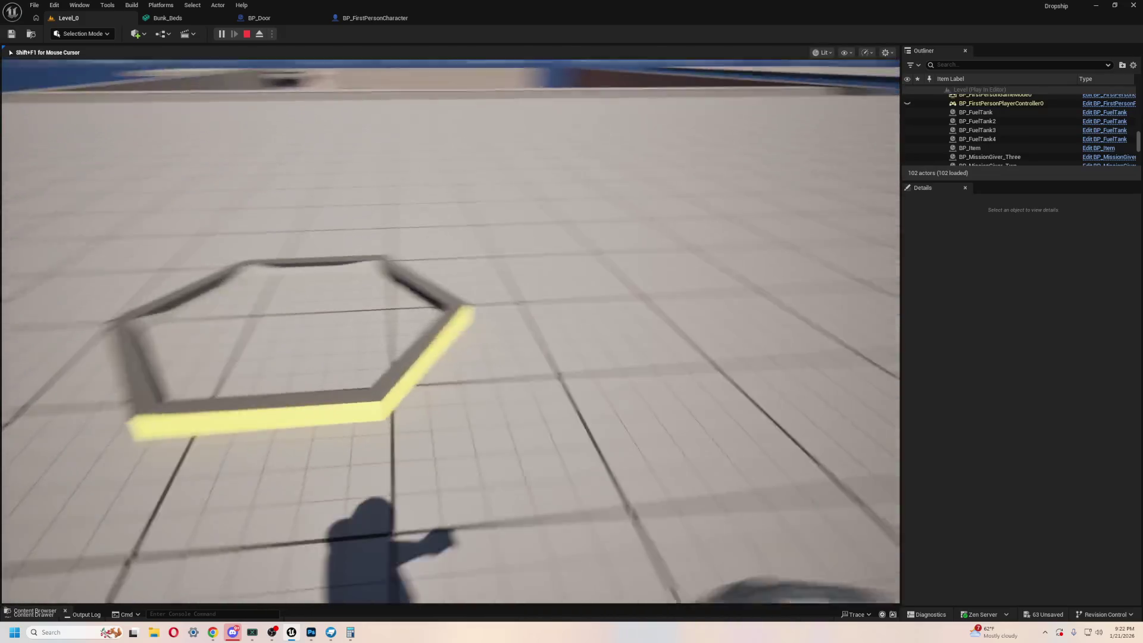
{"action": "key", "text": "Escape"}
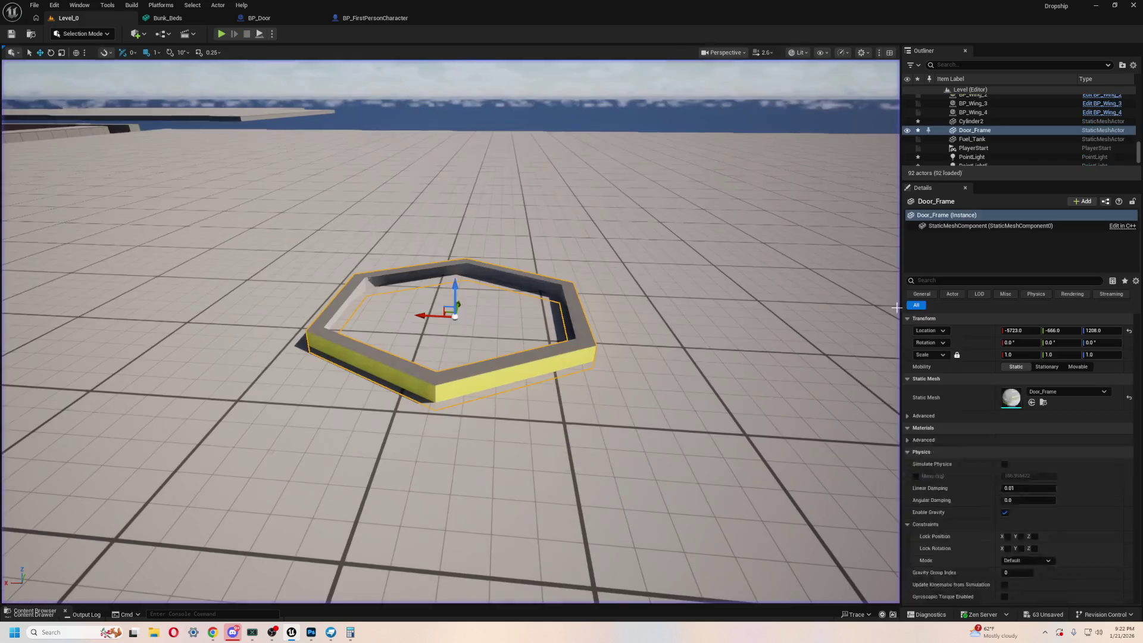
{"action": "key", "text": "alt+Tab"}
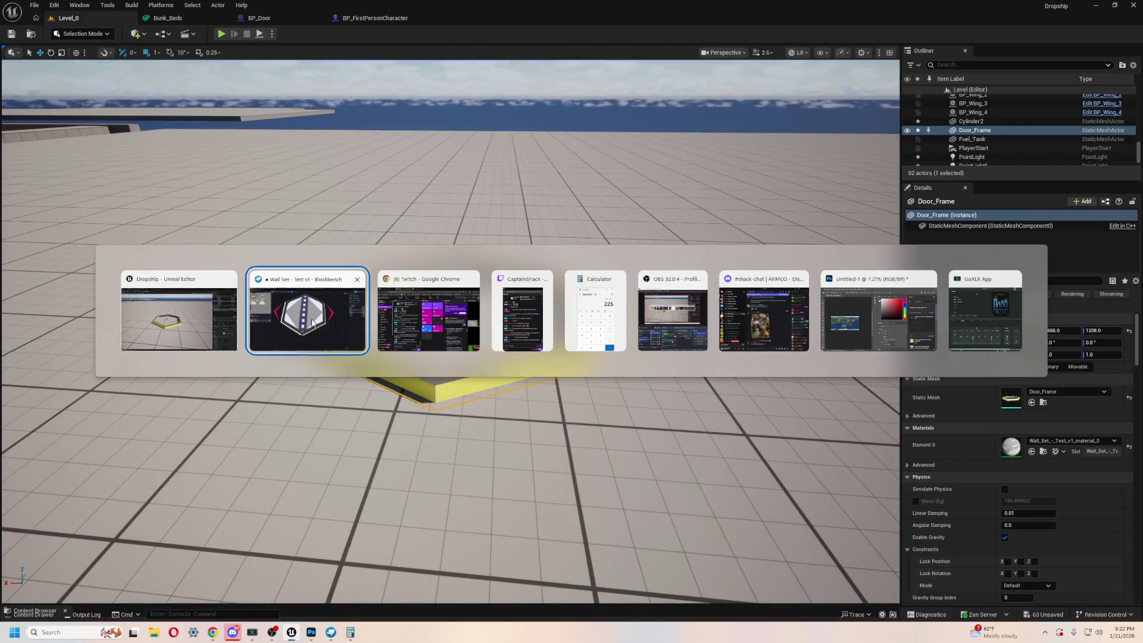
{"action": "left_click", "coordinate": [312, 324]}
{"action": "scroll", "coordinate": [668, 470], "scroll_direction": "down", "scroll_amount": 5}
{"action": "mouse_move", "coordinate": [686, 441]}
{"action": "left_mouse_down"}
{"action": "mouse_move", "coordinate": [698, 378]}
{"action": "mouse_move", "coordinate": [623, 341]}
{"action": "mouse_move", "coordinate": [629, 384]}
{"action": "mouse_move", "coordinate": [663, 398]}
{"action": "left_mouse_up"}
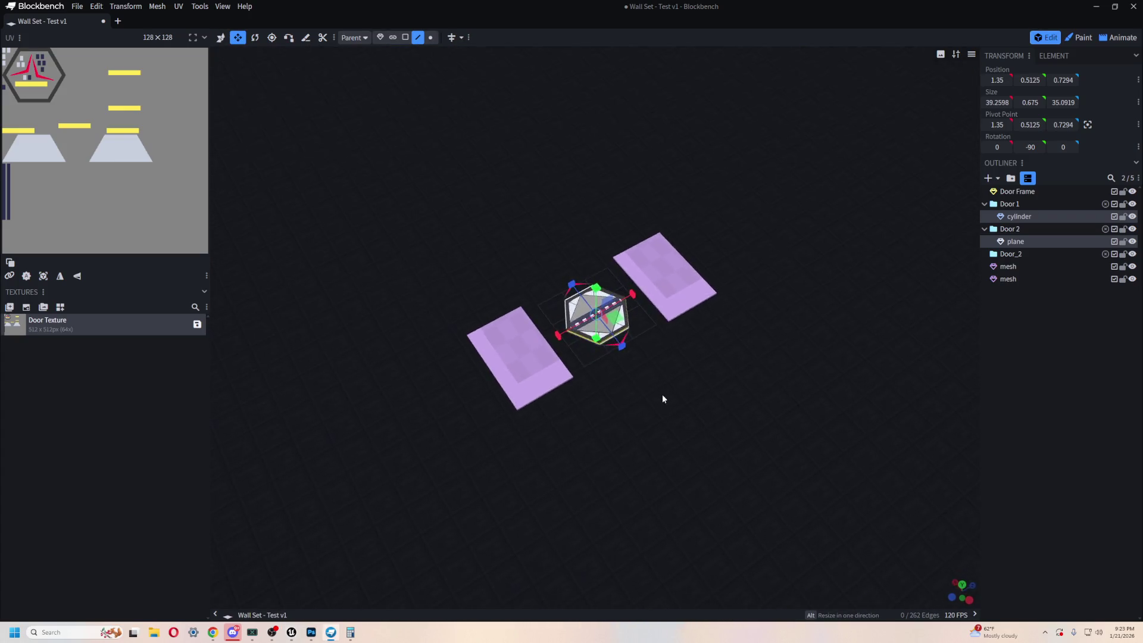
{"action": "scroll", "coordinate": [615, 401], "scroll_direction": "up", "scroll_amount": 8}
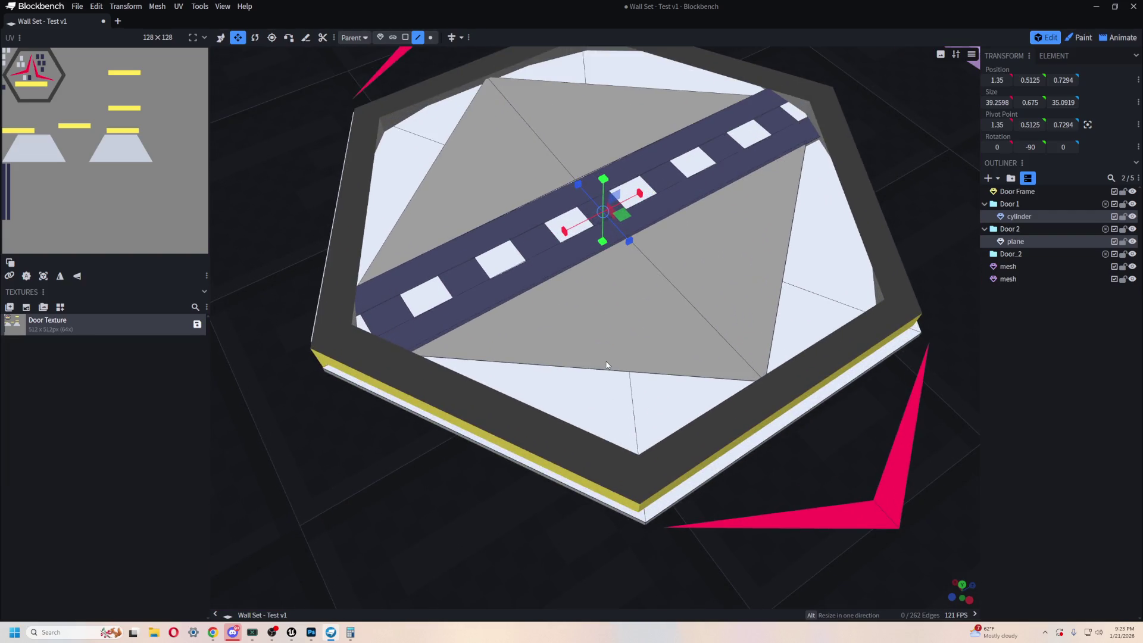
{"action": "mouse_move", "coordinate": [624, 399]}
{"action": "left_mouse_down"}
{"action": "mouse_move", "coordinate": [611, 185]}
{"action": "mouse_move", "coordinate": [580, 150]}
{"action": "mouse_move", "coordinate": [601, 92]}
{"action": "left_mouse_up"}
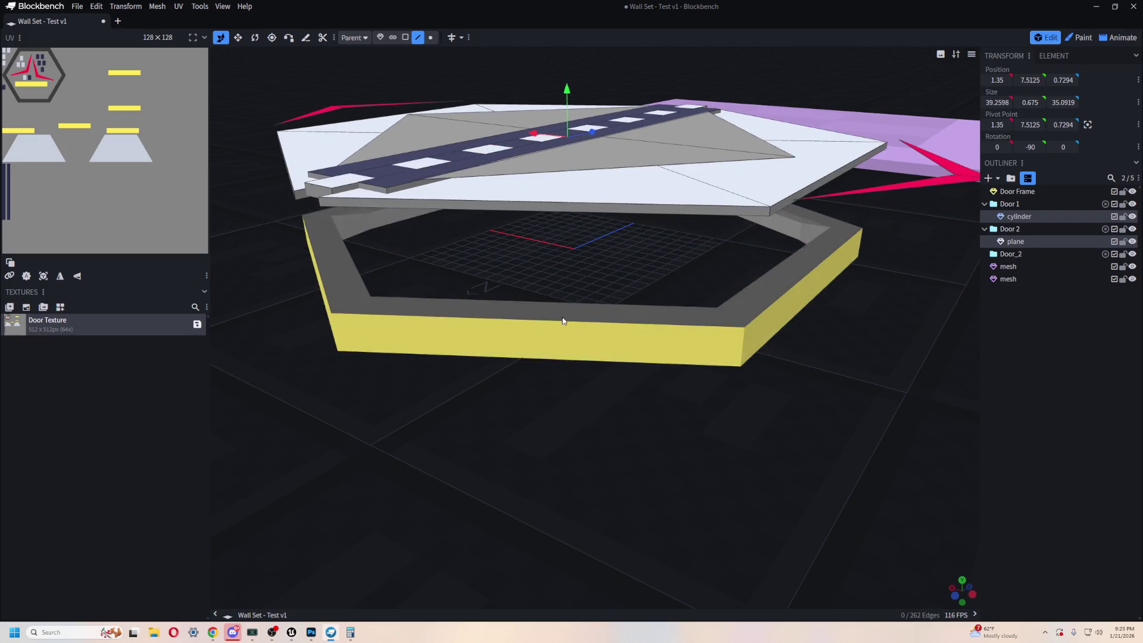
{"action": "scroll", "coordinate": [588, 265], "scroll_direction": "up", "scroll_amount": 3}
{"action": "scroll", "coordinate": [571, 279], "scroll_direction": "down", "scroll_amount": 3}
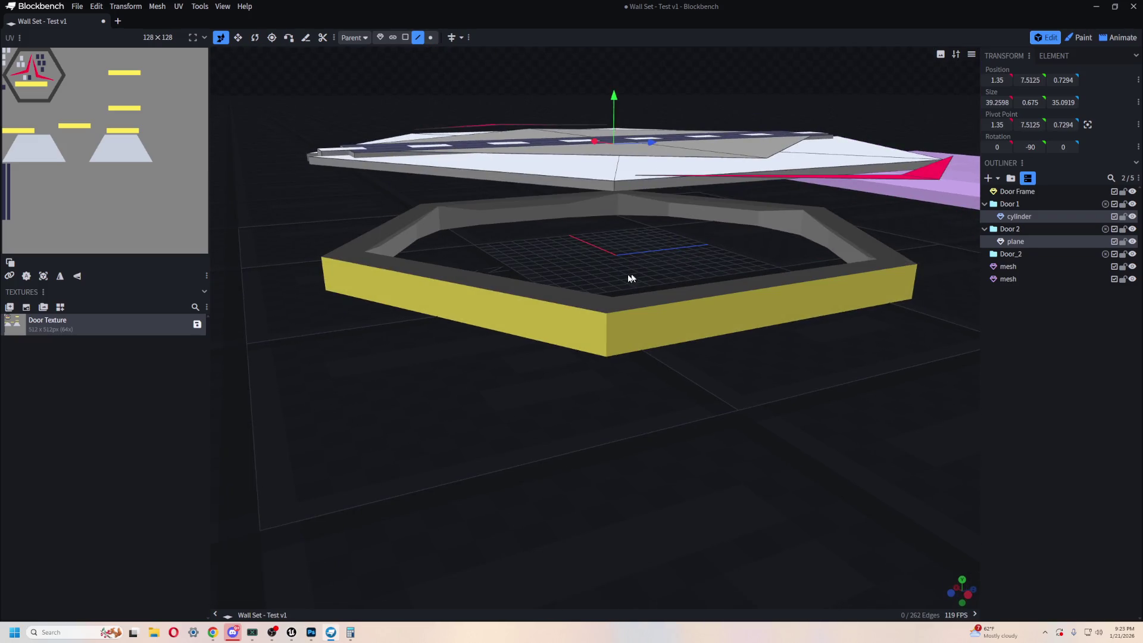
{"action": "scroll", "coordinate": [655, 280], "scroll_direction": "up", "scroll_amount": 2}
{"action": "mouse_move", "coordinate": [662, 290]}
{"action": "left_mouse_down"}
{"action": "mouse_move", "coordinate": [587, 274]}
{"action": "mouse_move", "coordinate": [569, 338]}
{"action": "mouse_move", "coordinate": [613, 322]}
{"action": "left_mouse_up"}
{"action": "scroll", "coordinate": [612, 322], "scroll_direction": "down", "scroll_amount": 3}
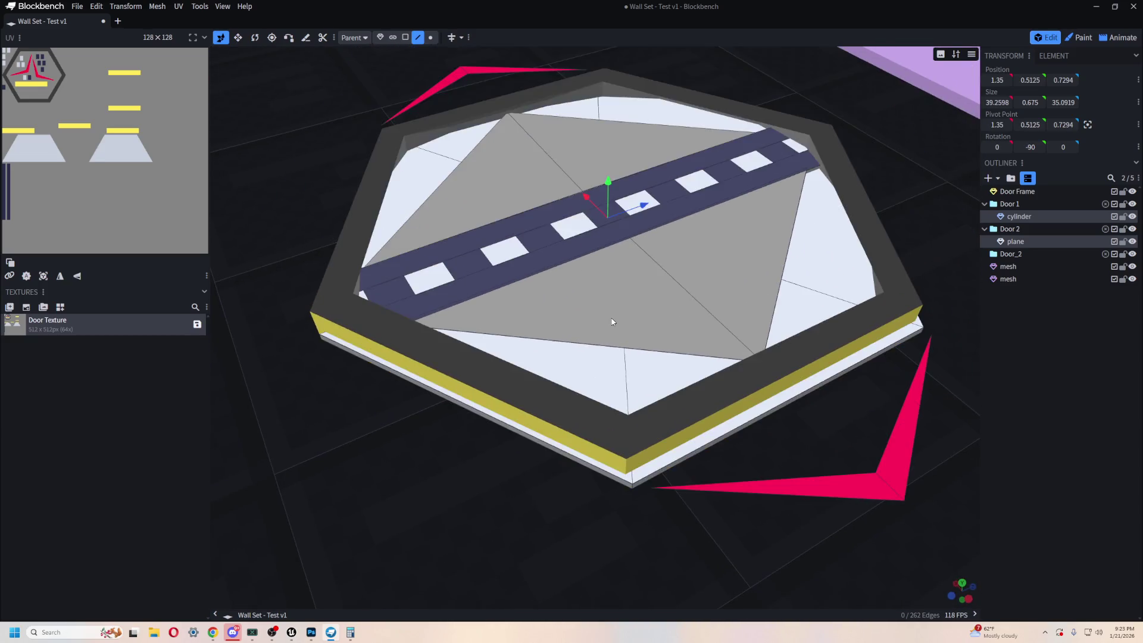
{"action": "key", "text": "alt+Tab"}
{"action": "scroll", "coordinate": [450, 330], "scroll_direction": "up", "scroll_amount": 5}
{"action": "key", "text": "f"}
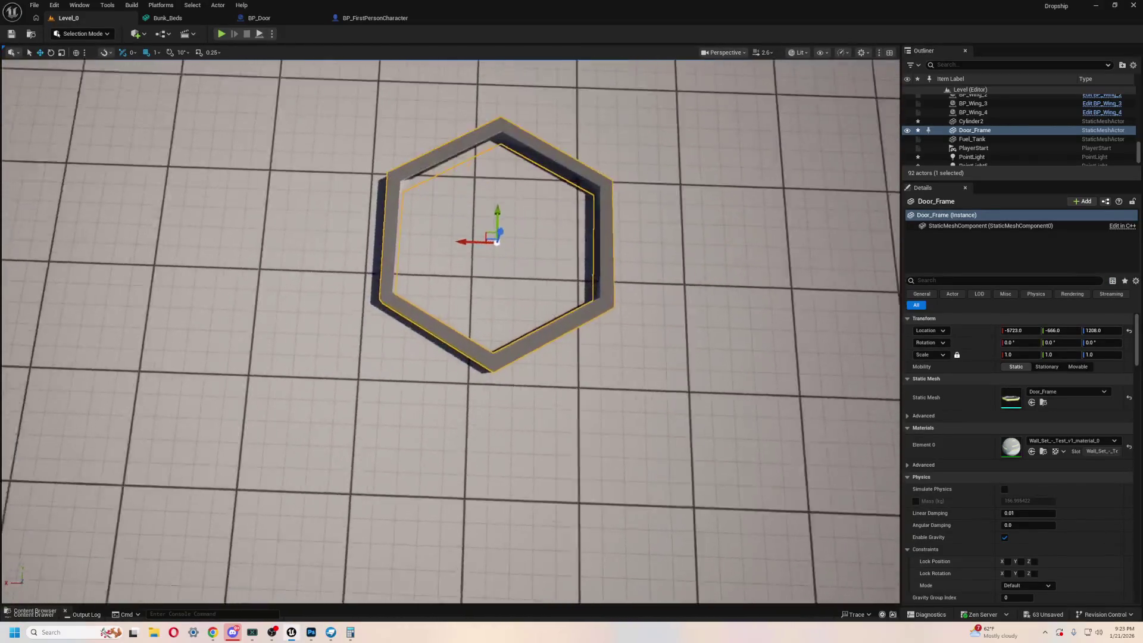
- Zoom in and back out around the Door_Frame, then switch back to Blockbench
{"action": "scroll", "coordinate": [450, 330], "scroll_direction": "up", "scroll_amount": 5}
{"action": "scroll", "coordinate": [450, 331], "scroll_direction": "down", "scroll_amount": 4}
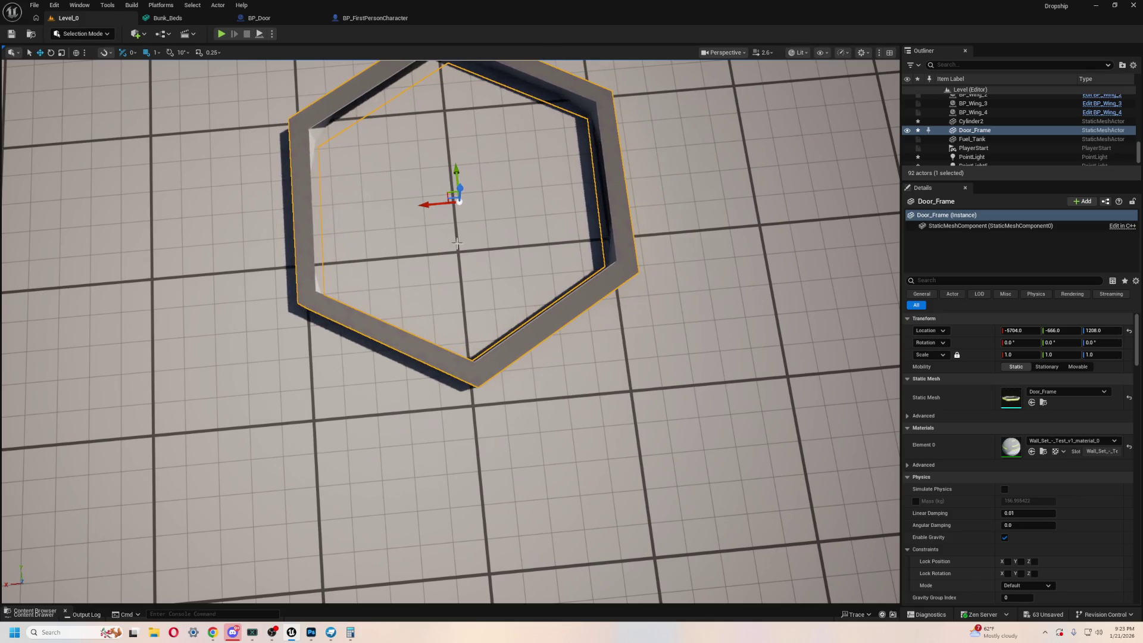
{"action": "key", "text": "alt+Tab"}
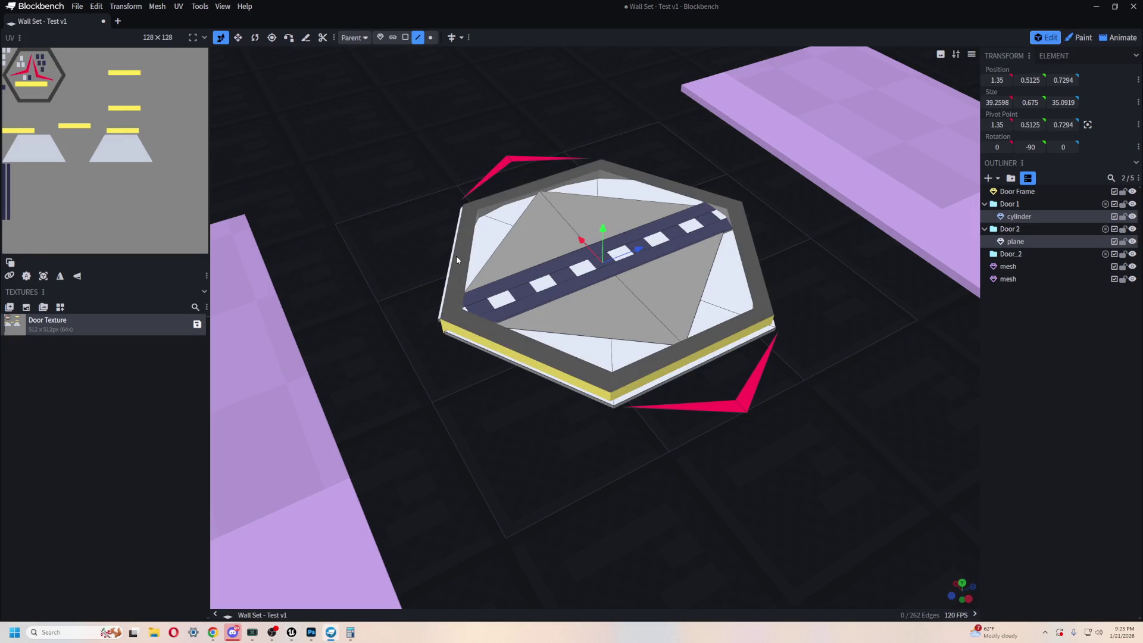
{"action": "right_click", "coordinate": [456, 259]}
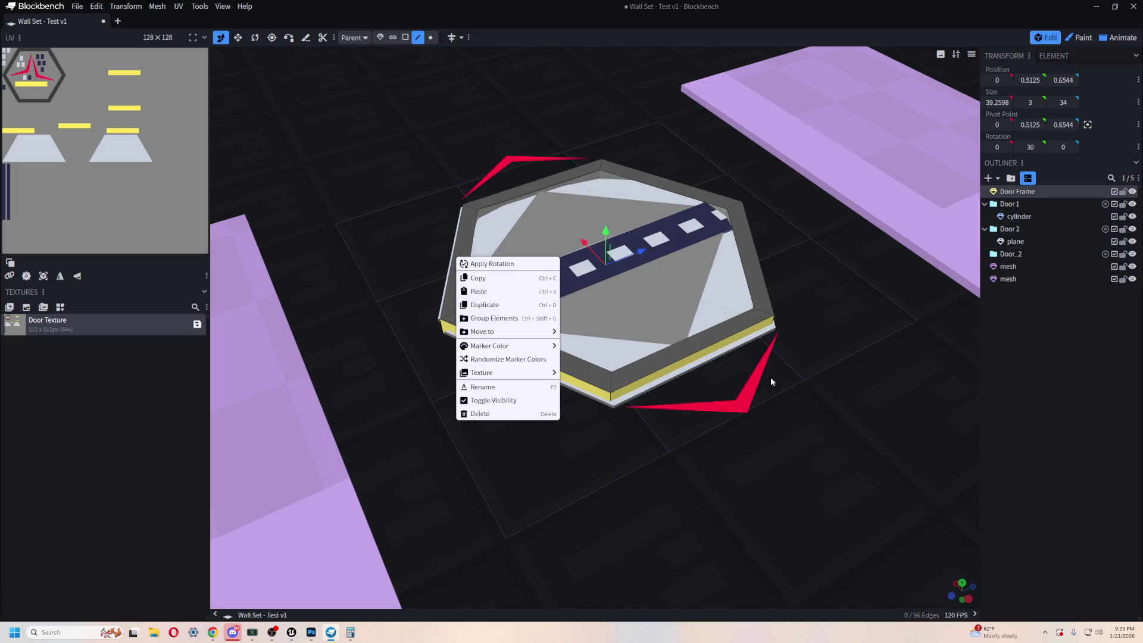
{"action": "left_click", "coordinate": [708, 430]}
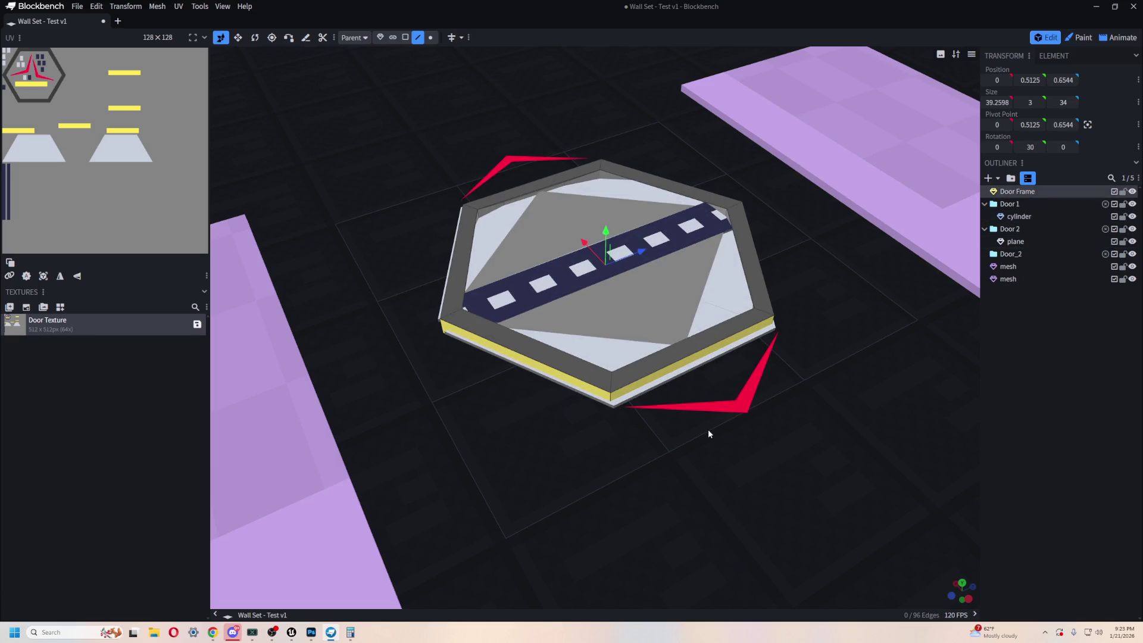
{"action": "mouse_move", "coordinate": [588, 420]}
{"action": "left_mouse_down"}
{"action": "mouse_move", "coordinate": [613, 401]}
{"action": "mouse_move", "coordinate": [508, 452]}
{"action": "mouse_move", "coordinate": [563, 437]}
{"action": "left_mouse_up"}
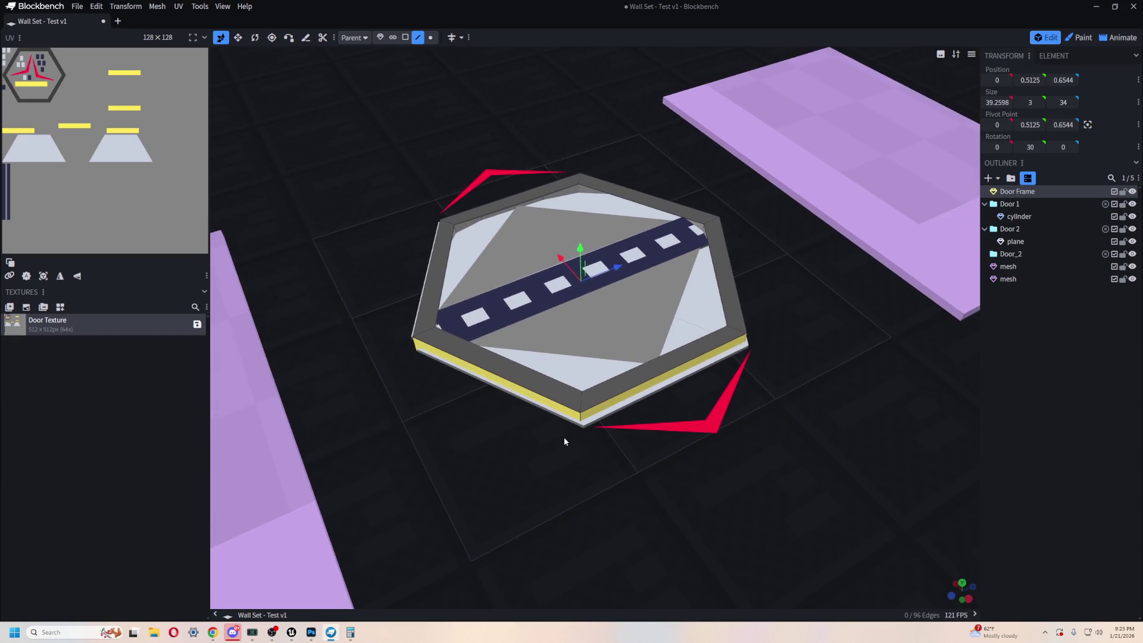
{"action": "scroll", "coordinate": [565, 387], "scroll_direction": "down", "scroll_amount": 3}
{"action": "key", "text": "alt+Tab"}
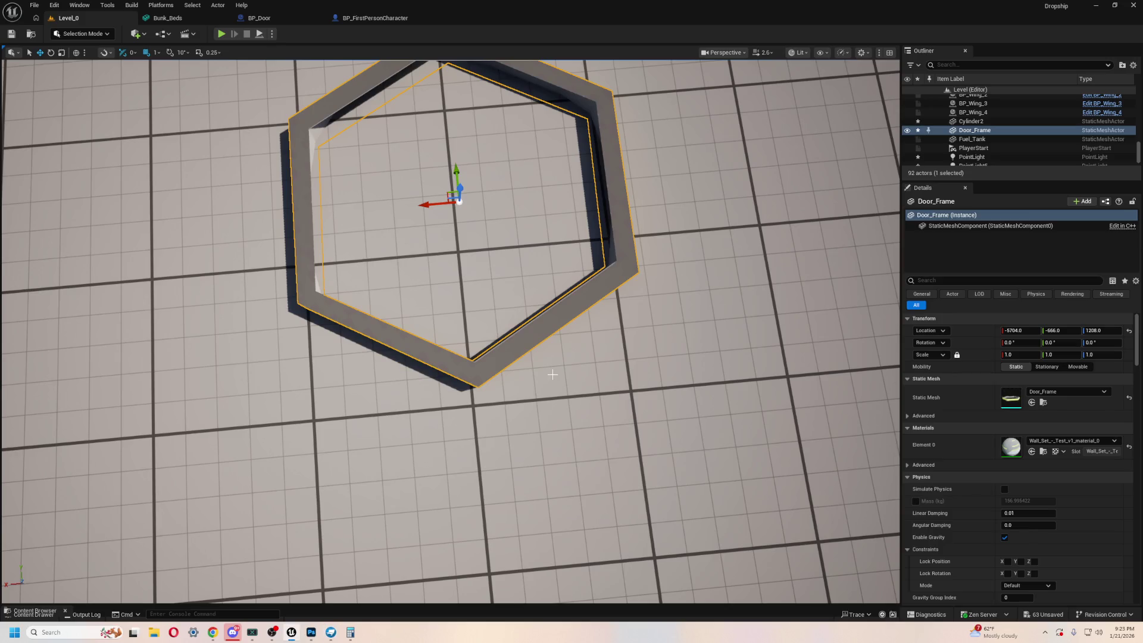
- Reimport the Door_Frame static mesh from its source file via the Content Drawer
{"action": "scroll", "coordinate": [608, 412], "scroll_direction": "down", "scroll_amount": 3}
{"action": "scroll", "coordinate": [608, 412], "scroll_direction": "down", "scroll_amount": 2}
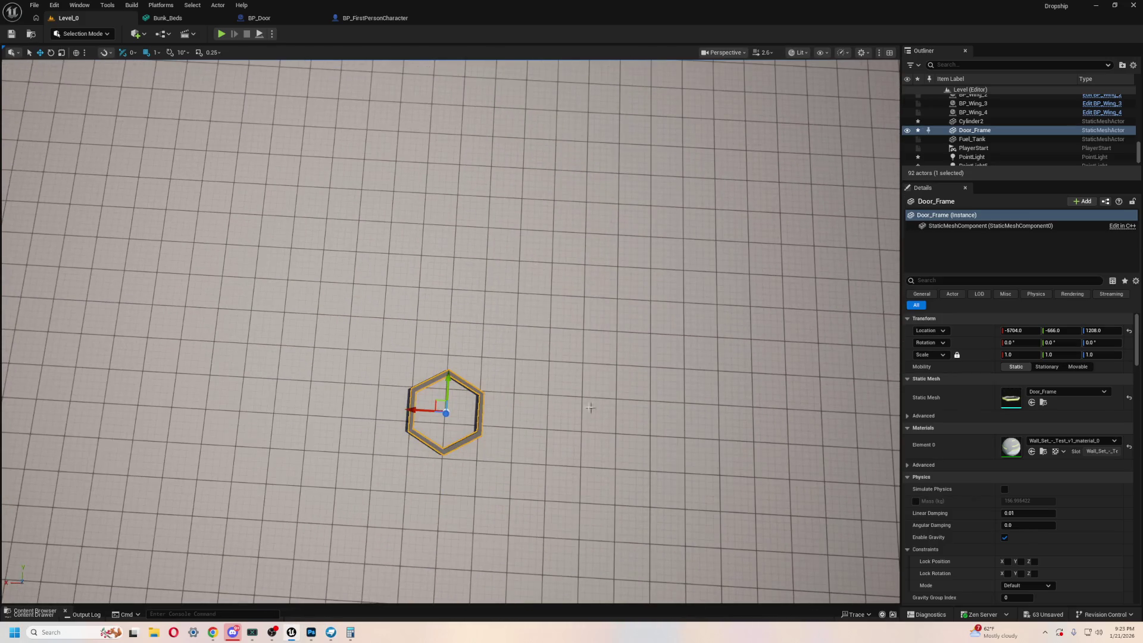
{"action": "key", "text": "ctrl+b"}
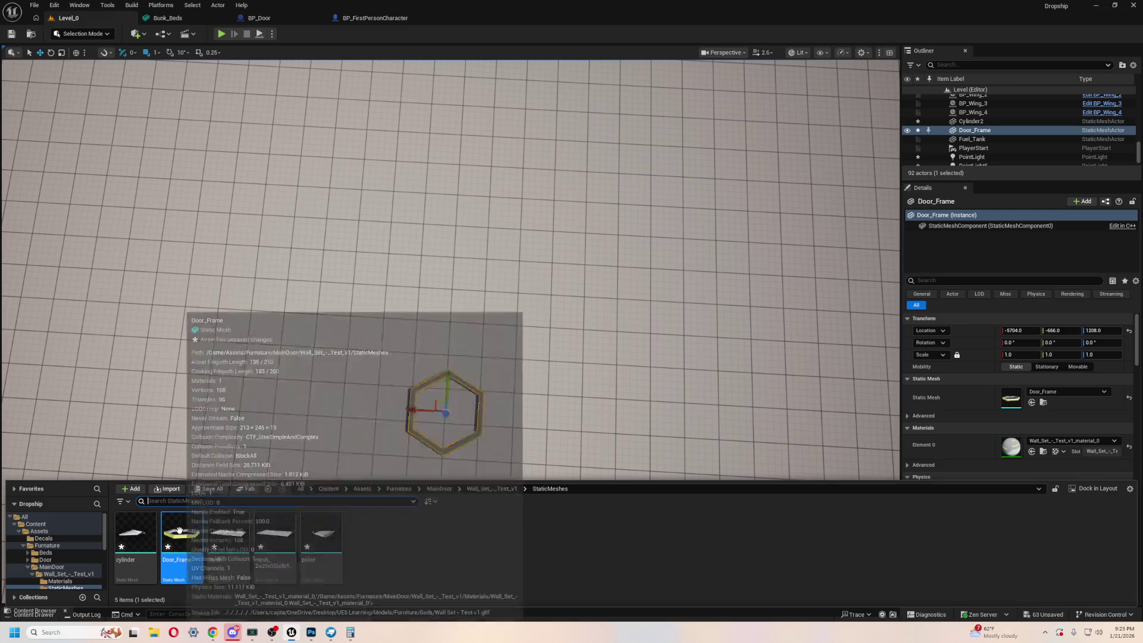
{"action": "right_click", "coordinate": [181, 532]}
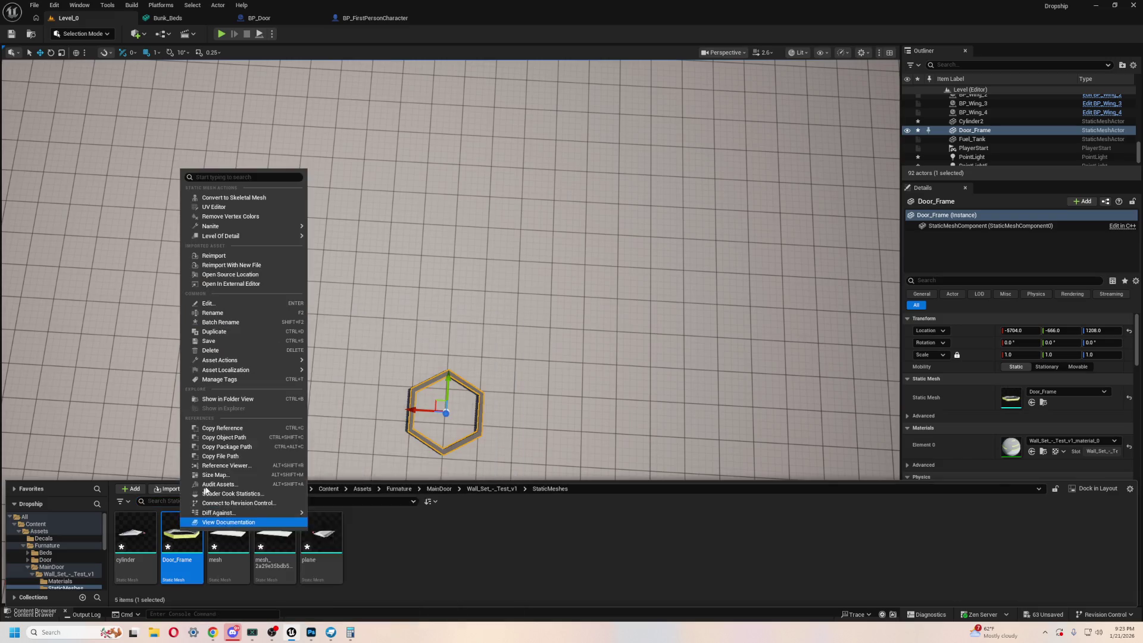
{"action": "left_click", "coordinate": [265, 254]}
{"action": "right_click_drag", "start_coordinate": [266, 255], "coordinate": [265, 254]}
{"action": "right_click_drag", "start_coordinate": [453, 266], "coordinate": [454, 266]}
- Launch a new Blockbench window from the Windows start search
{"action": "key", "text": "alt+Tab"}
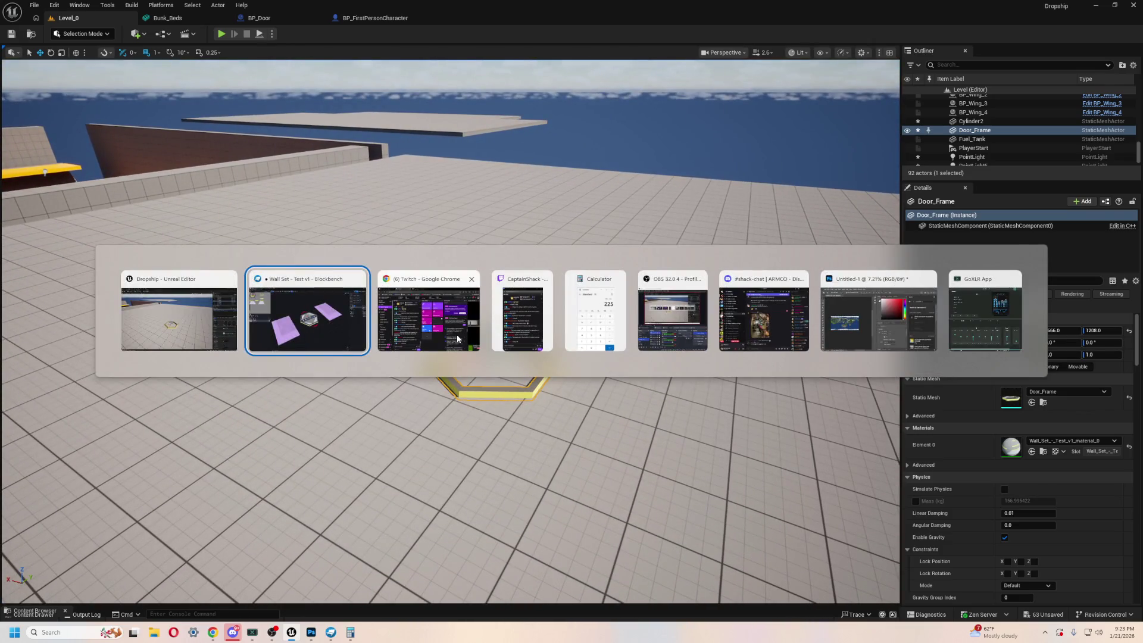
{"action": "key", "text": "alt+Tab"}
{"action": "key", "text": "super"}
{"action": "type", "text": "blockbench"}
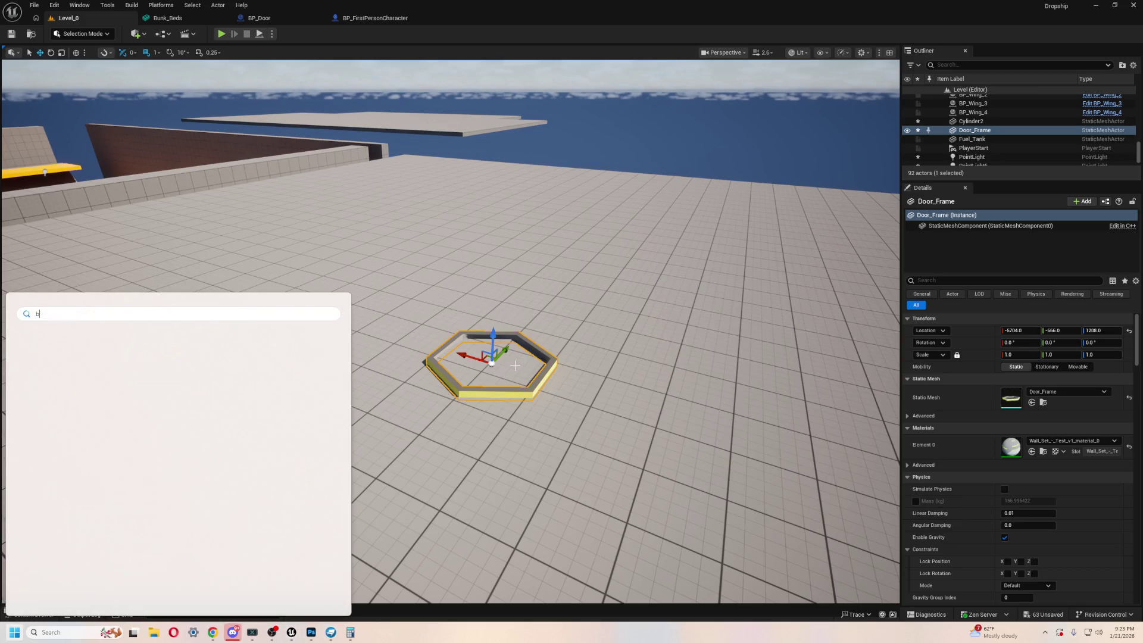
{"action": "key", "text": "Return"}
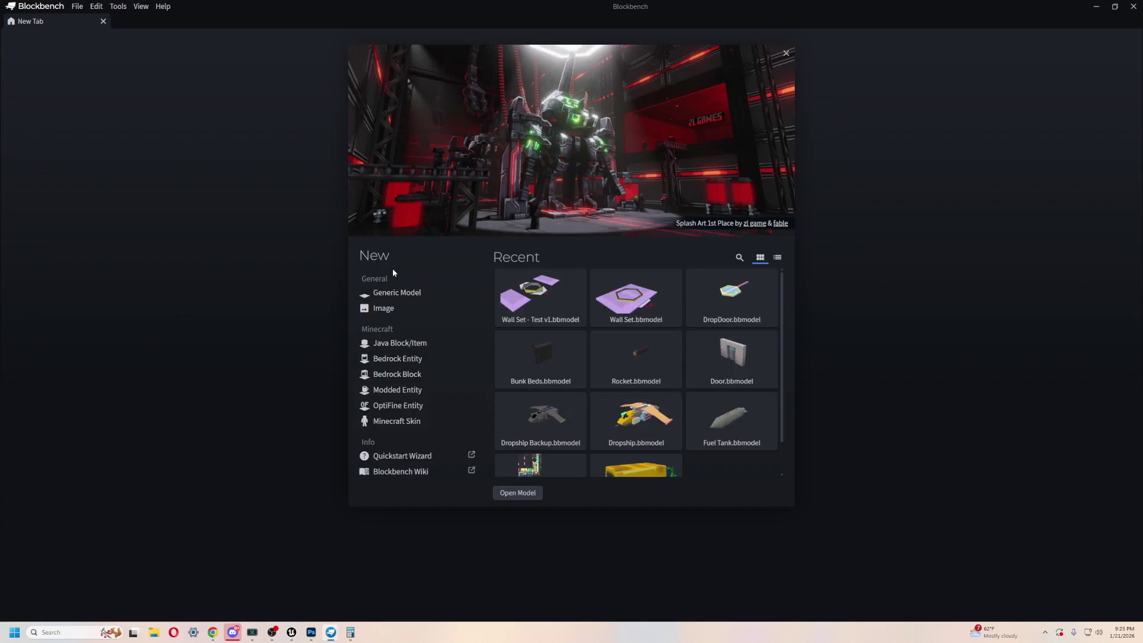
- Open the Dropship Backup recent project and orbit around the ship
{"action": "left_click", "coordinate": [540, 410]}
{"action": "mouse_move", "coordinate": [597, 378]}
{"action": "left_mouse_down"}
{"action": "mouse_move", "coordinate": [635, 268]}
{"action": "mouse_move", "coordinate": [640, 309]}
{"action": "mouse_move", "coordinate": [658, 234]}
{"action": "left_mouse_up"}
{"action": "mouse_move", "coordinate": [840, 406]}
{"action": "left_mouse_down"}
{"action": "mouse_move", "coordinate": [635, 375]}
{"action": "mouse_move", "coordinate": [488, 408]}
{"action": "mouse_move", "coordinate": [617, 518]}
{"action": "mouse_move", "coordinate": [604, 490]}
{"action": "mouse_move", "coordinate": [648, 507]}
{"action": "mouse_move", "coordinate": [740, 443]}
{"action": "mouse_move", "coordinate": [565, 407]}
{"action": "mouse_move", "coordinate": [617, 398]}
{"action": "mouse_move", "coordinate": [574, 428]}
{"action": "mouse_move", "coordinate": [698, 400]}
{"action": "mouse_move", "coordinate": [614, 409]}
{"action": "mouse_move", "coordinate": [707, 413]}
{"action": "mouse_move", "coordinate": [675, 460]}
{"action": "left_mouse_up"}
{"action": "scroll", "coordinate": [617, 399], "scroll_direction": "up", "scroll_amount": 5}
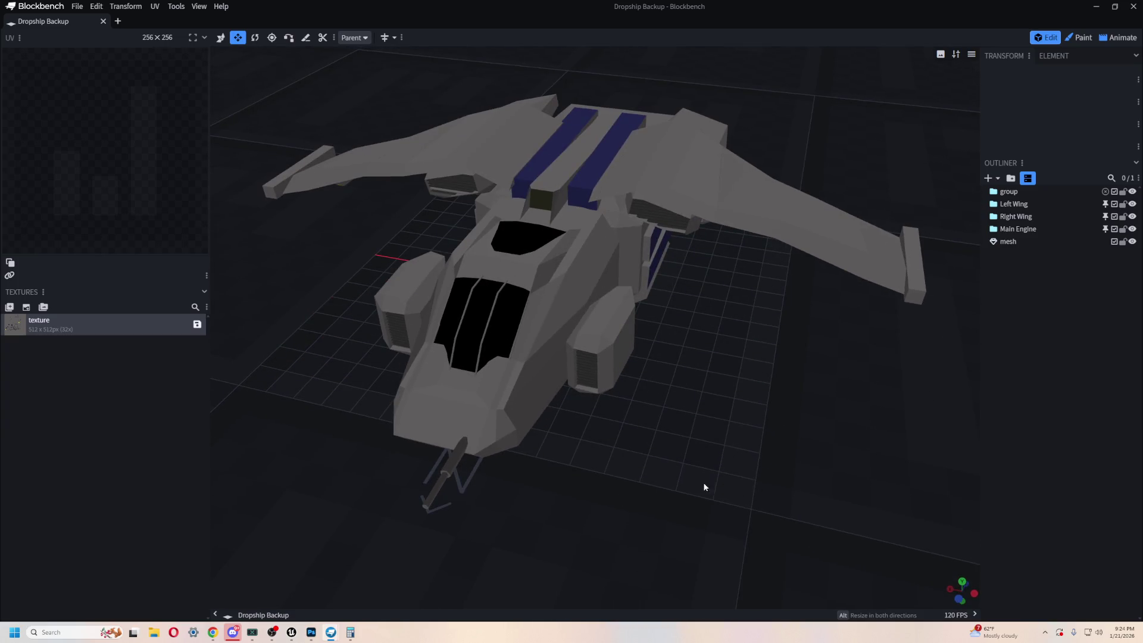
{"action": "mouse_move", "coordinate": [531, 469]}
{"action": "left_mouse_down"}
{"action": "mouse_move", "coordinate": [561, 482]}
{"action": "mouse_move", "coordinate": [806, 438]}
{"action": "mouse_move", "coordinate": [416, 341]}
{"action": "left_mouse_up"}
{"action": "mouse_move", "coordinate": [787, 327]}
{"action": "left_mouse_down"}
{"action": "mouse_move", "coordinate": [887, 377]}
{"action": "mouse_move", "coordinate": [558, 393]}
{"action": "left_mouse_up"}
{"action": "scroll", "coordinate": [559, 391], "scroll_direction": "down", "scroll_amount": 2}
- Return to the Wall Set - Test v1 window and inspect the hexagon's underside
{"action": "key", "text": "alt+Tab"}
{"action": "key", "text": "Tab"}
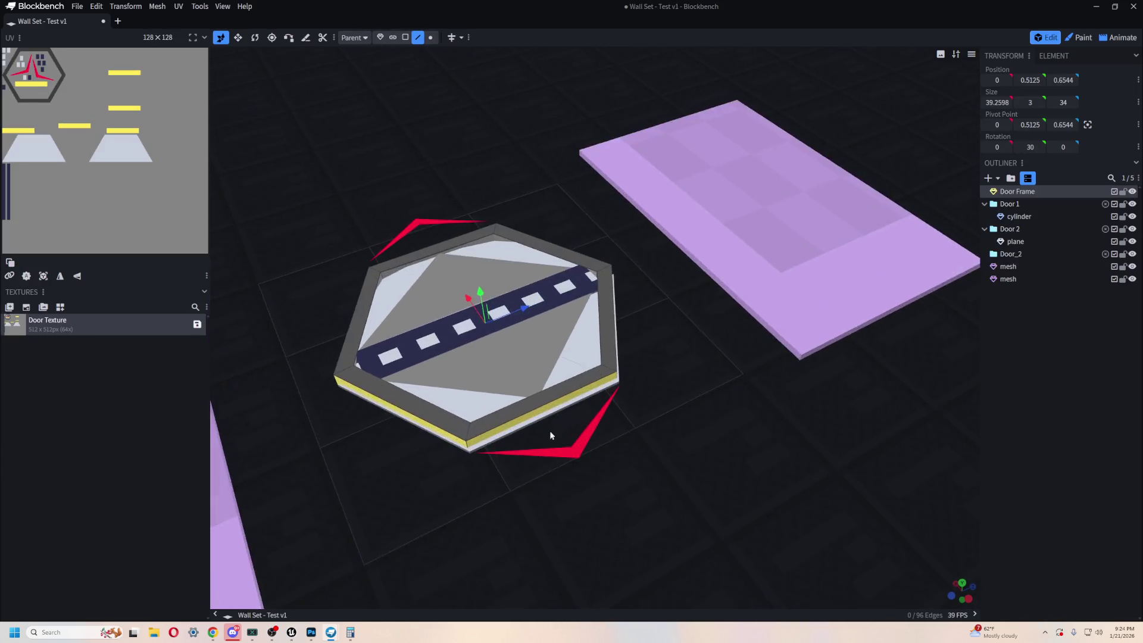
{"action": "scroll", "coordinate": [673, 517], "scroll_direction": "up", "scroll_amount": 5}
{"action": "mouse_move", "coordinate": [673, 516]}
{"action": "left_mouse_down"}
{"action": "mouse_move", "coordinate": [698, 434]}
{"action": "mouse_move", "coordinate": [732, 403]}
{"action": "mouse_move", "coordinate": [479, 254]}
{"action": "mouse_move", "coordinate": [811, 263]}
{"action": "mouse_move", "coordinate": [722, 403]}
{"action": "mouse_move", "coordinate": [714, 381]}
{"action": "left_mouse_up"}
{"action": "scroll", "coordinate": [722, 417], "scroll_direction": "down", "scroll_amount": 3}
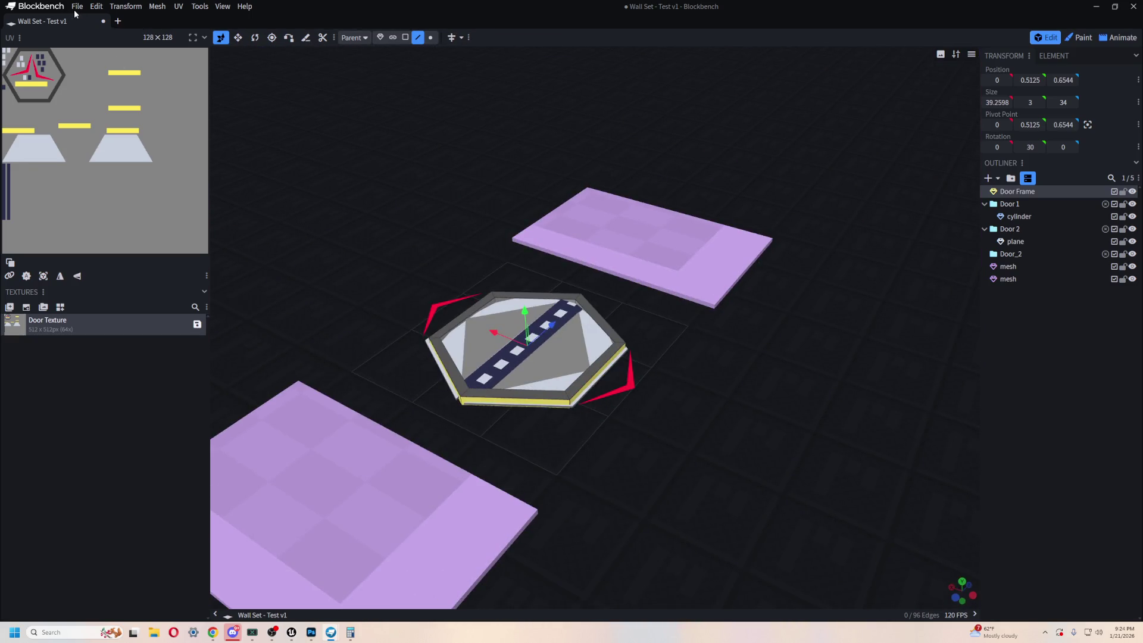
- Export the model as glTF with Model Export Scale 1
{"action": "left_click", "coordinate": [76, 7]}
{"action": "mouse_move", "coordinate": [135, 183]}
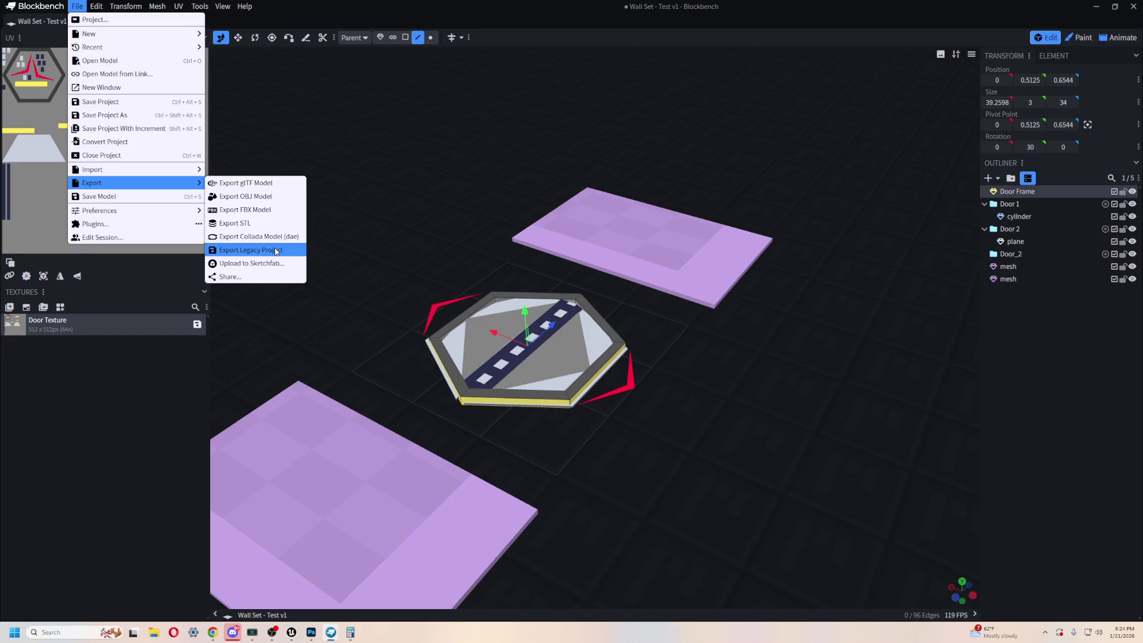
{"action": "left_click", "coordinate": [291, 185]}
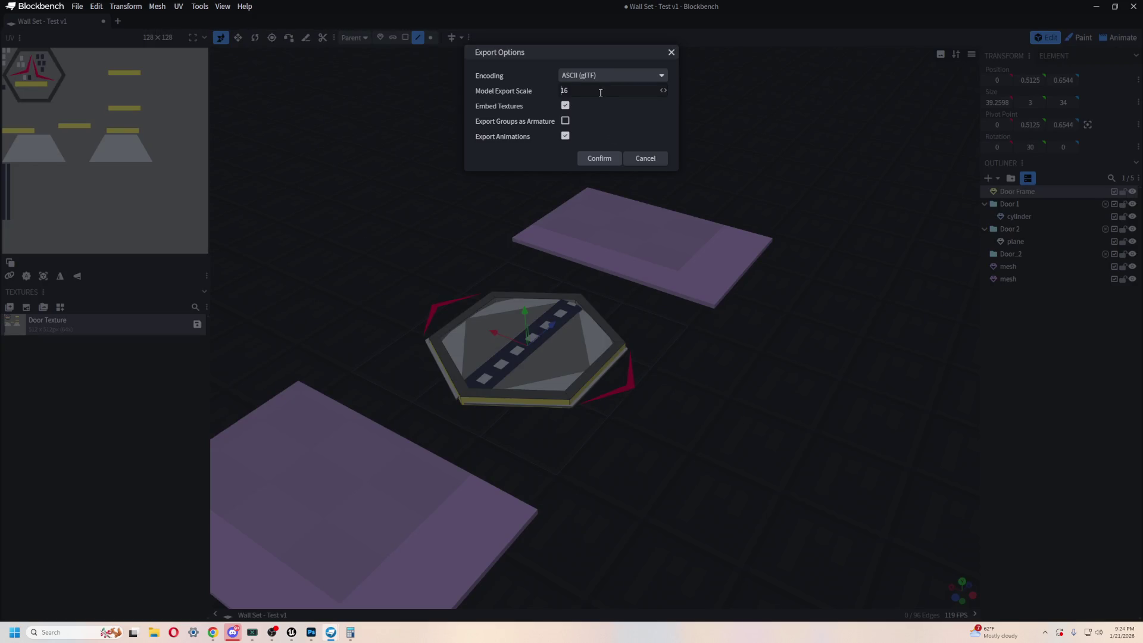
{"action": "type", "text": "1"}
{"action": "left_click", "coordinate": [643, 158]}
- Select the cylinder door piece and Door Frame in the outliner, then switch to Dropship Backup
{"action": "left_click_drag", "start_coordinate": [589, 434], "coordinate": [464, 440]}
{"action": "left_click", "coordinate": [1029, 218]}
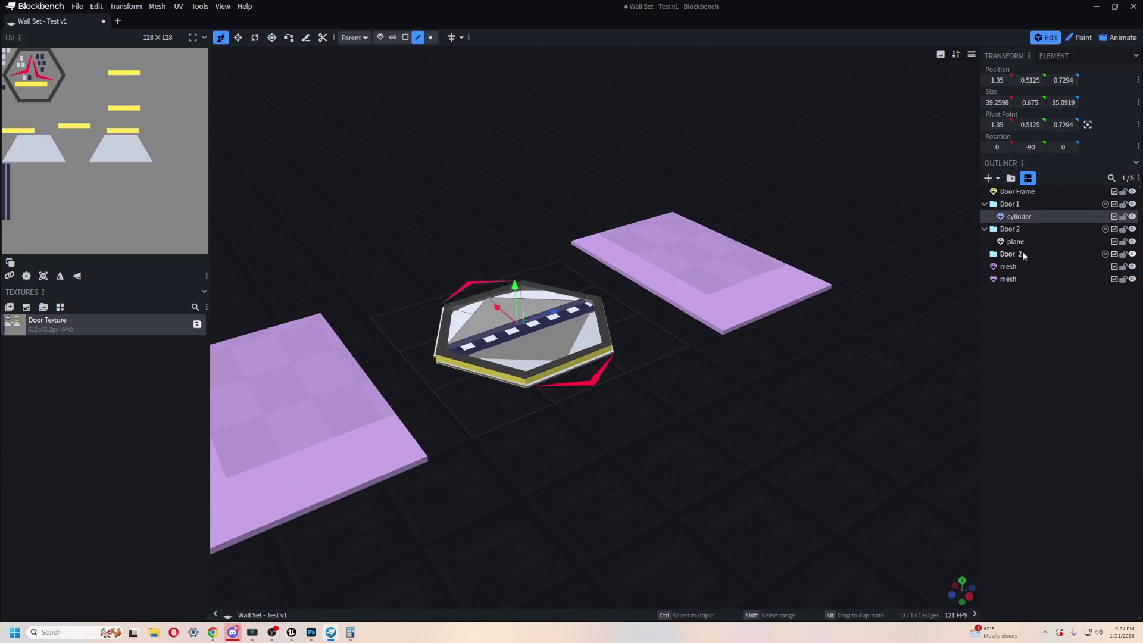
{"action": "left_click", "coordinate": [1023, 254]}
{"action": "left_click", "coordinate": [1027, 218]}
{"action": "left_click", "coordinate": [1034, 193], "text": "ctrl"}
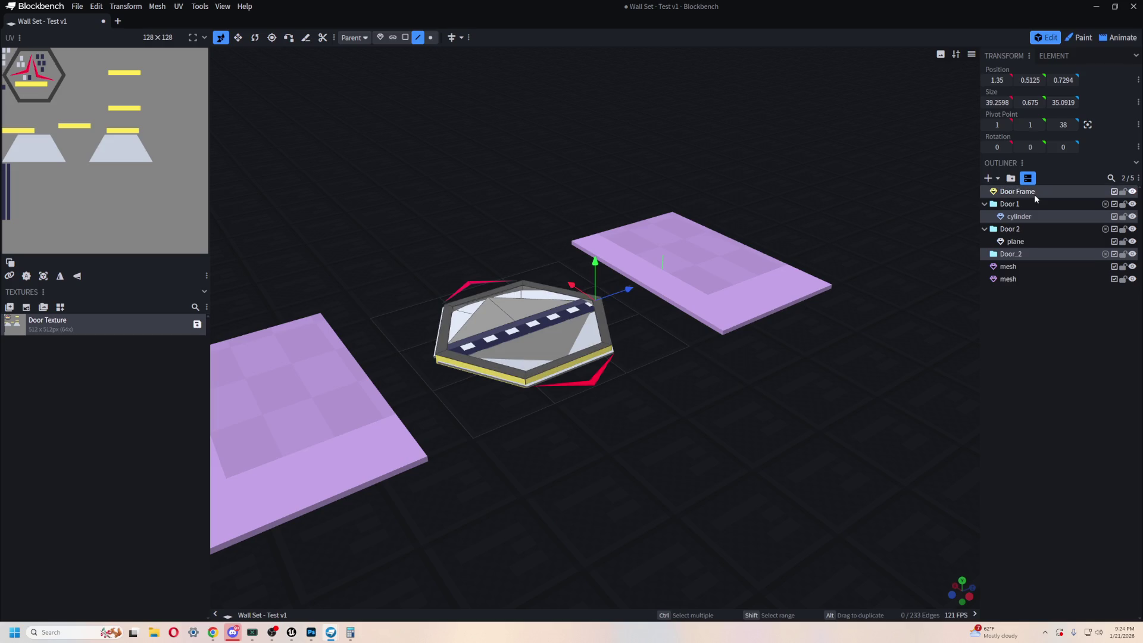
{"action": "key", "text": "alt+Tab"}
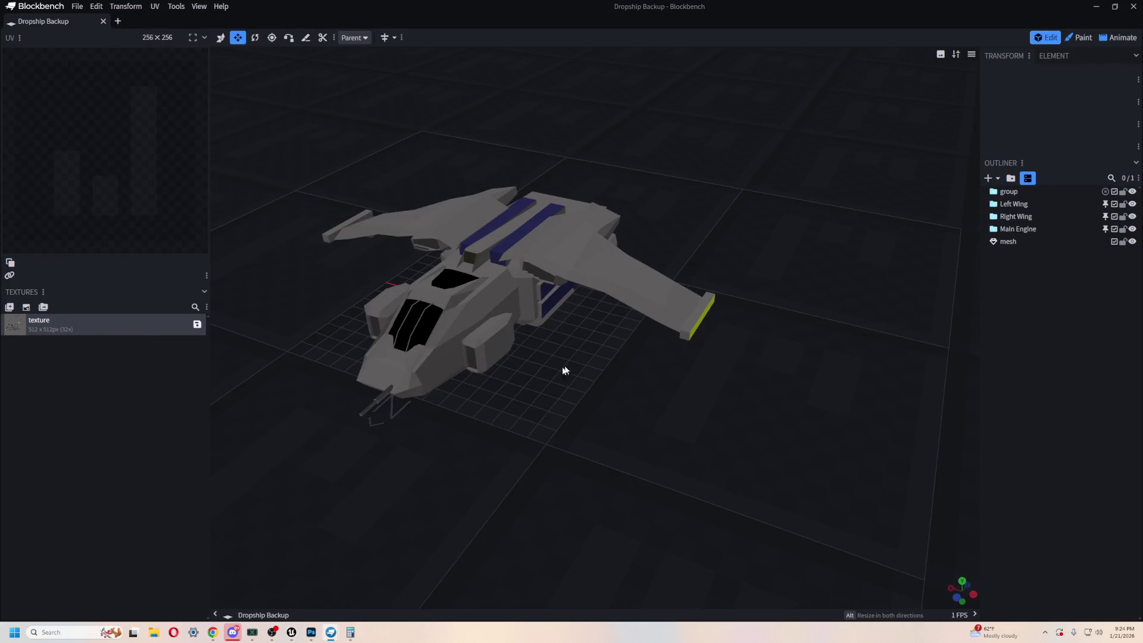
- Place the imported plane mesh and door mesh into the Unreal level beside the hexagon
{"action": "key", "text": "alt+Tab"}
{"action": "left_click", "coordinate": [672, 250]}
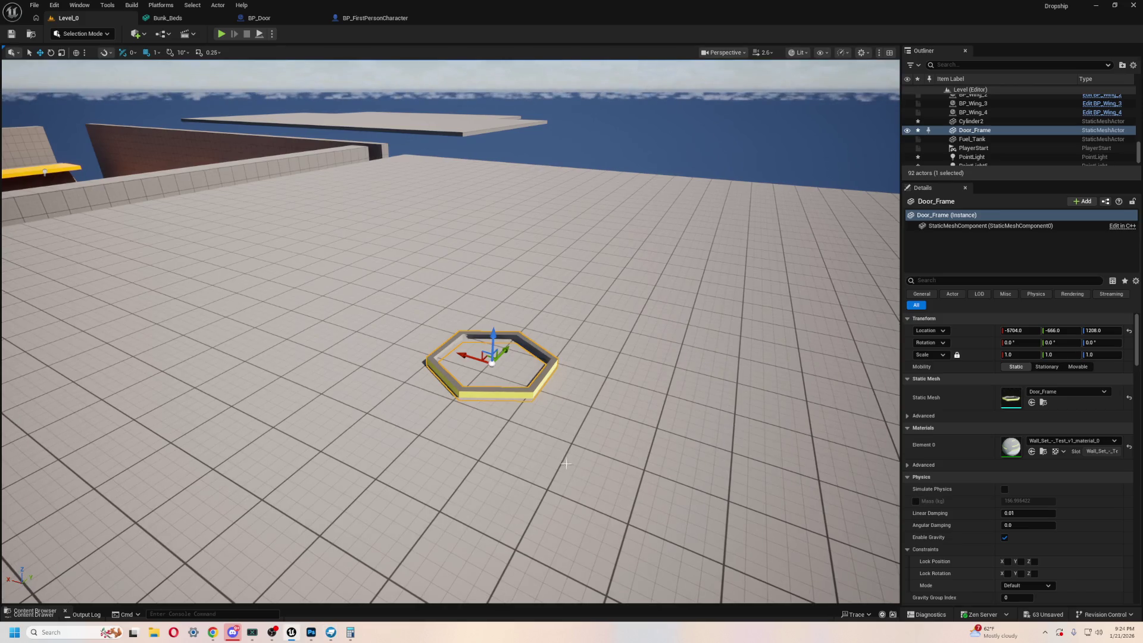
{"action": "key", "text": "ctrl+space"}
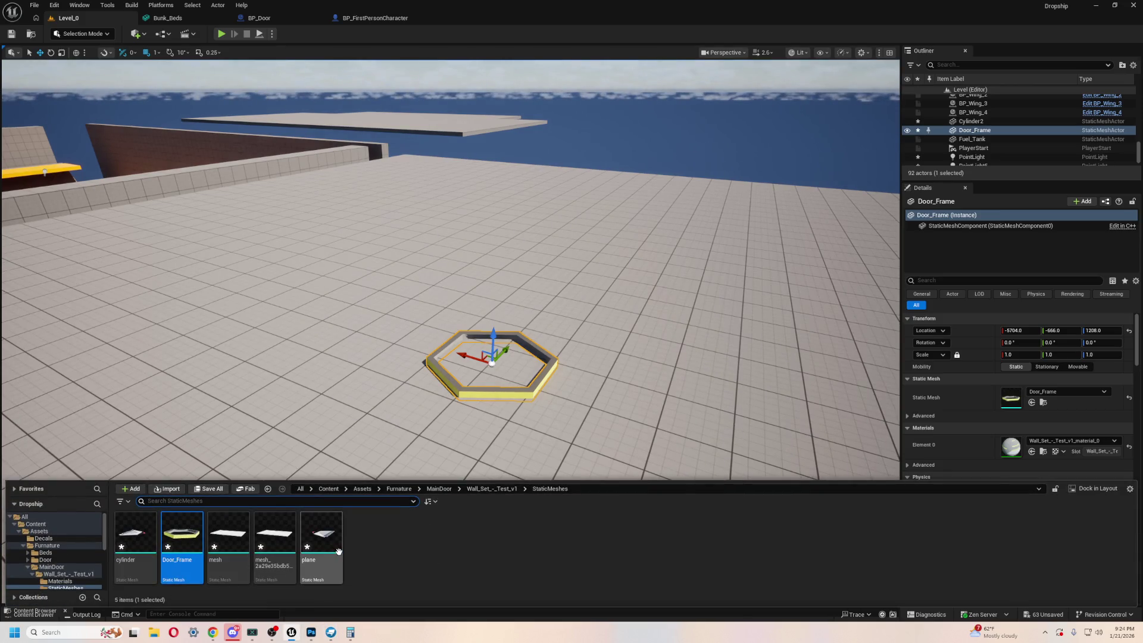
{"action": "mouse_move", "coordinate": [303, 325]}
{"action": "right_mouse_down"}
{"action": "mouse_move", "coordinate": [303, 297]}
{"action": "mouse_move", "coordinate": [306, 334]}
{"action": "right_mouse_up"}
{"action": "key", "text": "ctrl+space"}
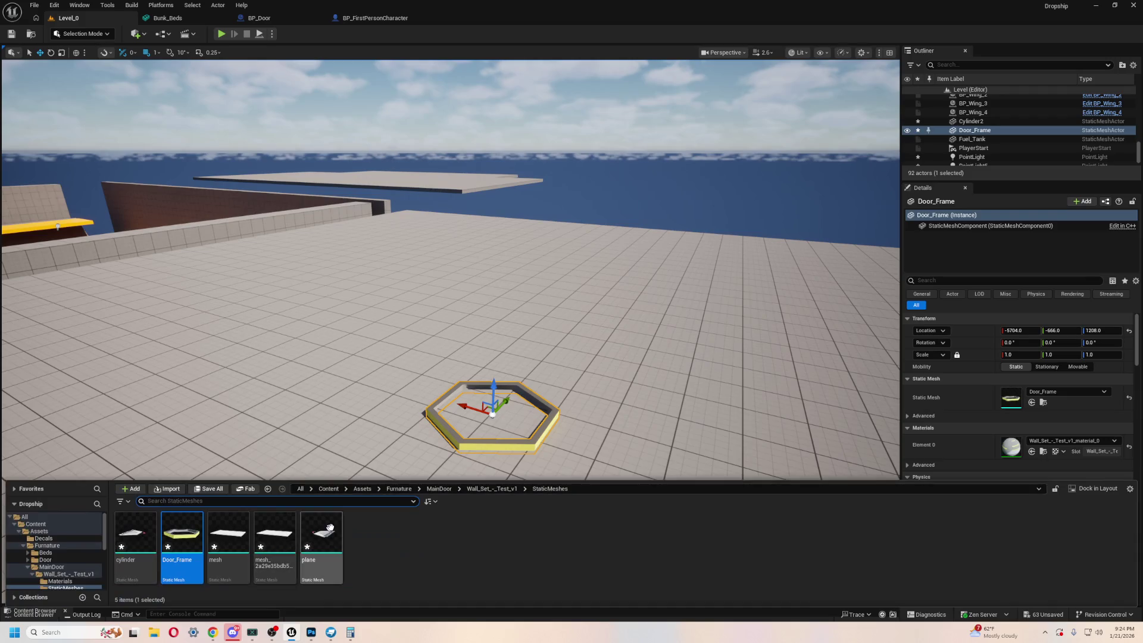
{"action": "left_click_drag", "start_coordinate": [322, 536], "coordinate": [295, 395]}
{"action": "key", "text": "ctrl+space"}
{"action": "mouse_move", "coordinate": [268, 541]}
{"action": "left_mouse_down"}
{"action": "mouse_move", "coordinate": [676, 428]}
{"action": "mouse_move", "coordinate": [658, 382]}
{"action": "mouse_move", "coordinate": [646, 454]}
{"action": "left_mouse_up"}
- Delete the white plane, the triangular door mesh and the Door_Frame from the level
{"action": "key", "text": "f"}
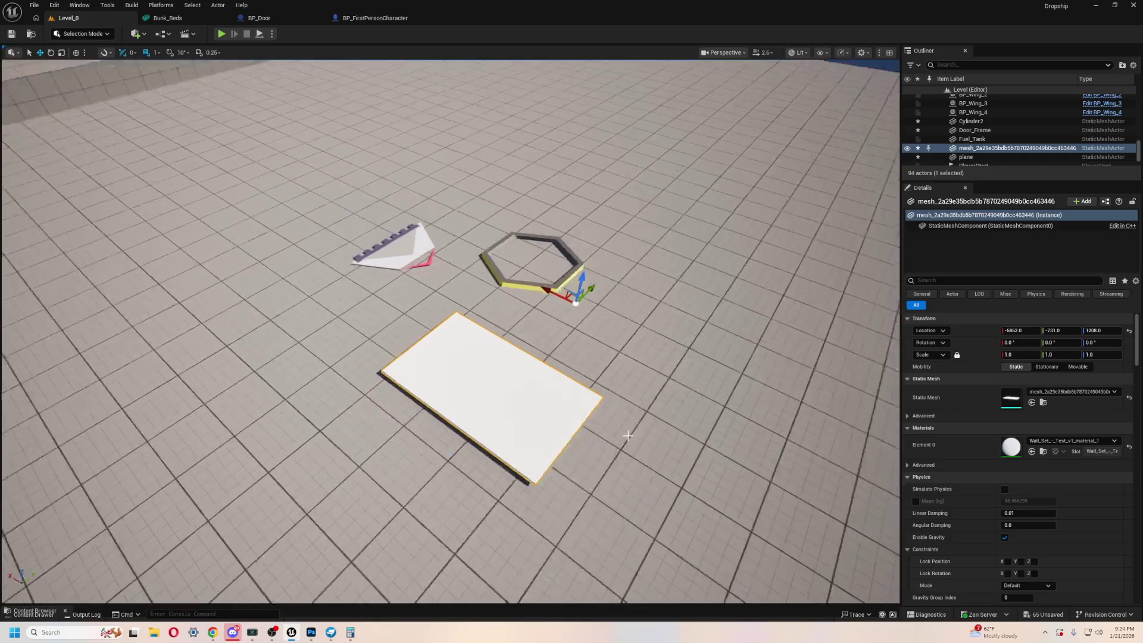
{"action": "key", "text": "Delete"}
{"action": "left_click", "coordinate": [416, 265]}
{"action": "key", "text": "Delete"}
{"action": "left_click", "coordinate": [512, 296]}
{"action": "key", "text": "Delete"}
{"action": "key", "text": "alt+Tab"}
{"action": "key", "text": "alt+Tab"}
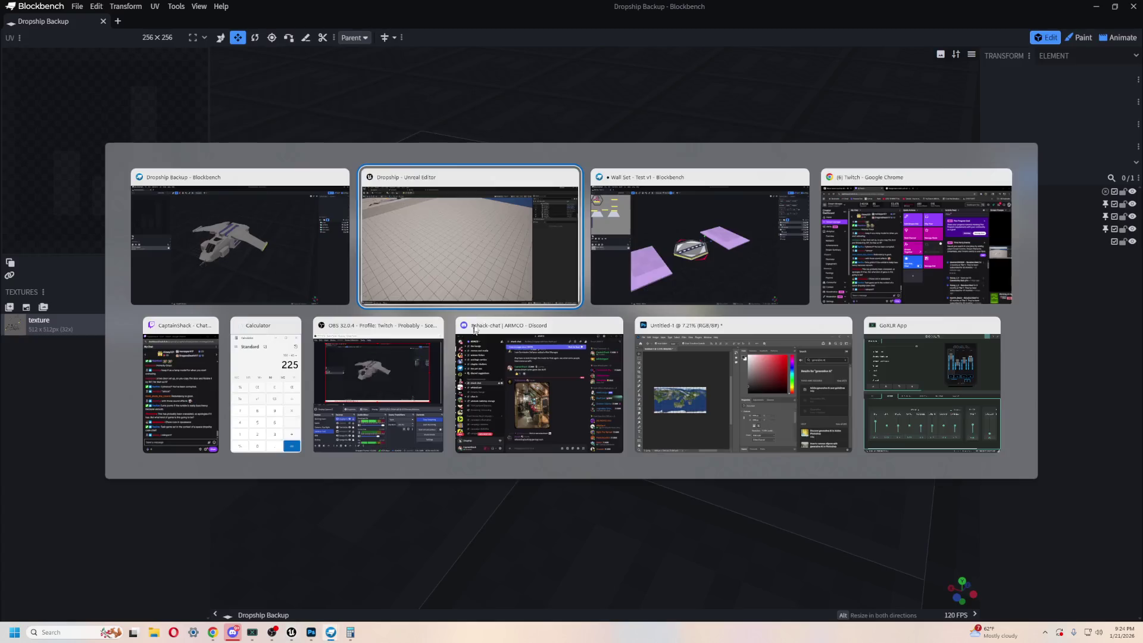
- Re-export the door model as glTF, overwriting Wall Set - Test v1.gltf
{"action": "left_click", "coordinate": [671, 250]}
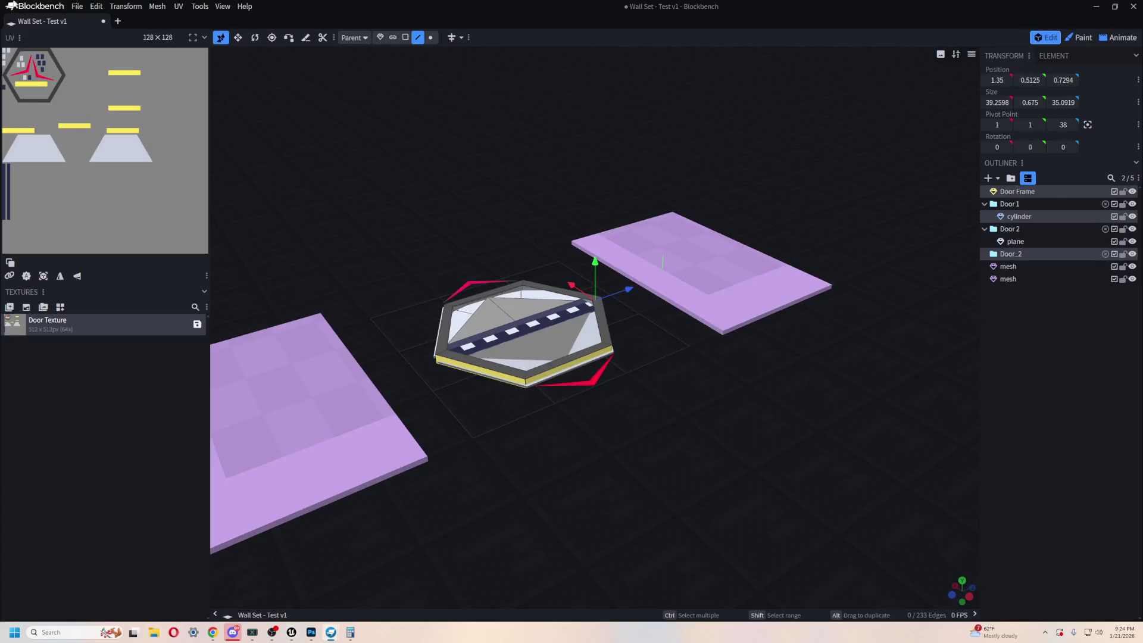
{"action": "left_click", "coordinate": [77, 7]}
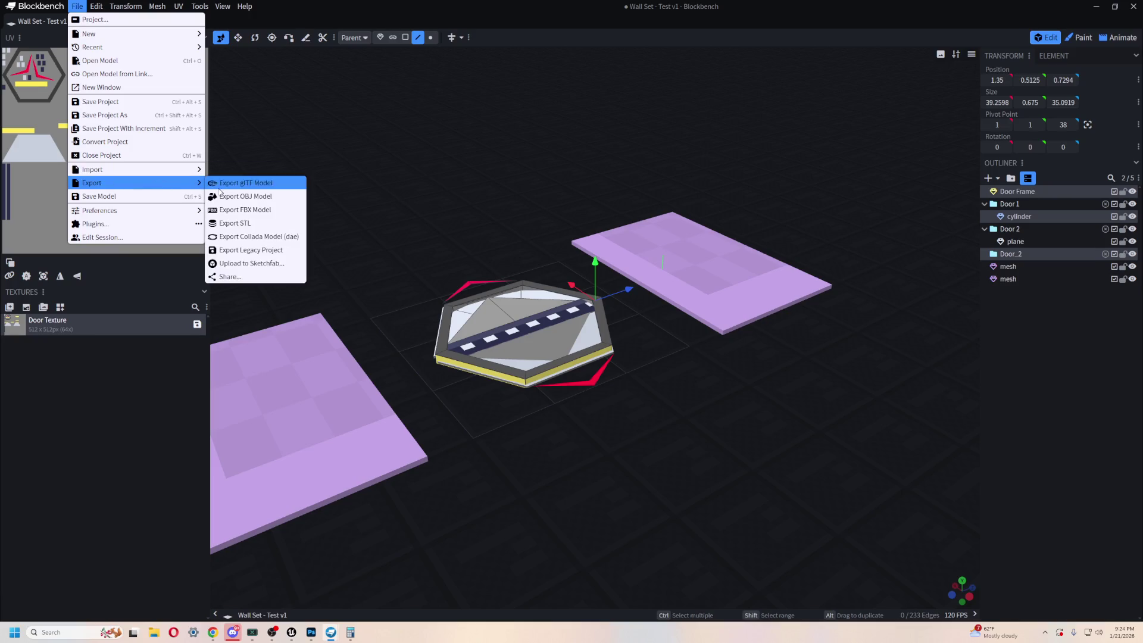
{"action": "left_click", "coordinate": [265, 186]}
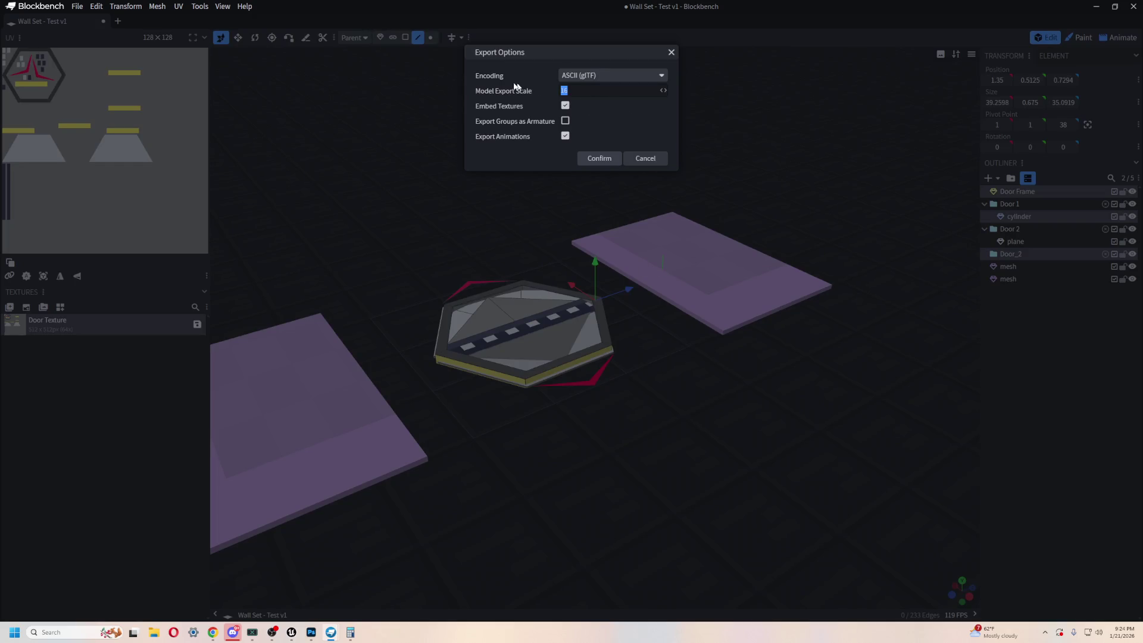
{"action": "left_click", "coordinate": [599, 159]}
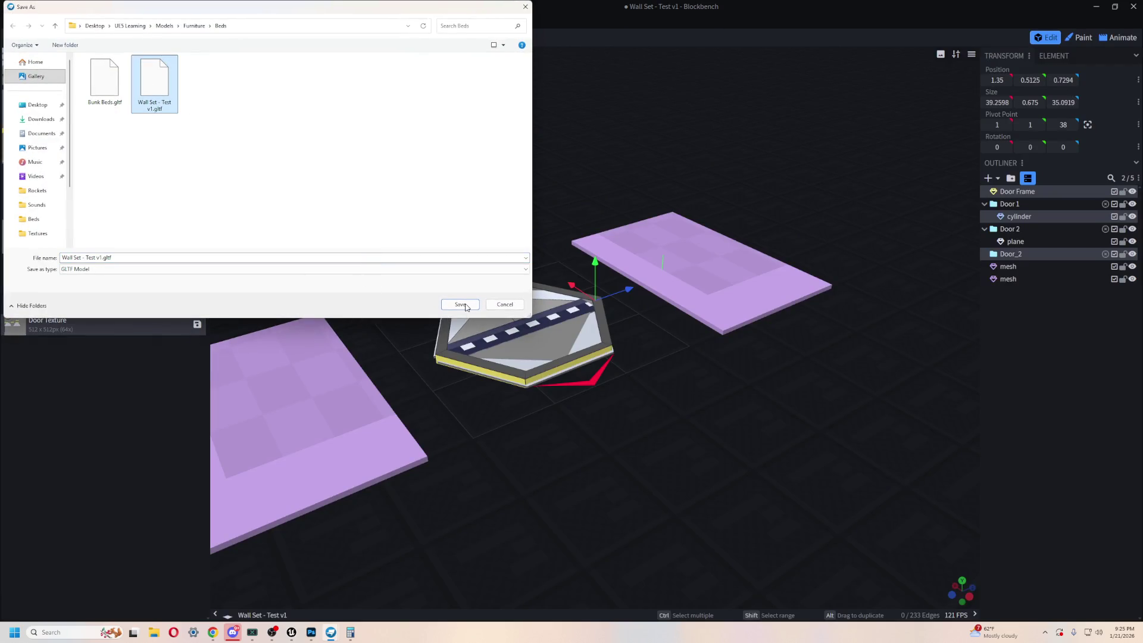
{"action": "left_click", "coordinate": [605, 318]}
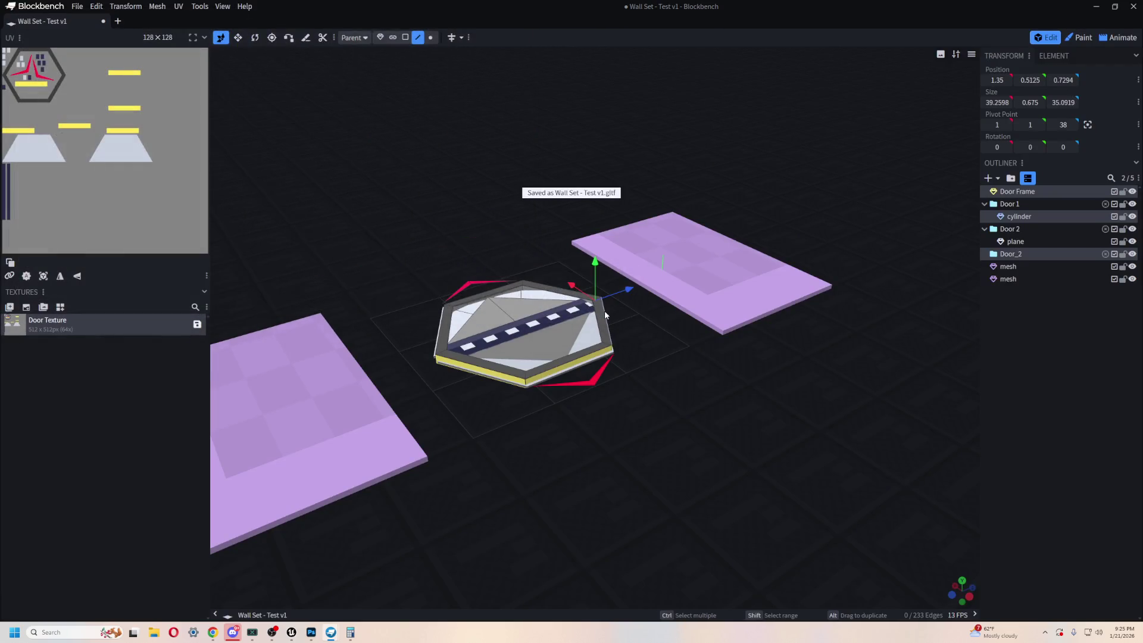
{"action": "key", "text": "alt+Tab"}
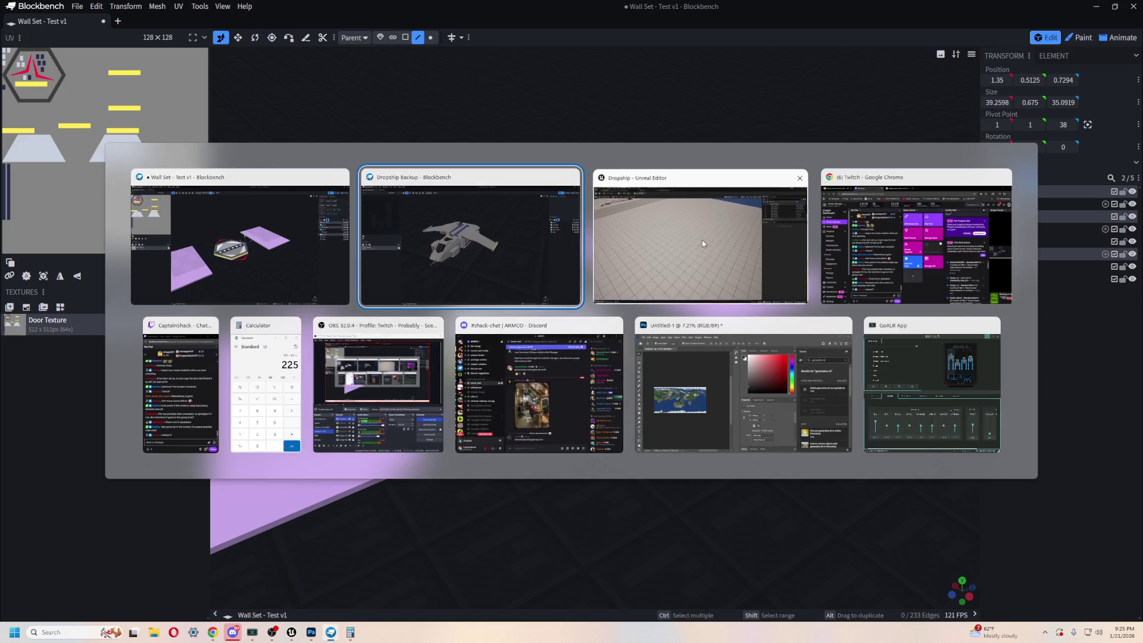
- Reimport all five door assets in Unreal's Content Browser from the updated export
{"action": "left_click", "coordinate": [702, 241]}
{"action": "right_click", "coordinate": [177, 535]}
{"action": "mouse_move", "coordinate": [309, 230]}
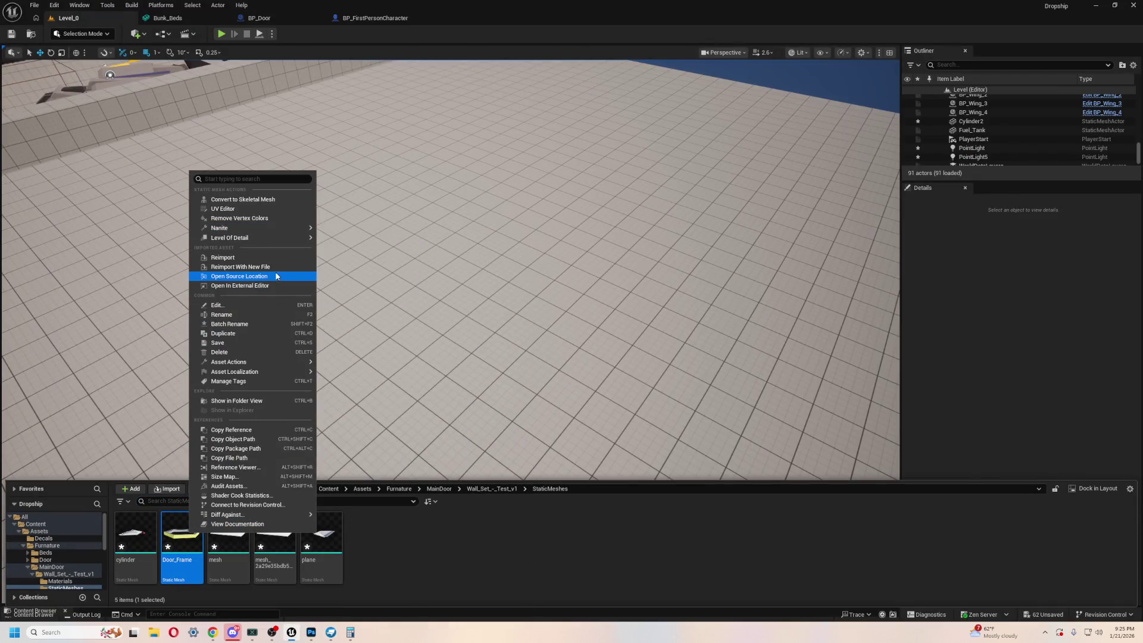
{"action": "left_click", "coordinate": [134, 536]}
{"action": "left_click", "coordinate": [321, 536], "text": "shift"}
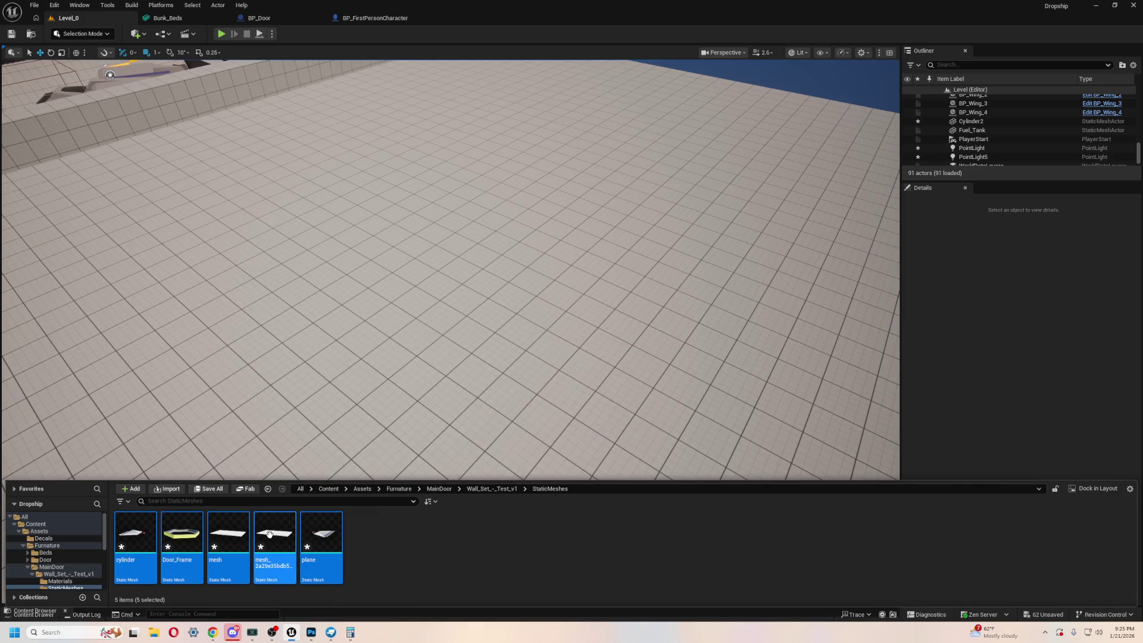
{"action": "right_click", "coordinate": [275, 536]}
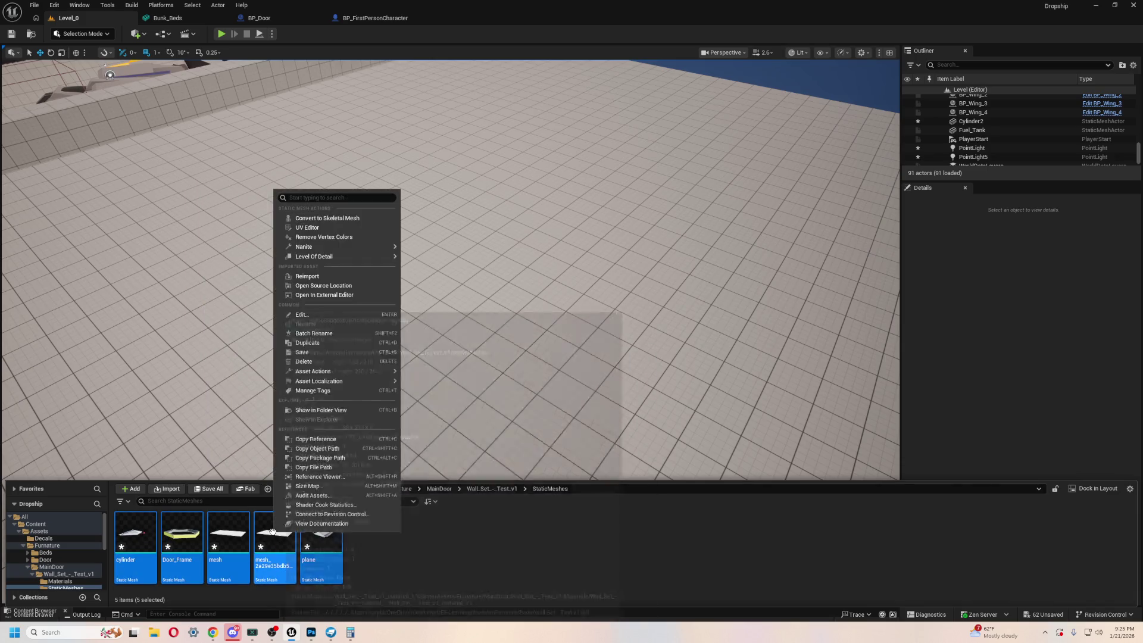
{"action": "left_click", "coordinate": [352, 276]}
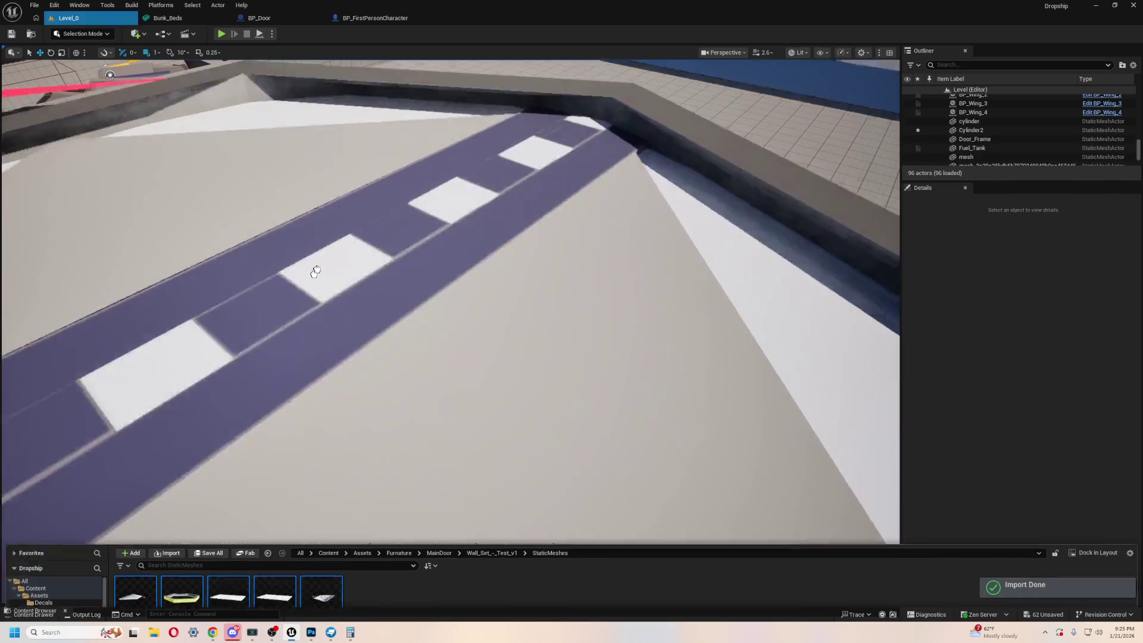
- Drag the door meshes into the level and move them along X to -6792
{"action": "mouse_move", "coordinate": [316, 272]}
{"action": "left_mouse_down"}
{"action": "mouse_move", "coordinate": [345, 230]}
{"action": "mouse_move", "coordinate": [587, 224]}
{"action": "mouse_move", "coordinate": [533, 258]}
{"action": "left_mouse_up"}
{"action": "mouse_move", "coordinate": [532, 258]}
{"action": "right_mouse_down"}
{"action": "mouse_move", "coordinate": [518, 274]}
{"action": "mouse_move", "coordinate": [535, 262]}
{"action": "right_mouse_up"}
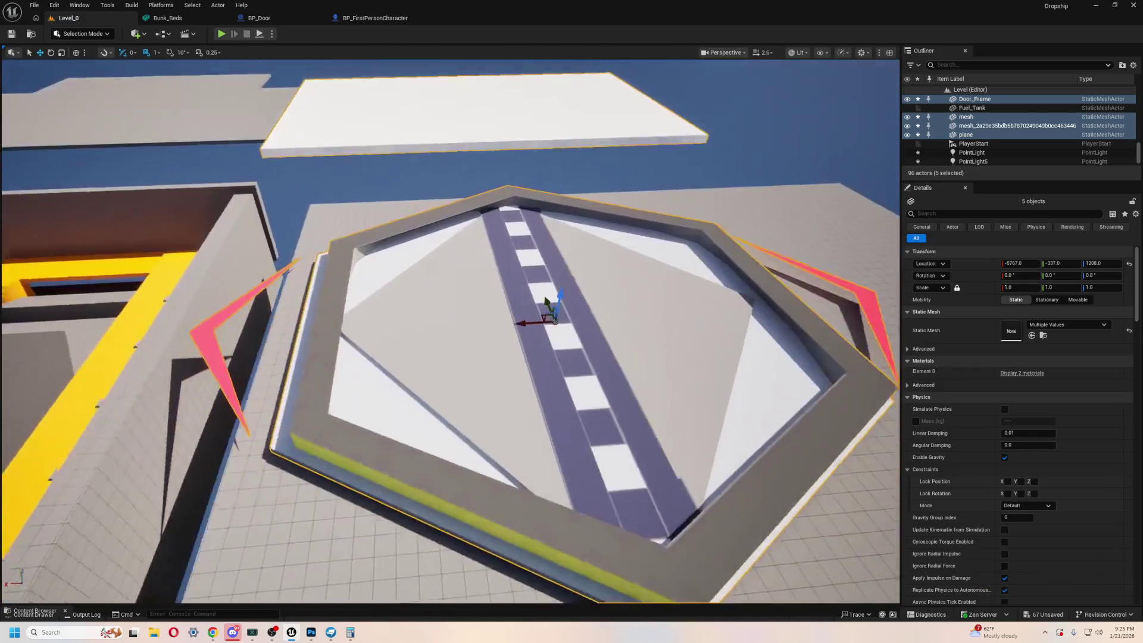
{"action": "scroll", "coordinate": [529, 473], "scroll_direction": "down", "scroll_amount": 5}
{"action": "left_click_drag", "start_coordinate": [491, 312], "coordinate": [557, 309]}
{"action": "key", "text": "f"}
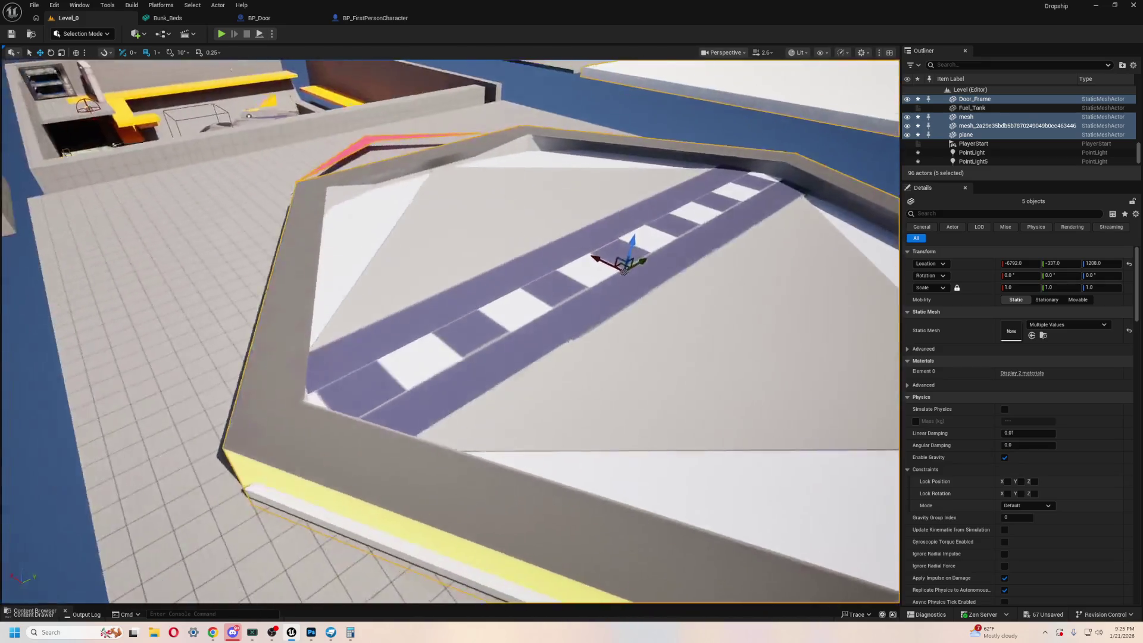
{"action": "mouse_move", "coordinate": [624, 270]}
{"action": "right_mouse_down"}
{"action": "mouse_move", "coordinate": [599, 284]}
{"action": "mouse_move", "coordinate": [596, 301]}
{"action": "right_mouse_up"}
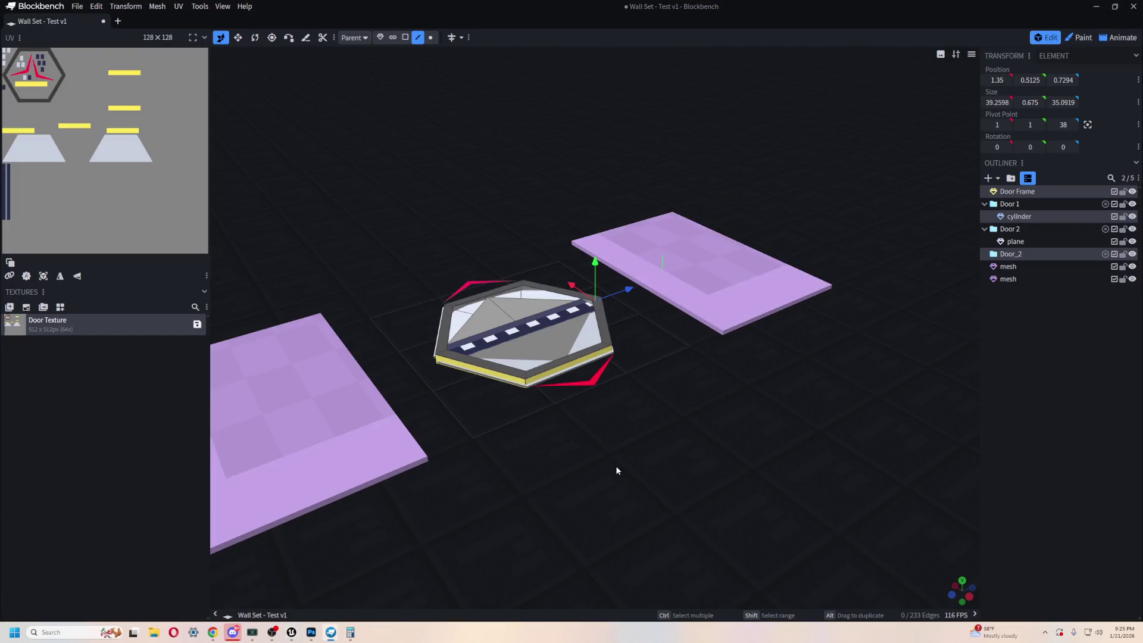
- Switch to resize mode and select the striped plane piece in the level
{"action": "mouse_move", "coordinate": [564, 416]}
{"action": "left_mouse_down"}
{"action": "mouse_move", "coordinate": [684, 378]}
{"action": "mouse_move", "coordinate": [561, 464]}
{"action": "mouse_move", "coordinate": [619, 464]}
{"action": "left_mouse_up"}
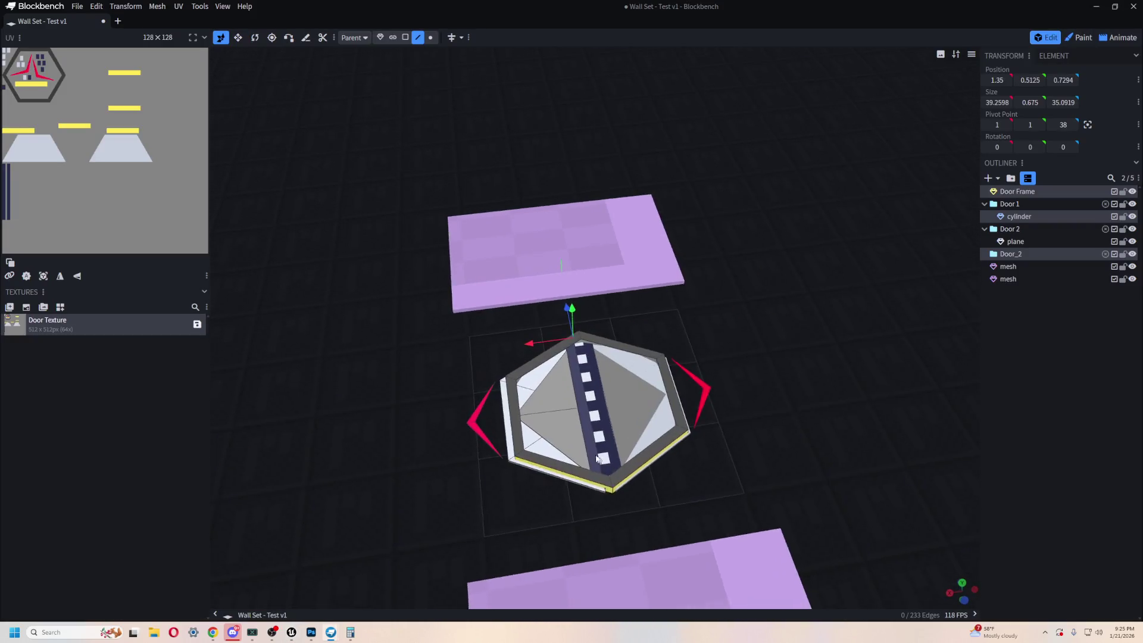
{"action": "scroll", "coordinate": [768, 468], "scroll_direction": "up", "scroll_amount": 5}
{"action": "scroll", "coordinate": [767, 468], "scroll_direction": "up", "scroll_amount": 10}
{"action": "key", "text": "s"}
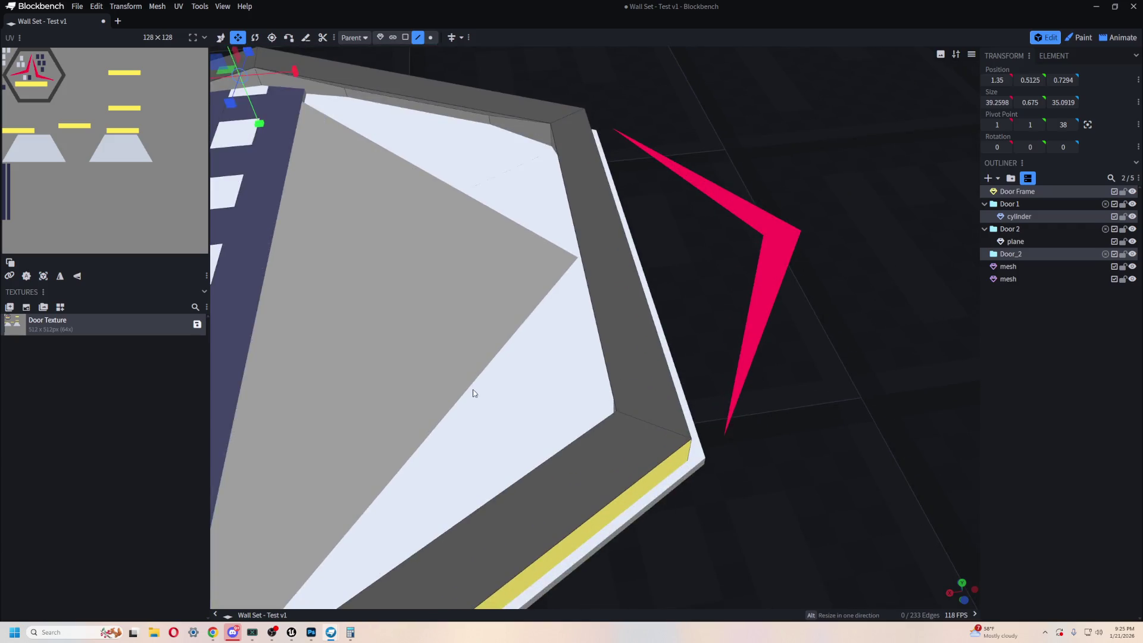
{"action": "scroll", "coordinate": [807, 361], "scroll_direction": "up", "scroll_amount": 3}
{"action": "left_click_drag", "start_coordinate": [657, 370], "coordinate": [740, 350]}
{"action": "left_click", "coordinate": [839, 390]}
{"action": "scroll", "coordinate": [840, 390], "scroll_direction": "up", "scroll_amount": 2}
- Select only the striped plane in the Unreal level
{"action": "scroll", "coordinate": [591, 364], "scroll_direction": "down", "scroll_amount": 3}
{"action": "key", "text": "alt+Tab"}
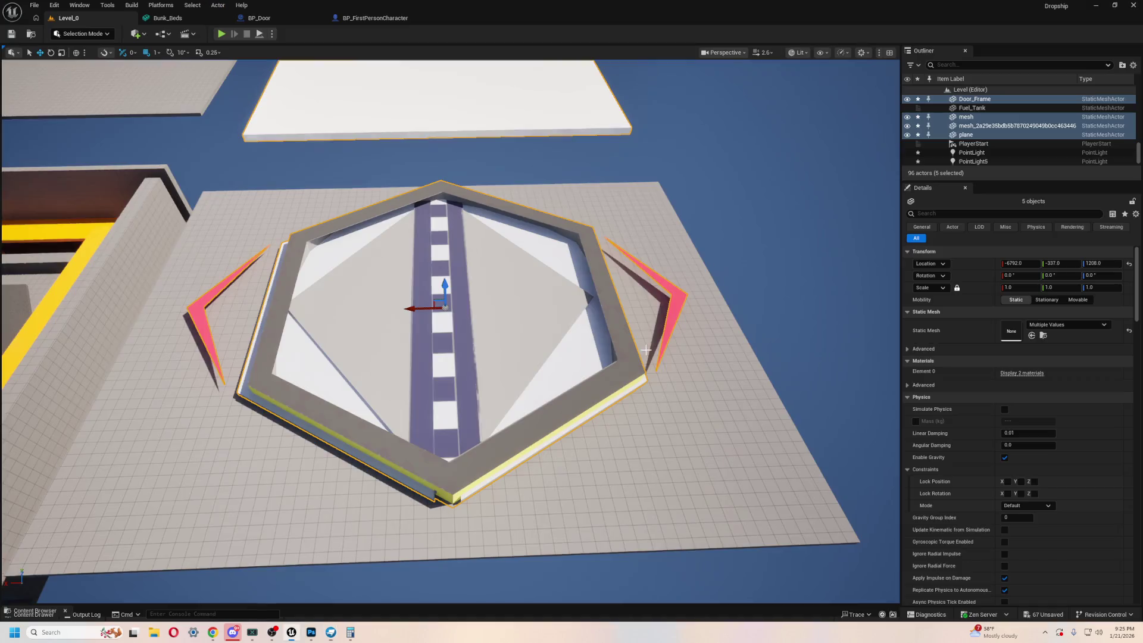
{"action": "left_click", "coordinate": [516, 334]}
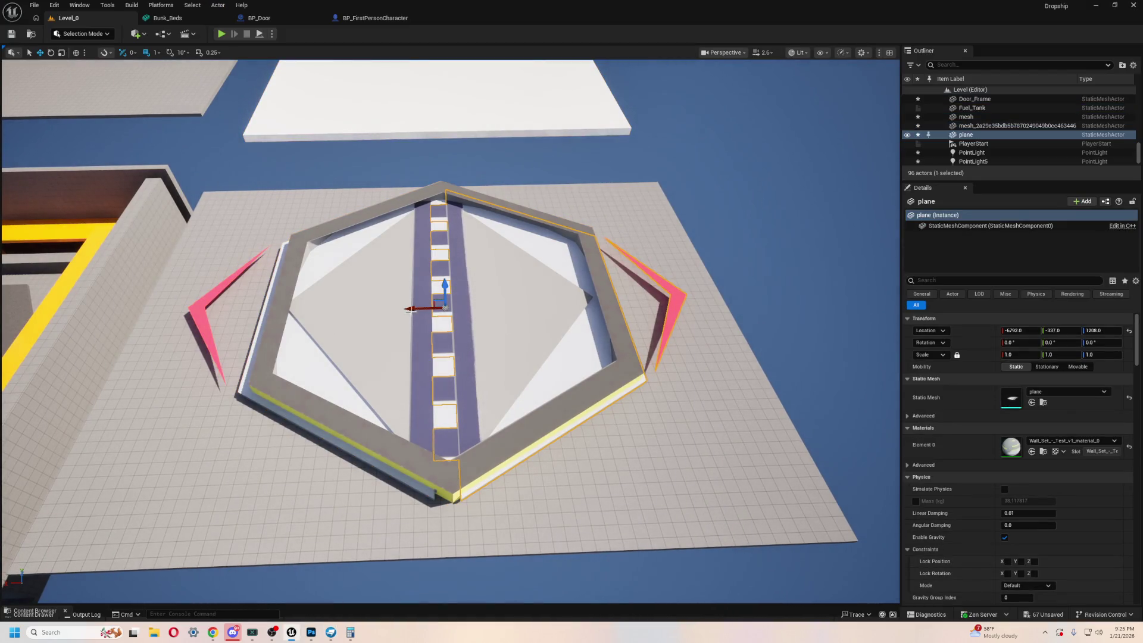
{"action": "scroll", "coordinate": [469, 398], "scroll_direction": "up", "scroll_amount": 2}
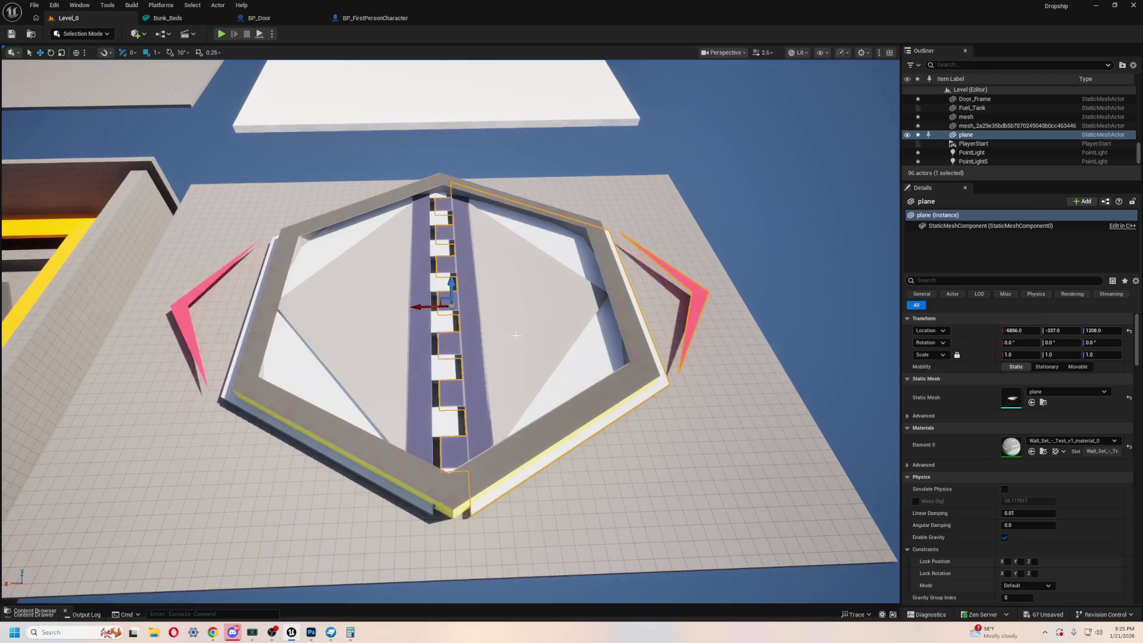
- Back in Blockbench, paste a second Door Frame into the model
{"action": "key", "text": "alt+Tab"}
{"action": "scroll", "coordinate": [686, 337], "scroll_direction": "down", "scroll_amount": 3}
{"action": "key", "text": "ctrl+v"}
{"action": "scroll", "coordinate": [806, 173], "scroll_direction": "up", "scroll_amount": 2}
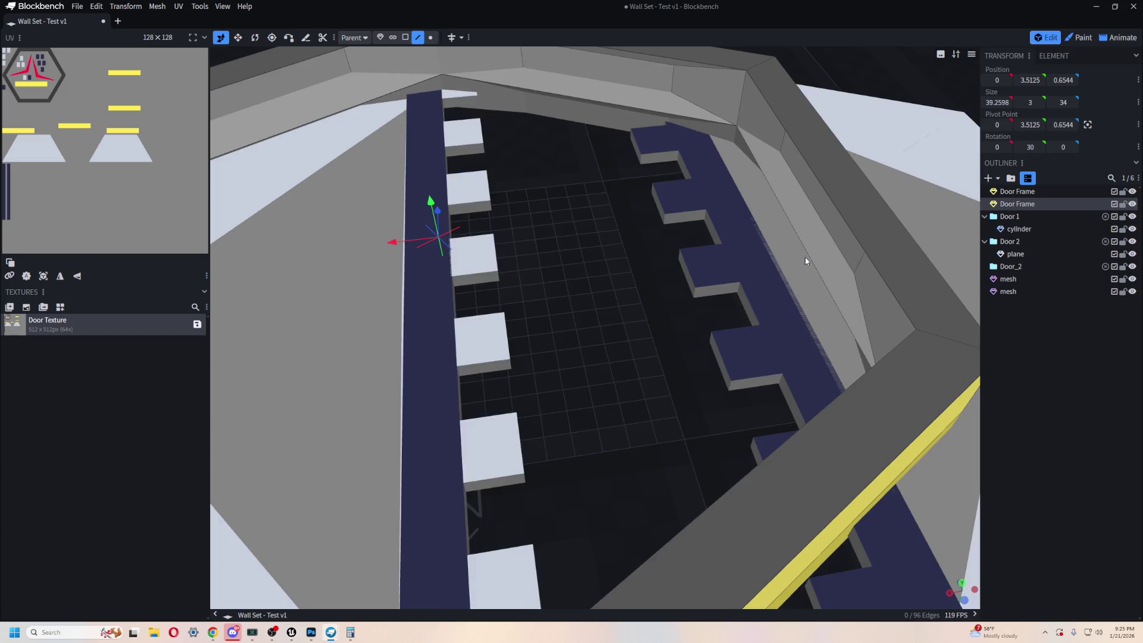
- Select the loose top-level plane beside the frame from a frontal view
{"action": "scroll", "coordinate": [805, 256], "scroll_direction": "down", "scroll_amount": 5}
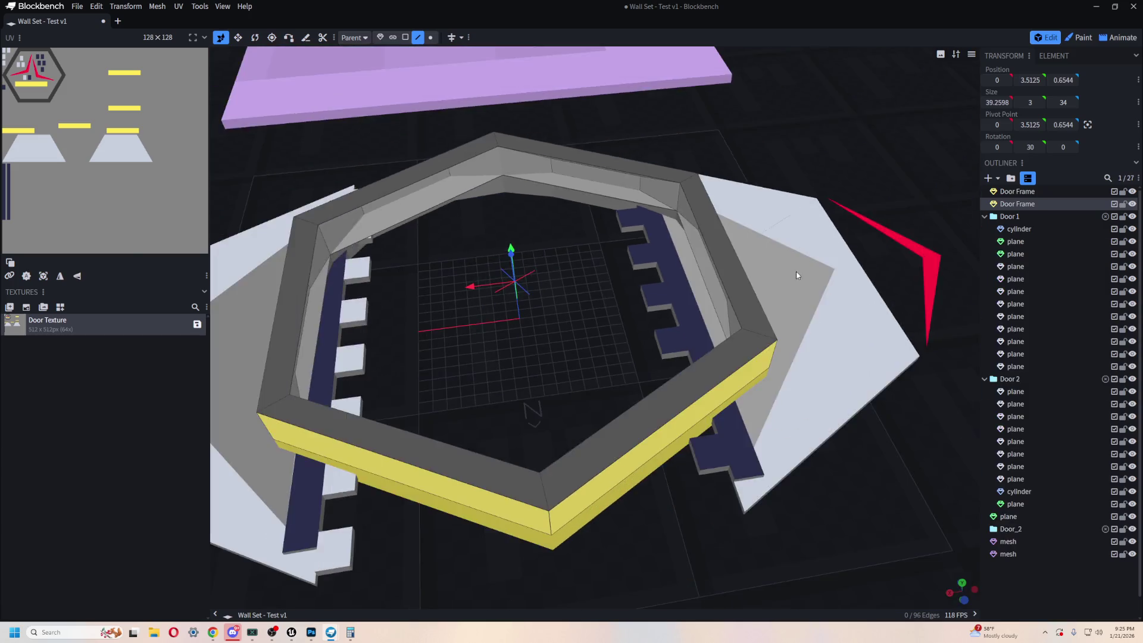
{"action": "scroll", "coordinate": [766, 298], "scroll_direction": "up", "scroll_amount": 2}
{"action": "mouse_move", "coordinate": [765, 298]}
{"action": "left_mouse_down"}
{"action": "mouse_move", "coordinate": [842, 294]}
{"action": "mouse_move", "coordinate": [798, 315]}
{"action": "left_mouse_up"}
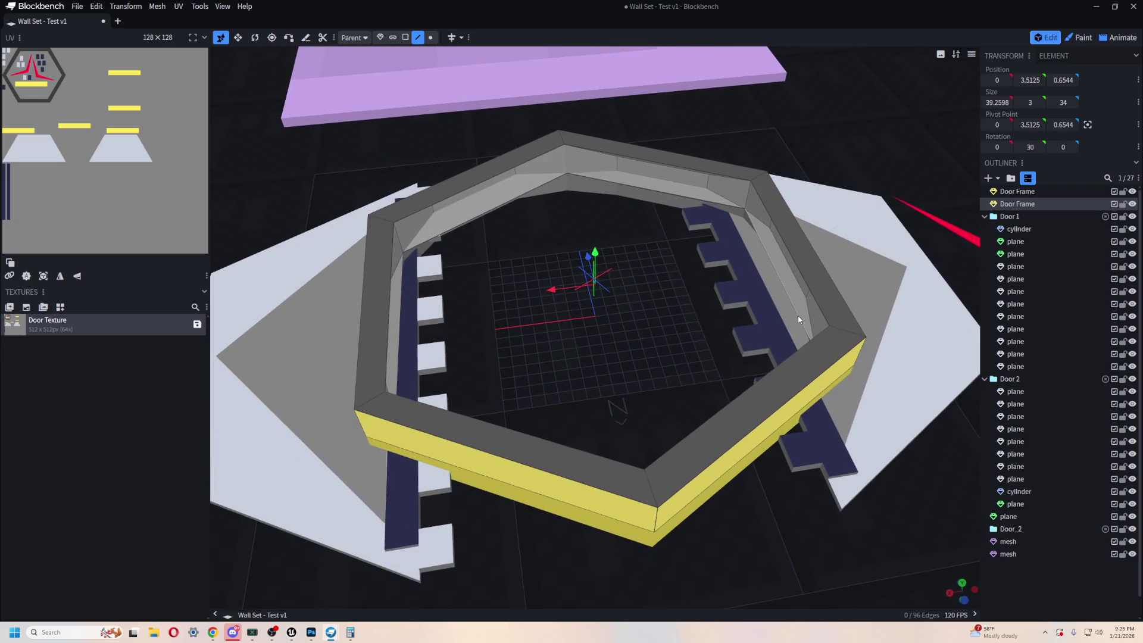
{"action": "left_click", "coordinate": [792, 316]}
{"action": "left_click_drag", "start_coordinate": [686, 329], "coordinate": [691, 327]}
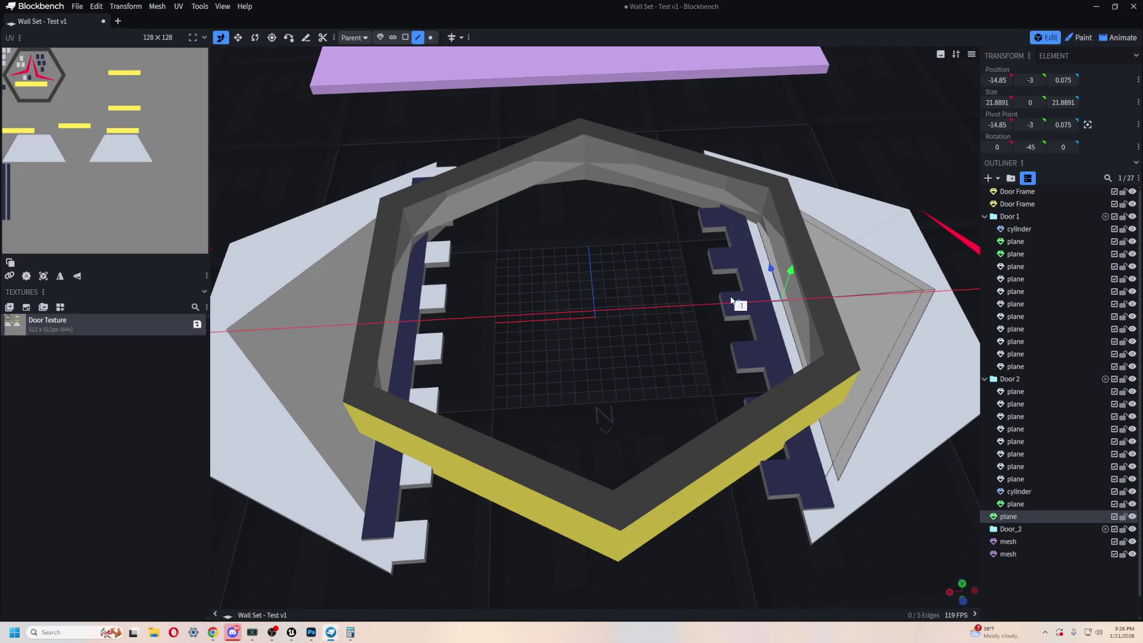
{"action": "scroll", "coordinate": [714, 309], "scroll_direction": "up", "scroll_amount": 8}
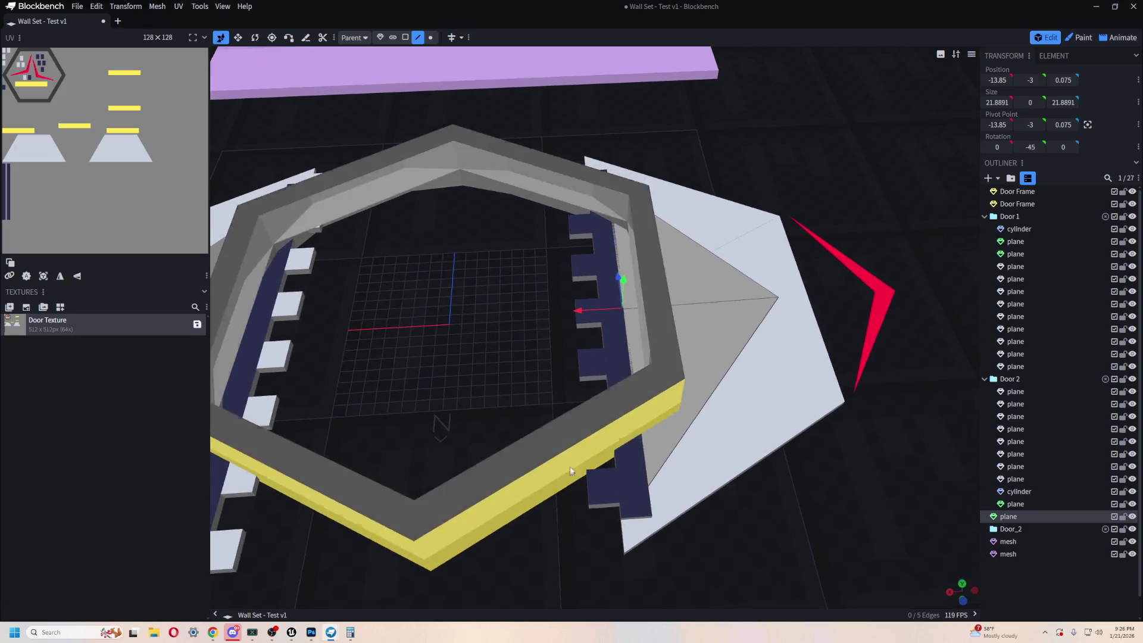
- Nudge the plane along X to -14.05 against the wall, then select all Door 1 pieces
{"action": "left_click_drag", "start_coordinate": [610, 287], "coordinate": [620, 290]}
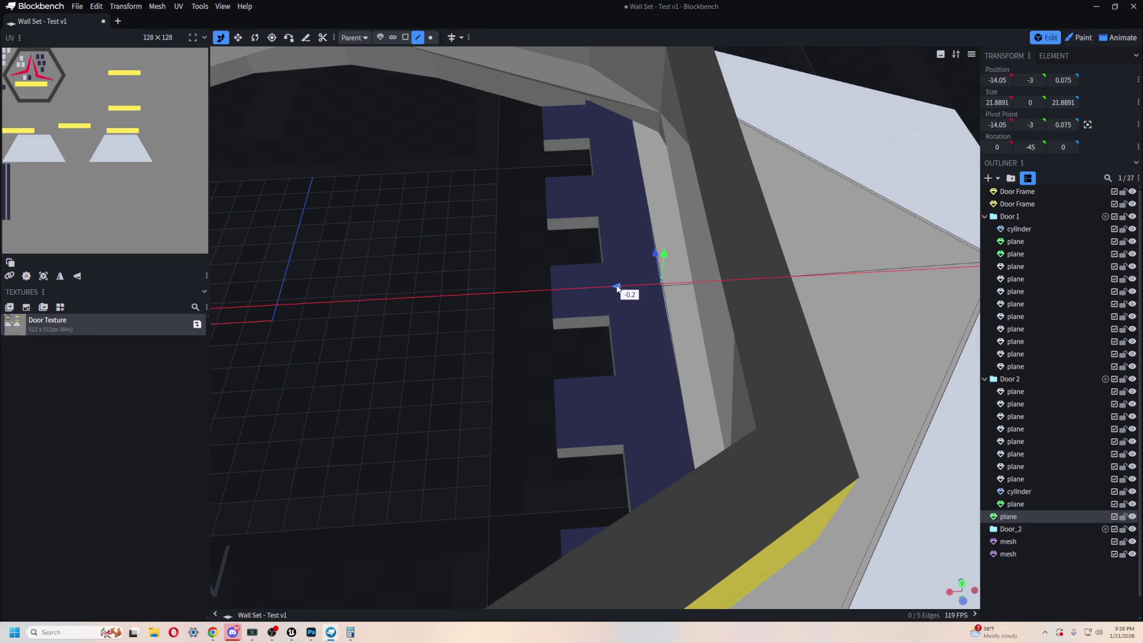
{"action": "mouse_move", "coordinate": [616, 304]}
{"action": "left_mouse_down"}
{"action": "mouse_move", "coordinate": [473, 332]}
{"action": "mouse_move", "coordinate": [488, 307]}
{"action": "mouse_move", "coordinate": [516, 392]}
{"action": "mouse_move", "coordinate": [463, 435]}
{"action": "mouse_move", "coordinate": [411, 429]}
{"action": "mouse_move", "coordinate": [400, 387]}
{"action": "mouse_move", "coordinate": [365, 386]}
{"action": "mouse_move", "coordinate": [385, 381]}
{"action": "mouse_move", "coordinate": [388, 436]}
{"action": "mouse_move", "coordinate": [454, 453]}
{"action": "mouse_move", "coordinate": [578, 454]}
{"action": "mouse_move", "coordinate": [488, 440]}
{"action": "mouse_move", "coordinate": [379, 446]}
{"action": "mouse_move", "coordinate": [404, 379]}
{"action": "mouse_move", "coordinate": [595, 378]}
{"action": "mouse_move", "coordinate": [813, 346]}
{"action": "mouse_move", "coordinate": [660, 333]}
{"action": "mouse_move", "coordinate": [714, 255]}
{"action": "mouse_move", "coordinate": [653, 258]}
{"action": "mouse_move", "coordinate": [694, 326]}
{"action": "mouse_move", "coordinate": [824, 304]}
{"action": "left_mouse_up"}
{"action": "left_click", "coordinate": [1019, 228]}
{"action": "left_click", "coordinate": [1040, 364], "text": "shift"}
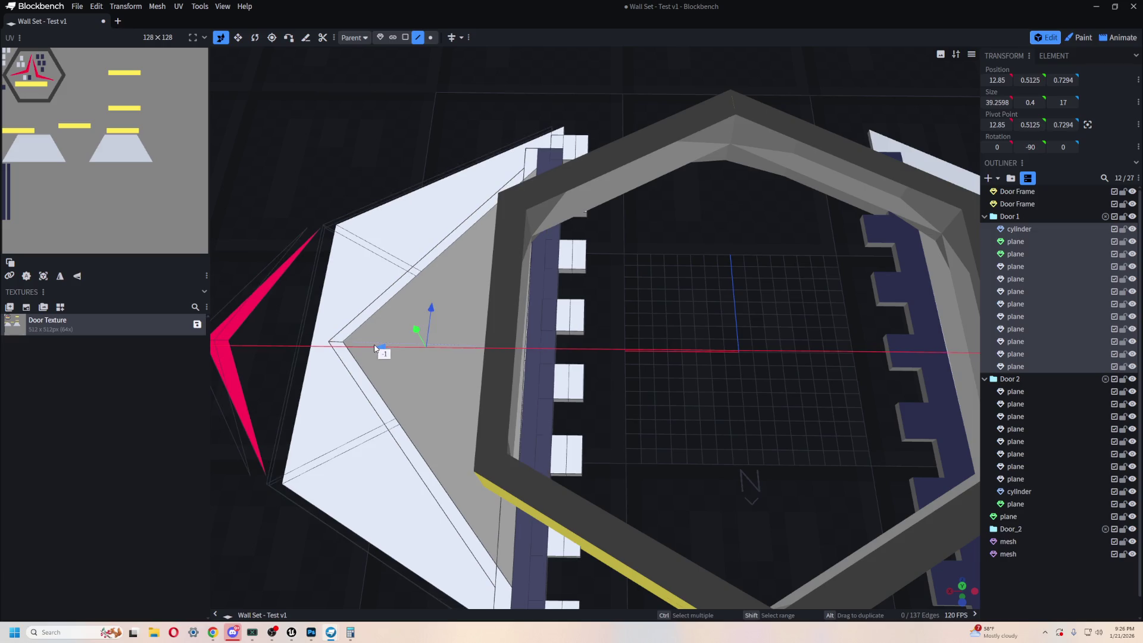
- Select a single Door 1 plane and nudge it along X to 14.9 on the opposite wall
{"action": "mouse_move", "coordinate": [615, 400]}
{"action": "left_mouse_down"}
{"action": "mouse_move", "coordinate": [553, 340]}
{"action": "mouse_move", "coordinate": [561, 306]}
{"action": "mouse_move", "coordinate": [528, 308]}
{"action": "mouse_move", "coordinate": [776, 336]}
{"action": "mouse_move", "coordinate": [675, 284]}
{"action": "mouse_move", "coordinate": [489, 291]}
{"action": "mouse_move", "coordinate": [612, 312]}
{"action": "left_mouse_up"}
{"action": "left_click", "coordinate": [906, 425]}
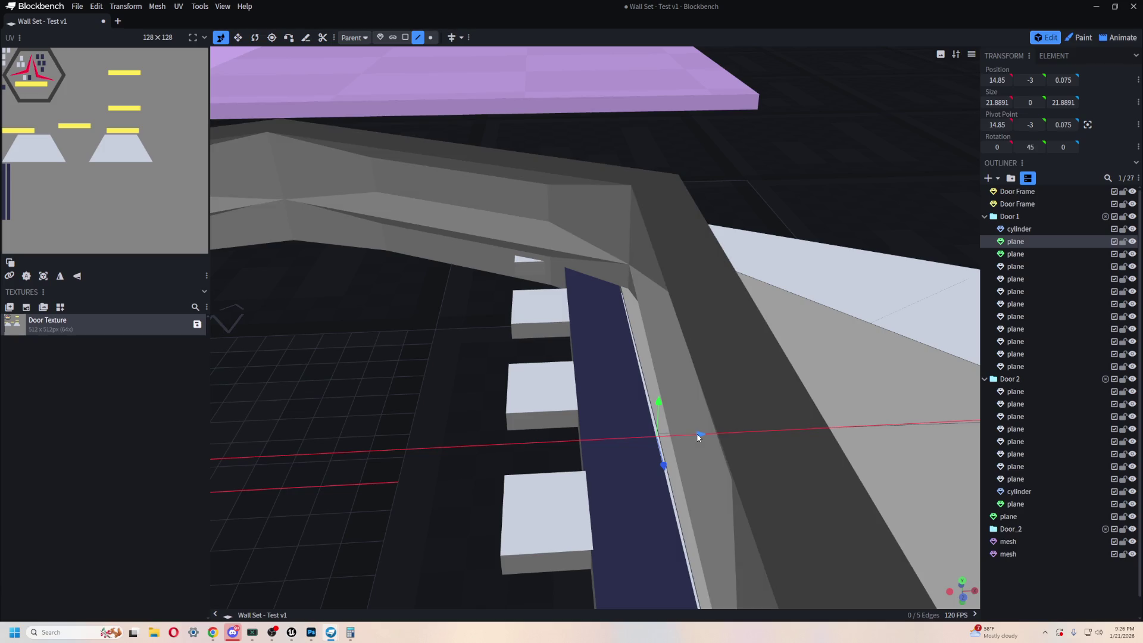
{"action": "mouse_move", "coordinate": [697, 437]}
{"action": "left_mouse_down"}
{"action": "mouse_move", "coordinate": [730, 360]}
{"action": "mouse_move", "coordinate": [566, 324]}
{"action": "mouse_move", "coordinate": [676, 306]}
{"action": "mouse_move", "coordinate": [301, 288]}
{"action": "left_mouse_up"}
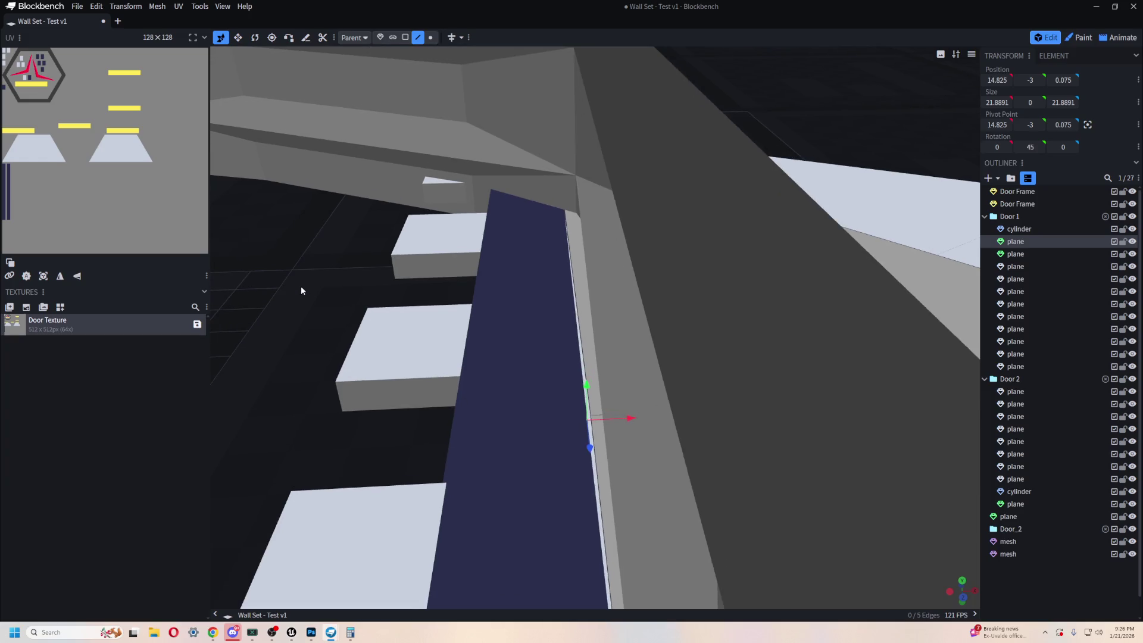
{"action": "left_click_drag", "start_coordinate": [635, 423], "coordinate": [629, 426]}
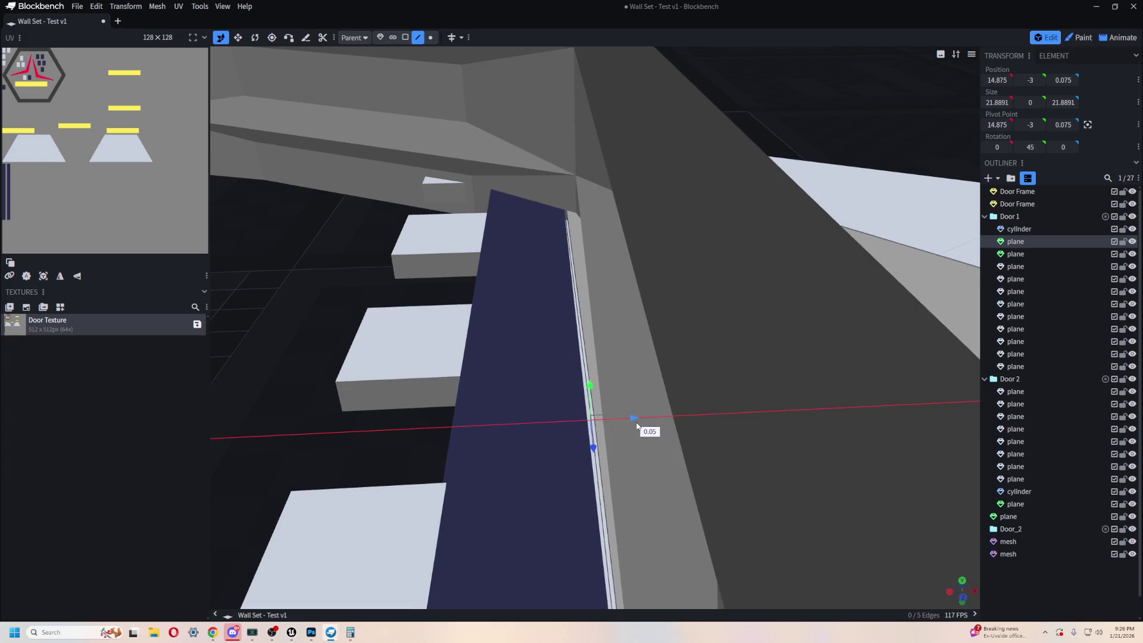
{"action": "scroll", "coordinate": [620, 413], "scroll_direction": "down", "scroll_amount": 8}
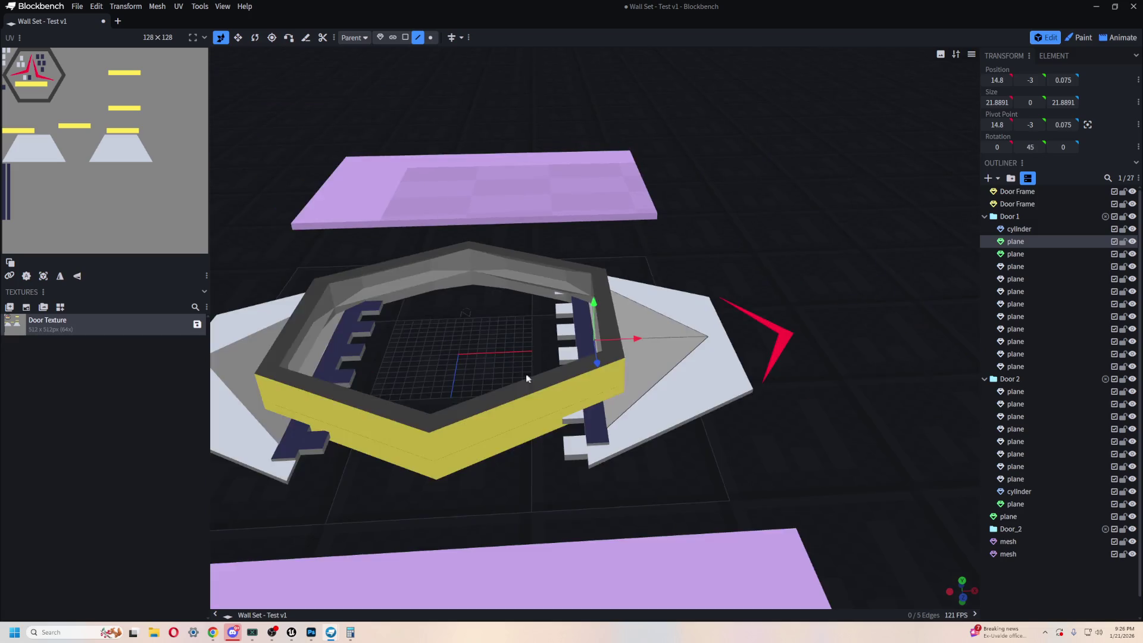
{"action": "left_click_drag", "start_coordinate": [558, 467], "coordinate": [523, 459]}
{"action": "scroll", "coordinate": [521, 455], "scroll_direction": "up", "scroll_amount": 6}
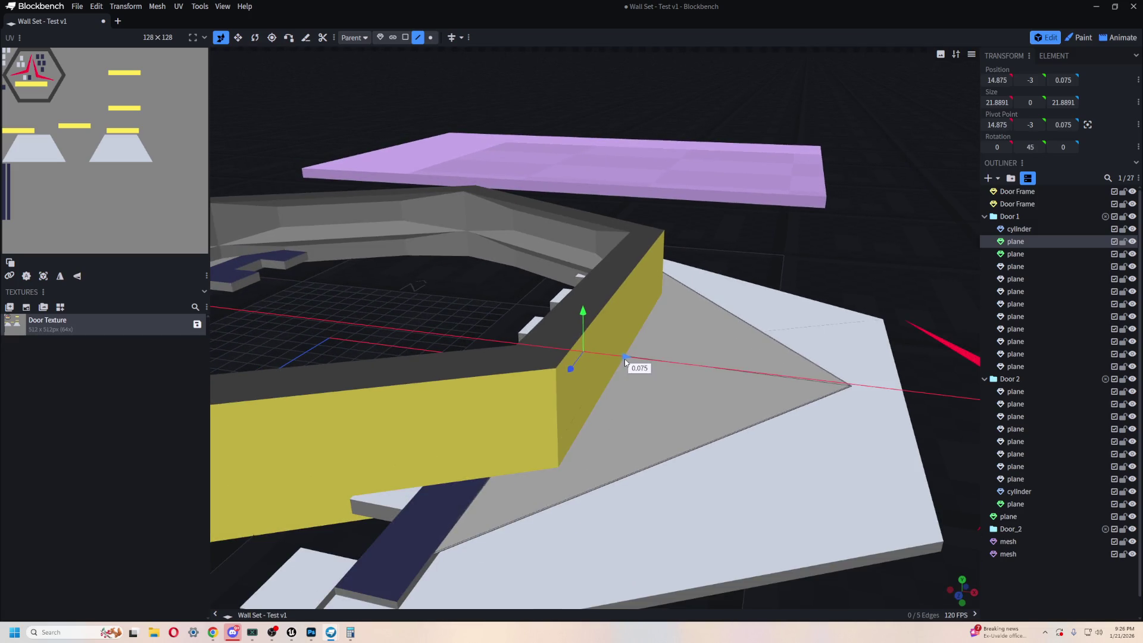
{"action": "mouse_move", "coordinate": [433, 284]}
{"action": "left_mouse_down"}
{"action": "mouse_move", "coordinate": [518, 263]}
{"action": "mouse_move", "coordinate": [718, 341]}
{"action": "mouse_move", "coordinate": [708, 346]}
{"action": "mouse_move", "coordinate": [512, 204]}
{"action": "mouse_move", "coordinate": [635, 294]}
{"action": "mouse_move", "coordinate": [677, 257]}
{"action": "mouse_move", "coordinate": [683, 222]}
{"action": "mouse_move", "coordinate": [637, 212]}
{"action": "mouse_move", "coordinate": [615, 281]}
{"action": "mouse_move", "coordinate": [729, 369]}
{"action": "mouse_move", "coordinate": [714, 338]}
{"action": "mouse_move", "coordinate": [770, 347]}
{"action": "mouse_move", "coordinate": [607, 448]}
{"action": "mouse_move", "coordinate": [500, 372]}
{"action": "mouse_move", "coordinate": [512, 352]}
{"action": "left_mouse_up"}
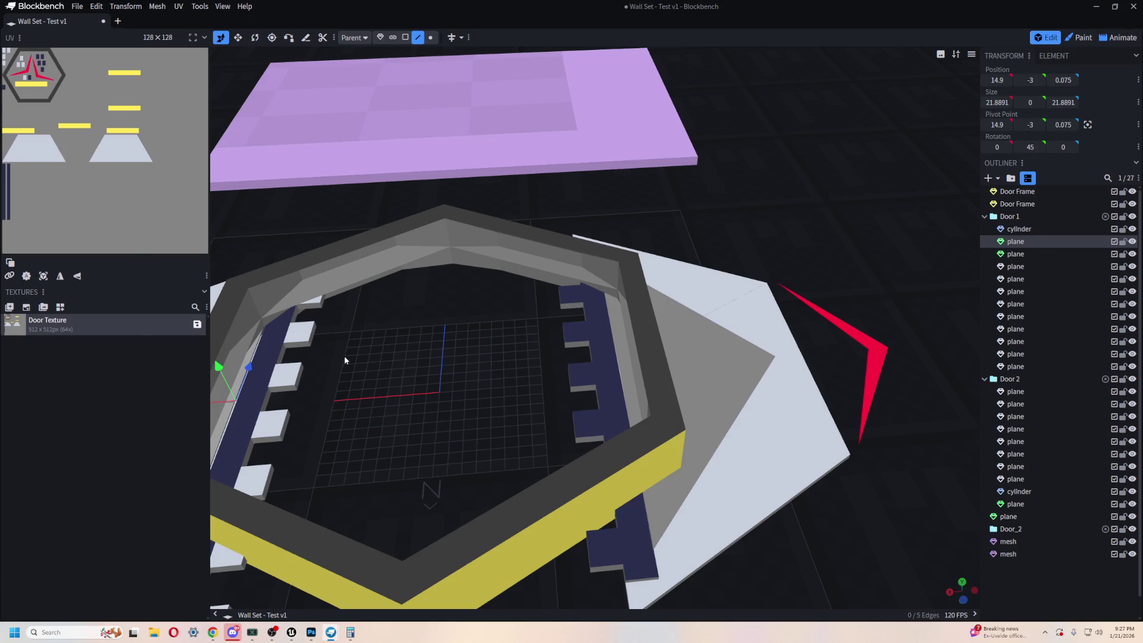
{"action": "key", "text": "alt+Tab"}
{"action": "scroll", "coordinate": [491, 497], "scroll_direction": "up", "scroll_amount": 10}
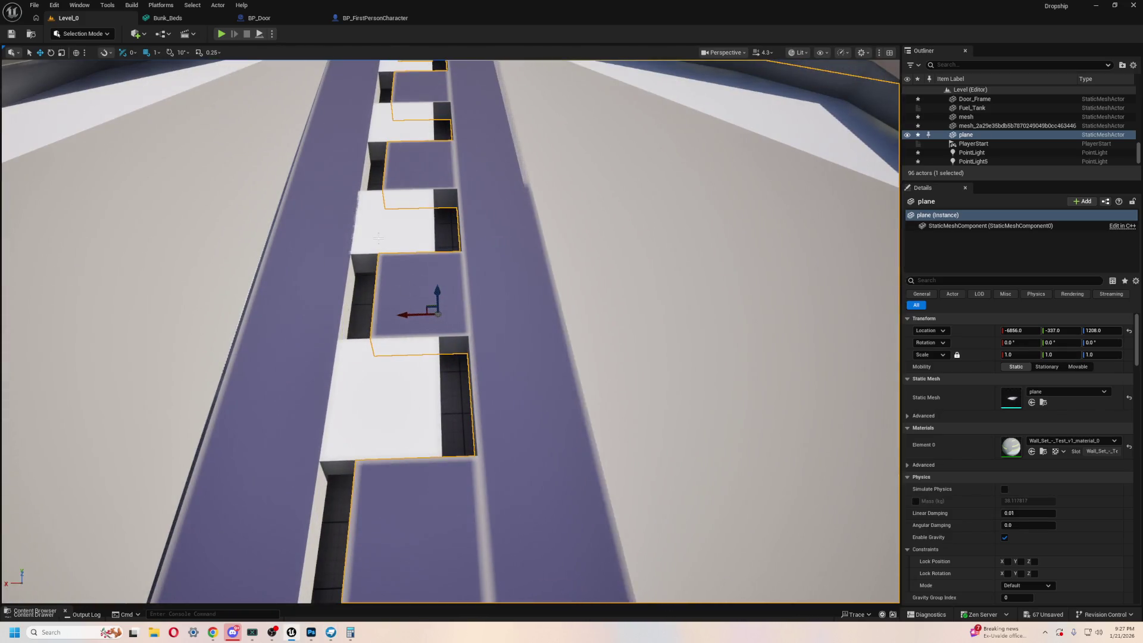
- Zoom and turn the Unreal camera to inspect the plane's slotted strip near the frame corner
{"action": "scroll", "coordinate": [364, 267], "scroll_direction": "down", "scroll_amount": 5}
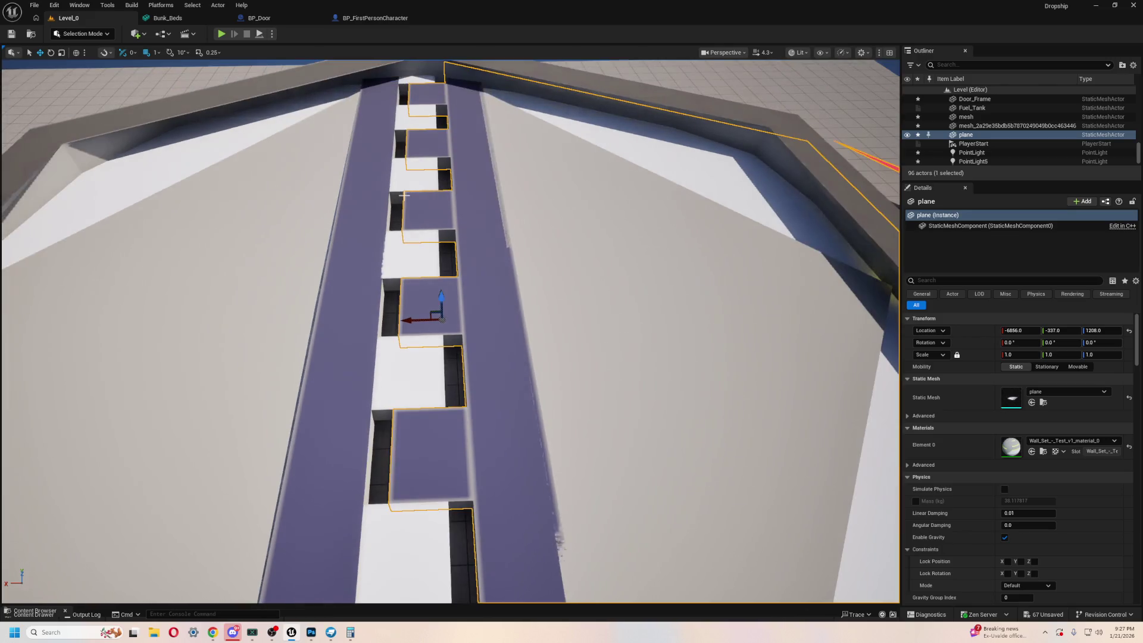
{"action": "scroll", "coordinate": [406, 238], "scroll_direction": "down", "scroll_amount": 5}
{"action": "mouse_move", "coordinate": [406, 237]}
{"action": "right_mouse_down"}
{"action": "mouse_move", "coordinate": [340, 119]}
{"action": "mouse_move", "coordinate": [334, 220]}
{"action": "mouse_move", "coordinate": [345, 256]}
{"action": "right_mouse_up"}
{"action": "scroll", "coordinate": [450, 332], "scroll_direction": "up", "scroll_amount": 6}
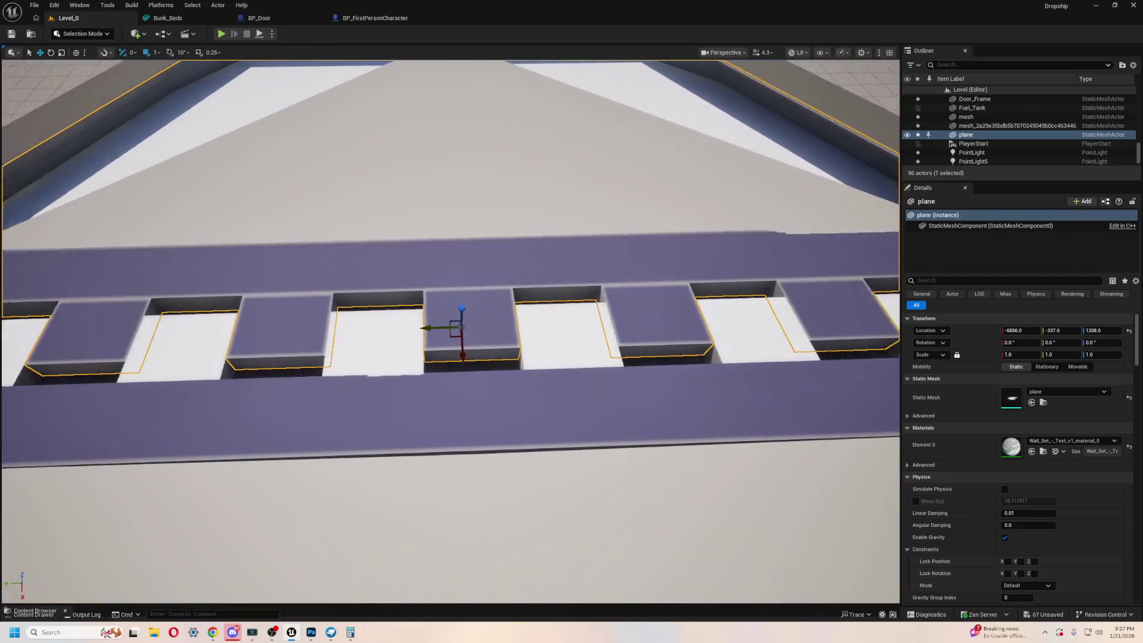
{"action": "scroll", "coordinate": [450, 332], "scroll_direction": "down", "scroll_amount": 6}
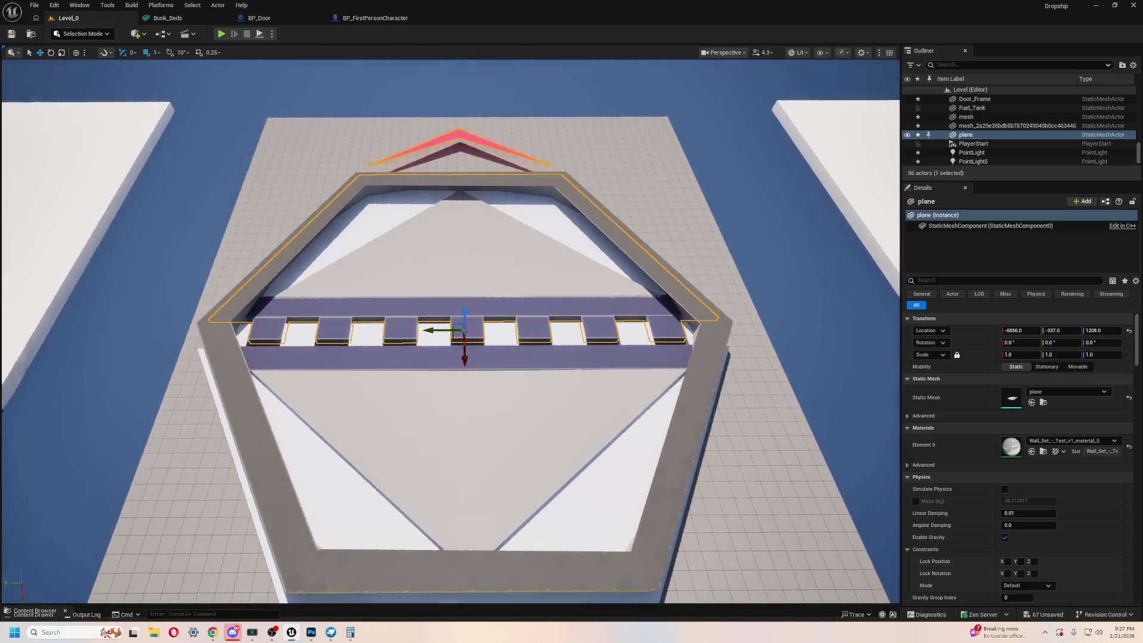
{"action": "scroll", "coordinate": [458, 326], "scroll_direction": "up", "scroll_amount": 5}
{"action": "scroll", "coordinate": [464, 328], "scroll_direction": "down", "scroll_amount": 3}
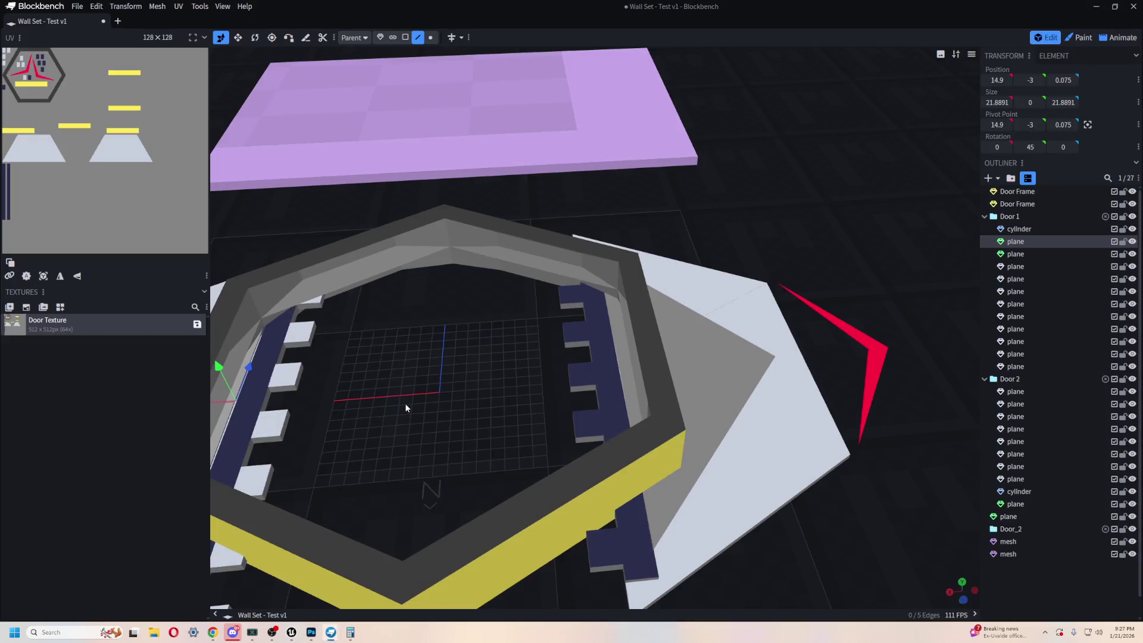
{"action": "scroll", "coordinate": [405, 407], "scroll_direction": "down", "scroll_amount": 2}
{"action": "key", "text": "alt+Tab"}
{"action": "key", "text": "alt+Tab"}
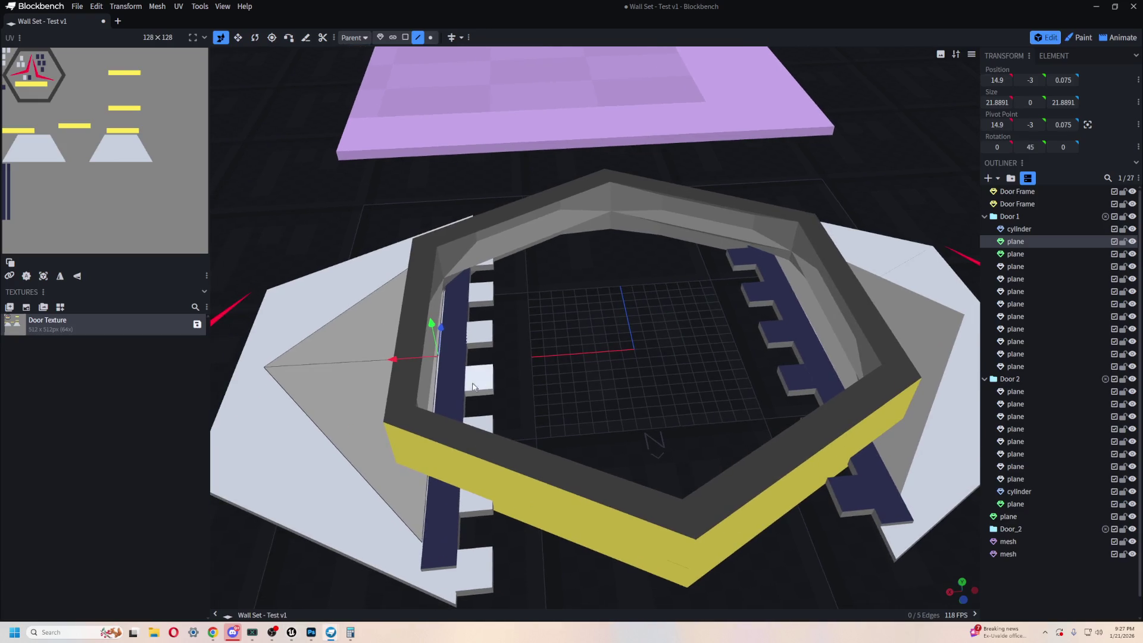
- Zoom in on the frame's inner wall and select one of Door 1's white tabs
{"action": "scroll", "coordinate": [488, 384], "scroll_direction": "up", "scroll_amount": 6}
{"action": "mouse_move", "coordinate": [568, 388]}
{"action": "right_mouse_down"}
{"action": "mouse_move", "coordinate": [548, 277]}
{"action": "mouse_move", "coordinate": [553, 340]}
{"action": "right_mouse_up"}
{"action": "mouse_move", "coordinate": [754, 331]}
{"action": "left_mouse_down"}
{"action": "mouse_move", "coordinate": [305, 378]}
{"action": "mouse_move", "coordinate": [681, 298]}
{"action": "left_mouse_up"}
{"action": "scroll", "coordinate": [681, 298], "scroll_direction": "up", "scroll_amount": 5}
{"action": "scroll", "coordinate": [612, 401], "scroll_direction": "down", "scroll_amount": 4}
{"action": "mouse_move", "coordinate": [611, 401]}
{"action": "left_mouse_down"}
{"action": "mouse_move", "coordinate": [670, 317]}
{"action": "mouse_move", "coordinate": [602, 340]}
{"action": "mouse_move", "coordinate": [722, 415]}
{"action": "left_mouse_up"}
{"action": "scroll", "coordinate": [647, 429], "scroll_direction": "up", "scroll_amount": 5}
{"action": "scroll", "coordinate": [647, 428], "scroll_direction": "down", "scroll_amount": 5}
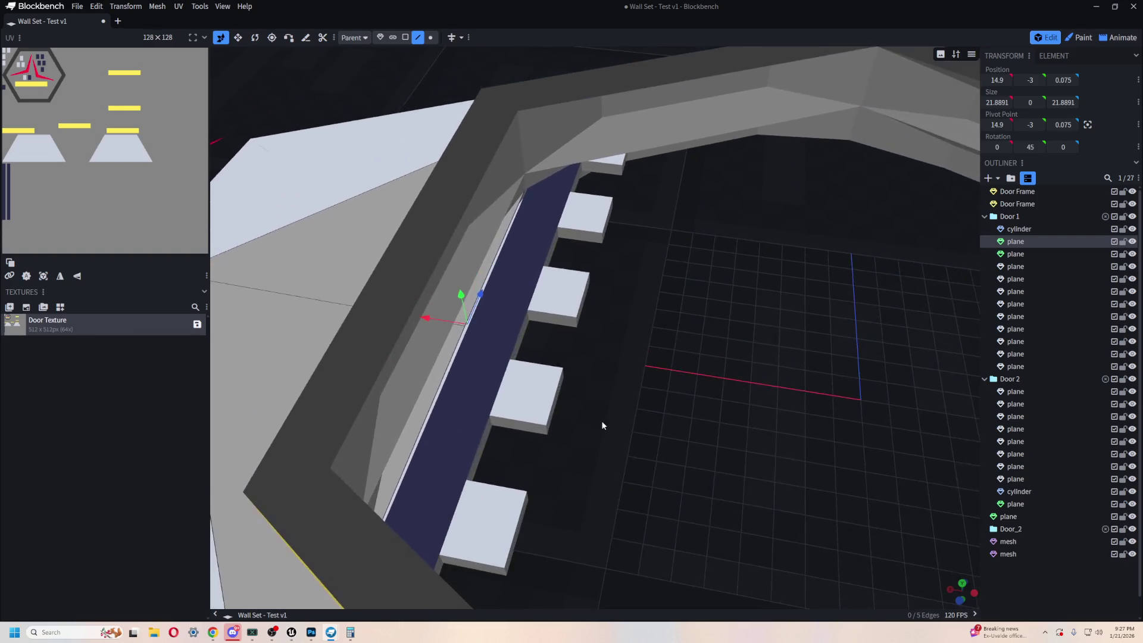
{"action": "scroll", "coordinate": [601, 421], "scroll_direction": "up", "scroll_amount": 2}
{"action": "scroll", "coordinate": [407, 328], "scroll_direction": "up", "scroll_amount": 5}
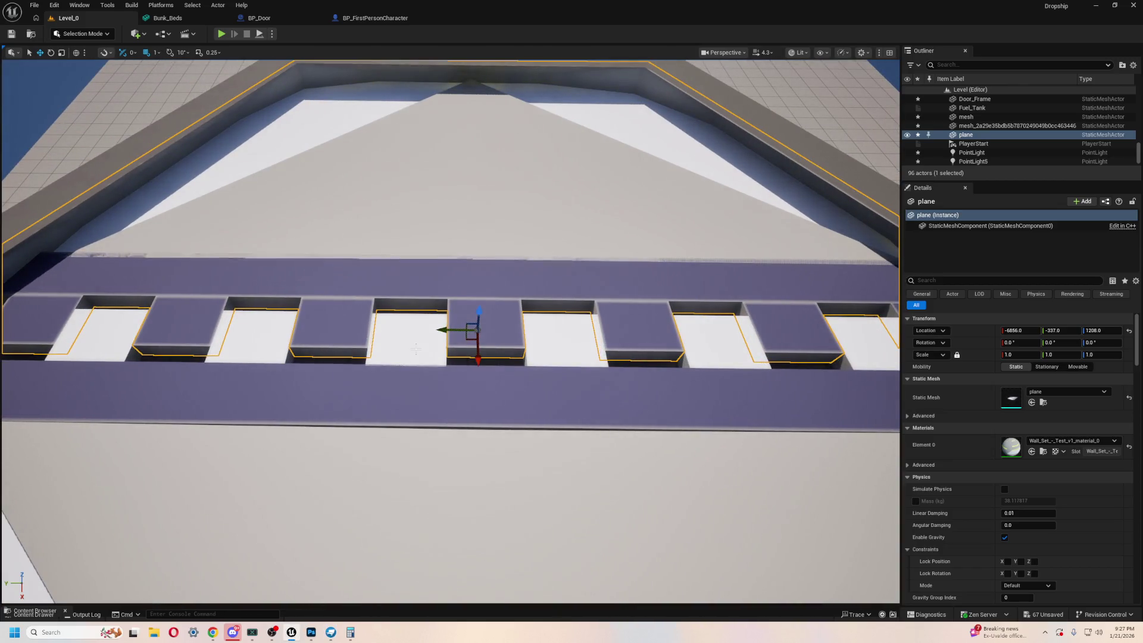
{"action": "scroll", "coordinate": [416, 349], "scroll_direction": "down", "scroll_amount": 6}
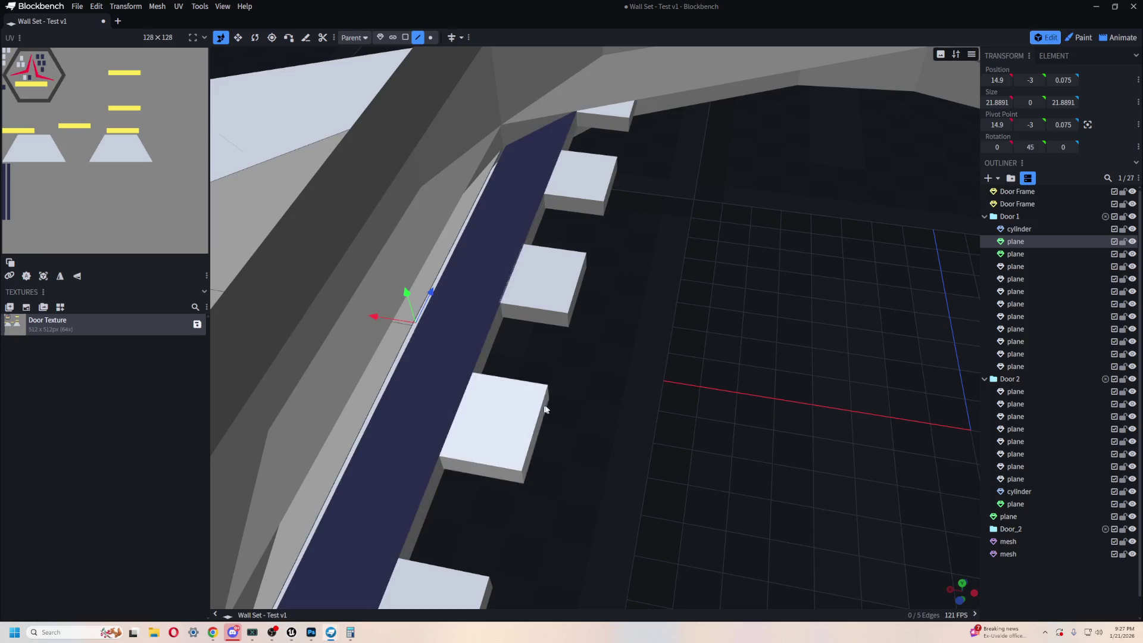
{"action": "scroll", "coordinate": [541, 410], "scroll_direction": "down", "scroll_amount": 5}
{"action": "scroll", "coordinate": [531, 391], "scroll_direction": "up", "scroll_amount": 5}
{"action": "left_click", "coordinate": [531, 392]}
{"action": "scroll", "coordinate": [598, 445], "scroll_direction": "up", "scroll_amount": 1}
{"action": "mouse_move", "coordinate": [597, 445]}
{"action": "right_mouse_down"}
{"action": "mouse_move", "coordinate": [668, 387]}
{"action": "mouse_move", "coordinate": [694, 383]}
{"action": "right_mouse_up"}
- Select the next white tab up the strip, shift it to X 11.85, and review the hexagon
{"action": "left_click", "coordinate": [608, 230]}
{"action": "scroll", "coordinate": [728, 309], "scroll_direction": "down", "scroll_amount": 3}
{"action": "scroll", "coordinate": [767, 337], "scroll_direction": "up", "scroll_amount": 5}
{"action": "right_click_drag", "start_coordinate": [766, 267], "coordinate": [537, 337]}
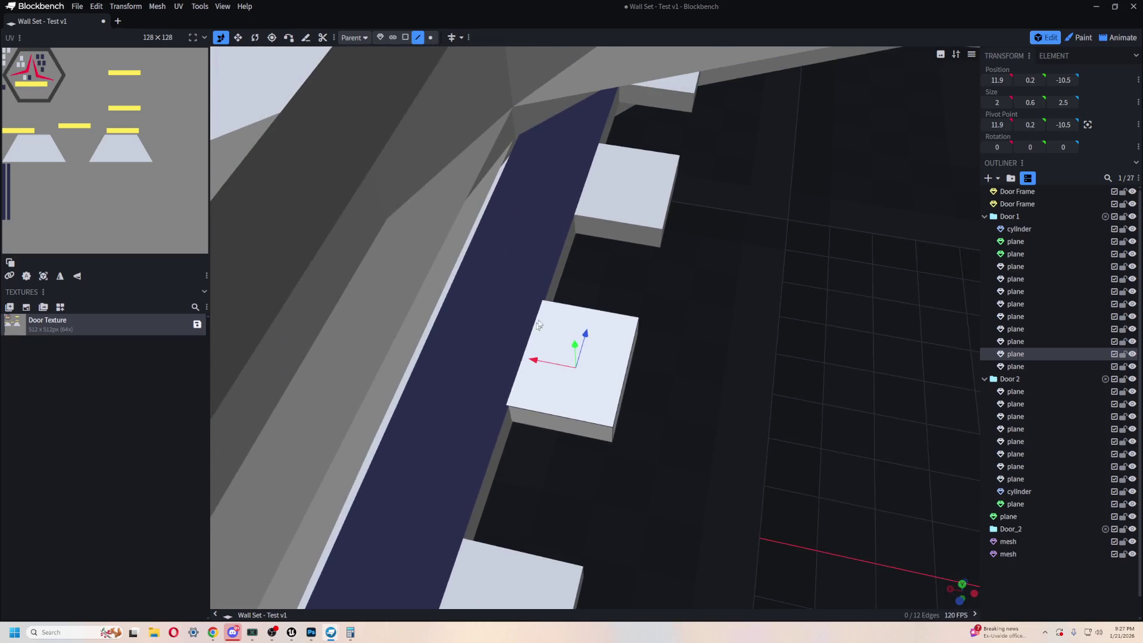
{"action": "scroll", "coordinate": [595, 387], "scroll_direction": "up", "scroll_amount": 3}
{"action": "right_click_drag", "start_coordinate": [669, 439], "coordinate": [734, 383]}
{"action": "left_click_drag", "start_coordinate": [734, 383], "coordinate": [557, 298]}
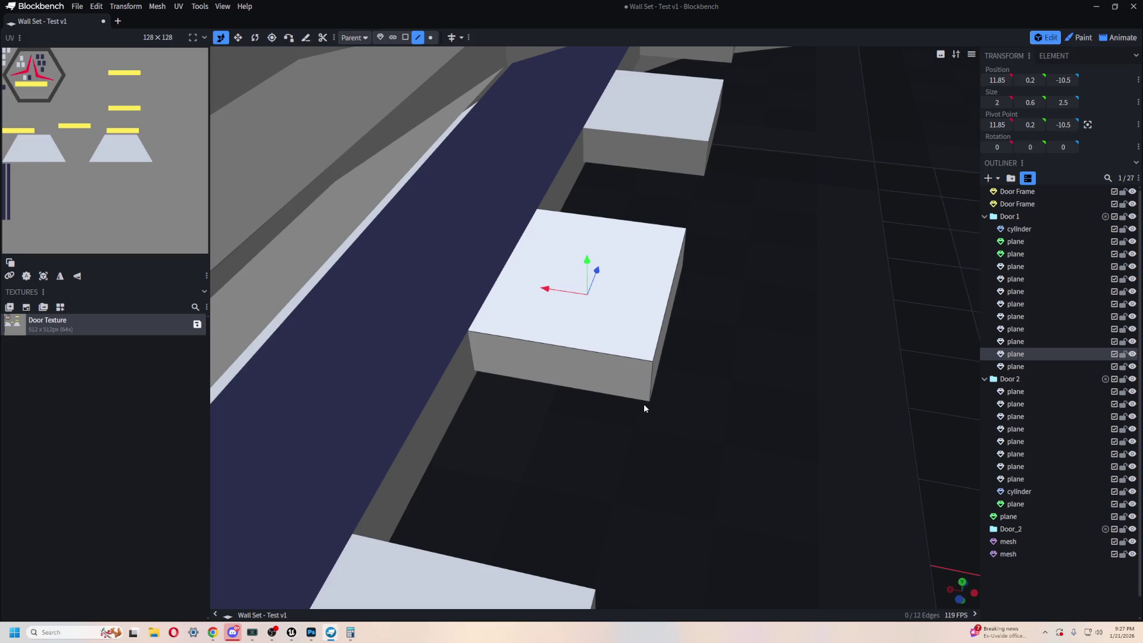
{"action": "scroll", "coordinate": [644, 404], "scroll_direction": "down", "scroll_amount": 10}
{"action": "mouse_move", "coordinate": [571, 444]}
{"action": "left_mouse_down"}
{"action": "mouse_move", "coordinate": [653, 438]}
{"action": "mouse_move", "coordinate": [715, 412]}
{"action": "mouse_move", "coordinate": [580, 360]}
{"action": "mouse_move", "coordinate": [704, 357]}
{"action": "mouse_move", "coordinate": [810, 385]}
{"action": "mouse_move", "coordinate": [684, 335]}
{"action": "mouse_move", "coordinate": [627, 378]}
{"action": "mouse_move", "coordinate": [514, 358]}
{"action": "mouse_move", "coordinate": [583, 319]}
{"action": "left_mouse_up"}
{"action": "scroll", "coordinate": [715, 412], "scroll_direction": "up", "scroll_amount": 10}
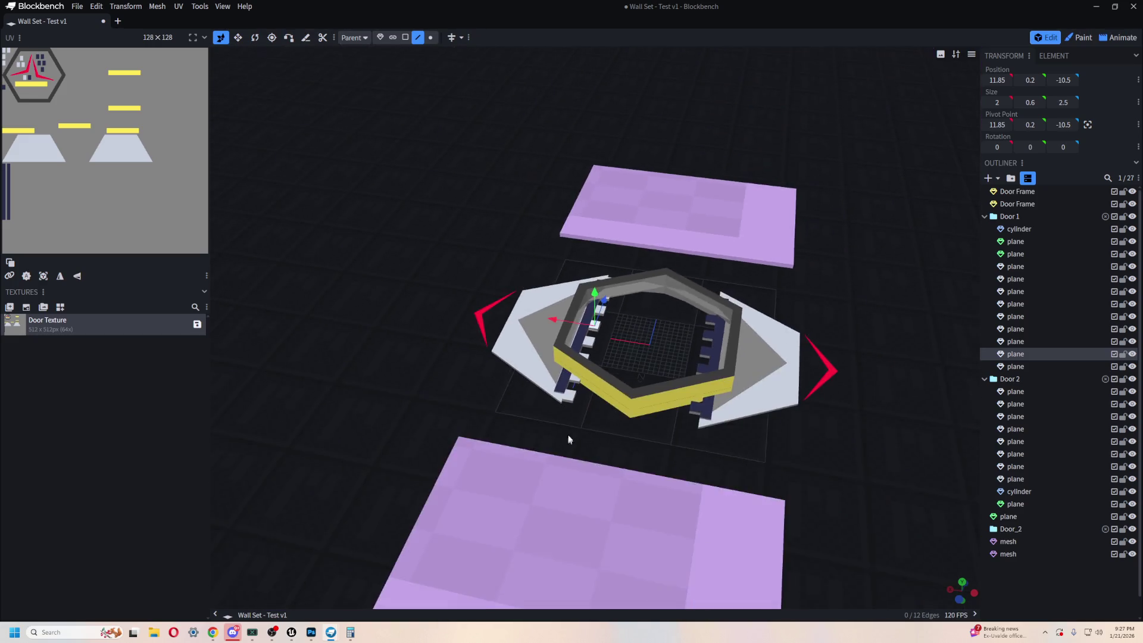
{"action": "scroll", "coordinate": [579, 356], "scroll_direction": "down", "scroll_amount": 3}
{"action": "mouse_move", "coordinate": [555, 340]}
{"action": "left_mouse_down"}
{"action": "mouse_move", "coordinate": [777, 292]}
{"action": "mouse_move", "coordinate": [759, 313]}
{"action": "mouse_move", "coordinate": [733, 315]}
{"action": "mouse_move", "coordinate": [562, 293]}
{"action": "mouse_move", "coordinate": [549, 281]}
{"action": "mouse_move", "coordinate": [530, 325]}
{"action": "left_mouse_up"}
{"action": "scroll", "coordinate": [536, 333], "scroll_direction": "up", "scroll_amount": 5}
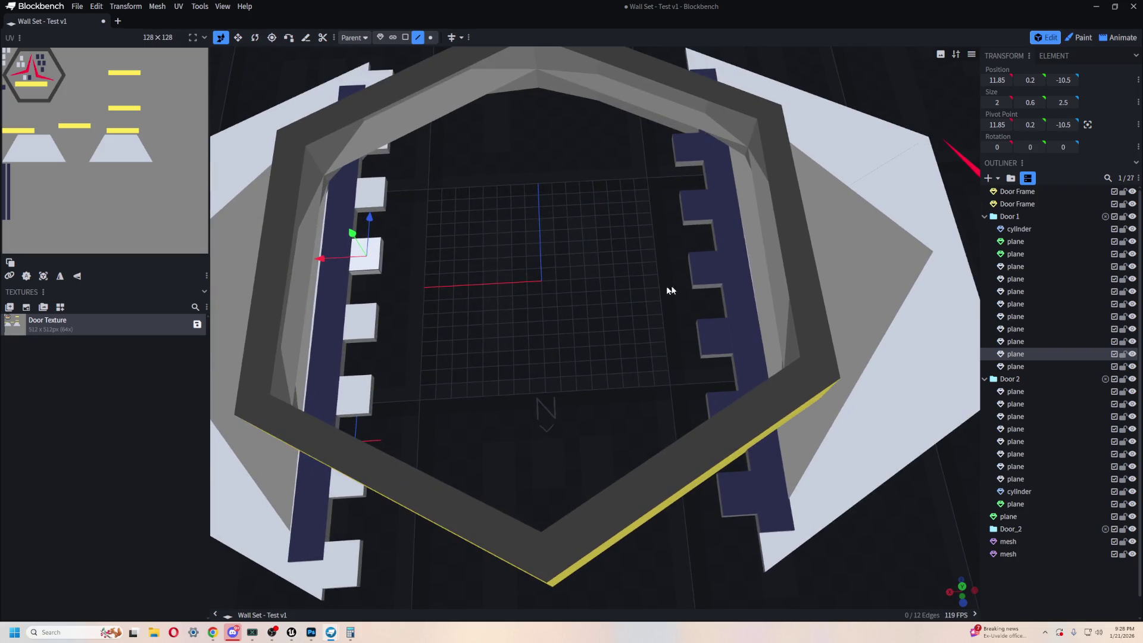
- Select all Door 1 parts and slide them along X to 1.85
{"action": "left_click", "coordinate": [1029, 230]}
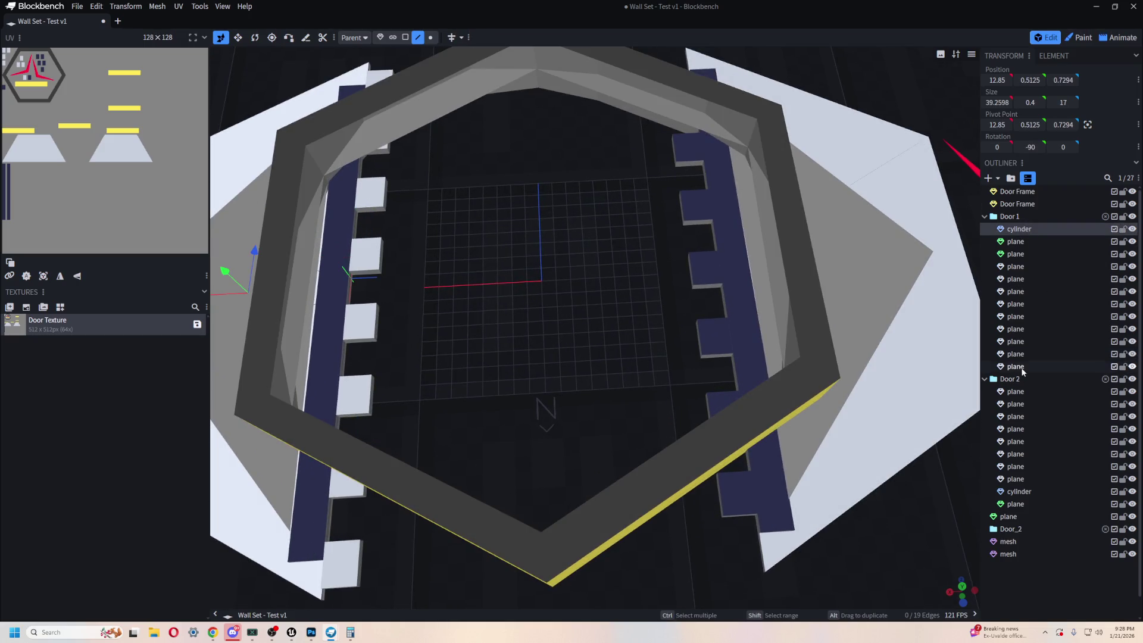
{"action": "left_click", "coordinate": [1021, 369], "text": "shift"}
{"action": "scroll", "coordinate": [666, 377], "scroll_direction": "down", "scroll_amount": 5}
{"action": "left_click_drag", "start_coordinate": [328, 316], "coordinate": [427, 315]}
- Select all Door 2 parts and slide them along X to 0.85
{"action": "left_click", "coordinate": [1025, 393]}
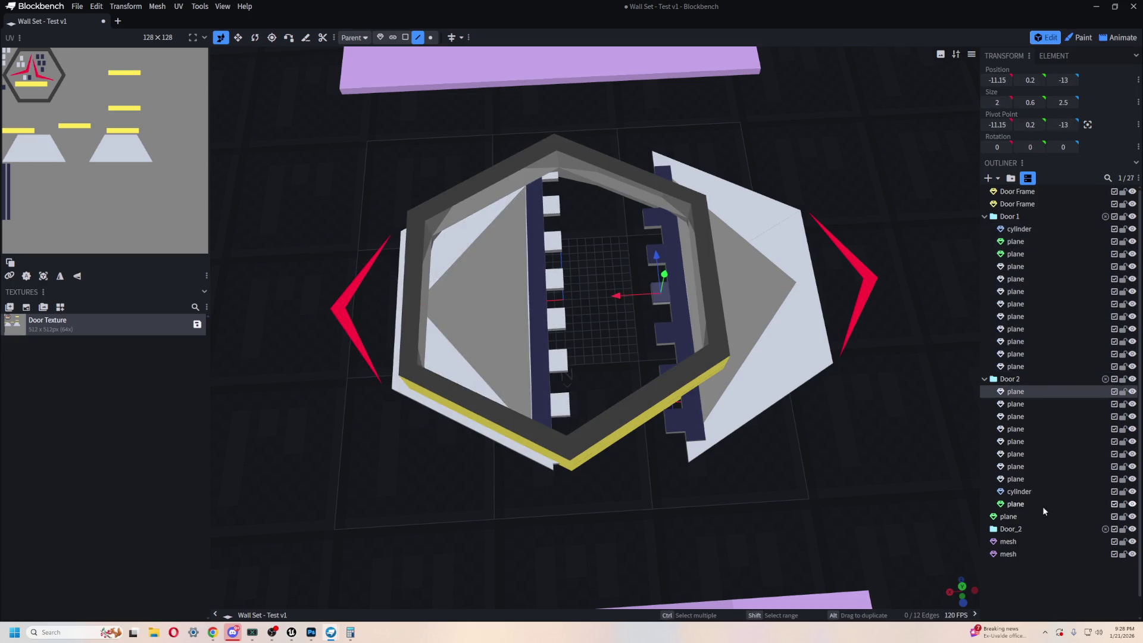
{"action": "left_click", "coordinate": [1026, 505], "text": "shift"}
{"action": "left_click_drag", "start_coordinate": [698, 291], "coordinate": [603, 295]}
{"action": "scroll", "coordinate": [584, 444], "scroll_direction": "up", "scroll_amount": 8}
{"action": "scroll", "coordinate": [585, 447], "scroll_direction": "up", "scroll_amount": 3}
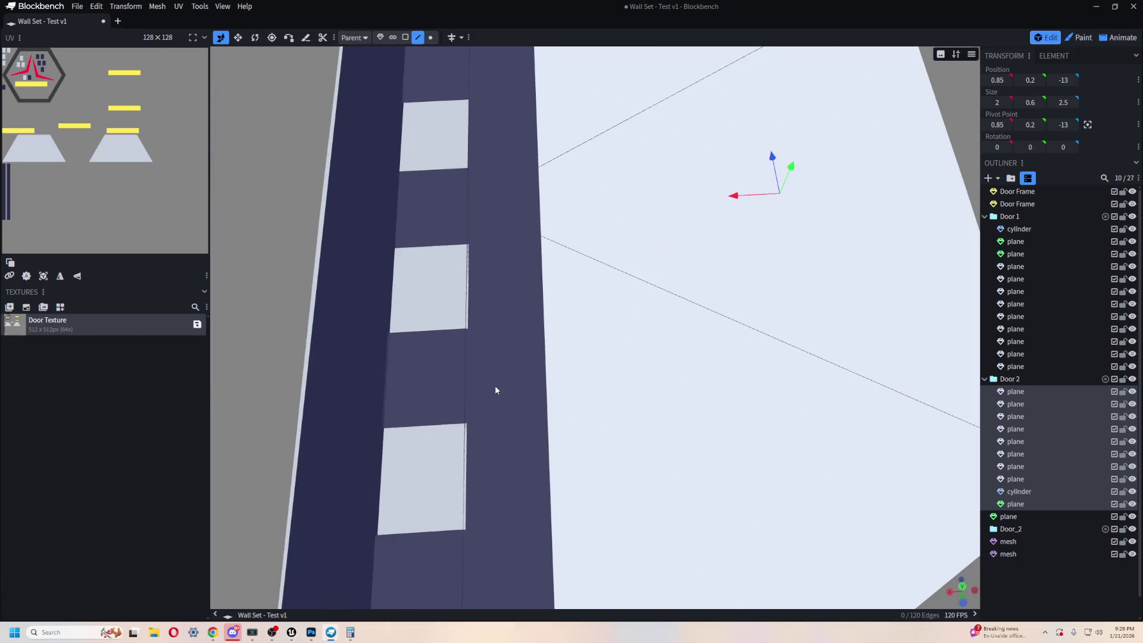
- Fine-tune Door 2's X position to 0.675 so its tabs interlock with Door 1
{"action": "mouse_move", "coordinate": [521, 411]}
{"action": "right_mouse_down"}
{"action": "mouse_move", "coordinate": [607, 494]}
{"action": "mouse_move", "coordinate": [658, 416]}
{"action": "mouse_move", "coordinate": [576, 315]}
{"action": "mouse_move", "coordinate": [669, 482]}
{"action": "mouse_move", "coordinate": [664, 623]}
{"action": "right_mouse_up"}
{"action": "scroll", "coordinate": [576, 316], "scroll_direction": "up", "scroll_amount": 3}
{"action": "scroll", "coordinate": [589, 298], "scroll_direction": "up", "scroll_amount": 2}
{"action": "right_click_drag", "start_coordinate": [601, 250], "coordinate": [615, 428]}
{"action": "scroll", "coordinate": [617, 153], "scroll_direction": "down", "scroll_amount": 8}
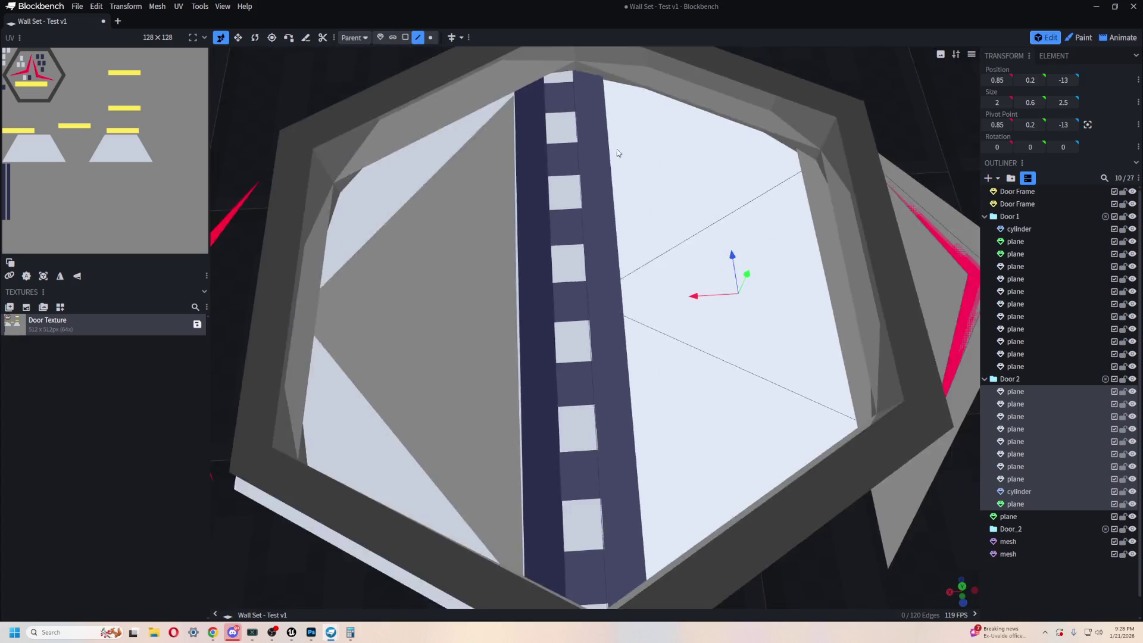
{"action": "left_click_drag", "start_coordinate": [638, 310], "coordinate": [634, 310]}
{"action": "scroll", "coordinate": [606, 263], "scroll_direction": "up", "scroll_amount": 8}
{"action": "left_click_drag", "start_coordinate": [881, 252], "coordinate": [887, 250]}
{"action": "scroll", "coordinate": [605, 322], "scroll_direction": "down", "scroll_amount": 10}
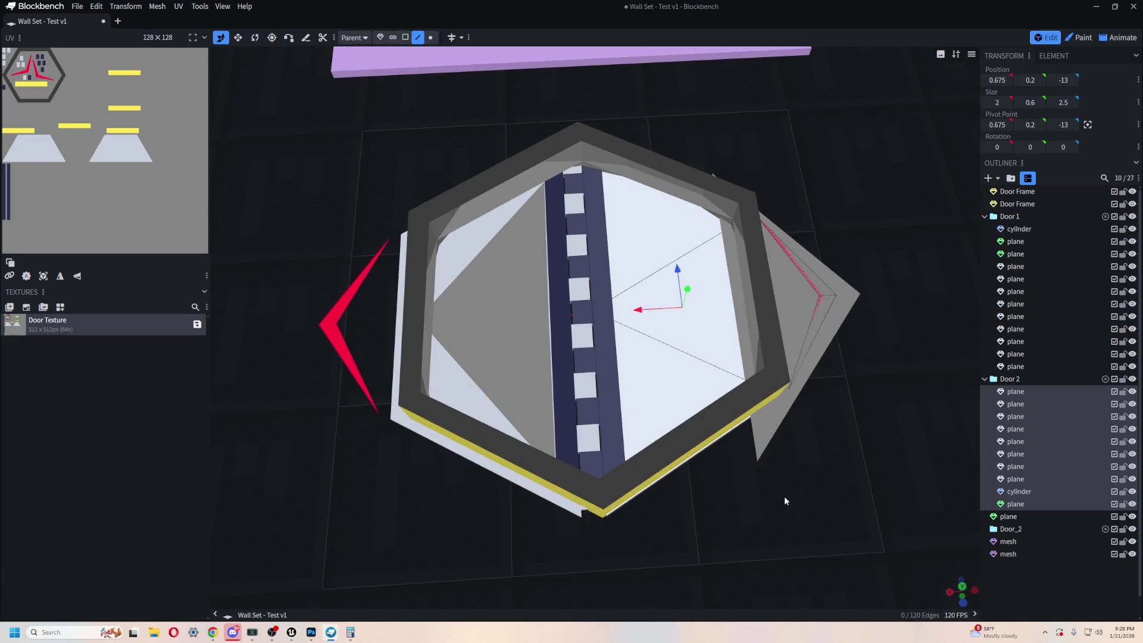
{"action": "mouse_move", "coordinate": [749, 524]}
{"action": "left_mouse_down"}
{"action": "mouse_move", "coordinate": [711, 453]}
{"action": "mouse_move", "coordinate": [716, 477]}
{"action": "mouse_move", "coordinate": [713, 423]}
{"action": "left_mouse_up"}
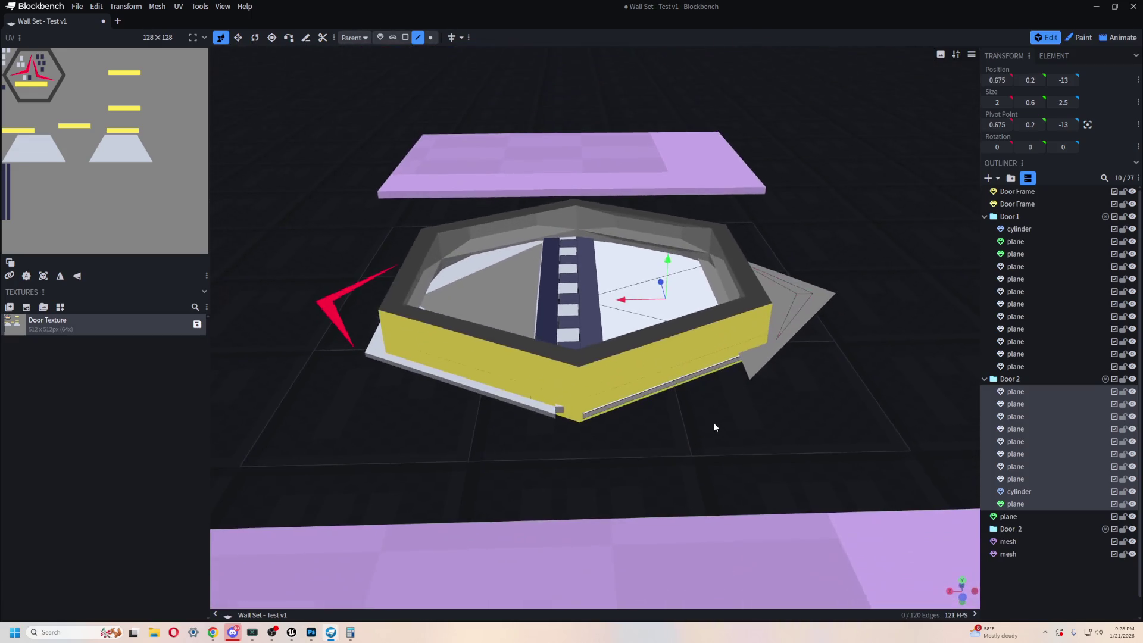
- Thicken Door 2 slightly to 0.675 with the resize tool
{"action": "scroll", "coordinate": [709, 426], "scroll_direction": "up", "scroll_amount": 5}
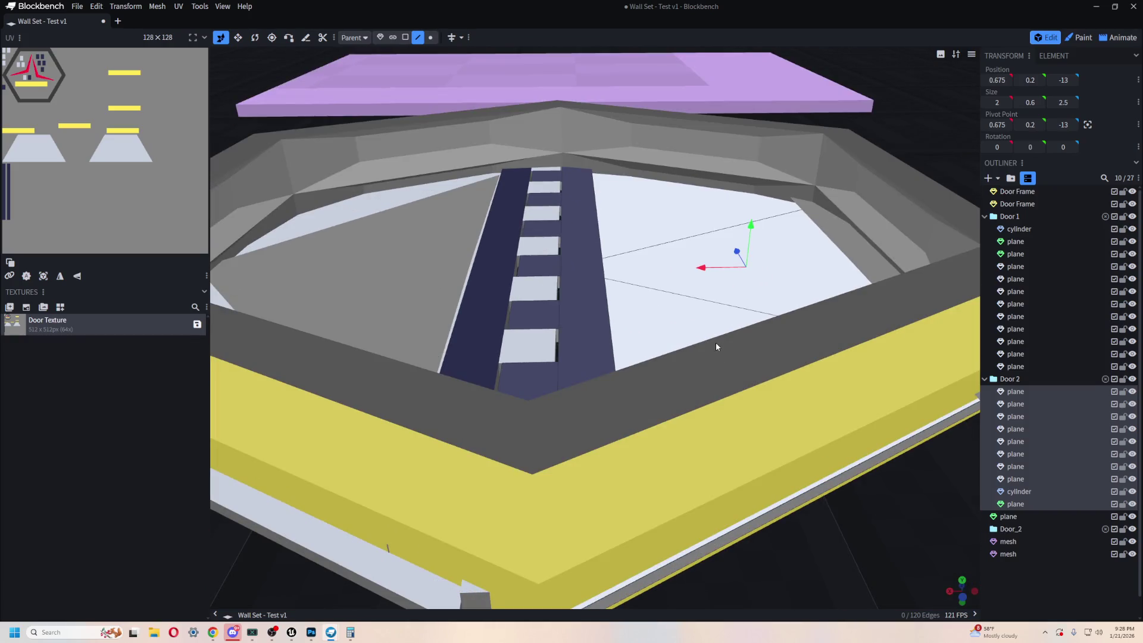
{"action": "key", "text": "s"}
{"action": "key", "text": "r"}
{"action": "key", "text": "v"}
{"action": "key", "text": "s"}
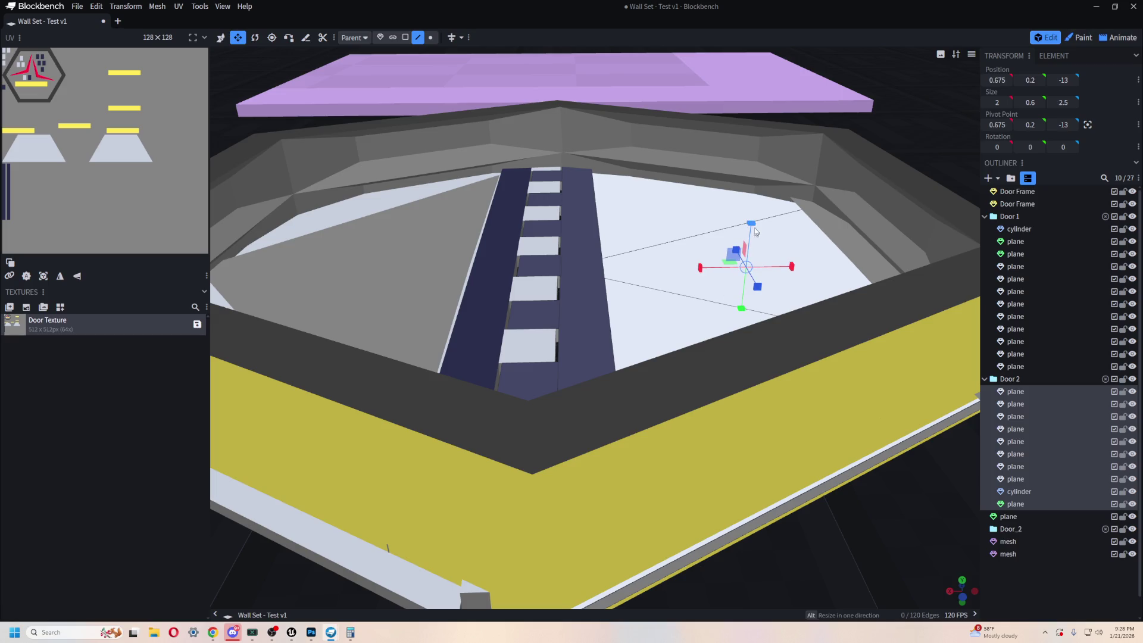
{"action": "left_click_drag", "start_coordinate": [752, 227], "coordinate": [751, 223]}
{"action": "mouse_move", "coordinate": [821, 452]}
{"action": "left_mouse_down"}
{"action": "mouse_move", "coordinate": [848, 489]}
{"action": "mouse_move", "coordinate": [810, 441]}
{"action": "mouse_move", "coordinate": [808, 468]}
{"action": "left_mouse_up"}
- Shift Door 2 along X to 0.8 and inspect the strip from above
{"action": "key", "text": "v"}
{"action": "scroll", "coordinate": [808, 468], "scroll_direction": "up", "scroll_amount": 5}
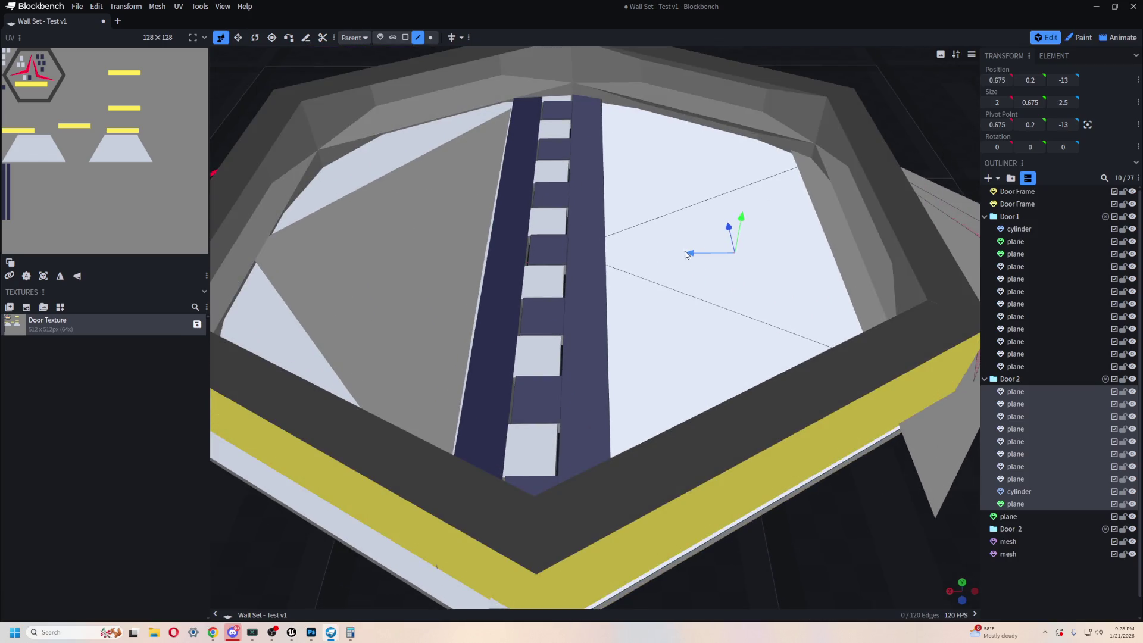
{"action": "left_click_drag", "start_coordinate": [689, 256], "coordinate": [696, 256]}
{"action": "scroll", "coordinate": [570, 278], "scroll_direction": "up", "scroll_amount": 5}
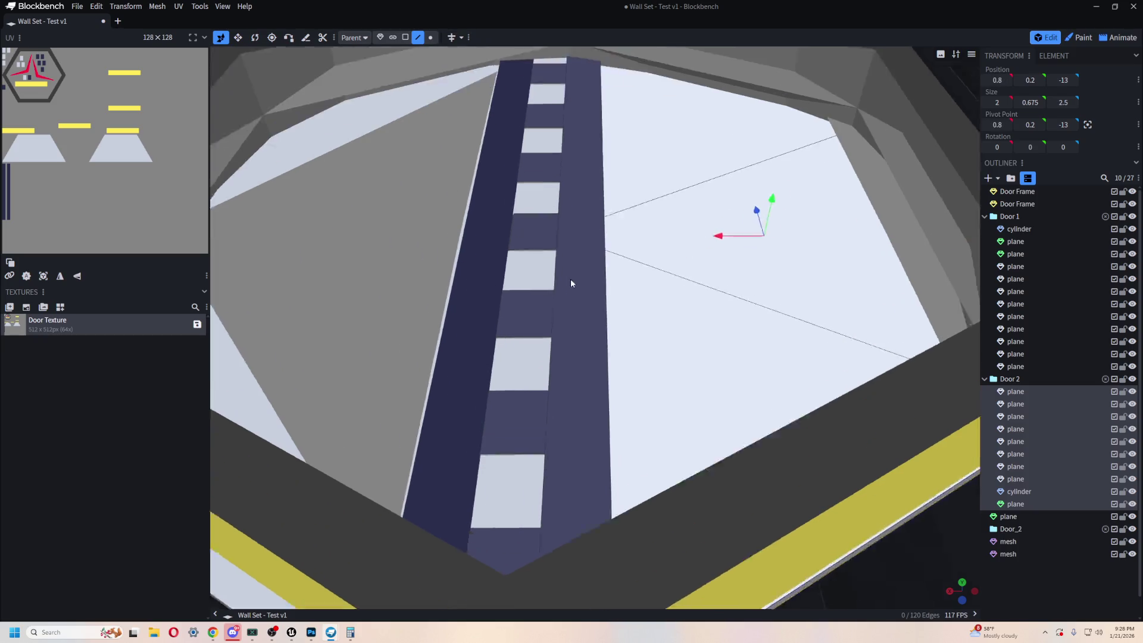
{"action": "left_click_drag", "start_coordinate": [542, 242], "coordinate": [626, 299]}
{"action": "scroll", "coordinate": [595, 310], "scroll_direction": "up", "scroll_amount": 3}
{"action": "left_click", "coordinate": [570, 320]}
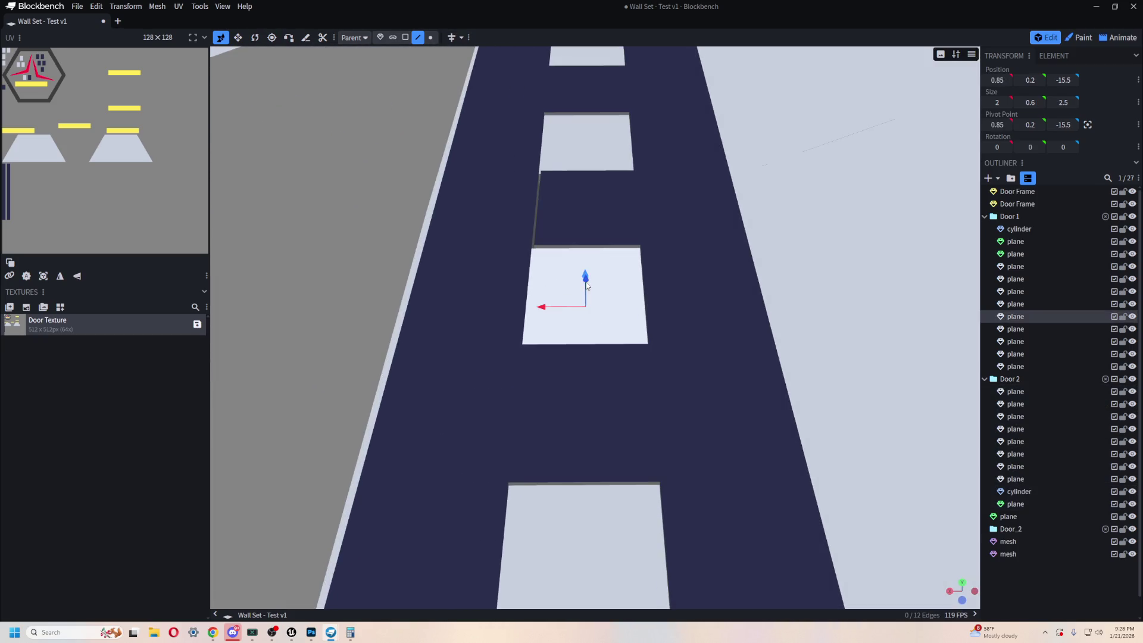
{"action": "scroll", "coordinate": [571, 333], "scroll_direction": "down", "scroll_amount": 3}
{"action": "left_click_drag", "start_coordinate": [584, 349], "coordinate": [515, 449]}
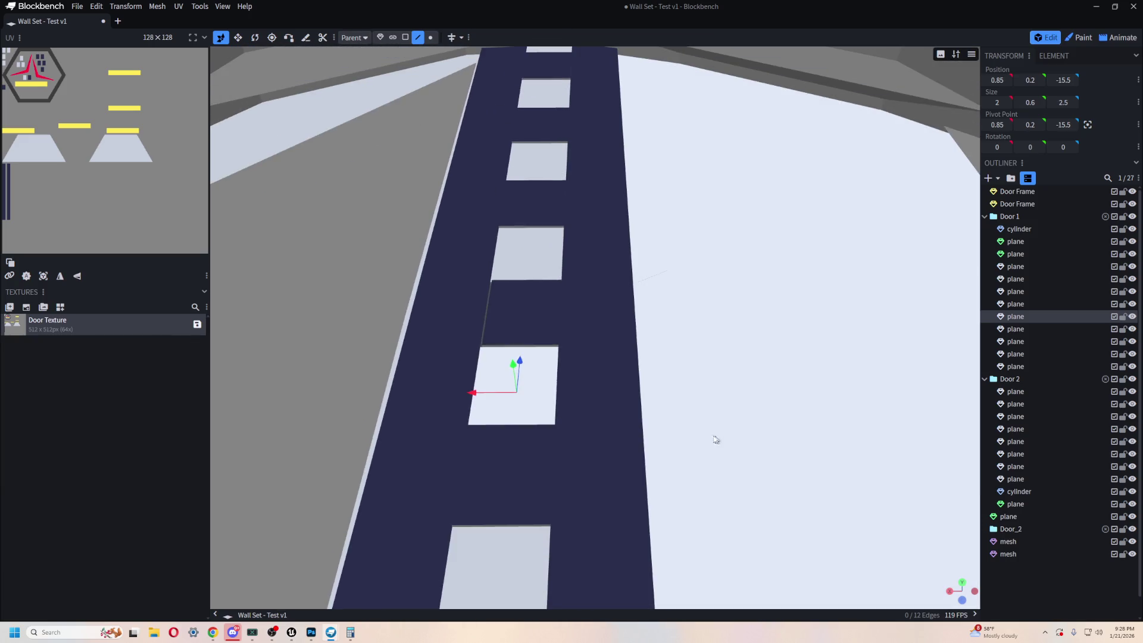
- Undo the cylinder nudge and slide all of Door 2 back into the frame centre
{"action": "left_click", "coordinate": [713, 414]}
{"action": "scroll", "coordinate": [713, 414], "scroll_direction": "down", "scroll_amount": 5}
{"action": "mouse_move", "coordinate": [673, 395]}
{"action": "left_mouse_down"}
{"action": "mouse_move", "coordinate": [730, 574]}
{"action": "mouse_move", "coordinate": [673, 523]}
{"action": "mouse_move", "coordinate": [797, 524]}
{"action": "mouse_move", "coordinate": [824, 502]}
{"action": "mouse_move", "coordinate": [707, 564]}
{"action": "left_mouse_up"}
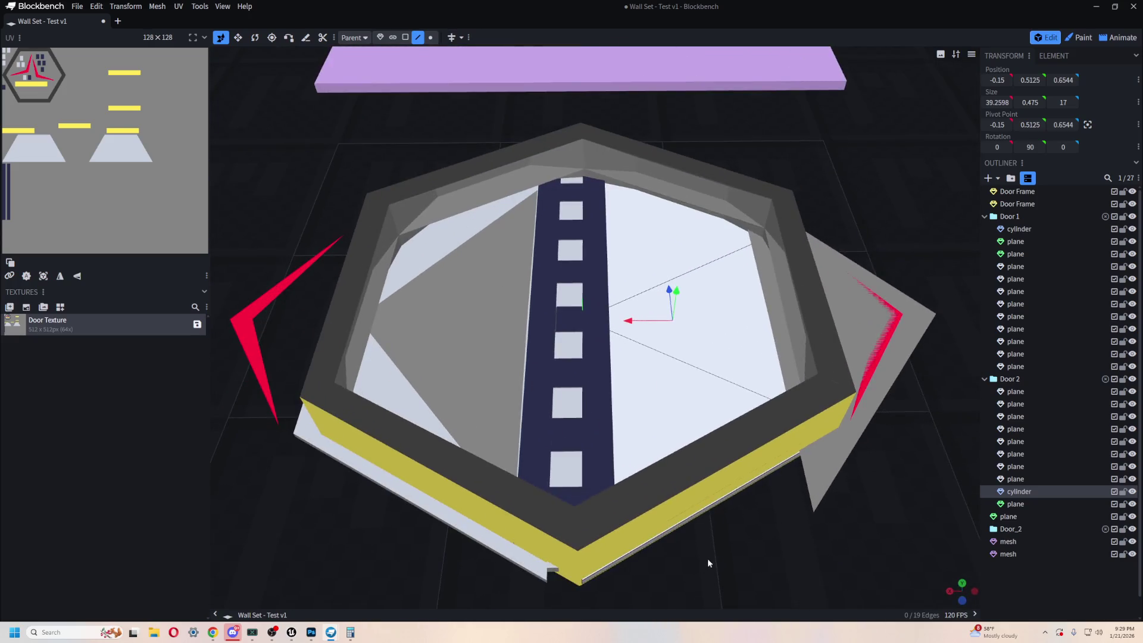
{"action": "key", "text": "Left"}
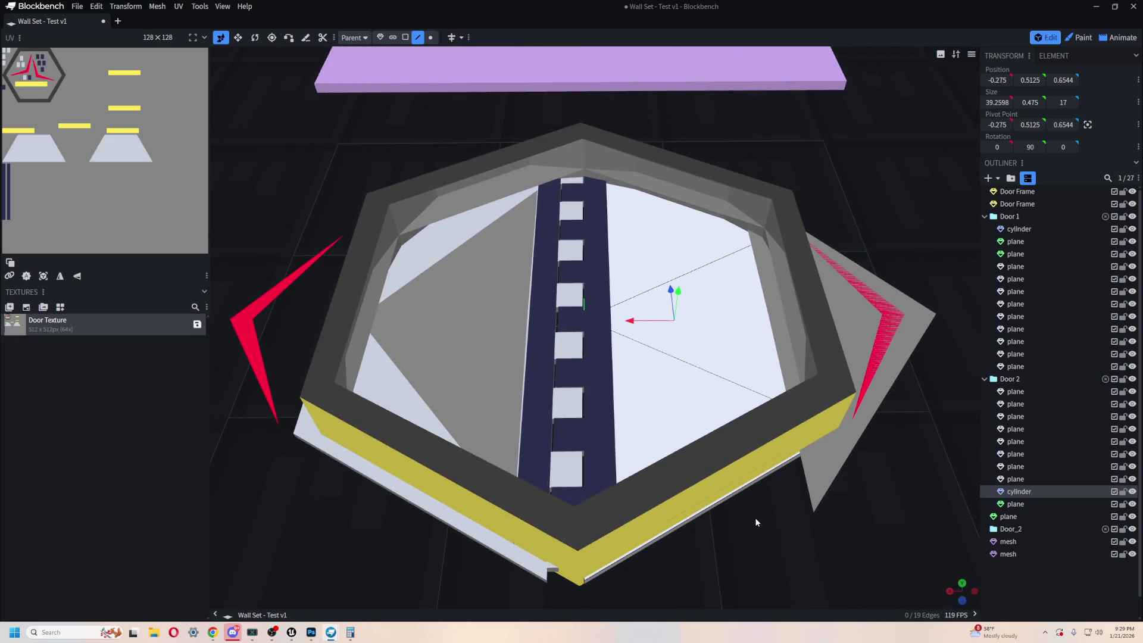
{"action": "key", "text": "ctrl+z"}
{"action": "key", "text": "ctrl+z"}
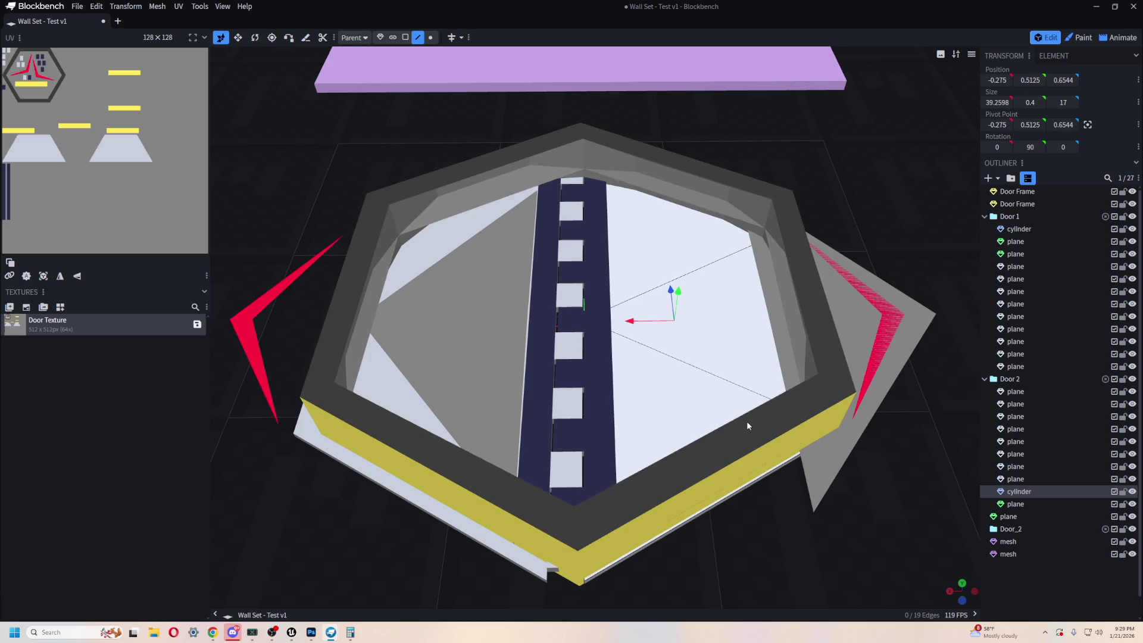
{"action": "key", "text": "ctrl+z"}
{"action": "key", "text": "ctrl+z"}
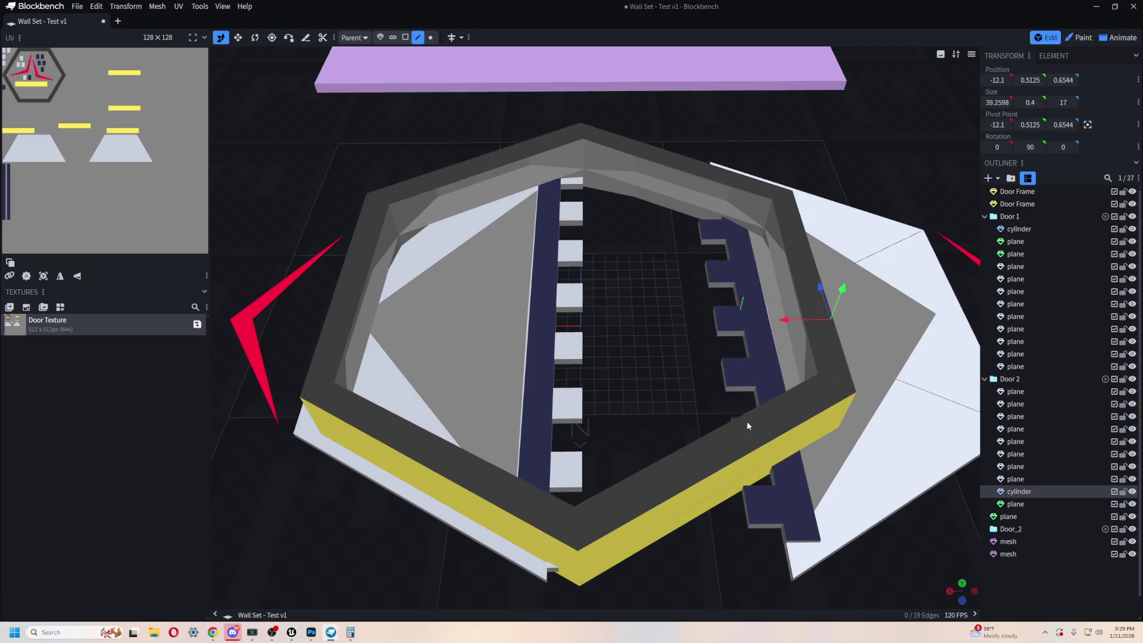
{"action": "scroll", "coordinate": [748, 430], "scroll_direction": "down", "scroll_amount": 5}
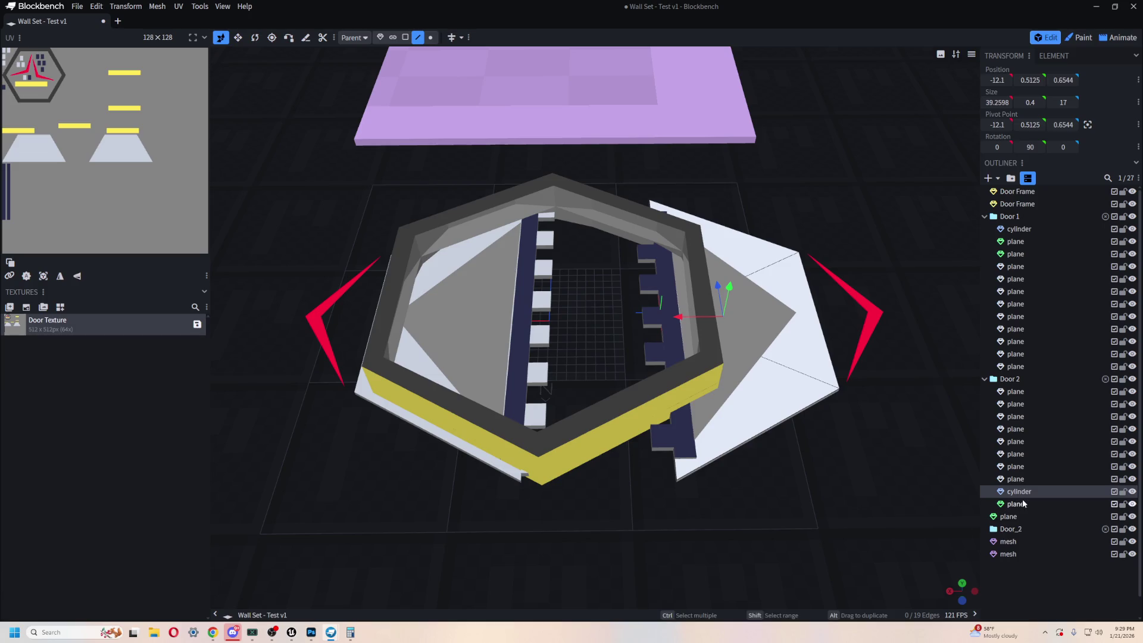
{"action": "left_click", "coordinate": [1018, 503]}
{"action": "left_click", "coordinate": [1018, 394], "text": "shift"}
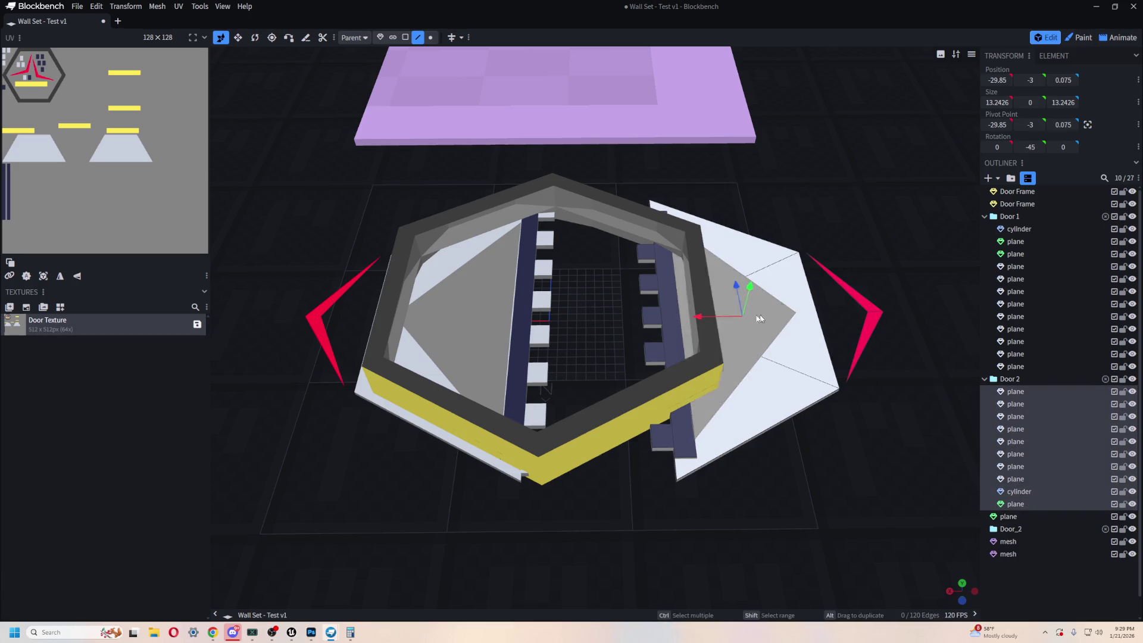
{"action": "left_click_drag", "start_coordinate": [705, 317], "coordinate": [590, 331]}
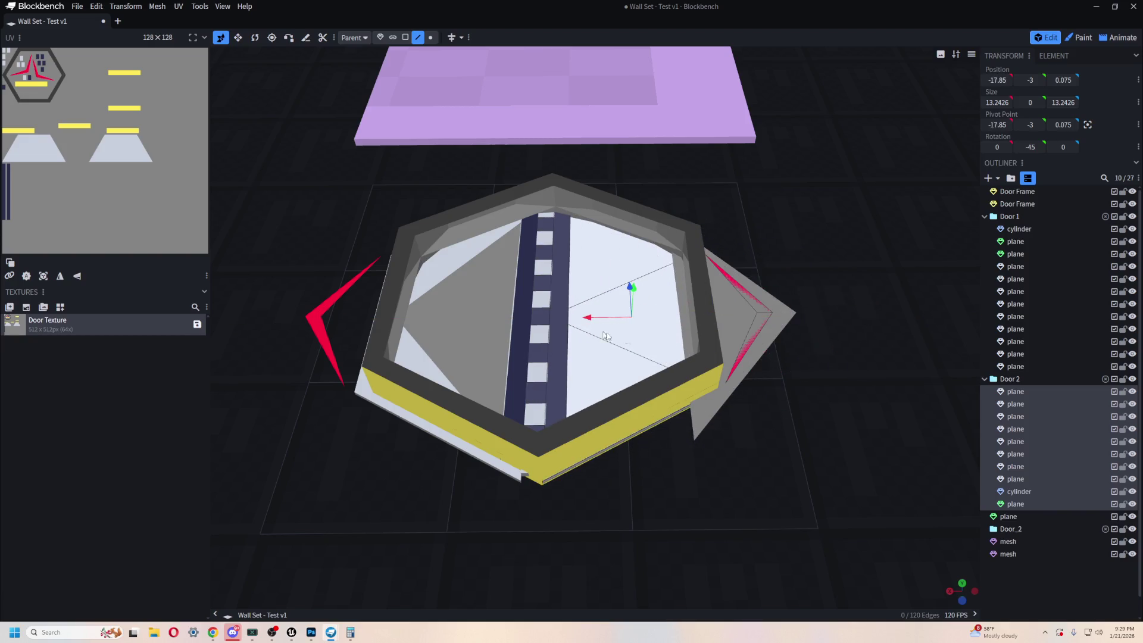
- Push Door 1's right red chevron outward along X to 33.85
{"action": "scroll", "coordinate": [742, 372], "scroll_direction": "up", "scroll_amount": 5}
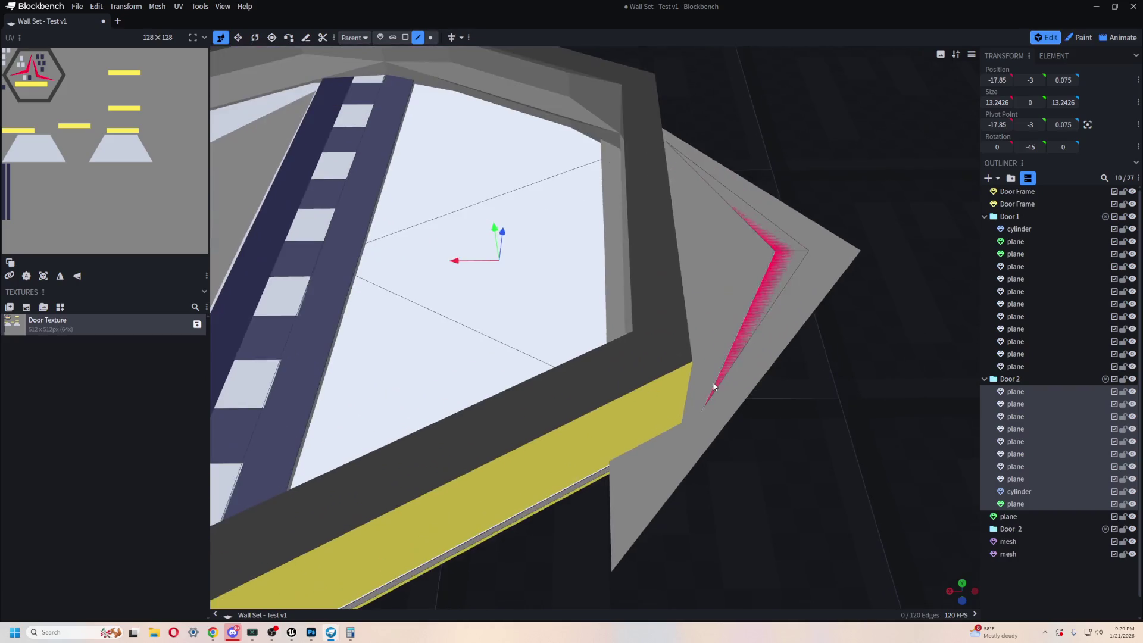
{"action": "left_click", "coordinate": [761, 305]}
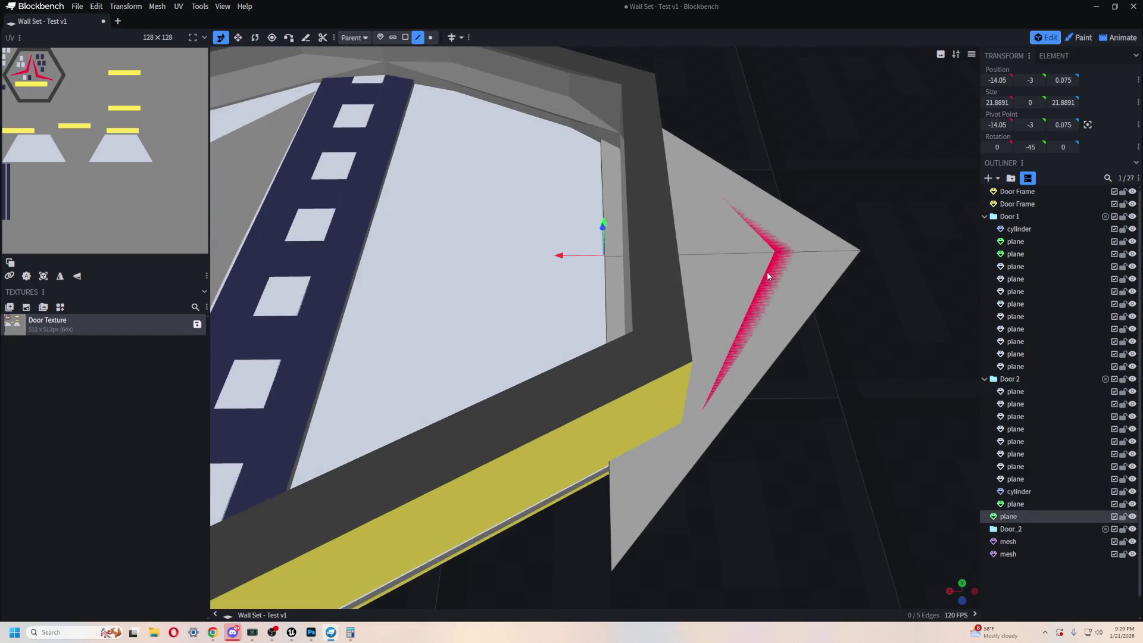
{"action": "scroll", "coordinate": [770, 375], "scroll_direction": "down", "scroll_amount": 5}
{"action": "left_click", "coordinate": [1008, 554]}
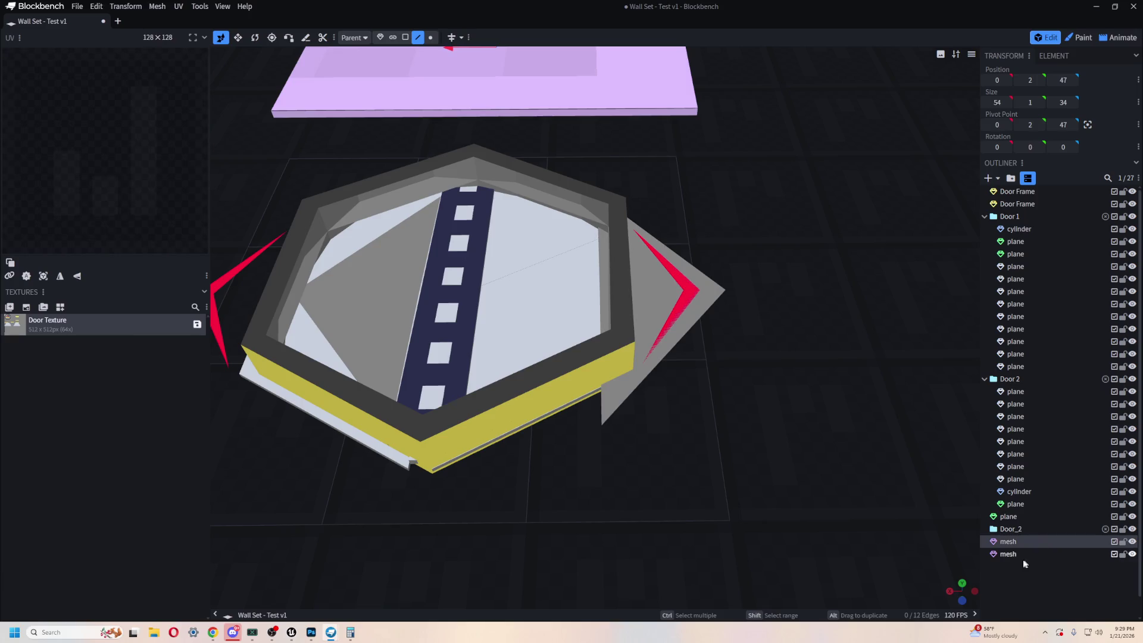
{"action": "left_click", "coordinate": [802, 292]}
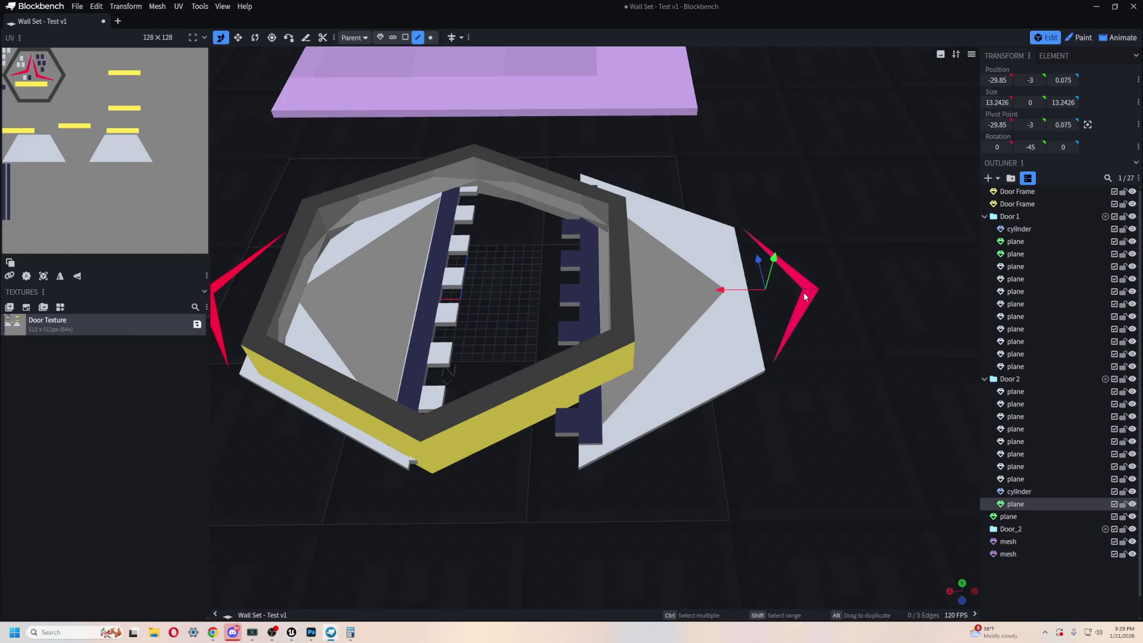
{"action": "mouse_move", "coordinate": [827, 430]}
{"action": "left_mouse_down"}
{"action": "mouse_move", "coordinate": [743, 336]}
{"action": "mouse_move", "coordinate": [774, 333]}
{"action": "mouse_move", "coordinate": [827, 464]}
{"action": "mouse_move", "coordinate": [862, 401]}
{"action": "mouse_move", "coordinate": [857, 389]}
{"action": "mouse_move", "coordinate": [843, 441]}
{"action": "mouse_move", "coordinate": [850, 338]}
{"action": "left_mouse_up"}
{"action": "scroll", "coordinate": [803, 429], "scroll_direction": "down", "scroll_amount": 3}
{"action": "scroll", "coordinate": [804, 426], "scroll_direction": "up", "scroll_amount": 5}
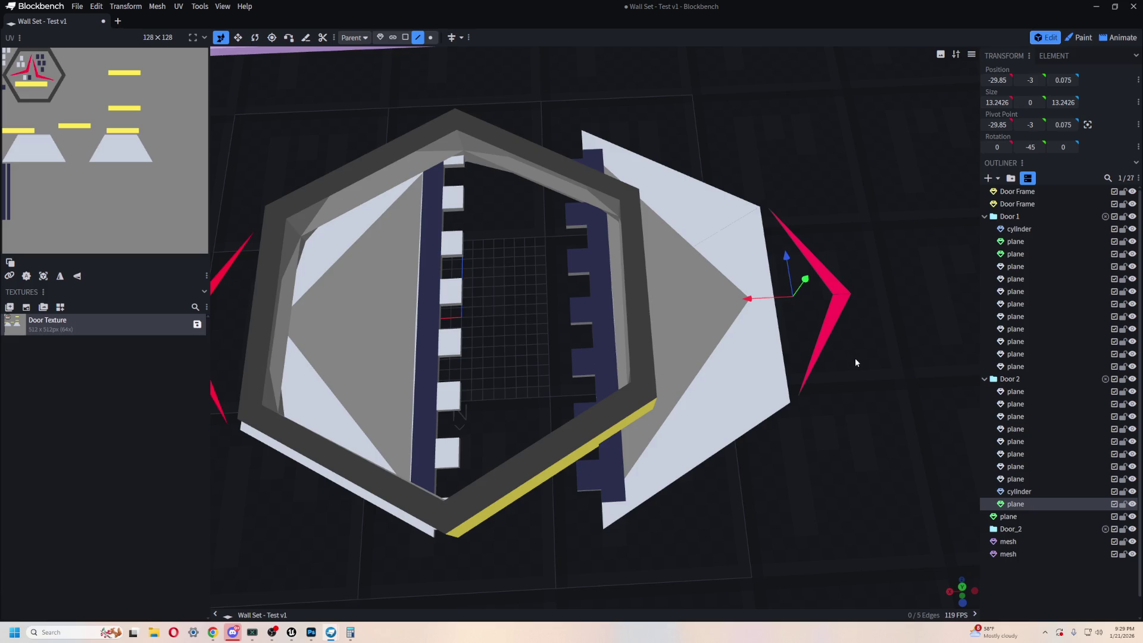
{"action": "left_click_drag", "start_coordinate": [748, 299], "coordinate": [951, 302]}
{"action": "scroll", "coordinate": [696, 476], "scroll_direction": "down", "scroll_amount": 5}
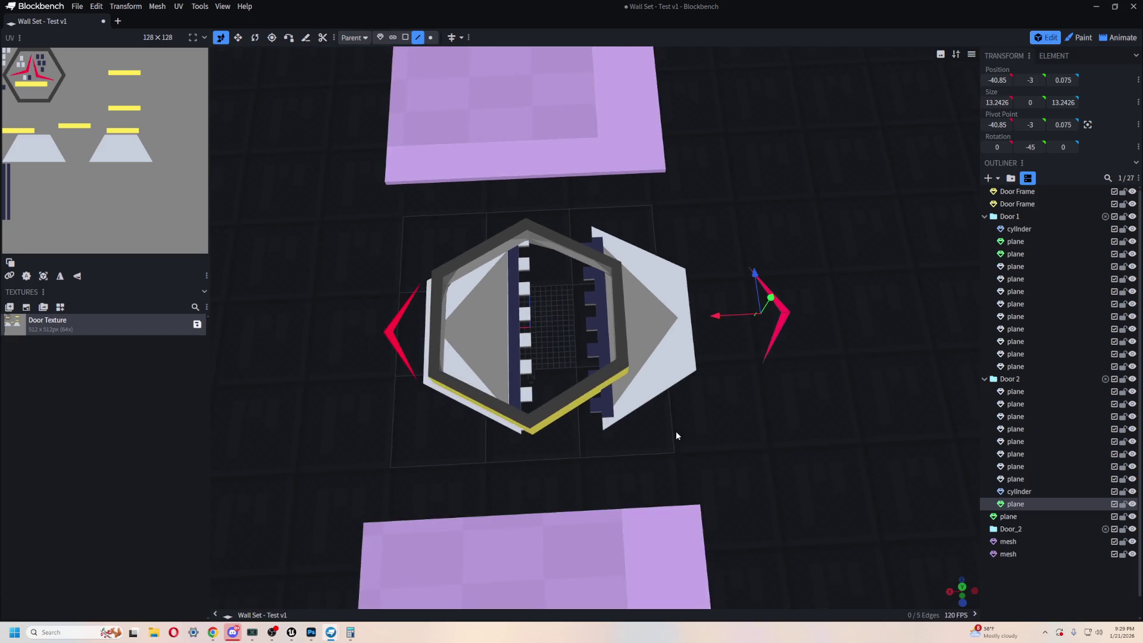
{"action": "scroll", "coordinate": [684, 423], "scroll_direction": "up", "scroll_amount": 3}
- Push Door 2's left red chevron outward along X to -40.85
{"action": "left_click", "coordinate": [497, 297]}
{"action": "mouse_move", "coordinate": [452, 300]}
{"action": "left_mouse_down"}
{"action": "mouse_move", "coordinate": [365, 303]}
{"action": "mouse_move", "coordinate": [374, 302]}
{"action": "left_mouse_up"}
{"action": "right_click_drag", "start_coordinate": [449, 357], "coordinate": [477, 390]}
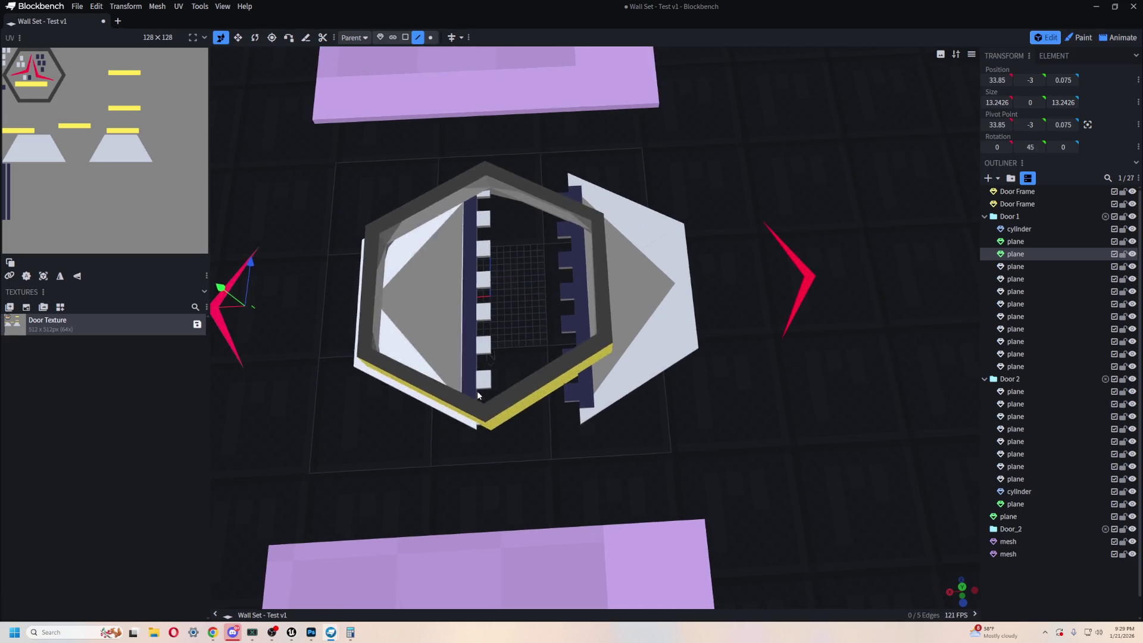
{"action": "scroll", "coordinate": [536, 396], "scroll_direction": "up", "scroll_amount": 3}
{"action": "left_click", "coordinate": [1015, 391]}
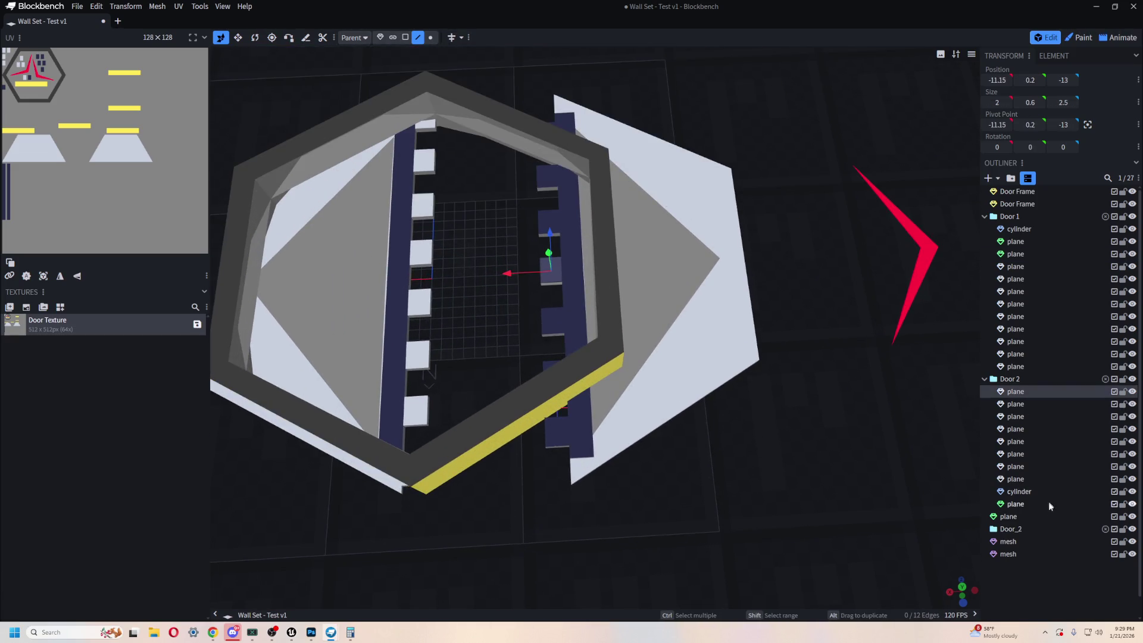
- Slide Door 2's parts into the hexagon frame and thicken them from 0.6 to 0.75
{"action": "left_click", "coordinate": [1016, 504], "text": "shift"}
{"action": "left_click", "coordinate": [1010, 516], "text": "shift"}
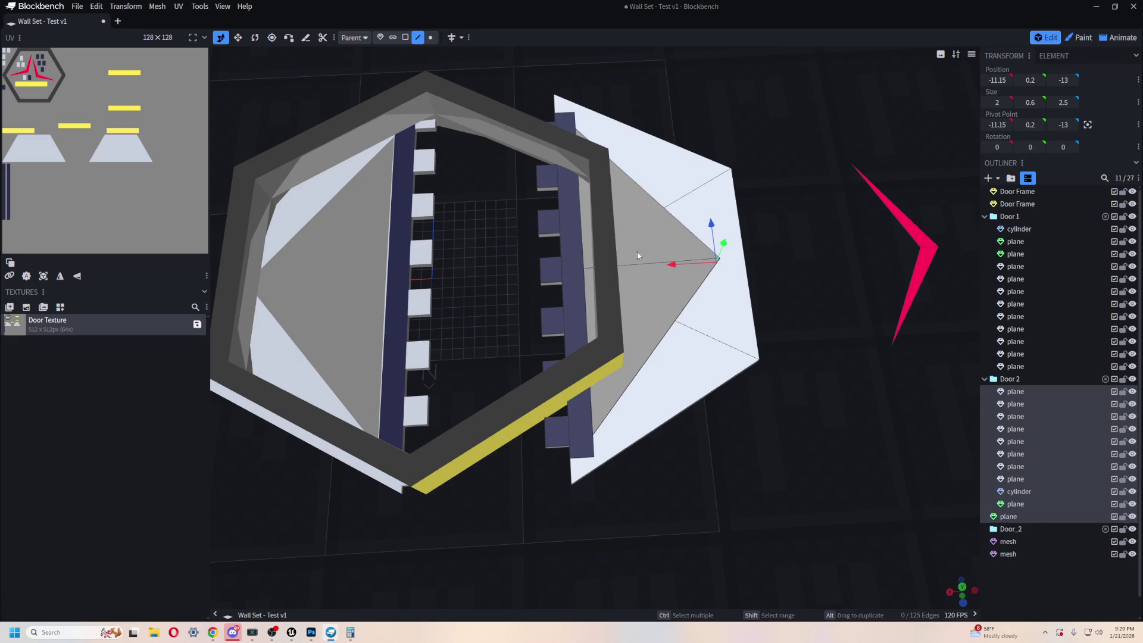
{"action": "left_click_drag", "start_coordinate": [673, 272], "coordinate": [544, 272]}
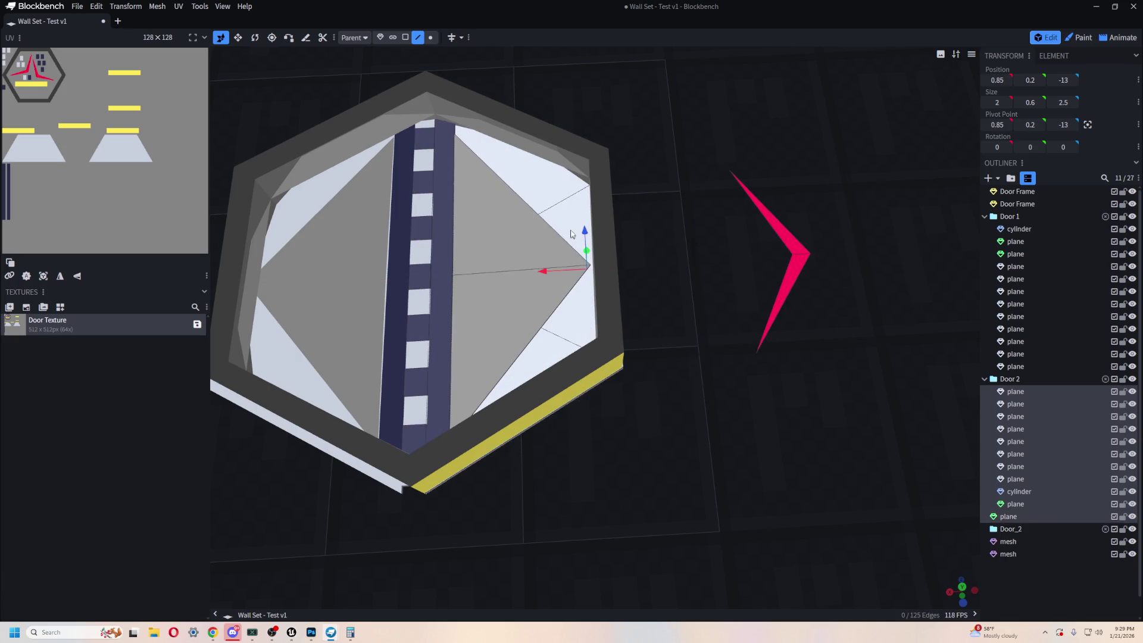
{"action": "mouse_move", "coordinate": [692, 448]}
{"action": "left_mouse_down"}
{"action": "mouse_move", "coordinate": [694, 395]}
{"action": "mouse_move", "coordinate": [581, 252]}
{"action": "left_mouse_up"}
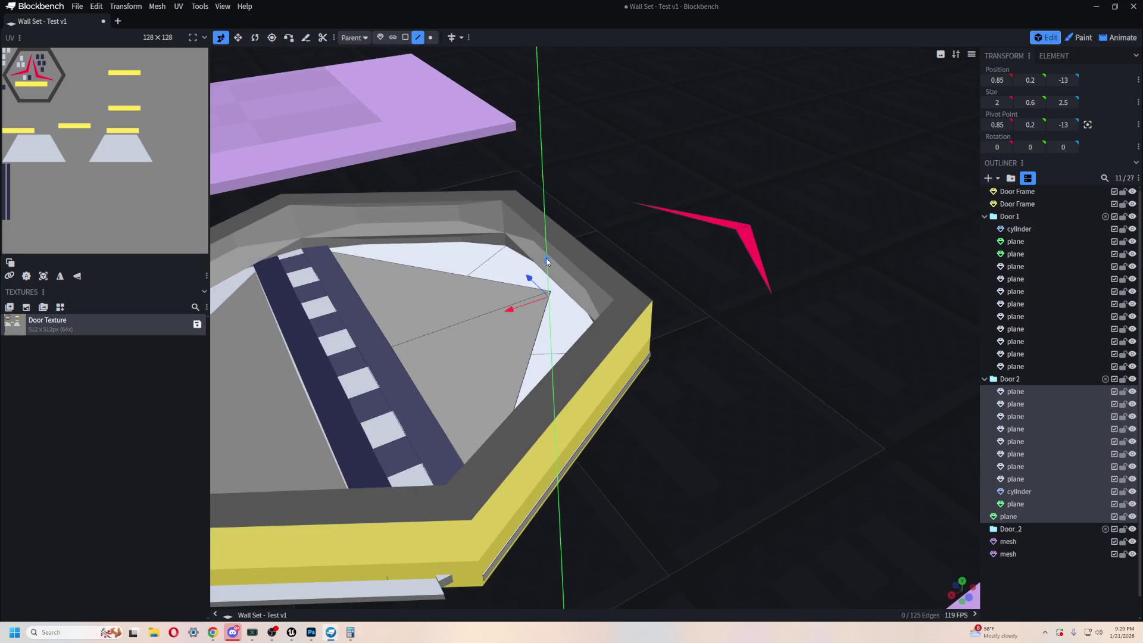
{"action": "key", "text": "s"}
{"action": "left_click_drag", "start_coordinate": [546, 258], "coordinate": [547, 260]}
{"action": "mouse_move", "coordinate": [595, 298]}
{"action": "left_mouse_down"}
{"action": "mouse_move", "coordinate": [695, 381]}
{"action": "mouse_move", "coordinate": [656, 402]}
{"action": "mouse_move", "coordinate": [658, 416]}
{"action": "mouse_move", "coordinate": [655, 401]}
{"action": "left_mouse_up"}
- Select the right chevron piece and save the project and its Door Texture
{"action": "scroll", "coordinate": [656, 401], "scroll_direction": "down", "scroll_amount": 3}
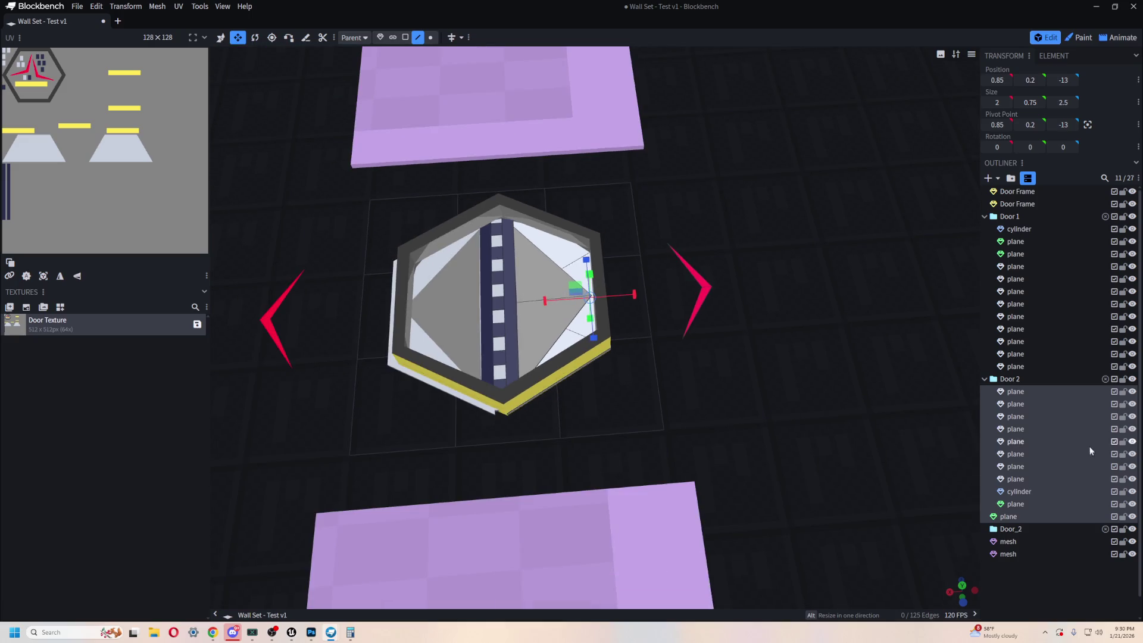
{"action": "left_click", "coordinate": [1033, 405]}
{"action": "left_click", "coordinate": [1023, 392]}
{"action": "scroll", "coordinate": [744, 389], "scroll_direction": "up", "scroll_amount": 3}
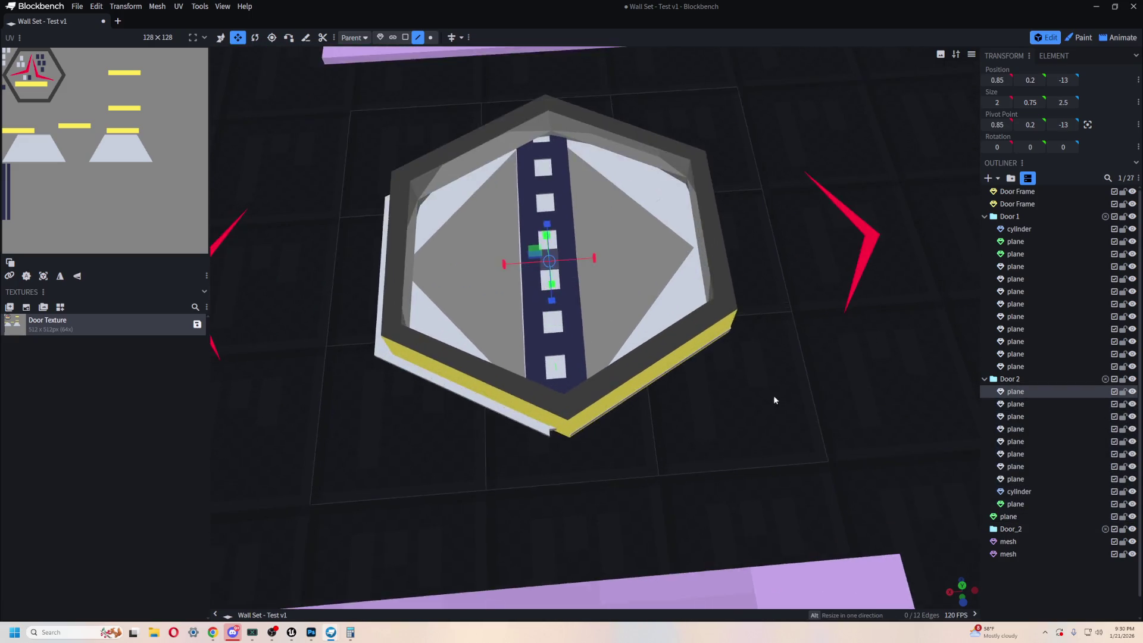
{"action": "scroll", "coordinate": [775, 399], "scroll_direction": "up", "scroll_amount": 2}
{"action": "left_click", "coordinate": [1024, 506]}
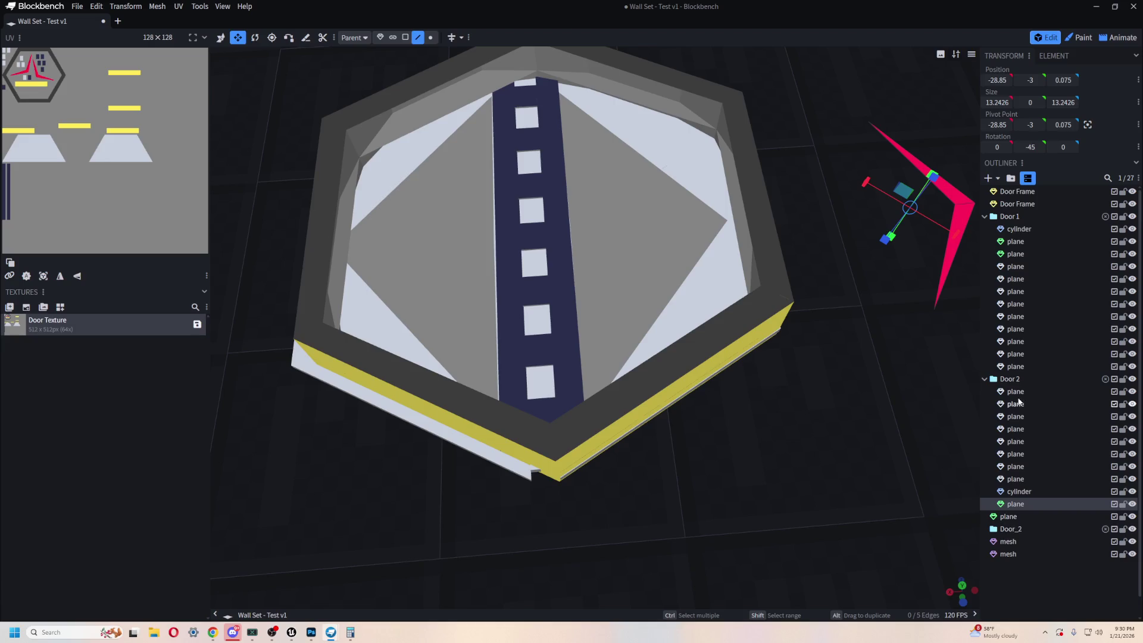
{"action": "mouse_move", "coordinate": [806, 447]}
{"action": "left_mouse_down"}
{"action": "mouse_move", "coordinate": [748, 452]}
{"action": "mouse_move", "coordinate": [774, 471]}
{"action": "left_mouse_up"}
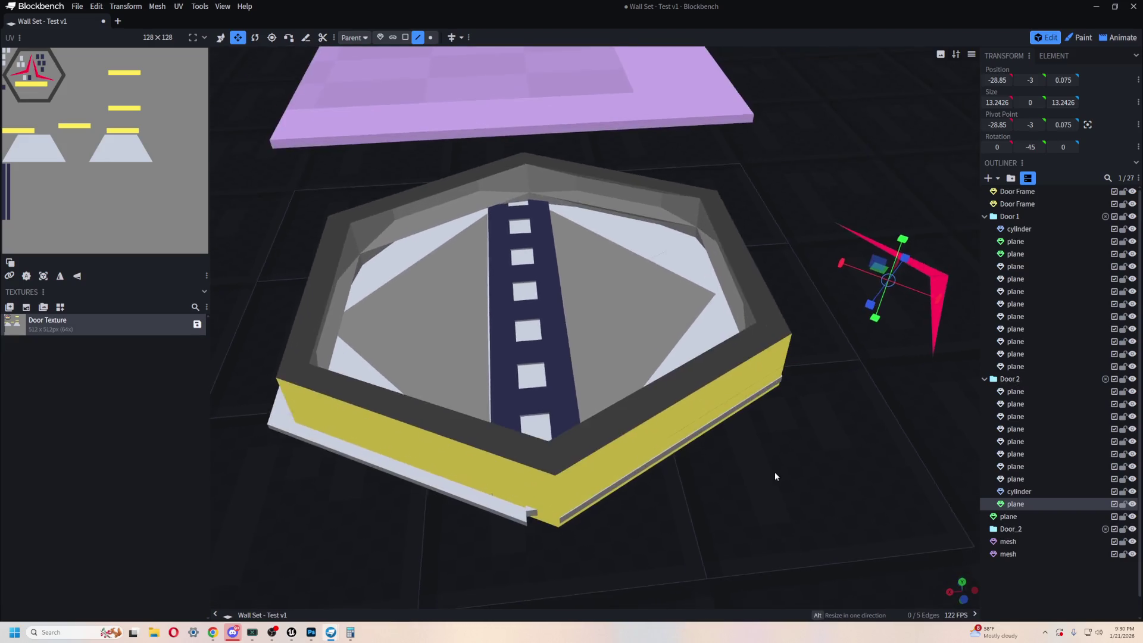
{"action": "key", "text": "ctrl+s"}
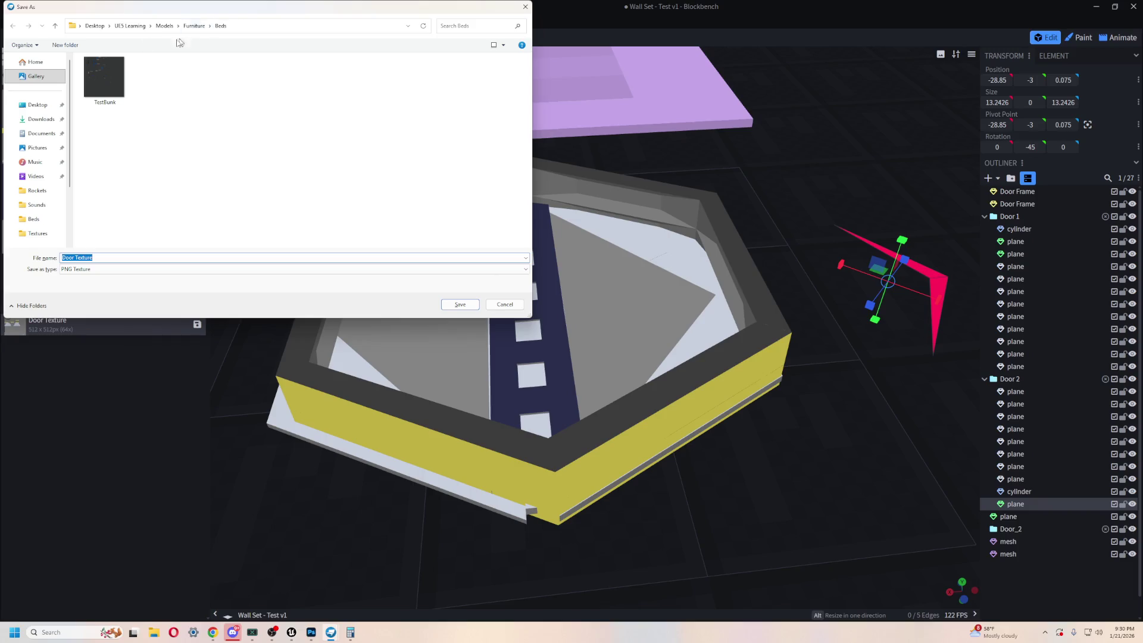
- Skip the texture prompt and save as Wall Set - Test v1.bbmodel, confirming the replace
{"action": "key", "text": "Escape"}
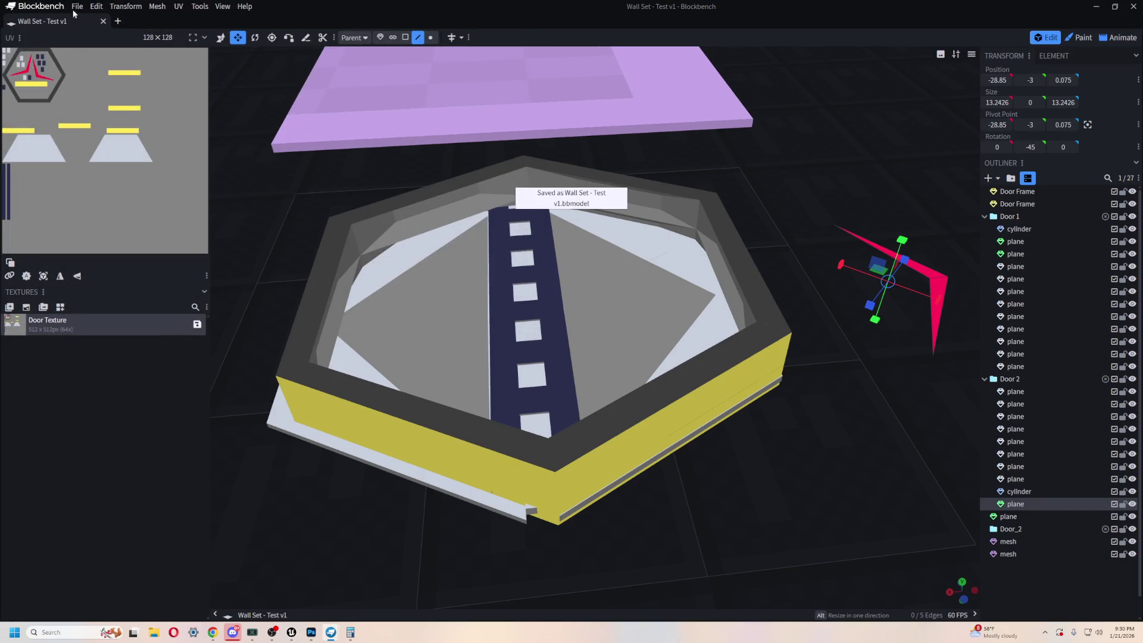
{"action": "left_click", "coordinate": [75, 7]}
{"action": "left_click", "coordinate": [99, 115]}
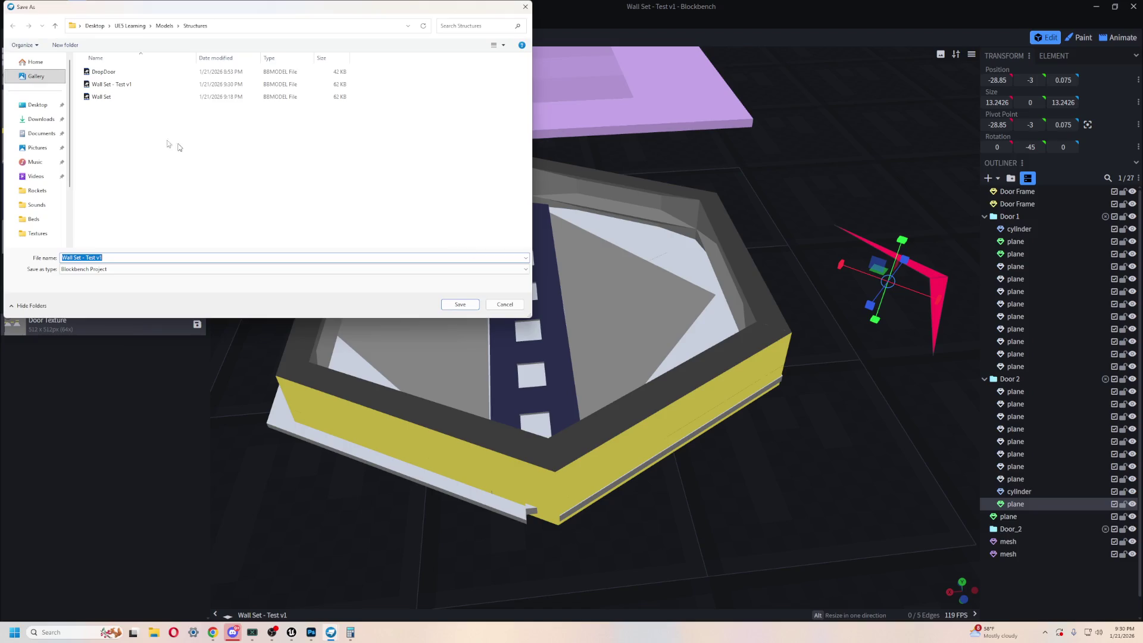
{"action": "left_click", "coordinate": [116, 97]}
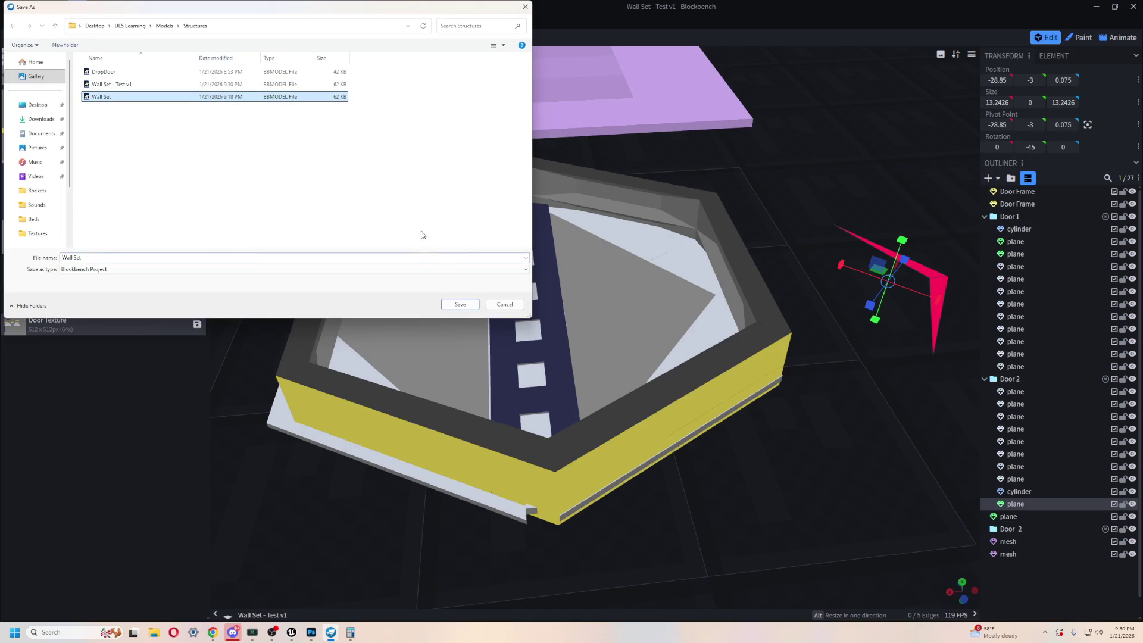
{"action": "left_click", "coordinate": [118, 84]}
{"action": "left_click", "coordinate": [114, 73]}
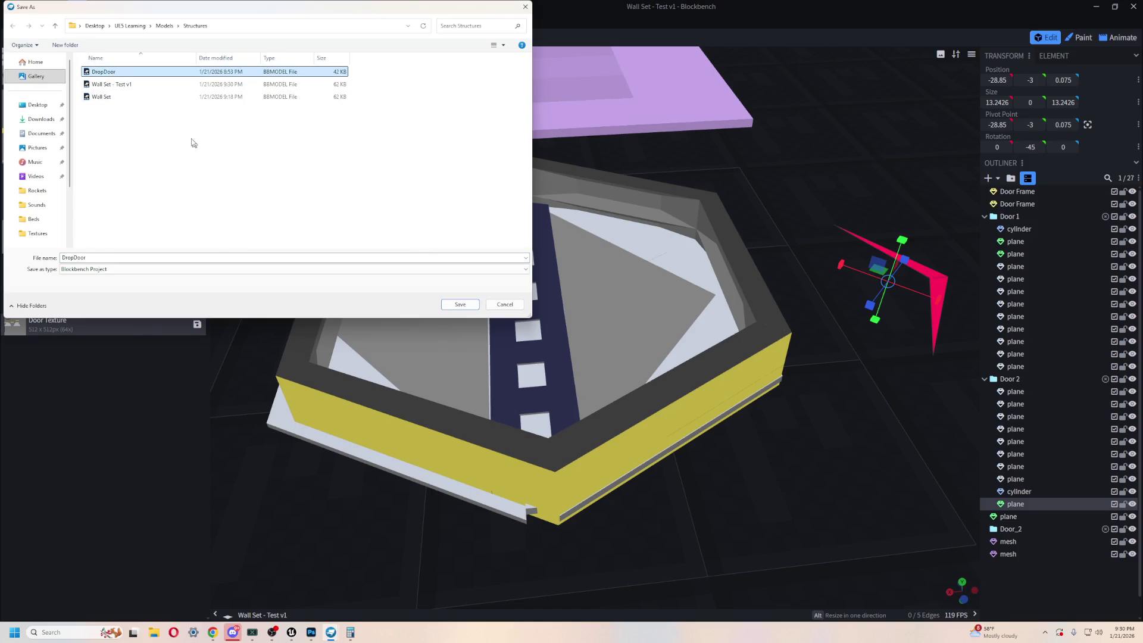
{"action": "left_click", "coordinate": [140, 86]}
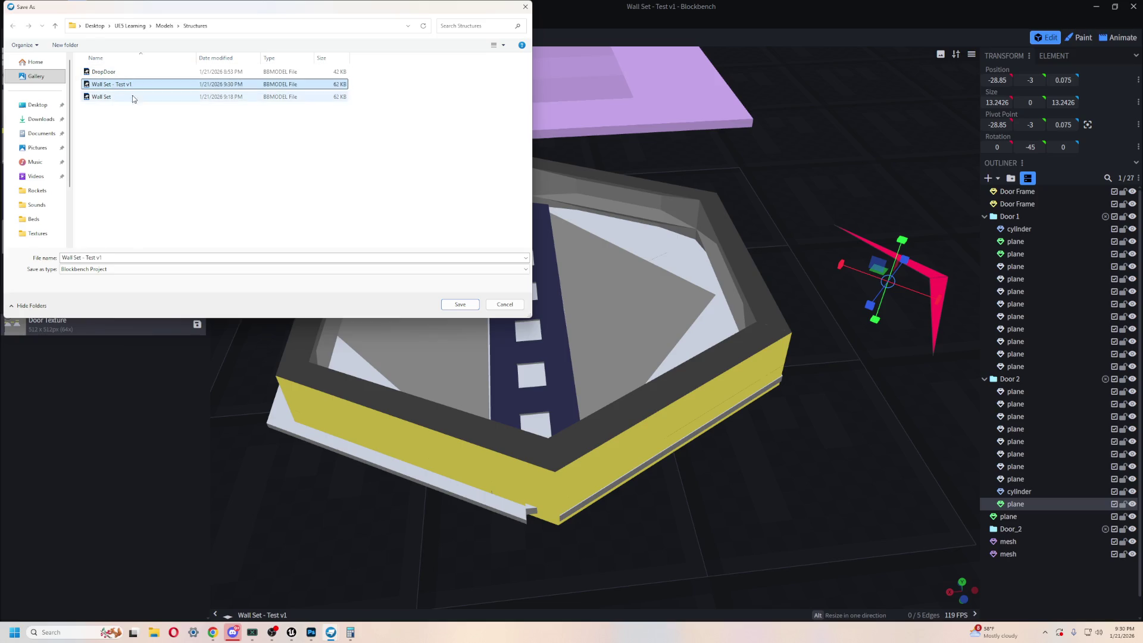
{"action": "left_click", "coordinate": [82, 257]}
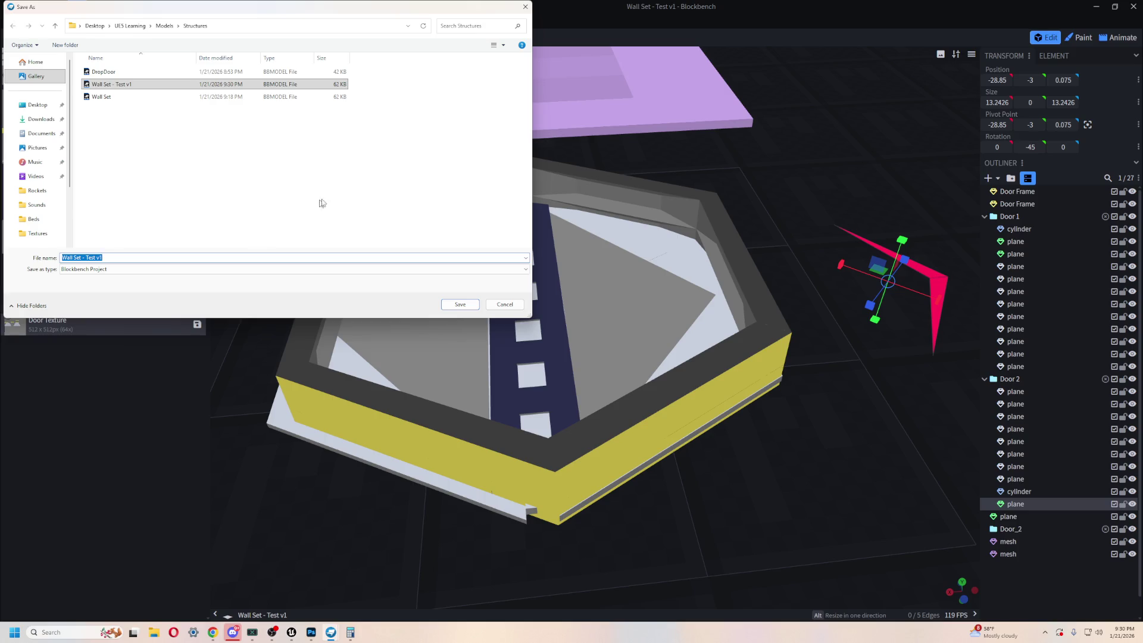
{"action": "left_click", "coordinate": [461, 305]}
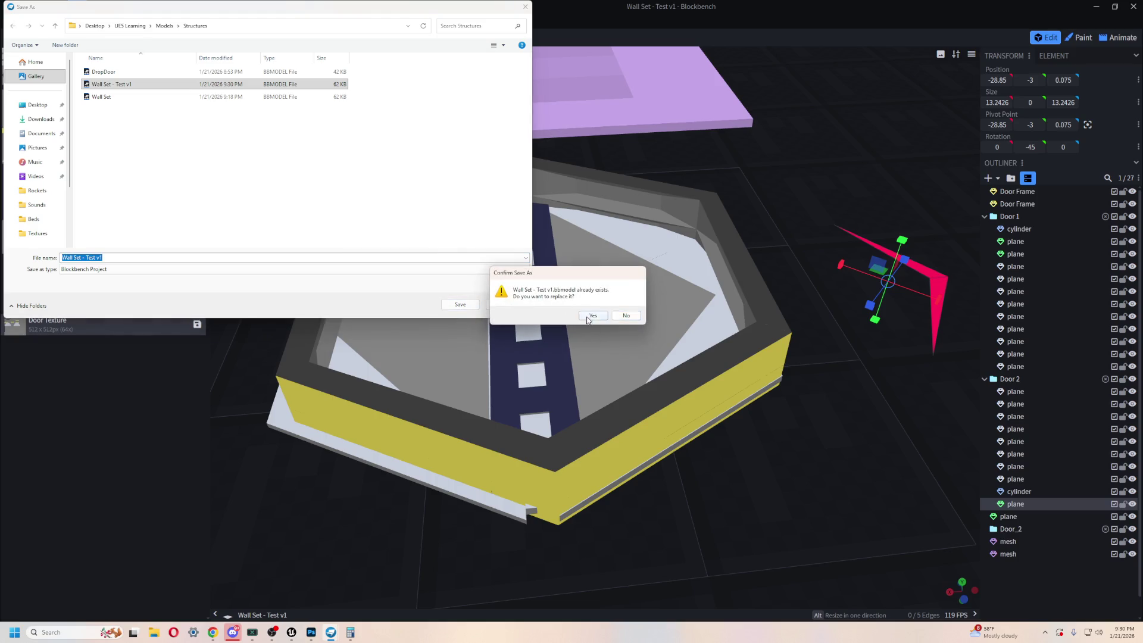
{"action": "left_click", "coordinate": [589, 316]}
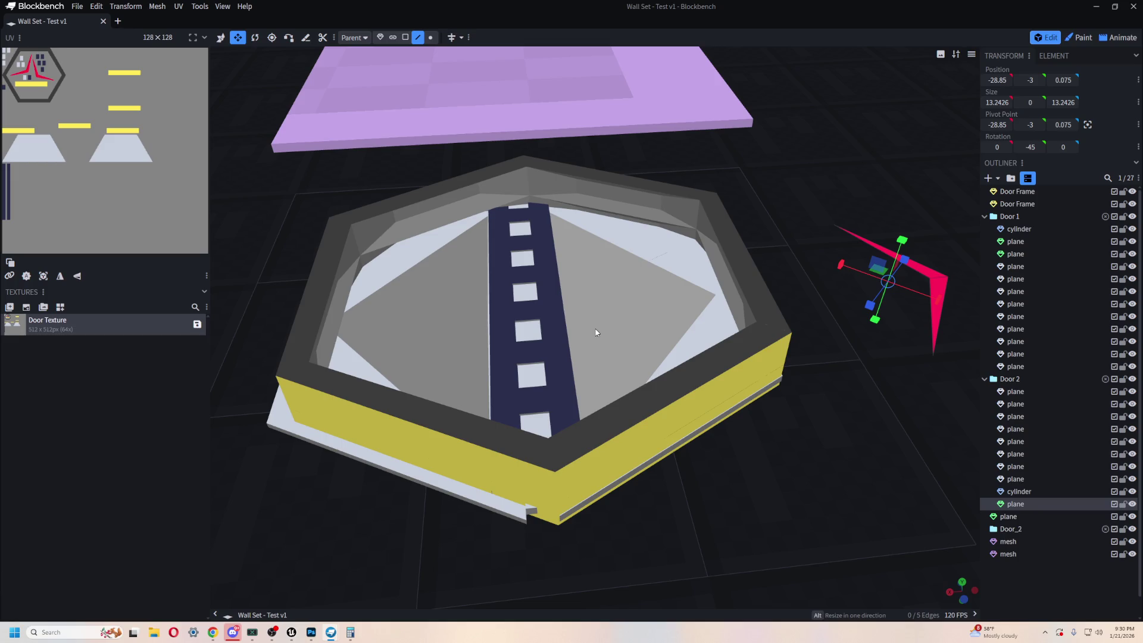
- Merge all of Door 1's parts into a single mesh
{"action": "left_click", "coordinate": [1033, 233]}
{"action": "left_click", "coordinate": [1026, 368], "text": "shift"}
{"action": "right_click", "coordinate": [1026, 368]}
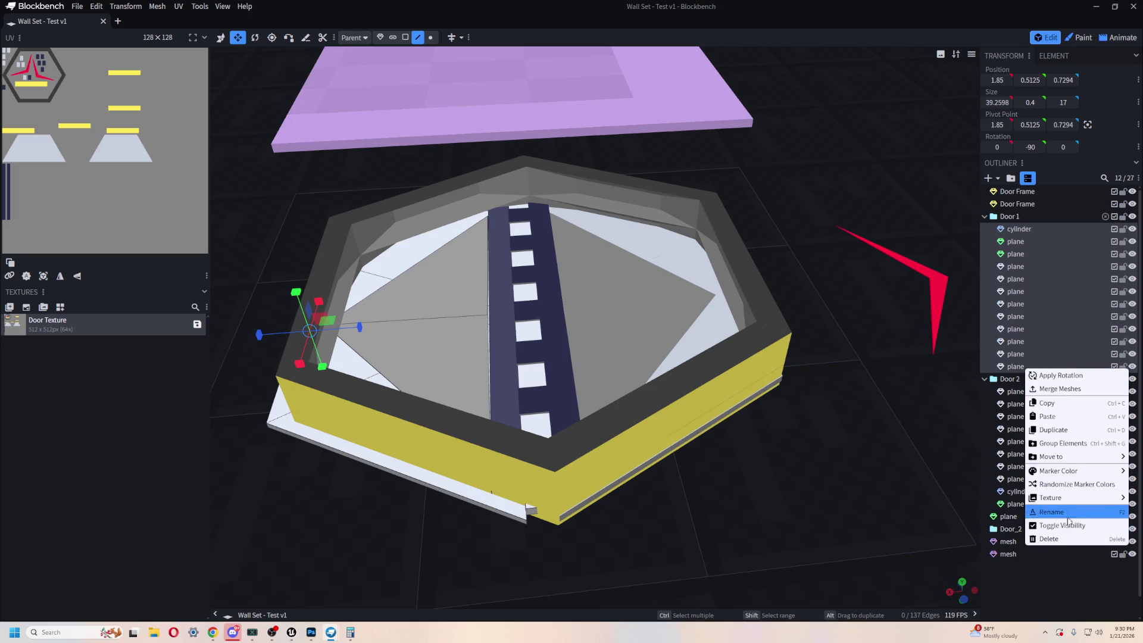
{"action": "left_click", "coordinate": [1076, 390]}
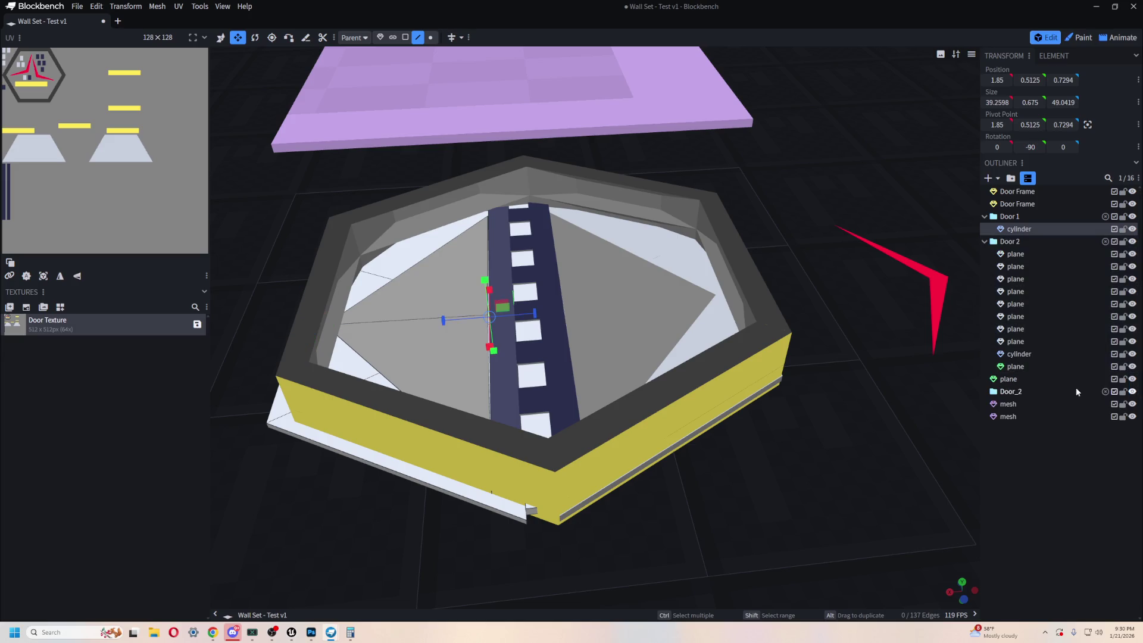
- Move the stray plane into Door 2 and merge its ten pieces into one mesh
{"action": "left_click", "coordinate": [1015, 255]}
{"action": "left_click", "coordinate": [1020, 368], "text": "shift"}
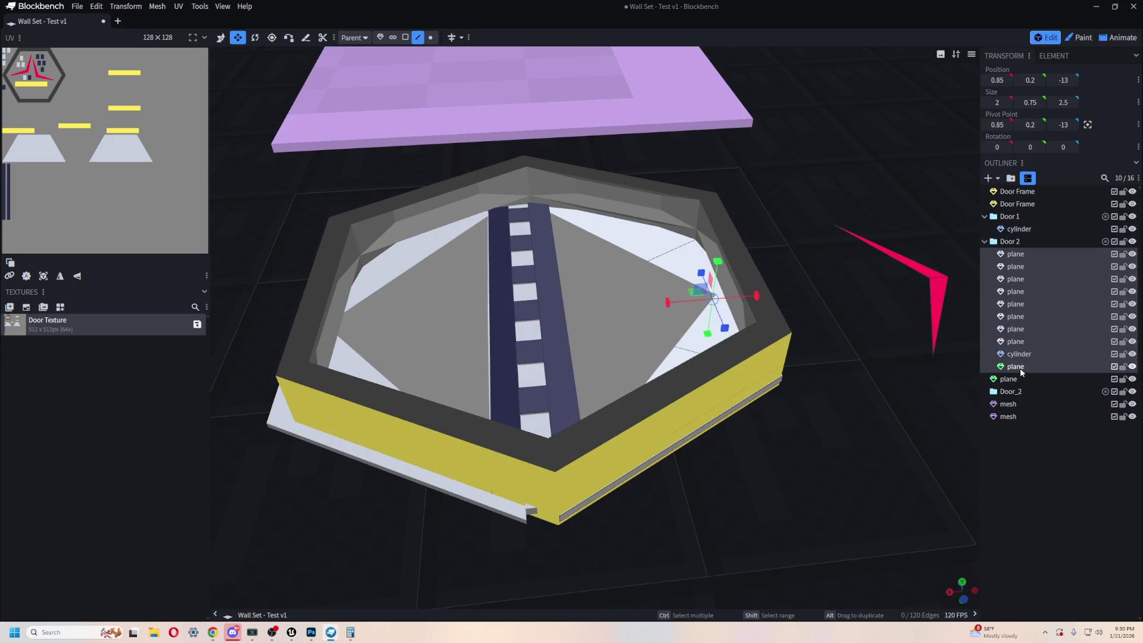
{"action": "right_click", "coordinate": [1020, 368]}
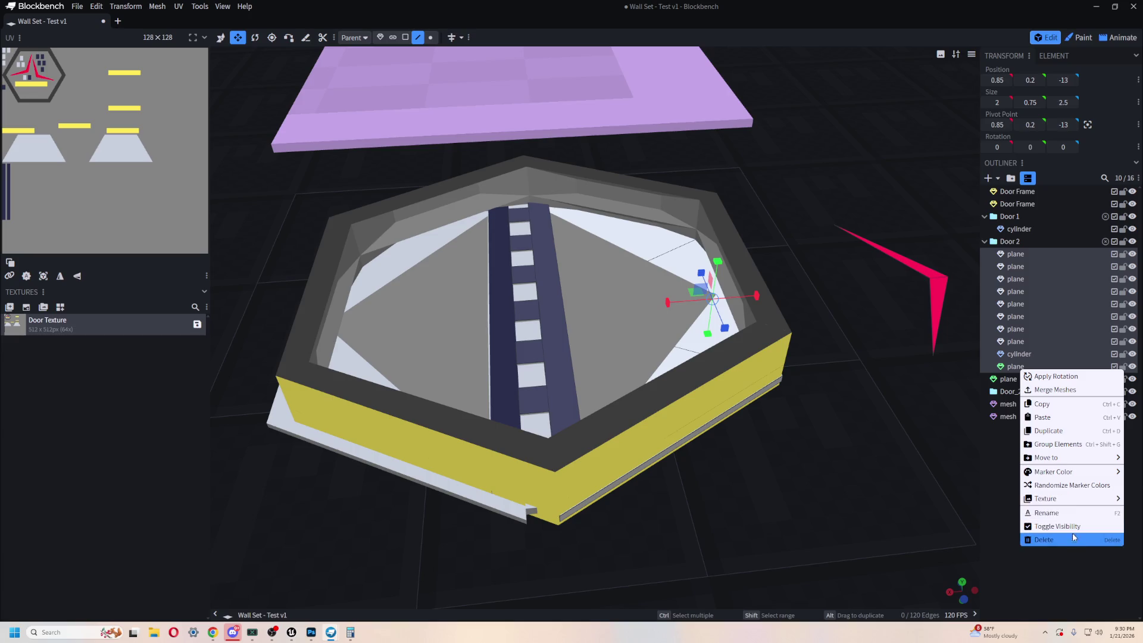
{"action": "left_click", "coordinate": [1007, 379]}
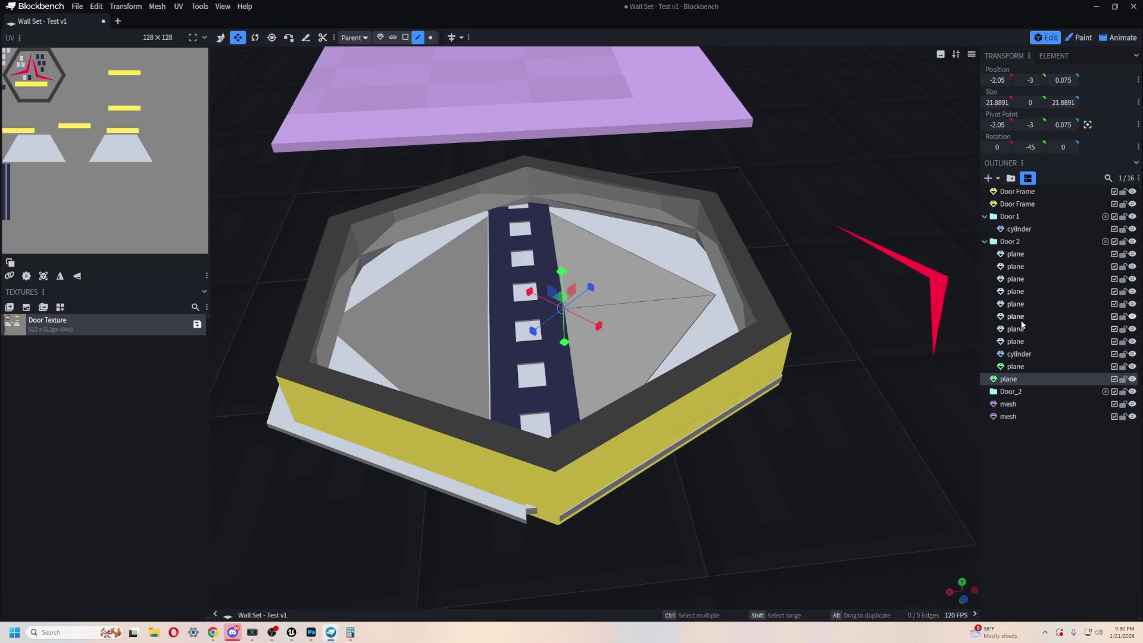
{"action": "left_click", "coordinate": [1038, 367]}
{"action": "left_click_drag", "start_coordinate": [1047, 363], "coordinate": [1025, 385]}
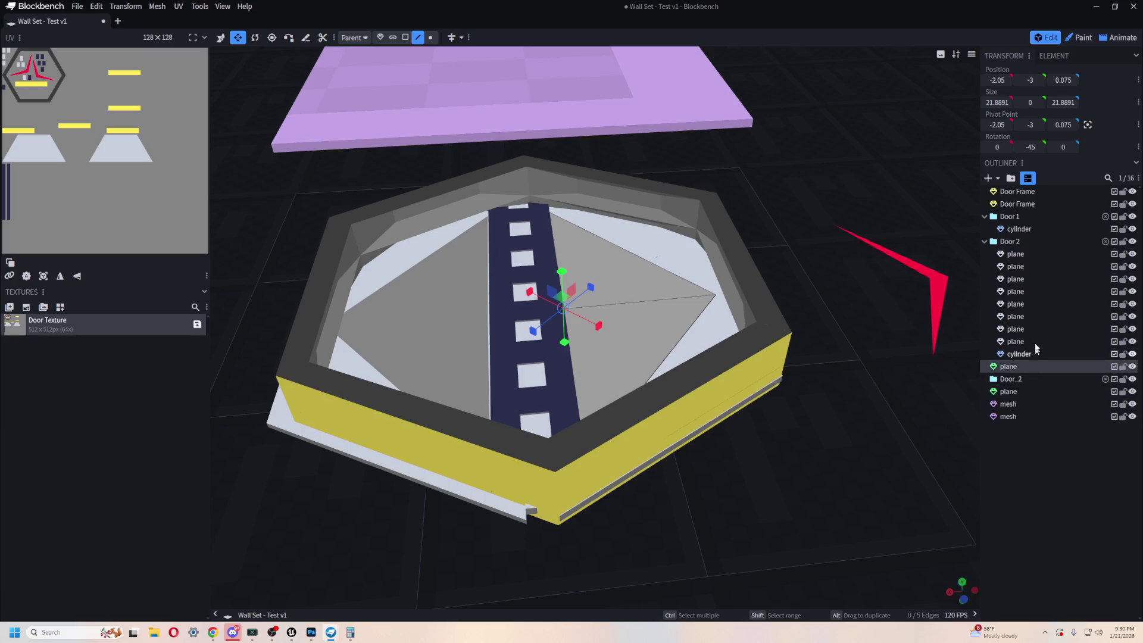
{"action": "left_click", "coordinate": [1023, 254], "text": "ctrl"}
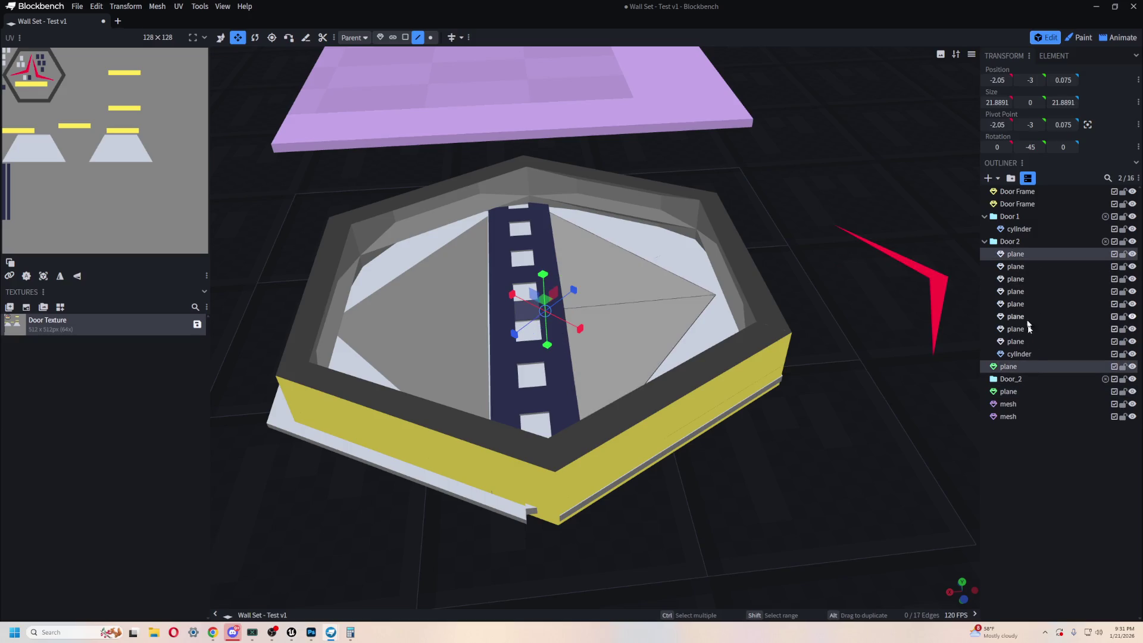
{"action": "left_click", "coordinate": [1049, 353], "text": "shift"}
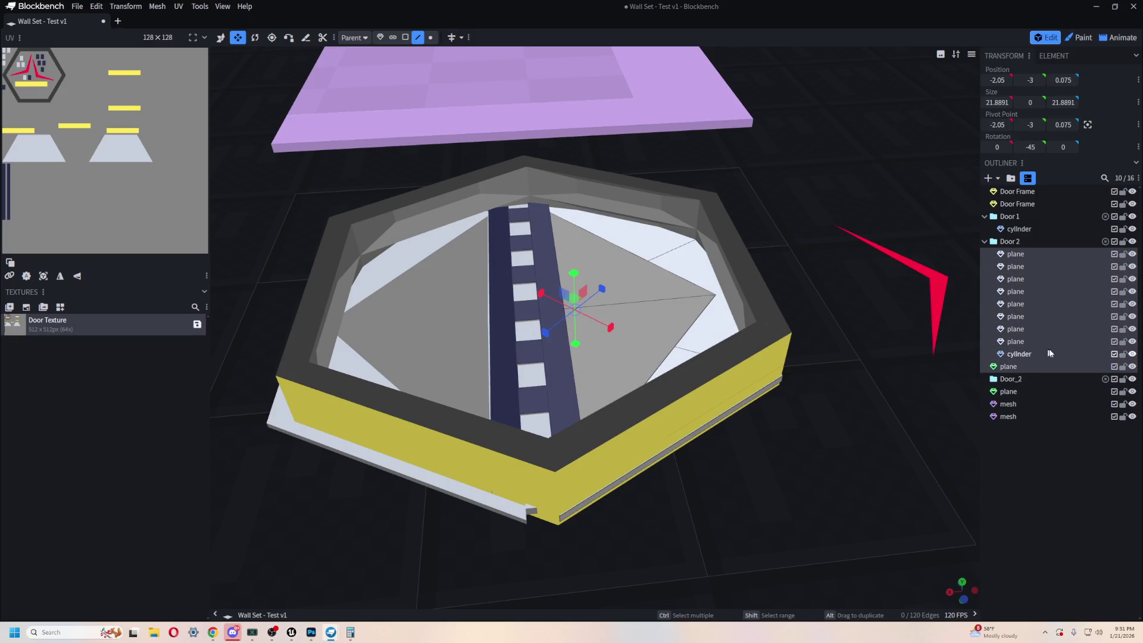
{"action": "right_click", "coordinate": [1017, 302]}
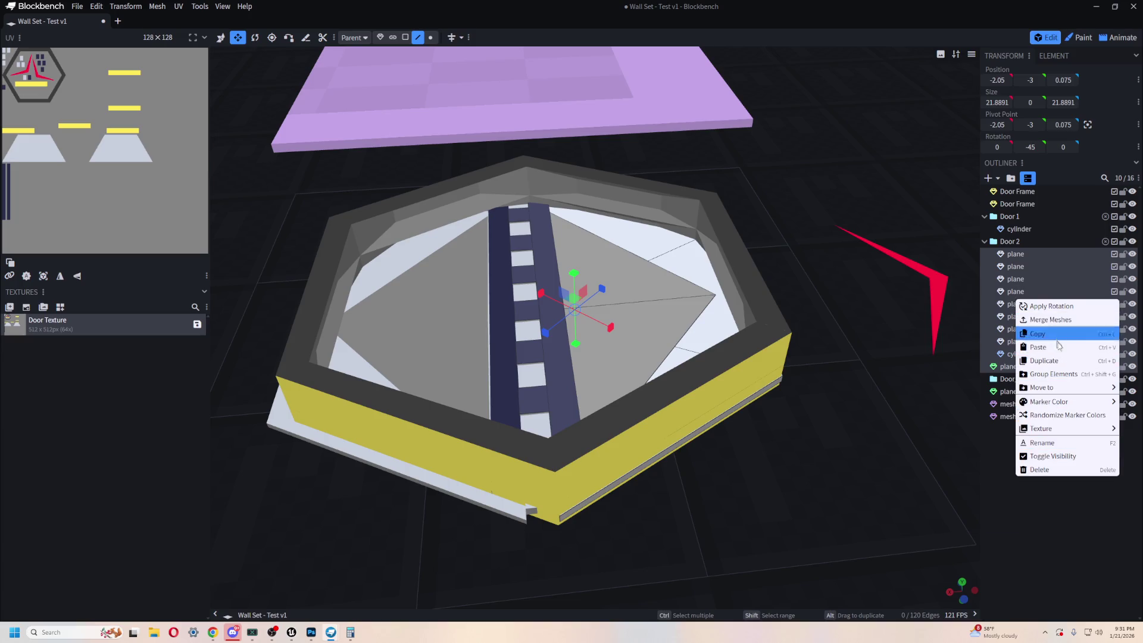
{"action": "mouse_move", "coordinate": [1074, 426]}
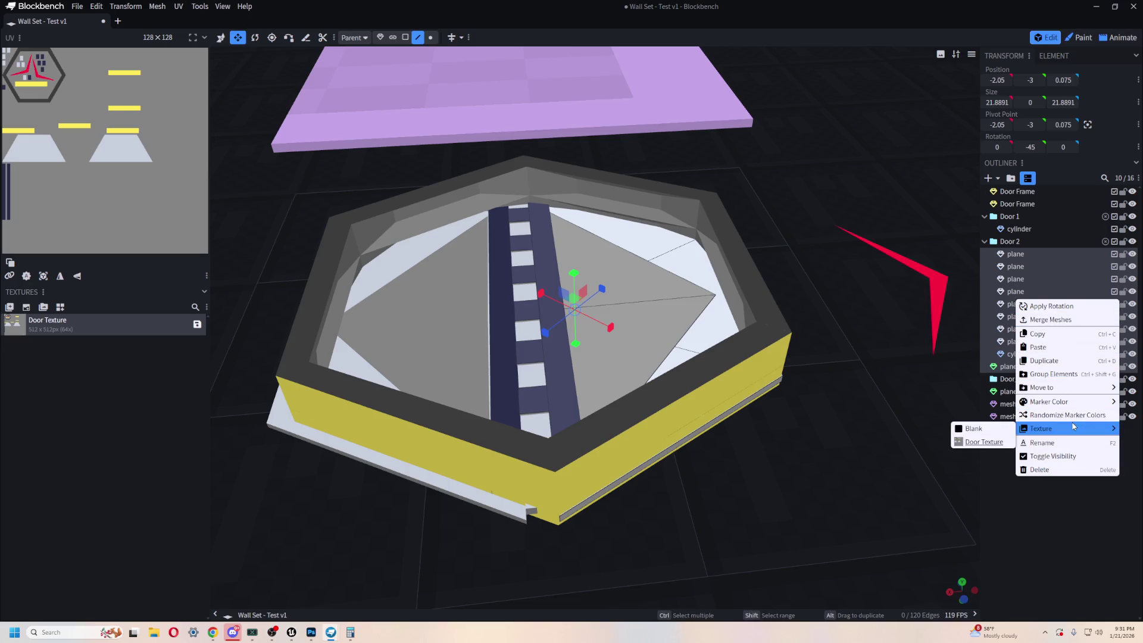
{"action": "left_click", "coordinate": [1051, 320]}
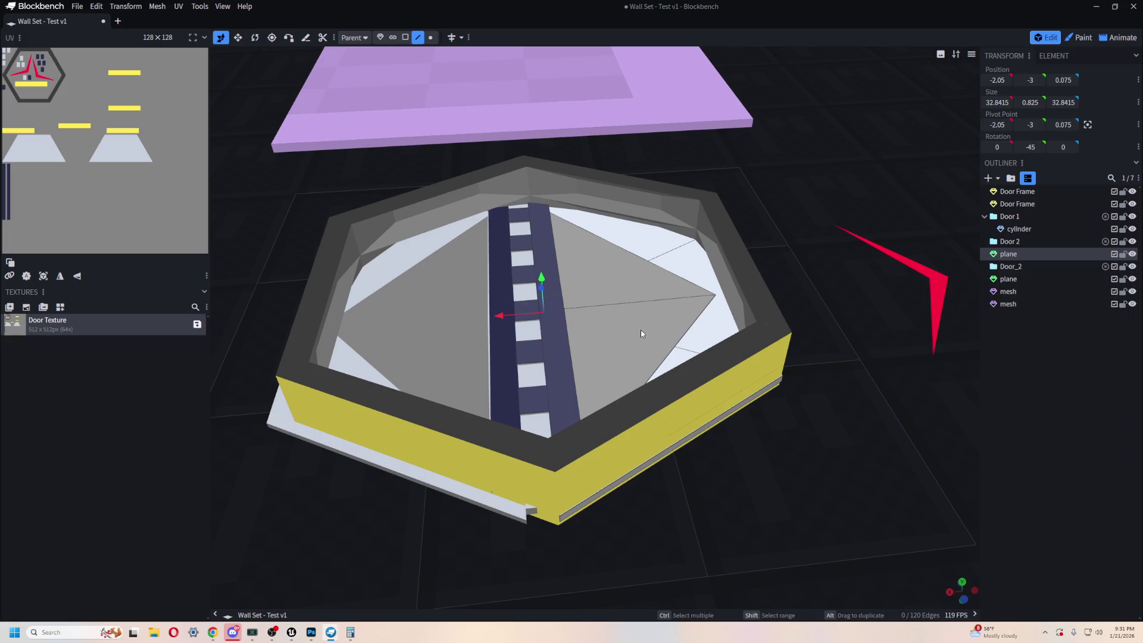